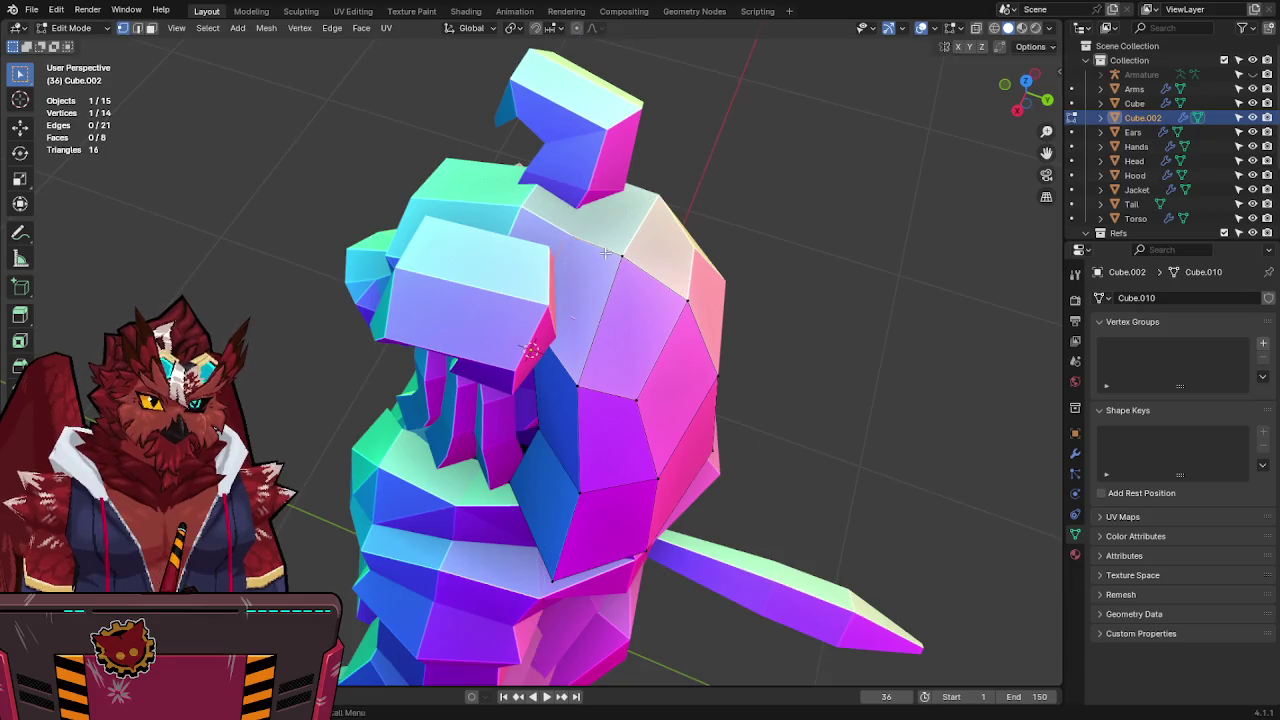
Slide a selected hood vertex along the X axis and save the file.
{"action": "key", "text": "alt+z"}
{"action": "key", "text": "alt+z"}
{"action": "middle_click_drag", "start_coordinate": [421, 195], "coordinate": [546, 211]}
{"action": "middle_click_drag", "start_coordinate": [484, 331], "coordinate": [584, 358]}
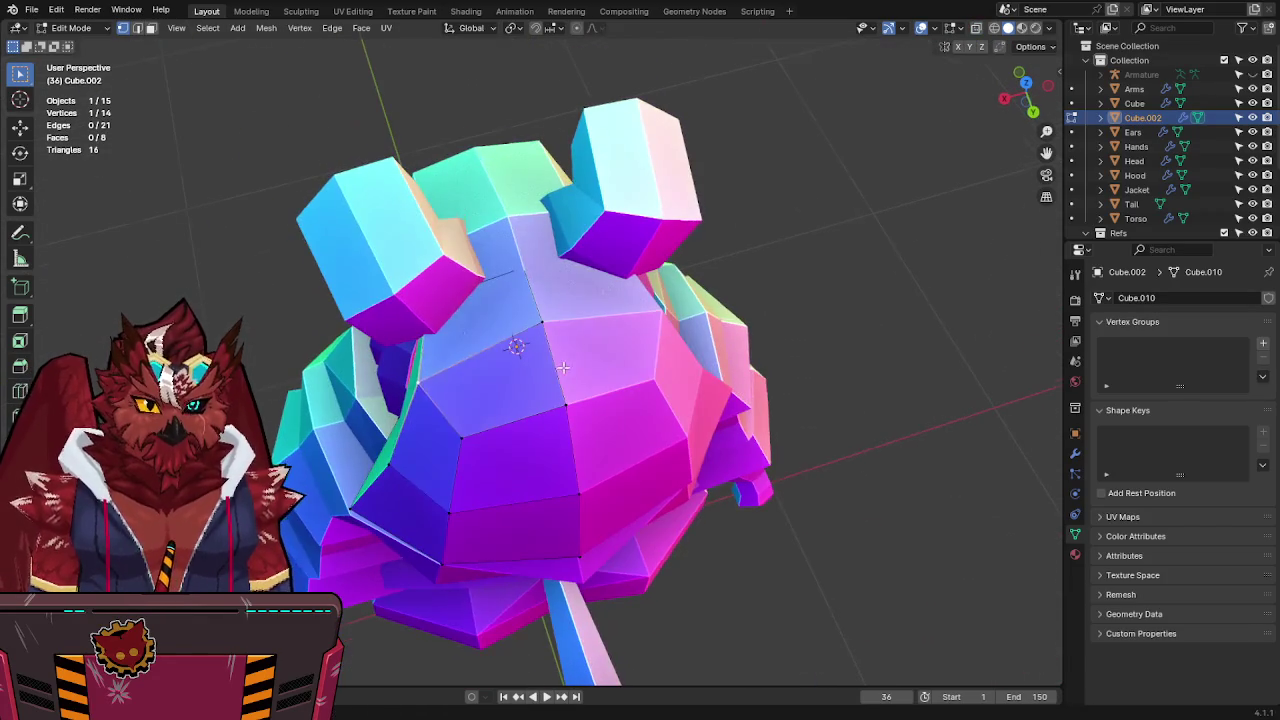
{"action": "key", "text": "g"}
{"action": "key", "text": "x"}
{"action": "key", "text": "x"}
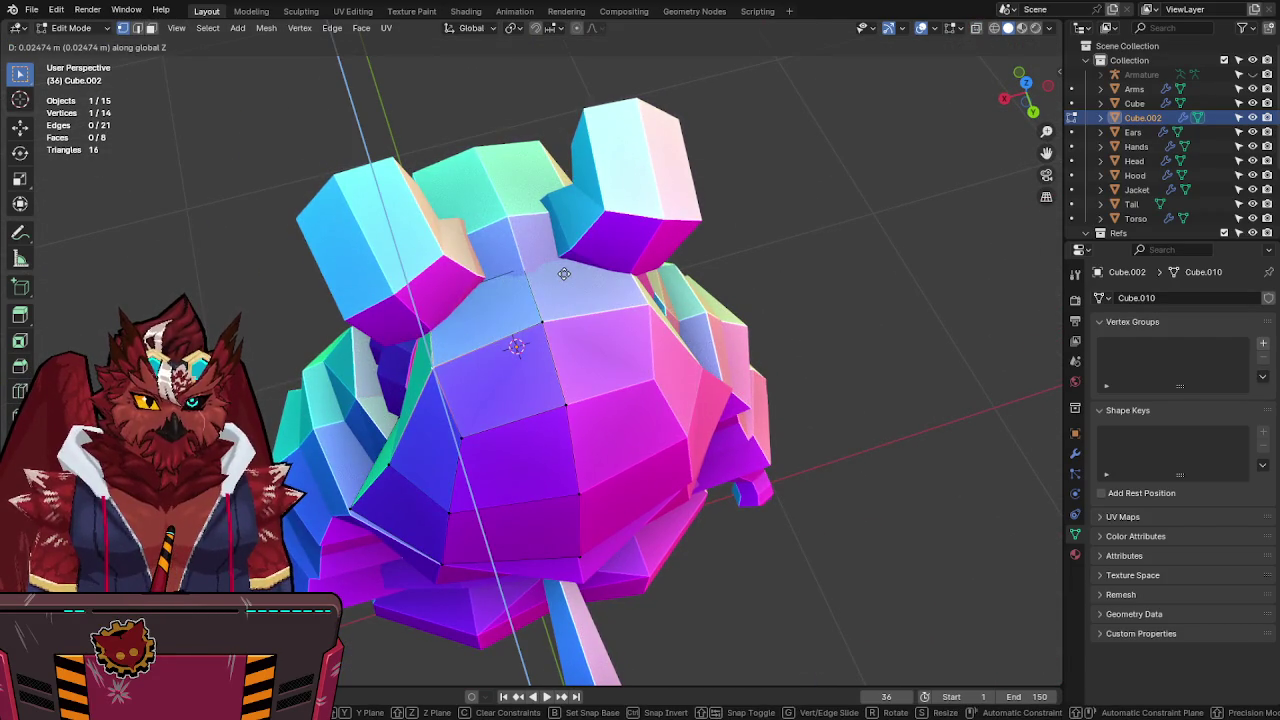
{"action": "left_click", "coordinate": [564, 282]}
{"action": "middle_click_drag", "start_coordinate": [564, 282], "coordinate": [731, 197]}
{"action": "key", "text": "ctrl+s"}
Check the hood against the front reference in X-ray, then move a vertex vertically and save.
{"action": "key", "text": "KP_1"}
{"action": "key", "text": "alt+z"}
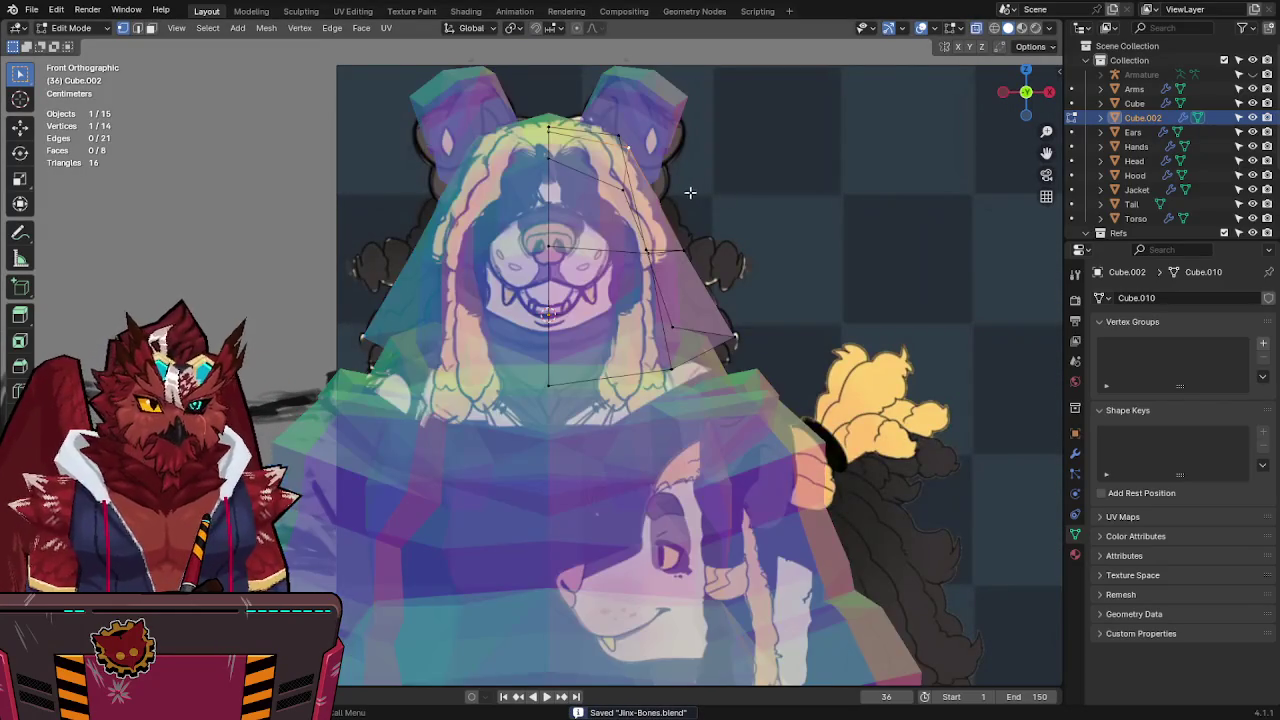
{"action": "key", "text": "alt+z"}
{"action": "mouse_move", "coordinate": [763, 186]}
{"action": "middle_mouse_down"}
{"action": "mouse_move", "coordinate": [521, 232]}
{"action": "mouse_move", "coordinate": [704, 171]}
{"action": "mouse_move", "coordinate": [581, 174]}
{"action": "mouse_move", "coordinate": [710, 187]}
{"action": "mouse_move", "coordinate": [572, 340]}
{"action": "middle_mouse_up"}
{"action": "key", "text": "g"}
{"action": "key", "text": "z"}
{"action": "left_click", "coordinate": [547, 203]}
{"action": "key", "text": "ctrl+s"}
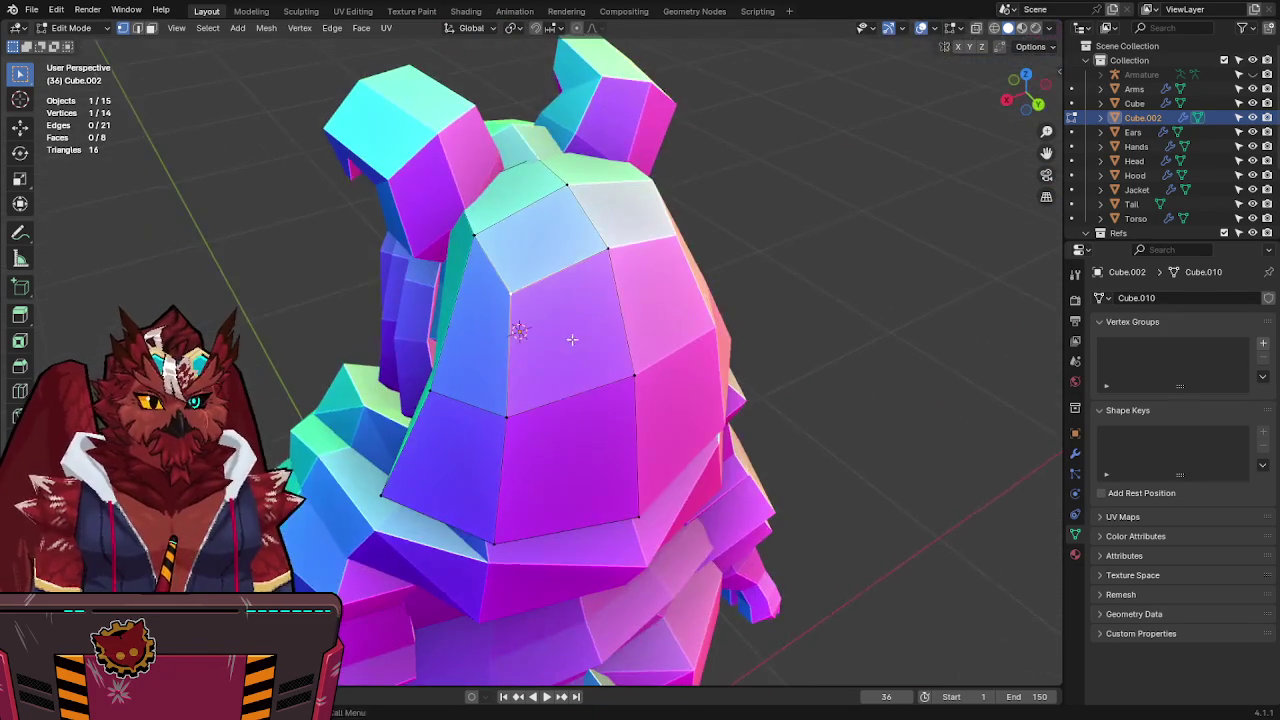
Reposition selected hood vertices horizontally with the Z axis locked.
{"action": "mouse_move", "coordinate": [580, 390]}
{"action": "middle_mouse_down"}
{"action": "mouse_move", "coordinate": [594, 463]}
{"action": "mouse_move", "coordinate": [575, 426]}
{"action": "middle_mouse_up"}
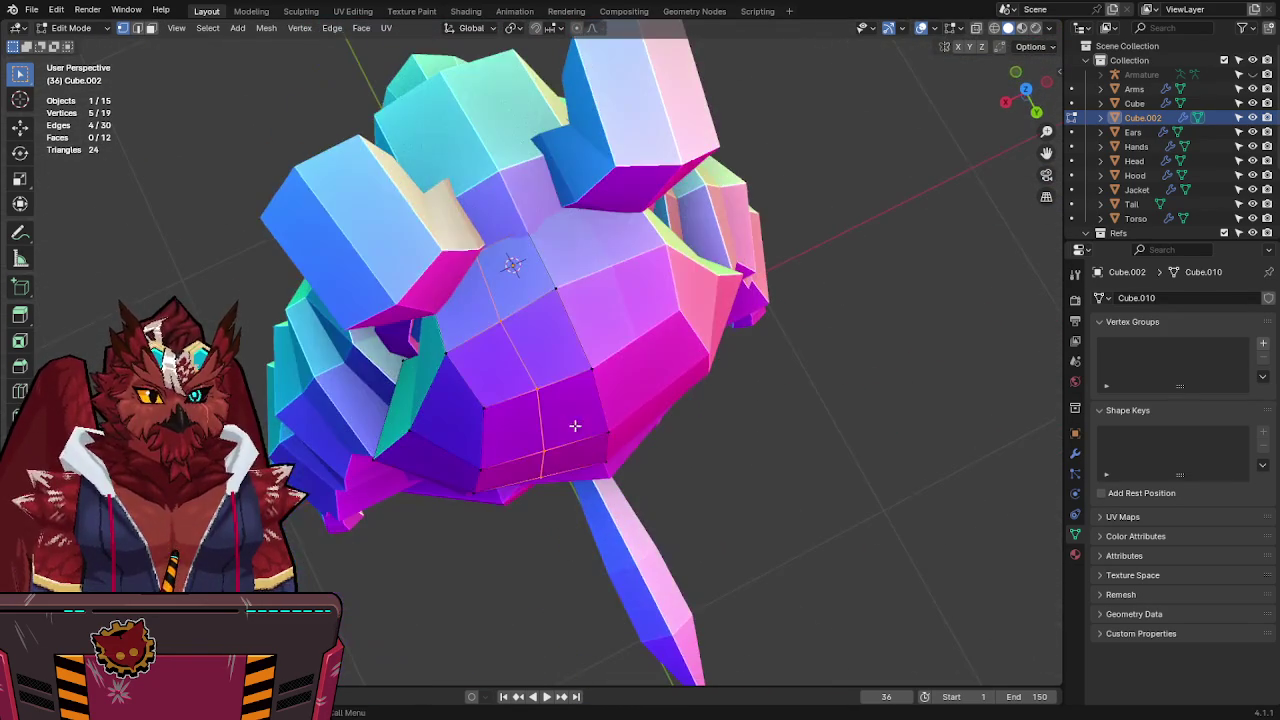
{"action": "left_click", "coordinate": [610, 452]}
{"action": "key", "text": "g"}
{"action": "key", "text": "Escape"}
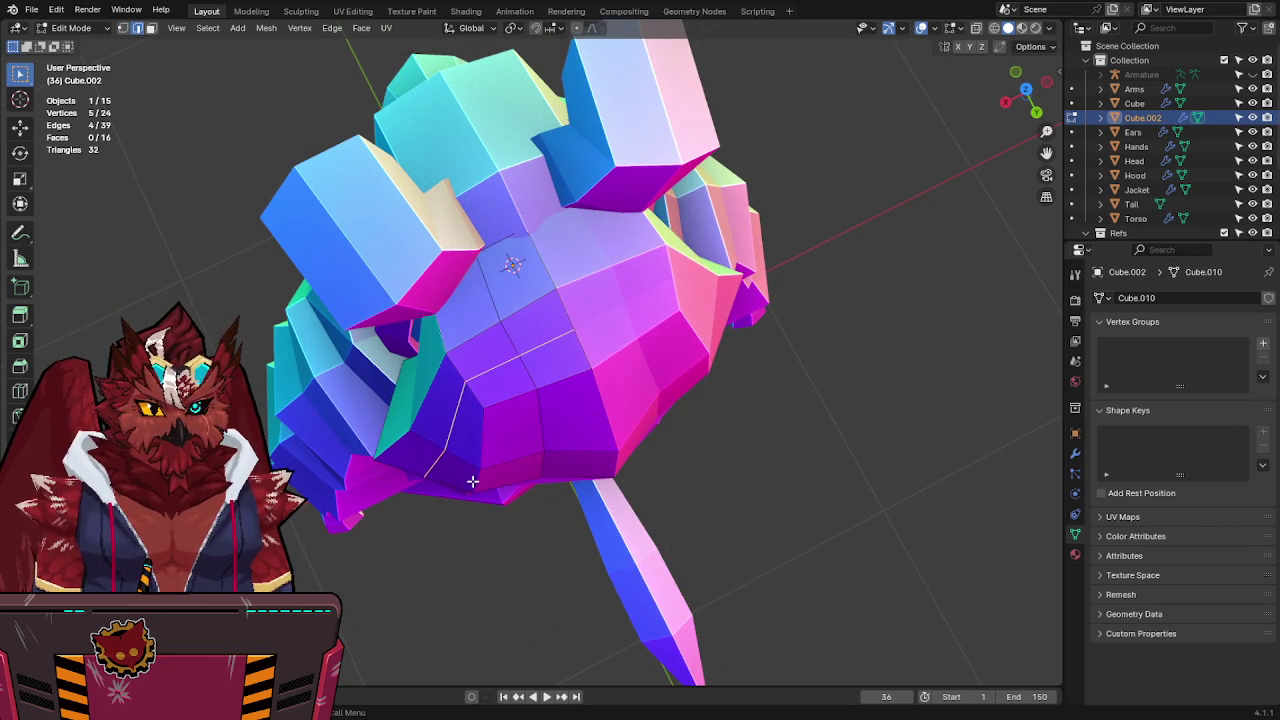
{"action": "key", "text": "g"}
{"action": "key", "text": "shift+z"}
{"action": "left_click", "coordinate": [519, 632]}
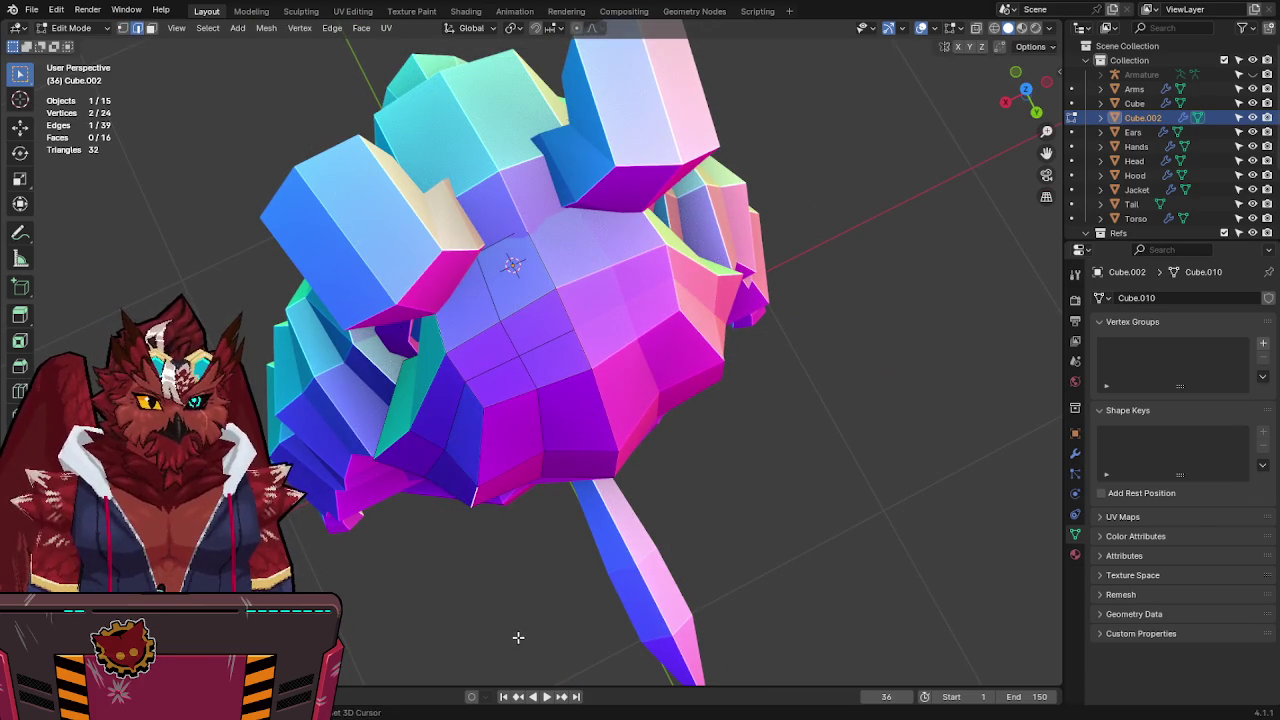
{"action": "middle_click_drag", "start_coordinate": [396, 492], "coordinate": [468, 370]}
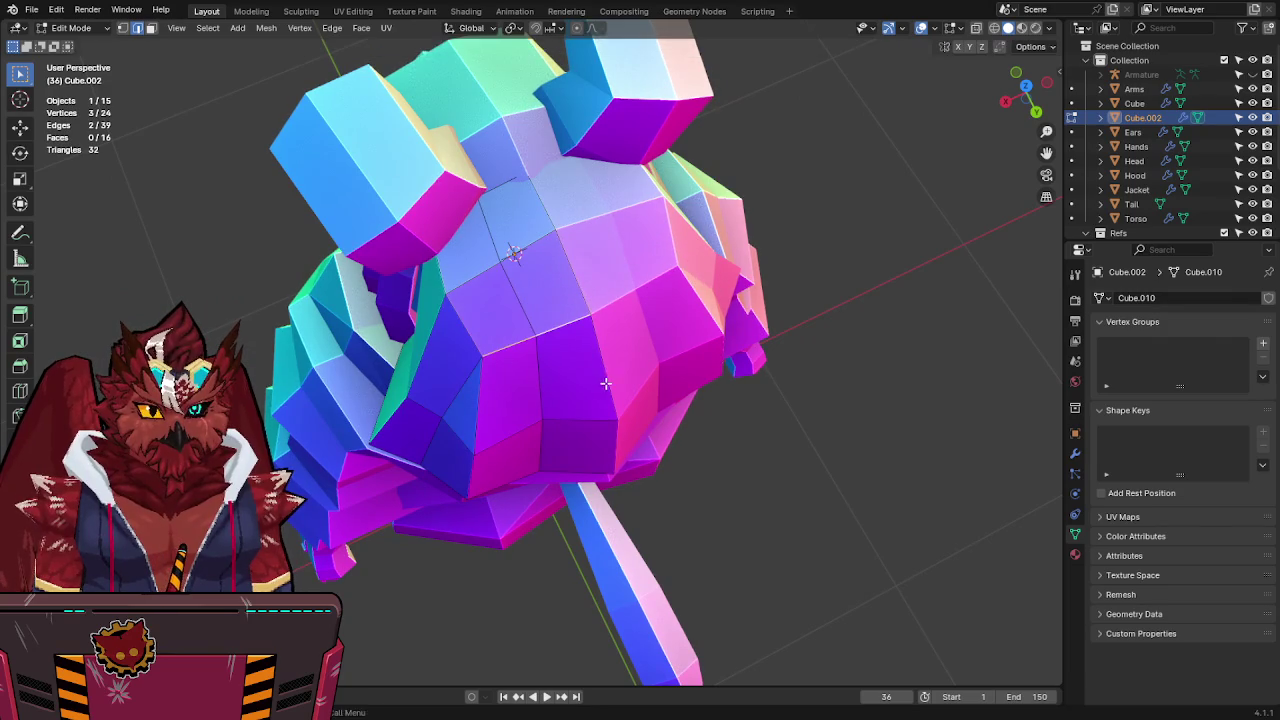
{"action": "scroll", "coordinate": [605, 383], "scroll_direction": "up", "scroll_amount": 3}
{"action": "middle_click_drag", "start_coordinate": [605, 383], "coordinate": [527, 287]}
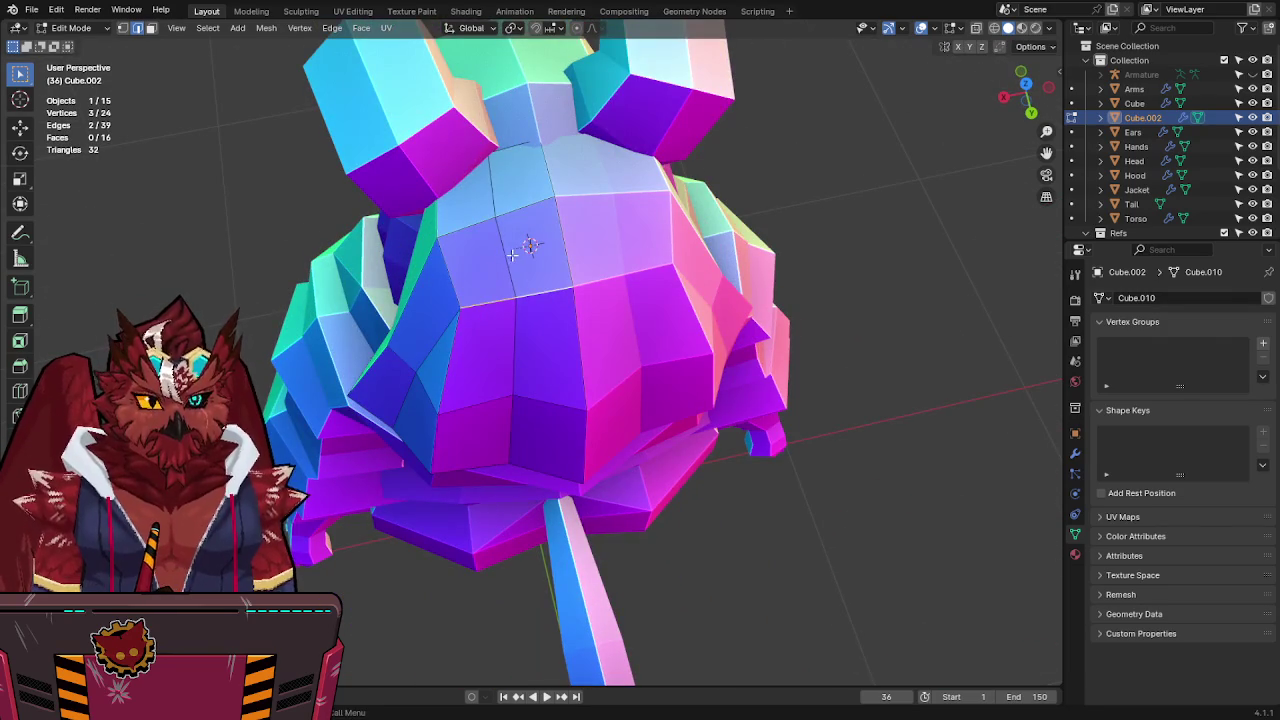
{"action": "left_click", "coordinate": [500, 207], "text": "shift"}
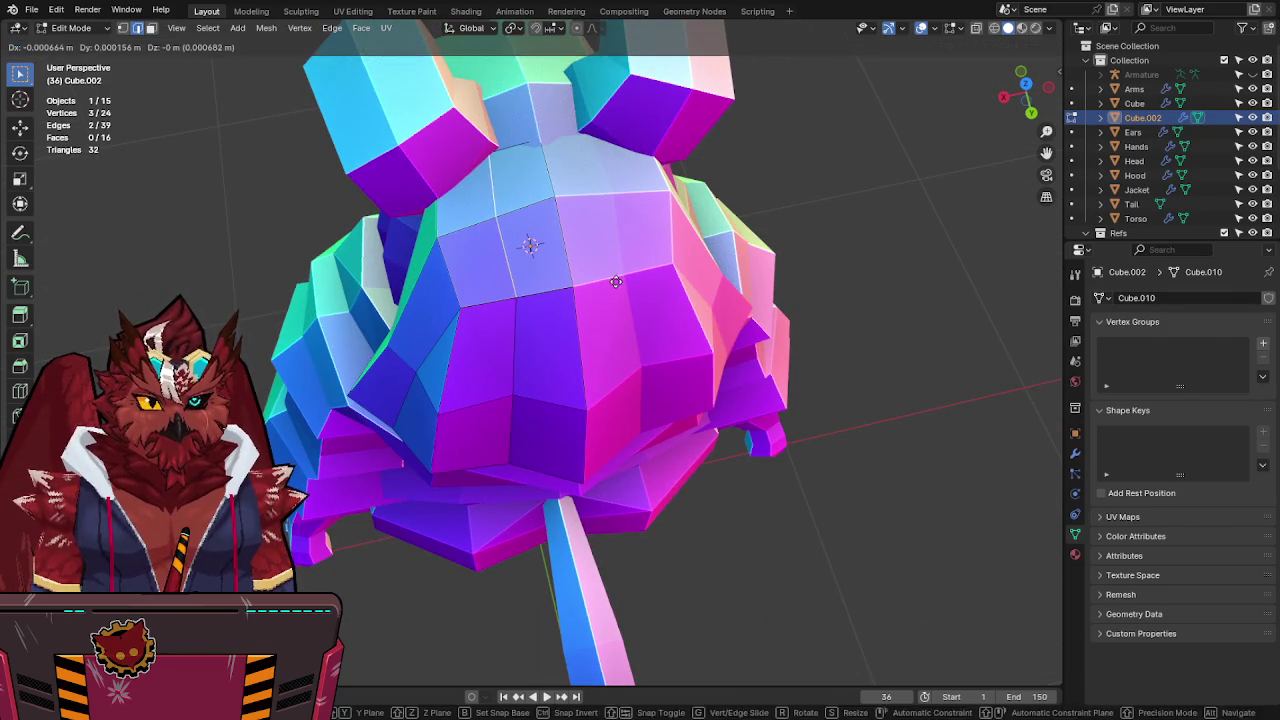
{"action": "middle_click_drag", "start_coordinate": [500, 207], "coordinate": [773, 222]}
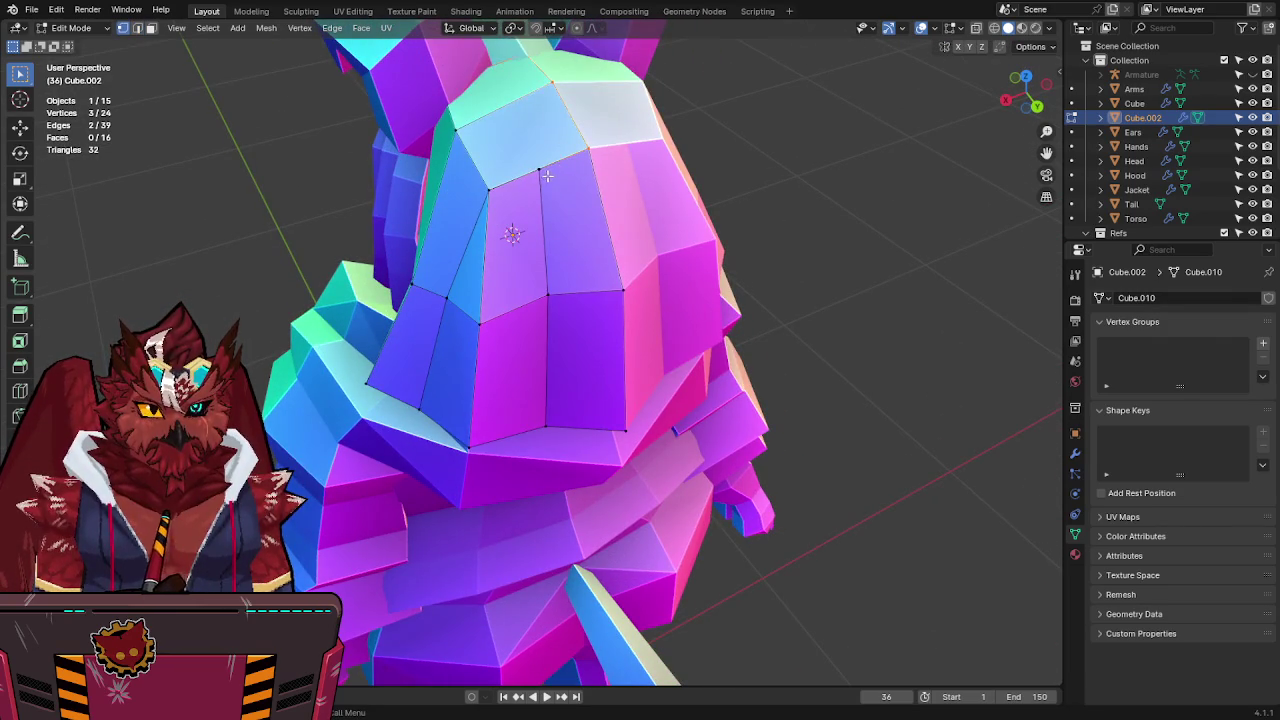
Merge by Distance on all vertices, removing 6 duplicates, then fill a new face.
{"action": "key", "text": "a"}
{"action": "key", "text": "F3"}
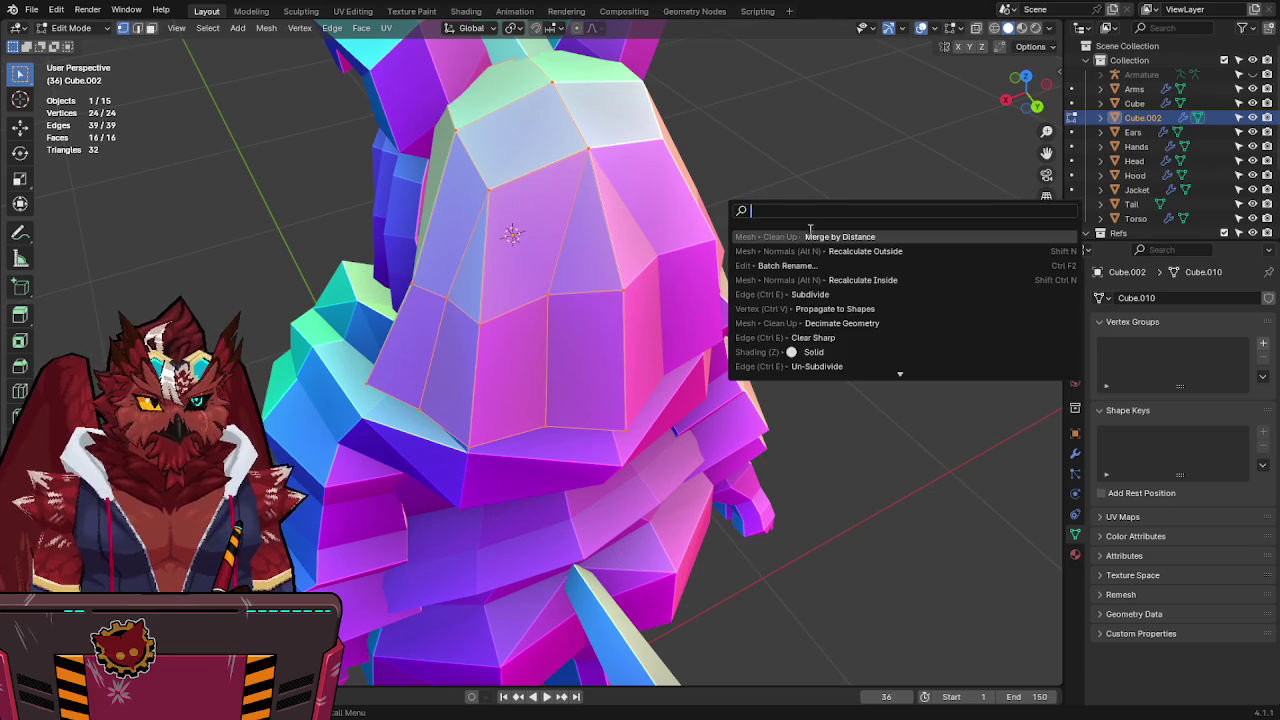
{"action": "left_click", "coordinate": [814, 236]}
{"action": "middle_click_drag", "start_coordinate": [814, 234], "coordinate": [563, 301]}
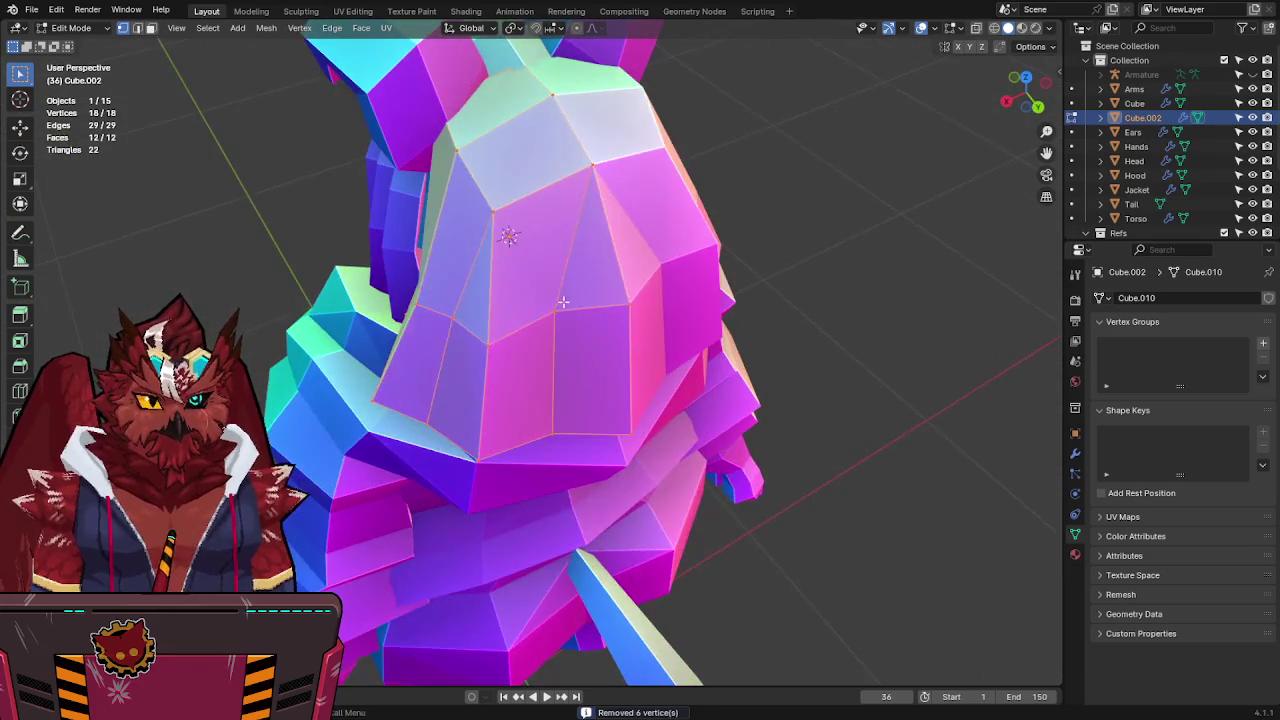
{"action": "left_click", "coordinate": [511, 228]}
{"action": "key", "text": "j"}
{"action": "mouse_move", "coordinate": [511, 228]}
{"action": "middle_mouse_down"}
{"action": "mouse_move", "coordinate": [506, 335]}
{"action": "mouse_move", "coordinate": [531, 86]}
{"action": "mouse_move", "coordinate": [522, 240]}
{"action": "mouse_move", "coordinate": [509, 121]}
{"action": "mouse_move", "coordinate": [614, 63]}
{"action": "mouse_move", "coordinate": [646, 91]}
{"action": "mouse_move", "coordinate": [677, 166]}
{"action": "mouse_move", "coordinate": [660, 236]}
{"action": "middle_mouse_up"}
Shift the back edge of the hood up and to the left, then save.
{"action": "key", "text": "ctrl+s"}
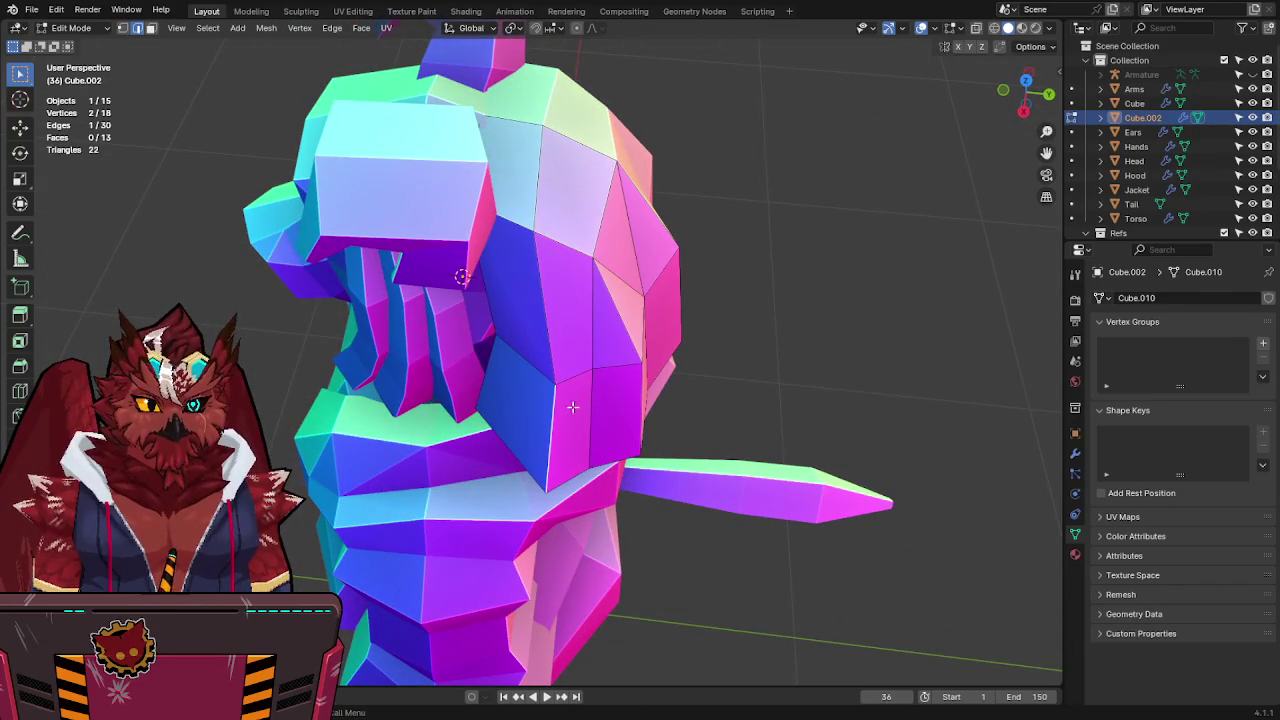
{"action": "left_click", "coordinate": [528, 464]}
{"action": "middle_click_drag", "start_coordinate": [528, 464], "coordinate": [515, 487]}
{"action": "left_click", "coordinate": [500, 406]}
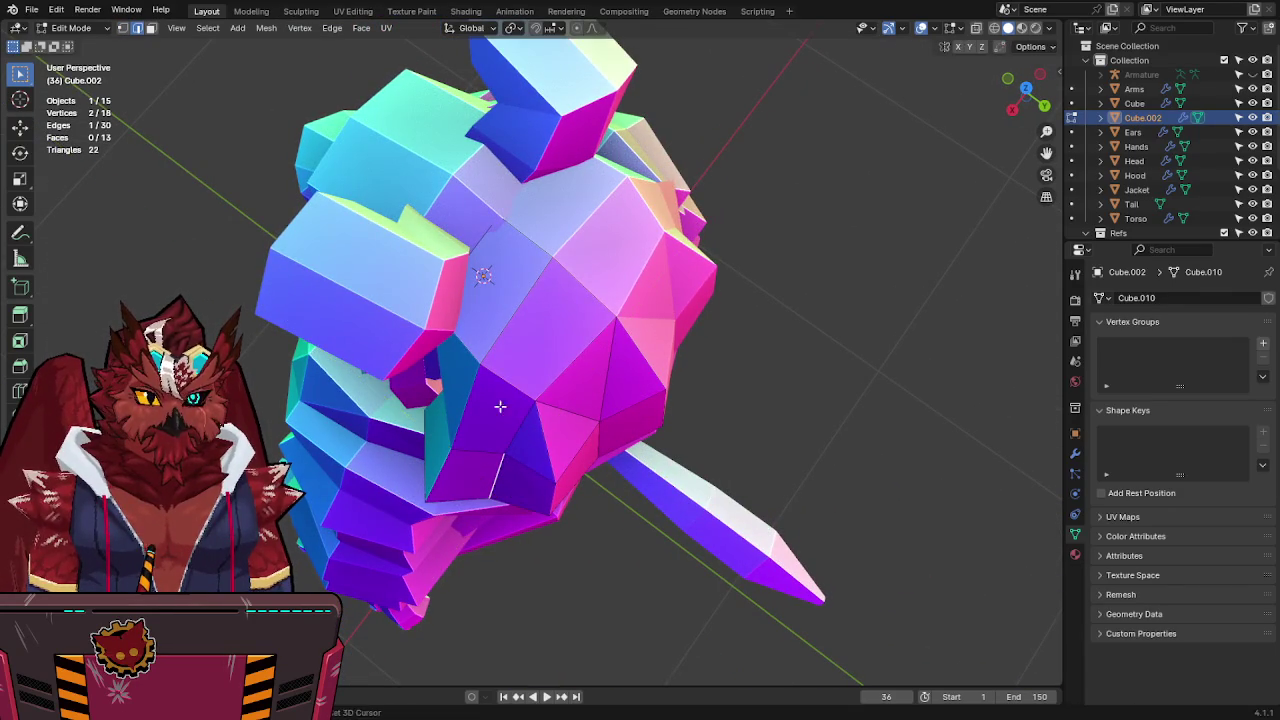
{"action": "mouse_move", "coordinate": [595, 402]}
{"action": "middle_mouse_down"}
{"action": "mouse_move", "coordinate": [603, 323]}
{"action": "mouse_move", "coordinate": [580, 397]}
{"action": "mouse_move", "coordinate": [551, 393]}
{"action": "mouse_move", "coordinate": [648, 446]}
{"action": "mouse_move", "coordinate": [552, 403]}
{"action": "middle_mouse_up"}
{"action": "key", "text": "ctrl+s"}
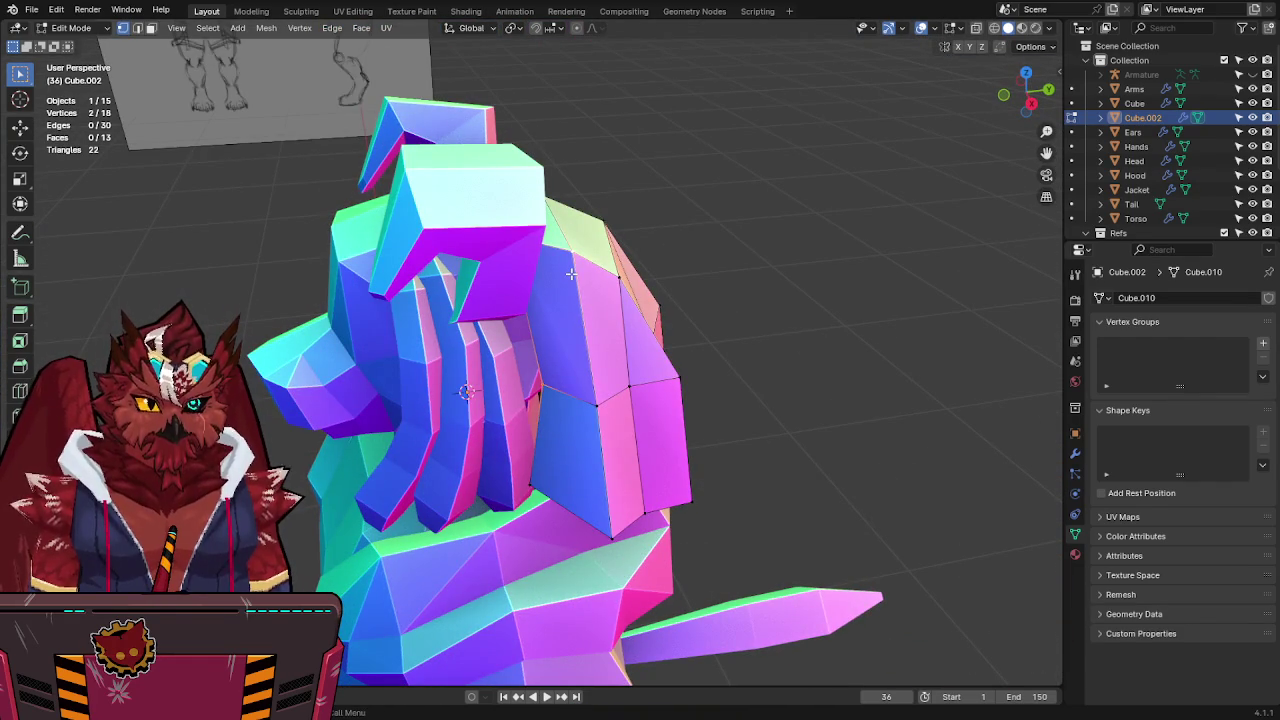
Save again, then return to Object Mode in the side view.
{"action": "mouse_move", "coordinate": [578, 275]}
{"action": "middle_mouse_down"}
{"action": "mouse_move", "coordinate": [453, 489]}
{"action": "mouse_move", "coordinate": [500, 409]}
{"action": "mouse_move", "coordinate": [464, 359]}
{"action": "mouse_move", "coordinate": [490, 325]}
{"action": "mouse_move", "coordinate": [519, 323]}
{"action": "mouse_move", "coordinate": [523, 336]}
{"action": "mouse_move", "coordinate": [644, 311]}
{"action": "mouse_move", "coordinate": [444, 330]}
{"action": "mouse_move", "coordinate": [433, 364]}
{"action": "mouse_move", "coordinate": [525, 366]}
{"action": "mouse_move", "coordinate": [528, 428]}
{"action": "mouse_move", "coordinate": [548, 380]}
{"action": "mouse_move", "coordinate": [579, 408]}
{"action": "middle_mouse_up"}
{"action": "key", "text": "ctrl+s"}
{"action": "left_click", "coordinate": [445, 328], "text": "shift"}
{"action": "key", "text": "Tab"}
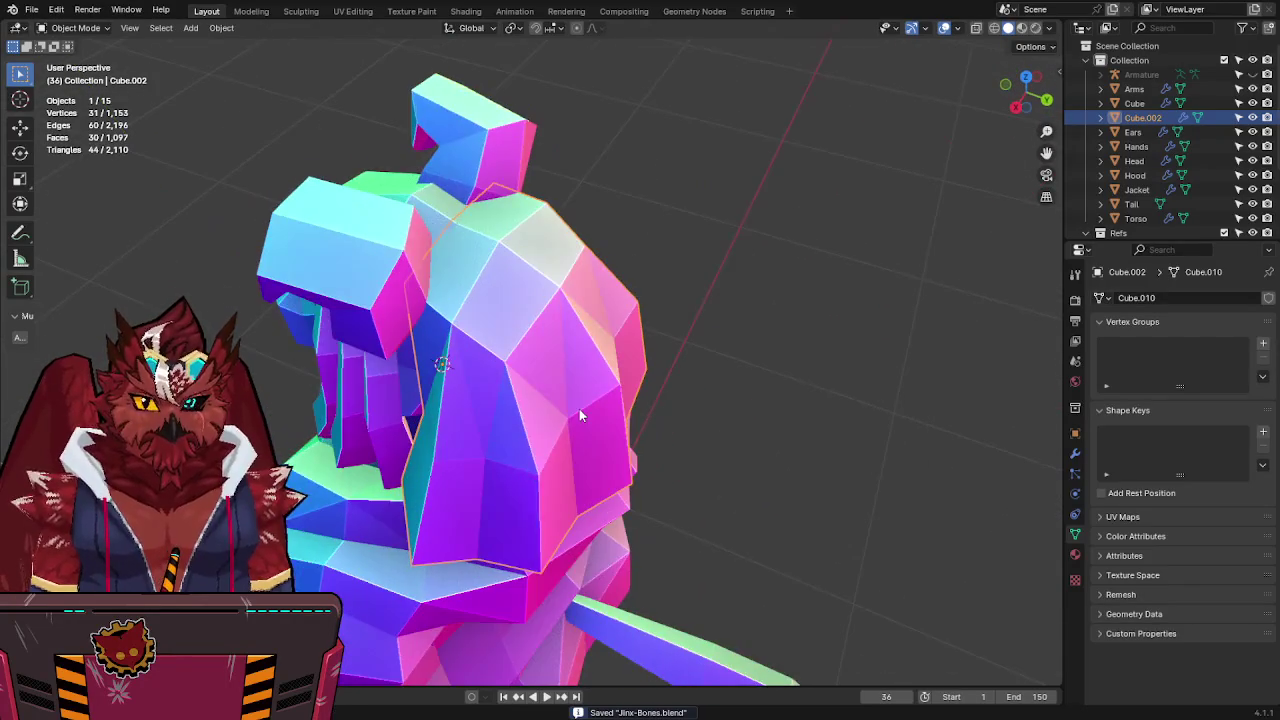
{"action": "key", "text": "KP_3"}
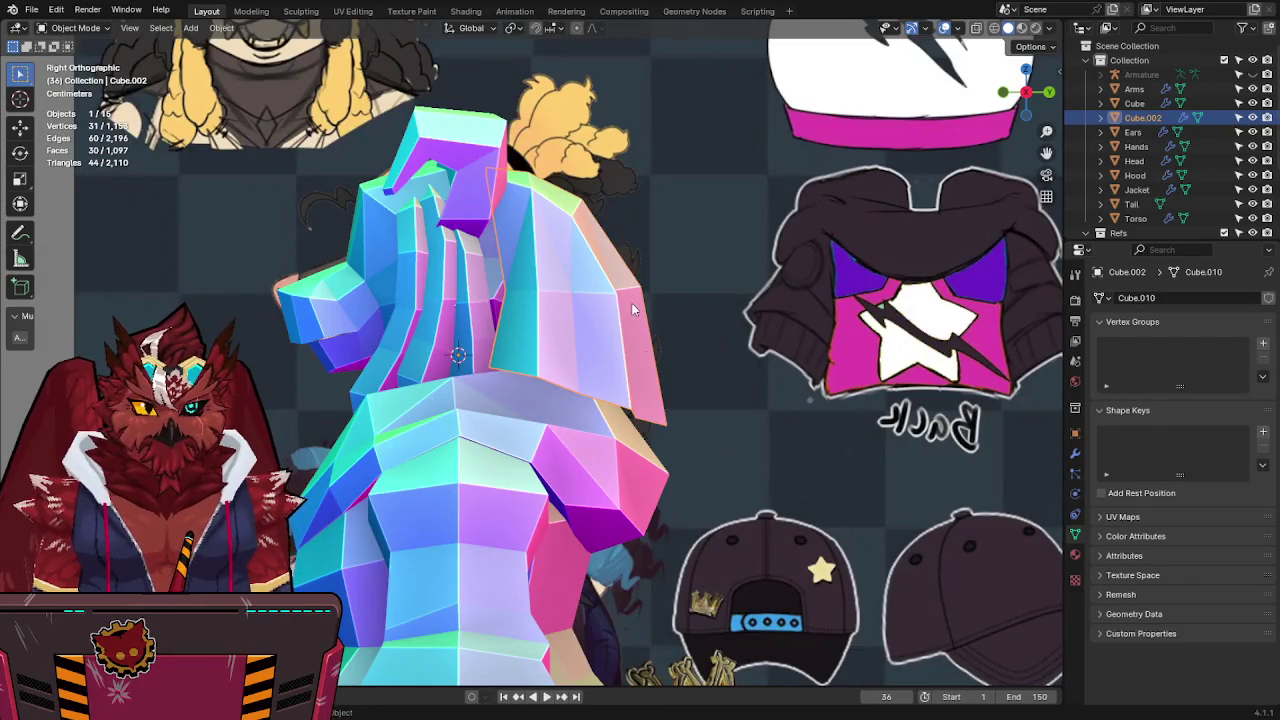
Move hood vertices onto the side reference drawing in X-ray.
{"action": "key", "text": "alt+z"}
{"action": "key", "text": "Tab"}
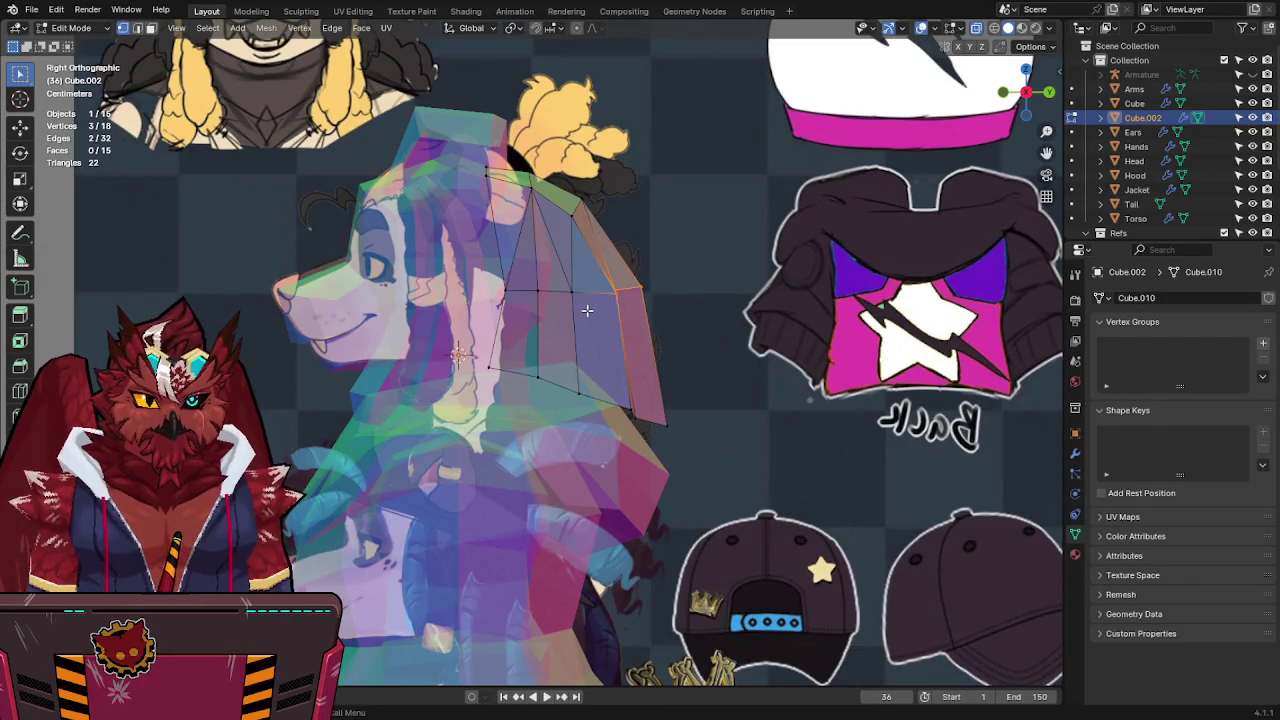
{"action": "key", "text": "g"}
{"action": "left_click", "coordinate": [380, 323]}
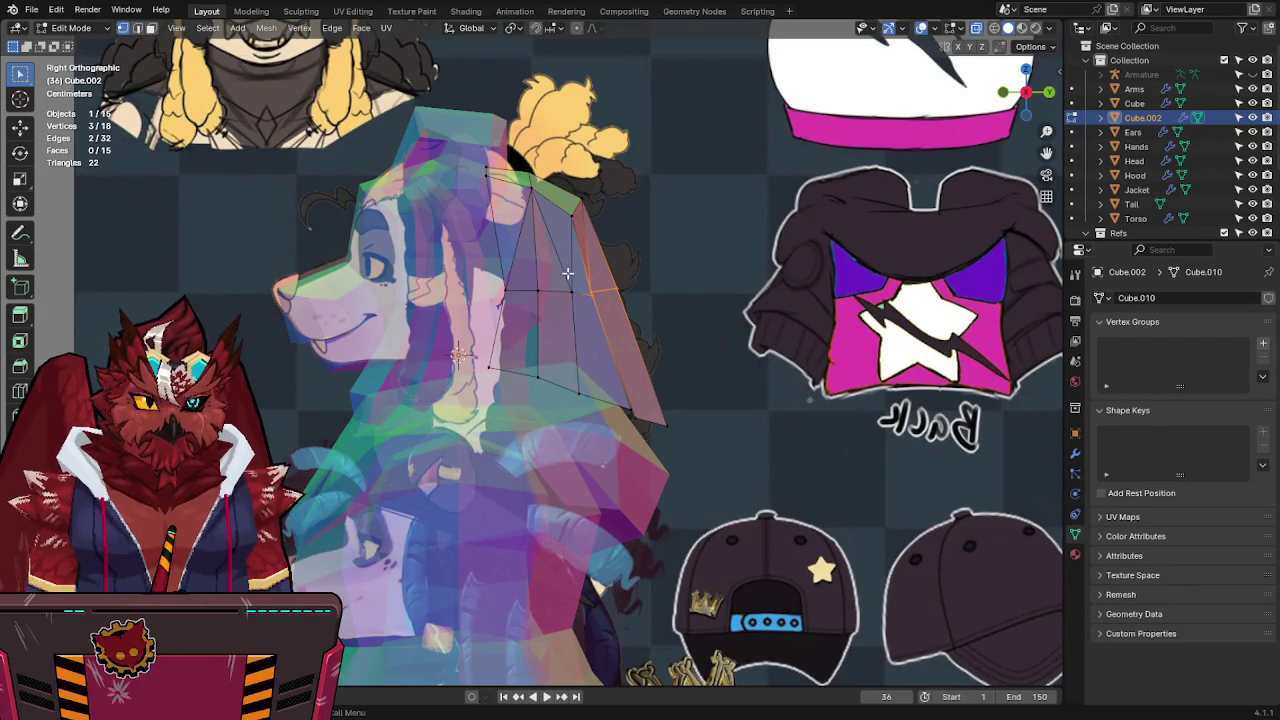
{"action": "left_click", "coordinate": [466, 318]}
{"action": "key", "text": "alt+z"}
{"action": "middle_click_drag", "start_coordinate": [466, 318], "coordinate": [494, 455]}
{"action": "key", "text": "Tab"}
{"action": "key", "text": "Tab"}
Adjust another vertex, save, and fill a face from three vertices atop the hood.
{"action": "key", "text": "g"}
{"action": "left_click", "coordinate": [561, 471]}
{"action": "mouse_move", "coordinate": [561, 471]}
{"action": "middle_mouse_down"}
{"action": "mouse_move", "coordinate": [540, 320]}
{"action": "mouse_move", "coordinate": [600, 249]}
{"action": "mouse_move", "coordinate": [671, 294]}
{"action": "mouse_move", "coordinate": [633, 281]}
{"action": "middle_mouse_up"}
{"action": "scroll", "coordinate": [540, 320], "scroll_direction": "up", "scroll_amount": 2}
{"action": "key", "text": "ctrl+s"}
{"action": "left_click", "coordinate": [572, 277], "text": "shift"}
{"action": "key", "text": "f"}
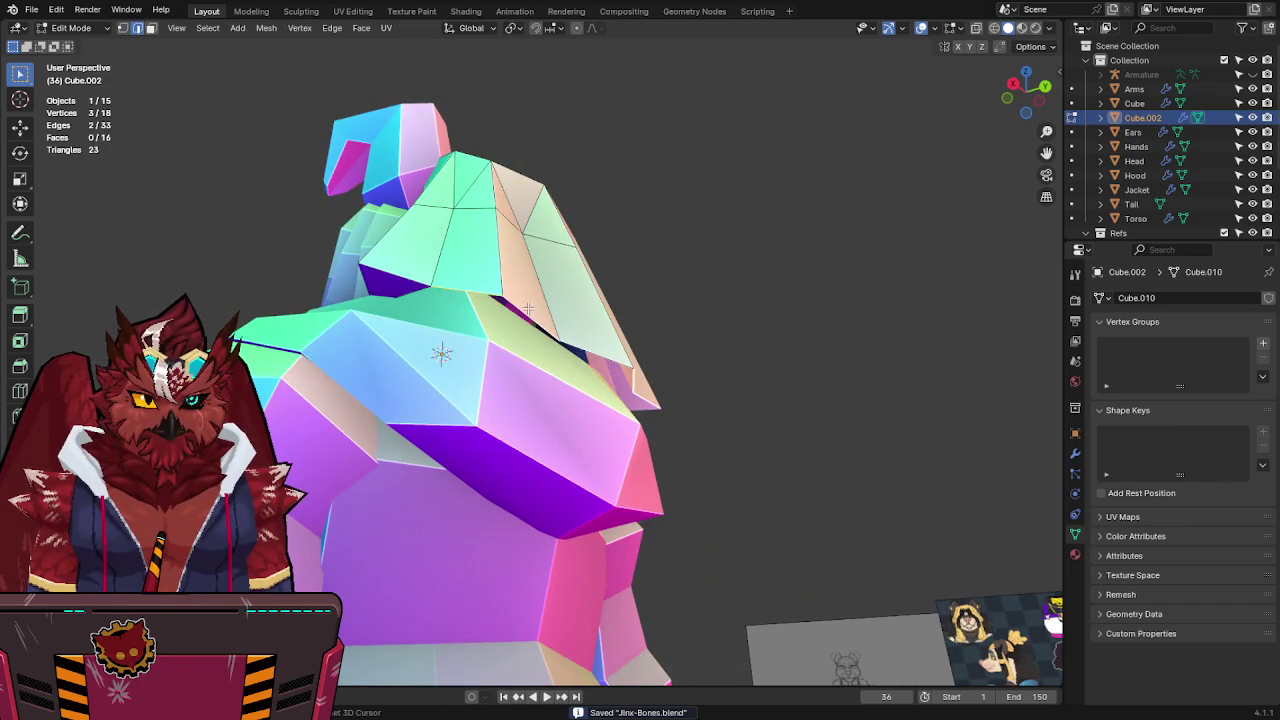
Fill another face on the hood top, then move an edge horizontally and save.
{"action": "key", "text": "f"}
{"action": "middle_click_drag", "start_coordinate": [527, 309], "coordinate": [643, 299]}
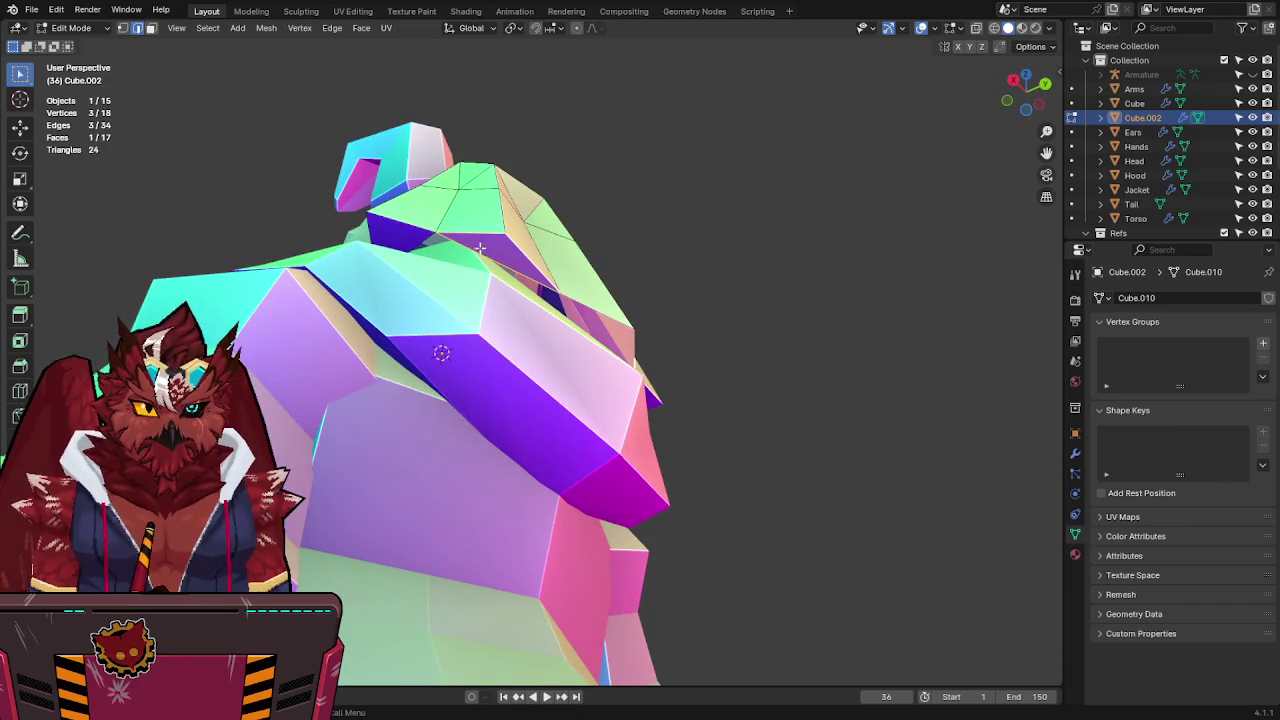
{"action": "left_click", "coordinate": [440, 232]}
{"action": "middle_click_drag", "start_coordinate": [440, 232], "coordinate": [523, 200]}
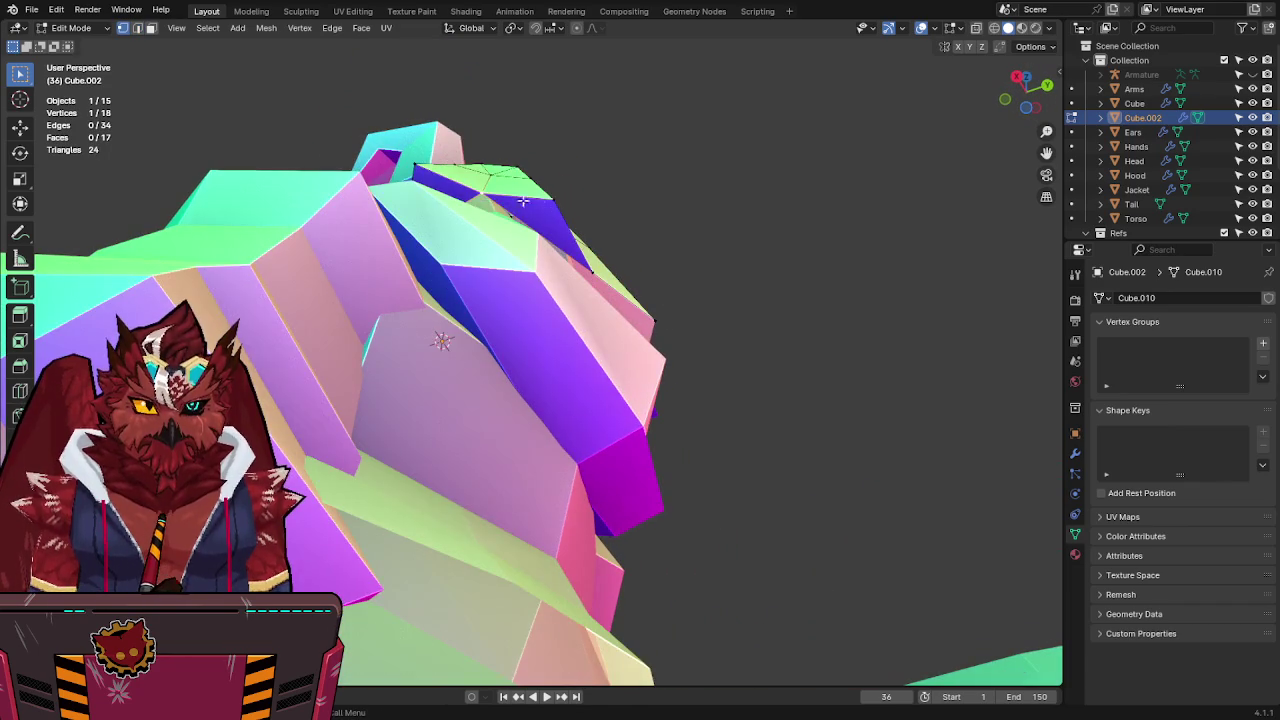
{"action": "left_click", "coordinate": [485, 180], "text": "shift"}
{"action": "key", "text": "g"}
{"action": "key", "text": "shift+z"}
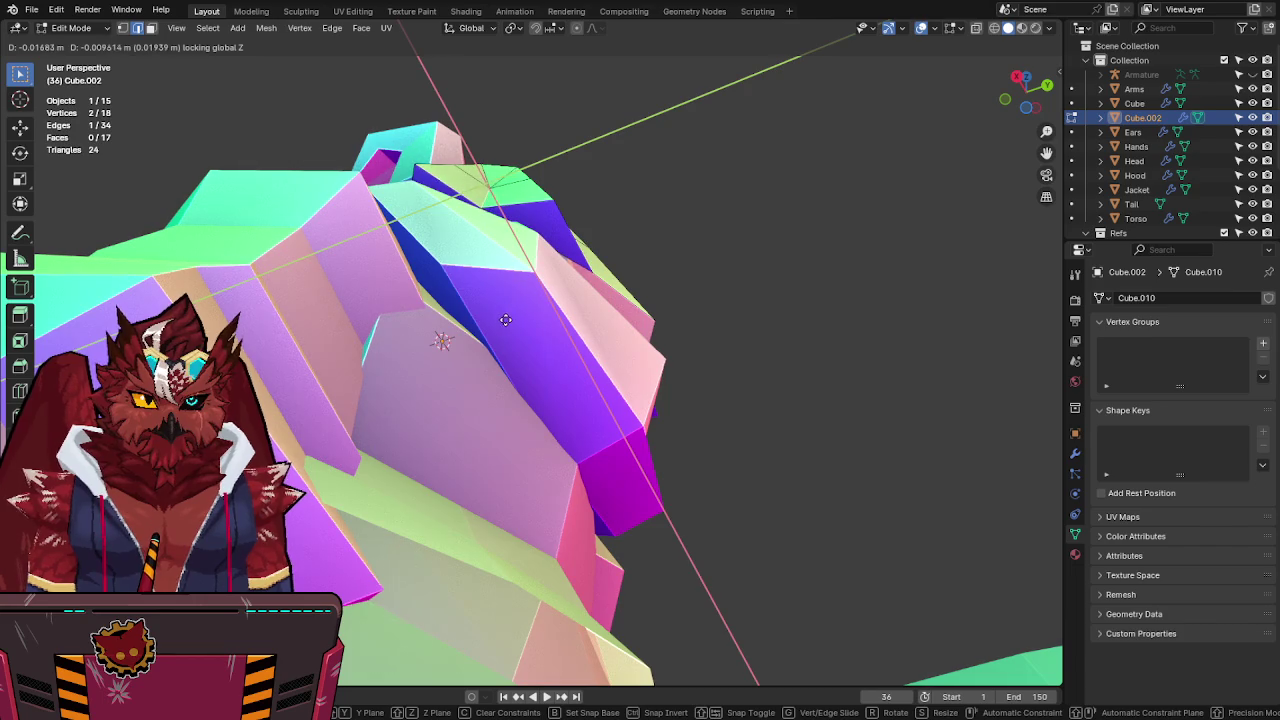
{"action": "left_click", "coordinate": [505, 320]}
{"action": "middle_click_drag", "start_coordinate": [505, 320], "coordinate": [493, 259]}
{"action": "key", "text": "ctrl+s"}
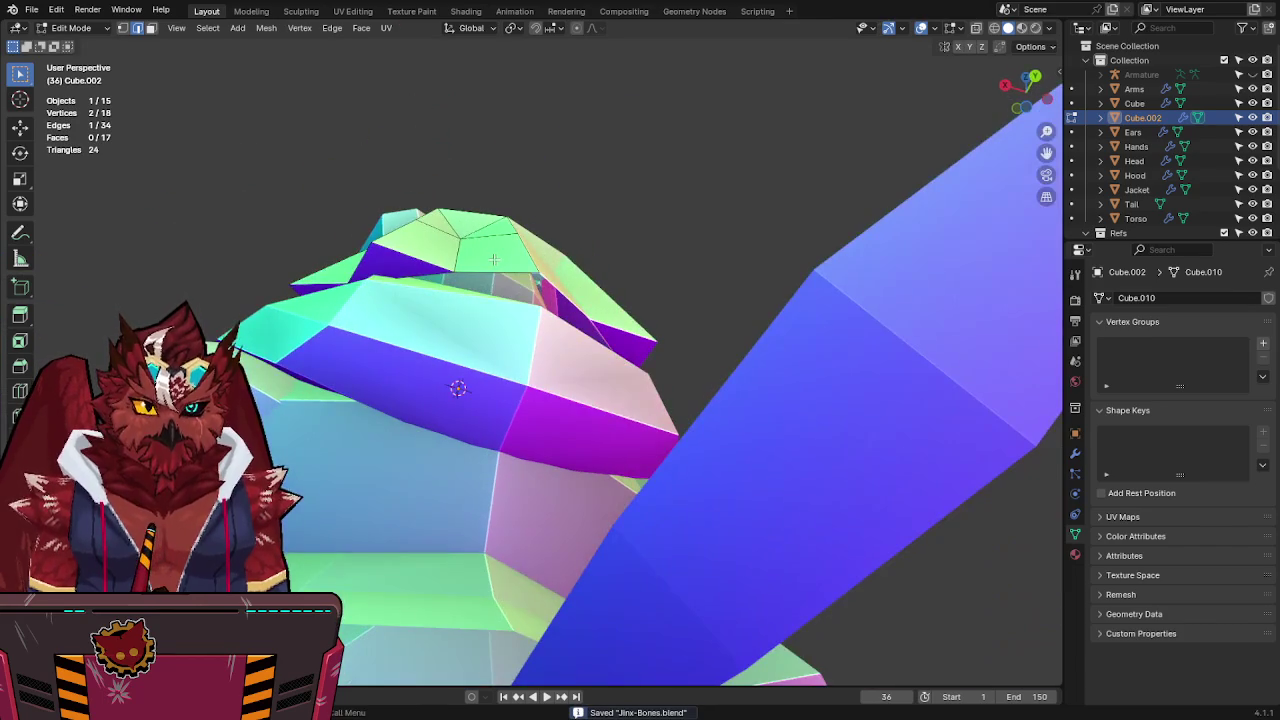
Extrude the selected edge along X and bring up the Mirror modifier settings.
{"action": "key", "text": "e"}
{"action": "key", "text": "x"}
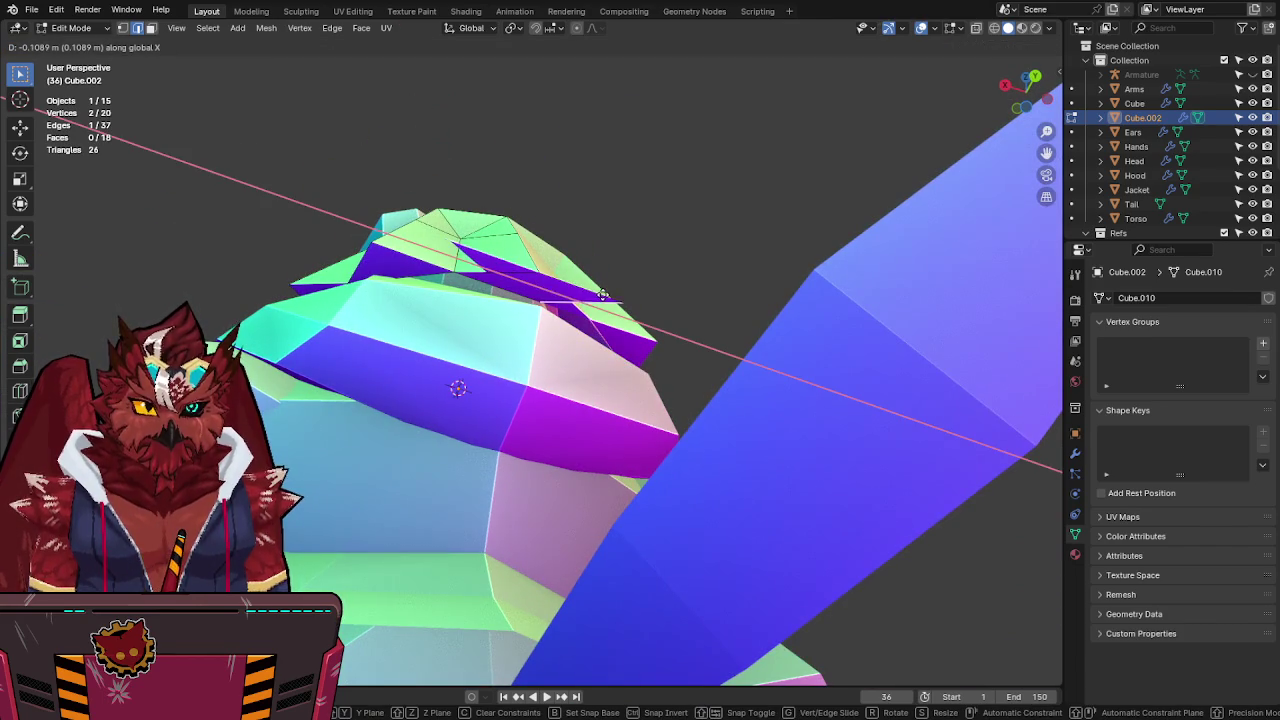
{"action": "key", "text": "Escape"}
{"action": "left_click", "coordinate": [1075, 455]}
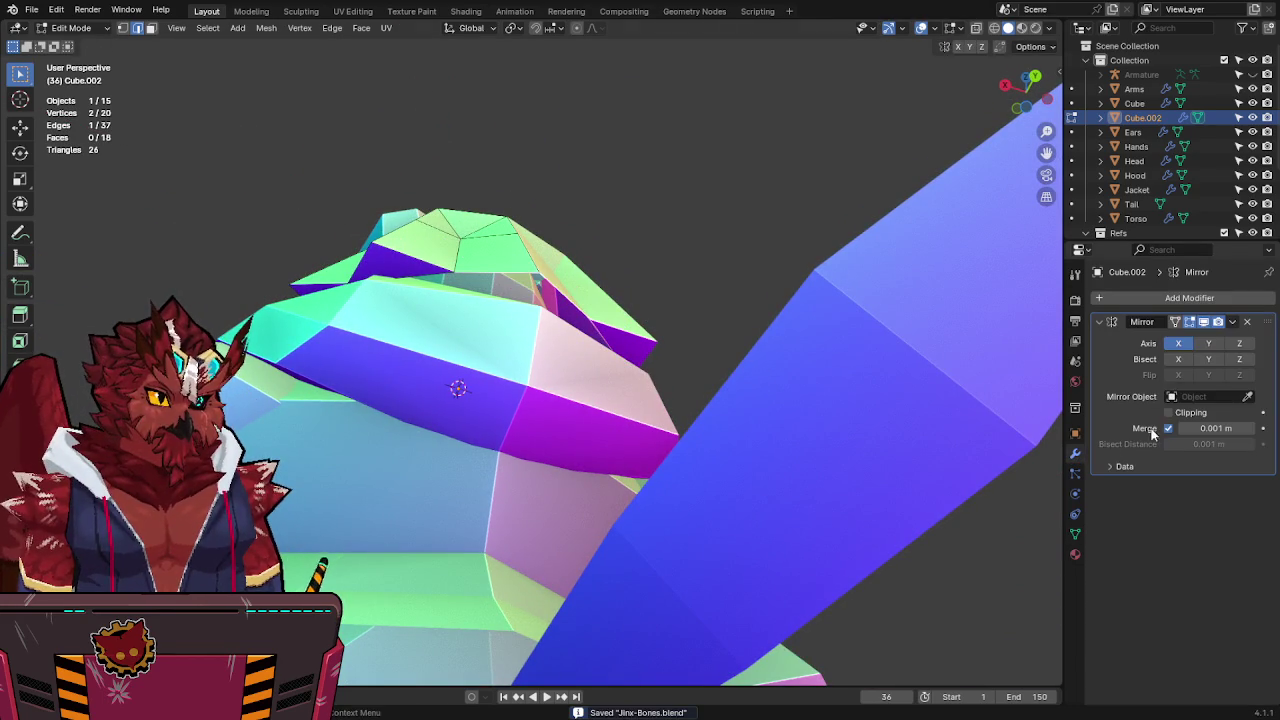
Turn on Mirror clipping and switch to X-ray for a side view.
{"action": "left_click", "coordinate": [1168, 428]}
{"action": "key", "text": "s"}
{"action": "key", "text": "Escape"}
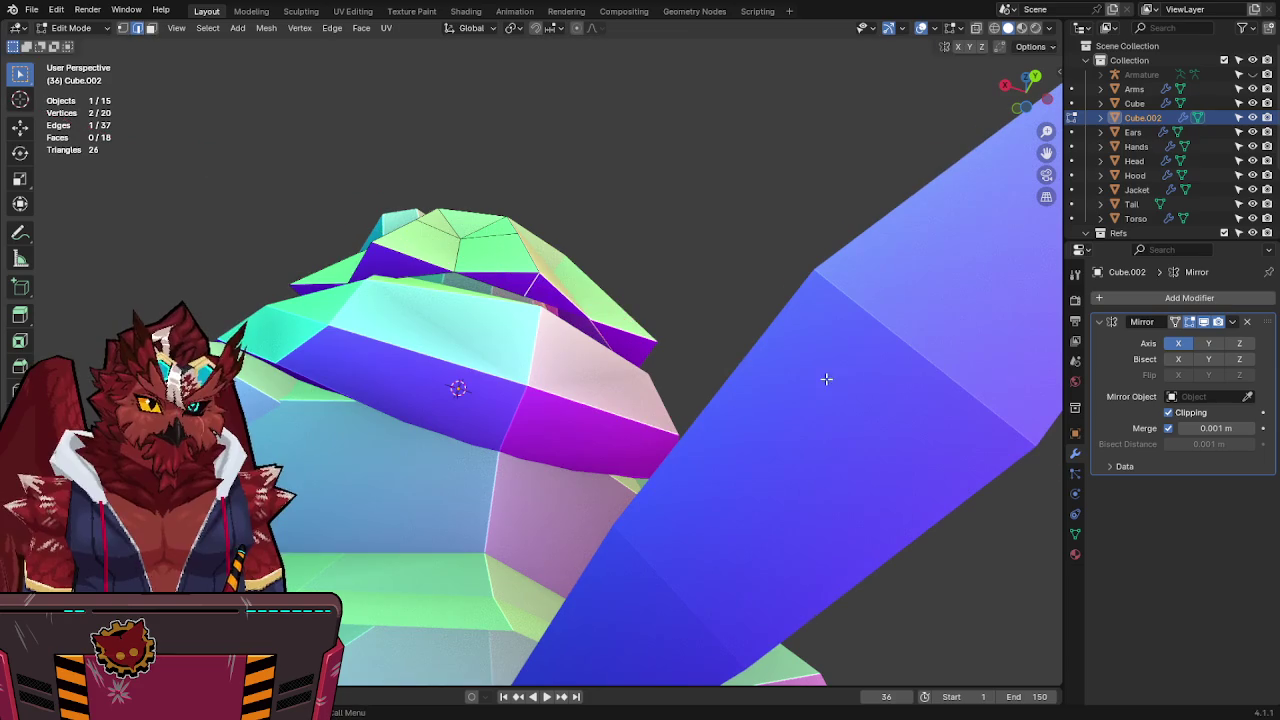
{"action": "key", "text": "s"}
{"action": "key", "text": "Escape"}
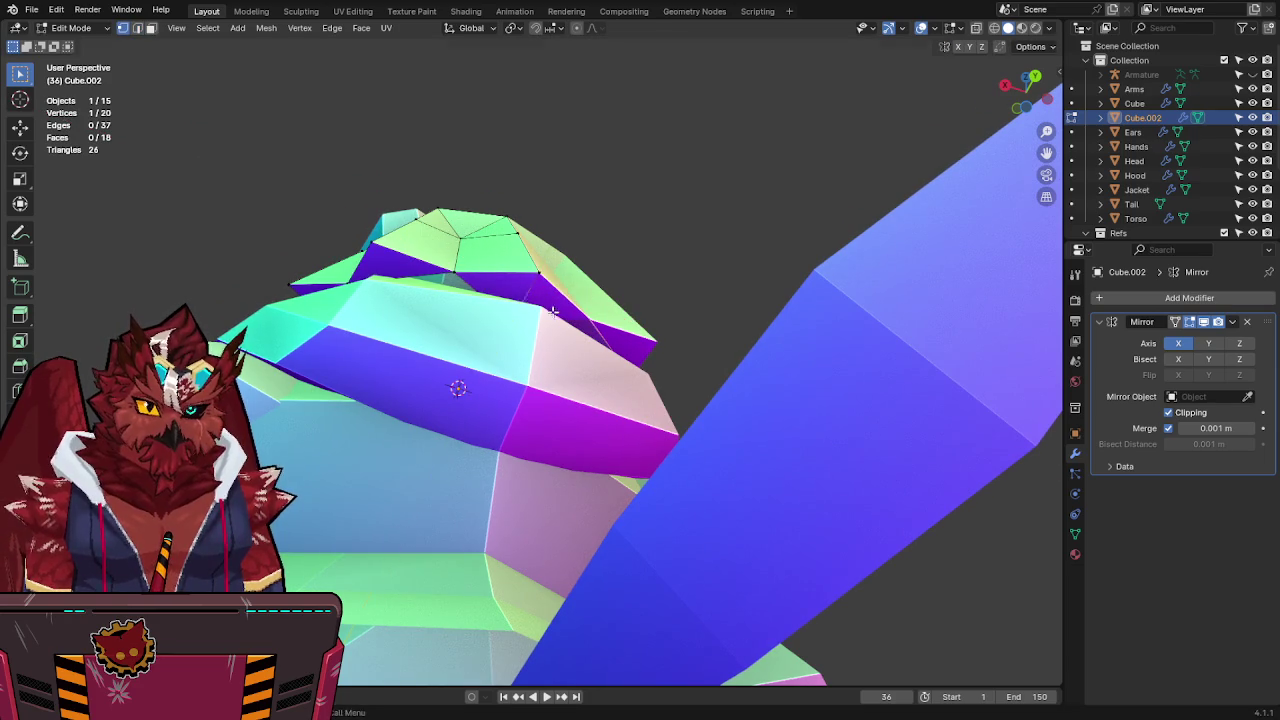
{"action": "key", "text": "alt+z"}
{"action": "mouse_move", "coordinate": [573, 294]}
{"action": "middle_mouse_down"}
{"action": "mouse_move", "coordinate": [675, 250]}
{"action": "mouse_move", "coordinate": [559, 287]}
{"action": "middle_mouse_up"}
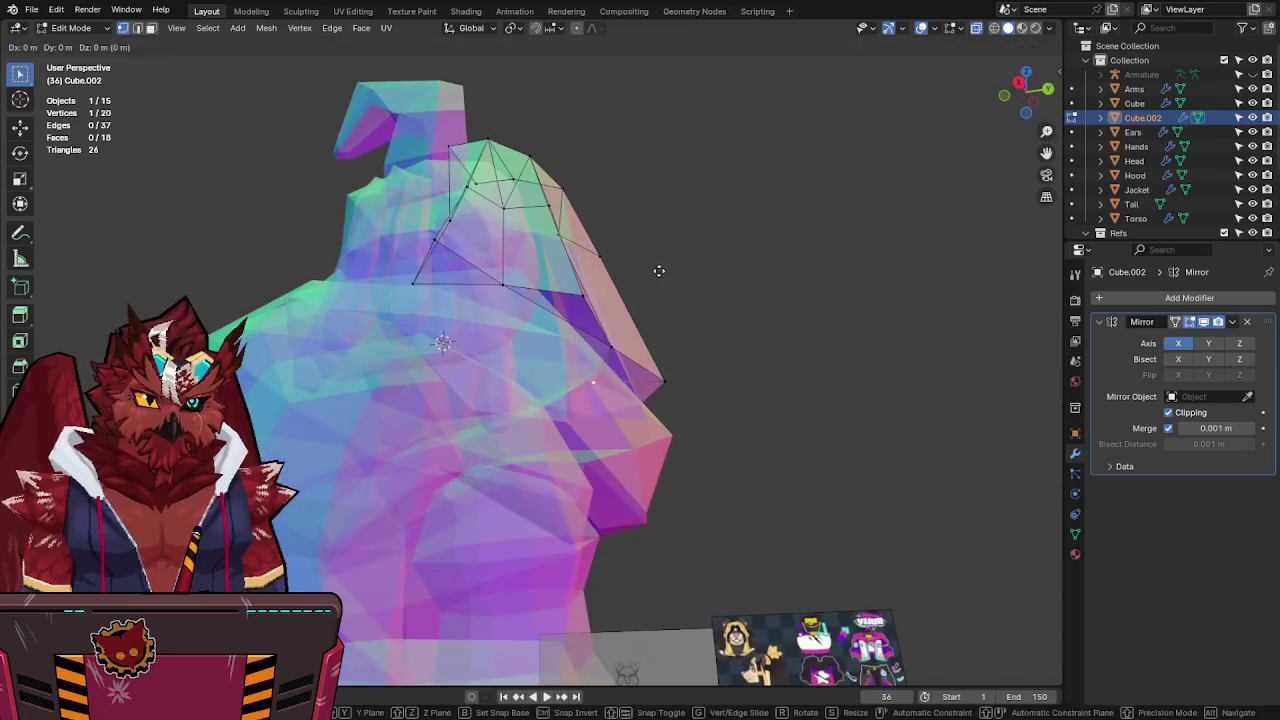
Add a vertex along an edge and extrude a connected vertex, sliding both at fixed height.
{"action": "right_click", "coordinate": [555, 275]}
{"action": "left_click", "coordinate": [561, 271]}
{"action": "key", "text": "g"}
{"action": "key", "text": "shift+z"}
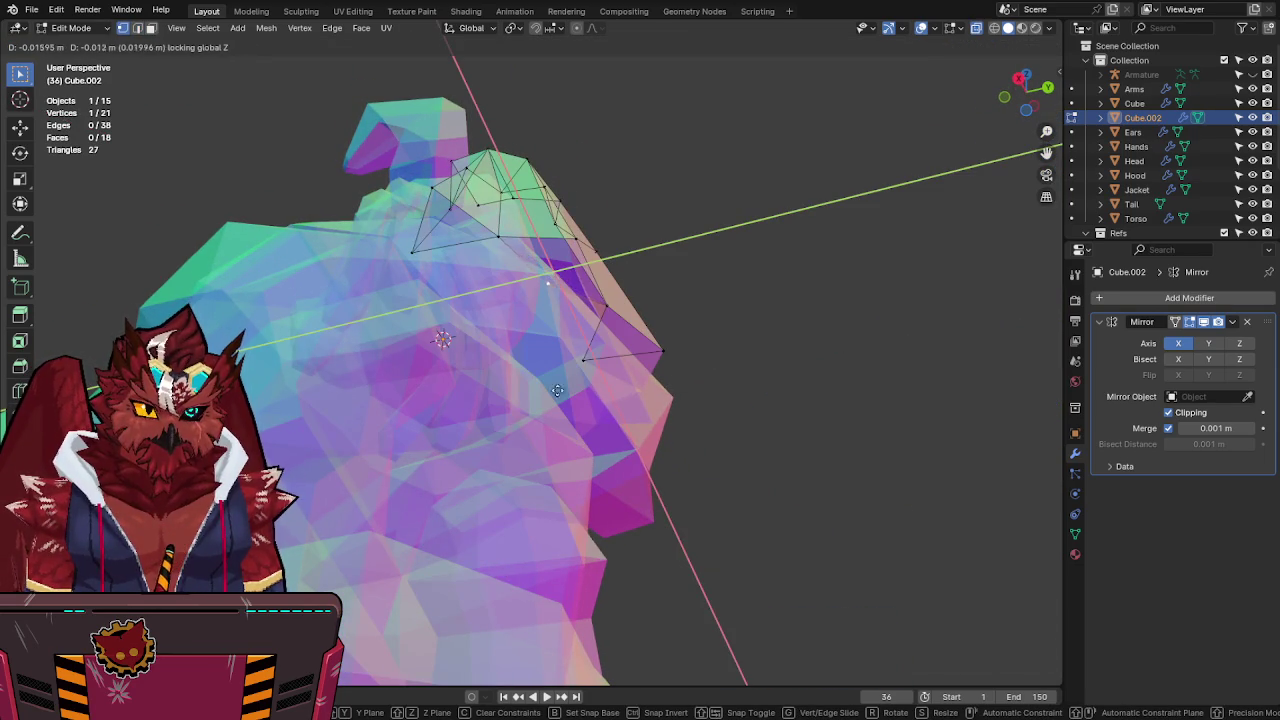
{"action": "left_click", "coordinate": [369, 603]}
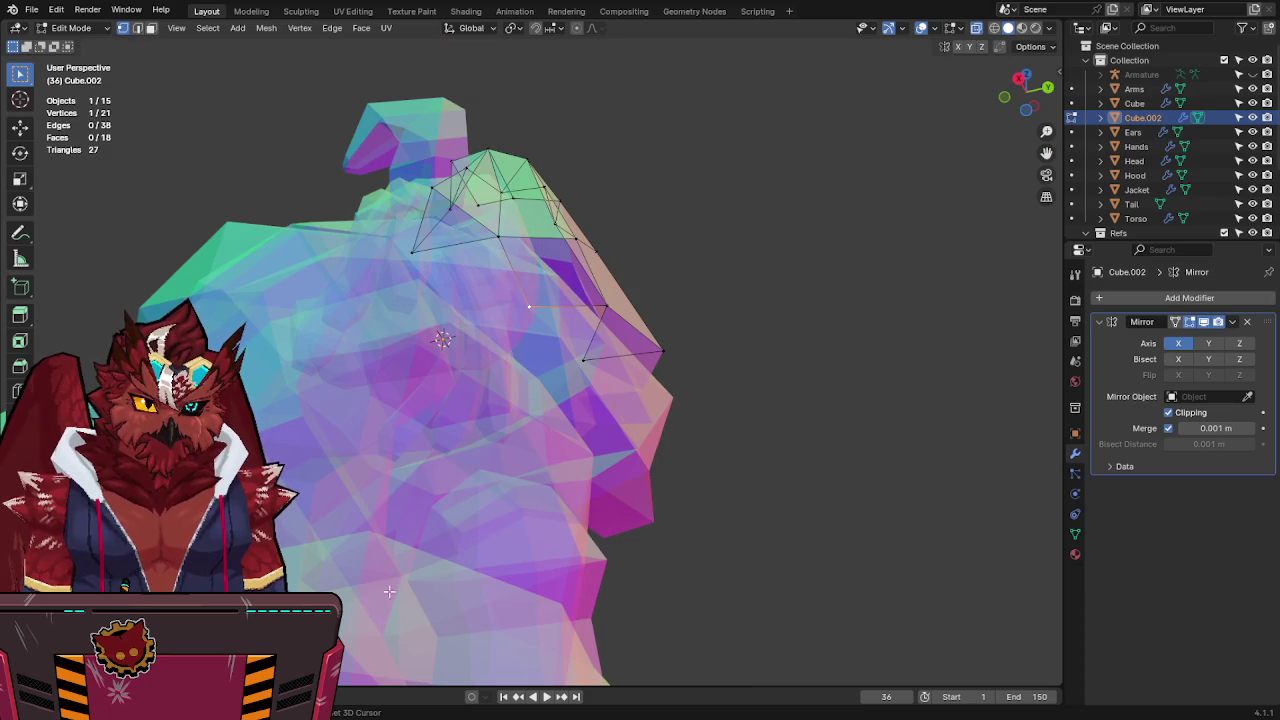
{"action": "right_click", "coordinate": [455, 246]}
{"action": "left_click", "coordinate": [387, 243]}
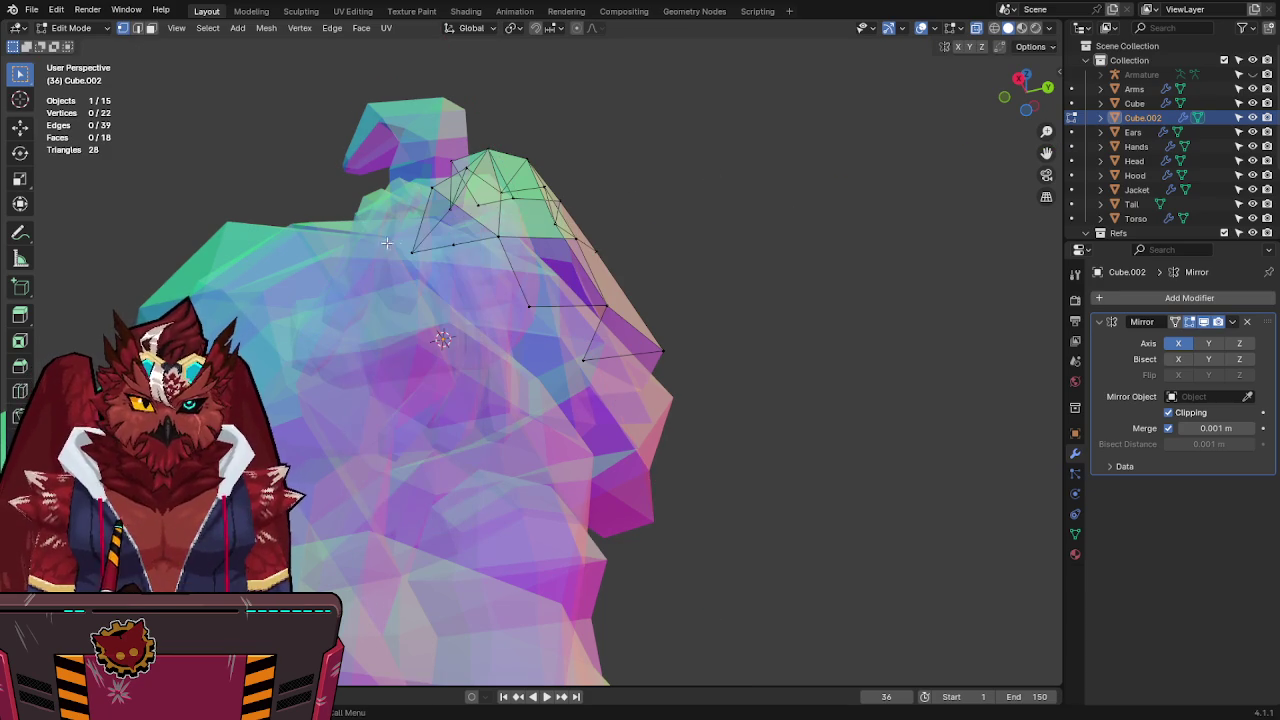
{"action": "key", "text": "g"}
{"action": "key", "text": "shift+z"}
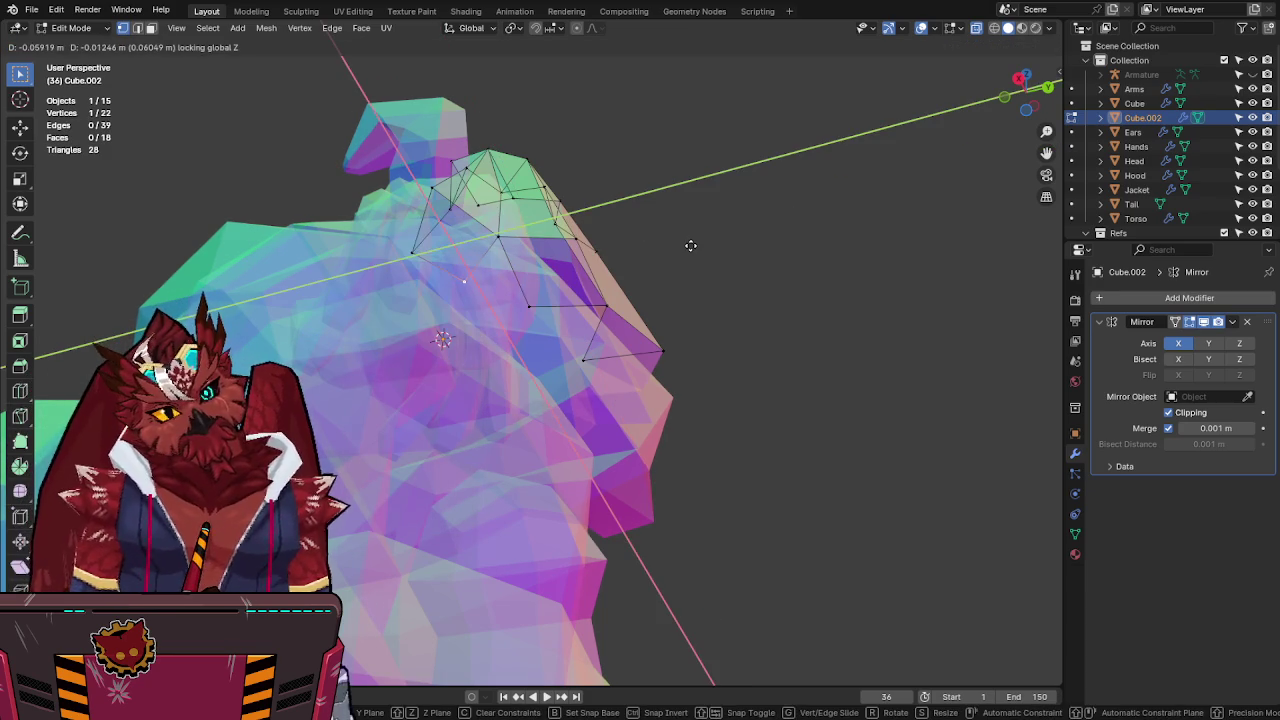
{"action": "left_click", "coordinate": [690, 245]}
{"action": "mouse_move", "coordinate": [689, 243]}
{"action": "middle_mouse_down"}
{"action": "mouse_move", "coordinate": [777, 251]}
{"action": "mouse_move", "coordinate": [809, 317]}
{"action": "mouse_move", "coordinate": [845, 341]}
{"action": "mouse_move", "coordinate": [791, 286]}
{"action": "mouse_move", "coordinate": [824, 265]}
{"action": "mouse_move", "coordinate": [817, 301]}
{"action": "mouse_move", "coordinate": [786, 291]}
{"action": "mouse_move", "coordinate": [760, 329]}
{"action": "mouse_move", "coordinate": [785, 369]}
{"action": "mouse_move", "coordinate": [766, 363]}
{"action": "mouse_move", "coordinate": [757, 294]}
{"action": "mouse_move", "coordinate": [737, 271]}
{"action": "mouse_move", "coordinate": [683, 296]}
{"action": "mouse_move", "coordinate": [588, 297]}
{"action": "mouse_move", "coordinate": [688, 365]}
{"action": "mouse_move", "coordinate": [828, 362]}
{"action": "mouse_move", "coordinate": [789, 291]}
{"action": "mouse_move", "coordinate": [766, 333]}
{"action": "mouse_move", "coordinate": [528, 393]}
{"action": "mouse_move", "coordinate": [547, 478]}
{"action": "middle_mouse_up"}
Check the hood in solid and X-ray shading and save Jinx-Bones.blend.
{"action": "key", "text": "alt+z"}
{"action": "key", "text": "ctrl+s"}
{"action": "key", "text": "alt+z"}
{"action": "key", "text": "alt+z"}
{"action": "key", "text": "alt+z"}
{"action": "key", "text": "alt+z"}
{"action": "key", "text": "ctrl+s"}
{"action": "key", "text": "alt+z"}
{"action": "key", "text": "alt+z"}
{"action": "key", "text": "alt+z"}
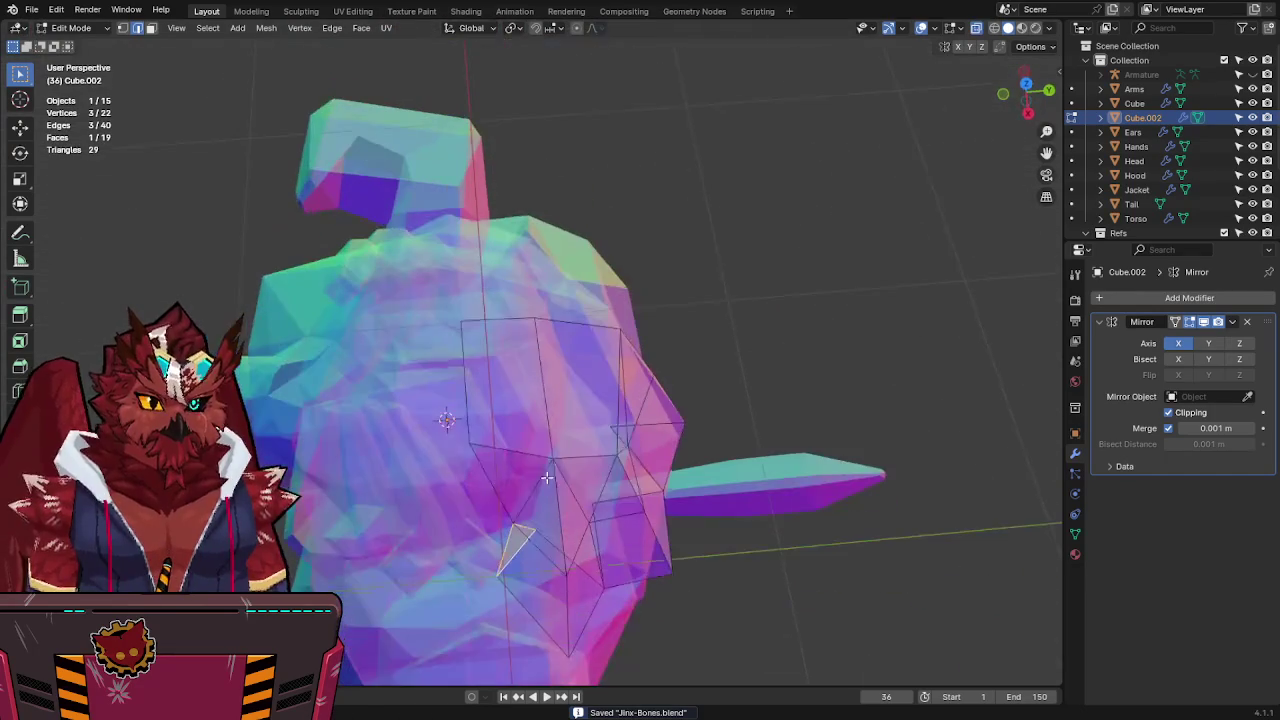
Slide a hood vertex about 0.02 m sideways at fixed height, then save.
{"action": "key", "text": "g"}
{"action": "key", "text": "shift+z"}
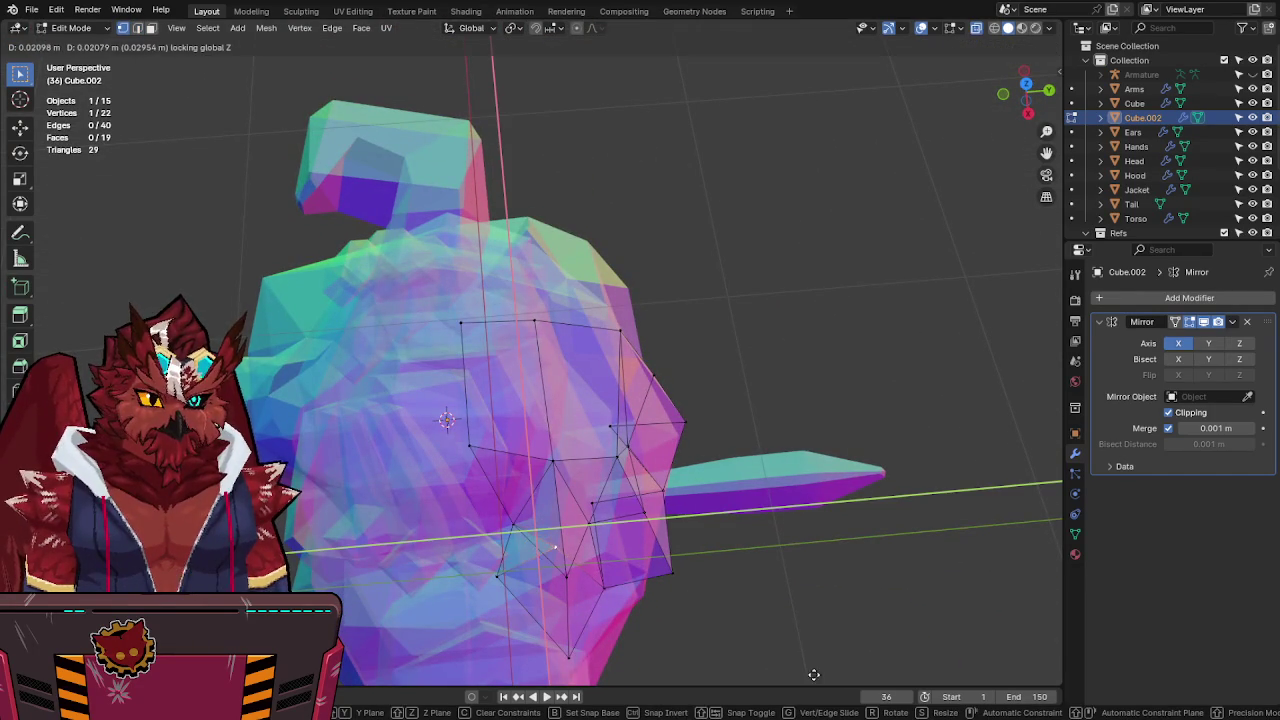
{"action": "left_click", "coordinate": [780, 62]}
{"action": "key", "text": "alt+z"}
{"action": "mouse_move", "coordinate": [746, 363]}
{"action": "middle_mouse_down"}
{"action": "mouse_move", "coordinate": [852, 384]}
{"action": "mouse_move", "coordinate": [909, 371]}
{"action": "mouse_move", "coordinate": [709, 423]}
{"action": "mouse_move", "coordinate": [516, 300]}
{"action": "middle_mouse_up"}
{"action": "key", "text": "alt+z"}
{"action": "key", "text": "ctrl+s"}
{"action": "key", "text": "alt+z"}
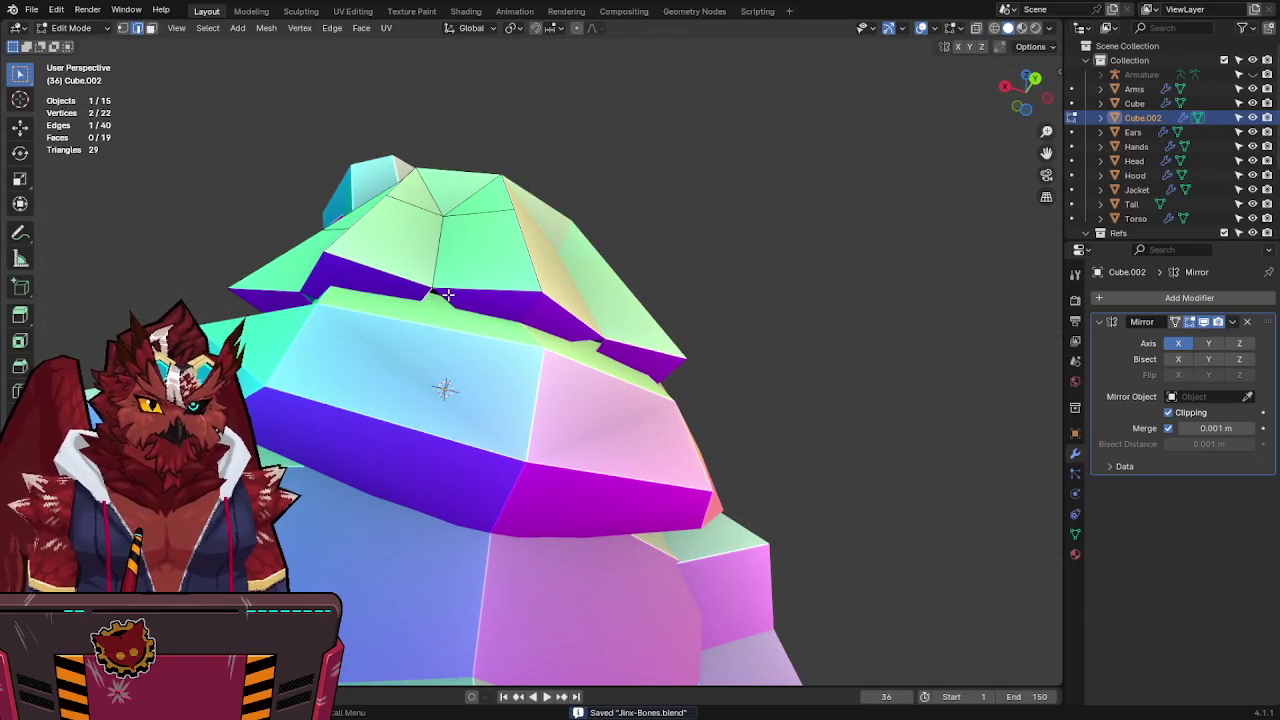
{"action": "mouse_move", "coordinate": [460, 256]}
{"action": "middle_mouse_down"}
{"action": "mouse_move", "coordinate": [451, 320]}
{"action": "mouse_move", "coordinate": [600, 290]}
{"action": "mouse_move", "coordinate": [614, 306]}
{"action": "mouse_move", "coordinate": [515, 390]}
{"action": "mouse_move", "coordinate": [629, 343]}
{"action": "middle_mouse_up"}
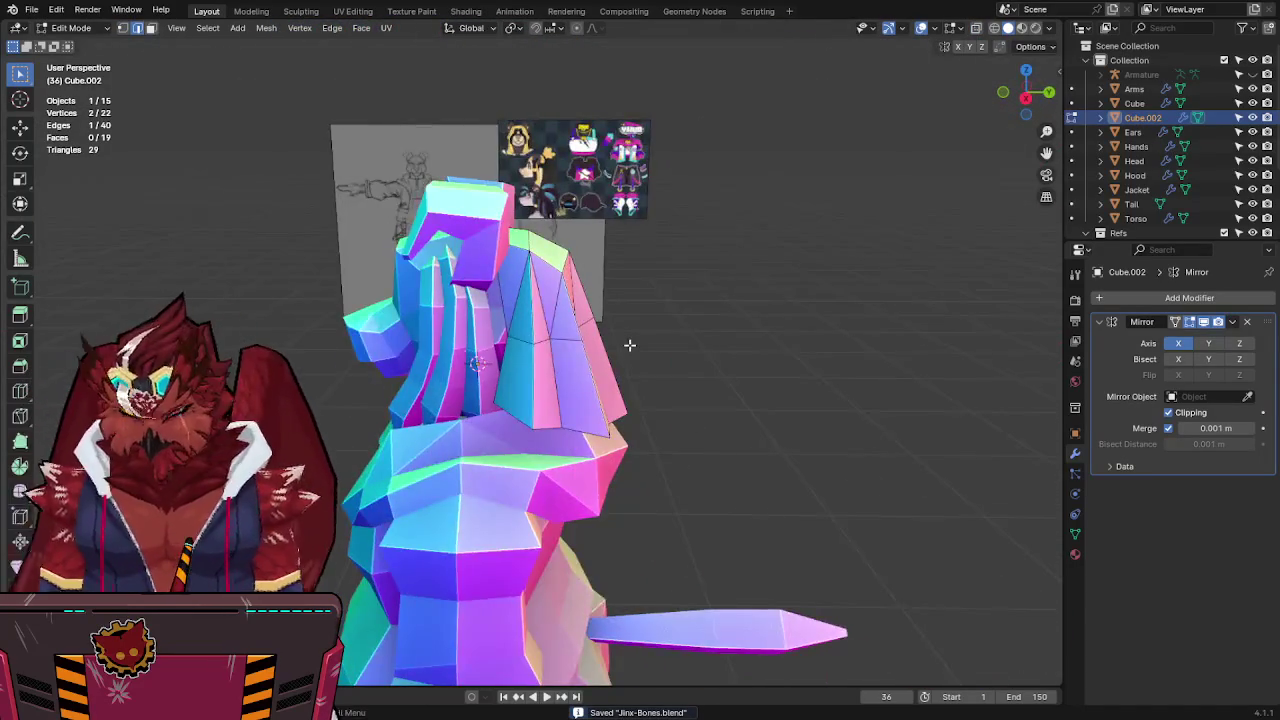
Compare the hood with the front reference drawing, toggling X-ray.
{"action": "scroll", "coordinate": [642, 286], "scroll_direction": "up", "scroll_amount": 4}
{"action": "key", "text": "alt+z"}
{"action": "key", "text": "Tab"}
{"action": "scroll", "coordinate": [640, 265], "scroll_direction": "up", "scroll_amount": 2}
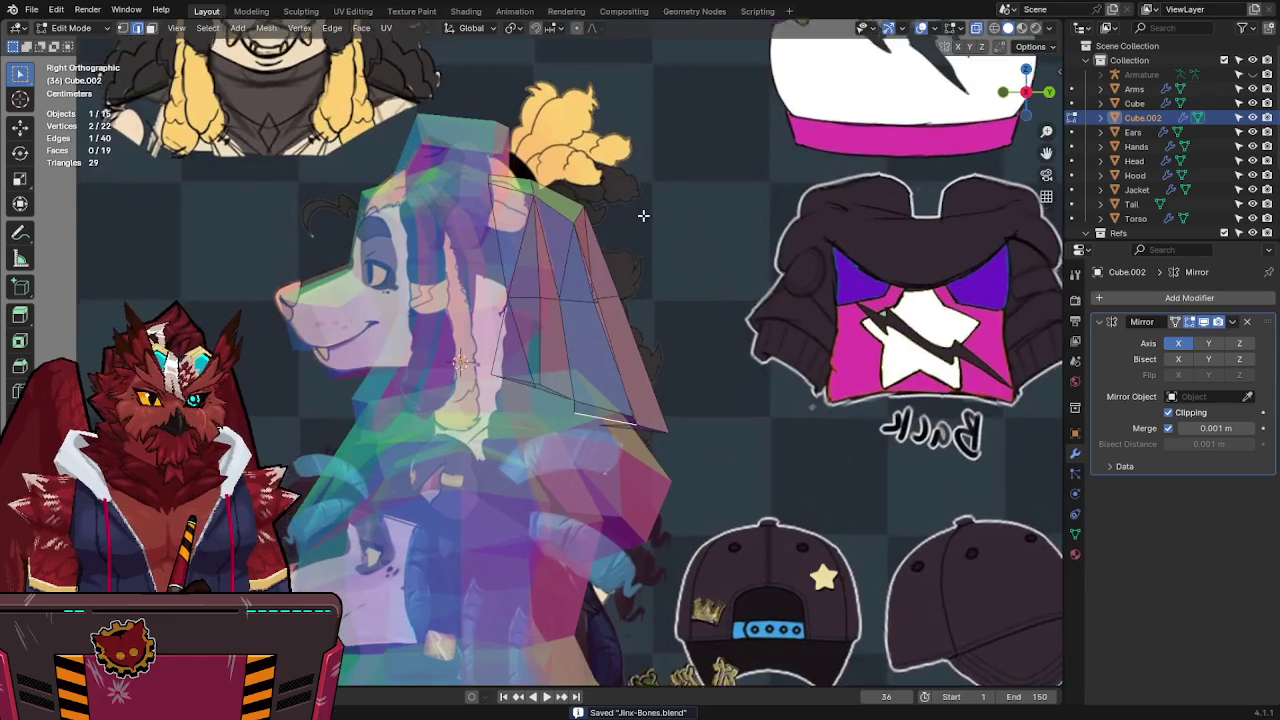
{"action": "key", "text": "alt+z"}
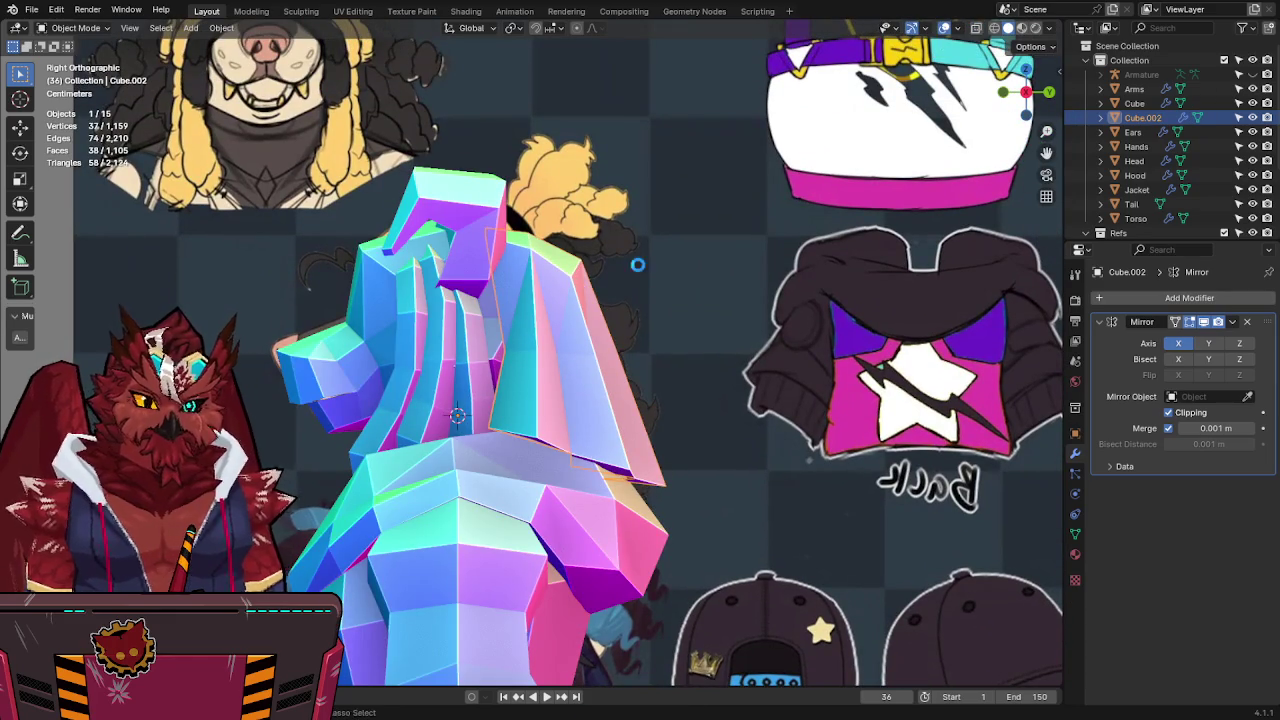
{"action": "mouse_move", "coordinate": [637, 263]}
{"action": "middle_mouse_down"}
{"action": "mouse_move", "coordinate": [538, 308]}
{"action": "mouse_move", "coordinate": [531, 295]}
{"action": "mouse_move", "coordinate": [633, 285]}
{"action": "mouse_move", "coordinate": [675, 325]}
{"action": "middle_mouse_up"}
{"action": "key", "text": "KP_1"}
{"action": "key", "text": "alt+z"}
{"action": "scroll", "coordinate": [694, 295], "scroll_direction": "up", "scroll_amount": 1}
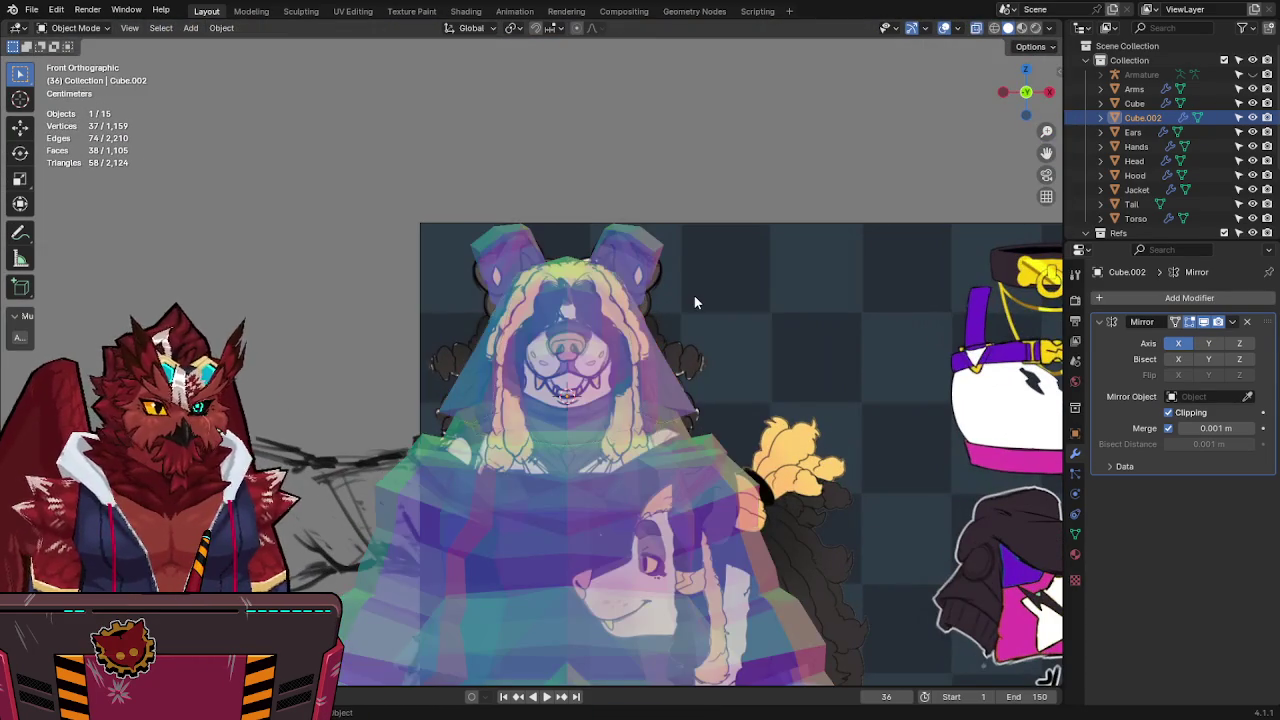
{"action": "key", "text": "alt+z"}
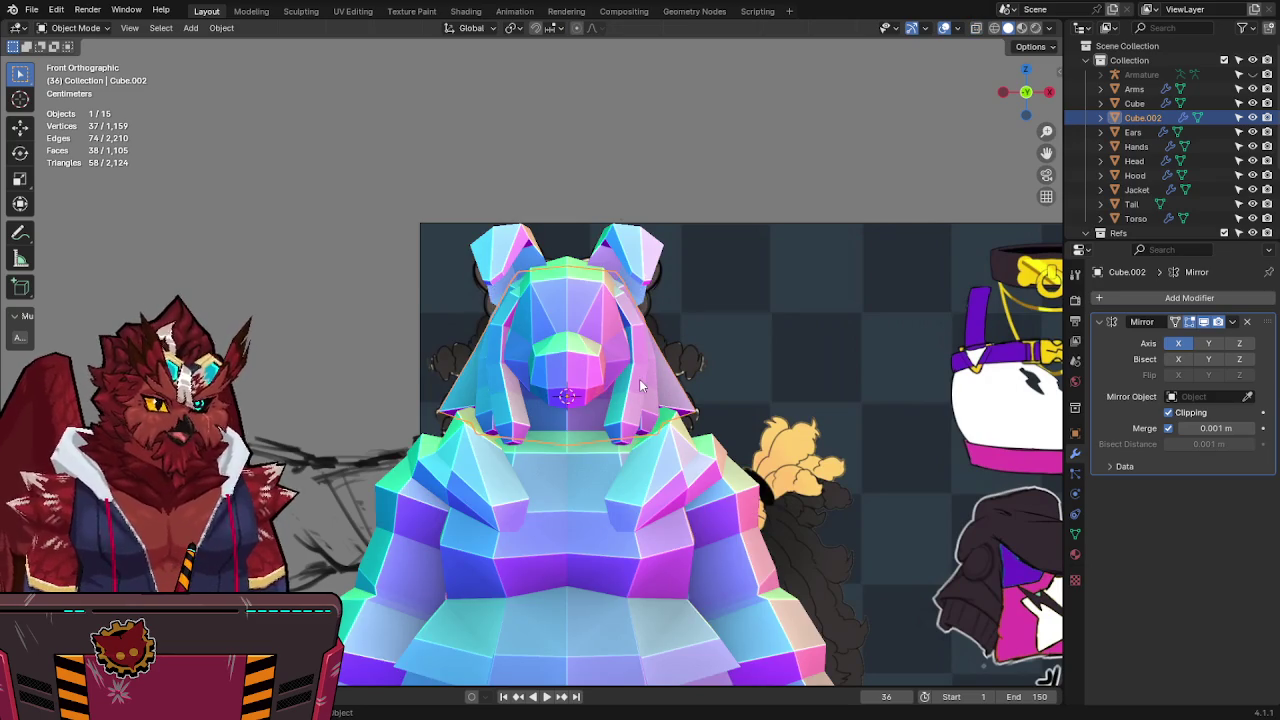
Return to Edit Mode, save, and check the hood in side and front views.
{"action": "key", "text": "alt+z"}
{"action": "key", "text": "alt+z"}
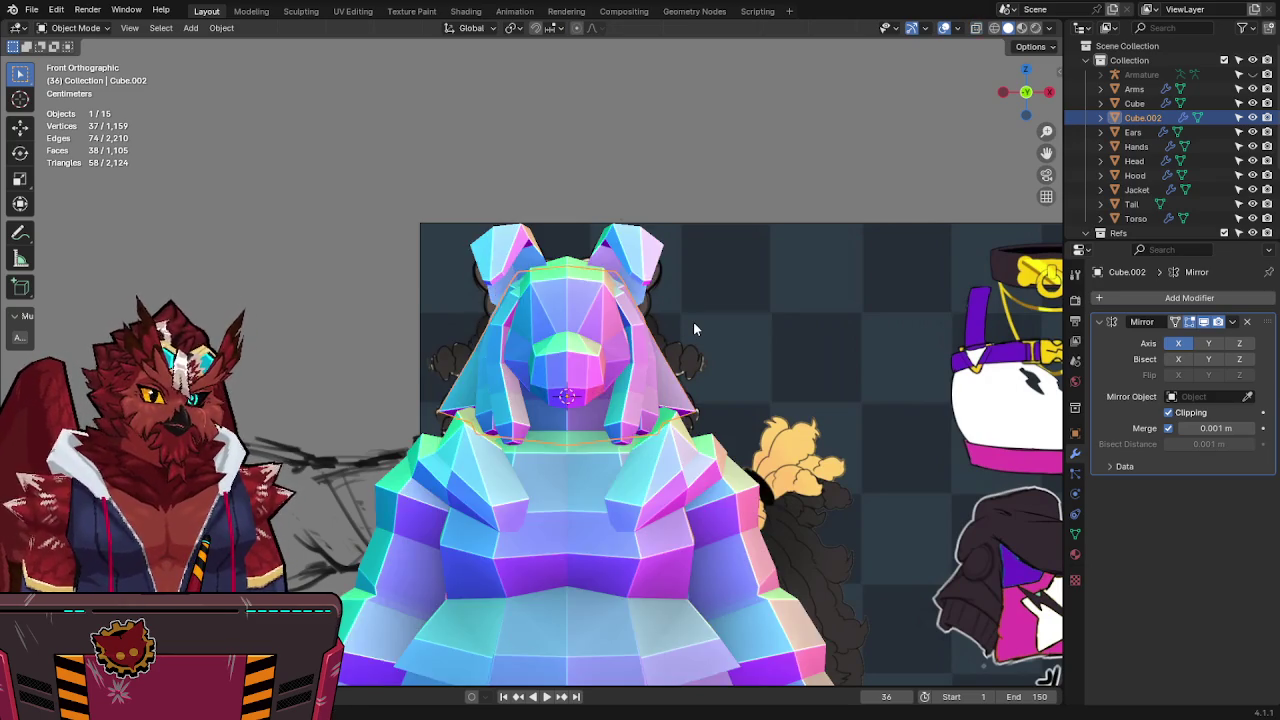
{"action": "key", "text": "Tab"}
{"action": "key", "text": "alt+z"}
{"action": "key", "text": "ctrl+s"}
{"action": "mouse_move", "coordinate": [689, 318]}
{"action": "middle_mouse_down", "text": "shift"}
{"action": "mouse_move", "coordinate": [699, 306]}
{"action": "mouse_move", "coordinate": [729, 320]}
{"action": "mouse_move", "coordinate": [666, 334]}
{"action": "mouse_move", "coordinate": [713, 361]}
{"action": "mouse_move", "coordinate": [701, 397]}
{"action": "mouse_move", "coordinate": [566, 338]}
{"action": "middle_mouse_up", "text": "shift"}
{"action": "key", "text": "alt+z"}
{"action": "key", "text": "KP_3"}
{"action": "key", "text": "alt+z"}
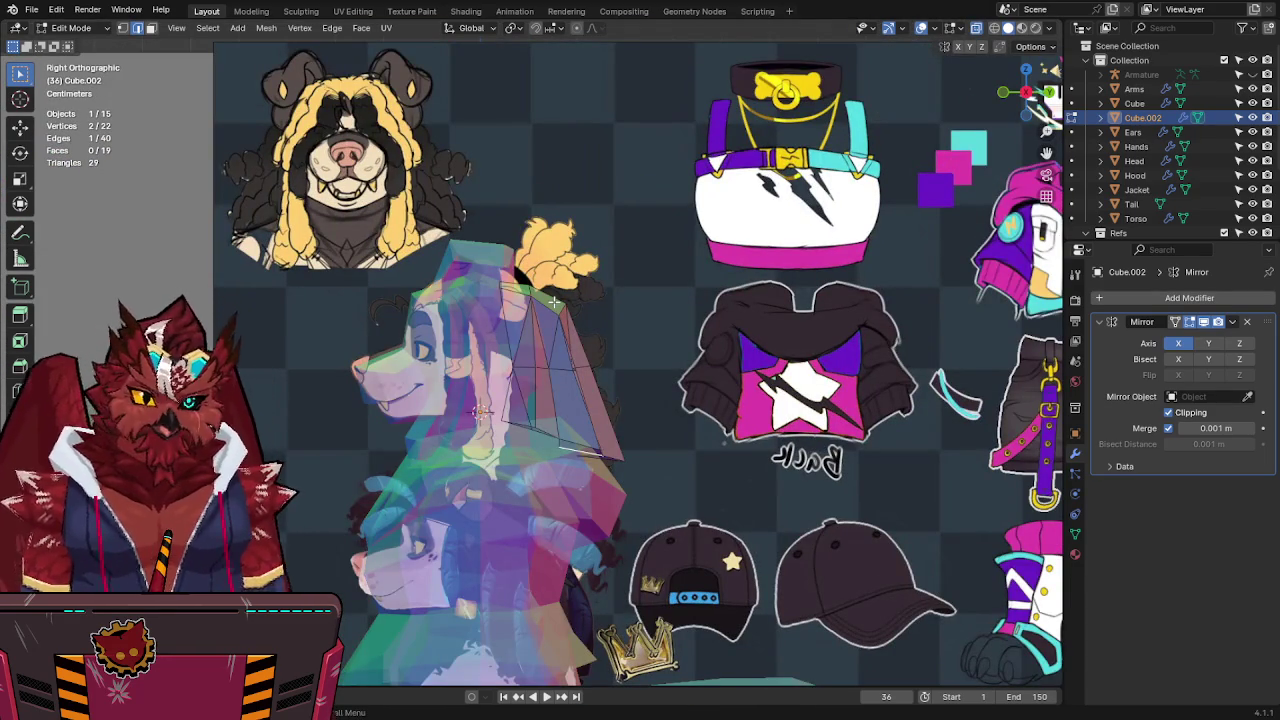
{"action": "key", "text": "KP_1"}
Add a new cube and separate it into its own object, Cube.003.
{"action": "key", "text": "q"}
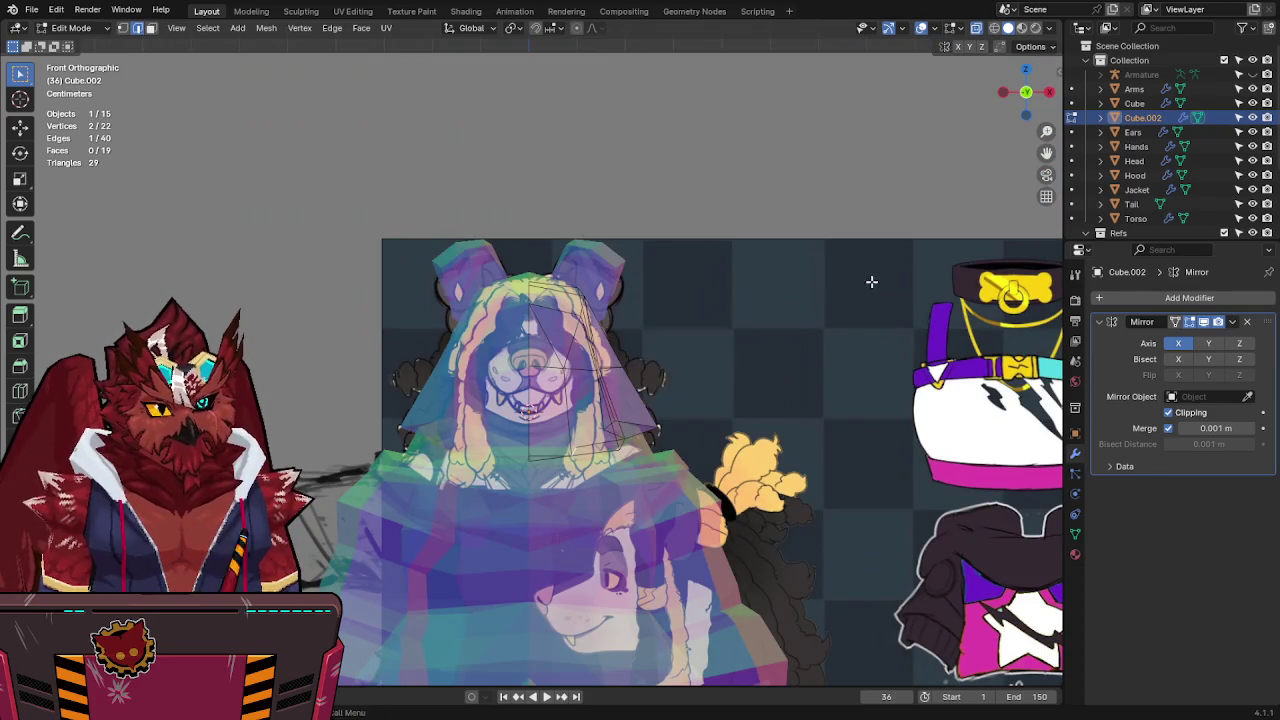
{"action": "key", "text": "ctrl+l"}
{"action": "key", "text": "p"}
{"action": "left_click", "coordinate": [773, 362]}
{"action": "key", "text": "Tab"}
{"action": "left_click", "coordinate": [831, 377]}
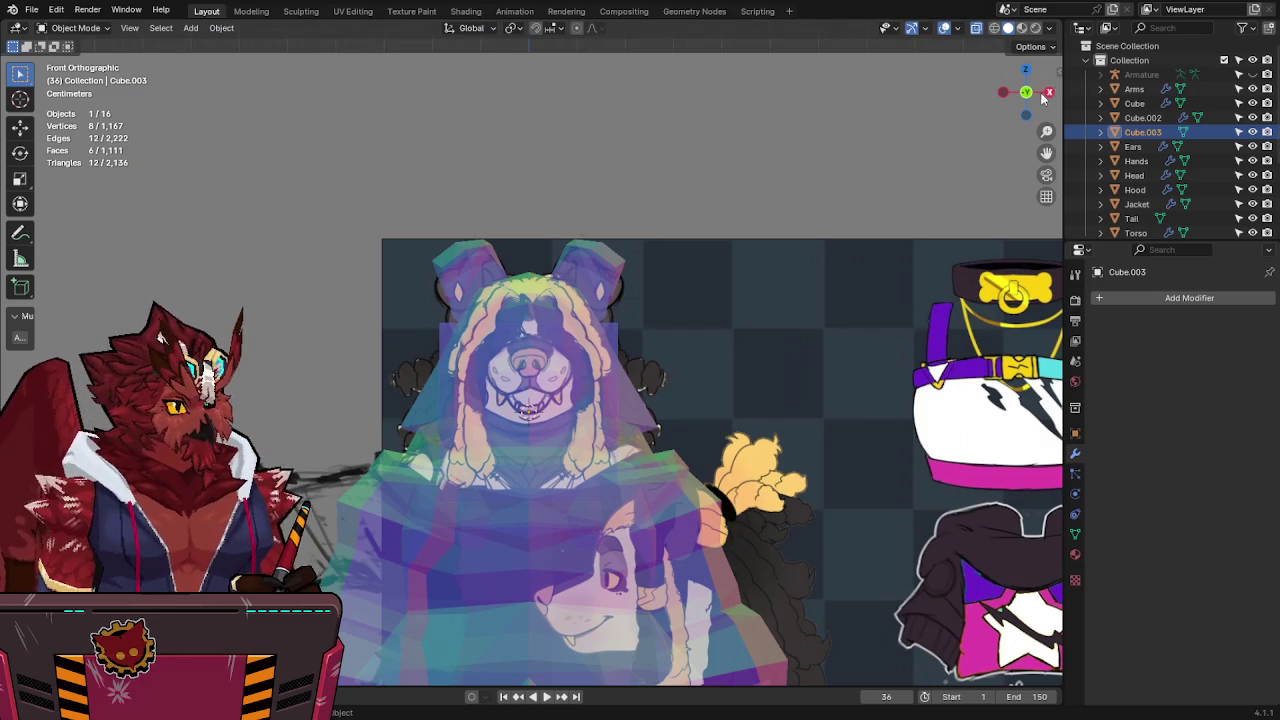
In side view, scale Cube.003 down to a small size.
{"action": "left_click", "coordinate": [1045, 94]}
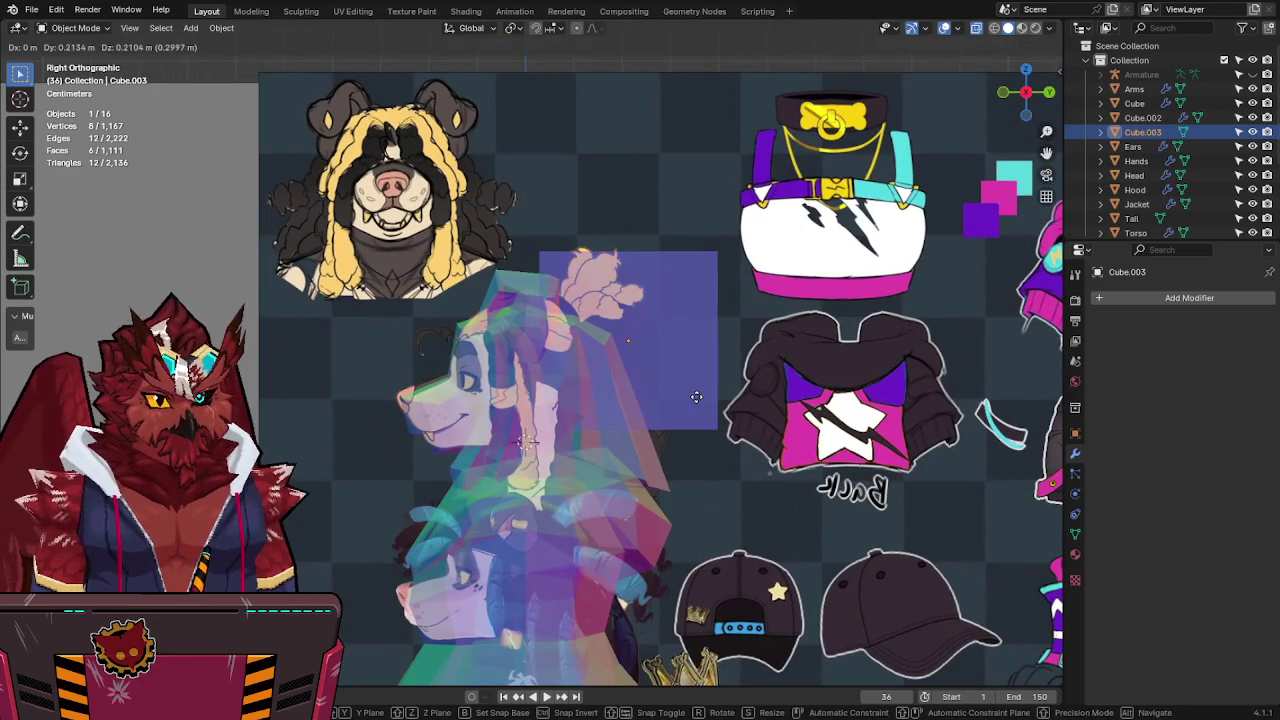
{"action": "scroll", "coordinate": [766, 407], "scroll_direction": "up", "scroll_amount": 3}
{"action": "key", "text": "alt+z"}
{"action": "key", "text": "s"}
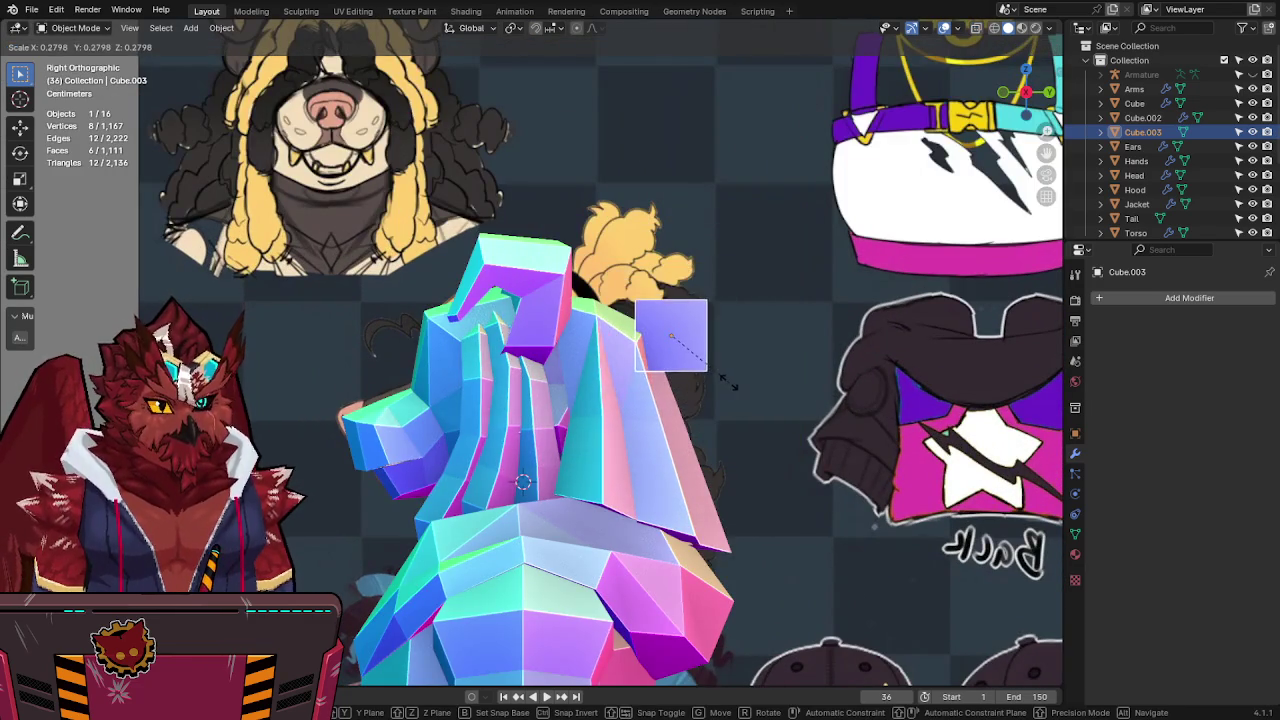
{"action": "left_click", "coordinate": [743, 384]}
{"action": "key", "text": "alt+z"}
Move the cube to the top of the hood and rotate it 45° about Y.
{"action": "key", "text": "g"}
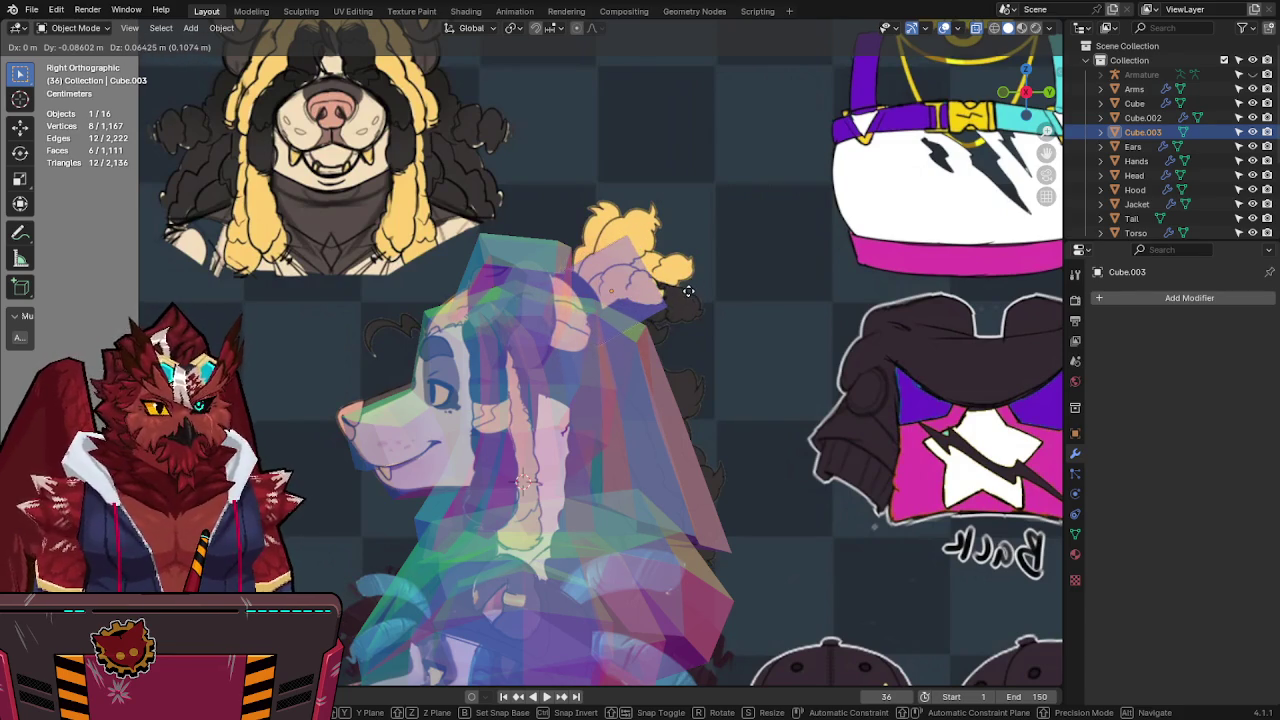
{"action": "left_click", "coordinate": [736, 290]}
{"action": "type", "text": "r45"}
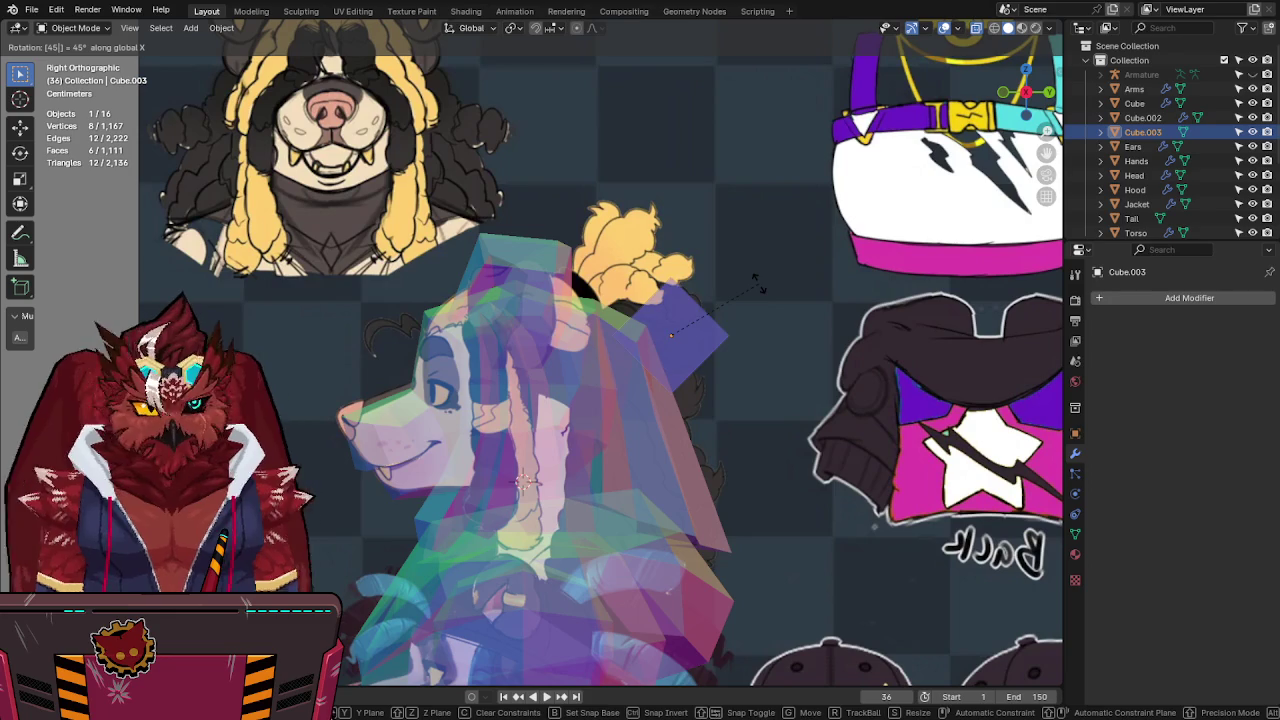
{"action": "type", "text": "y"}
{"action": "key", "text": "Return"}
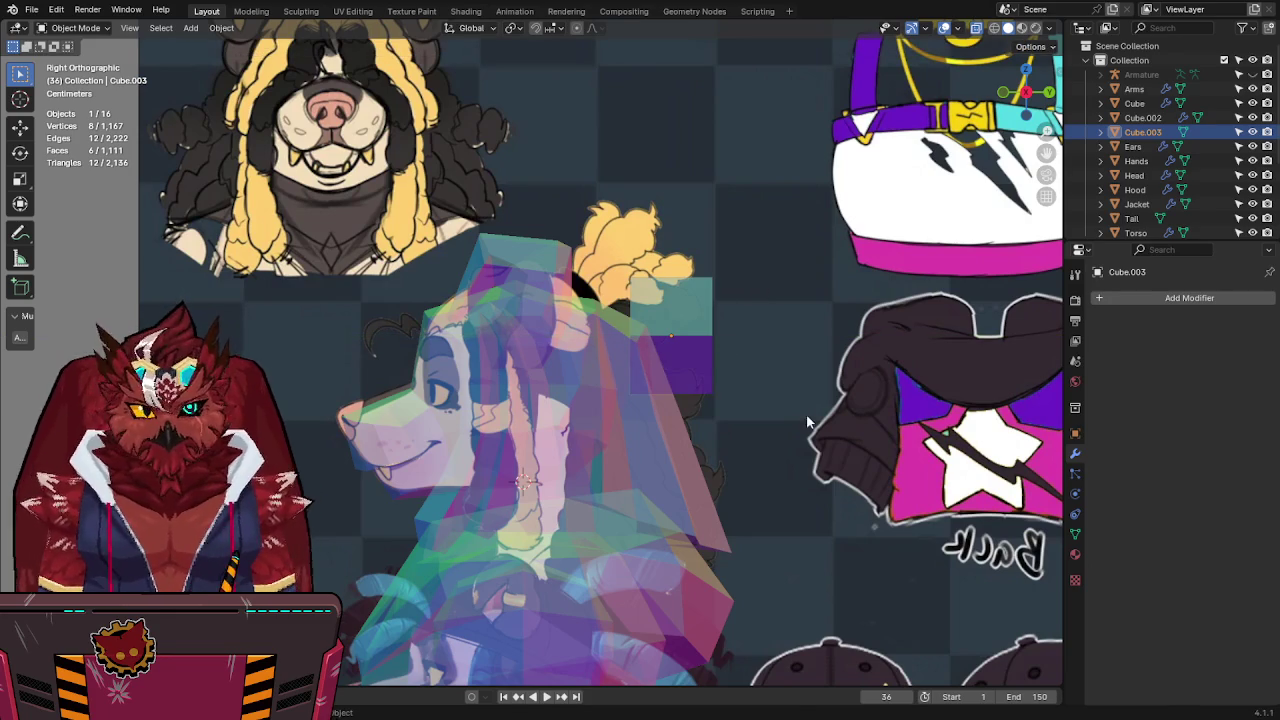
Reposition the tilted cube over the ear reference and enter Edit Mode.
{"action": "key", "text": "g"}
{"action": "key", "text": "r"}
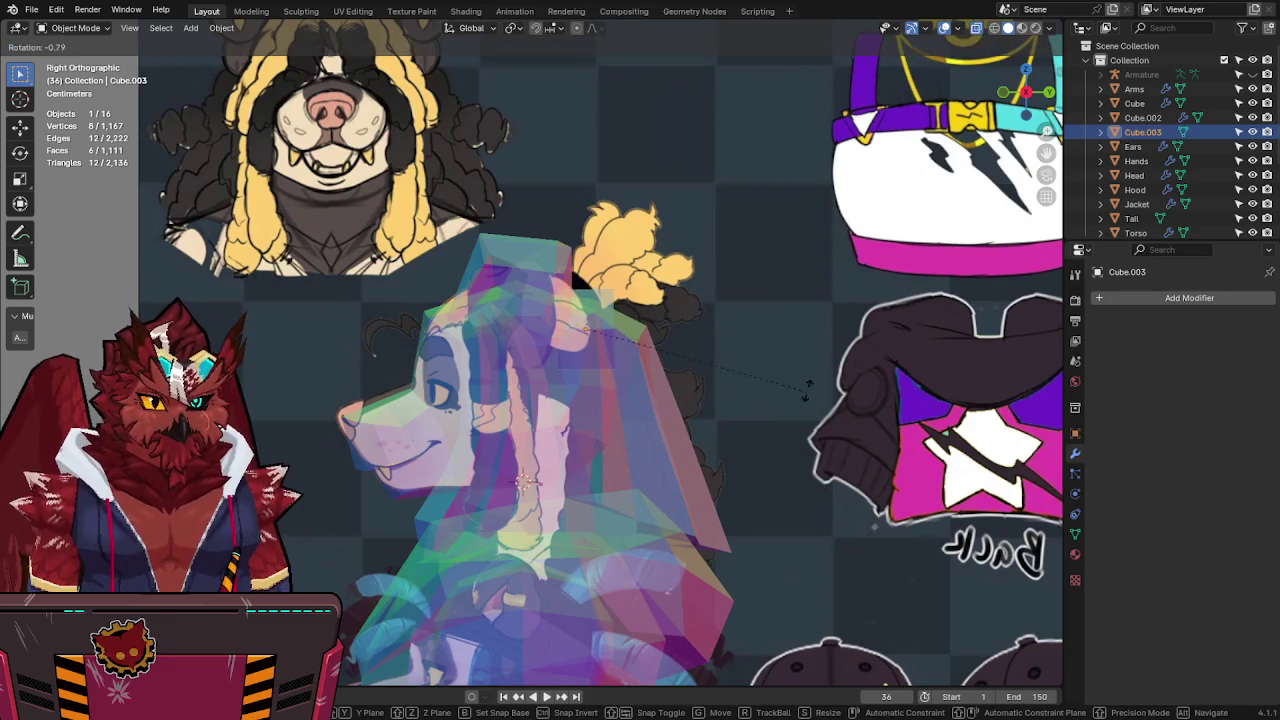
{"action": "key", "text": "g"}
{"action": "left_click", "coordinate": [726, 311]}
{"action": "key", "text": "Tab"}
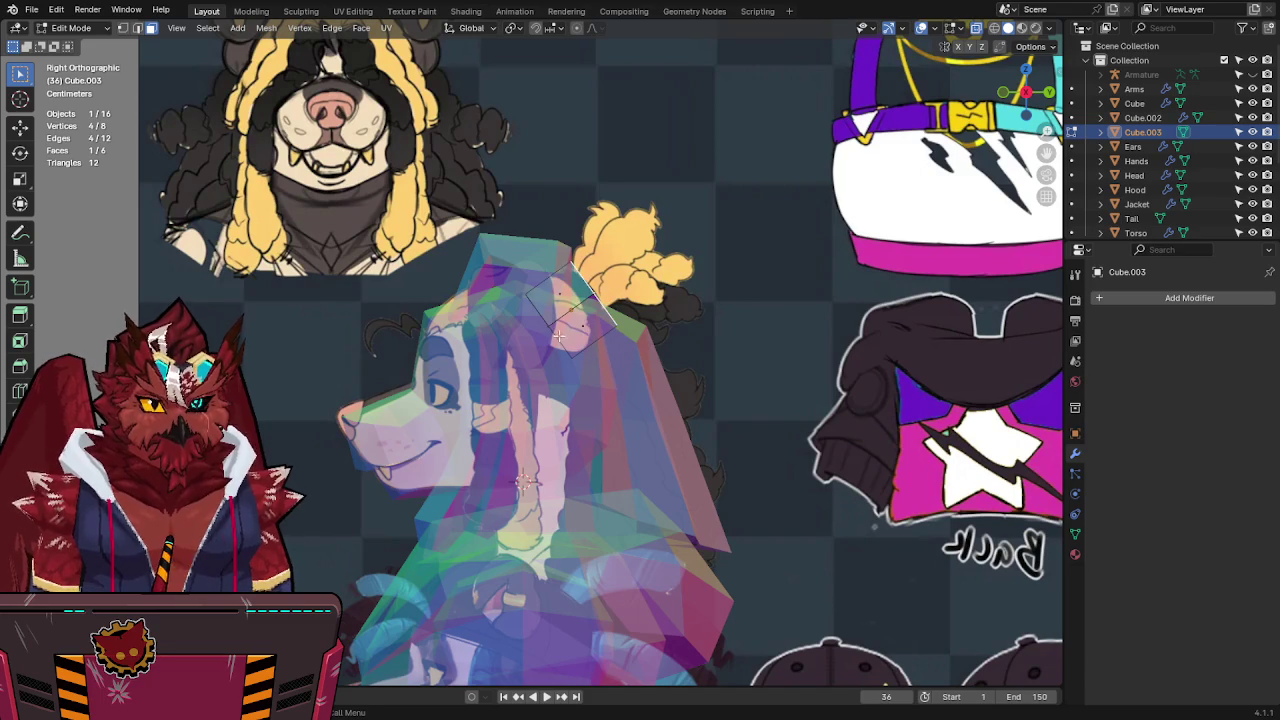
Edge-slide, extrude and taper the top face into an ear, then save Jinx-Bones.blend.
{"action": "key", "text": "g"}
{"action": "key", "text": "g"}
{"action": "left_click", "coordinate": [642, 315]}
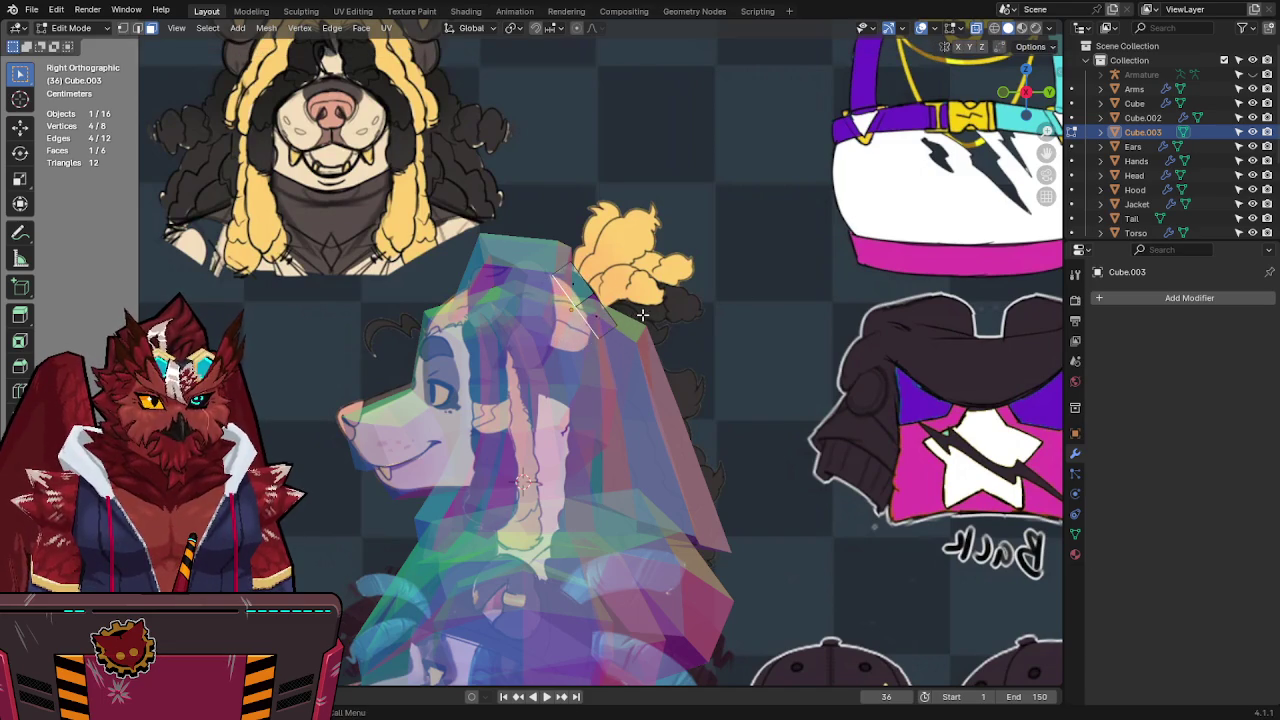
{"action": "key", "text": "e"}
{"action": "key", "text": "c"}
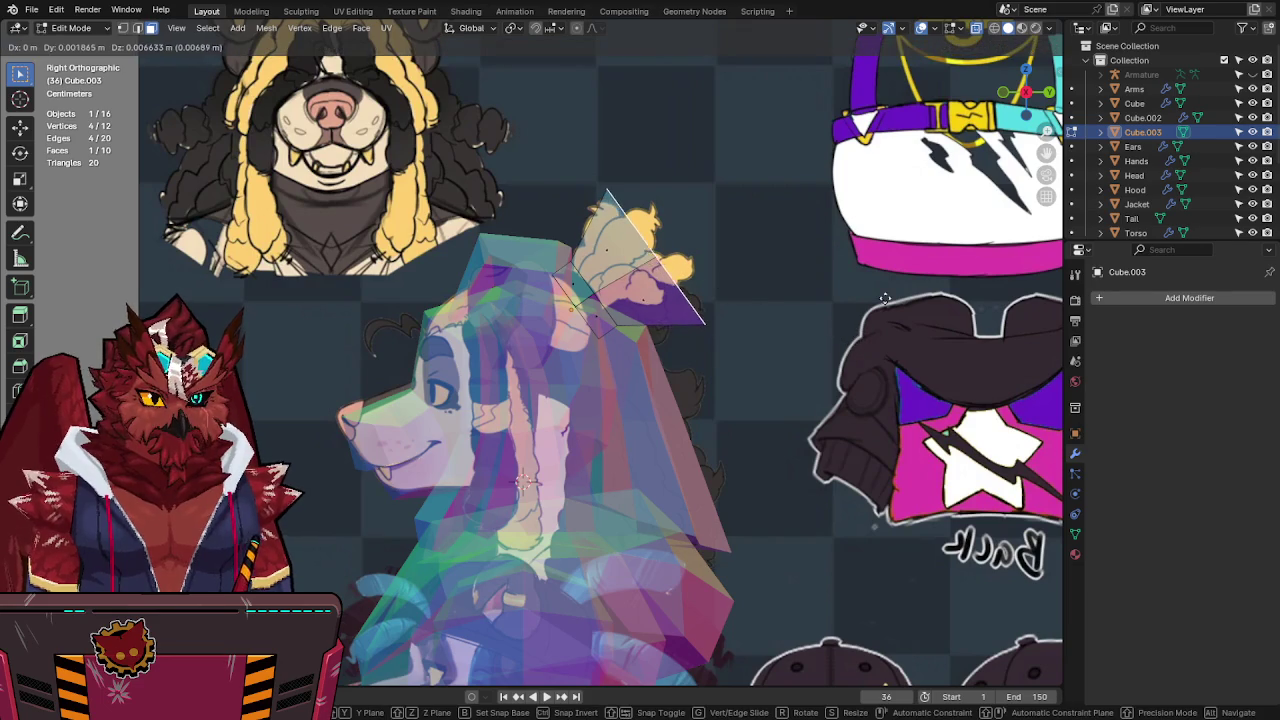
{"action": "key", "text": "s"}
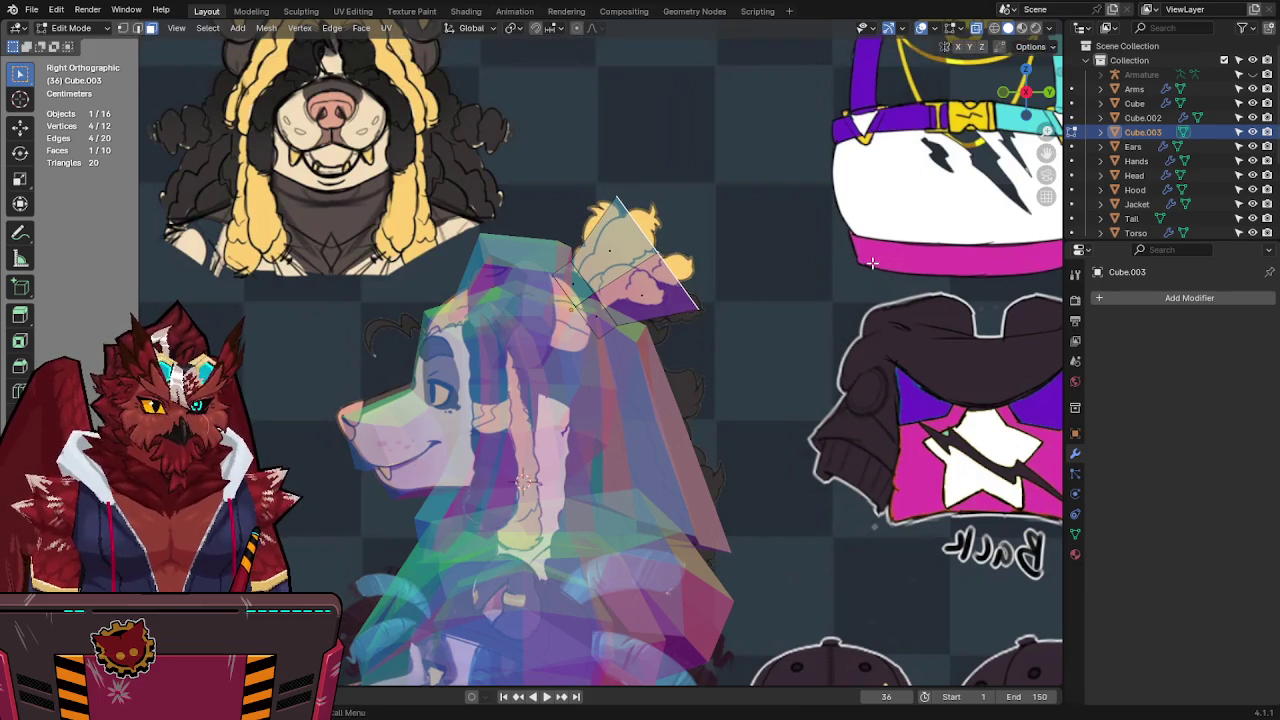
{"action": "left_click", "coordinate": [893, 265]}
{"action": "mouse_move", "coordinate": [893, 265]}
{"action": "middle_mouse_down"}
{"action": "mouse_move", "coordinate": [823, 329]}
{"action": "mouse_move", "coordinate": [793, 321]}
{"action": "mouse_move", "coordinate": [775, 295]}
{"action": "middle_mouse_up"}
{"action": "key", "text": "ctrl+s"}
In side view, shrink the ear's top face toward a point.
{"action": "key", "text": "KP_3"}
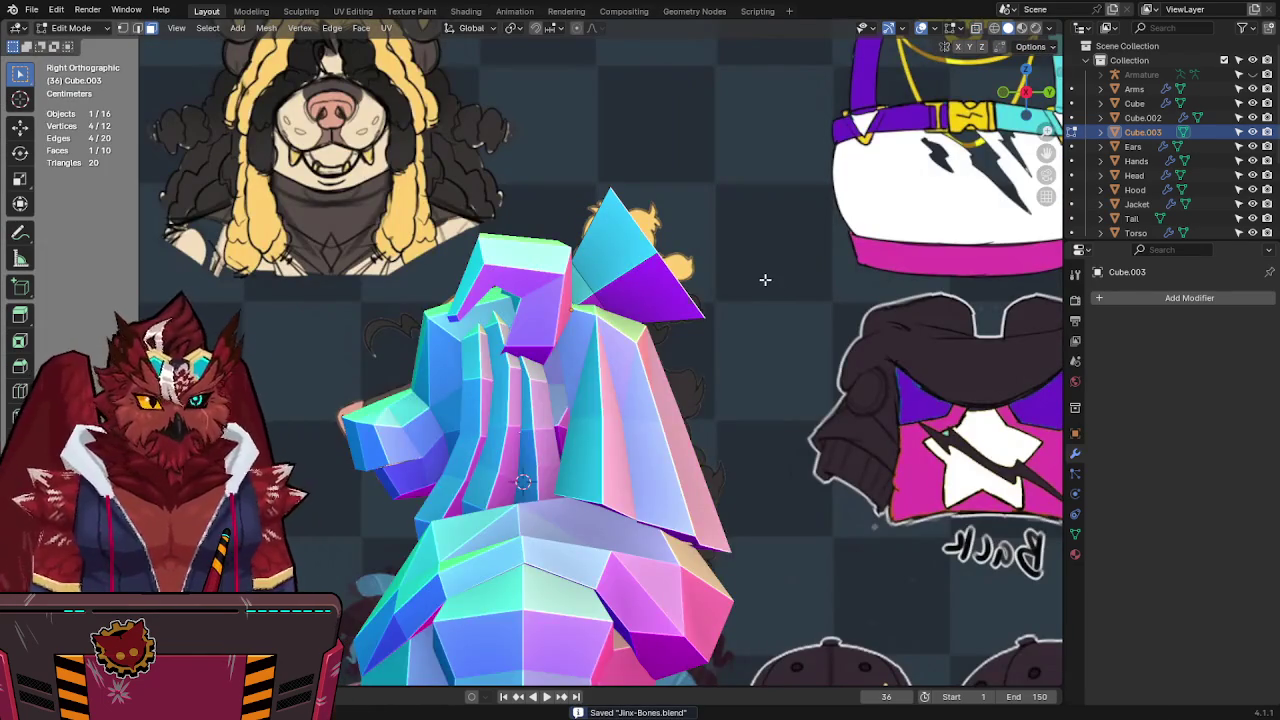
{"action": "key", "text": "alt+z"}
{"action": "key", "text": "g"}
{"action": "key", "text": "s"}
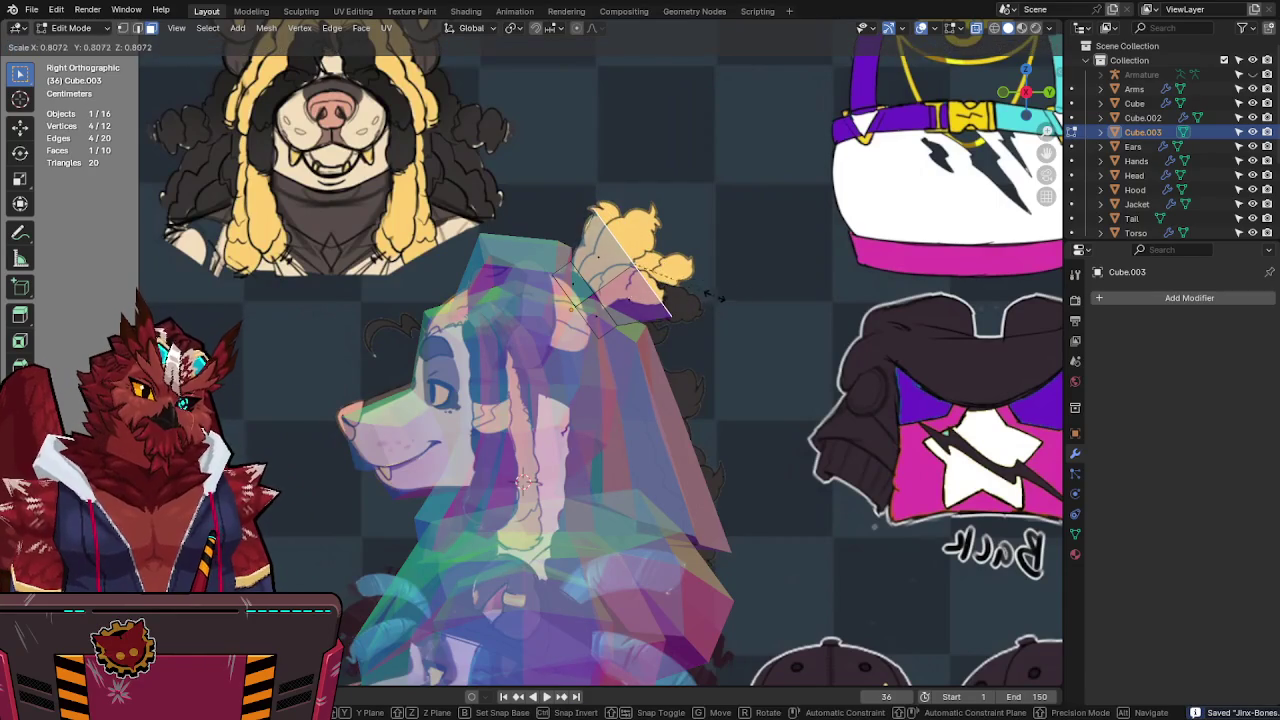
{"action": "left_click", "coordinate": [694, 288]}
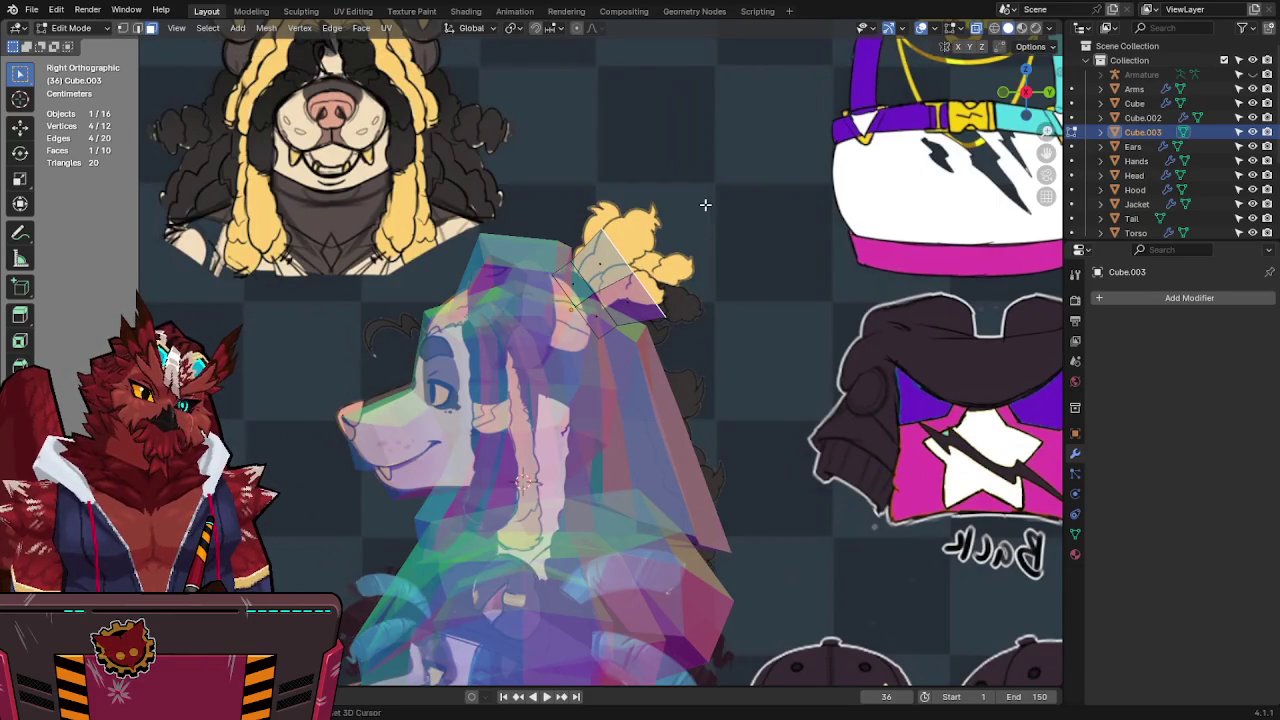
{"action": "key", "text": "alt+z"}
Add a loop cut around the ear and deselect all vertices.
{"action": "middle_click_drag", "start_coordinate": [755, 222], "coordinate": [713, 248]}
{"action": "left_click", "coordinate": [613, 258]}
{"action": "mouse_move", "coordinate": [613, 258]}
{"action": "middle_mouse_down"}
{"action": "mouse_move", "coordinate": [622, 326]}
{"action": "mouse_move", "coordinate": [630, 308]}
{"action": "middle_mouse_up"}
{"action": "key", "text": "alt+a"}
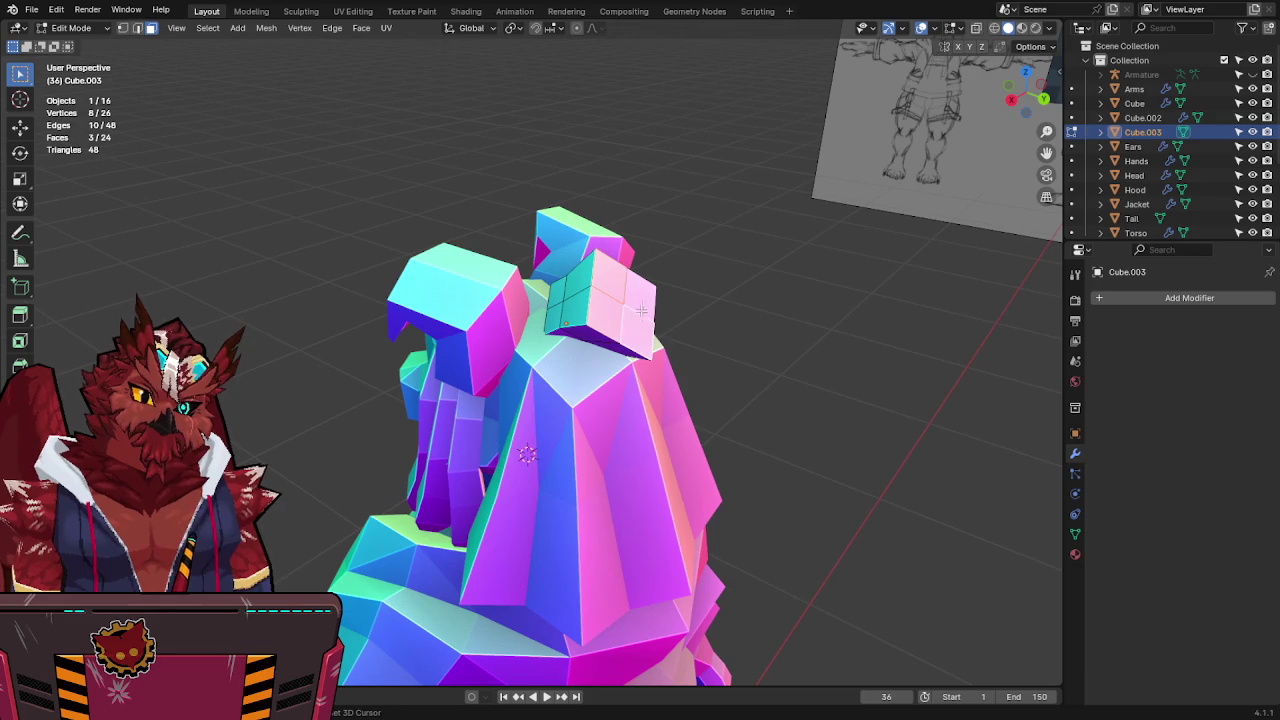
Extrude the selected hood faces individually into separate prongs.
{"action": "key", "text": "KP_3"}
{"action": "key", "text": "alt+z"}
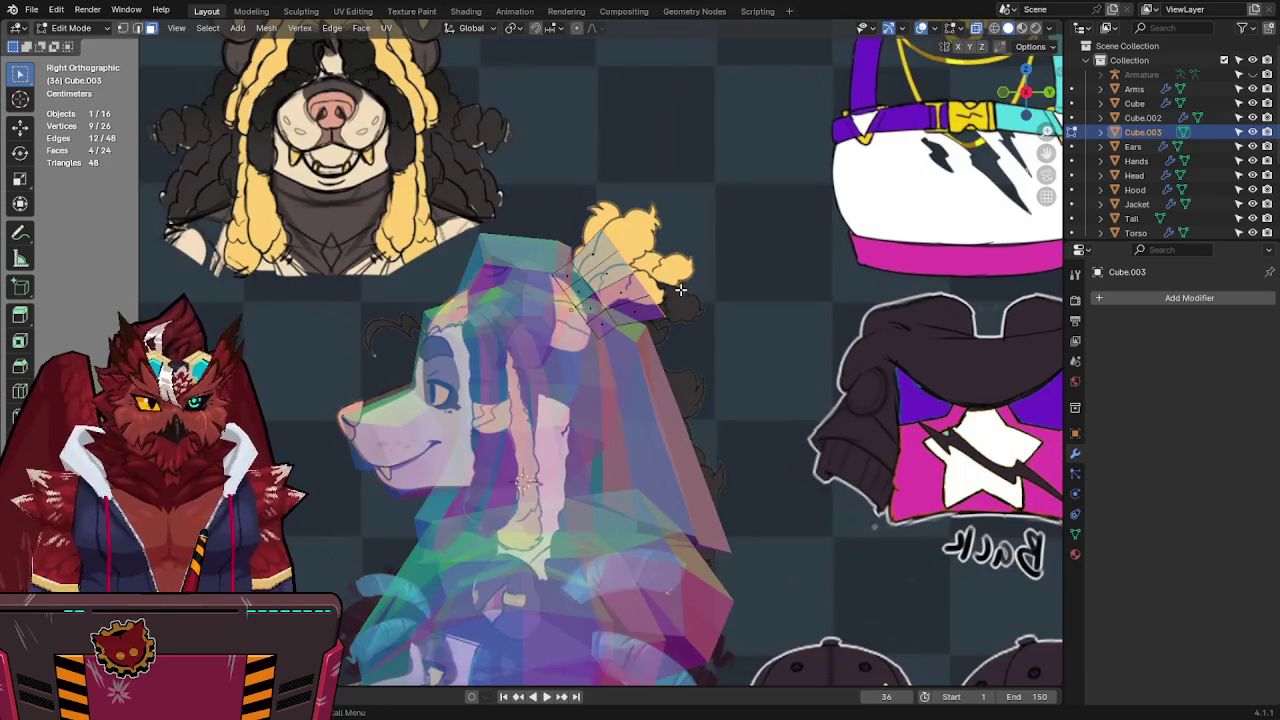
{"action": "key", "text": "e"}
{"action": "key", "text": "Escape"}
{"action": "key", "text": "ctrl+z"}
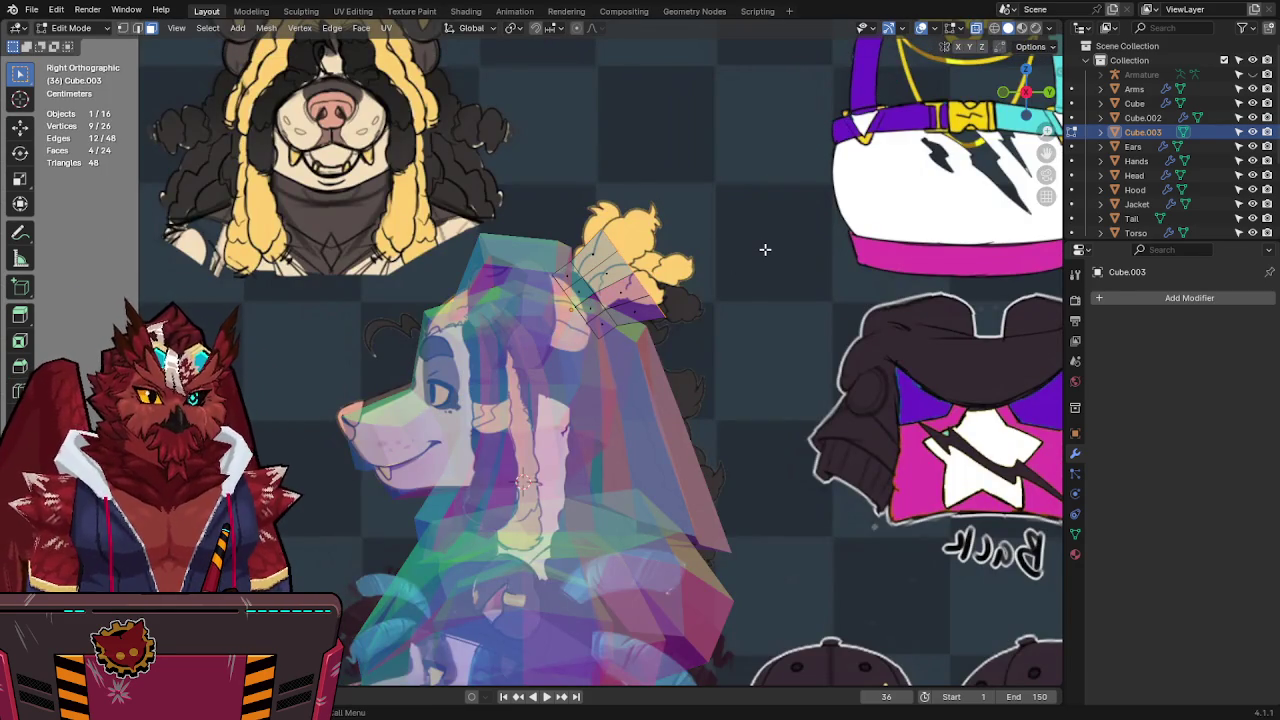
{"action": "key", "text": "alt+e"}
{"action": "left_click", "coordinate": [766, 252]}
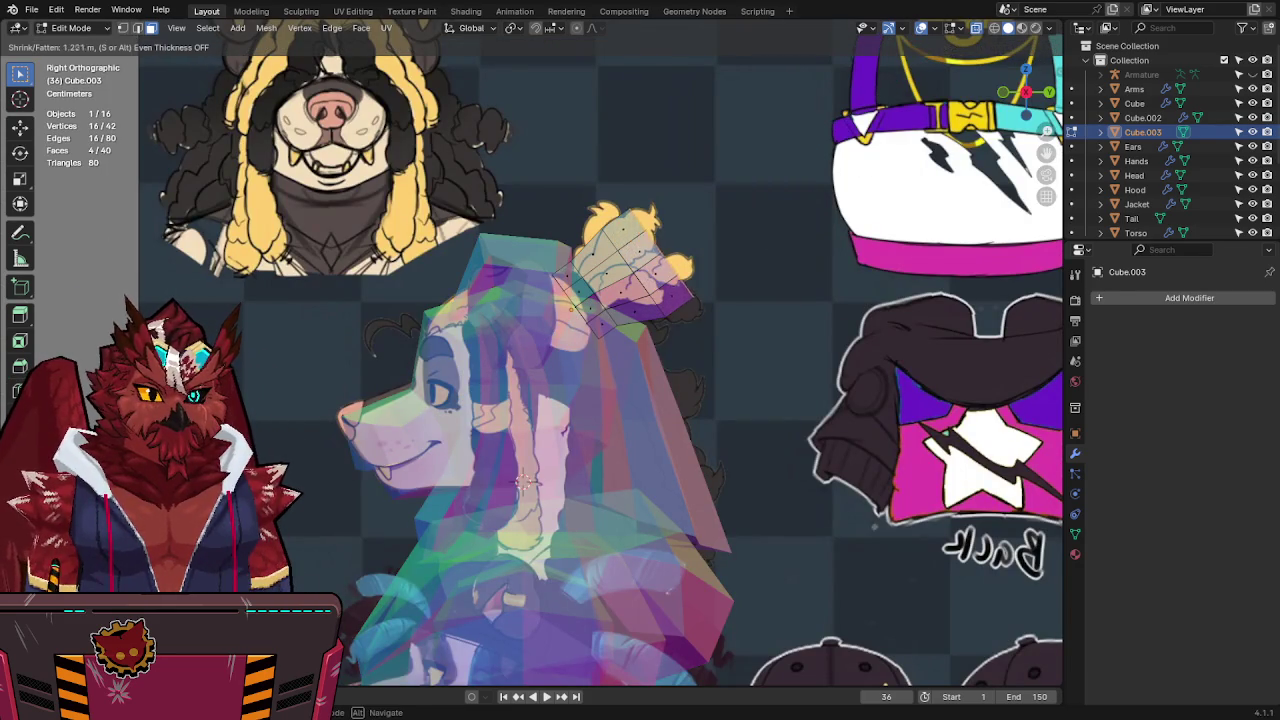
{"action": "left_click", "coordinate": [565, 180]}
Move a prong face with X locked to spread the crest.
{"action": "mouse_move", "coordinate": [943, 337]}
{"action": "middle_mouse_down"}
{"action": "mouse_move", "coordinate": [724, 337]}
{"action": "mouse_move", "coordinate": [634, 356]}
{"action": "middle_mouse_up"}
{"action": "key", "text": "alt+z"}
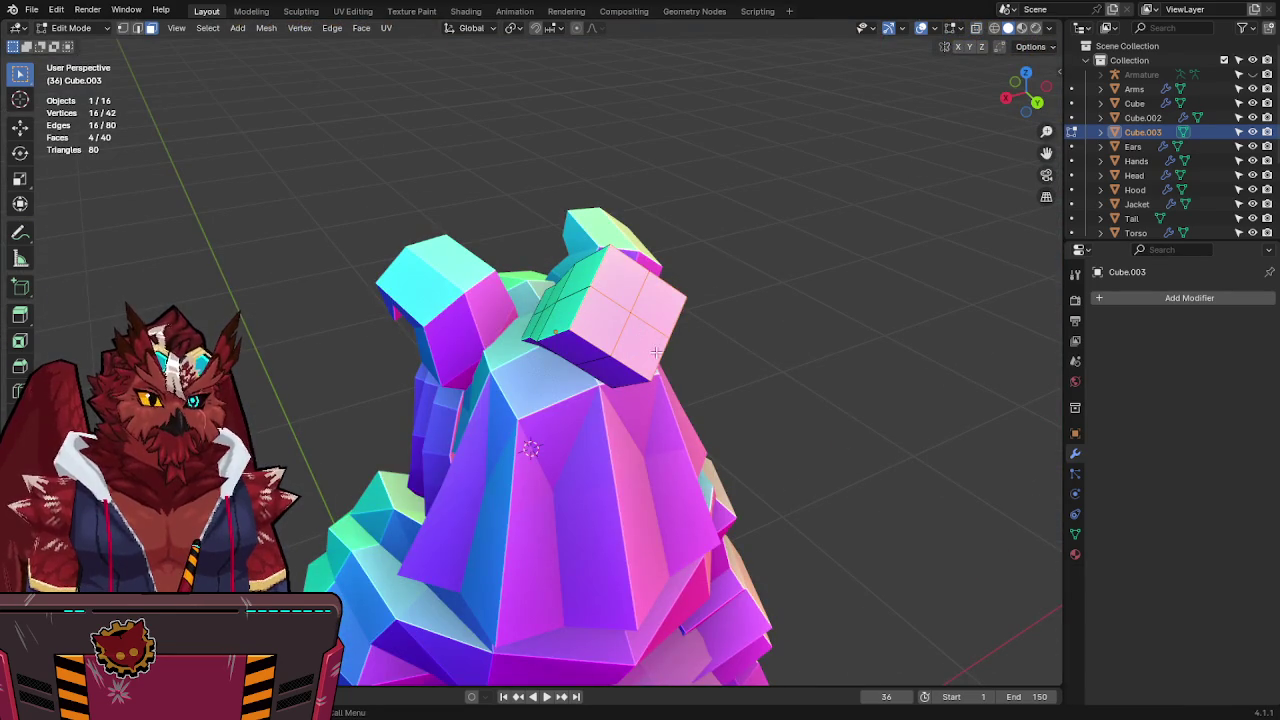
{"action": "key", "text": "g"}
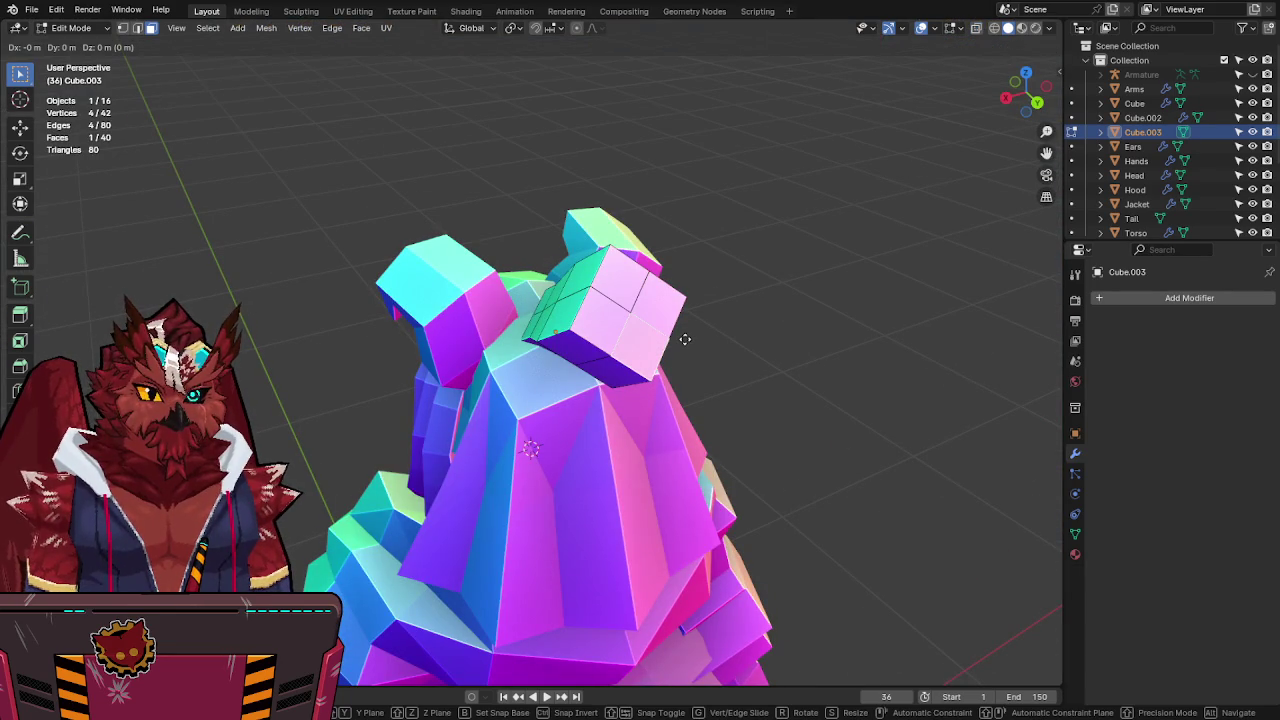
{"action": "key", "text": "z"}
{"action": "key", "text": "z"}
{"action": "key", "text": "z"}
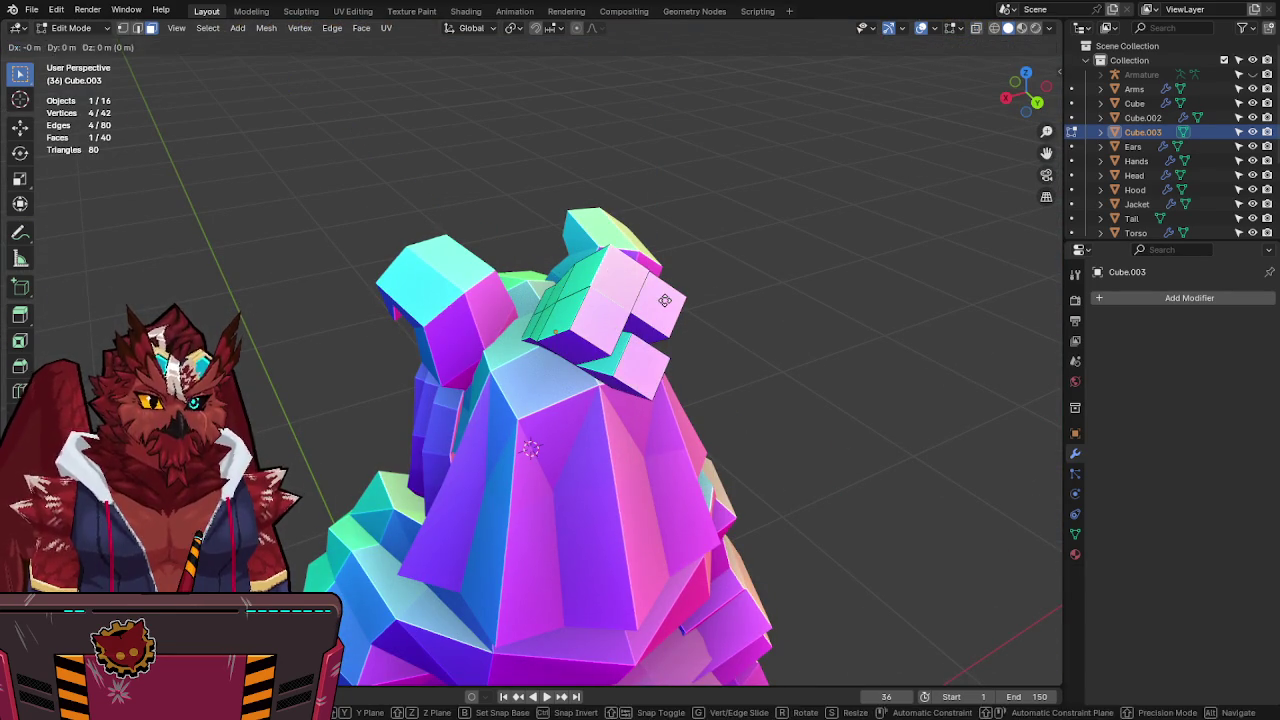
{"action": "key", "text": "shift+x"}
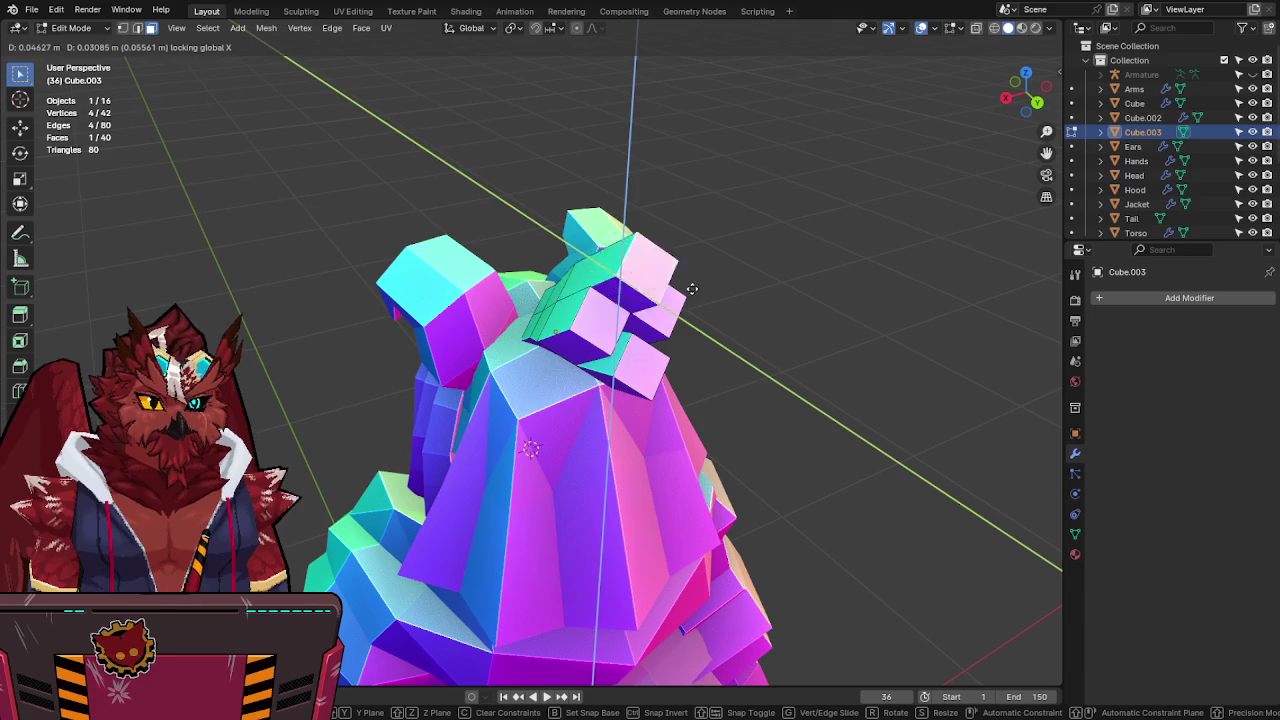
{"action": "key", "text": "shift+x"}
{"action": "key", "text": "shift+x"}
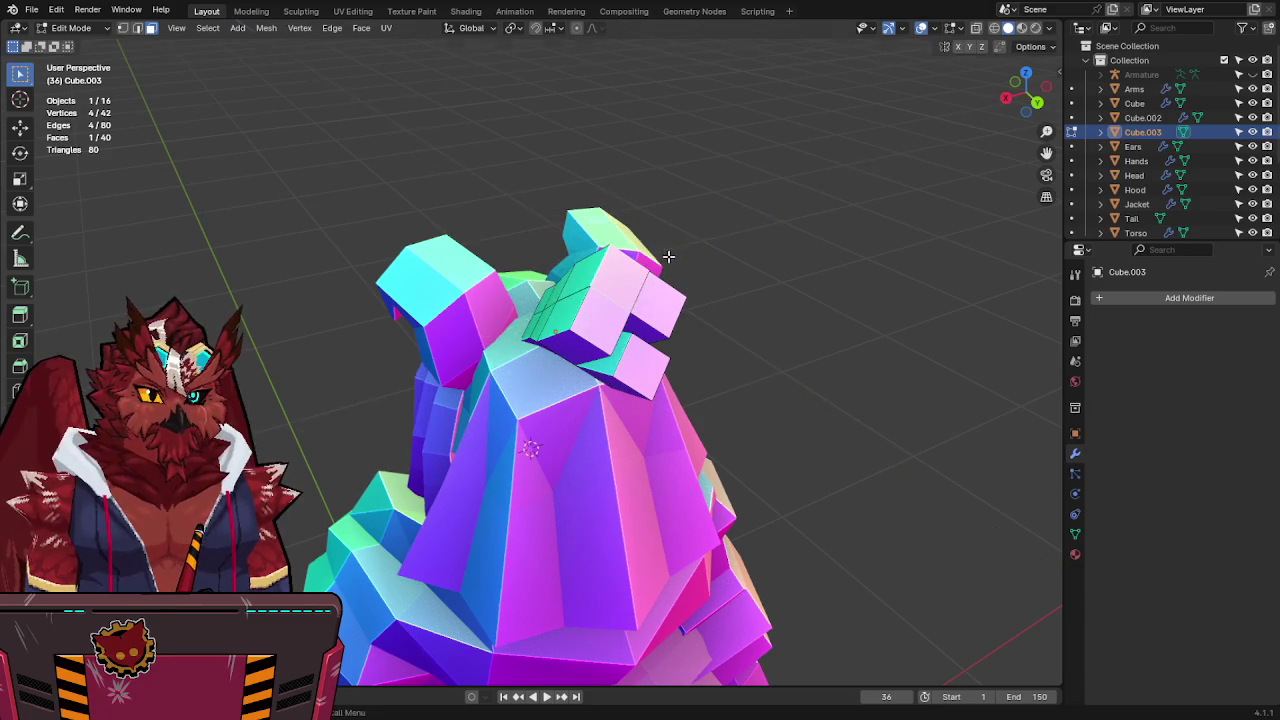
{"action": "key", "text": "shift+x"}
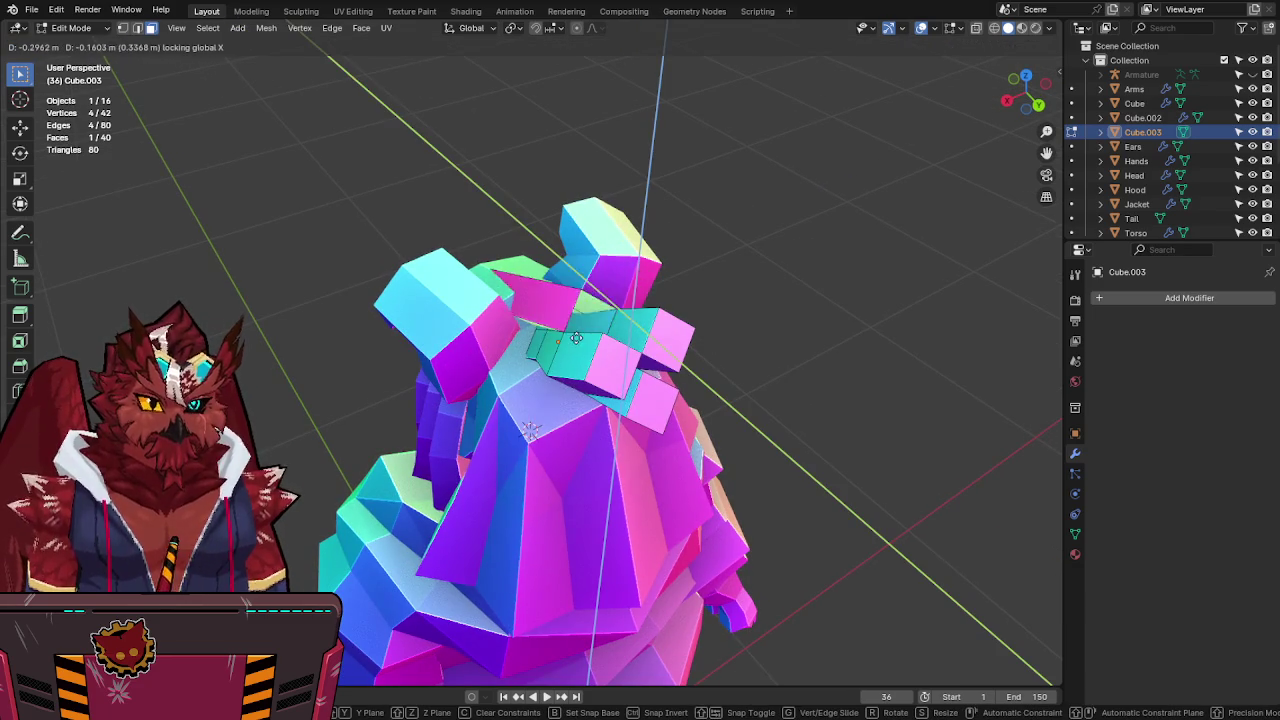
{"action": "left_click", "coordinate": [706, 344]}
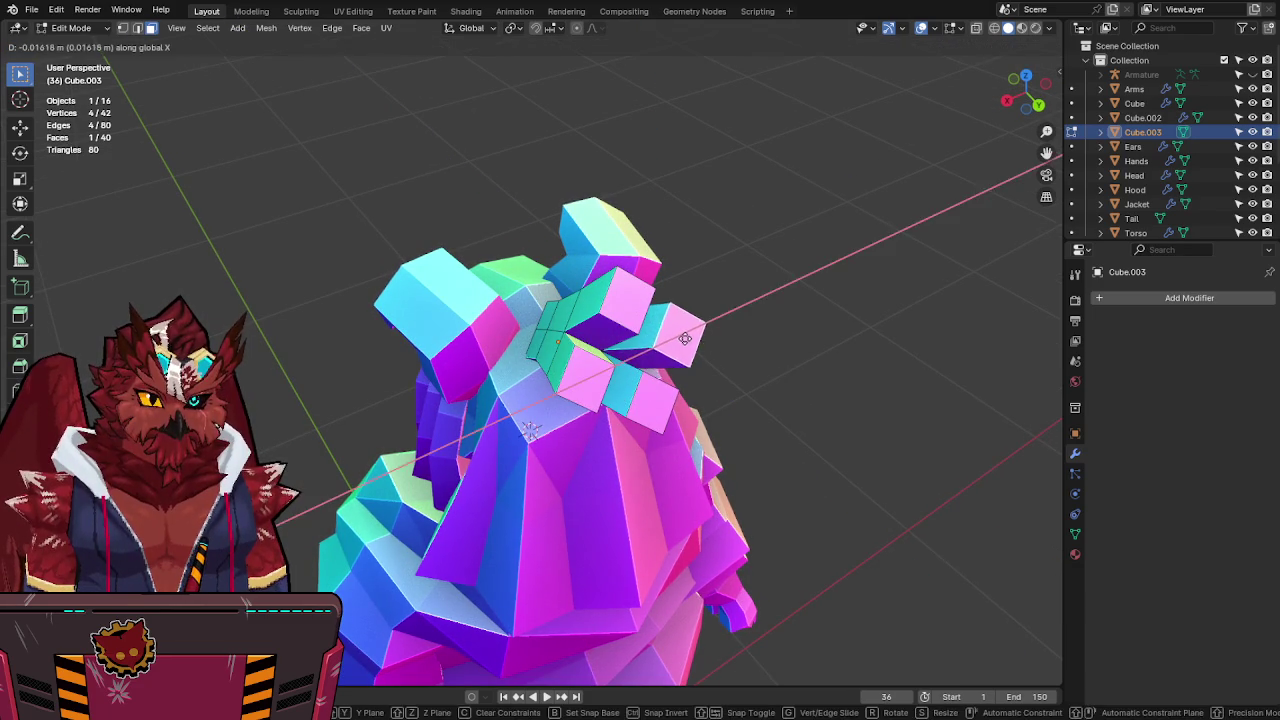
Check the crest against the reference in front orthographic X-ray view.
{"action": "middle_click_drag", "start_coordinate": [673, 345], "coordinate": [643, 313]}
{"action": "key", "text": "KP_1"}
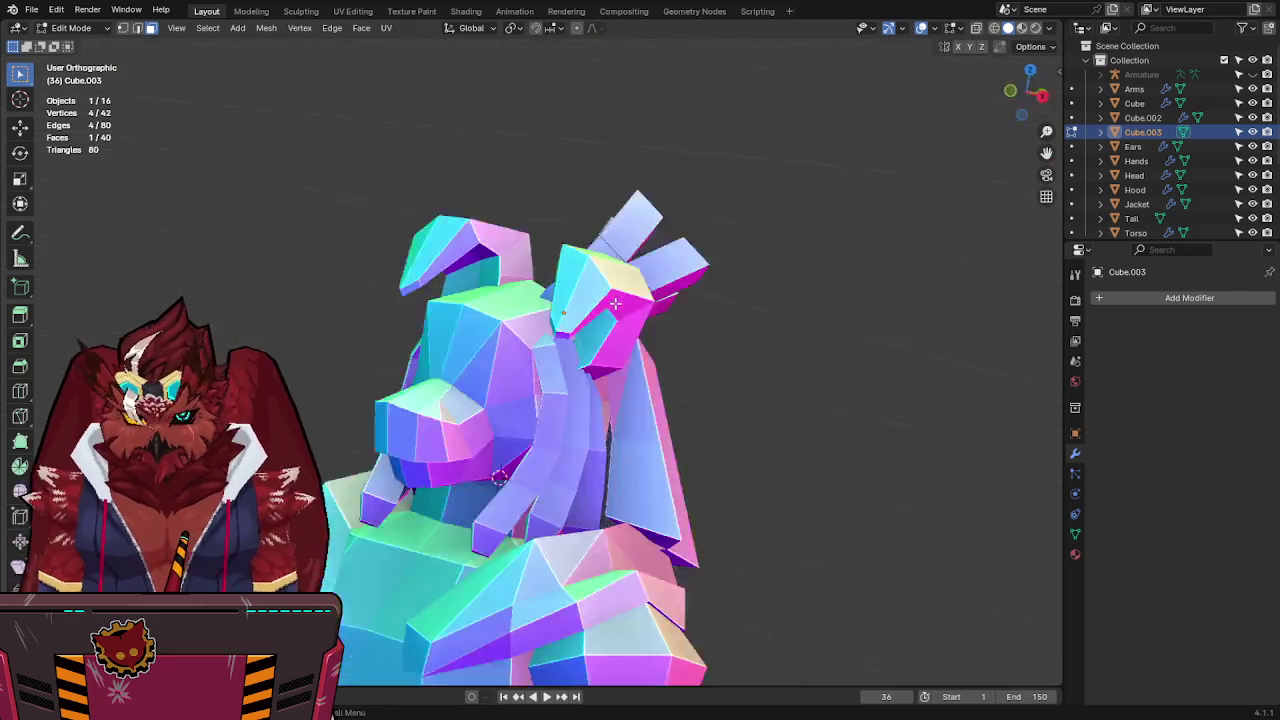
{"action": "key", "text": "alt+z"}
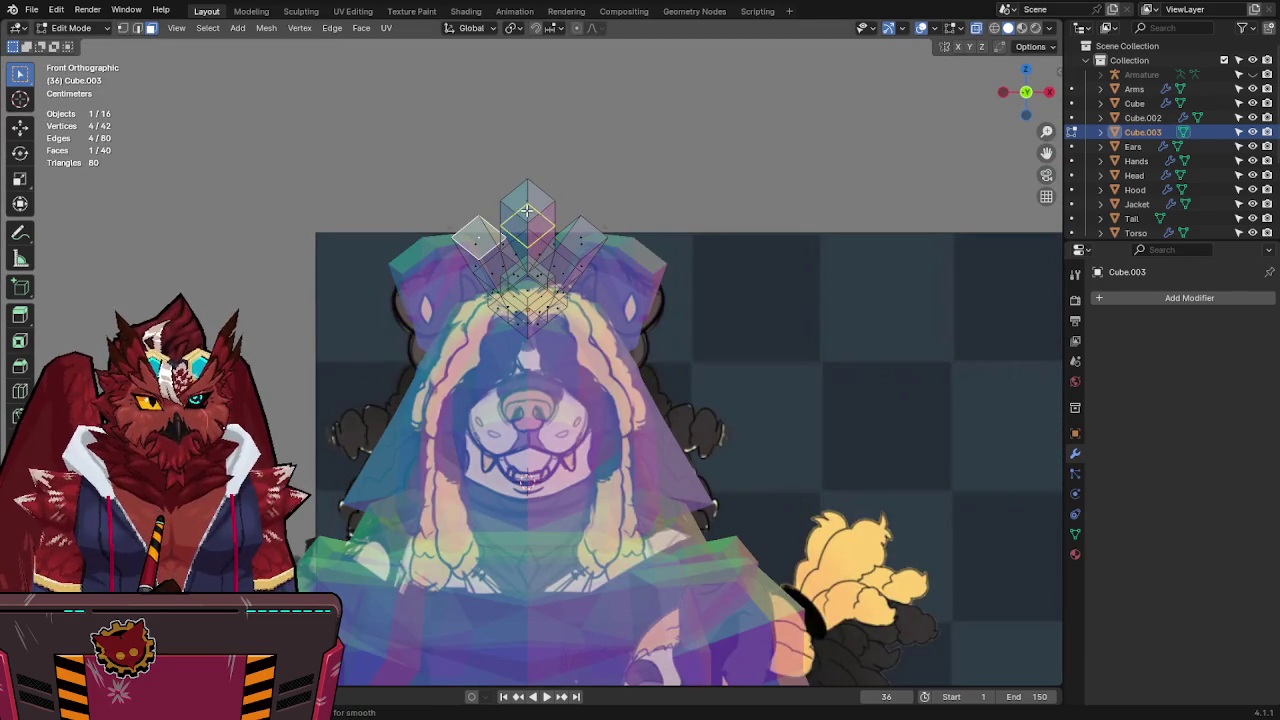
Fill a new edge into the crest and return to front orthographic X-ray view.
{"action": "key", "text": "alt+z"}
{"action": "mouse_move", "coordinate": [586, 205]}
{"action": "middle_mouse_down"}
{"action": "mouse_move", "coordinate": [514, 257]}
{"action": "mouse_move", "coordinate": [706, 266]}
{"action": "mouse_move", "coordinate": [648, 320]}
{"action": "middle_mouse_up"}
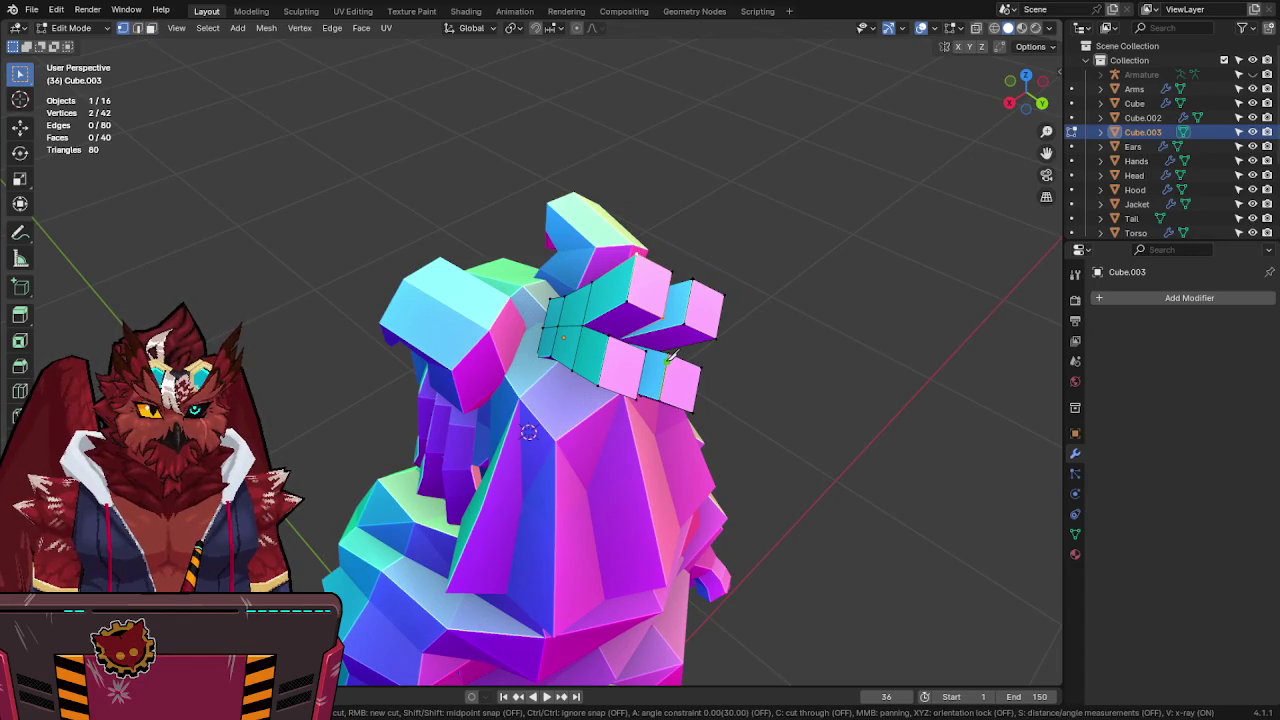
{"action": "key", "text": "f"}
{"action": "mouse_move", "coordinate": [702, 412]}
{"action": "middle_mouse_down"}
{"action": "mouse_move", "coordinate": [703, 337]}
{"action": "mouse_move", "coordinate": [631, 319]}
{"action": "middle_mouse_up"}
{"action": "key", "text": "alt+z"}
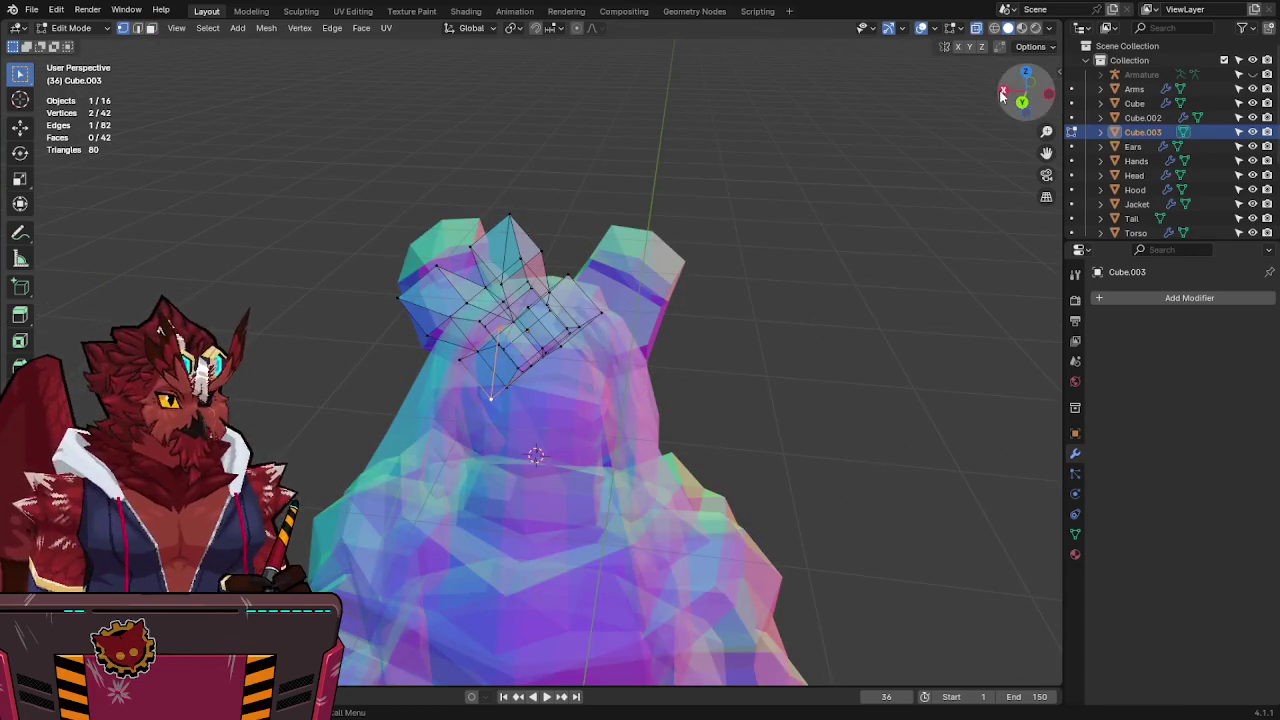
{"action": "key", "text": "KP_1"}
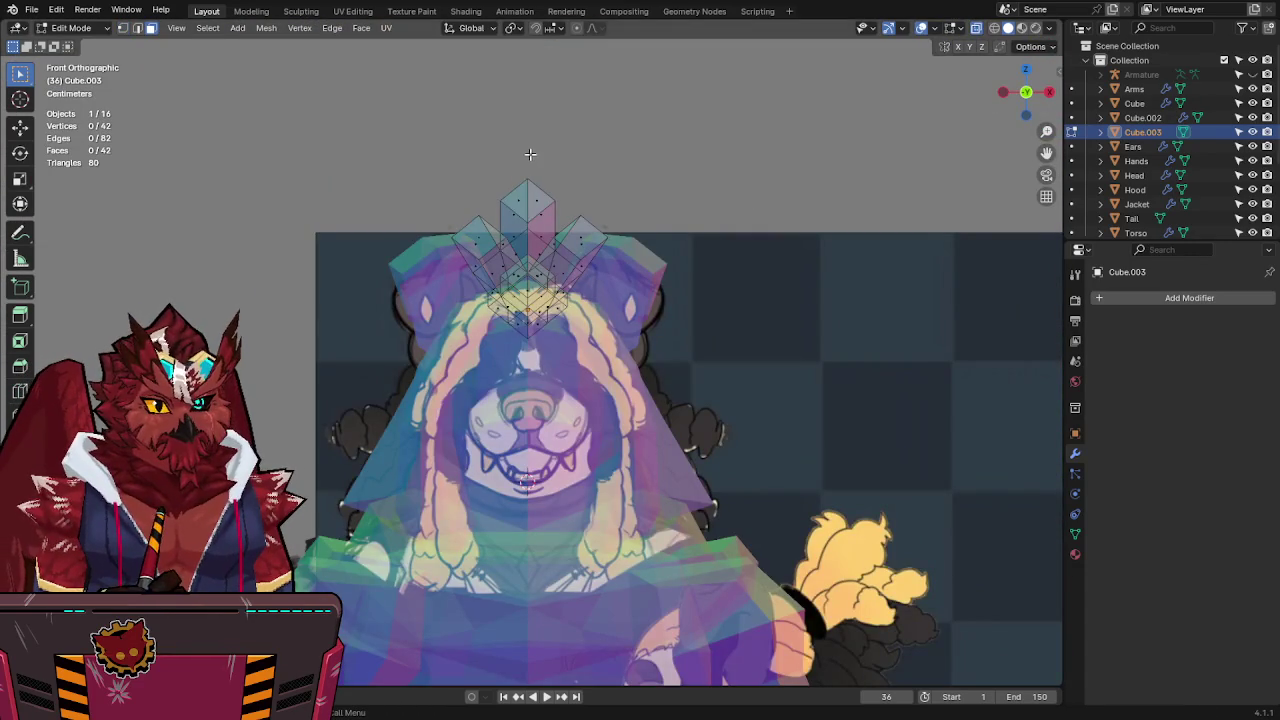
Box-select the left half of the crest and hood and add a Mirror modifier.
{"action": "left_click_drag", "start_coordinate": [530, 154], "coordinate": [414, 404]}
{"action": "mouse_move", "coordinate": [625, 367]}
{"action": "middle_mouse_down"}
{"action": "mouse_move", "coordinate": [666, 357]}
{"action": "mouse_move", "coordinate": [634, 357]}
{"action": "mouse_move", "coordinate": [541, 299]}
{"action": "mouse_move", "coordinate": [537, 238]}
{"action": "middle_mouse_up"}
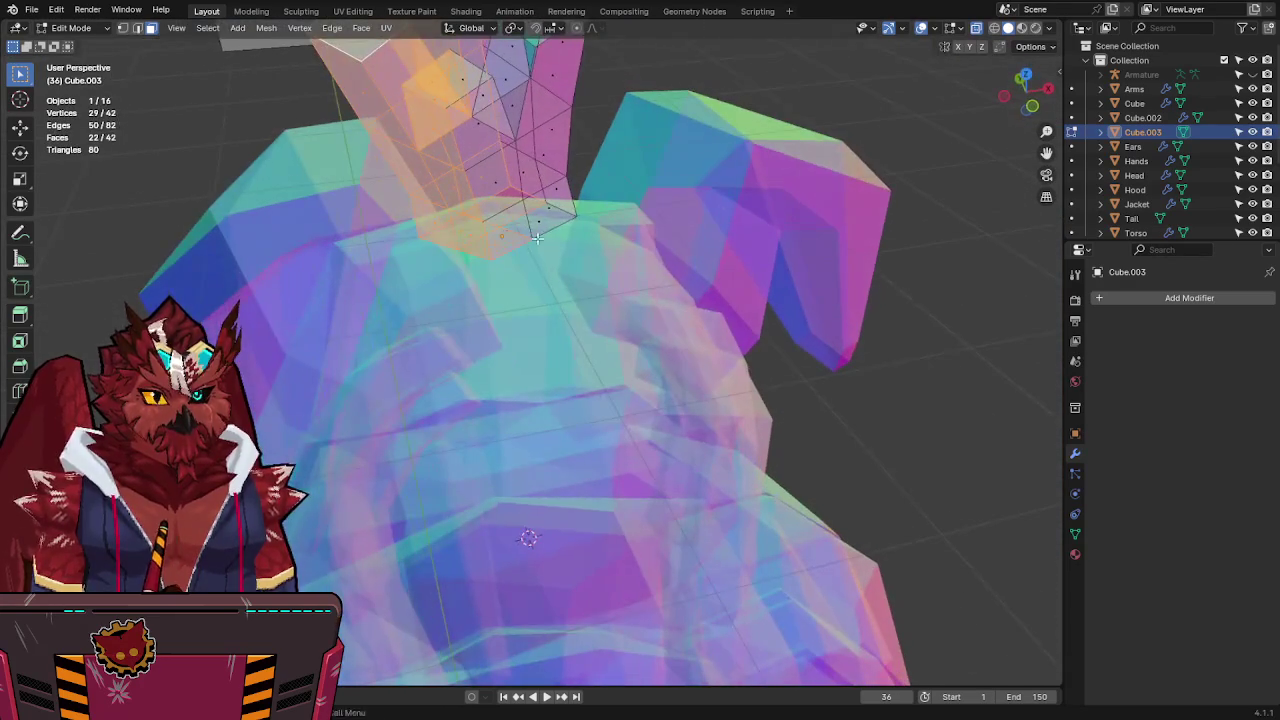
{"action": "middle_click_drag", "start_coordinate": [633, 272], "coordinate": [653, 242]}
{"action": "key", "text": "q"}
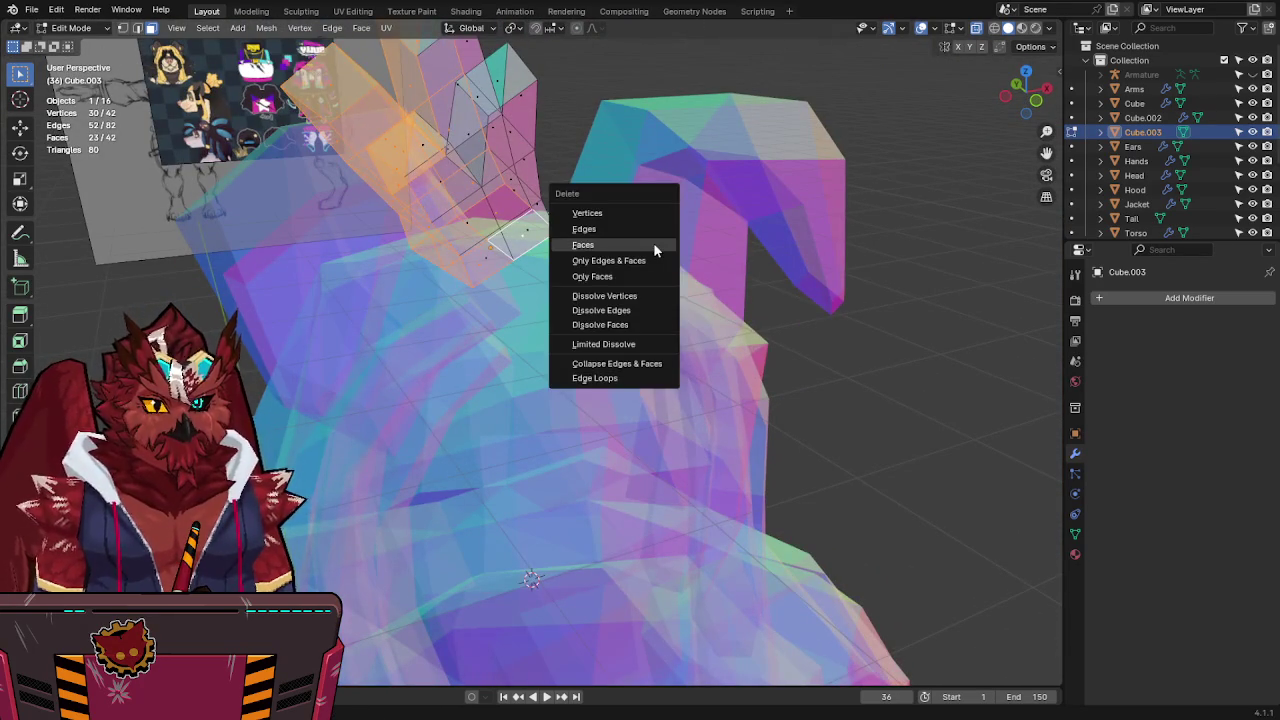
{"action": "left_click", "coordinate": [584, 373]}
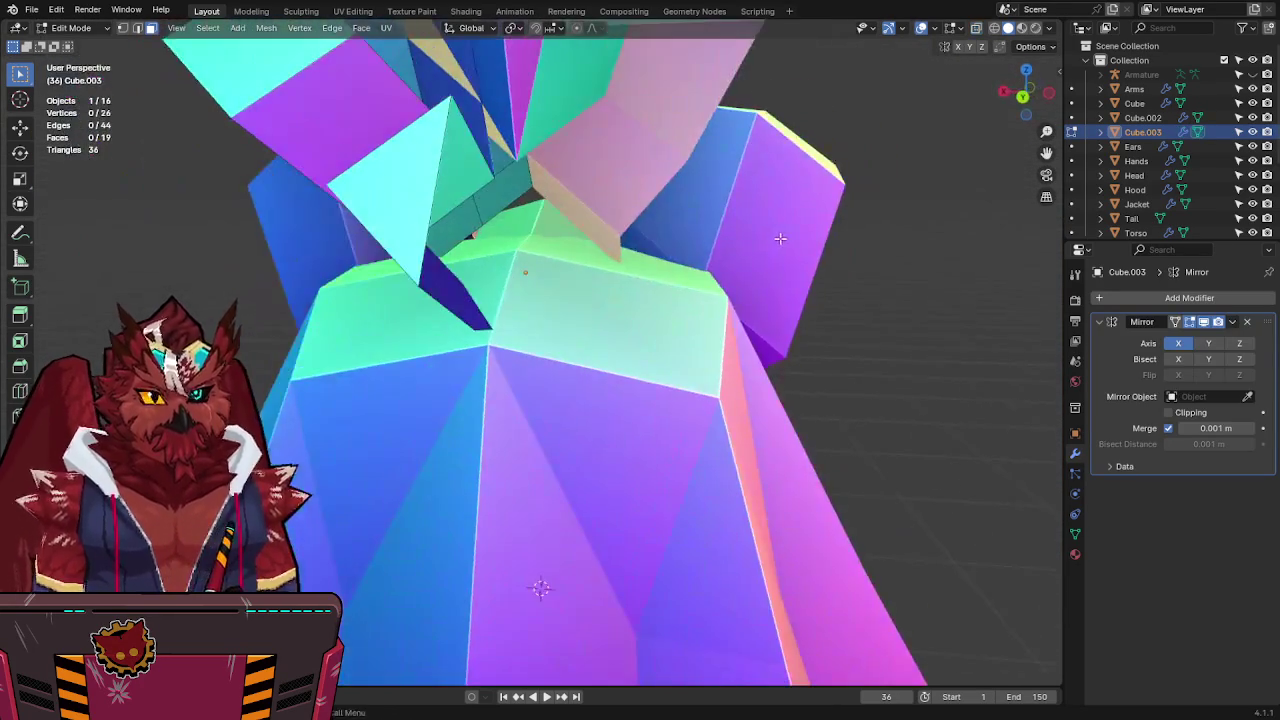
Undo the half deletion and remove the Mirror modifier.
{"action": "mouse_move", "coordinate": [601, 373]}
{"action": "middle_mouse_down"}
{"action": "mouse_move", "coordinate": [763, 247]}
{"action": "mouse_move", "coordinate": [723, 311]}
{"action": "mouse_move", "coordinate": [763, 292]}
{"action": "mouse_move", "coordinate": [745, 248]}
{"action": "middle_mouse_up"}
{"action": "key", "text": "KP_1"}
{"action": "key", "text": "ctrl+z"}
{"action": "key", "text": "ctrl+z"}
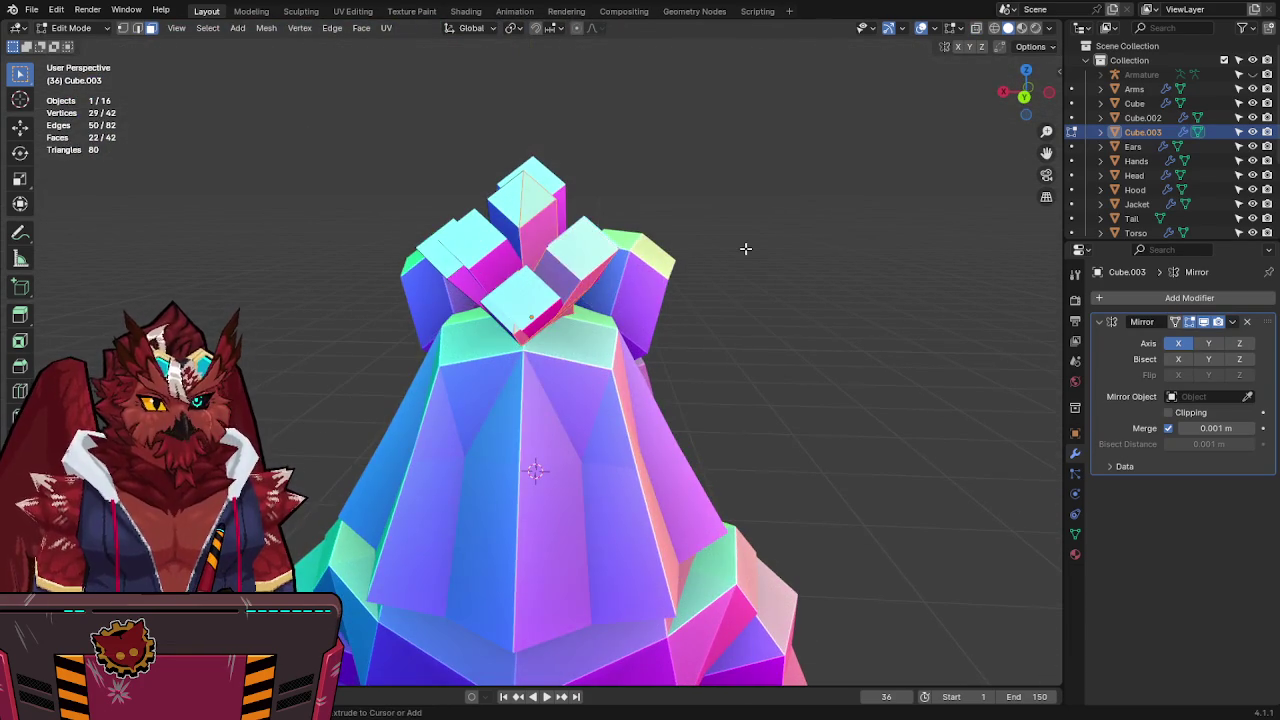
{"action": "left_click", "coordinate": [1247, 321]}
{"action": "mouse_move", "coordinate": [640, 335]}
{"action": "middle_mouse_down"}
{"action": "mouse_move", "coordinate": [617, 330]}
{"action": "mouse_move", "coordinate": [599, 383]}
{"action": "mouse_move", "coordinate": [486, 420]}
{"action": "mouse_move", "coordinate": [374, 386]}
{"action": "mouse_move", "coordinate": [560, 300]}
{"action": "middle_mouse_up"}
In front ortho X-ray, delete the left-half faces and add a Mirror modifier.
{"action": "key", "text": "alt+z"}
{"action": "left_click", "coordinate": [1028, 103]}
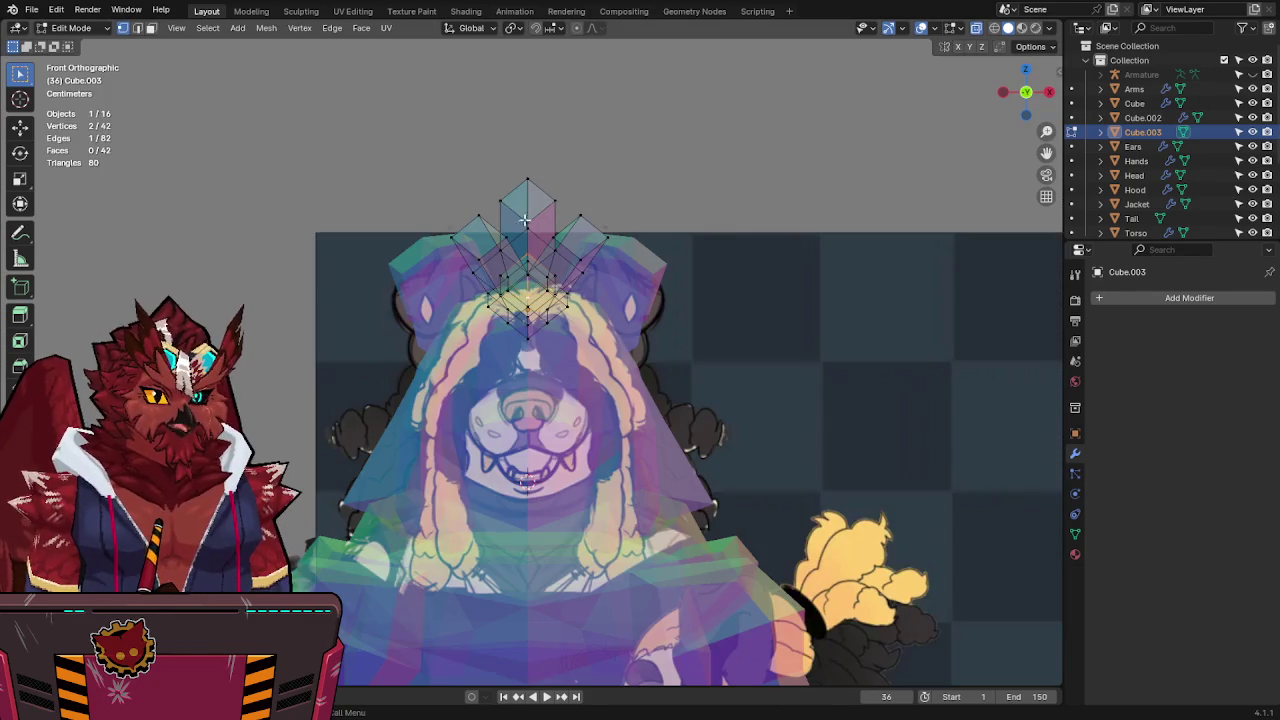
{"action": "left_click_drag", "start_coordinate": [520, 165], "coordinate": [433, 339]}
{"action": "key", "text": "x"}
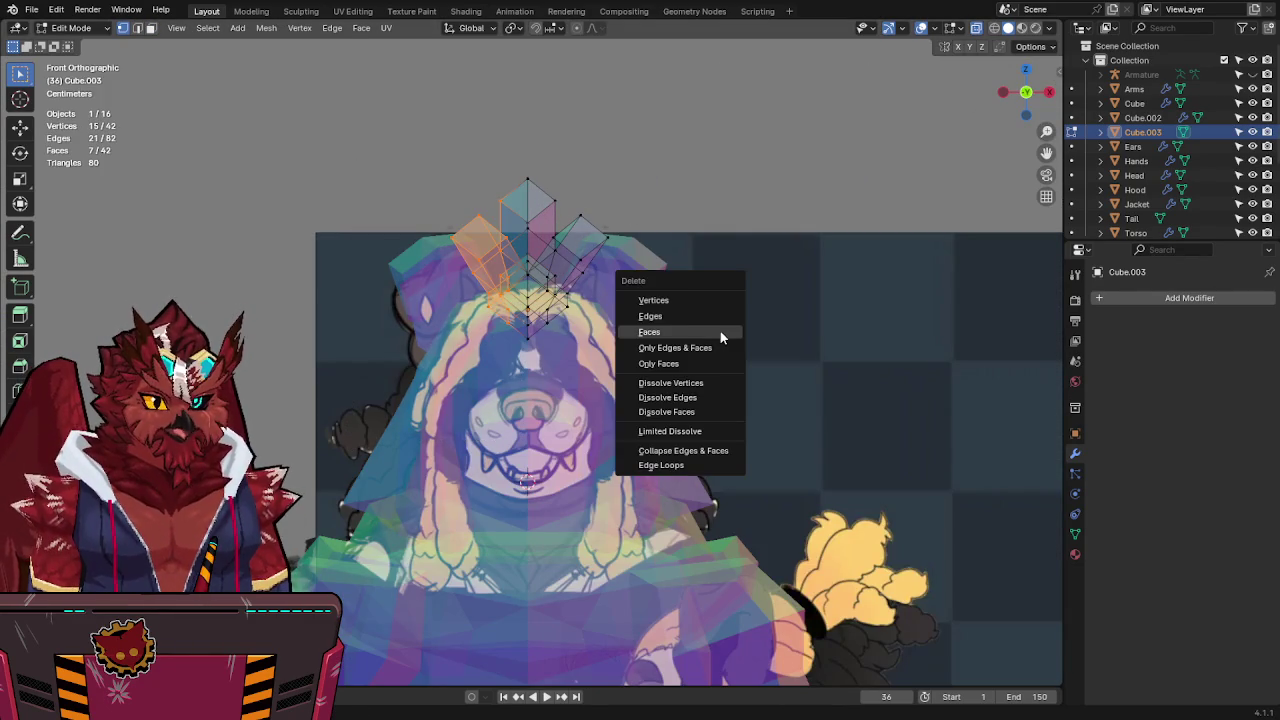
{"action": "left_click", "coordinate": [682, 299]}
{"action": "key", "text": "q"}
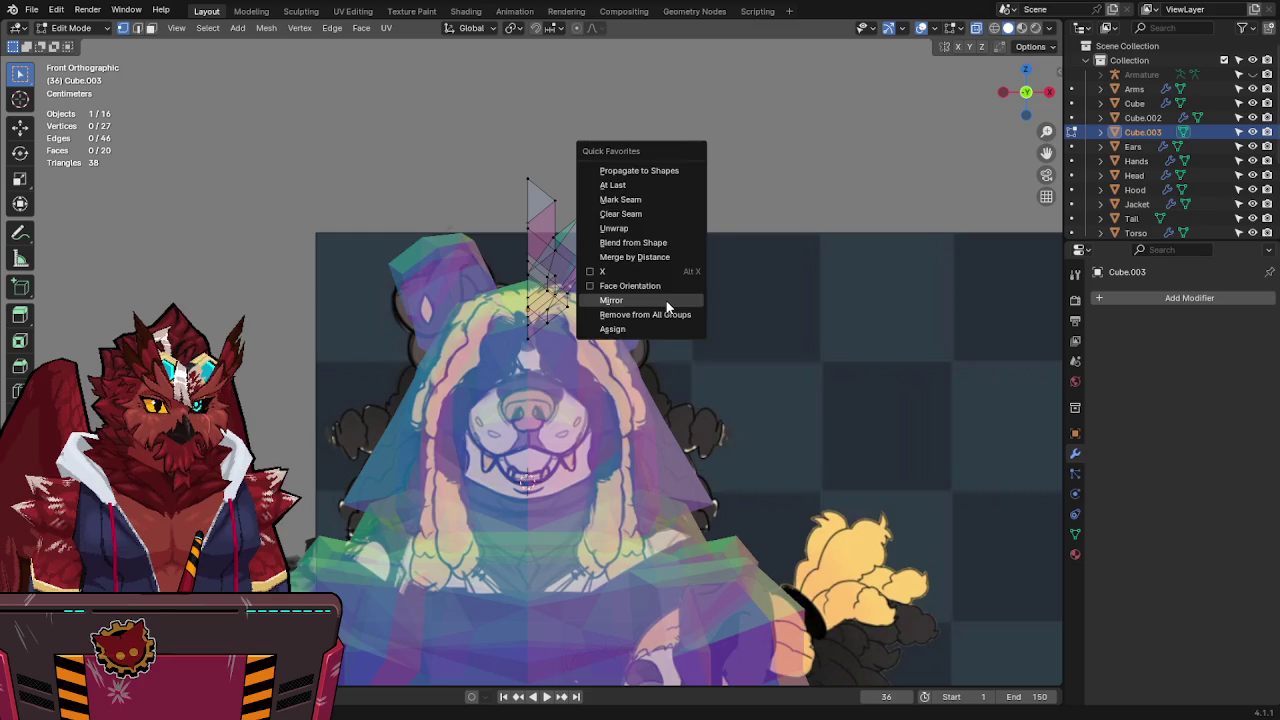
{"action": "left_click", "coordinate": [667, 302]}
Apply the object's scale in Object Mode and save Jinx-Bones.blend.
{"action": "key", "text": "alt+z"}
{"action": "key", "text": "Tab"}
{"action": "key", "text": "ctrl+a"}
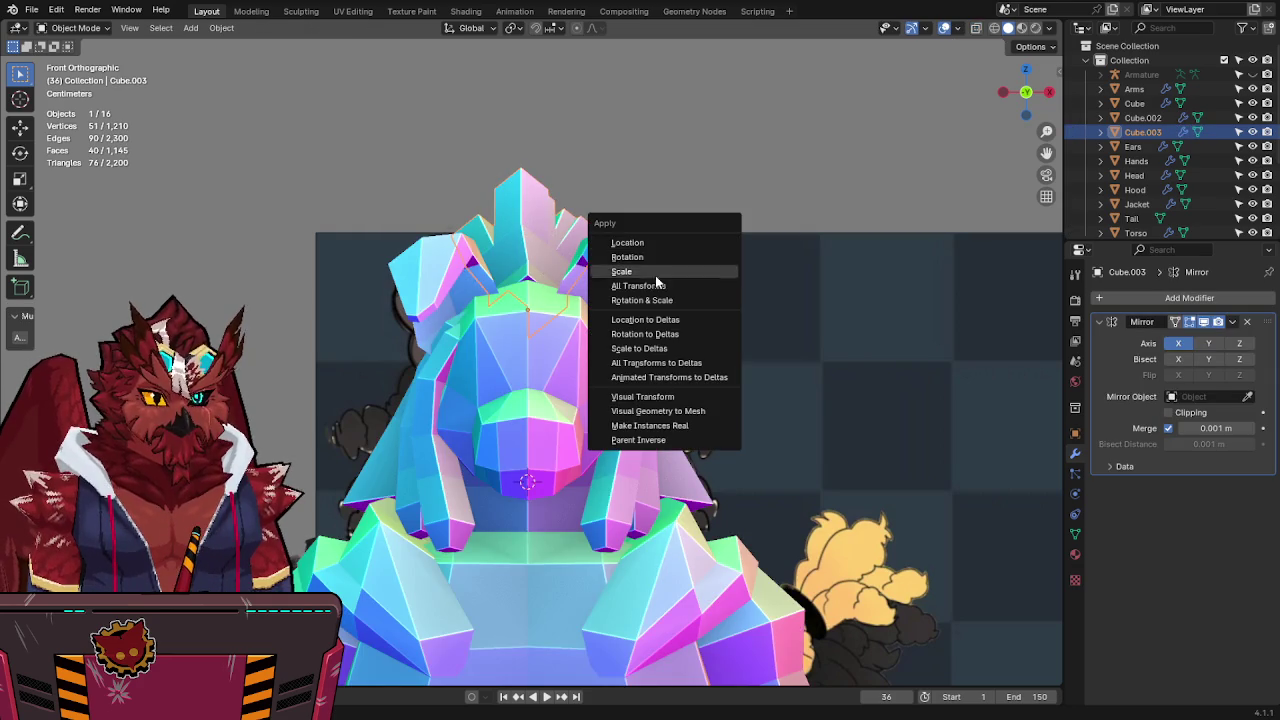
{"action": "left_click", "coordinate": [655, 278]}
{"action": "mouse_move", "coordinate": [538, 238]}
{"action": "middle_mouse_down"}
{"action": "mouse_move", "coordinate": [677, 266]}
{"action": "mouse_move", "coordinate": [689, 280]}
{"action": "middle_mouse_up"}
{"action": "key", "text": "Tab"}
{"action": "key", "text": "ctrl+s"}
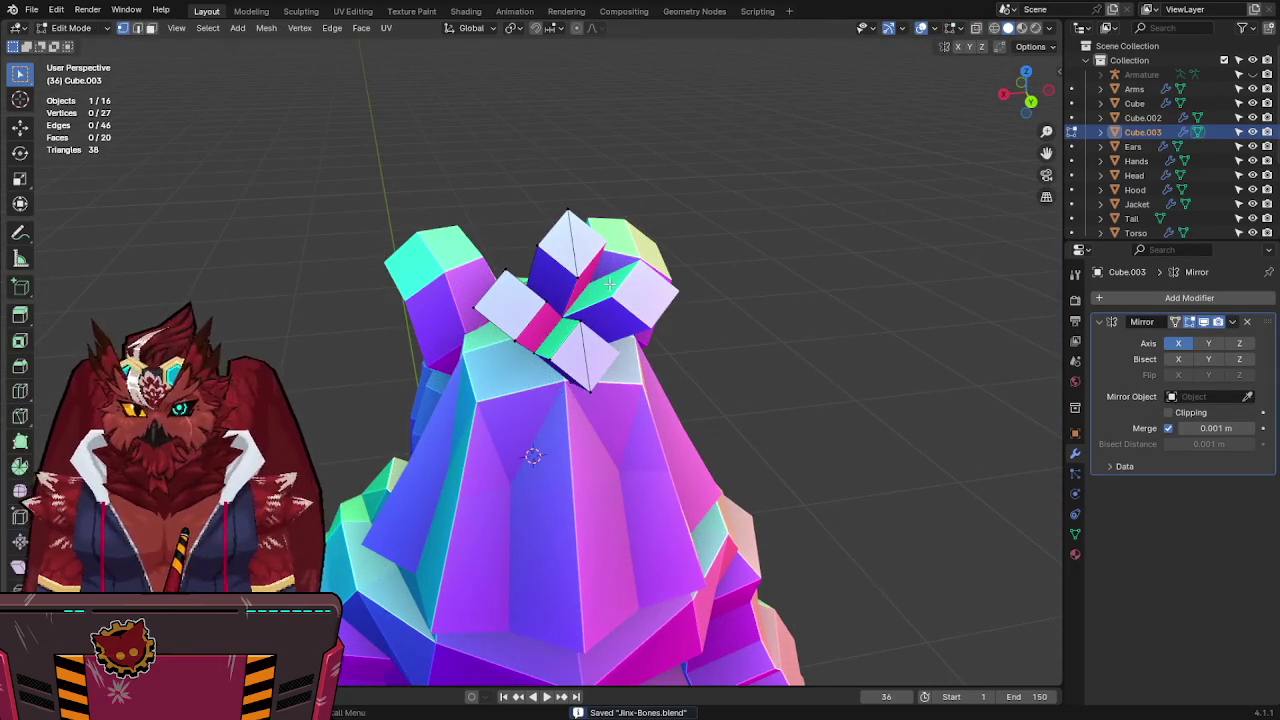
{"action": "key", "text": "KP_3"}
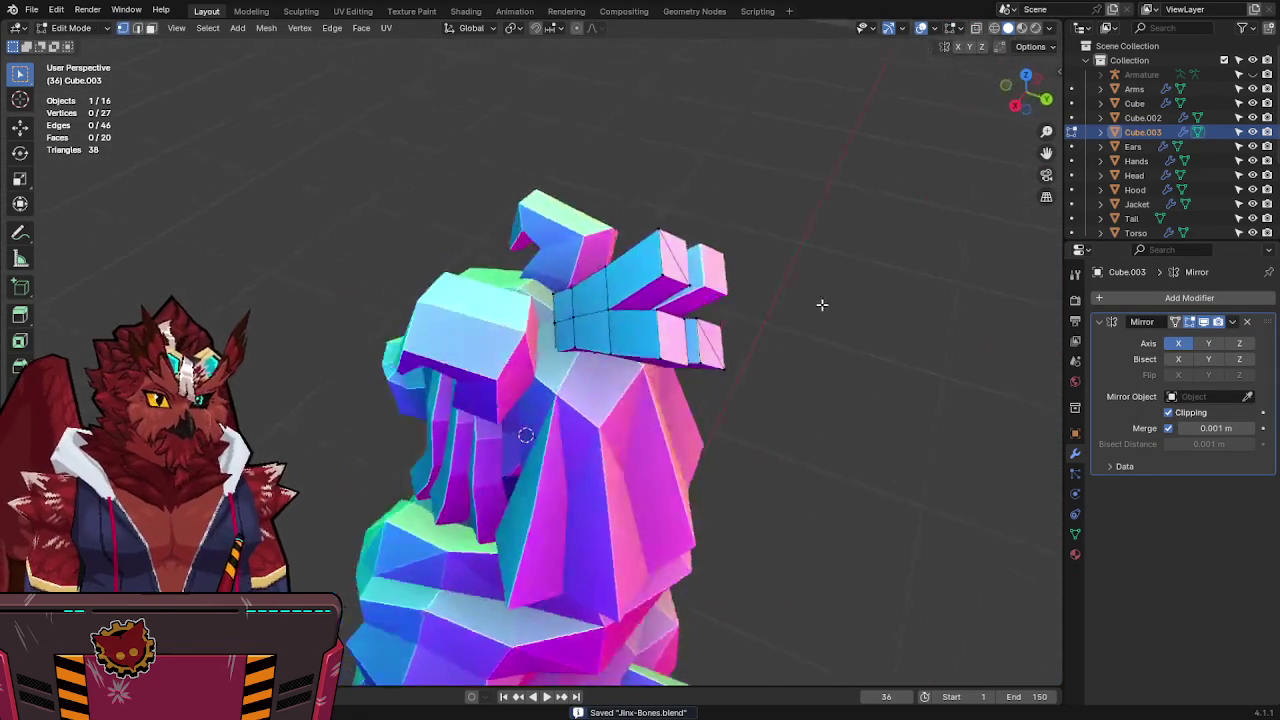
{"action": "key", "text": "alt+z"}
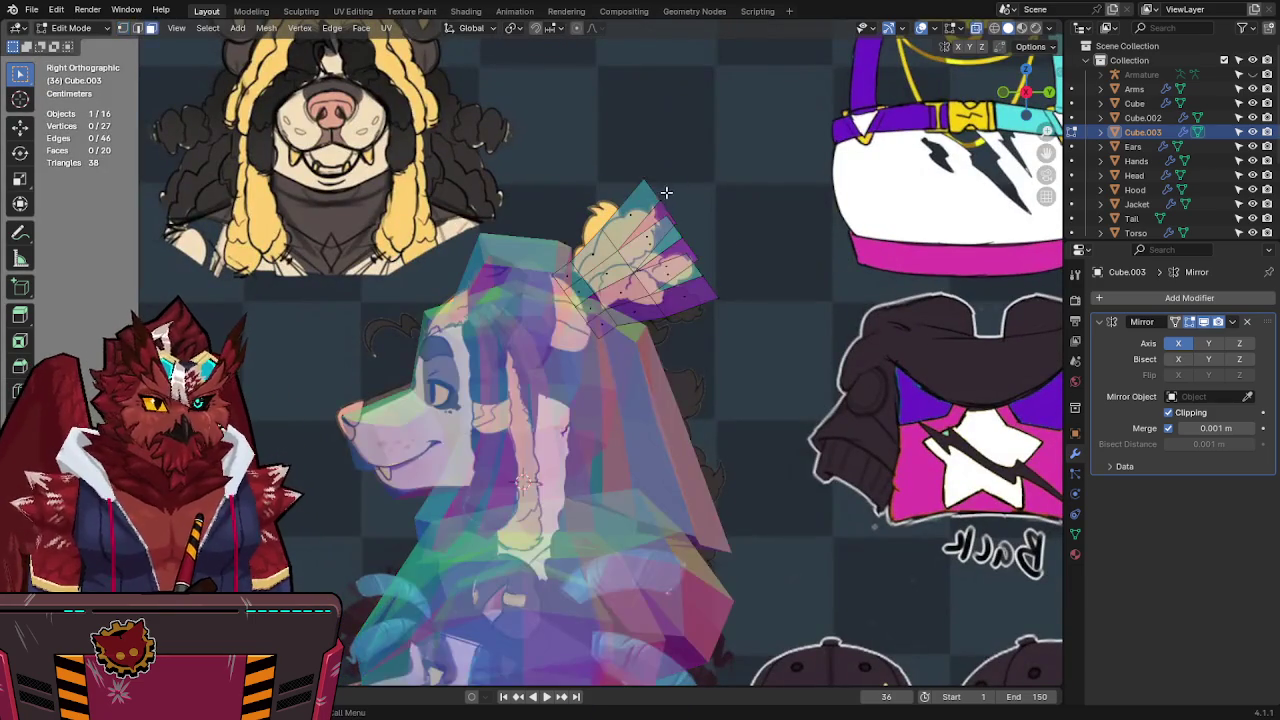
Select the fan-tip vertices on Cube.003, move them up and then lower them, and save.
{"action": "left_click_drag", "start_coordinate": [626, 180], "coordinate": [680, 222]}
{"action": "key", "text": "g"}
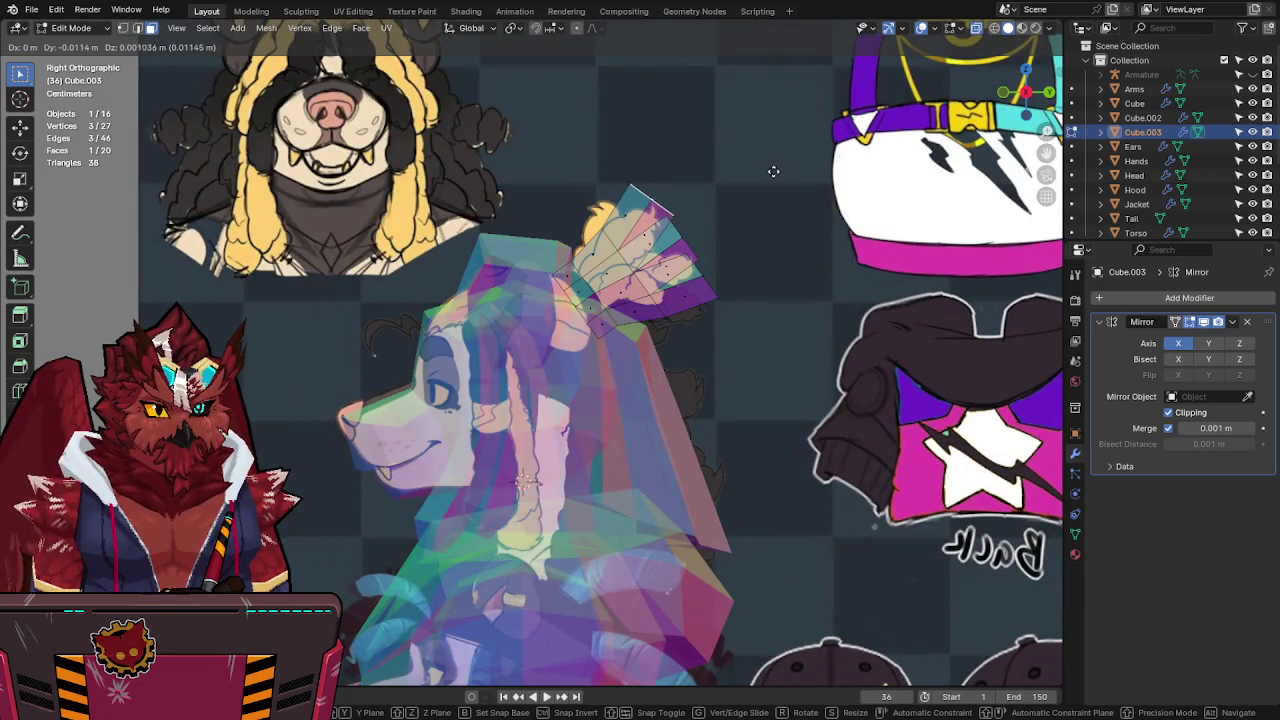
{"action": "left_click", "coordinate": [773, 171]}
{"action": "key", "text": "1"}
{"action": "key", "text": "g"}
{"action": "left_click", "coordinate": [805, 323]}
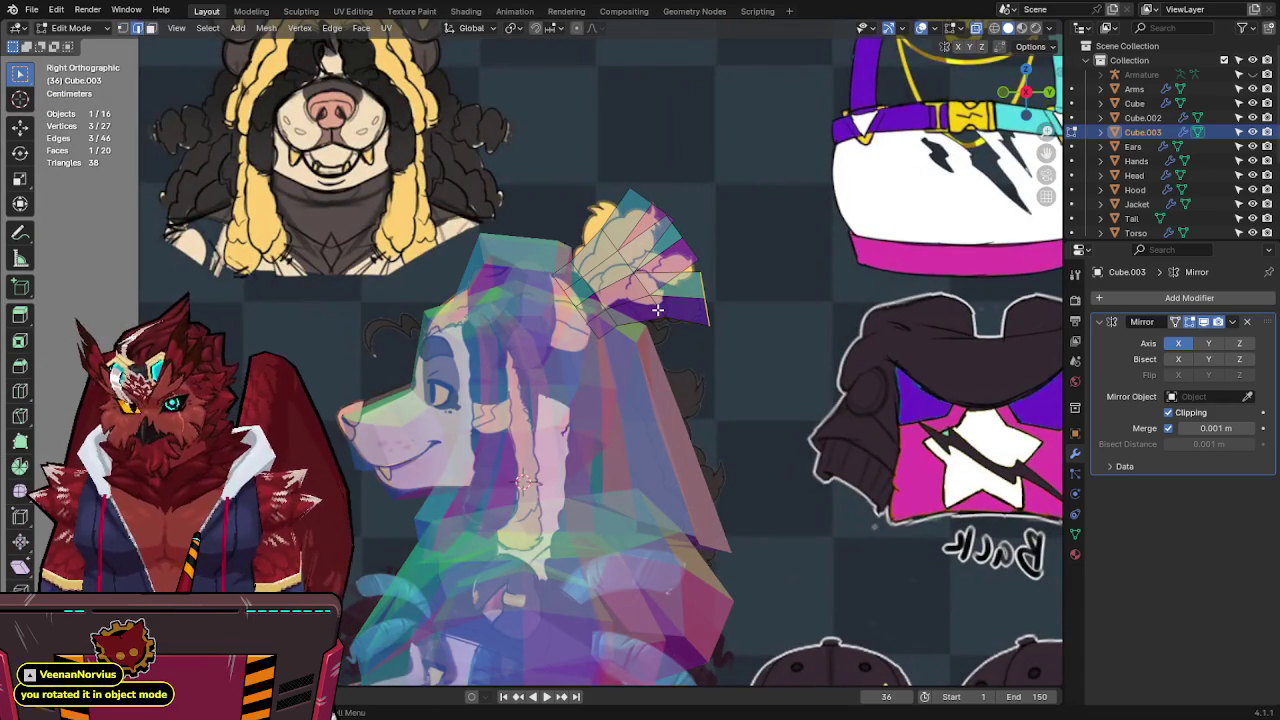
{"action": "key", "text": "ctrl+s"}
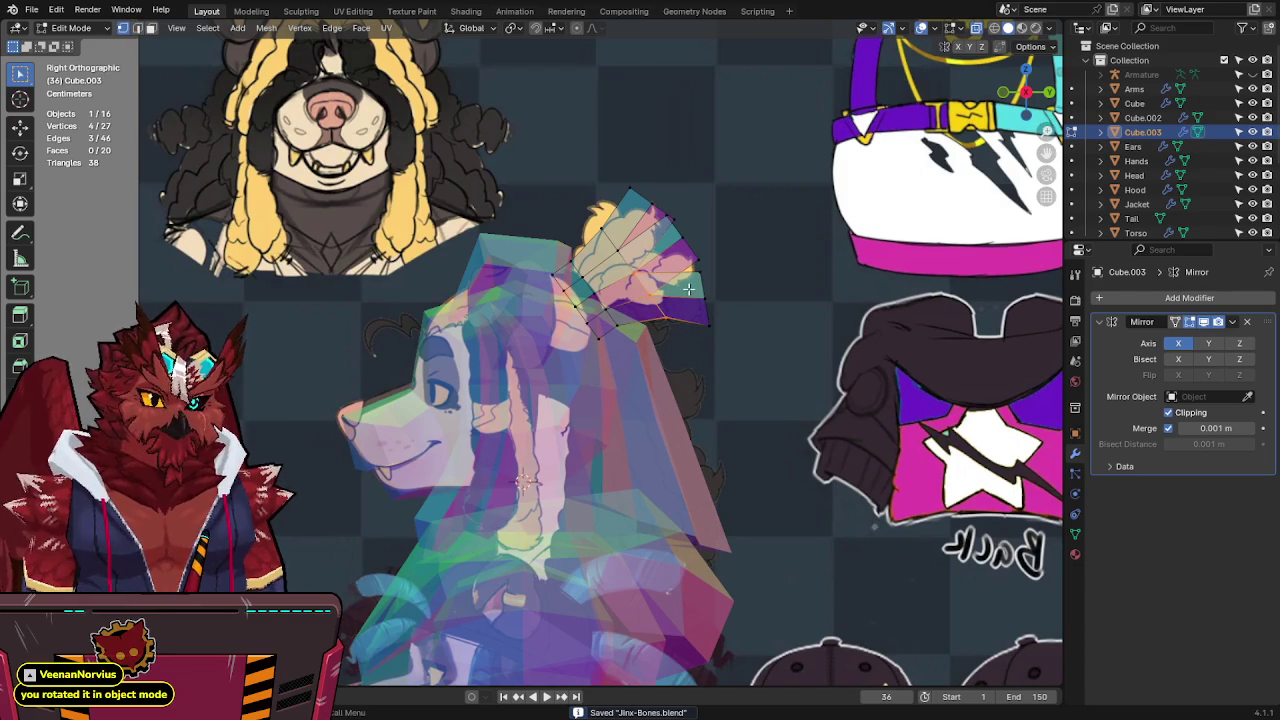
Rotate the fan blade, adjust it slightly, reposition its top face, turn X-ray off and save.
{"action": "key", "text": "g"}
{"action": "key", "text": "r"}
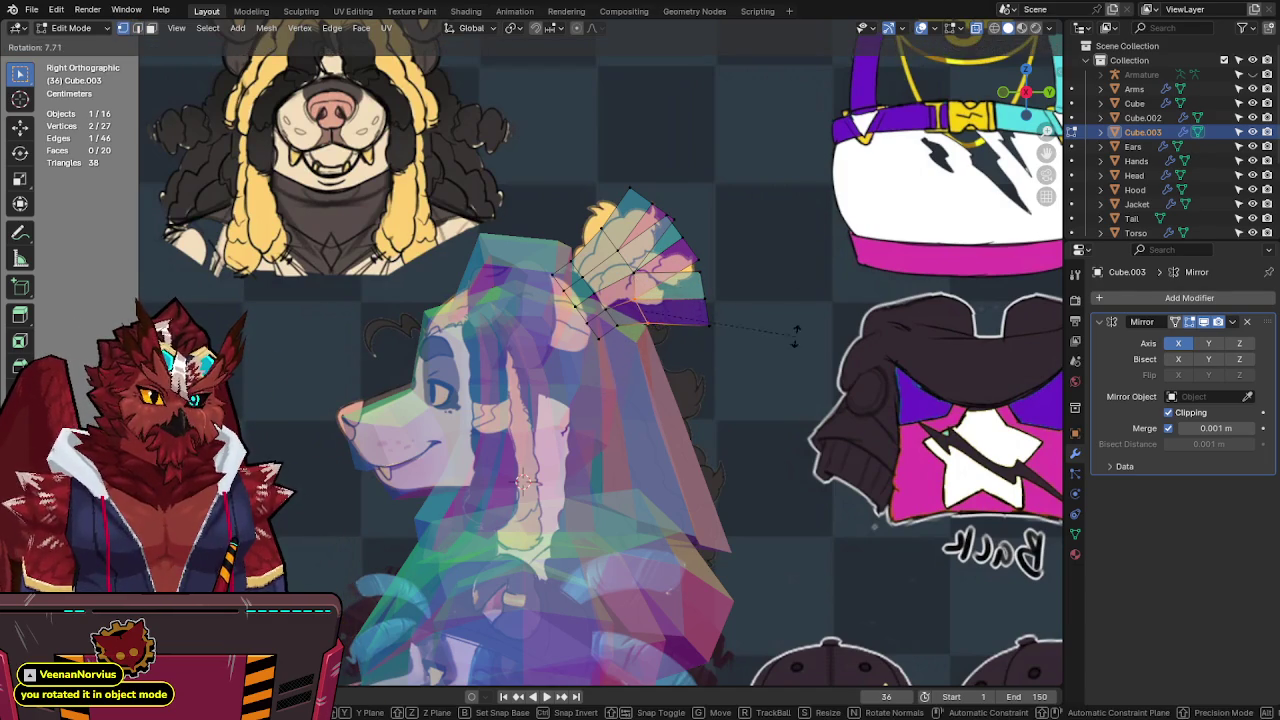
{"action": "left_click", "coordinate": [791, 378]}
{"action": "key", "text": "g"}
{"action": "right_click", "coordinate": [748, 234]}
{"action": "key", "text": "g"}
{"action": "left_click", "coordinate": [673, 235]}
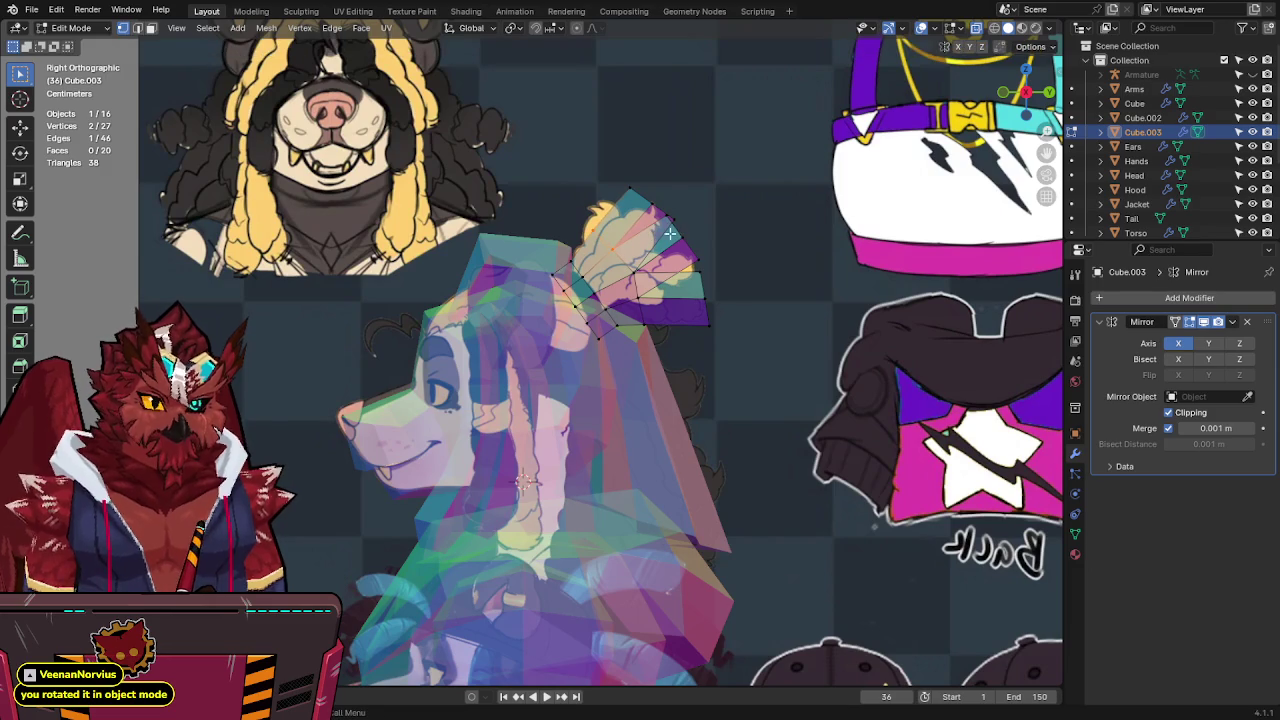
{"action": "left_click", "coordinate": [658, 177]}
{"action": "key", "text": "g"}
{"action": "left_click", "coordinate": [797, 147]}
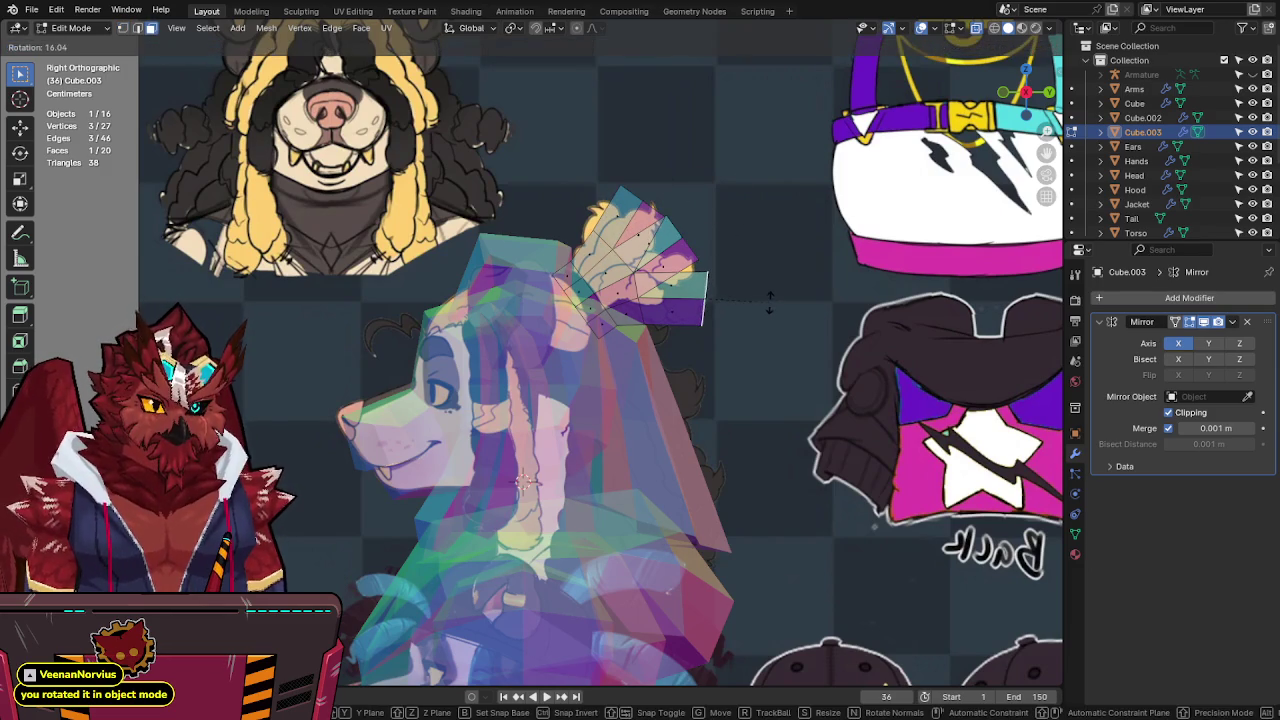
{"action": "key", "text": "alt+z"}
{"action": "key", "text": "ctrl+s"}
Shift the selected vertices along Y, then align them over the side reference in Right Ortho.
{"action": "middle_click_drag", "start_coordinate": [802, 252], "coordinate": [658, 367]}
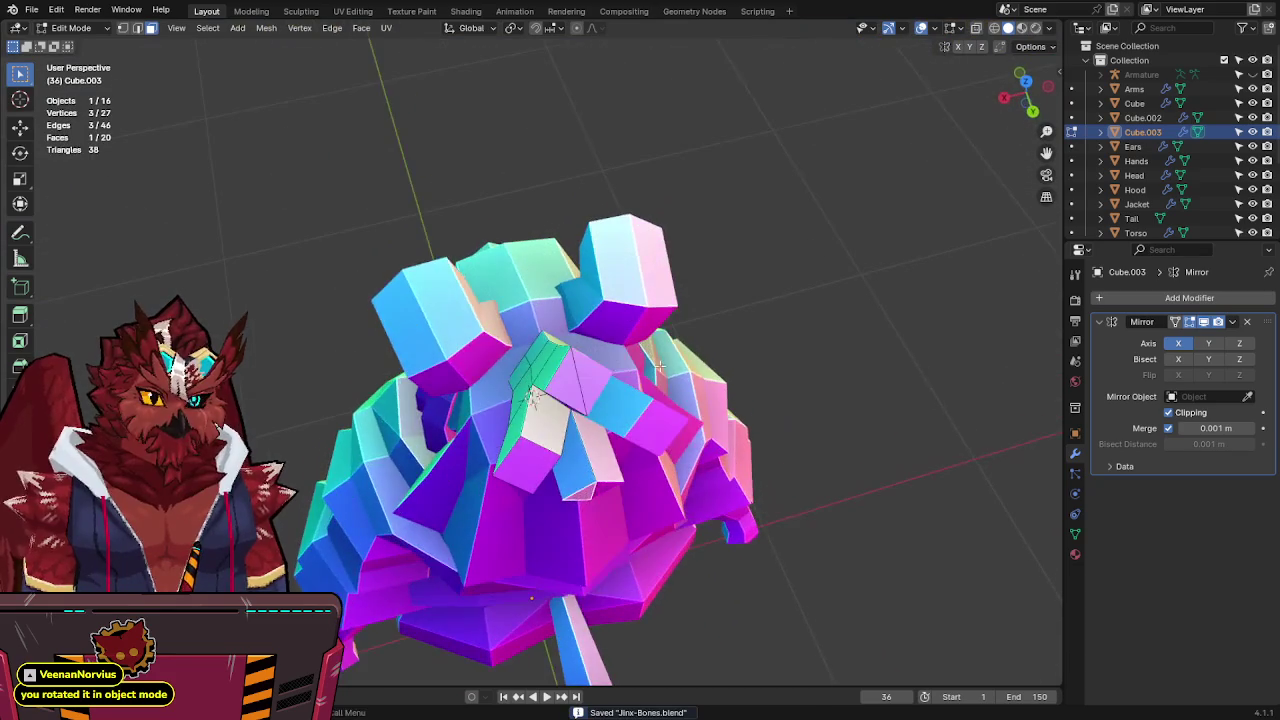
{"action": "mouse_move", "coordinate": [568, 505]}
{"action": "middle_mouse_down"}
{"action": "mouse_move", "coordinate": [664, 497]}
{"action": "mouse_move", "coordinate": [694, 258]}
{"action": "mouse_move", "coordinate": [737, 189]}
{"action": "middle_mouse_up"}
{"action": "key", "text": "g"}
{"action": "key", "text": "y"}
{"action": "left_click", "coordinate": [658, 494]}
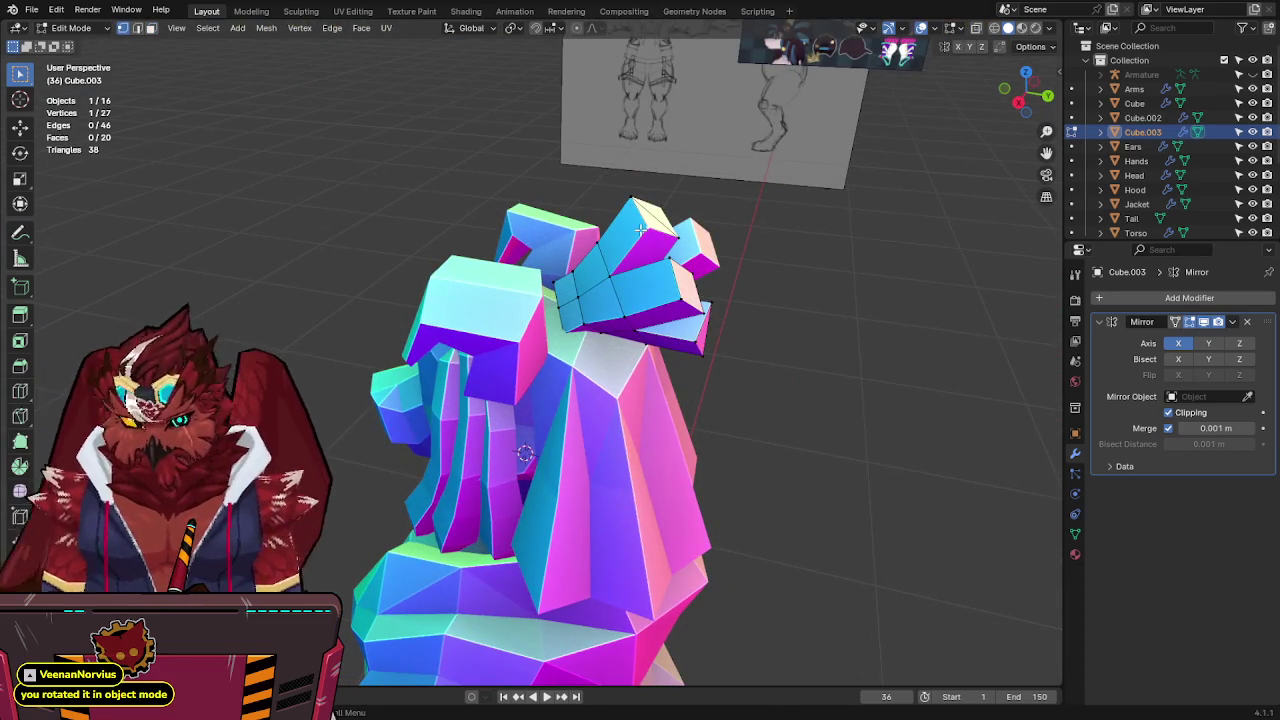
{"action": "key", "text": "KP_3"}
{"action": "key", "text": "g"}
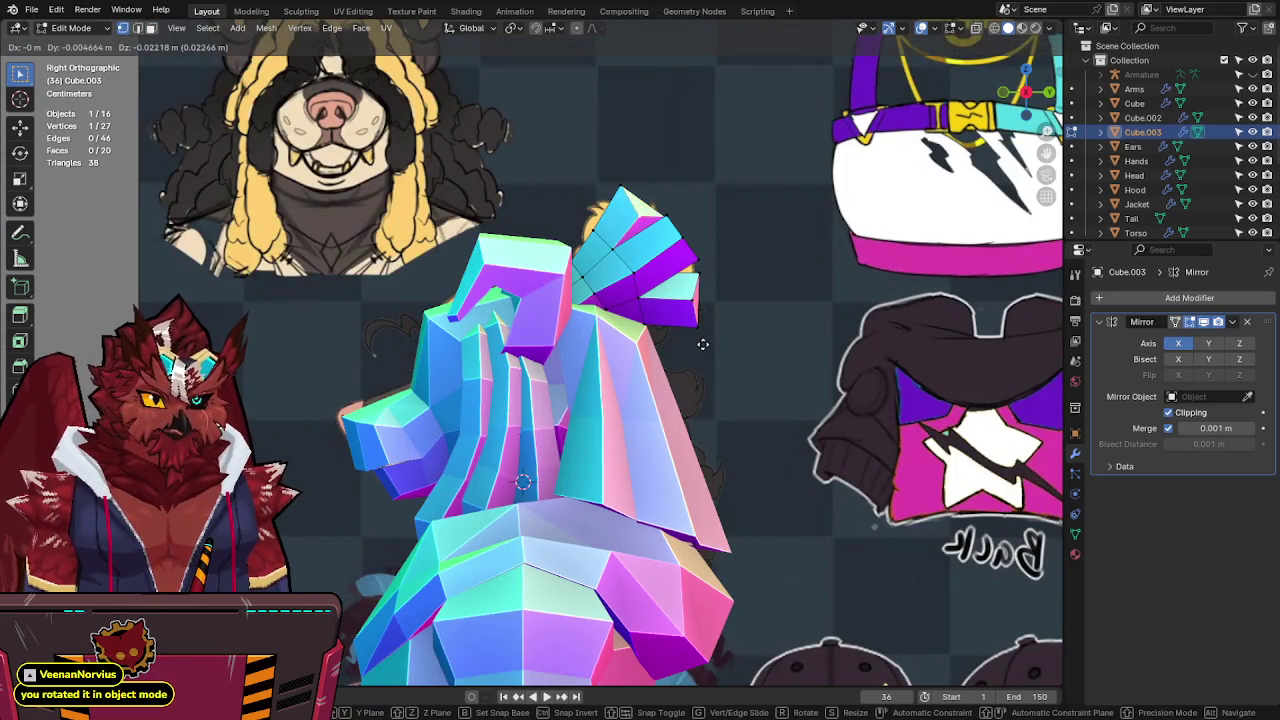
{"action": "left_click", "coordinate": [703, 345]}
{"action": "mouse_move", "coordinate": [703, 345]}
{"action": "middle_mouse_down"}
{"action": "mouse_move", "coordinate": [605, 353]}
{"action": "mouse_move", "coordinate": [814, 351]}
{"action": "mouse_move", "coordinate": [937, 380]}
{"action": "mouse_move", "coordinate": [726, 294]}
{"action": "mouse_move", "coordinate": [746, 327]}
{"action": "mouse_move", "coordinate": [789, 332]}
{"action": "mouse_move", "coordinate": [780, 346]}
{"action": "middle_mouse_up"}
With X-ray on in orthographic view, move the two ear-tip vertices onto the side reference and save.
{"action": "key", "text": "KP_5"}
{"action": "key", "text": "alt+z"}
{"action": "key", "text": "r"}
{"action": "right_click", "coordinate": [770, 410]}
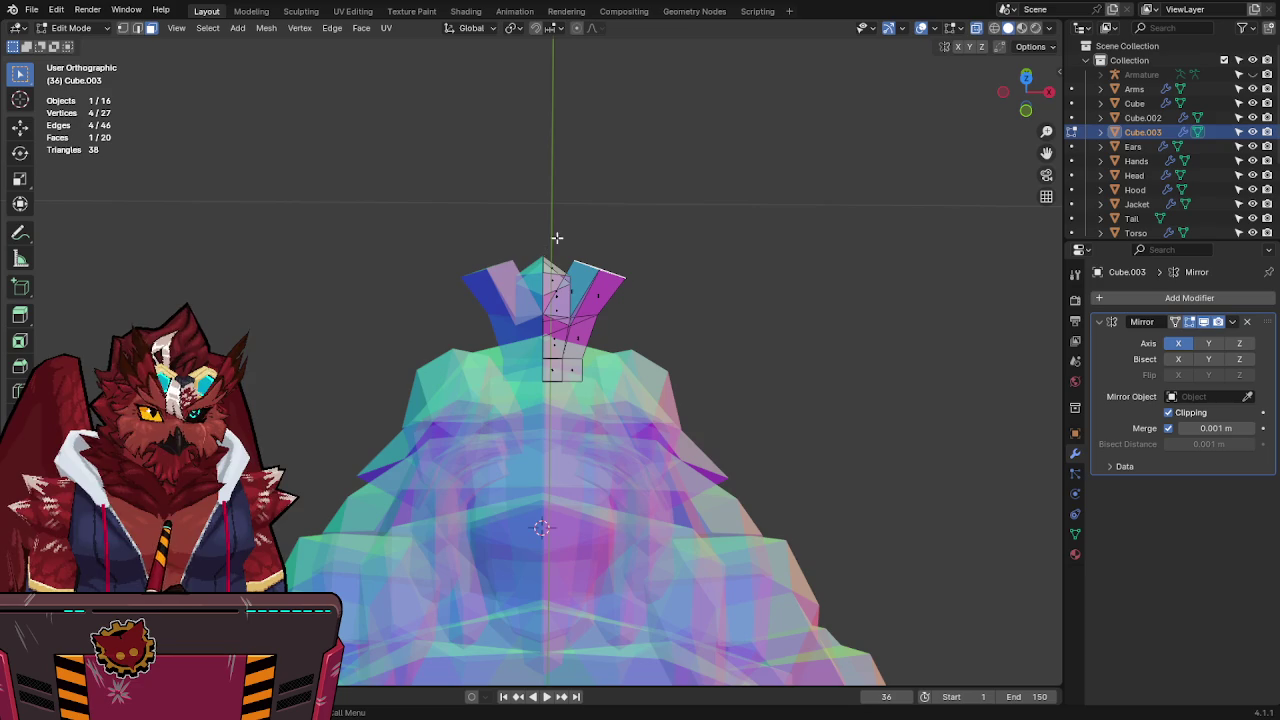
{"action": "middle_click_drag", "start_coordinate": [606, 246], "coordinate": [638, 197]}
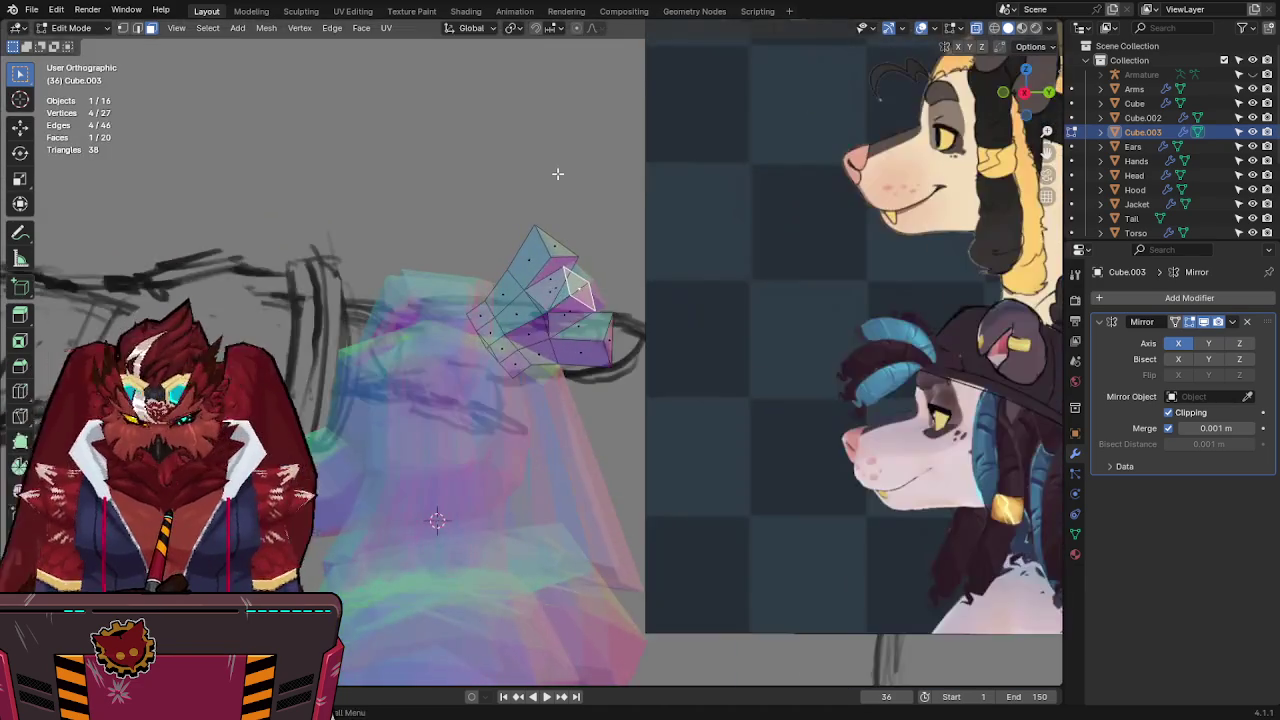
{"action": "key", "text": "alt+z"}
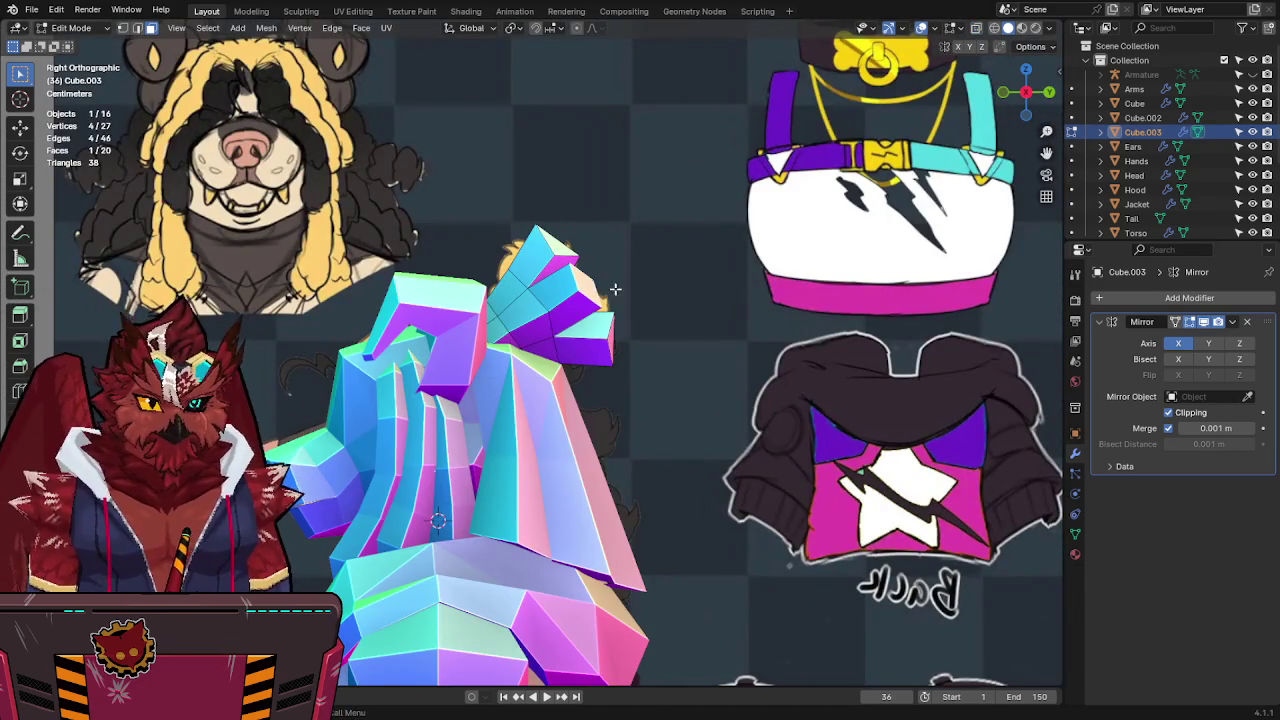
{"action": "key", "text": "alt+z"}
{"action": "left_click", "coordinate": [535, 318]}
{"action": "key", "text": "g"}
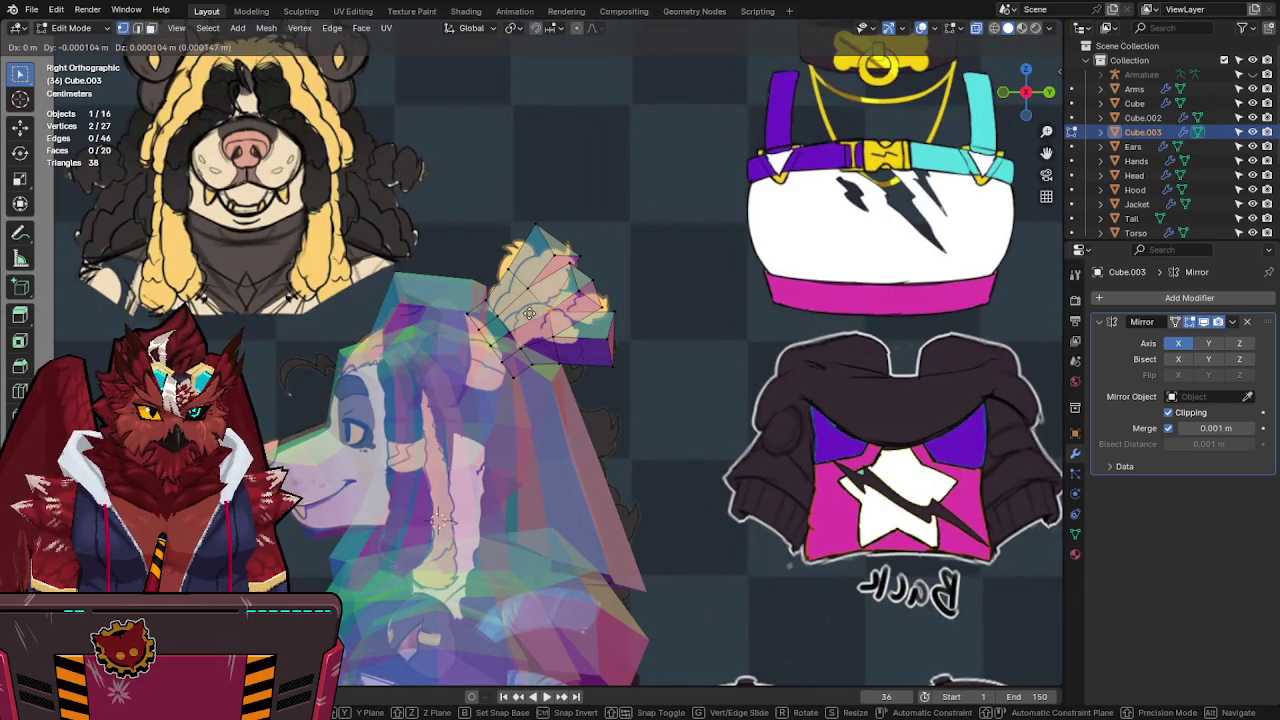
{"action": "left_click", "coordinate": [484, 287]}
{"action": "key", "text": "alt+z"}
{"action": "key", "text": "ctrl+s"}
Raise a top vertex, nudge an edge on the crest, and delete the stray edge.
{"action": "mouse_move", "coordinate": [484, 287]}
{"action": "middle_mouse_down"}
{"action": "mouse_move", "coordinate": [691, 303]}
{"action": "mouse_move", "coordinate": [595, 363]}
{"action": "mouse_move", "coordinate": [631, 277]}
{"action": "mouse_move", "coordinate": [677, 400]}
{"action": "mouse_move", "coordinate": [608, 362]}
{"action": "mouse_move", "coordinate": [703, 271]}
{"action": "mouse_move", "coordinate": [734, 340]}
{"action": "mouse_move", "coordinate": [640, 300]}
{"action": "mouse_move", "coordinate": [537, 290]}
{"action": "mouse_move", "coordinate": [517, 250]}
{"action": "middle_mouse_up"}
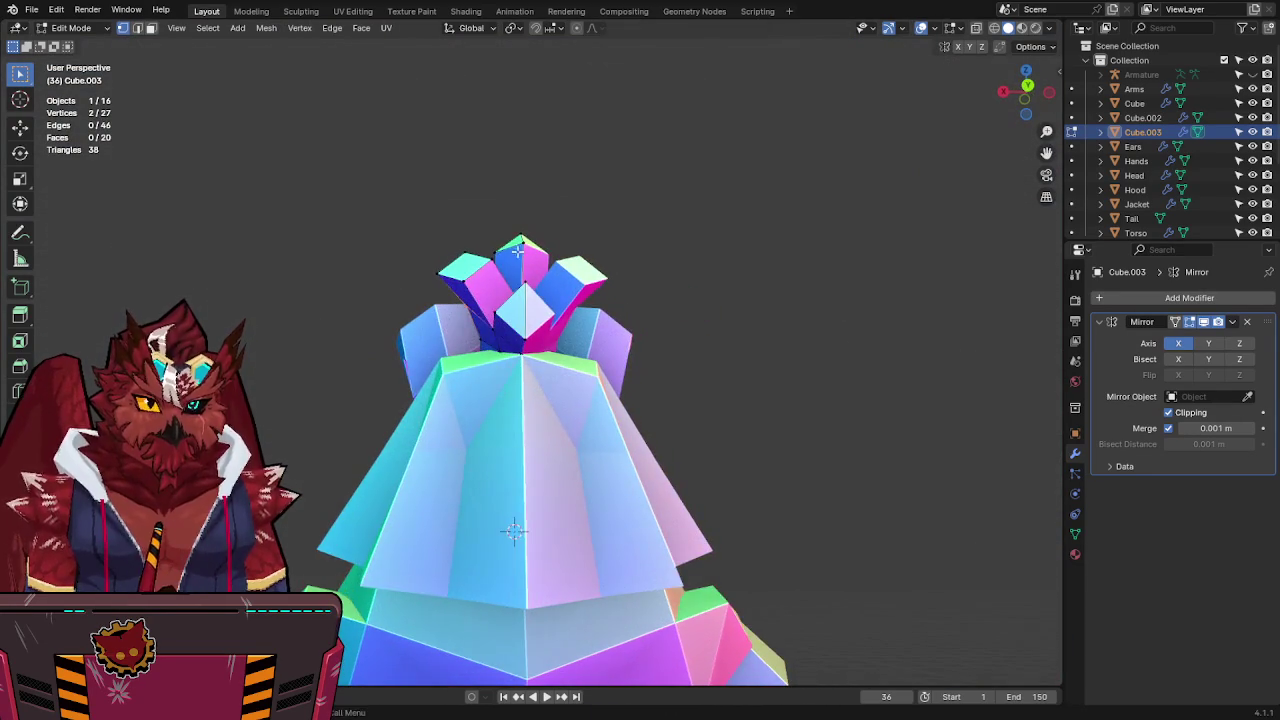
{"action": "middle_click_drag", "start_coordinate": [615, 245], "coordinate": [606, 217]}
{"action": "key", "text": "g"}
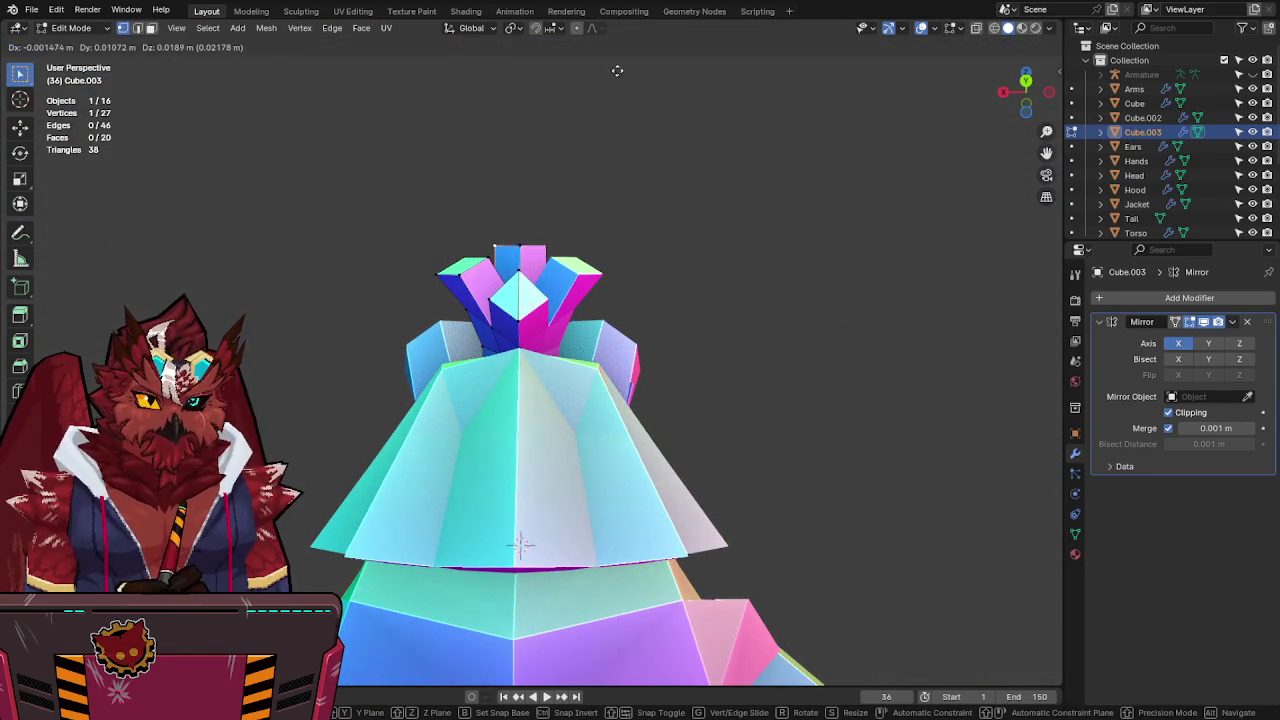
{"action": "left_click", "coordinate": [623, 104]}
{"action": "mouse_move", "coordinate": [623, 104]}
{"action": "middle_mouse_down"}
{"action": "mouse_move", "coordinate": [677, 289]}
{"action": "mouse_move", "coordinate": [926, 323]}
{"action": "mouse_move", "coordinate": [864, 348]}
{"action": "mouse_move", "coordinate": [517, 371]}
{"action": "middle_mouse_up"}
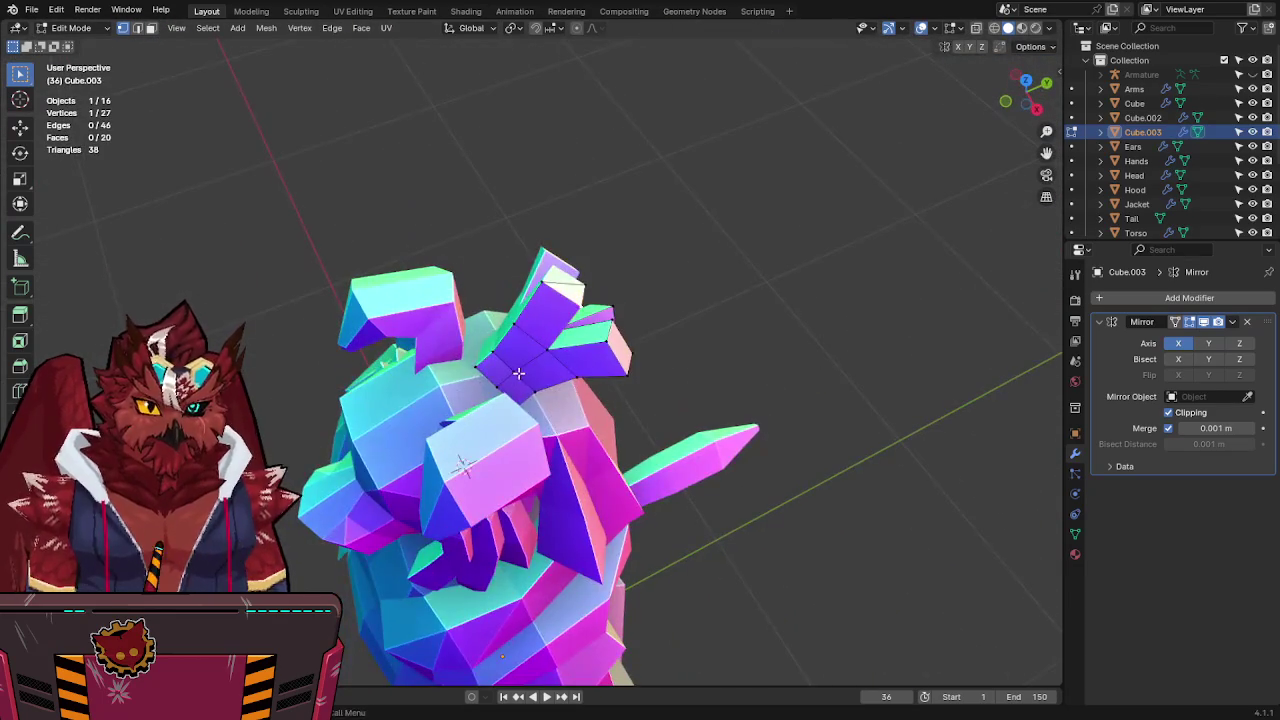
{"action": "key", "text": "2"}
{"action": "key", "text": "alt+z"}
{"action": "key", "text": "g"}
{"action": "left_click", "coordinate": [710, 474]}
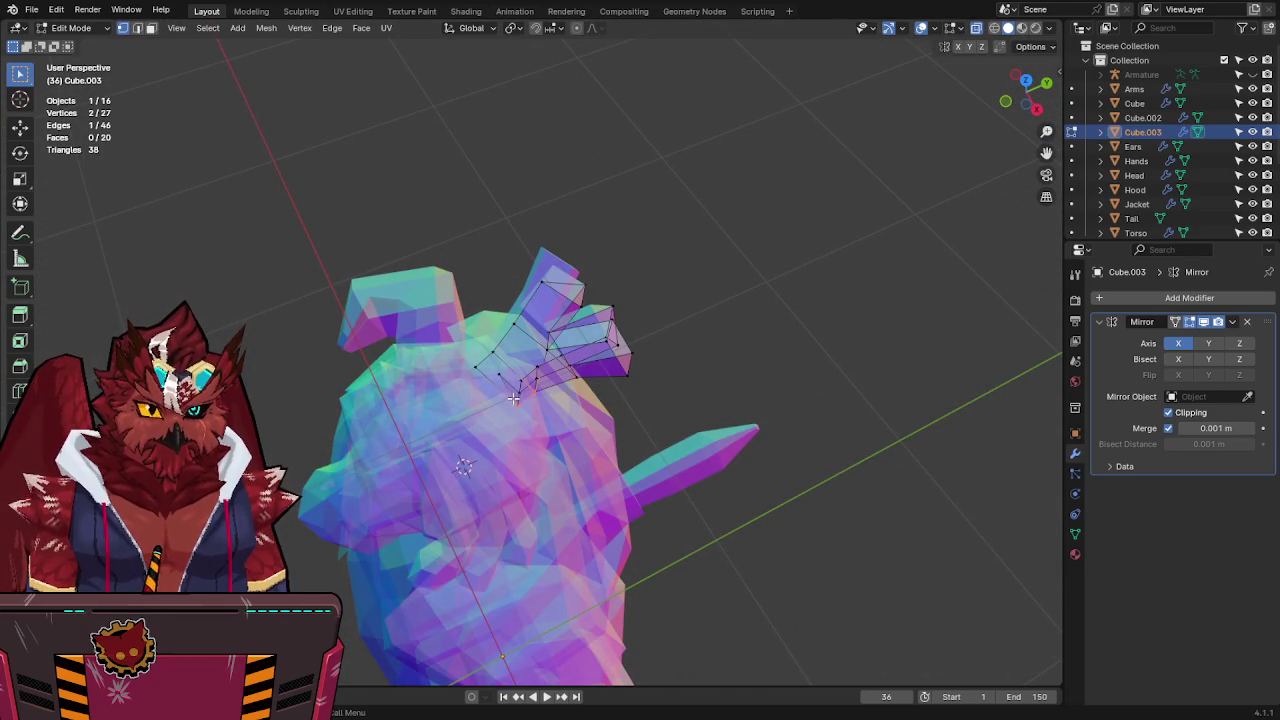
{"action": "key", "text": "x"}
{"action": "left_click", "coordinate": [584, 421]}
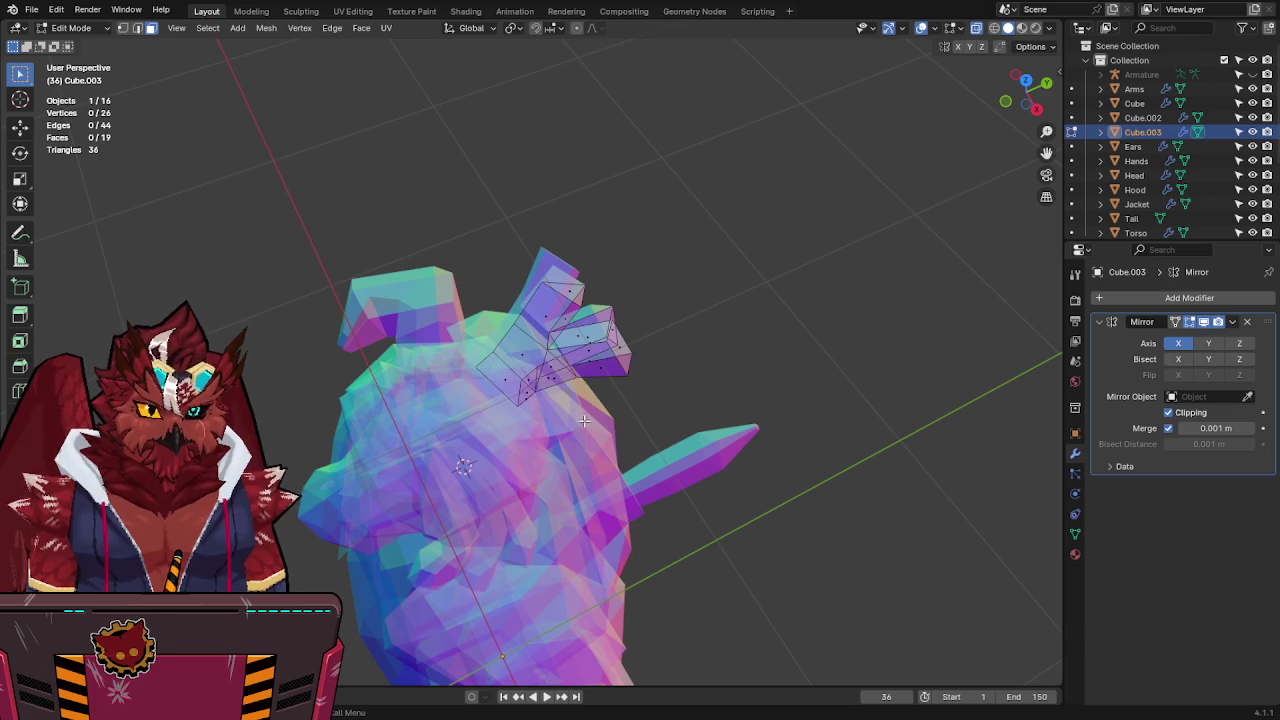
Select the whole mesh and Merge by Distance, removing 2 duplicate vertices.
{"action": "middle_click_drag", "start_coordinate": [490, 372], "coordinate": [643, 369]}
{"action": "key", "text": "a"}
{"action": "key", "text": "F3"}
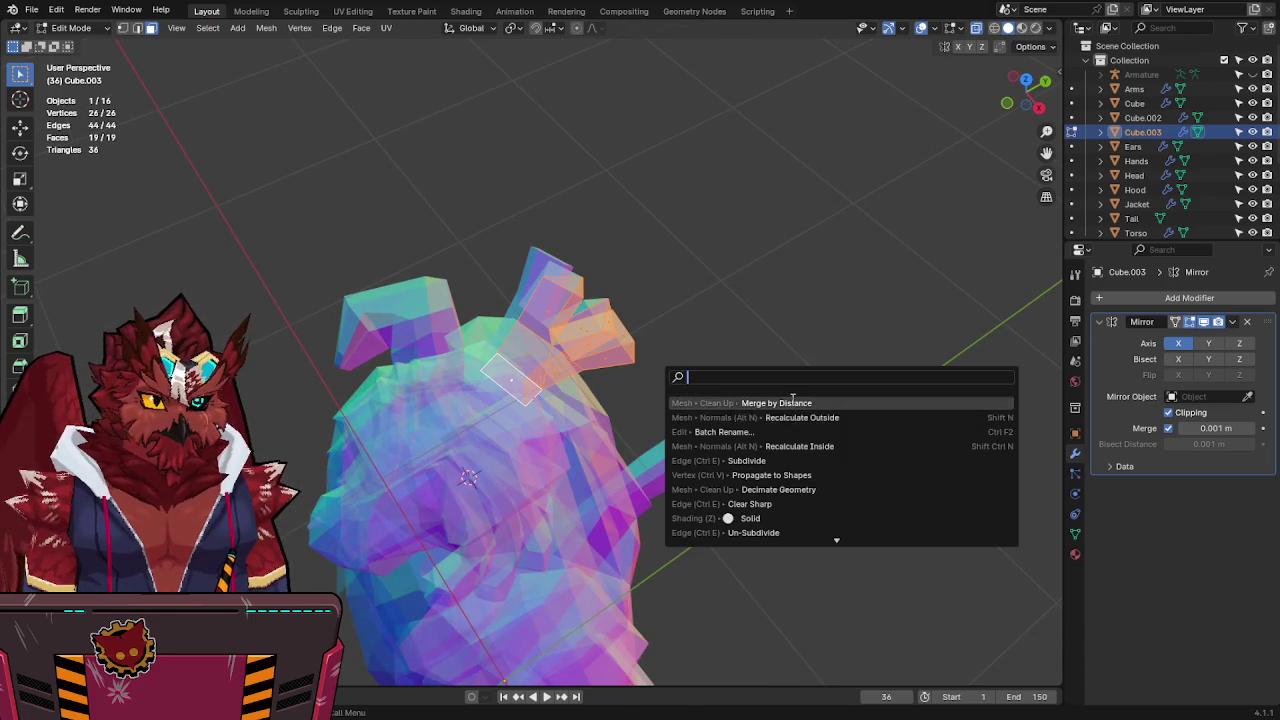
{"action": "key", "text": "Return"}
Try an edge slide on the ear, exit Edit Mode, save Jinx-Bones.blend, and deselect Cube.003.
{"action": "middle_click_drag", "start_coordinate": [548, 390], "coordinate": [442, 272]}
{"action": "middle_click_drag", "start_coordinate": [495, 355], "coordinate": [540, 360]}
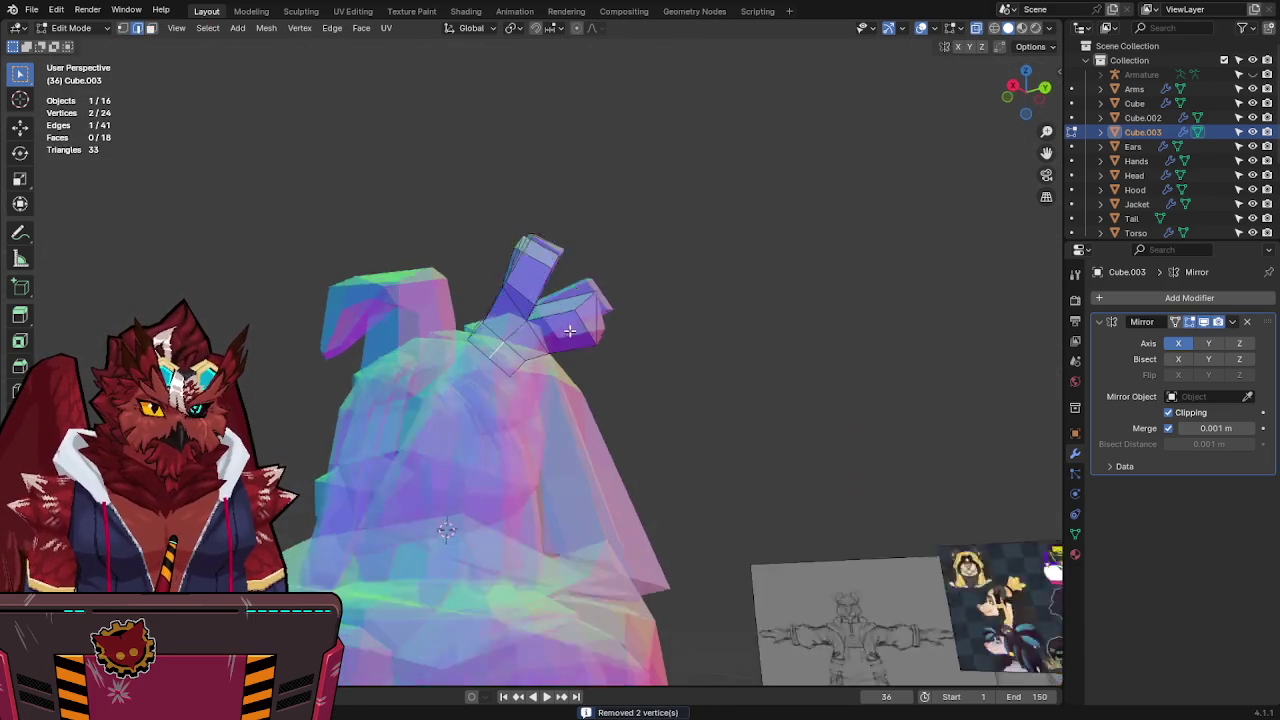
{"action": "left_click", "coordinate": [512, 366]}
{"action": "key", "text": "g"}
{"action": "key", "text": "g"}
{"action": "key", "text": "Escape"}
{"action": "mouse_move", "coordinate": [380, 277]}
{"action": "middle_mouse_down"}
{"action": "mouse_move", "coordinate": [853, 296]}
{"action": "mouse_move", "coordinate": [465, 315]}
{"action": "mouse_move", "coordinate": [542, 361]}
{"action": "mouse_move", "coordinate": [791, 358]}
{"action": "mouse_move", "coordinate": [777, 363]}
{"action": "mouse_move", "coordinate": [640, 263]}
{"action": "mouse_move", "coordinate": [845, 268]}
{"action": "mouse_move", "coordinate": [655, 318]}
{"action": "middle_mouse_up"}
{"action": "key", "text": "a"}
{"action": "key", "text": "F3"}
{"action": "key", "text": "Escape"}
{"action": "key", "text": "Tab"}
{"action": "key", "text": "ctrl+s"}
{"action": "left_click", "coordinate": [751, 364]}
Enter Edit Mode on Cube.002, move its top edge, and extrude a new edge over the reference.
{"action": "scroll", "coordinate": [594, 313], "scroll_direction": "up", "scroll_amount": 5}
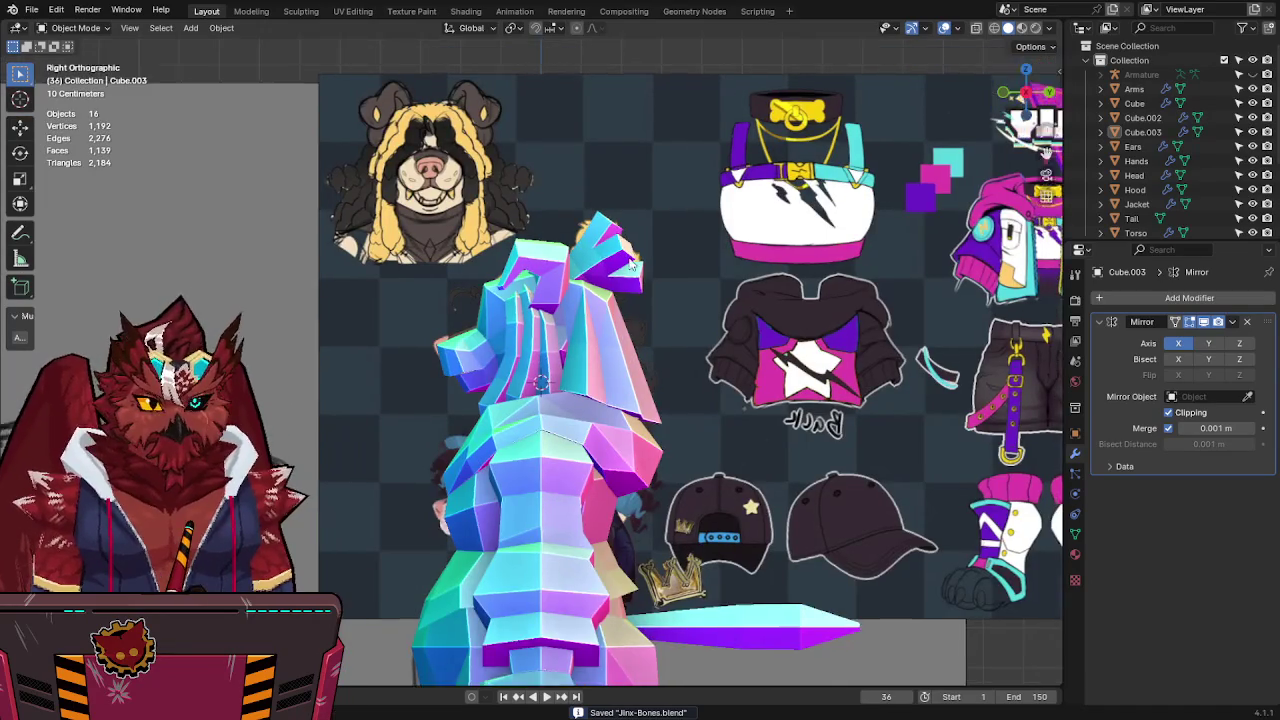
{"action": "key", "text": "alt+z"}
{"action": "left_click", "coordinate": [660, 333]}
{"action": "key", "text": "Tab"}
{"action": "key", "text": "alt+z"}
{"action": "key", "text": "alt+z"}
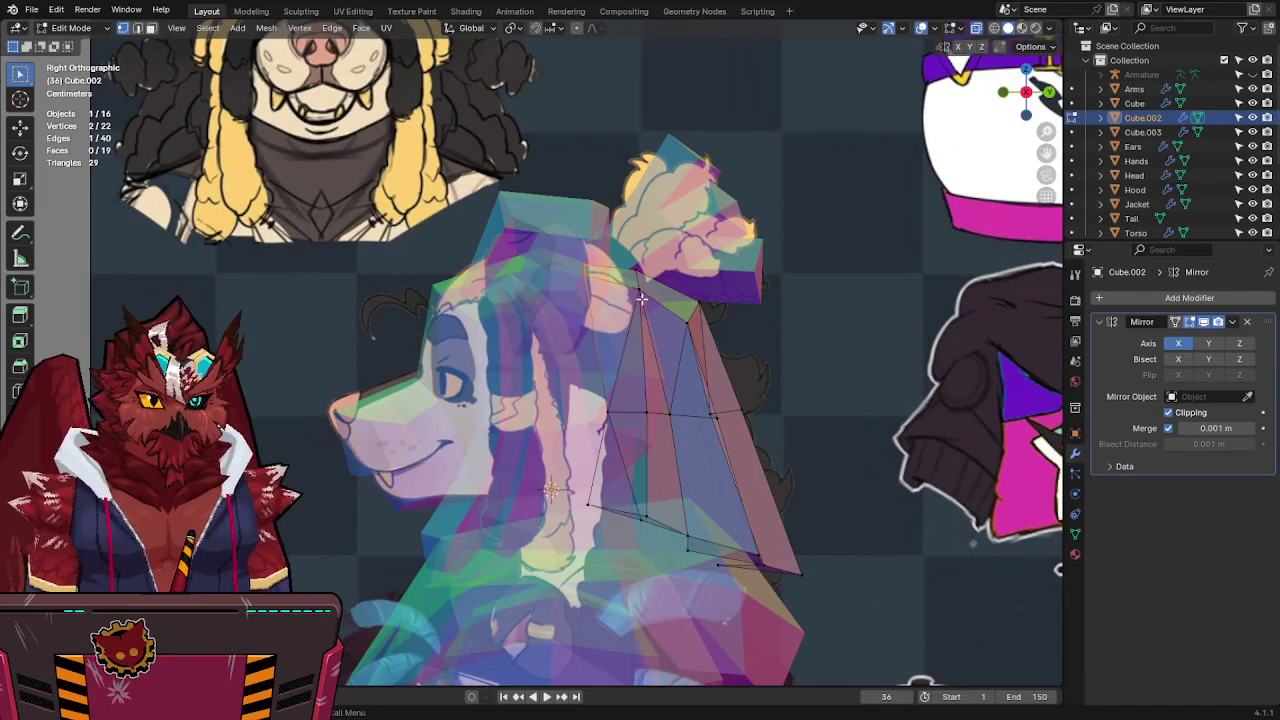
{"action": "key", "text": "g"}
{"action": "left_click", "coordinate": [643, 280]}
{"action": "key", "text": "e"}
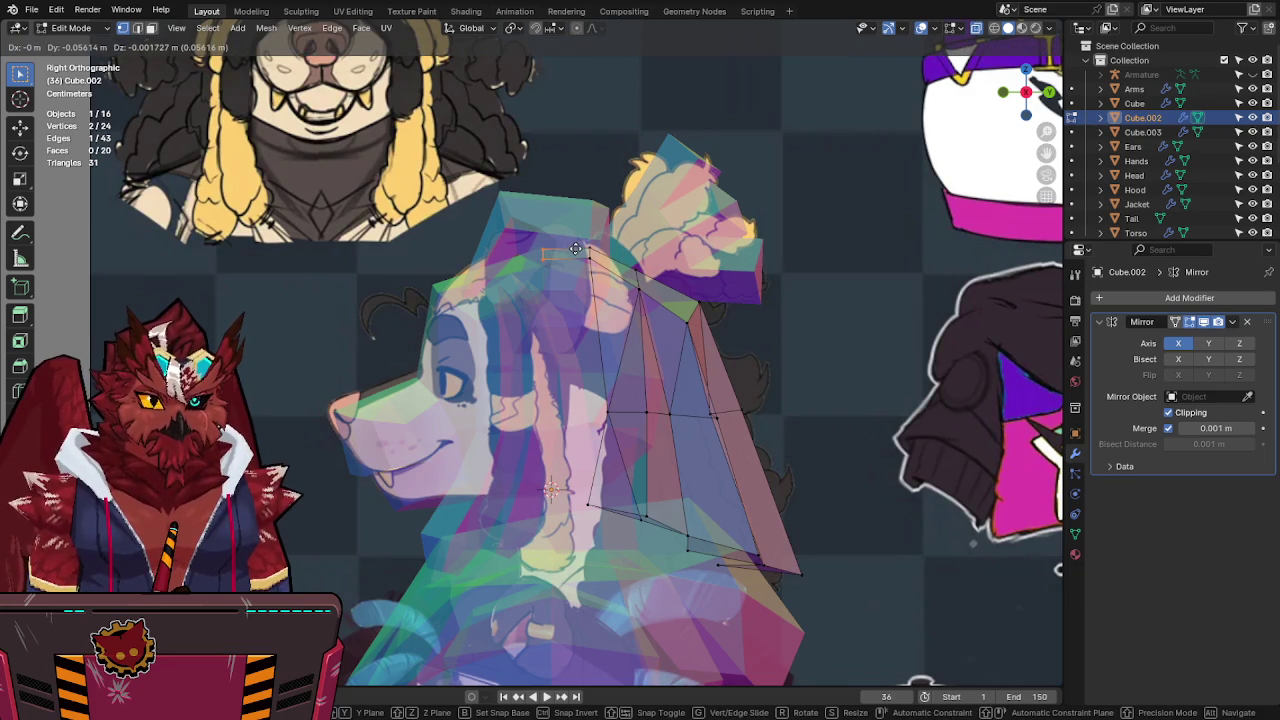
{"action": "left_click", "coordinate": [576, 248]}
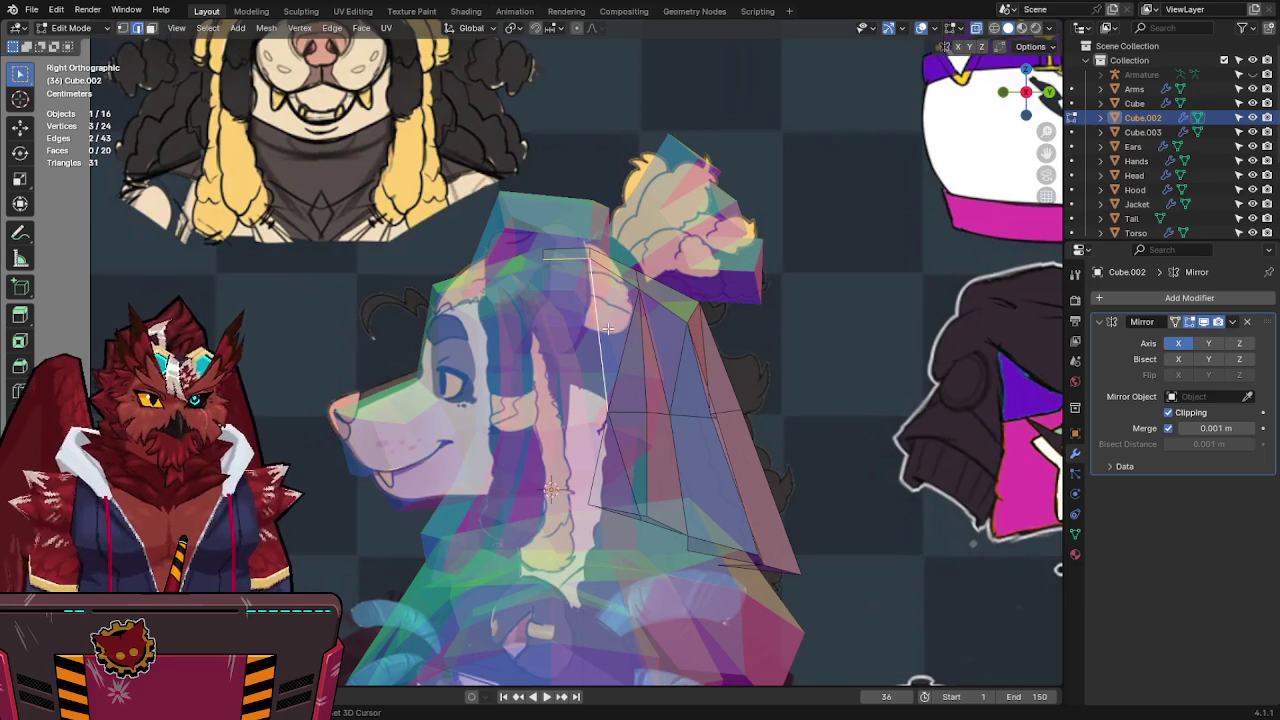
Raise a single top vertex of Cube.002 along Z to follow the side reference.
{"action": "middle_click_drag", "start_coordinate": [604, 267], "coordinate": [680, 318]}
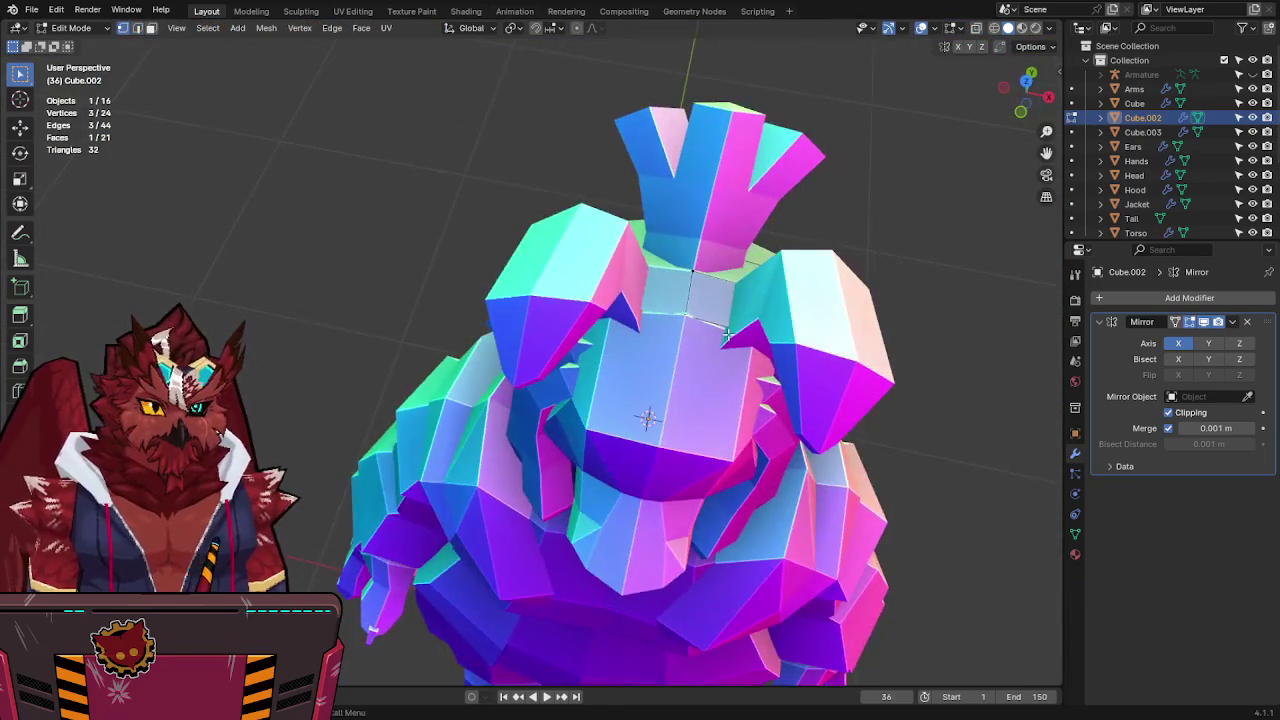
{"action": "left_click", "coordinate": [680, 318]}
{"action": "key", "text": "alt+z"}
{"action": "key", "text": "g"}
{"action": "key", "text": "z"}
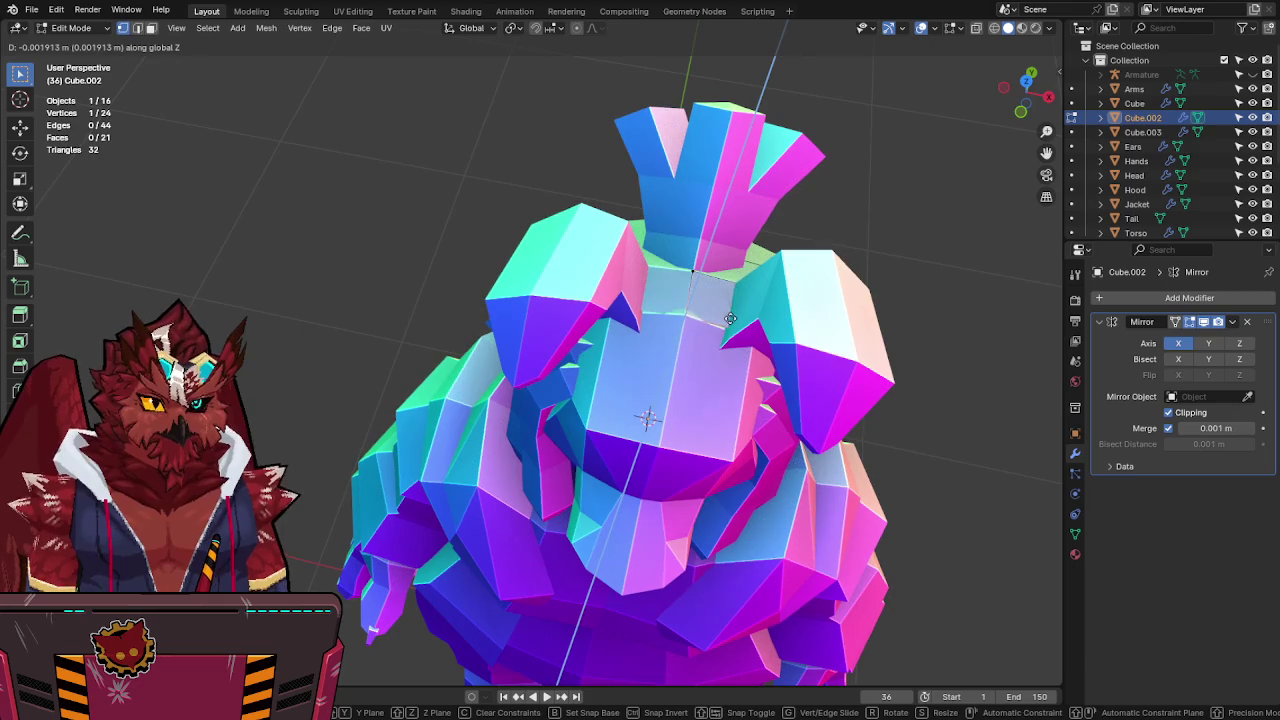
{"action": "left_click", "coordinate": [730, 299]}
{"action": "key", "text": "alt+z"}
{"action": "mouse_move", "coordinate": [751, 326]}
{"action": "middle_mouse_down"}
{"action": "mouse_move", "coordinate": [663, 274]}
{"action": "mouse_move", "coordinate": [723, 329]}
{"action": "mouse_move", "coordinate": [744, 419]}
{"action": "mouse_move", "coordinate": [672, 328]}
{"action": "middle_mouse_up"}
{"action": "key", "text": "alt+z"}
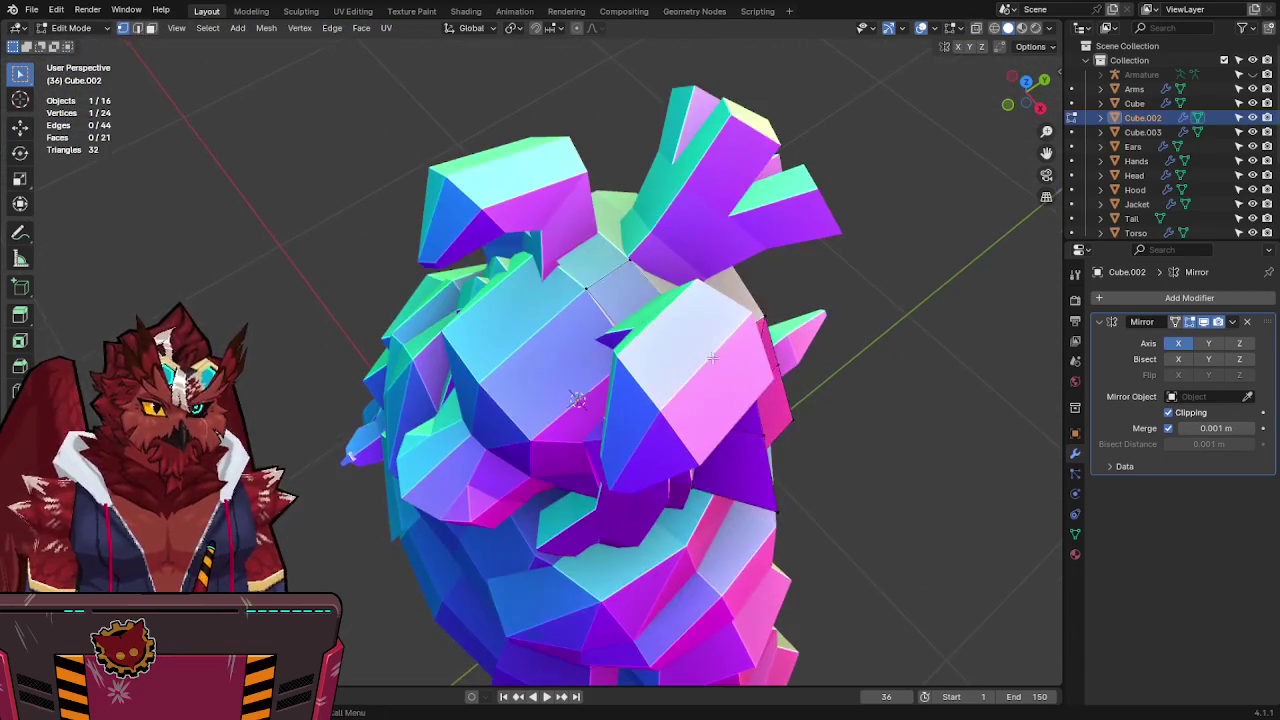
Hide the Ears object, then slide a Cube.002 vertex horizontally while keeping its height.
{"action": "key", "text": "Tab"}
{"action": "left_click", "coordinate": [672, 328]}
{"action": "left_click", "coordinate": [672, 328]}
{"action": "key", "text": "Tab"}
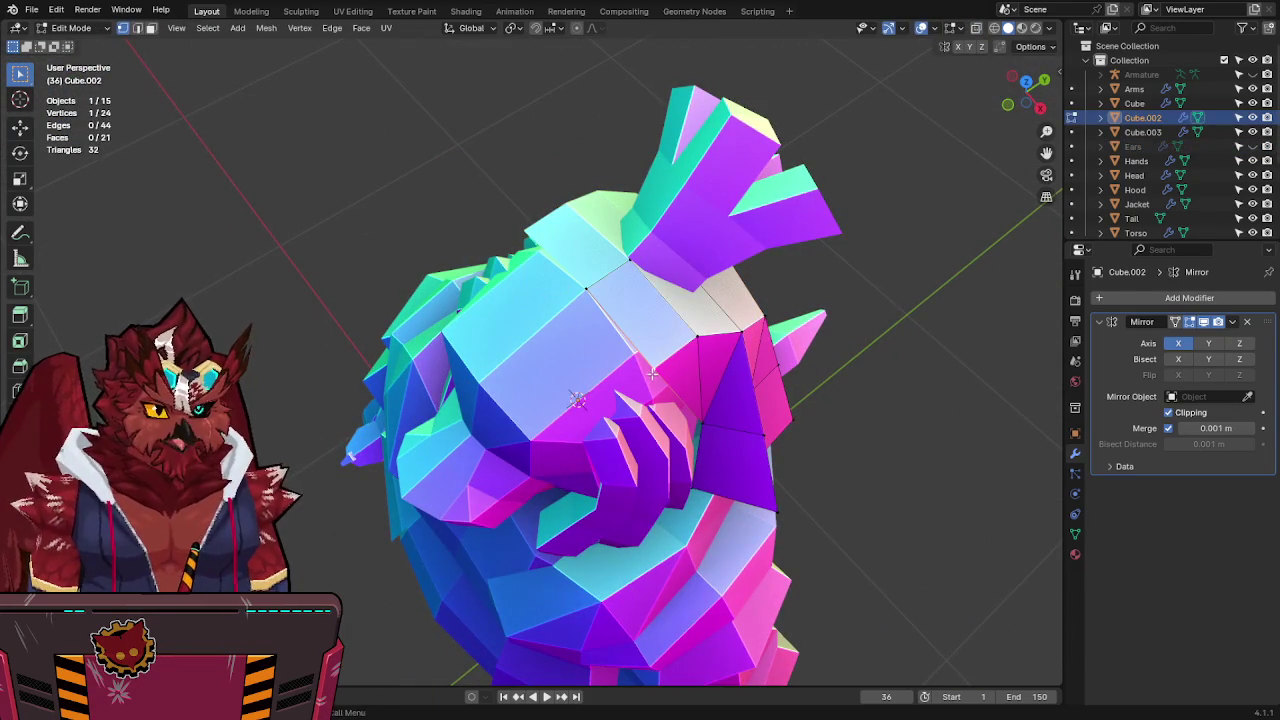
{"action": "key", "text": "g"}
{"action": "key", "text": "shift+z"}
{"action": "key", "text": "shift+z"}
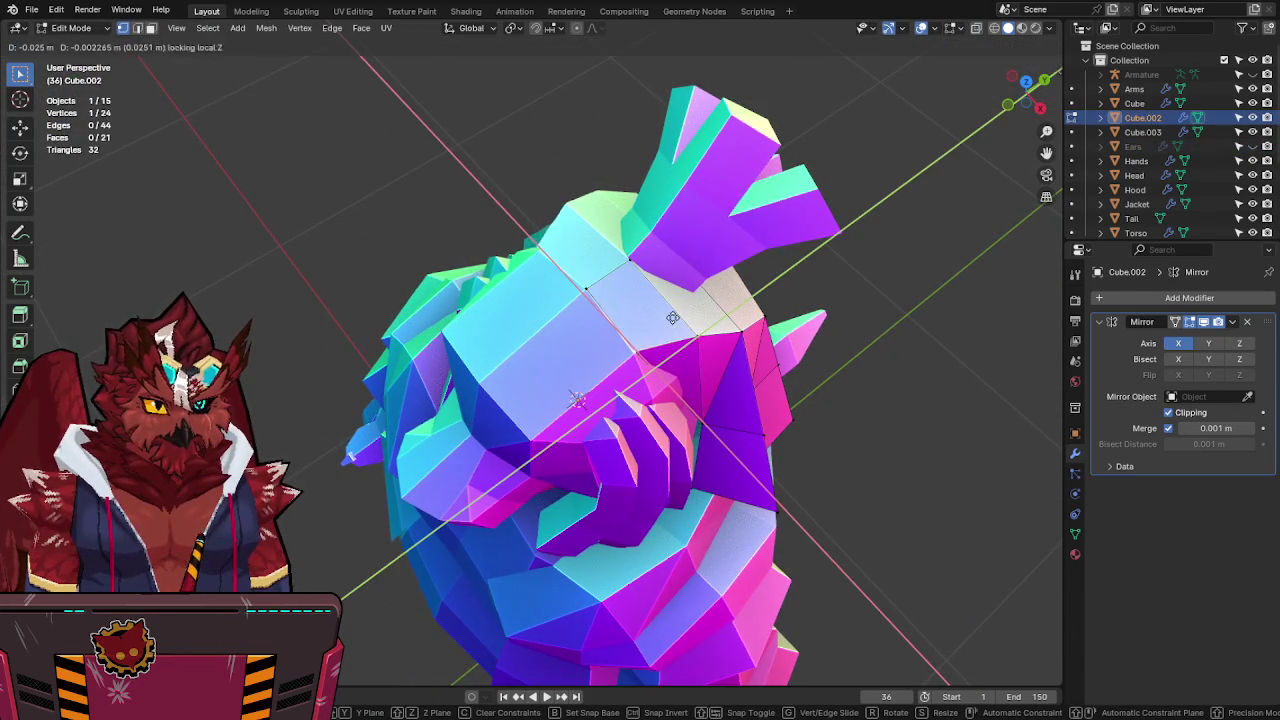
{"action": "key", "text": "z"}
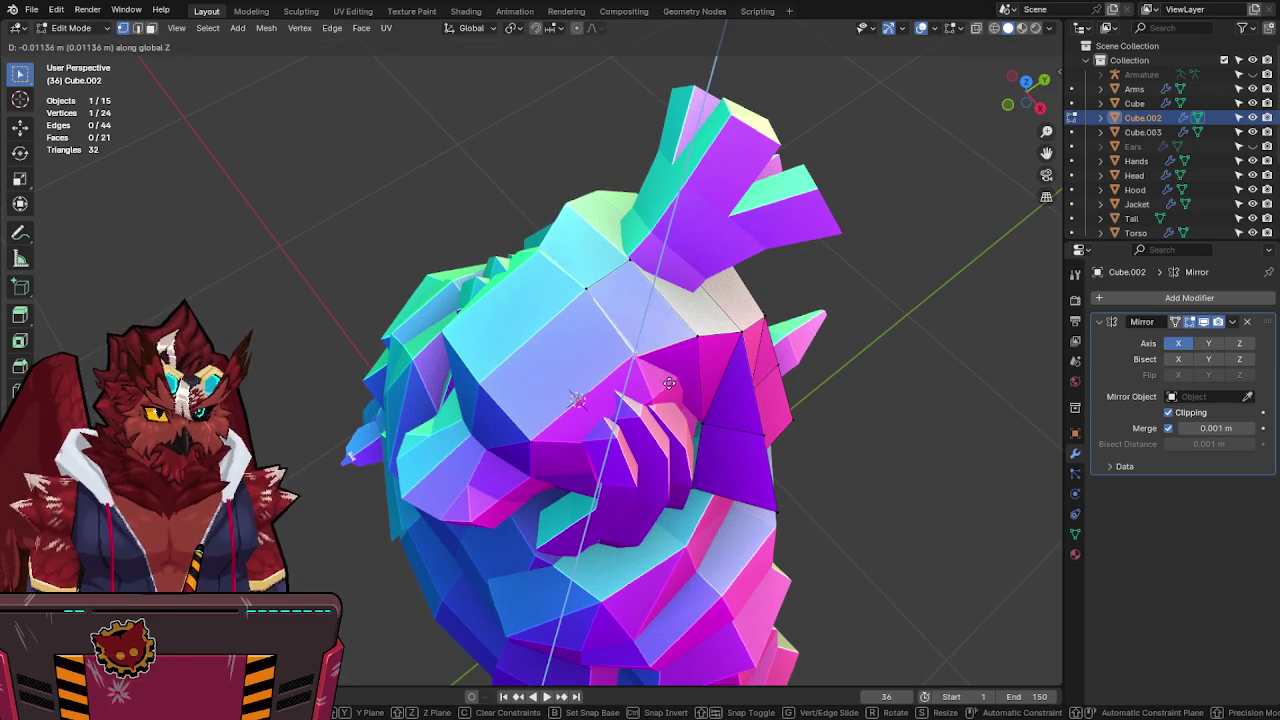
{"action": "key", "text": "shift+z"}
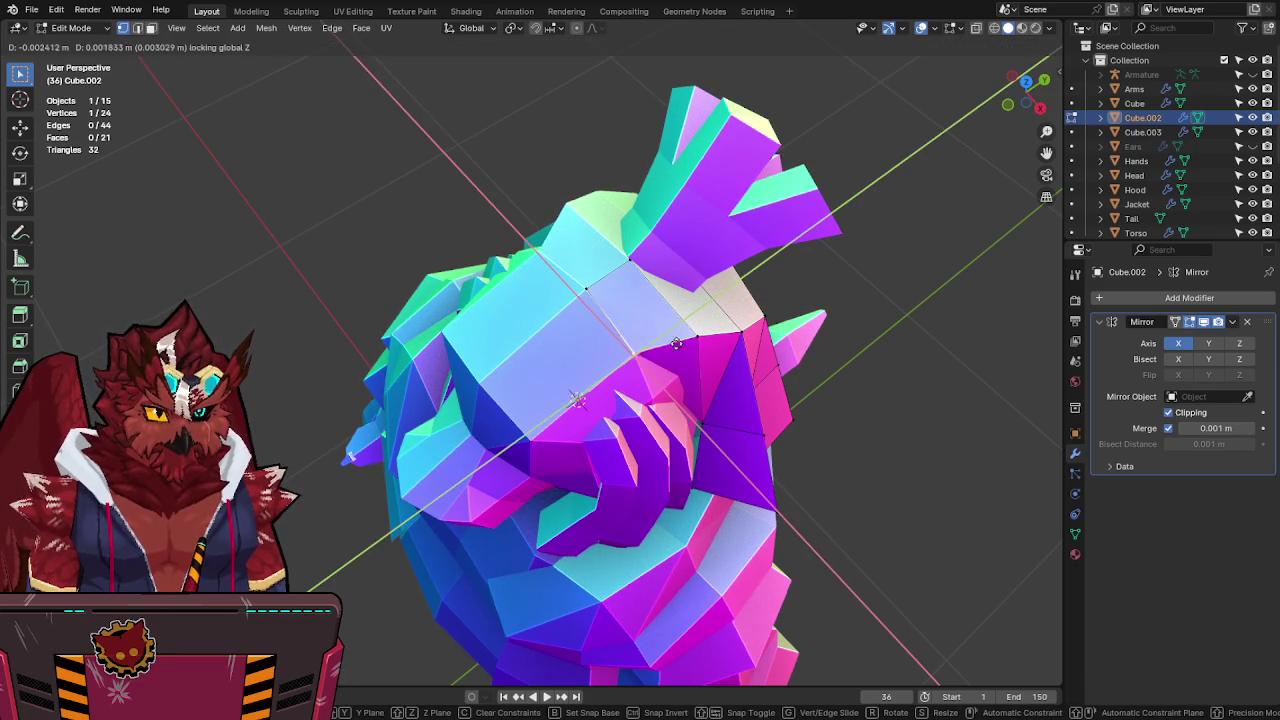
{"action": "left_click", "coordinate": [678, 347]}
Save, exit Edit Mode on Cube.002, and save Jinx-Bones.blend again.
{"action": "mouse_move", "coordinate": [678, 347]}
{"action": "middle_mouse_down"}
{"action": "mouse_move", "coordinate": [573, 274]}
{"action": "mouse_move", "coordinate": [669, 342]}
{"action": "mouse_move", "coordinate": [800, 330]}
{"action": "mouse_move", "coordinate": [850, 272]}
{"action": "mouse_move", "coordinate": [672, 266]}
{"action": "mouse_move", "coordinate": [634, 359]}
{"action": "mouse_move", "coordinate": [660, 418]}
{"action": "mouse_move", "coordinate": [712, 377]}
{"action": "mouse_move", "coordinate": [598, 337]}
{"action": "mouse_move", "coordinate": [592, 316]}
{"action": "mouse_move", "coordinate": [680, 313]}
{"action": "mouse_move", "coordinate": [693, 342]}
{"action": "mouse_move", "coordinate": [788, 338]}
{"action": "mouse_move", "coordinate": [676, 264]}
{"action": "mouse_move", "coordinate": [811, 216]}
{"action": "mouse_move", "coordinate": [833, 266]}
{"action": "mouse_move", "coordinate": [703, 357]}
{"action": "mouse_move", "coordinate": [809, 241]}
{"action": "middle_mouse_up"}
{"action": "key", "text": "ctrl+s"}
{"action": "key", "text": "Tab"}
{"action": "key", "text": "Tab"}
{"action": "key", "text": "Tab"}
{"action": "key", "text": "ctrl+s"}
Deselect Cube.002, unhide Ears in the outliner, and compare the head against the front reference with X-ray toggled.
{"action": "left_click", "coordinate": [676, 264]}
{"action": "left_click", "coordinate": [1245, 148]}
{"action": "mouse_move", "coordinate": [840, 200]}
{"action": "middle_mouse_down"}
{"action": "mouse_move", "coordinate": [617, 287]}
{"action": "mouse_move", "coordinate": [728, 296]}
{"action": "middle_mouse_up"}
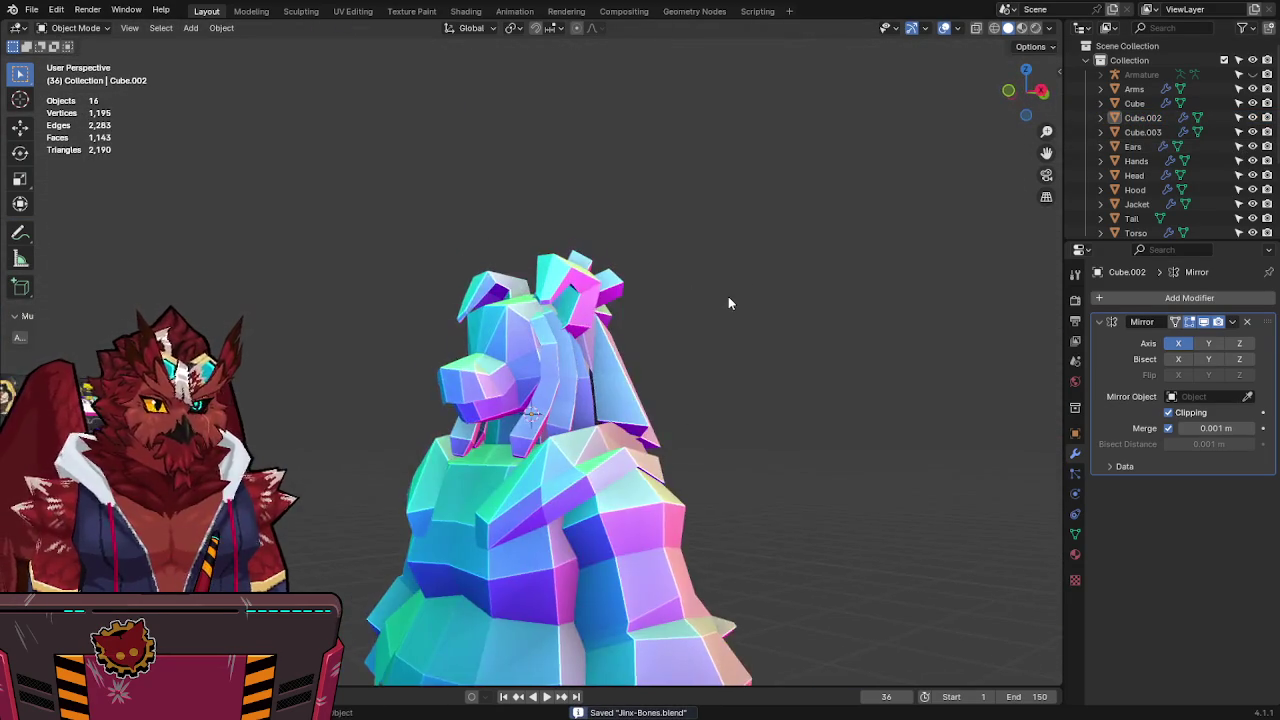
{"action": "key", "text": "KP_1"}
{"action": "scroll", "coordinate": [728, 296], "scroll_direction": "down", "scroll_amount": 2}
{"action": "scroll", "coordinate": [727, 300], "scroll_direction": "up", "scroll_amount": 2}
{"action": "key", "text": "alt+z"}
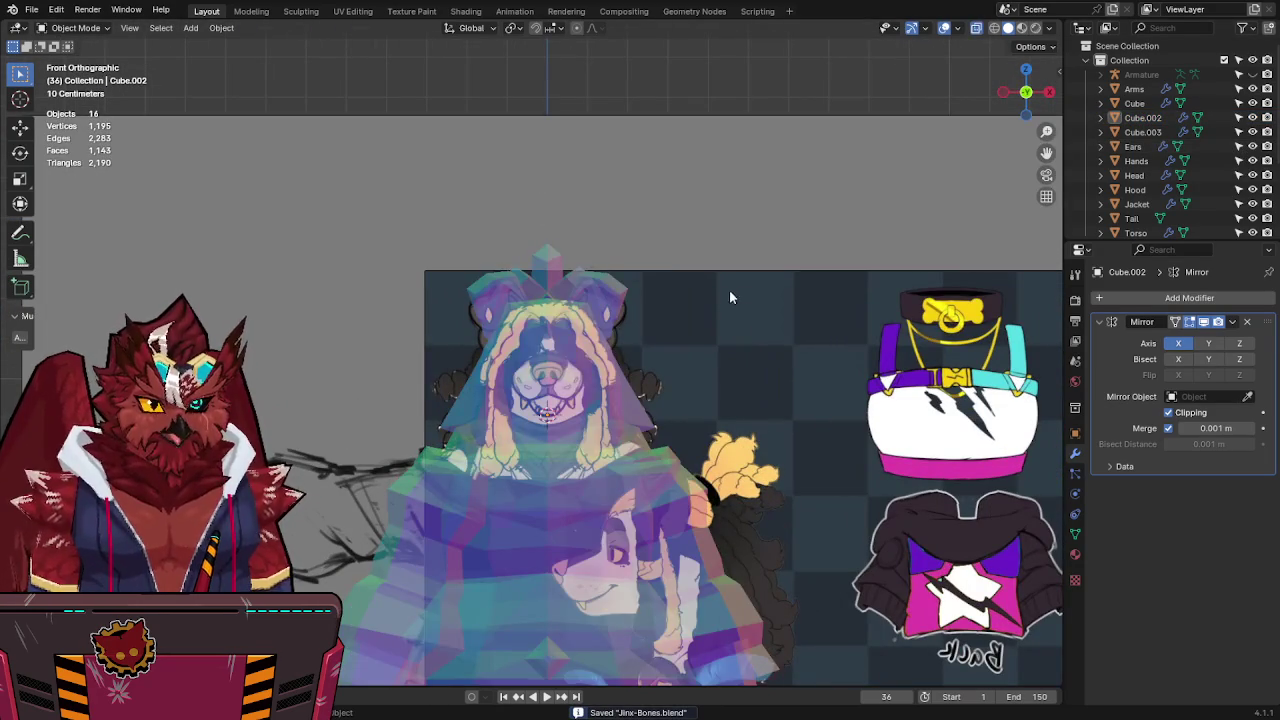
{"action": "key", "text": "alt+z"}
Check the head against the side reference with X-ray, save, and return to front view with X-ray off.
{"action": "left_click", "coordinate": [1049, 92]}
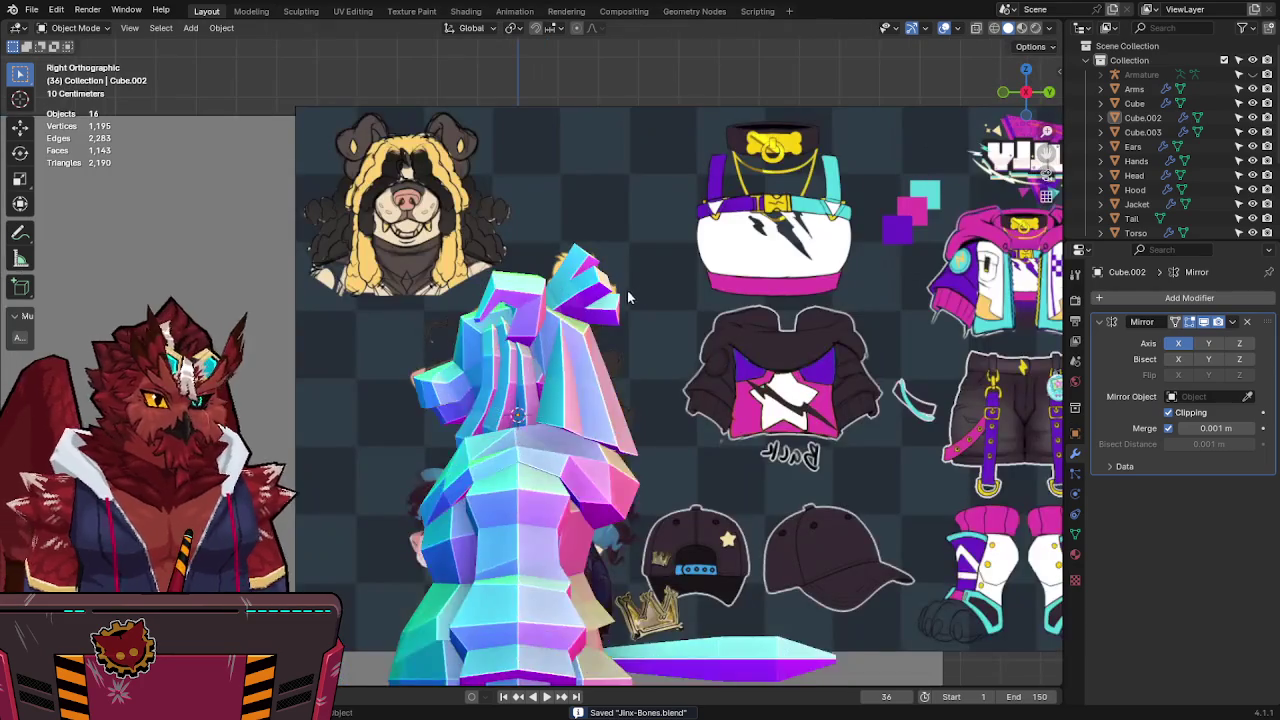
{"action": "key", "text": "alt+z"}
{"action": "scroll", "coordinate": [607, 292], "scroll_direction": "up", "scroll_amount": 2}
{"action": "scroll", "coordinate": [604, 304], "scroll_direction": "up", "scroll_amount": 2}
{"action": "key", "text": "alt+z"}
{"action": "scroll", "coordinate": [606, 290], "scroll_direction": "down", "scroll_amount": 2, "text": "ctrl"}
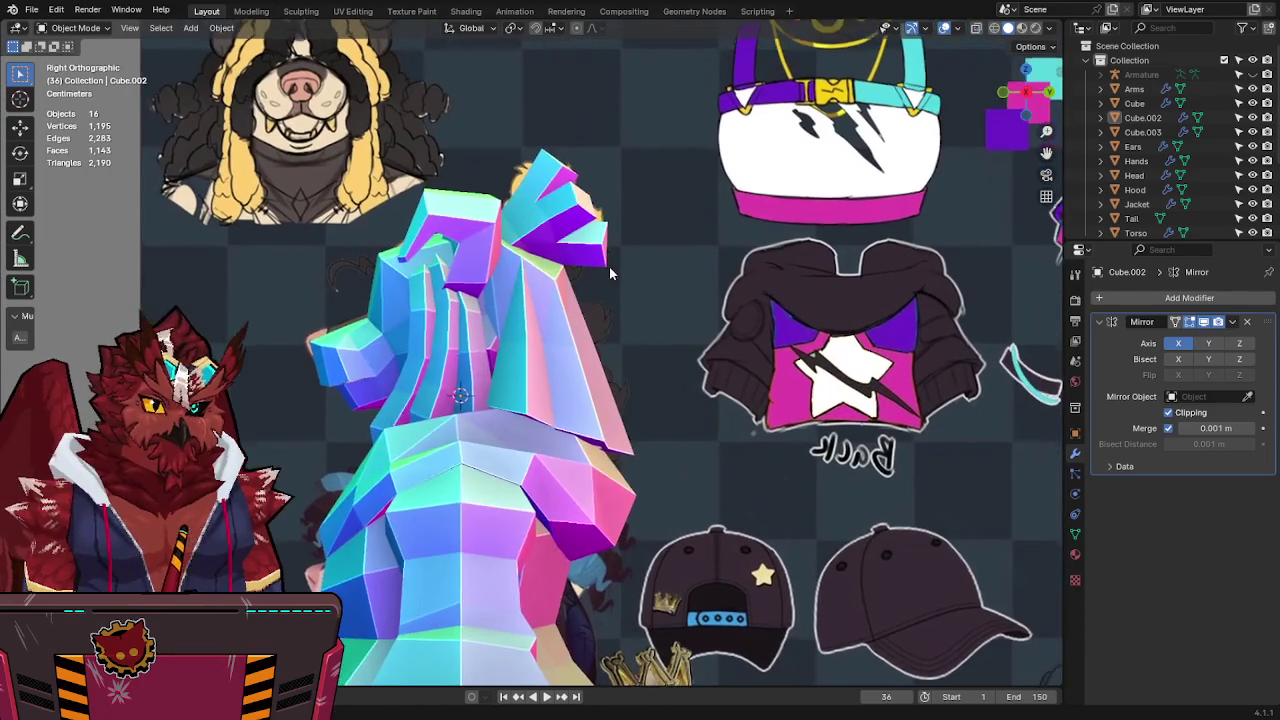
{"action": "key", "text": "ctrl+s"}
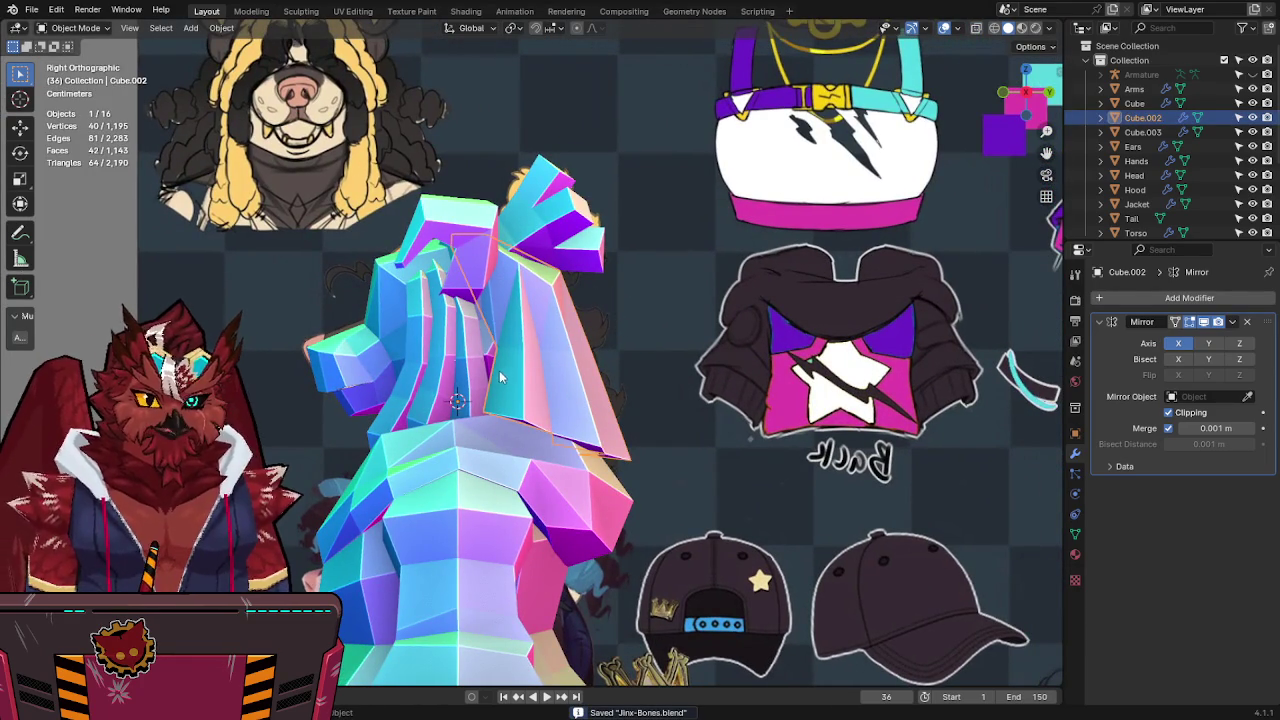
{"action": "left_click", "coordinate": [1007, 97]}
{"action": "key", "text": "alt+z"}
{"action": "key", "text": "alt+z"}
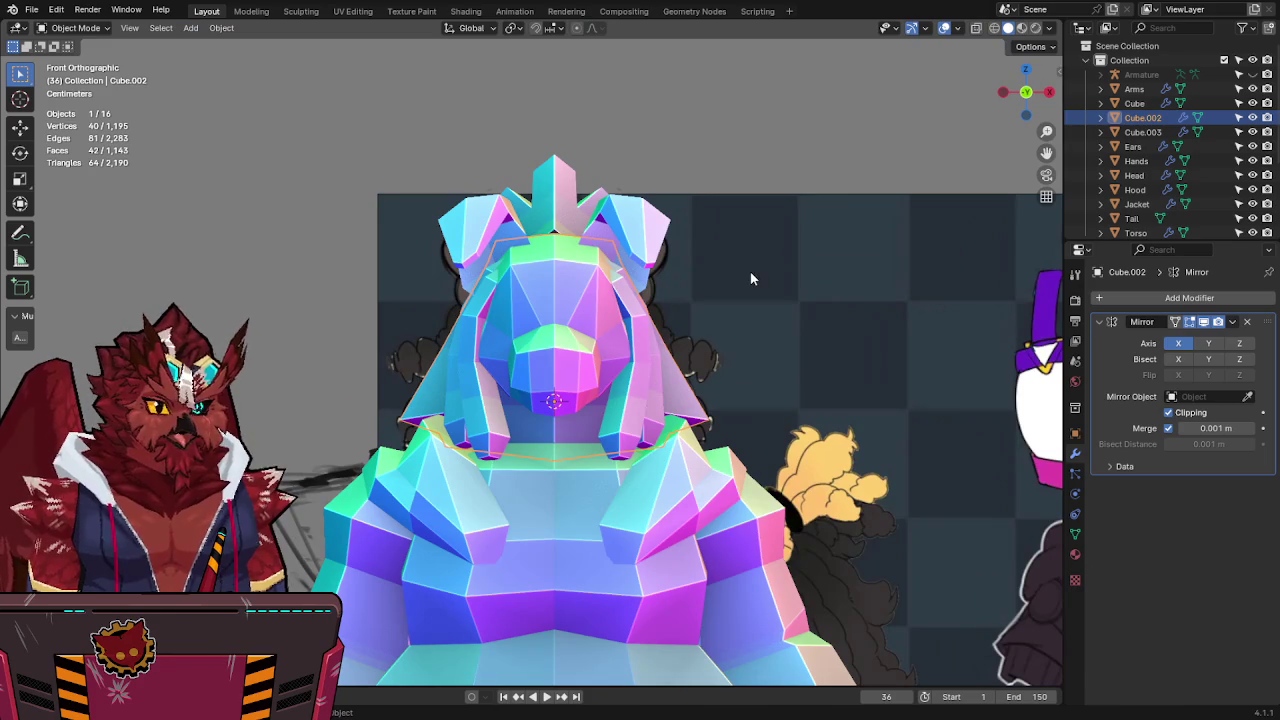
Add a small cube from Quick Favorites and place it beside the head in Edit Mode.
{"action": "key", "text": "q"}
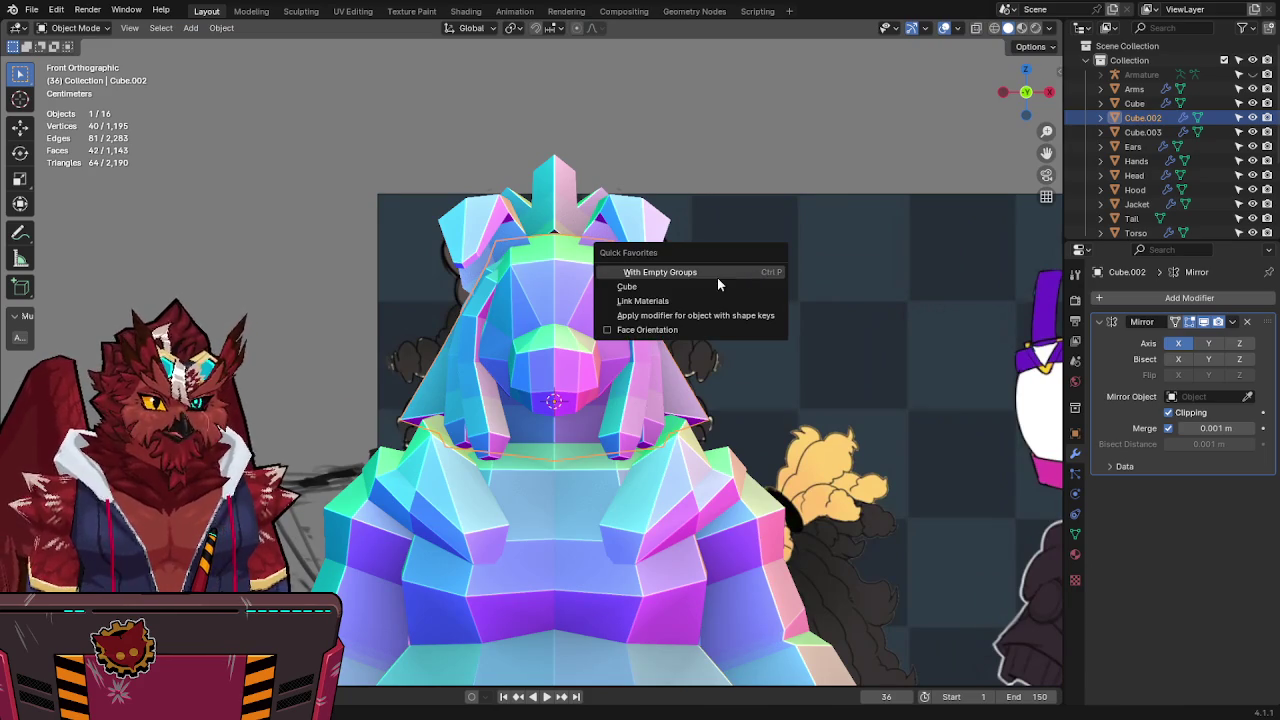
{"action": "left_click", "coordinate": [717, 277]}
{"action": "key", "text": "s"}
{"action": "left_click", "coordinate": [620, 376]}
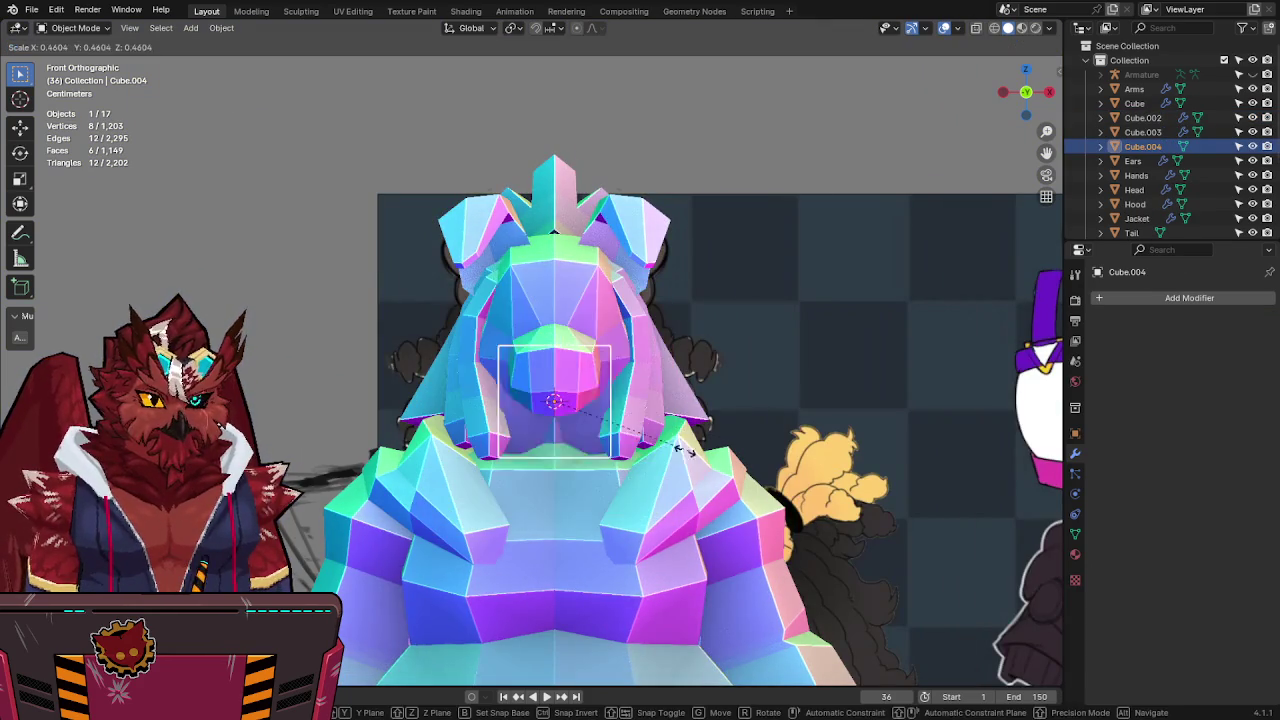
{"action": "key", "text": "Tab"}
{"action": "key", "text": "alt+z"}
{"action": "key", "text": "g"}
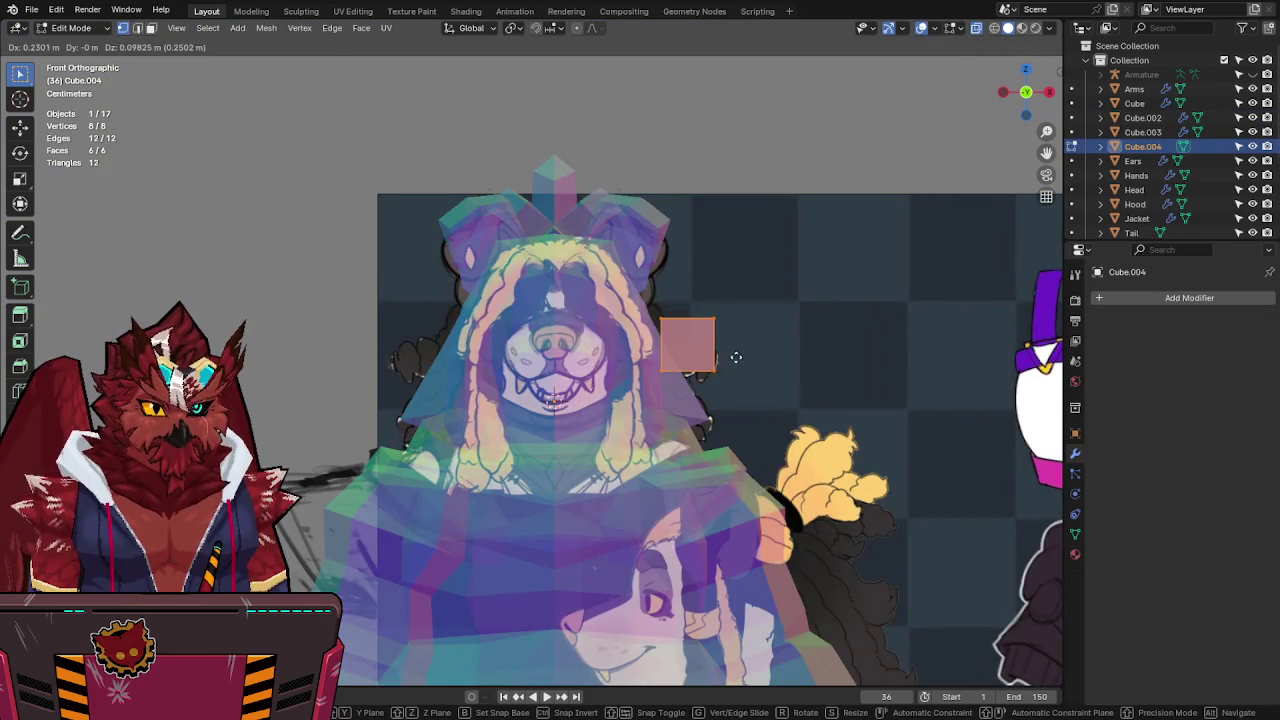
{"action": "left_click", "coordinate": [736, 357]}
Add a Mirror modifier to the cube, then reposition and shrink it.
{"action": "key", "text": "q"}
{"action": "left_click", "coordinate": [688, 487]}
{"action": "key", "text": "g"}
{"action": "left_click", "coordinate": [795, 353]}
{"action": "key", "text": "r"}
{"action": "key", "text": "4"}
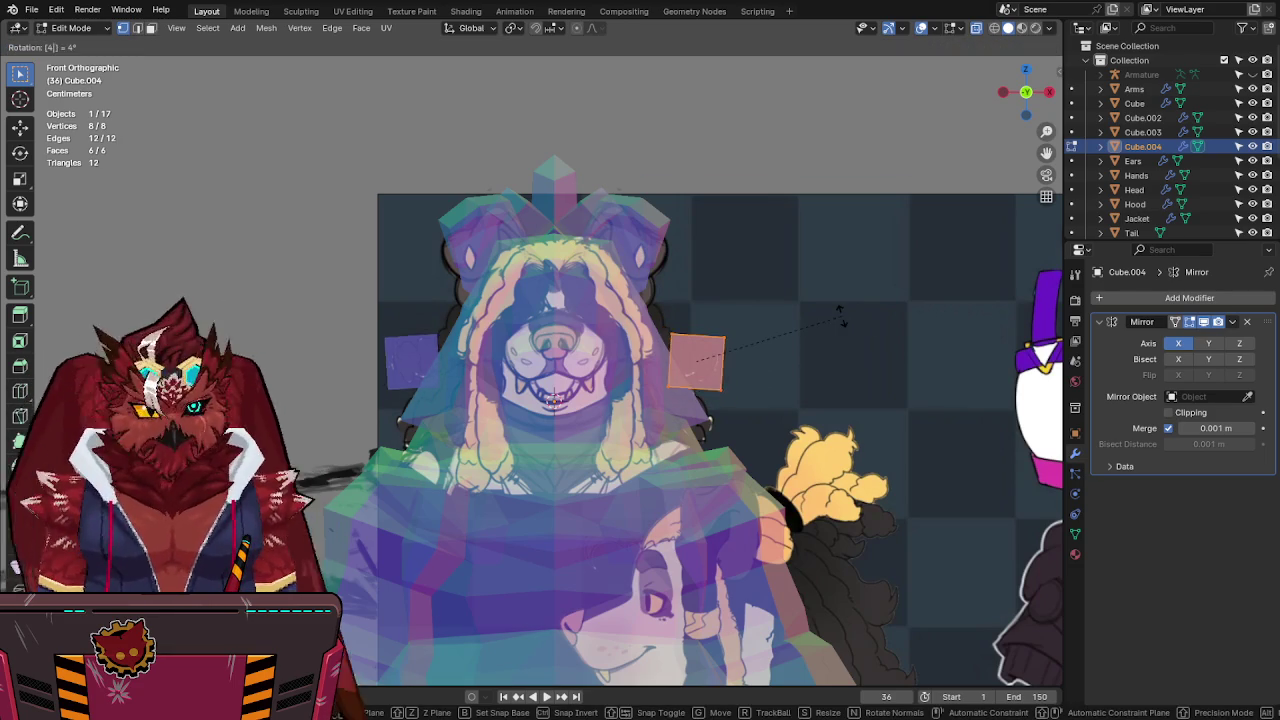
{"action": "key", "text": "Escape"}
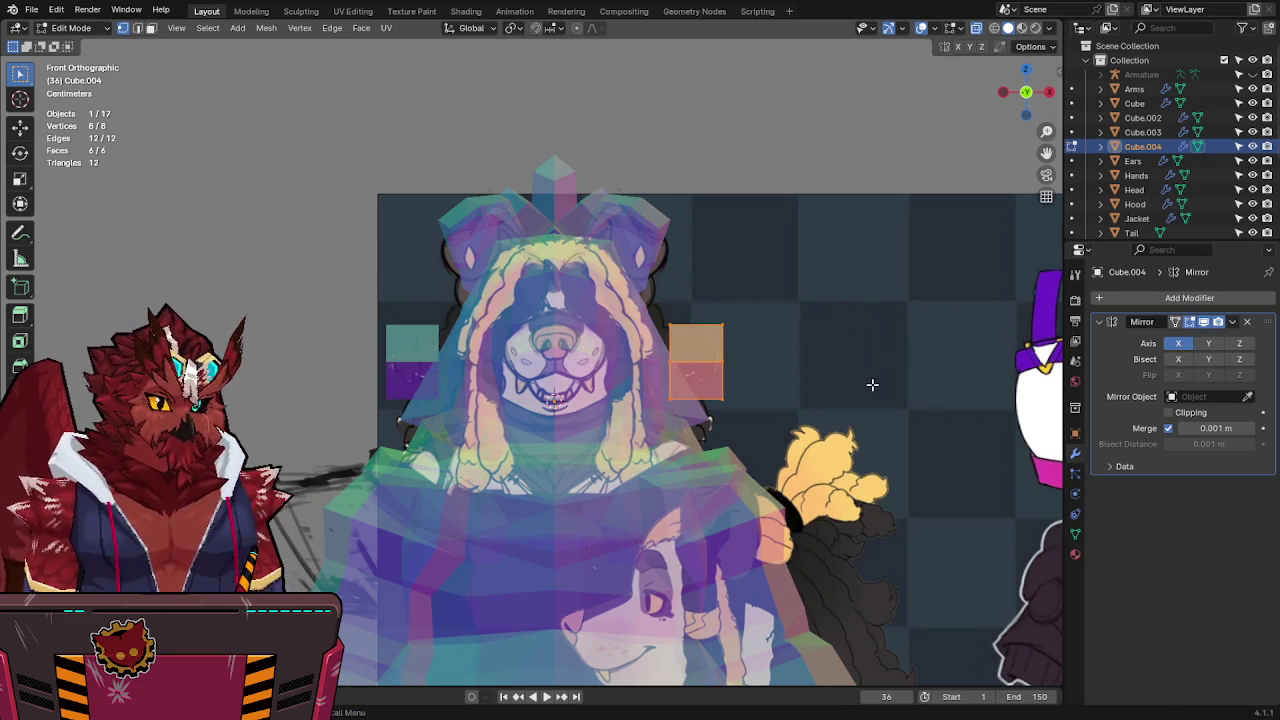
{"action": "key", "text": "s"}
{"action": "left_click", "coordinate": [810, 382]}
Rotate the cube and adjust the selected face's position and angle.
{"action": "scroll", "coordinate": [837, 371], "scroll_direction": "up", "scroll_amount": 1}
{"action": "scroll", "coordinate": [931, 346], "scroll_direction": "up", "scroll_amount": 1}
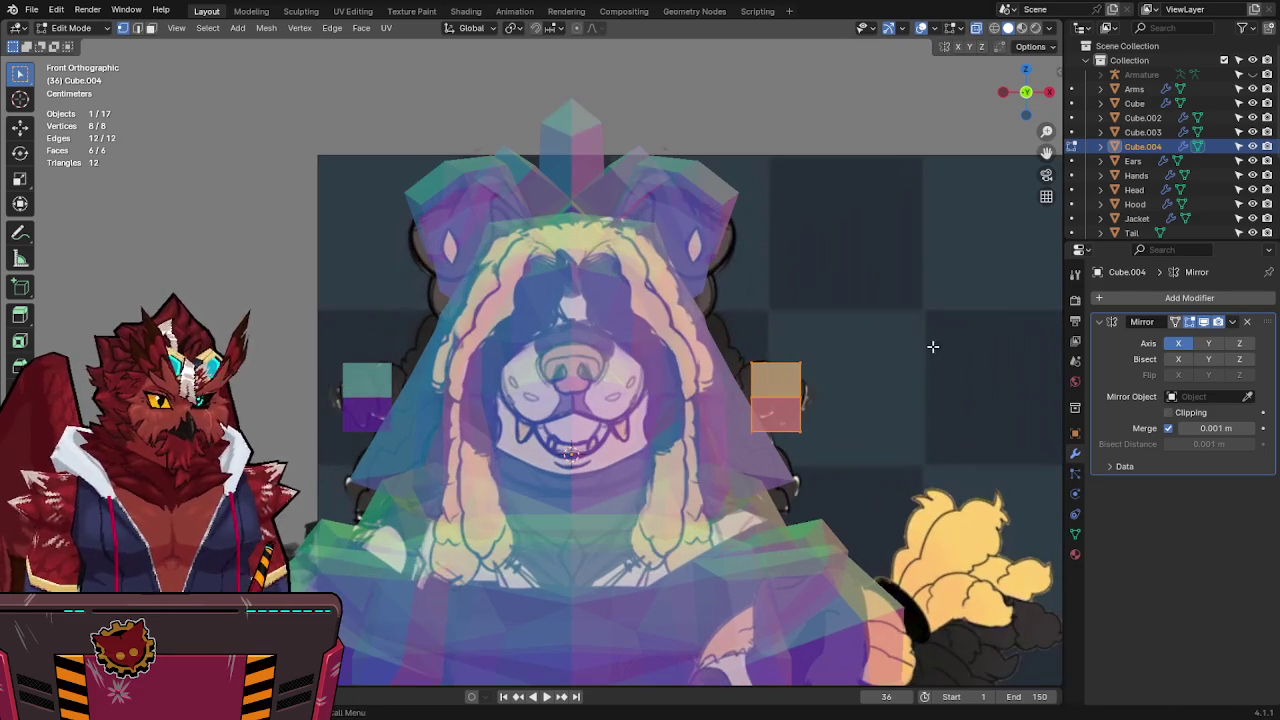
{"action": "key", "text": "r"}
{"action": "left_click", "coordinate": [811, 390]}
{"action": "key", "text": "g"}
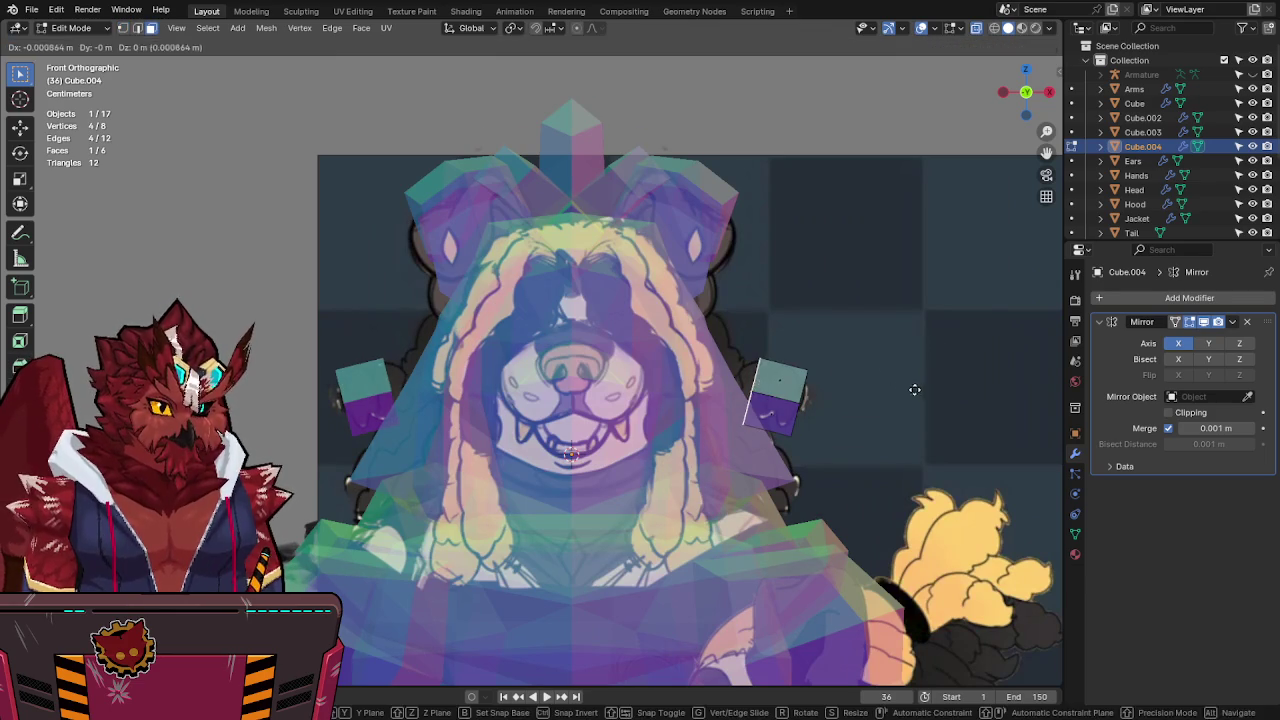
{"action": "left_click", "coordinate": [883, 371]}
{"action": "key", "text": "r"}
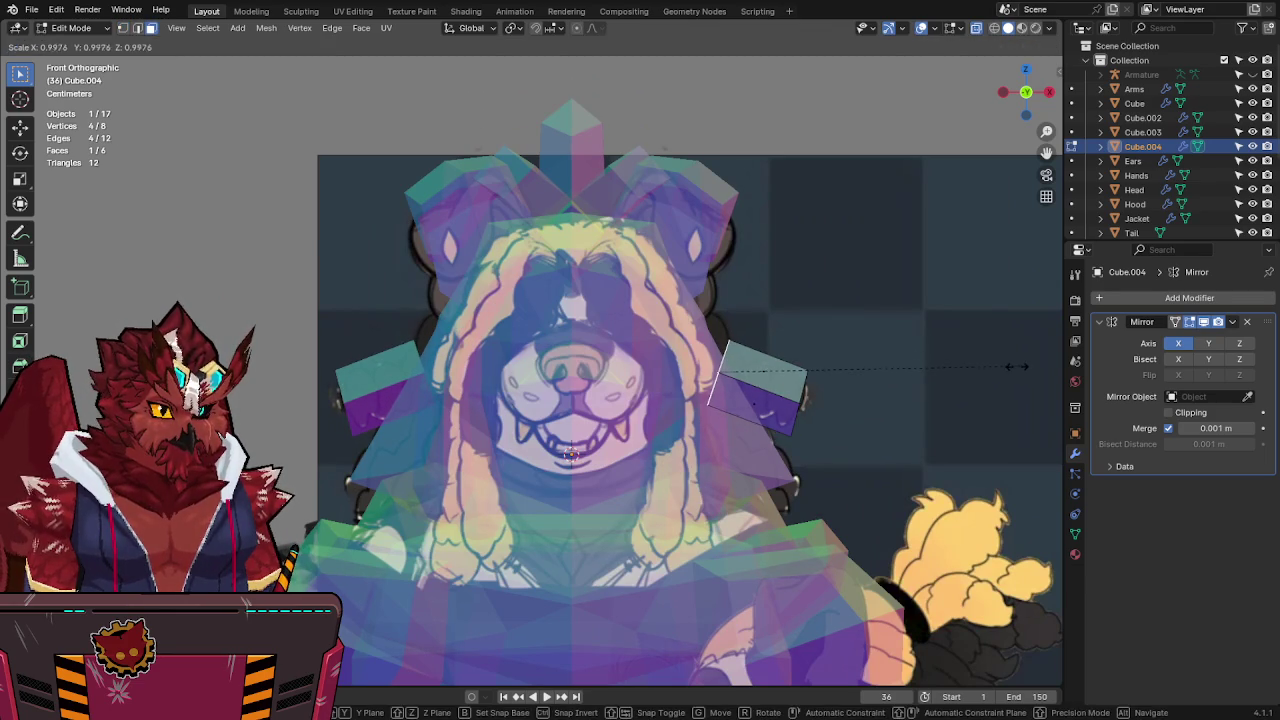
{"action": "left_click", "coordinate": [991, 366]}
Extrude the face up toward the hood, narrowing and angling its end, and save.
{"action": "key", "text": "e"}
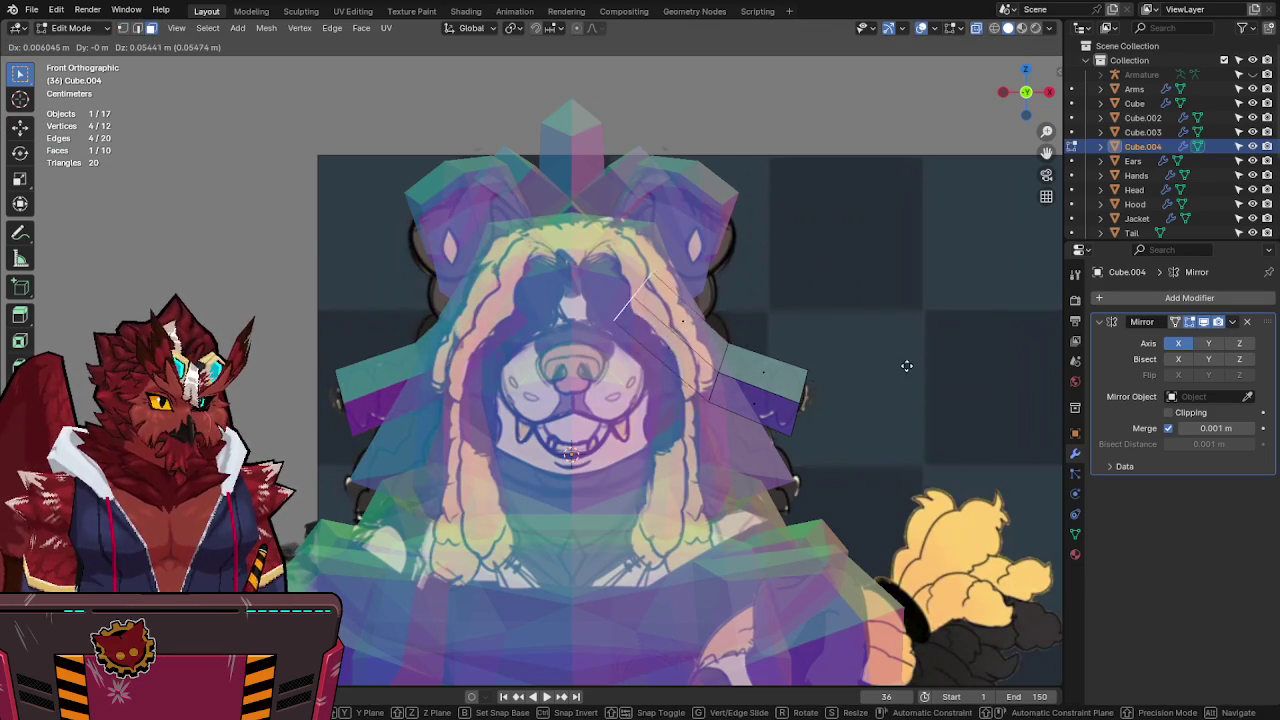
{"action": "left_click", "coordinate": [916, 358]}
{"action": "key", "text": "s"}
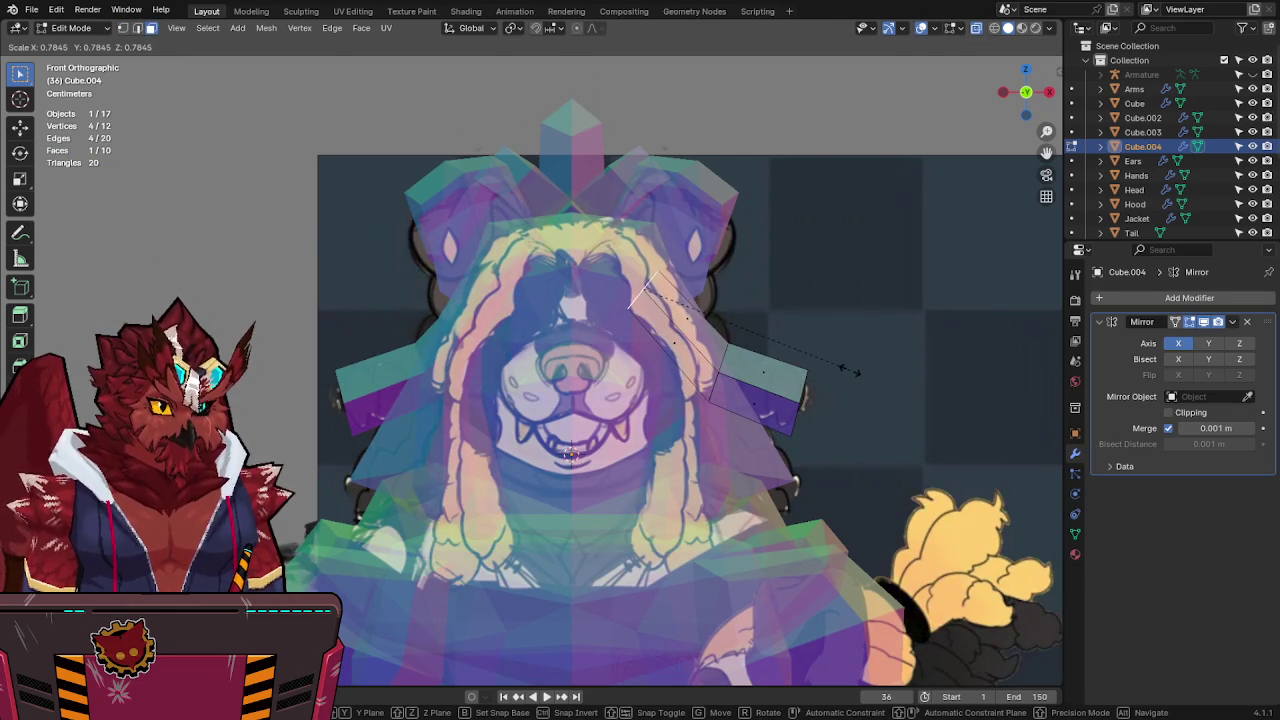
{"action": "left_click", "coordinate": [848, 371]}
{"action": "key", "text": "r"}
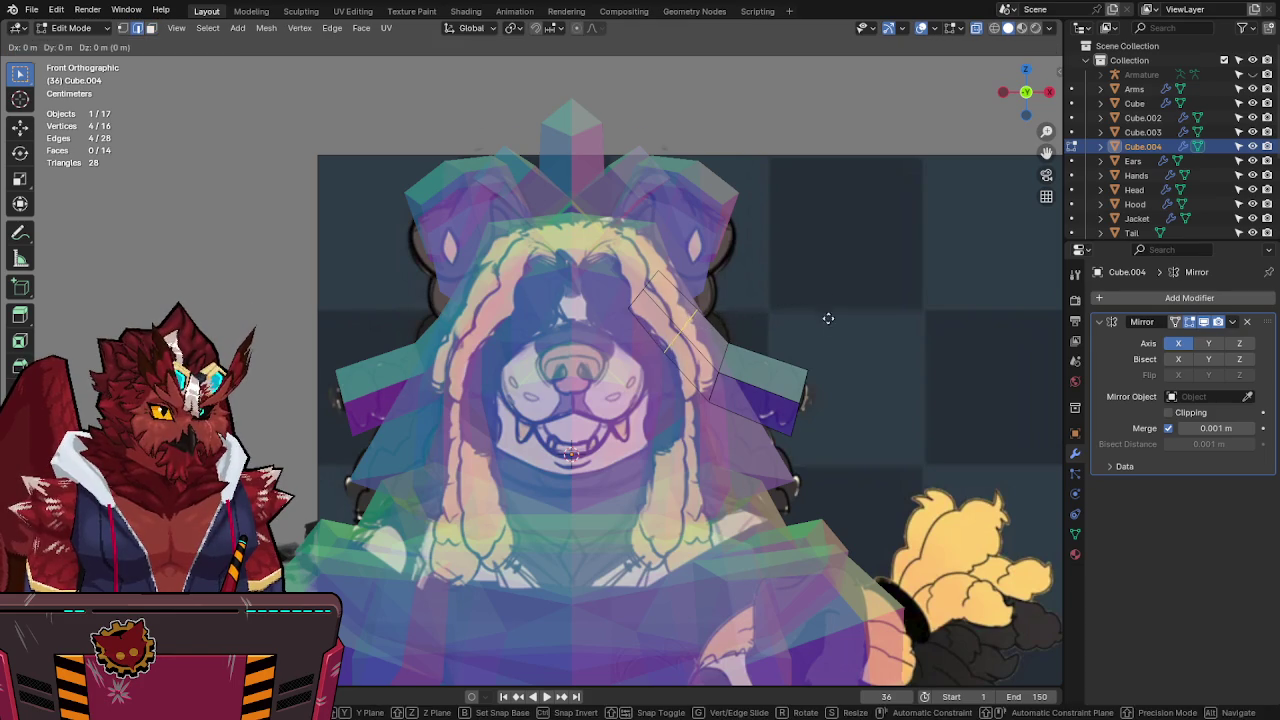
{"action": "left_click", "coordinate": [785, 358]}
{"action": "middle_click_drag", "start_coordinate": [856, 393], "coordinate": [785, 383]}
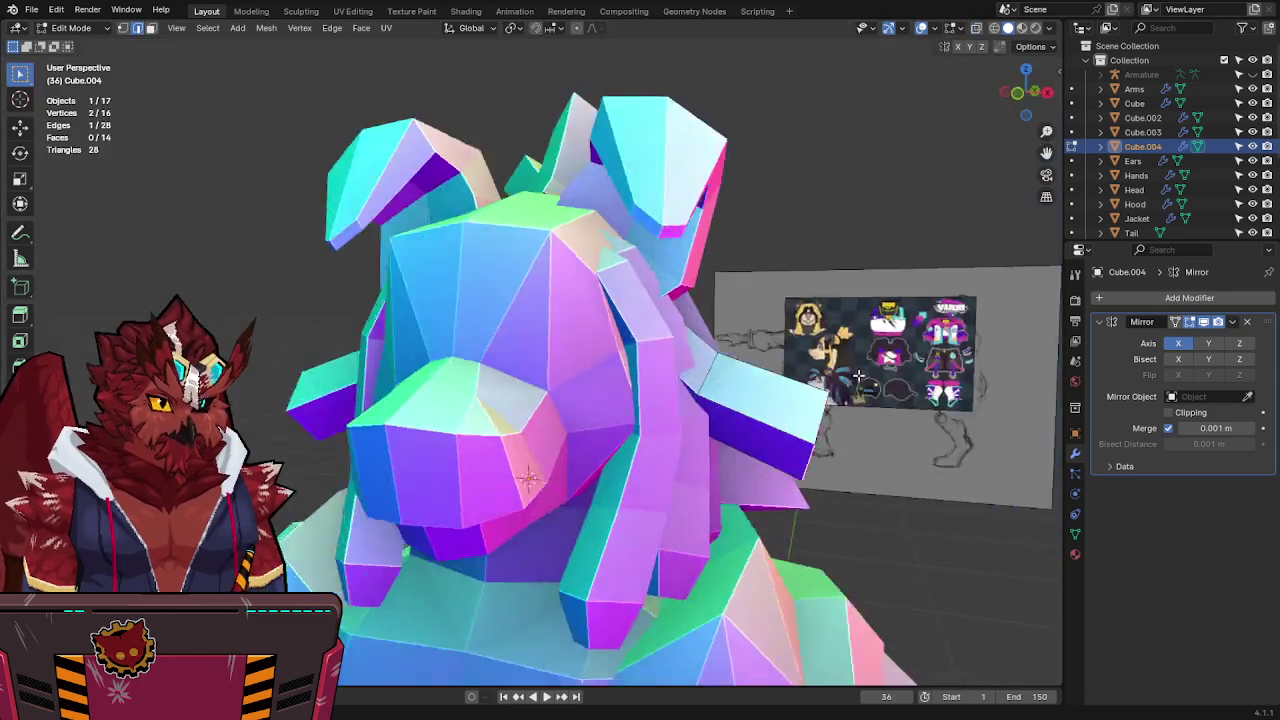
{"action": "key", "text": "ctrl+s"}
Move the whole block along the Y axis, checking its depth in side view.
{"action": "middle_click_drag", "start_coordinate": [639, 478], "coordinate": [720, 470]}
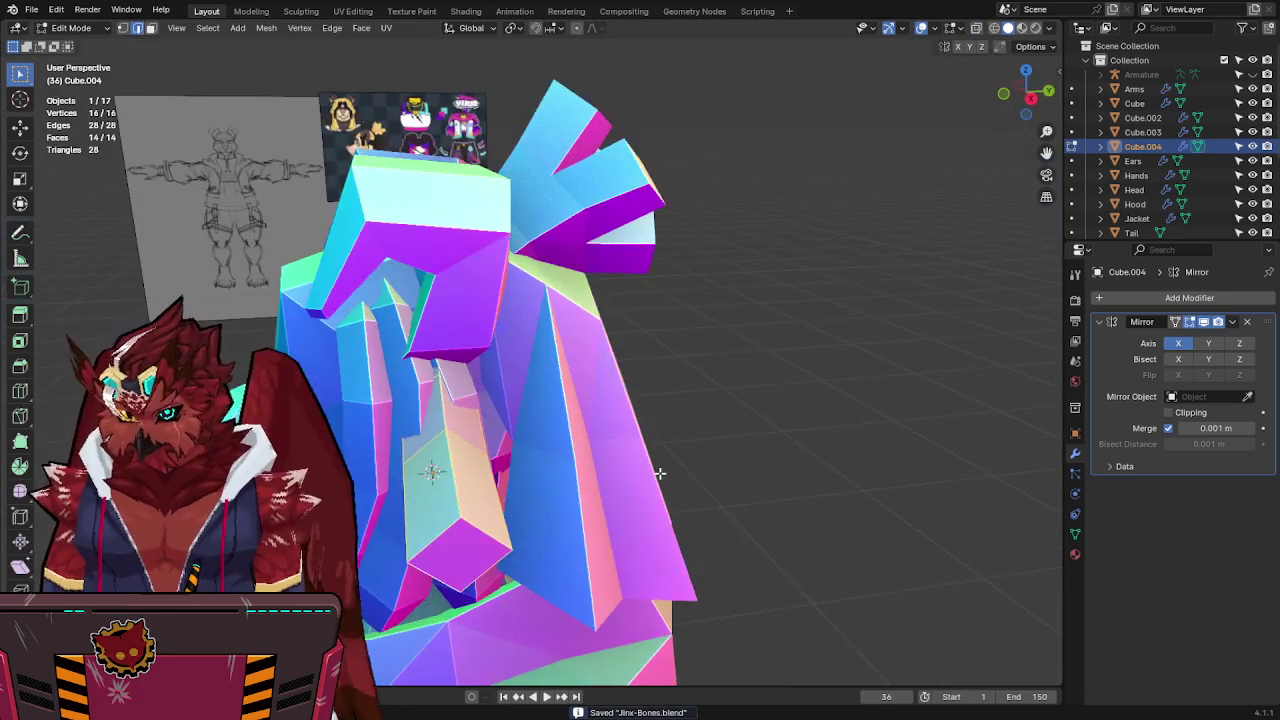
{"action": "key", "text": "a"}
{"action": "key", "text": "g"}
{"action": "key", "text": "y"}
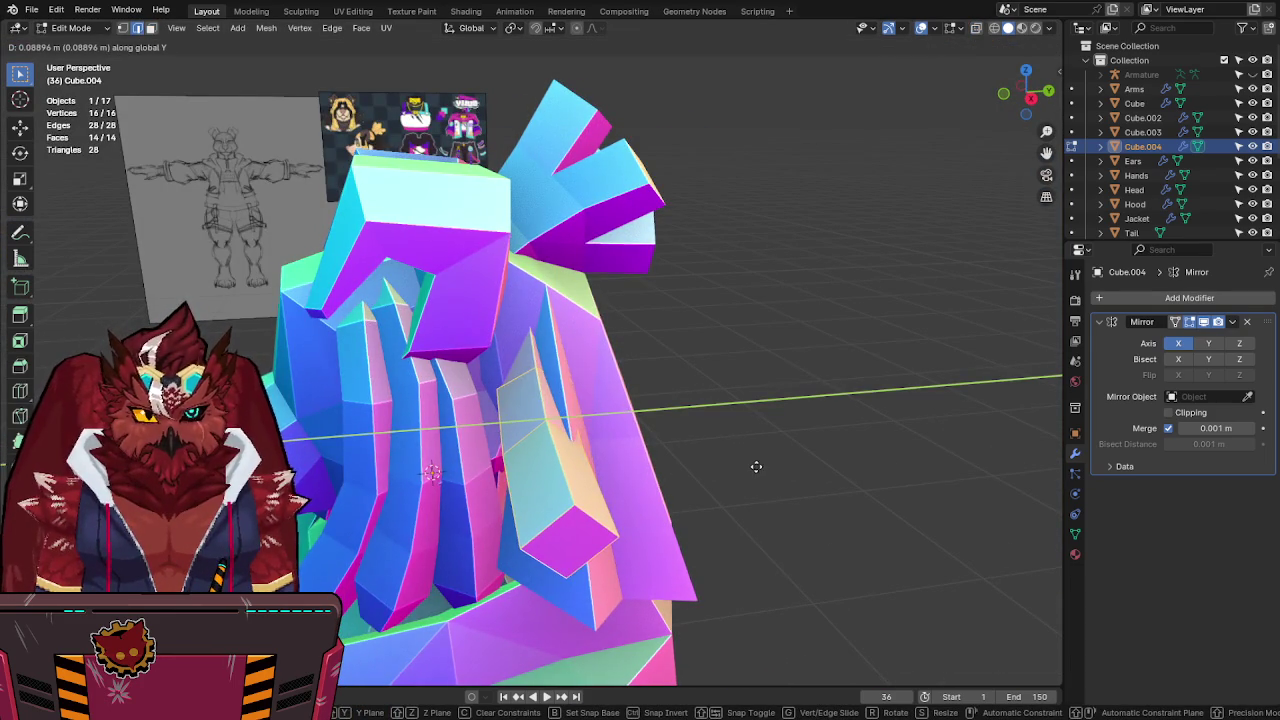
{"action": "left_click", "coordinate": [752, 466]}
{"action": "key", "text": "KP_3"}
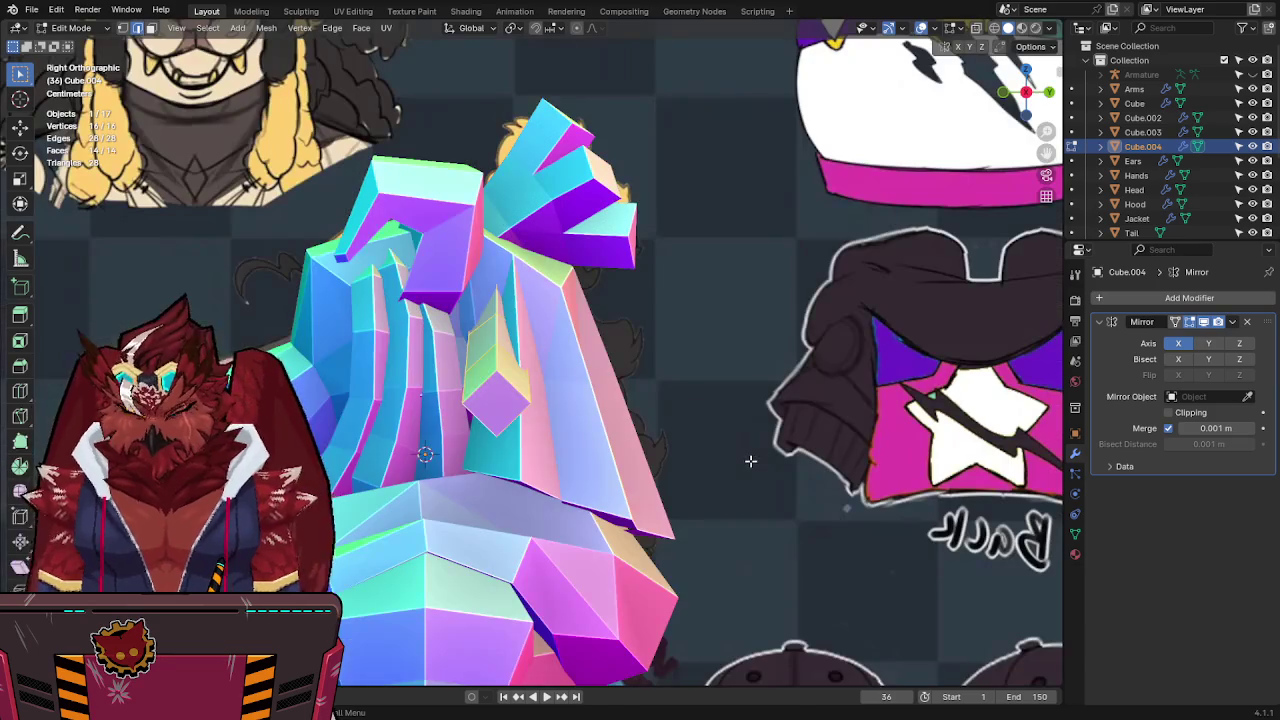
{"action": "key", "text": "alt+z"}
{"action": "key", "text": "g"}
{"action": "key", "text": "y"}
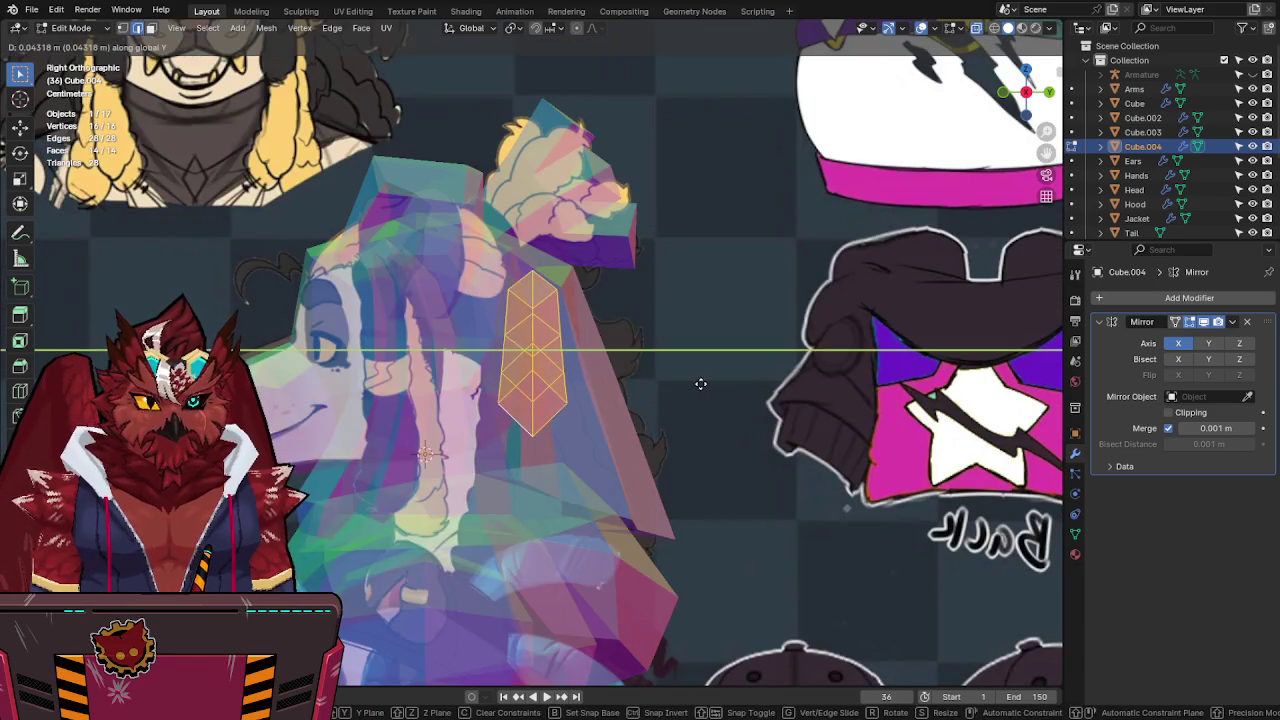
{"action": "left_click", "coordinate": [744, 345]}
{"action": "key", "text": "alt+z"}
Rotate the block in top view and shift it along Y, checking front and side views.
{"action": "key", "text": "KP_7"}
{"action": "key", "text": "alt+z"}
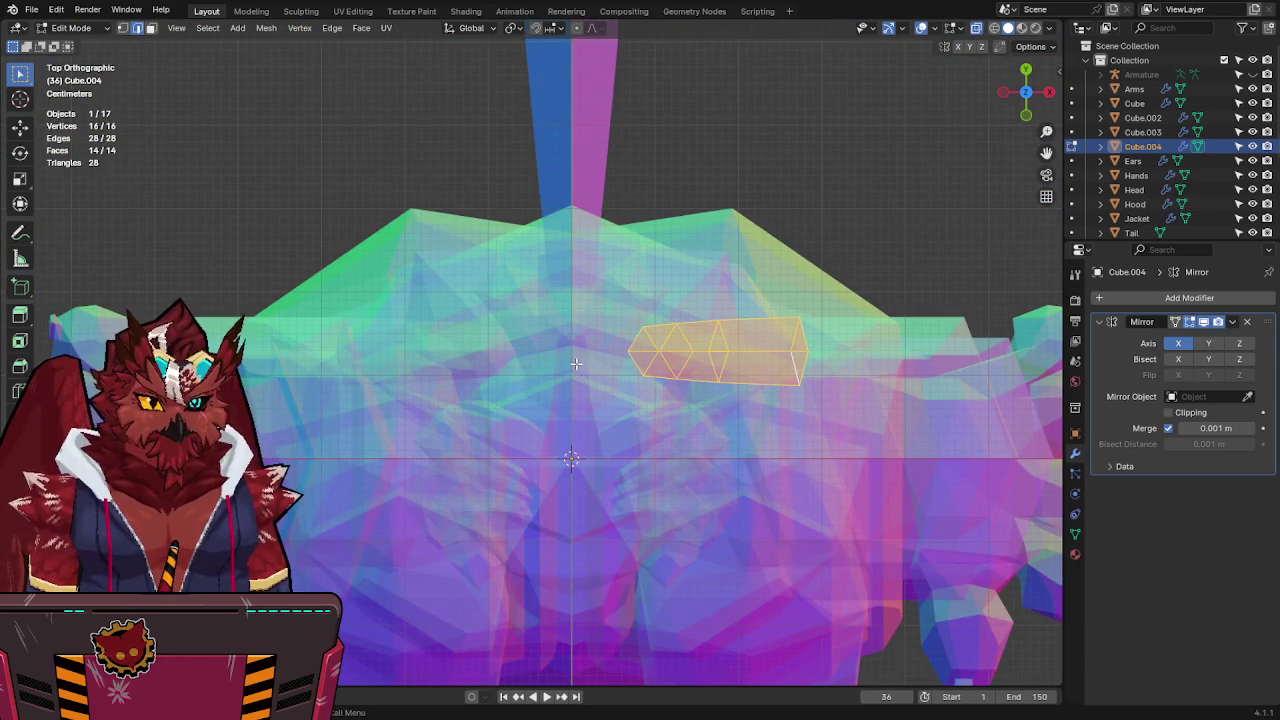
{"action": "key", "text": "r"}
{"action": "left_click", "coordinate": [901, 313]}
{"action": "key", "text": "alt+z"}
{"action": "key", "text": "g"}
{"action": "key", "text": "y"}
{"action": "left_click", "coordinate": [903, 289]}
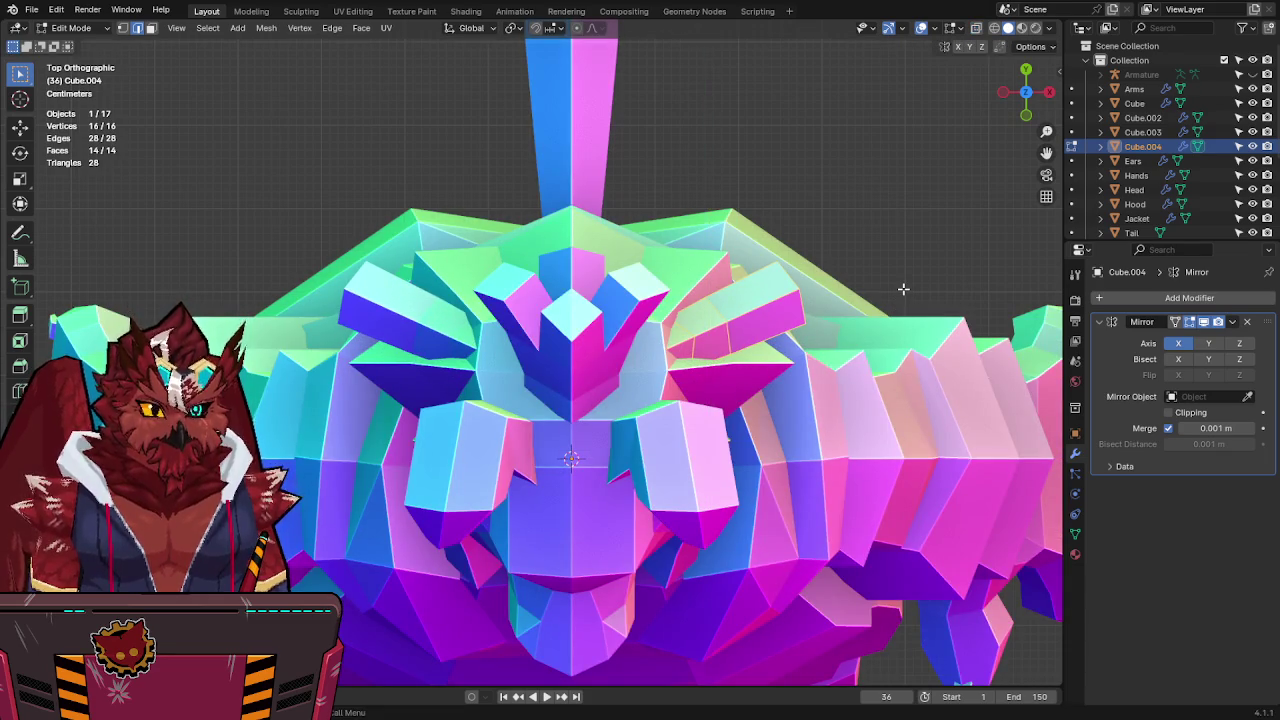
{"action": "key", "text": "KP_1"}
{"action": "key", "text": "alt+z"}
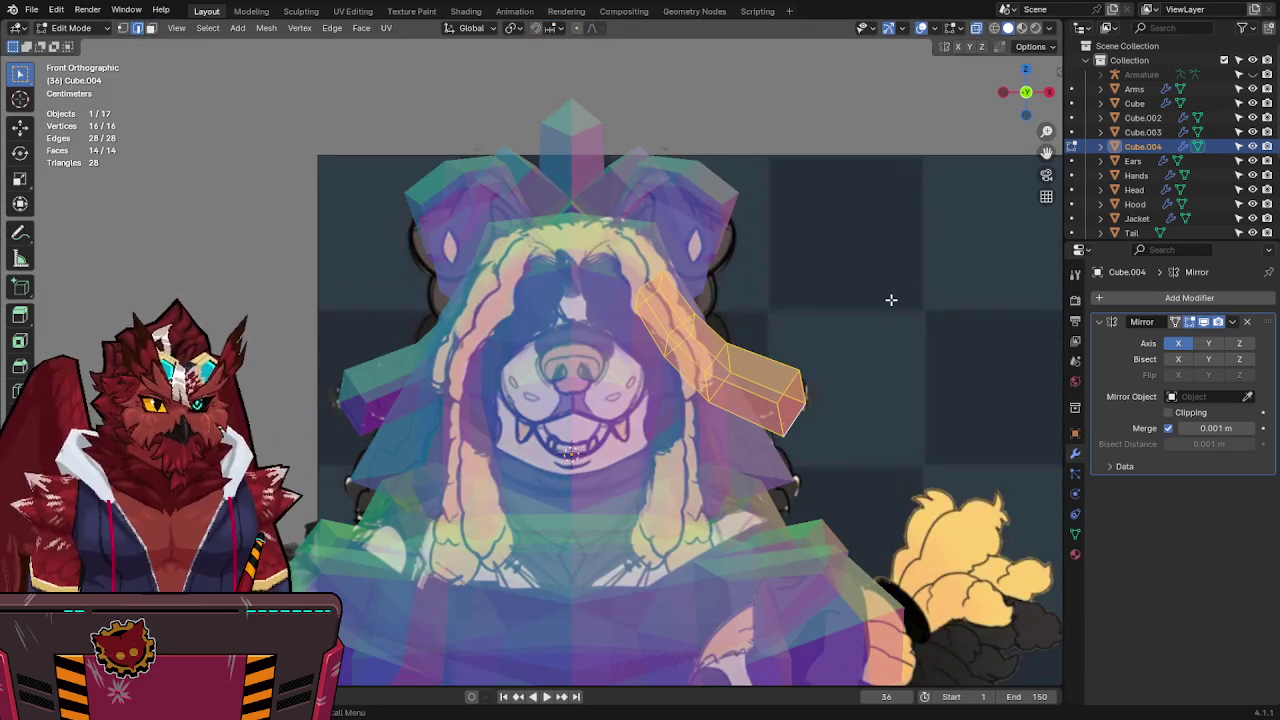
{"action": "left_click", "coordinate": [1051, 91]}
{"action": "key", "text": "alt+z"}
{"action": "key", "text": "alt+z"}
{"action": "key", "text": "alt+z"}
Inspect the block's edge loop, then select all of it and duplicate it in top view.
{"action": "mouse_move", "coordinate": [738, 358]}
{"action": "middle_mouse_down"}
{"action": "mouse_move", "coordinate": [683, 383]}
{"action": "mouse_move", "coordinate": [706, 395]}
{"action": "middle_mouse_up"}
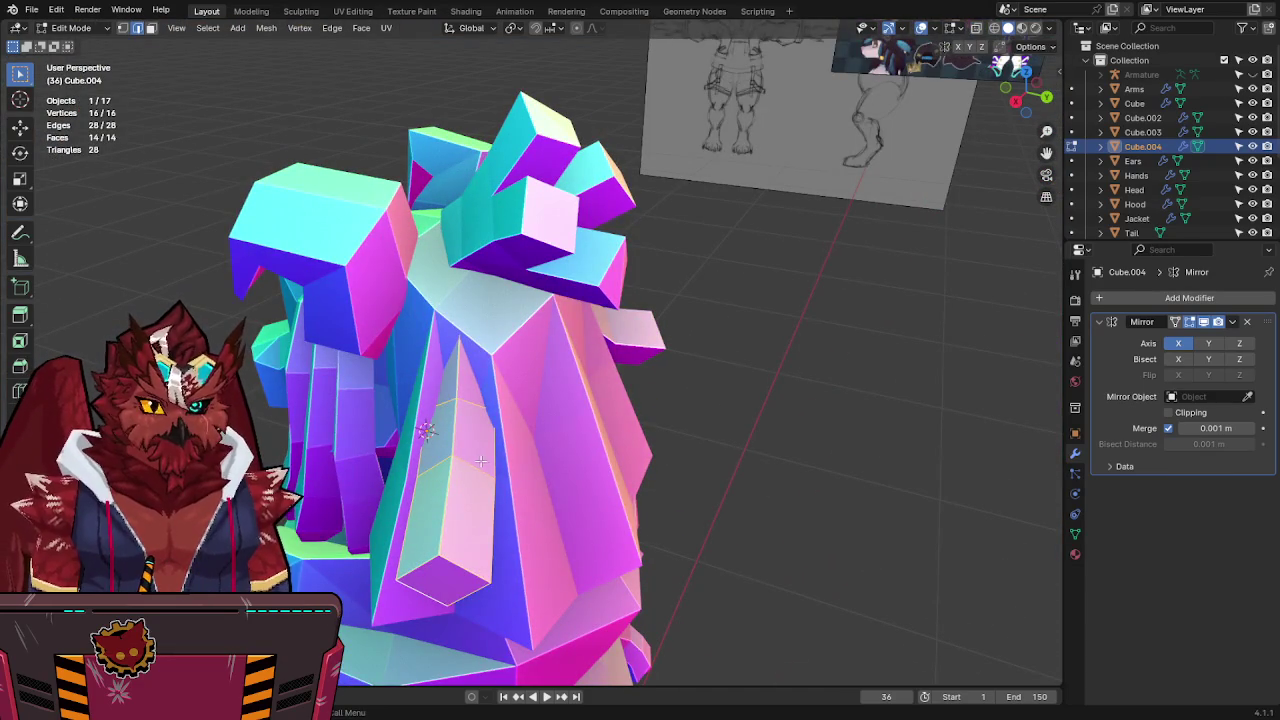
{"action": "middle_click_drag", "start_coordinate": [481, 461], "coordinate": [640, 434]}
{"action": "left_click", "coordinate": [625, 440], "text": "alt"}
{"action": "key", "text": "g"}
{"action": "key", "text": "g"}
{"action": "key", "text": "Escape"}
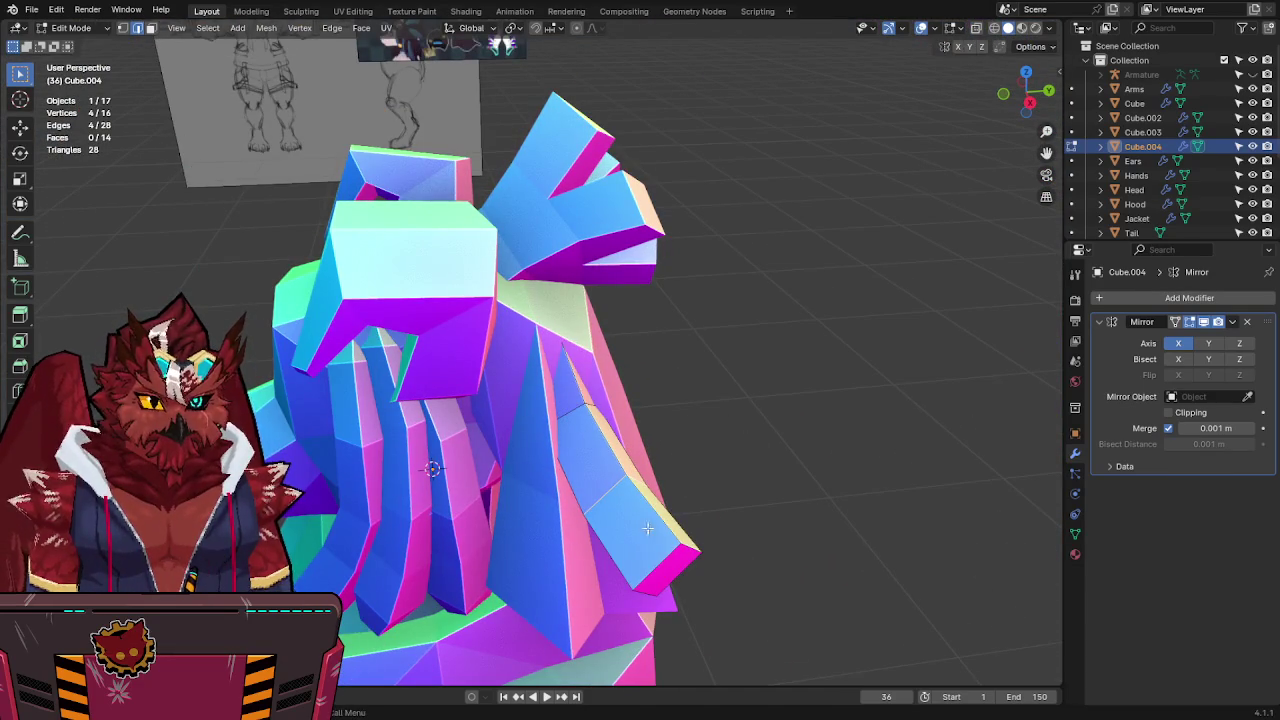
{"action": "key", "text": "a"}
{"action": "middle_click_drag", "start_coordinate": [745, 438], "coordinate": [673, 540]}
{"action": "key", "text": "KP_7"}
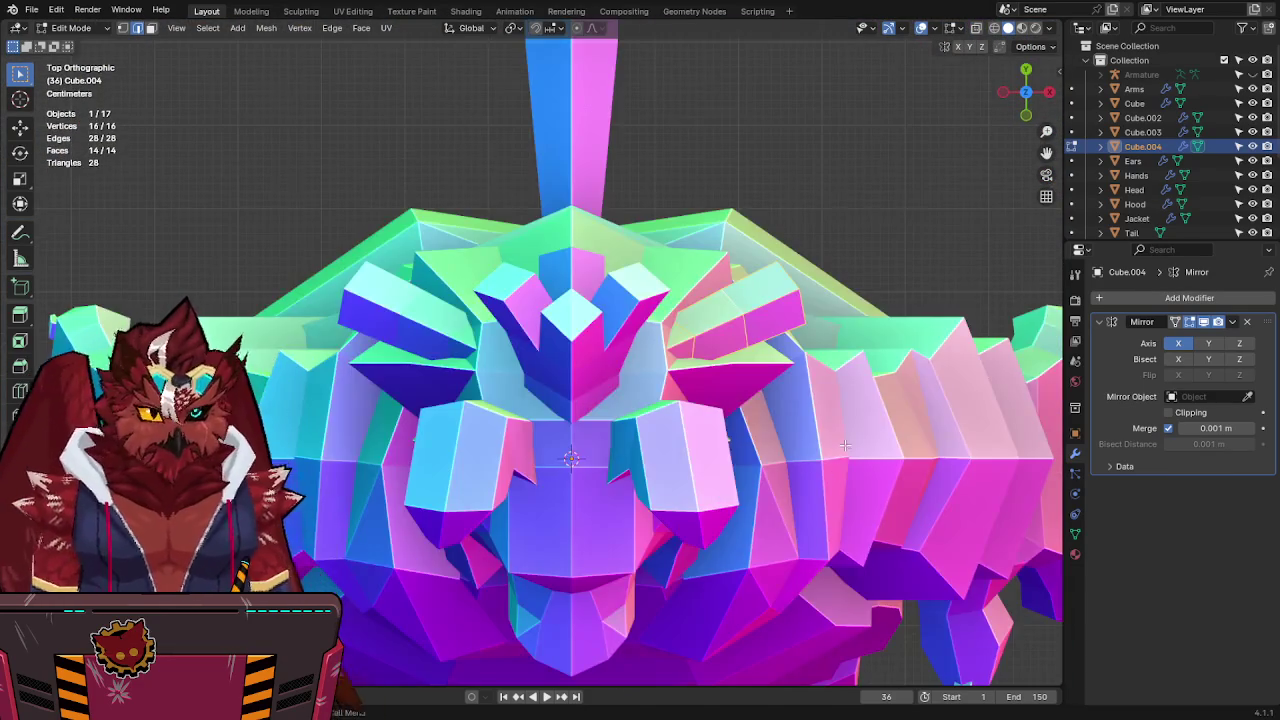
{"action": "key", "text": "alt+z"}
{"action": "key", "text": "shift+d"}
Tilt the duplicated block upward into an upright angled pillar and deselect.
{"action": "key", "text": "r"}
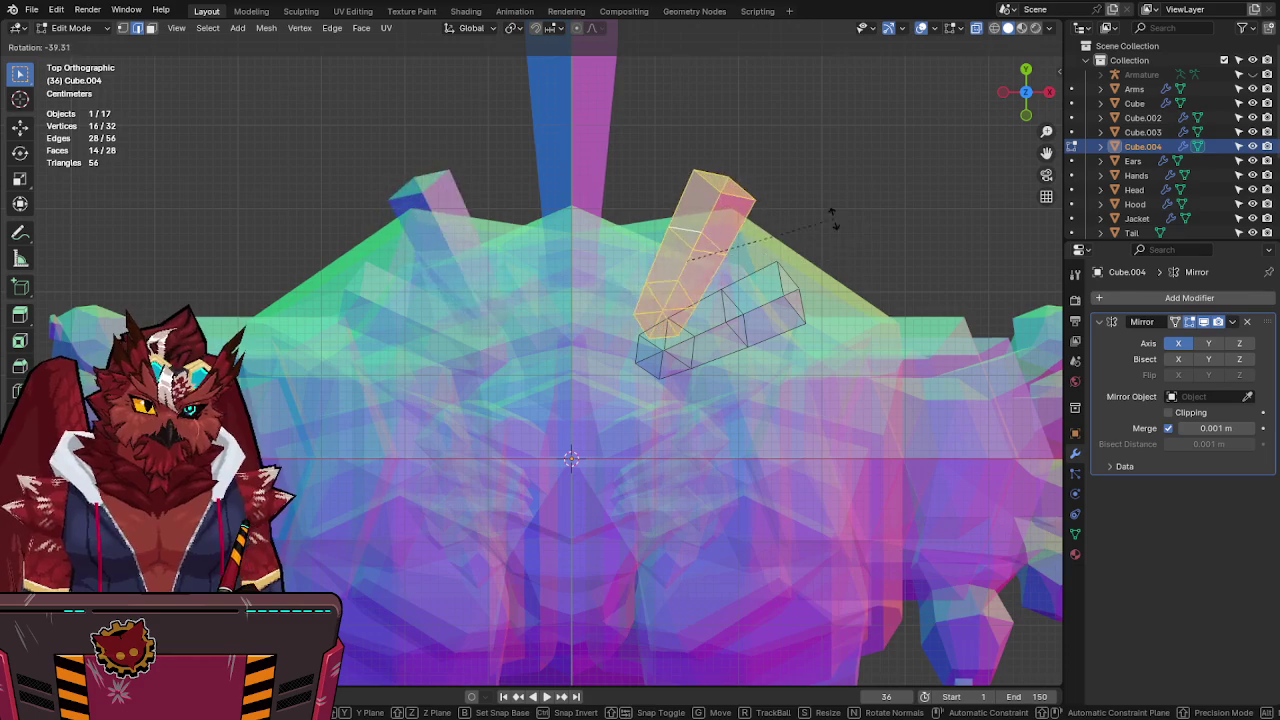
{"action": "left_click_drag", "start_coordinate": [893, 340], "coordinate": [789, 189]}
{"action": "left_click", "coordinate": [789, 189]}
{"action": "key", "text": "alt+a"}
Select the angled arm piece in side view, then rotate and move it into place.
{"action": "left_click", "coordinate": [1049, 91]}
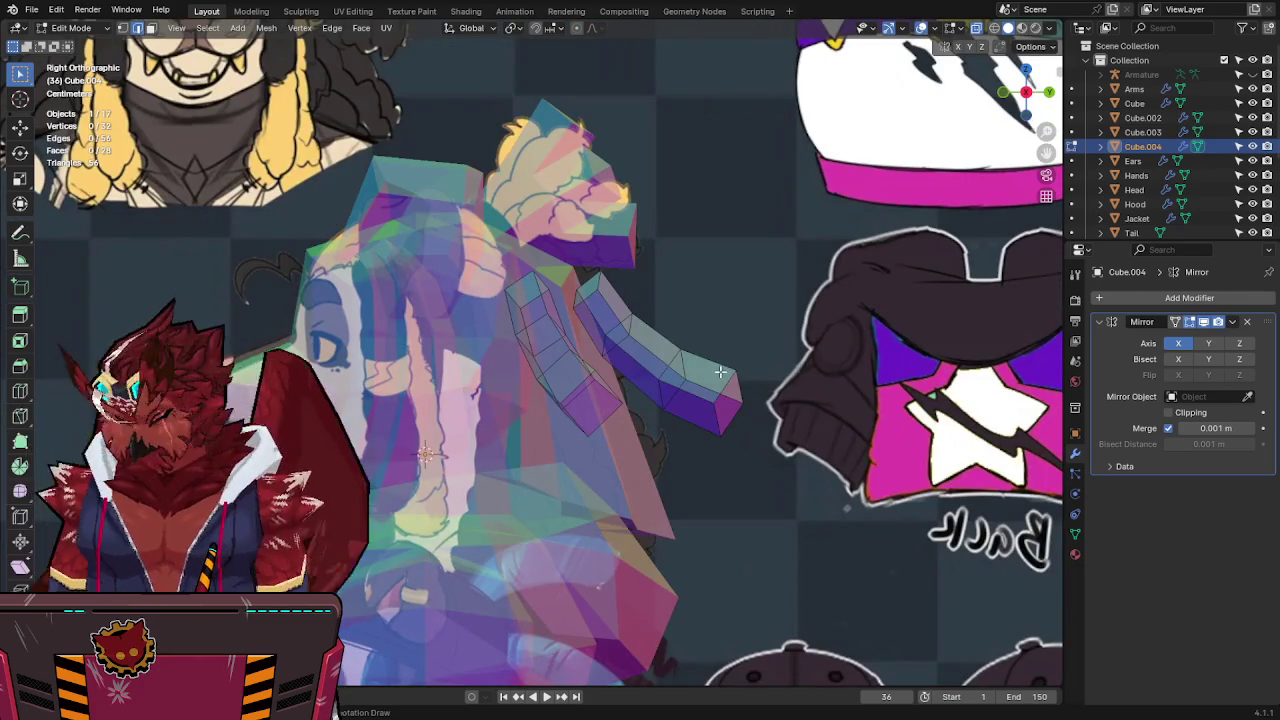
{"action": "key", "text": "l"}
{"action": "key", "text": "alt+z"}
{"action": "key", "text": "alt+z"}
{"action": "key", "text": "r"}
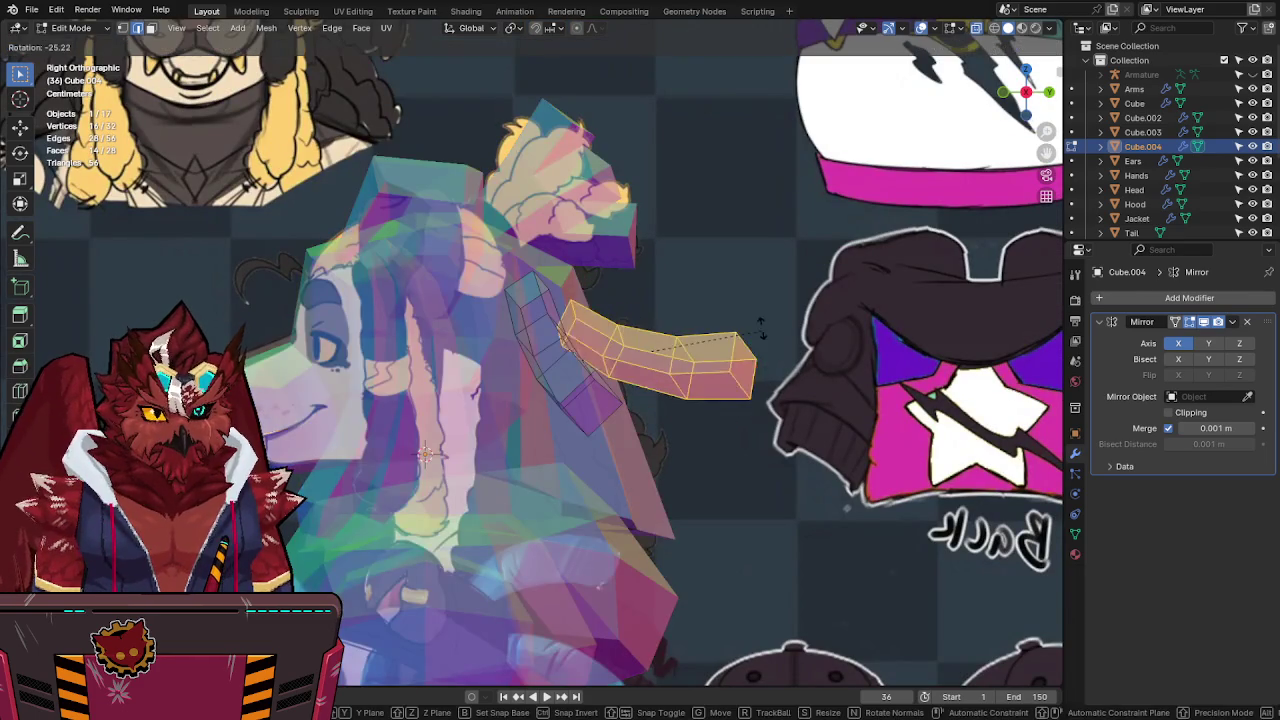
{"action": "left_click", "coordinate": [760, 333]}
{"action": "key", "text": "g"}
{"action": "left_click", "coordinate": [677, 311]}
{"action": "key", "text": "alt+z"}
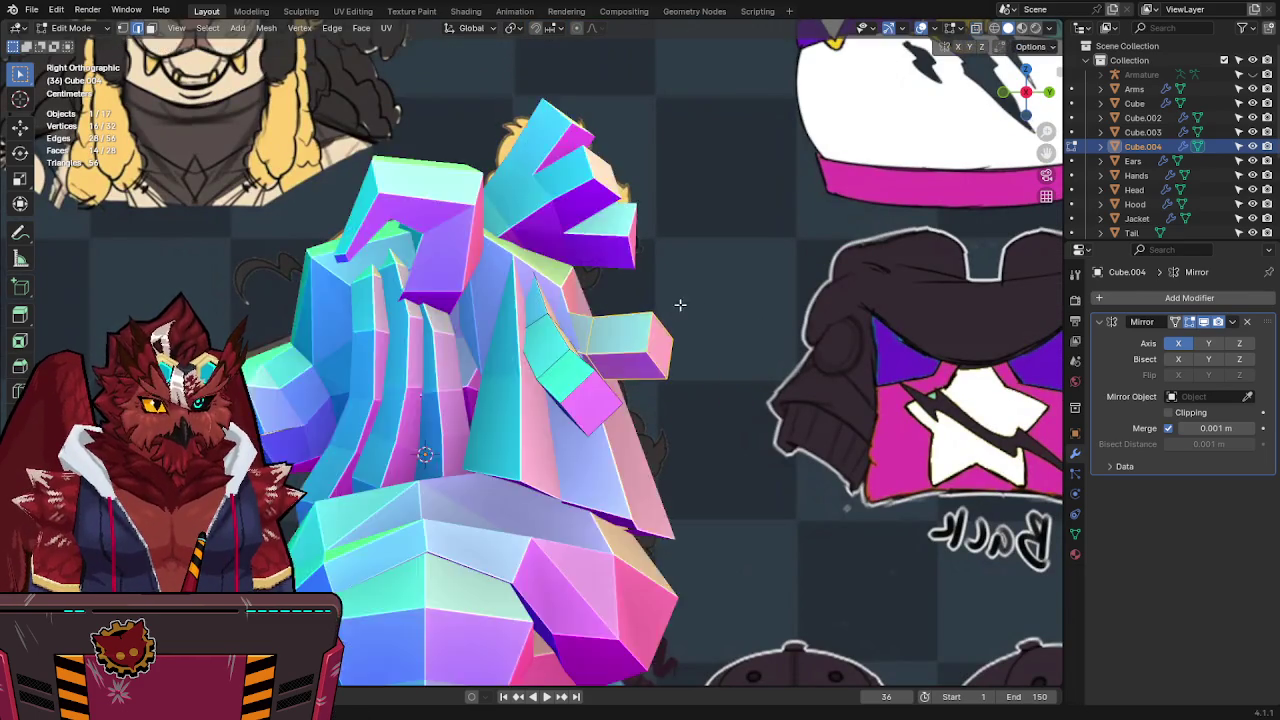
{"action": "middle_click_drag", "start_coordinate": [677, 311], "coordinate": [816, 241]}
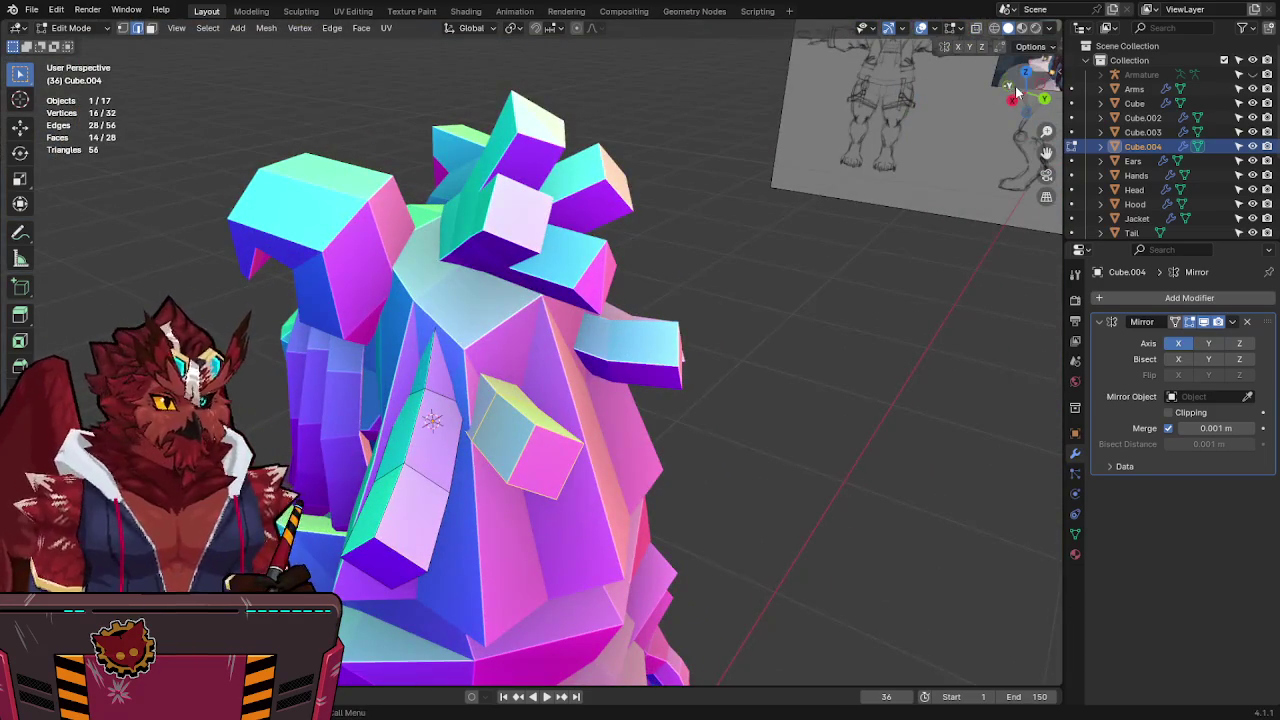
Duplicate the arm segment and rotate the copy to angle downward.
{"action": "left_click", "coordinate": [1012, 99]}
{"action": "key", "text": "alt+z"}
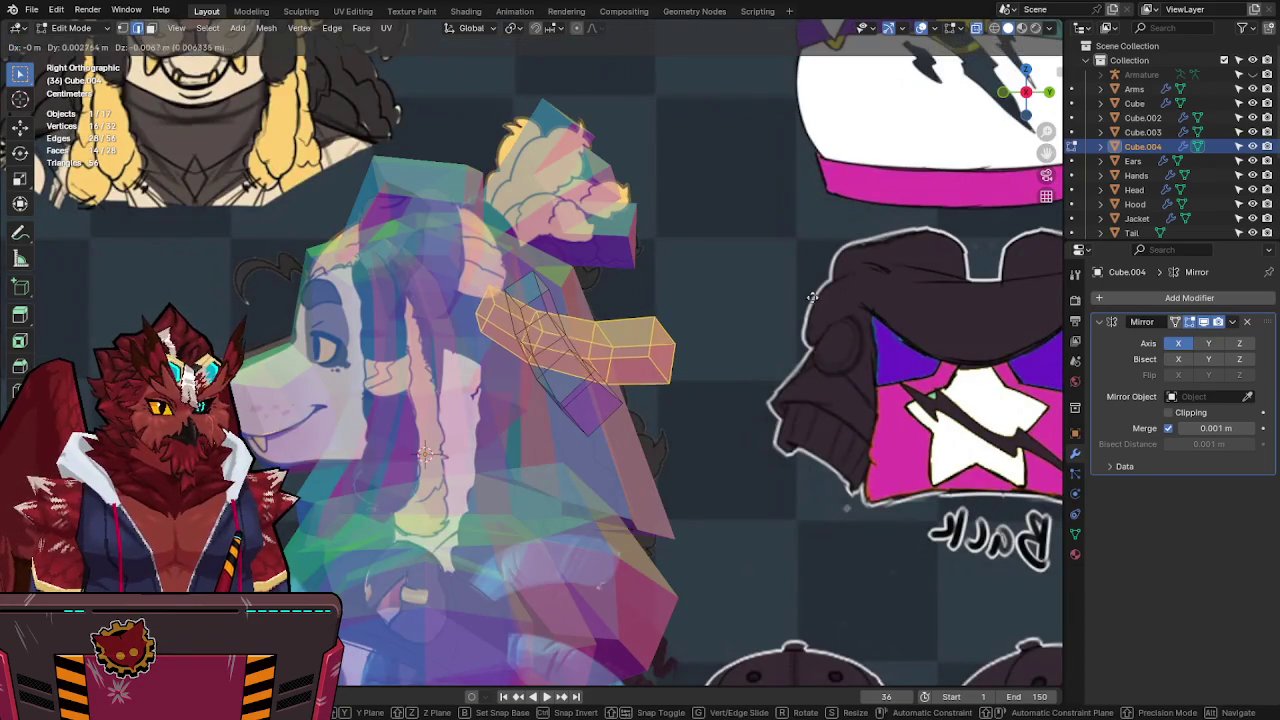
{"action": "key", "text": "shift+d"}
{"action": "key", "text": "r"}
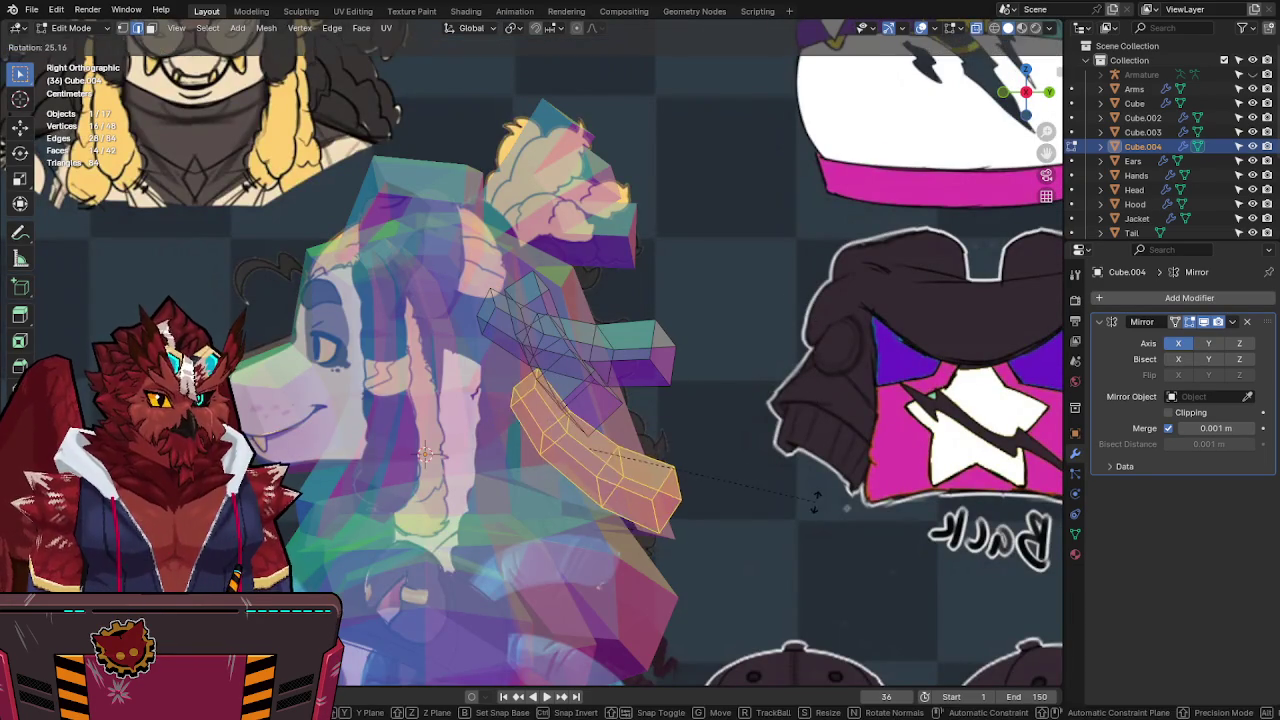
{"action": "left_click", "coordinate": [810, 452]}
{"action": "key", "text": "alt+z"}
{"action": "mouse_move", "coordinate": [810, 452]}
{"action": "middle_mouse_down"}
{"action": "mouse_move", "coordinate": [731, 481]}
{"action": "mouse_move", "coordinate": [802, 346]}
{"action": "middle_mouse_up"}
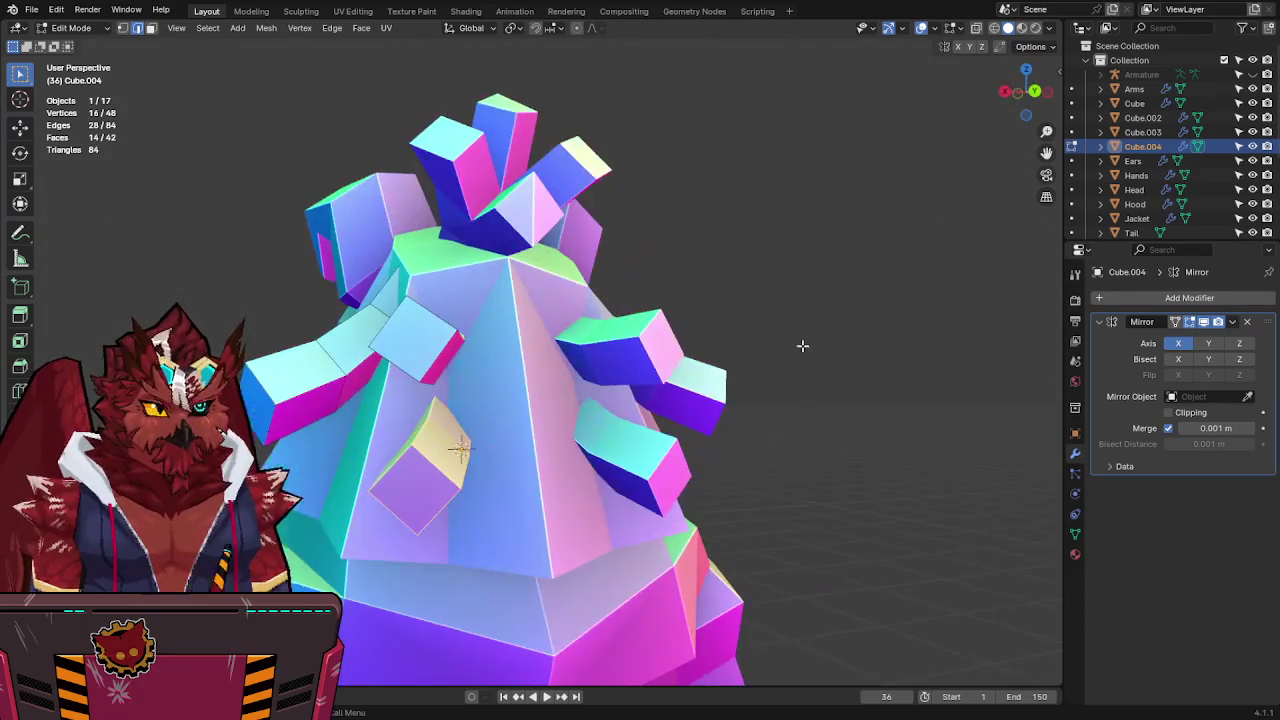
Adjust the mesh vertices against the Right Orthographic reference with X-ray on.
{"action": "left_click", "coordinate": [1007, 93]}
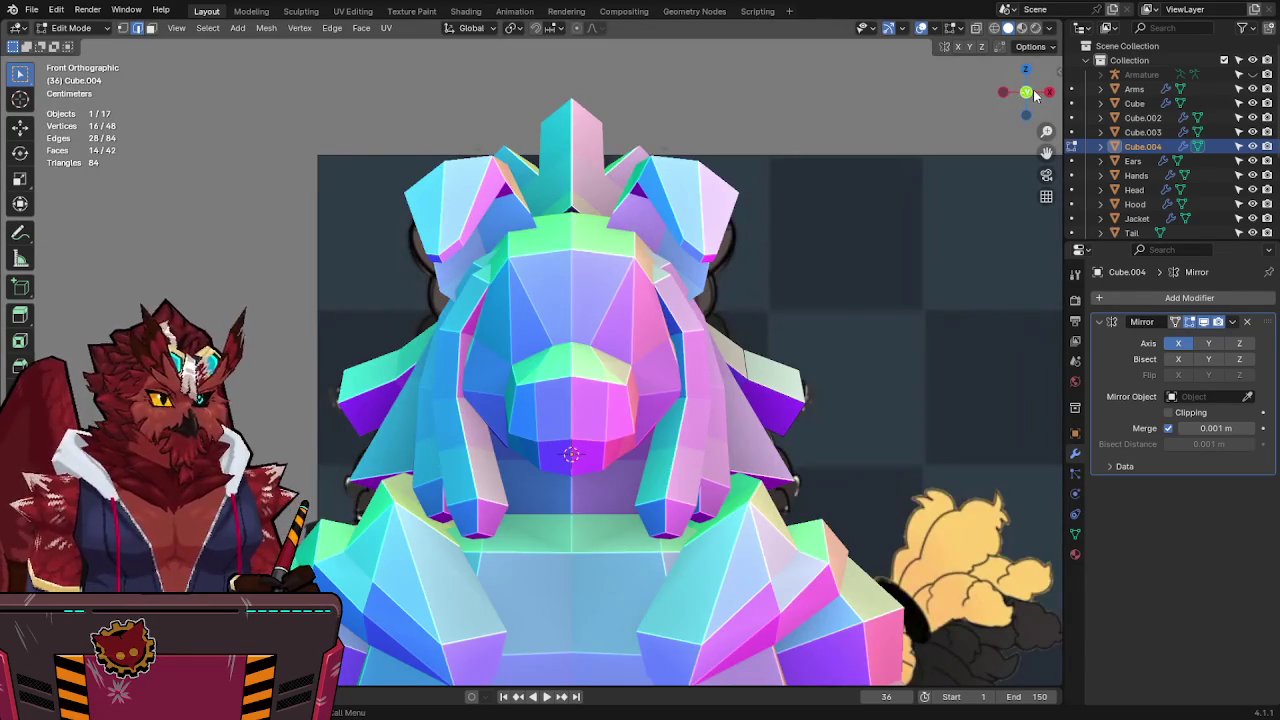
{"action": "left_click", "coordinate": [1047, 92]}
{"action": "key", "text": "alt+z"}
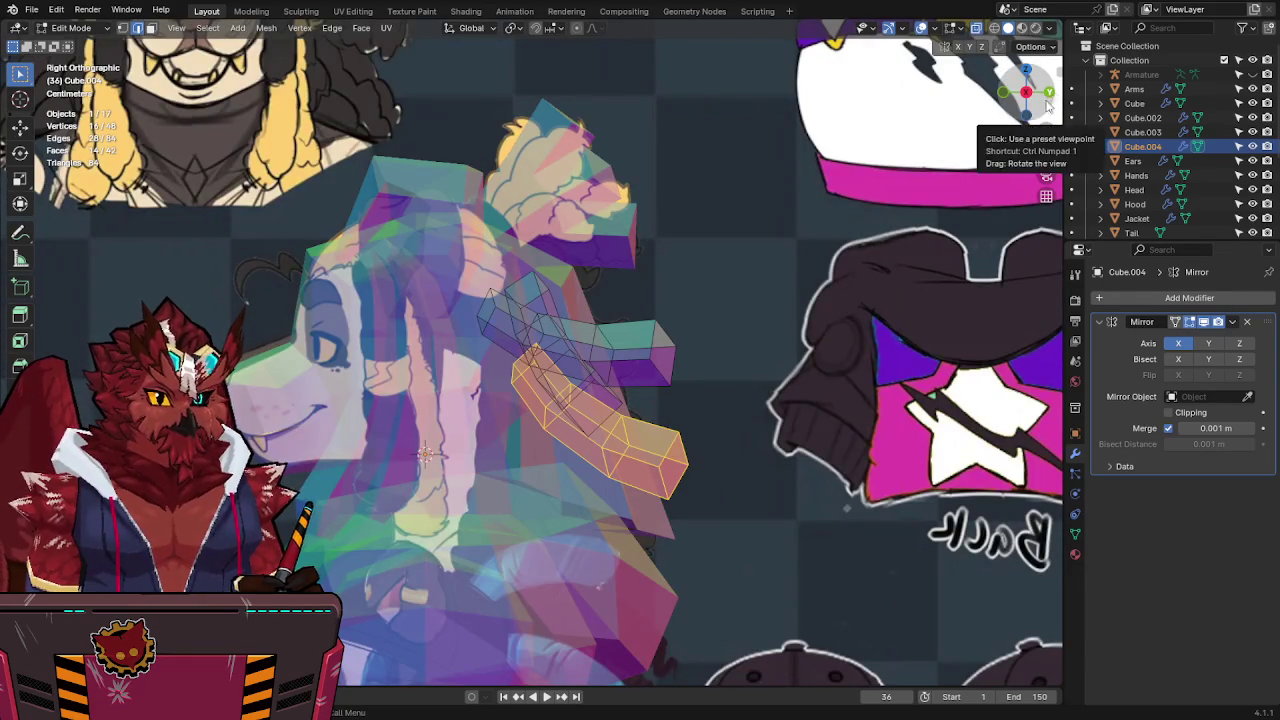
{"action": "left_click", "coordinate": [770, 312]}
{"action": "key", "text": "alt+z"}
{"action": "mouse_move", "coordinate": [777, 309]}
{"action": "middle_mouse_down"}
{"action": "mouse_move", "coordinate": [566, 305]}
{"action": "mouse_move", "coordinate": [729, 327]}
{"action": "mouse_move", "coordinate": [697, 334]}
{"action": "mouse_move", "coordinate": [729, 294]}
{"action": "mouse_move", "coordinate": [713, 309]}
{"action": "middle_mouse_up"}
{"action": "key", "text": "alt+z"}
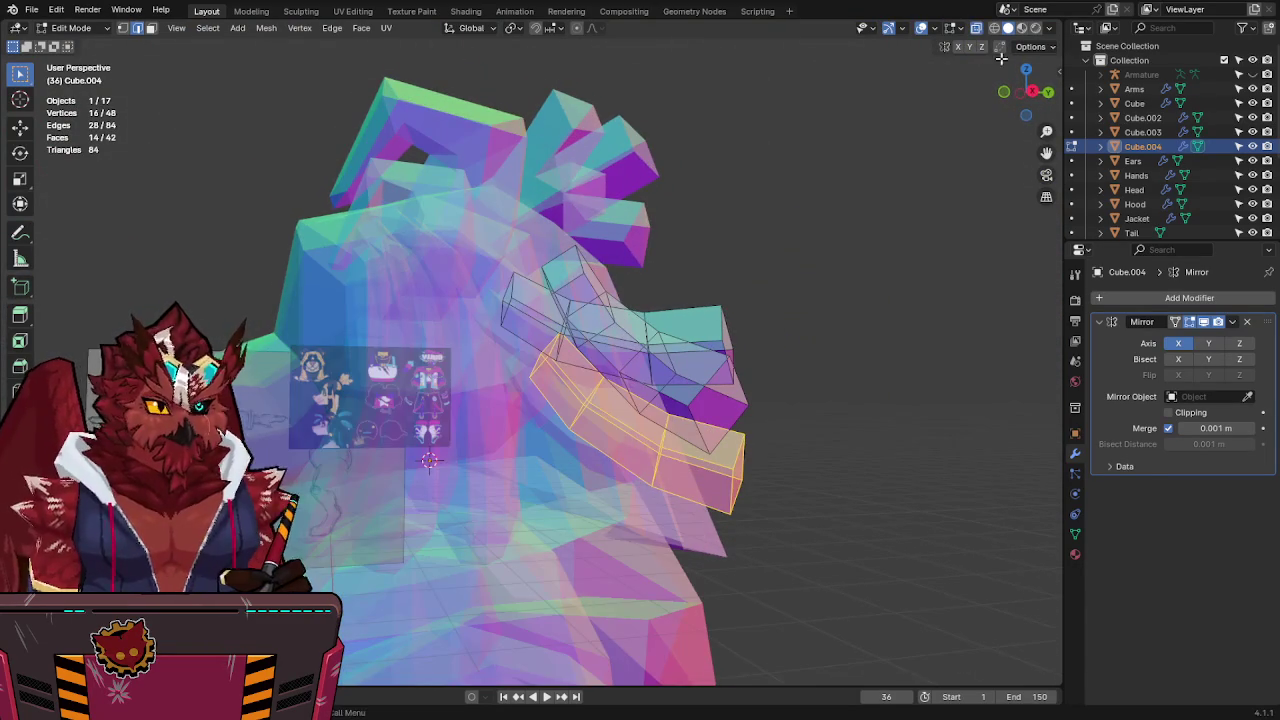
{"action": "left_click", "coordinate": [1034, 91]}
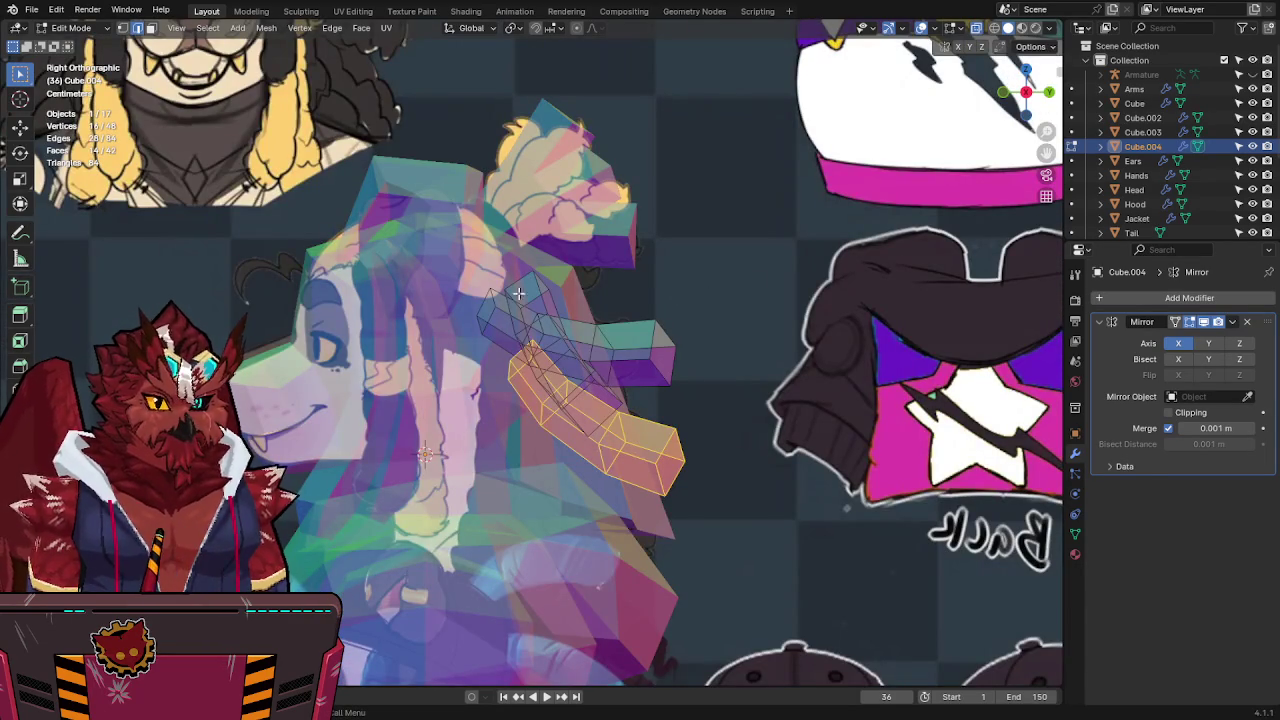
{"action": "middle_click_drag", "start_coordinate": [511, 298], "coordinate": [647, 288]}
Delete the selected faces, leaving Cube.004 with 39 faces, and save.
{"action": "key", "text": "x"}
{"action": "left_click", "coordinate": [736, 399]}
{"action": "key", "text": "Tab"}
{"action": "key", "text": "alt+z"}
{"action": "mouse_move", "coordinate": [736, 399]}
{"action": "middle_mouse_down"}
{"action": "mouse_move", "coordinate": [860, 325]}
{"action": "mouse_move", "coordinate": [691, 300]}
{"action": "mouse_move", "coordinate": [664, 283]}
{"action": "mouse_move", "coordinate": [438, 297]}
{"action": "mouse_move", "coordinate": [434, 337]}
{"action": "mouse_move", "coordinate": [773, 284]}
{"action": "mouse_move", "coordinate": [790, 208]}
{"action": "mouse_move", "coordinate": [840, 200]}
{"action": "mouse_move", "coordinate": [775, 234]}
{"action": "mouse_move", "coordinate": [771, 266]}
{"action": "mouse_move", "coordinate": [863, 249]}
{"action": "mouse_move", "coordinate": [796, 289]}
{"action": "middle_mouse_up"}
{"action": "key", "text": "ctrl+s"}
{"action": "key", "text": "Tab"}
{"action": "key", "text": "ctrl+Tab"}
Return to Object Mode, clear the selection, and save Jinx-Bones.blend.
{"action": "left_click", "coordinate": [632, 283]}
{"action": "left_click", "coordinate": [658, 256]}
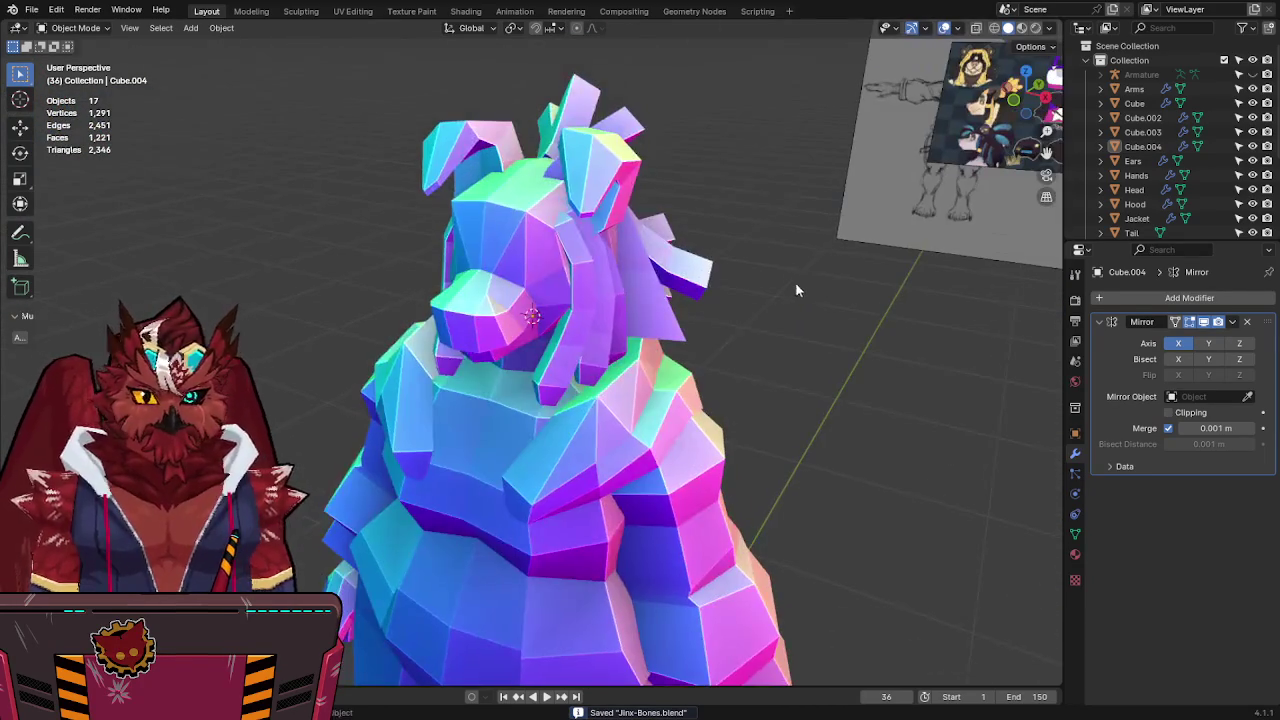
{"action": "mouse_move", "coordinate": [798, 340]}
{"action": "middle_mouse_down"}
{"action": "mouse_move", "coordinate": [810, 250]}
{"action": "mouse_move", "coordinate": [731, 280]}
{"action": "mouse_move", "coordinate": [682, 242]}
{"action": "mouse_move", "coordinate": [796, 296]}
{"action": "mouse_move", "coordinate": [659, 337]}
{"action": "mouse_move", "coordinate": [332, 333]}
{"action": "mouse_move", "coordinate": [917, 314]}
{"action": "mouse_move", "coordinate": [530, 317]}
{"action": "mouse_move", "coordinate": [309, 337]}
{"action": "mouse_move", "coordinate": [449, 372]}
{"action": "mouse_move", "coordinate": [414, 275]}
{"action": "mouse_move", "coordinate": [468, 290]}
{"action": "mouse_move", "coordinate": [628, 394]}
{"action": "mouse_move", "coordinate": [644, 297]}
{"action": "mouse_move", "coordinate": [452, 315]}
{"action": "mouse_move", "coordinate": [708, 350]}
{"action": "mouse_move", "coordinate": [996, 331]}
{"action": "mouse_move", "coordinate": [266, 330]}
{"action": "mouse_move", "coordinate": [540, 228]}
{"action": "middle_mouse_up"}
{"action": "key", "text": "ctrl+s"}
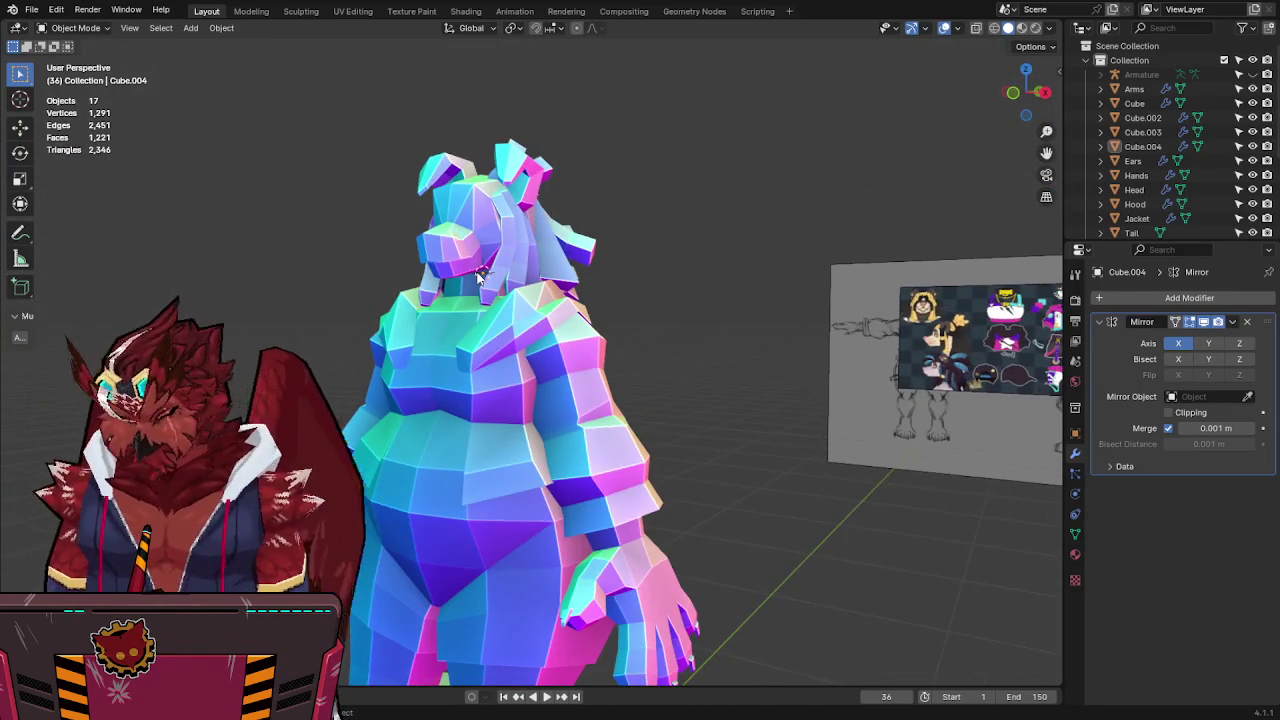
Inspect the character's head up close from the front view.
{"action": "key", "text": "KP_1"}
{"action": "scroll", "coordinate": [540, 228], "scroll_direction": "down", "scroll_amount": 2}
{"action": "scroll", "coordinate": [569, 296], "scroll_direction": "up", "scroll_amount": 5}
{"action": "mouse_move", "coordinate": [569, 296]}
{"action": "middle_mouse_down"}
{"action": "mouse_move", "coordinate": [509, 455]}
{"action": "mouse_move", "coordinate": [486, 360]}
{"action": "mouse_move", "coordinate": [514, 237]}
{"action": "mouse_move", "coordinate": [535, 328]}
{"action": "mouse_move", "coordinate": [509, 323]}
{"action": "mouse_move", "coordinate": [492, 246]}
{"action": "middle_mouse_up"}
Select the Head mesh and move several muzzle vertices along the Y axis.
{"action": "left_click", "coordinate": [553, 328]}
{"action": "key", "text": "Tab"}
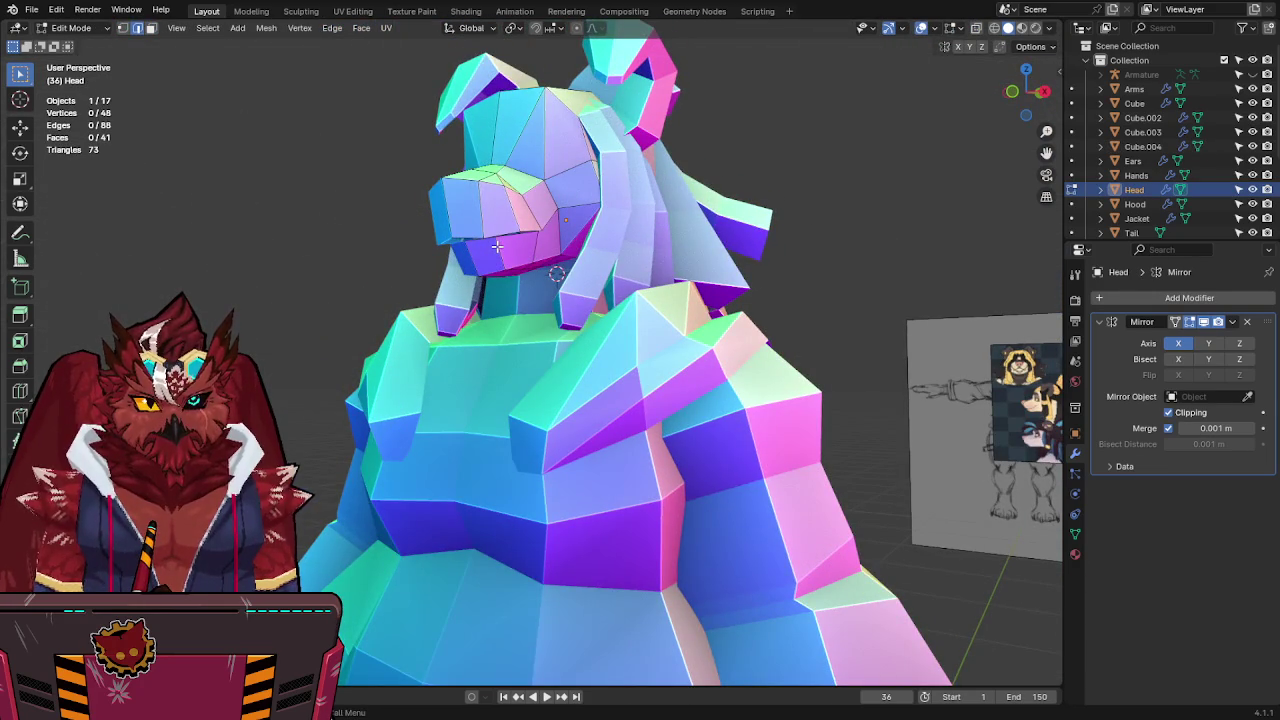
{"action": "left_click", "coordinate": [505, 272], "text": "shift"}
{"action": "middle_click_drag", "start_coordinate": [505, 272], "coordinate": [588, 172]}
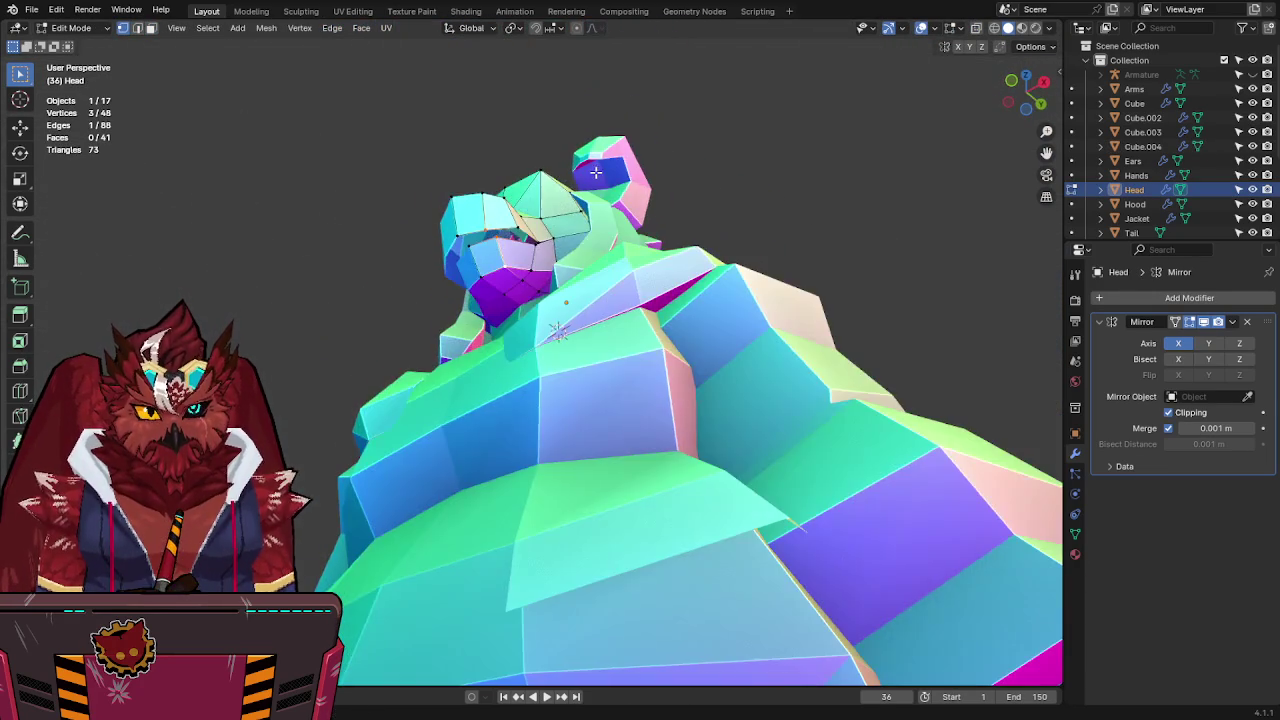
{"action": "key", "text": "g"}
{"action": "key", "text": "y"}
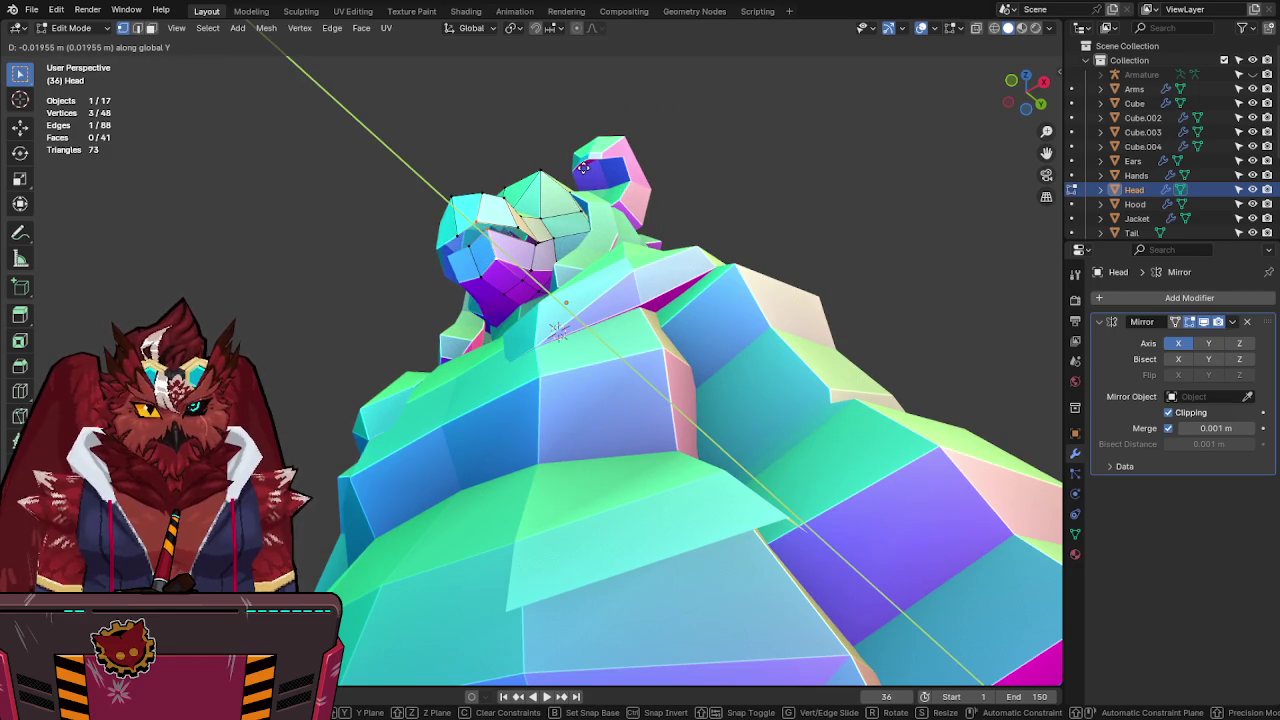
{"action": "left_click", "coordinate": [452, 232]}
Move another single Head vertex along the Y axis.
{"action": "left_click", "coordinate": [504, 228]}
{"action": "mouse_move", "coordinate": [504, 228]}
{"action": "middle_mouse_down"}
{"action": "mouse_move", "coordinate": [597, 283]}
{"action": "mouse_move", "coordinate": [588, 480]}
{"action": "mouse_move", "coordinate": [608, 406]}
{"action": "mouse_move", "coordinate": [576, 250]}
{"action": "middle_mouse_up"}
{"action": "key", "text": "ctrl+s"}
{"action": "key", "text": "g"}
{"action": "key", "text": "y"}
{"action": "left_click", "coordinate": [598, 405]}
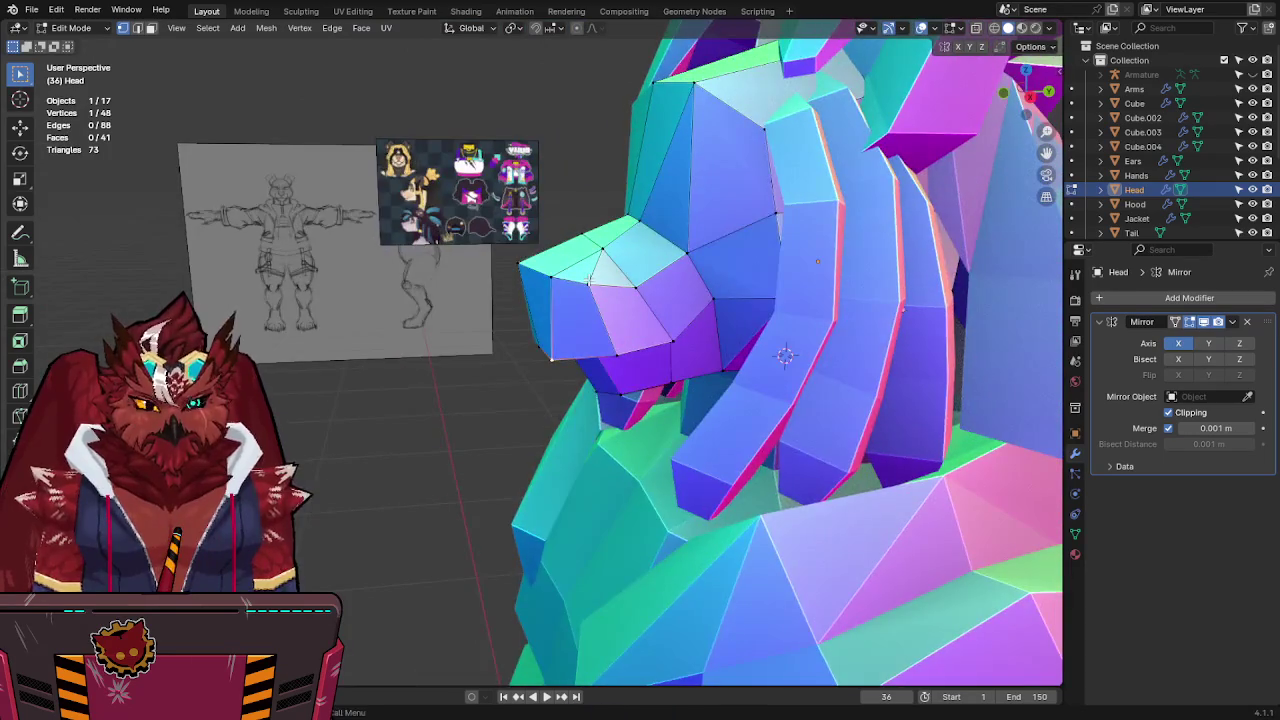
Check the head against the right-side reference, return to Object Mode and save.
{"action": "key", "text": "KP_3"}
{"action": "key", "text": "alt+z"}
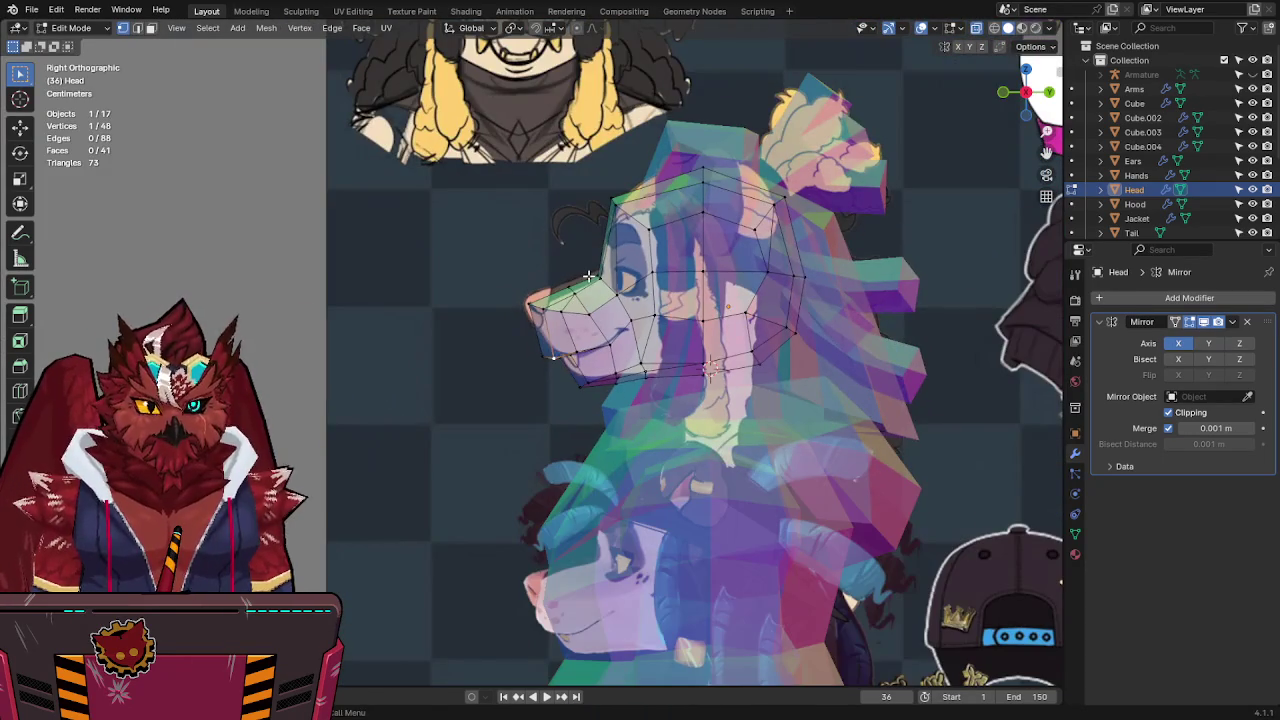
{"action": "key", "text": "alt+z"}
{"action": "key", "text": "Tab"}
{"action": "mouse_move", "coordinate": [590, 276]}
{"action": "middle_mouse_down"}
{"action": "mouse_move", "coordinate": [601, 374]}
{"action": "mouse_move", "coordinate": [737, 351]}
{"action": "mouse_move", "coordinate": [763, 277]}
{"action": "mouse_move", "coordinate": [633, 317]}
{"action": "mouse_move", "coordinate": [544, 325]}
{"action": "mouse_move", "coordinate": [654, 326]}
{"action": "mouse_move", "coordinate": [613, 343]}
{"action": "mouse_move", "coordinate": [571, 300]}
{"action": "middle_mouse_up"}
{"action": "key", "text": "ctrl+s"}
{"action": "scroll", "coordinate": [601, 374], "scroll_direction": "up", "scroll_amount": 4}
{"action": "scroll", "coordinate": [571, 333], "scroll_direction": "down", "scroll_amount": 3}
{"action": "scroll", "coordinate": [590, 320], "scroll_direction": "down", "scroll_amount": 3}
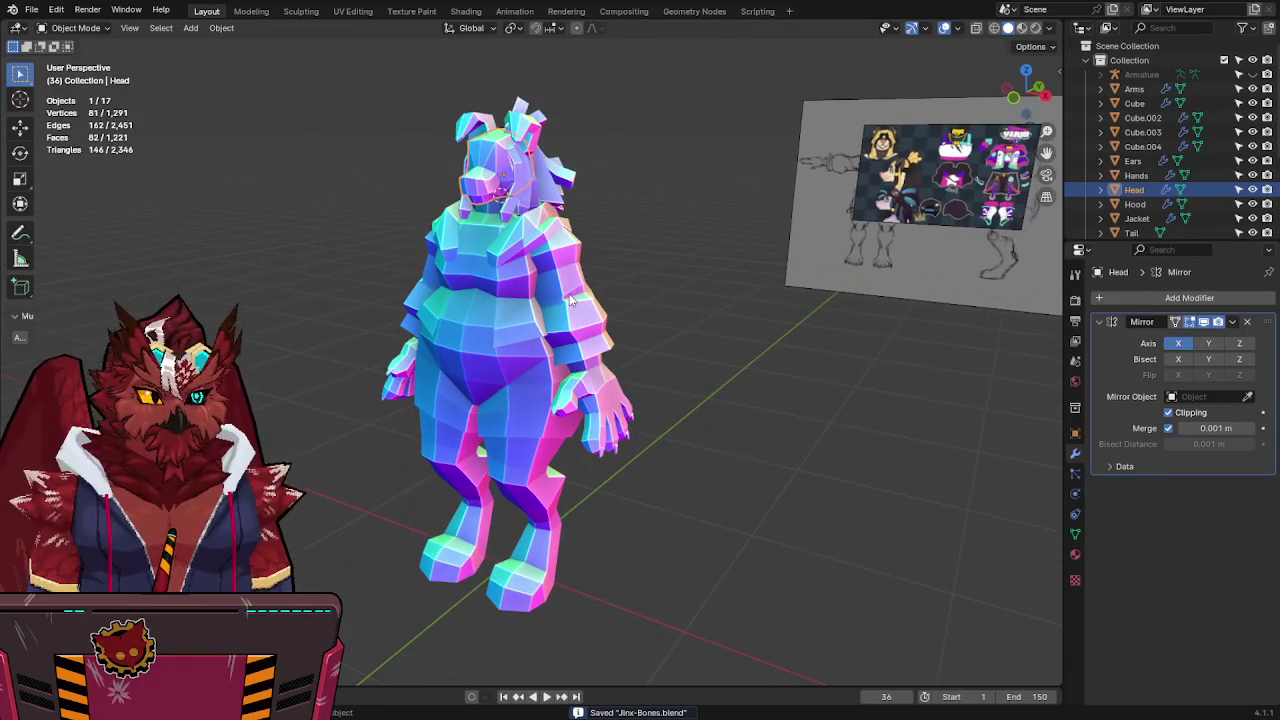
{"action": "left_click", "coordinate": [655, 376]}
{"action": "mouse_move", "coordinate": [661, 367]}
{"action": "middle_mouse_down"}
{"action": "mouse_move", "coordinate": [510, 363]}
{"action": "mouse_move", "coordinate": [590, 366]}
{"action": "middle_mouse_up"}
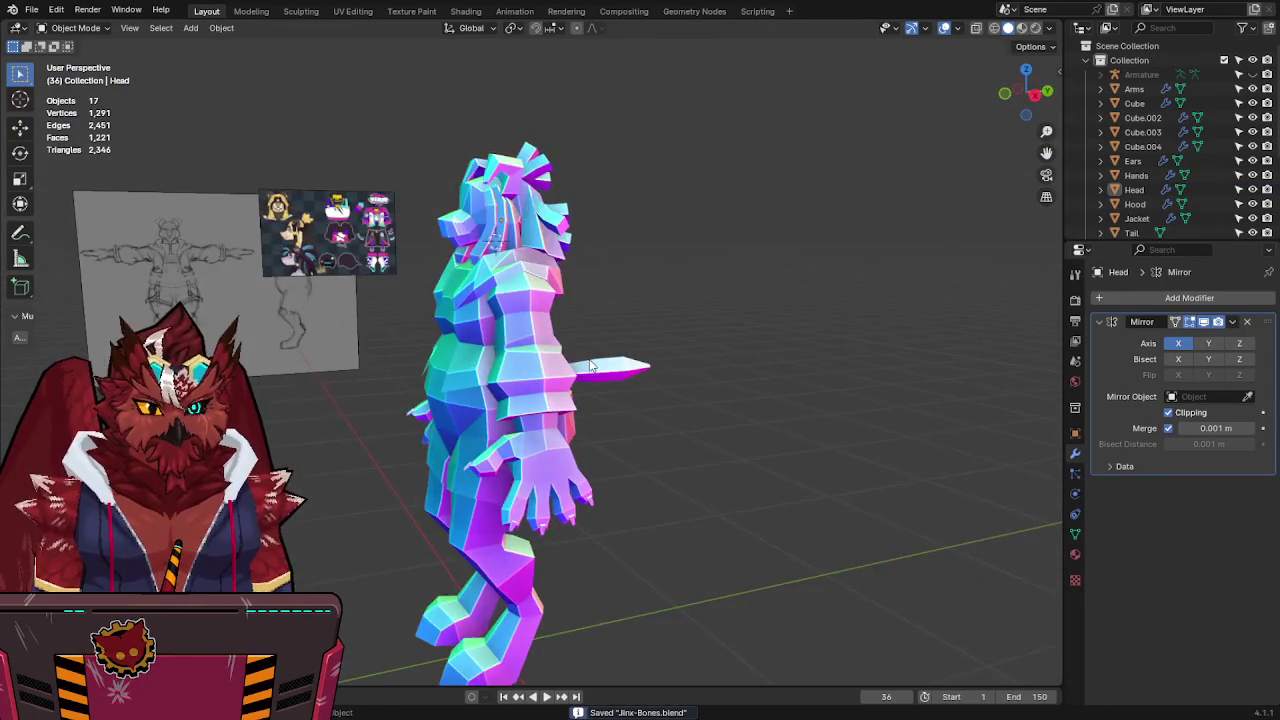
{"action": "key", "text": "KP_1"}
{"action": "mouse_move", "coordinate": [678, 398]}
{"action": "middle_mouse_down"}
{"action": "mouse_move", "coordinate": [677, 366]}
{"action": "mouse_move", "coordinate": [696, 399]}
{"action": "middle_mouse_up"}
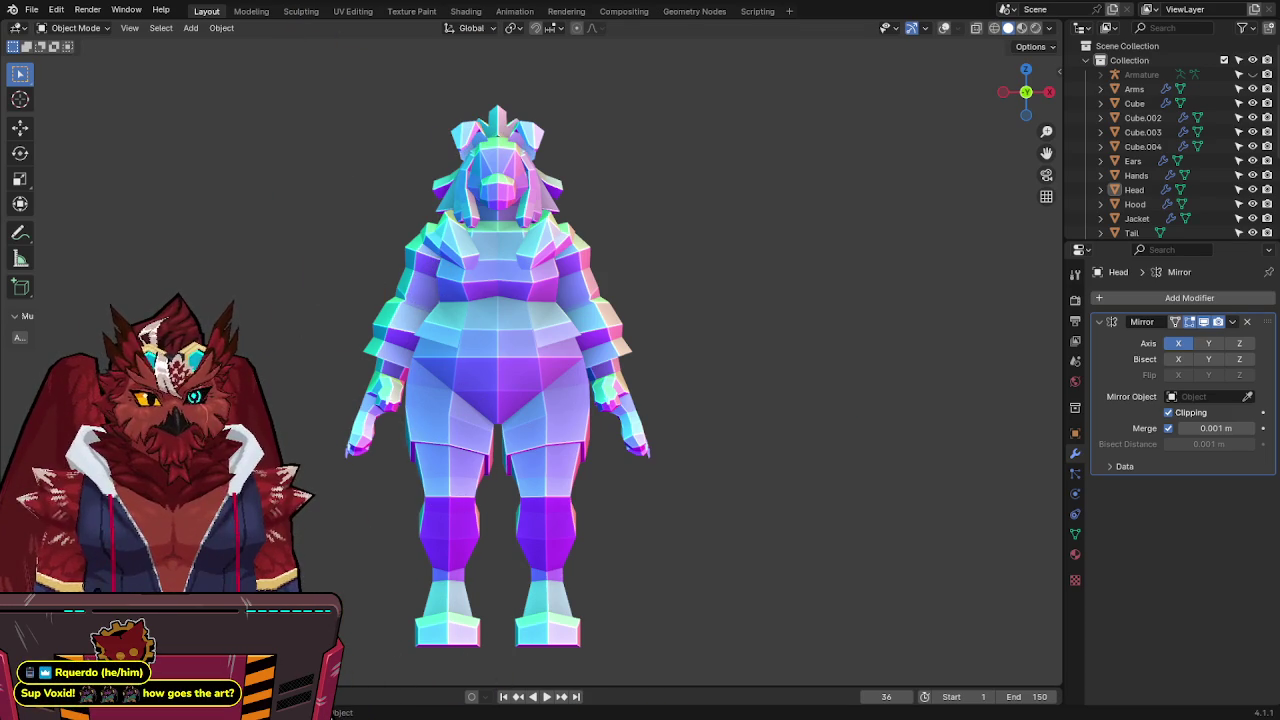
{"action": "key", "text": "KP_3"}
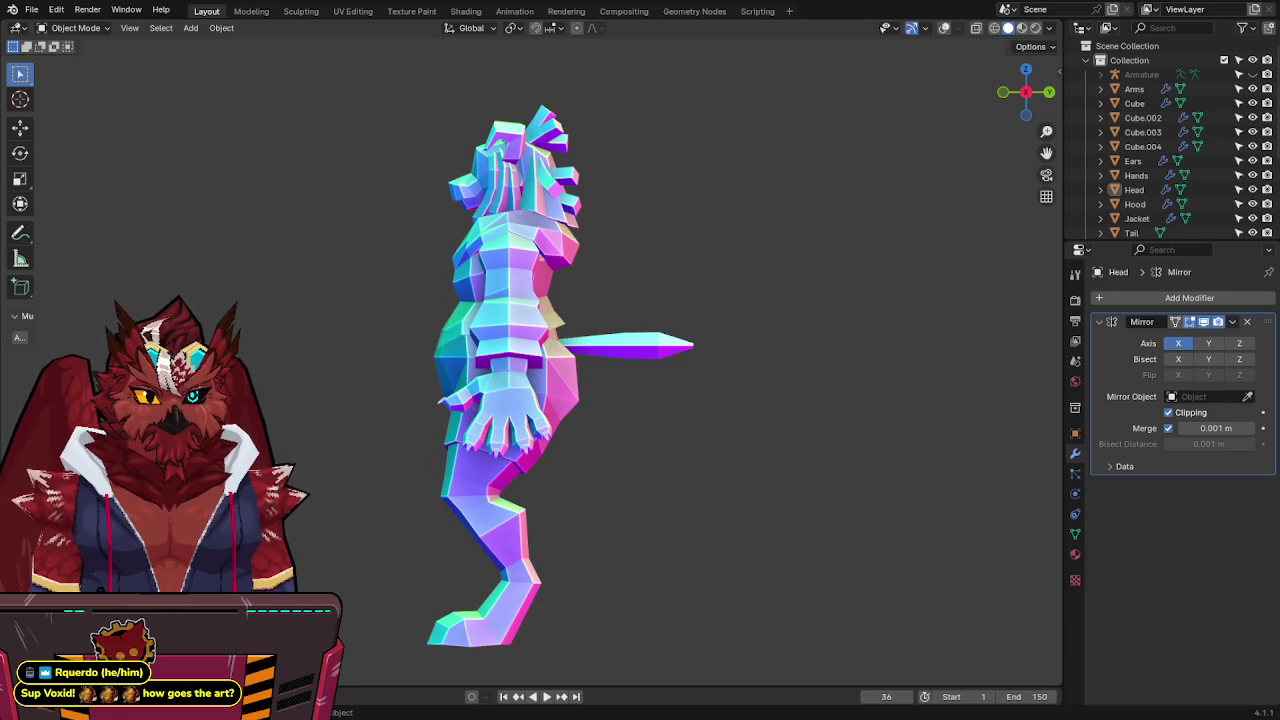
{"action": "middle_click_drag", "start_coordinate": [531, 260], "coordinate": [624, 305]}
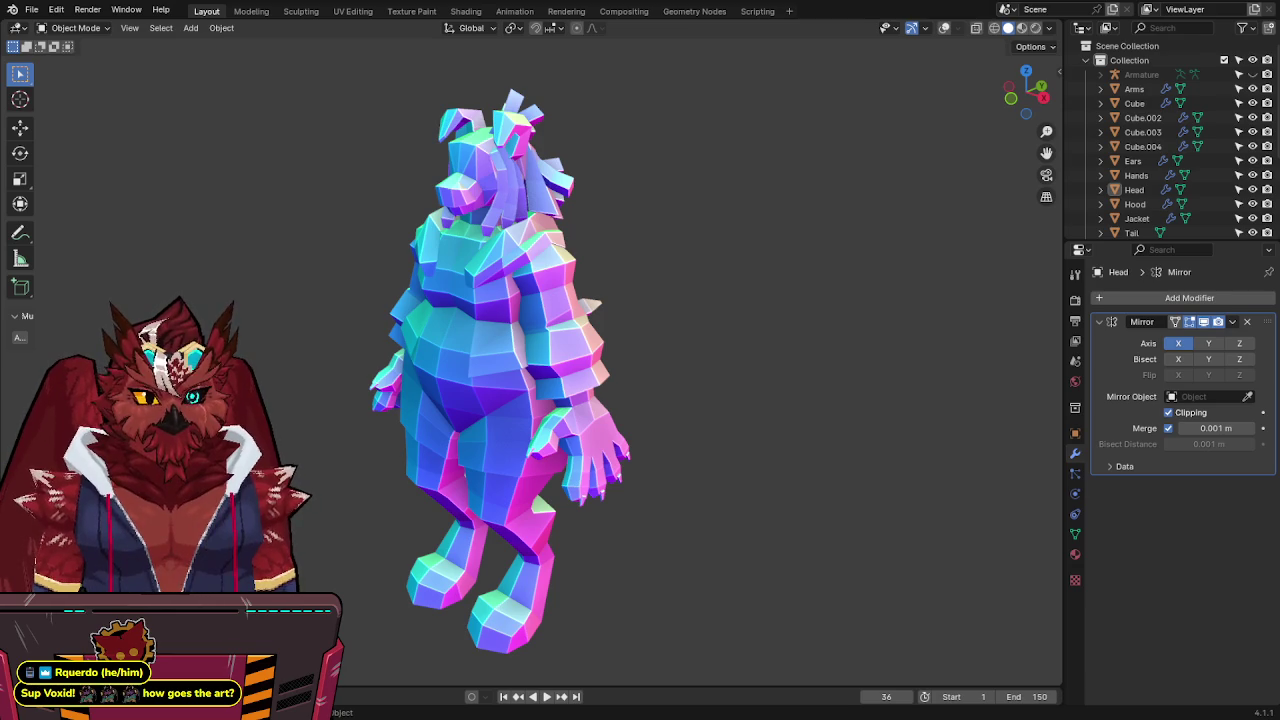
{"action": "mouse_move", "coordinate": [608, 424]}
{"action": "middle_mouse_down"}
{"action": "mouse_move", "coordinate": [586, 436]}
{"action": "mouse_move", "coordinate": [846, 408]}
{"action": "middle_mouse_up"}
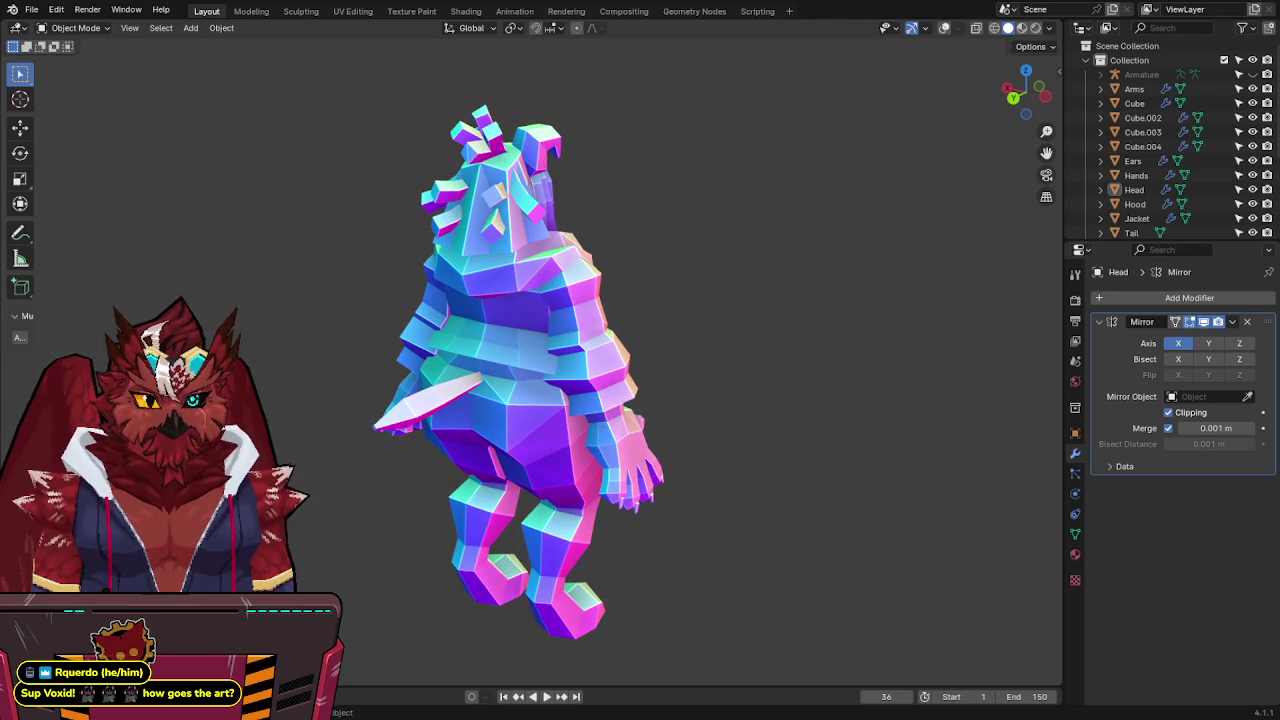
{"action": "middle_click_drag", "start_coordinate": [846, 408], "coordinate": [748, 334]}
{"action": "key", "text": "shift+alt+z"}
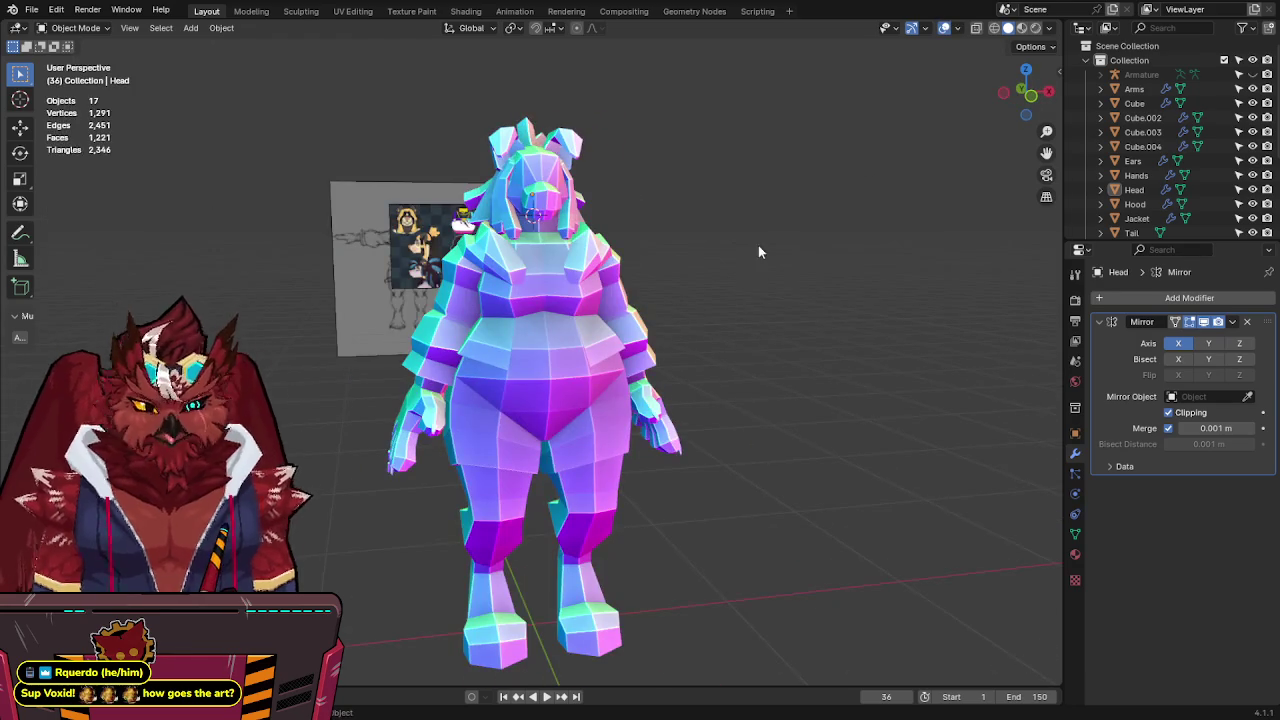
{"action": "key", "text": "KP_1"}
{"action": "left_click", "coordinate": [658, 415]}
Rotate the Arms and Hands meshes together by -70° in Edit Mode to raise them.
{"action": "left_click", "coordinate": [626, 358]}
{"action": "key", "text": "Tab"}
{"action": "key", "text": "alt+z"}
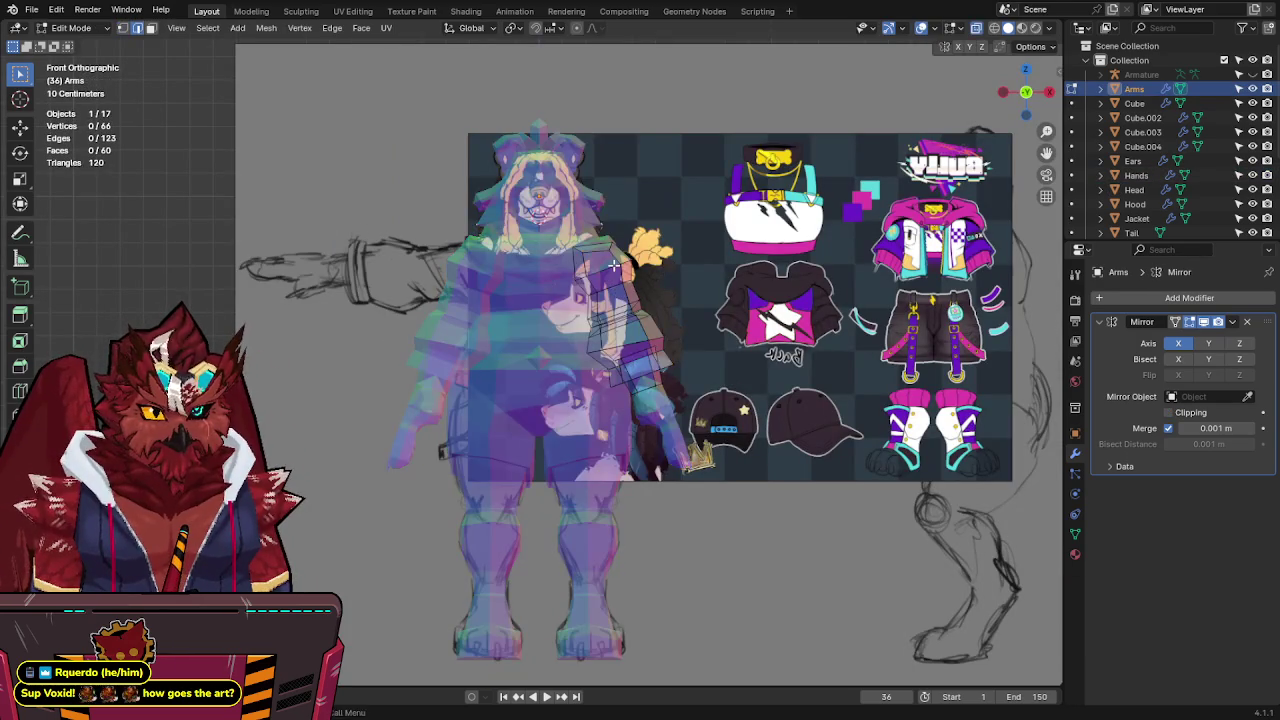
{"action": "key", "text": "Tab"}
{"action": "key", "text": "alt+z"}
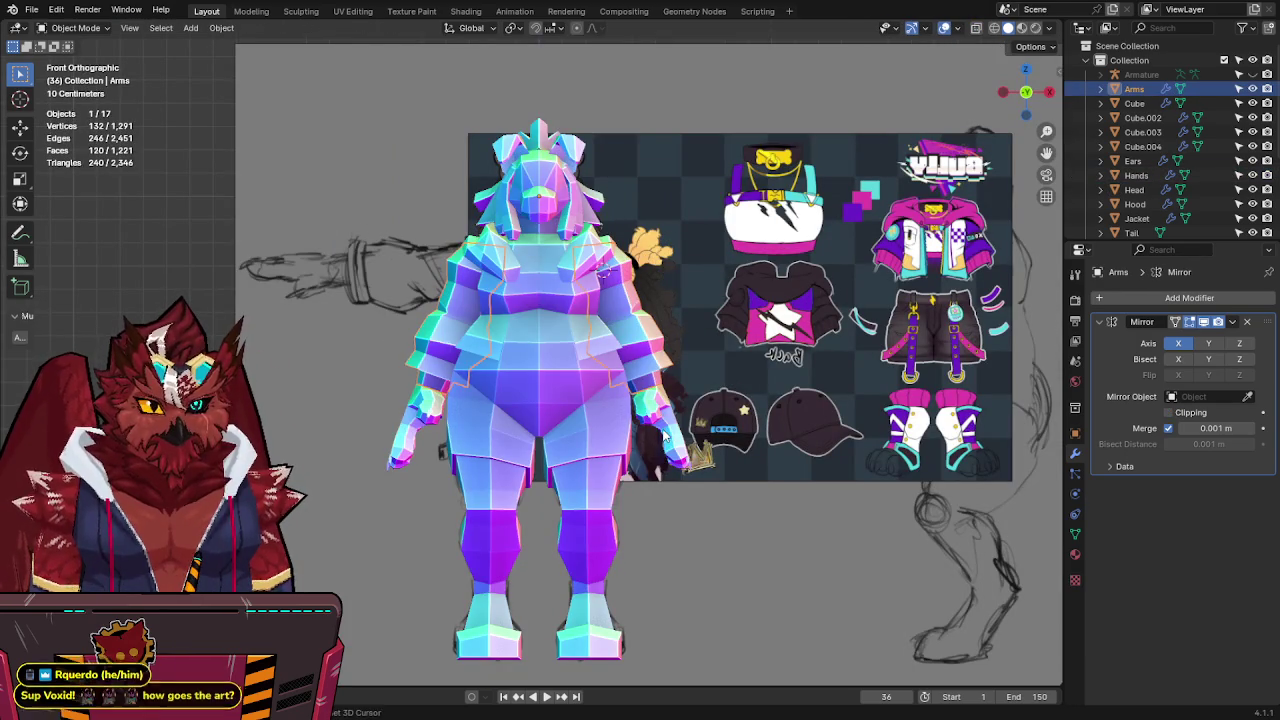
{"action": "left_click", "coordinate": [663, 437], "text": "shift"}
{"action": "key", "text": "Tab"}
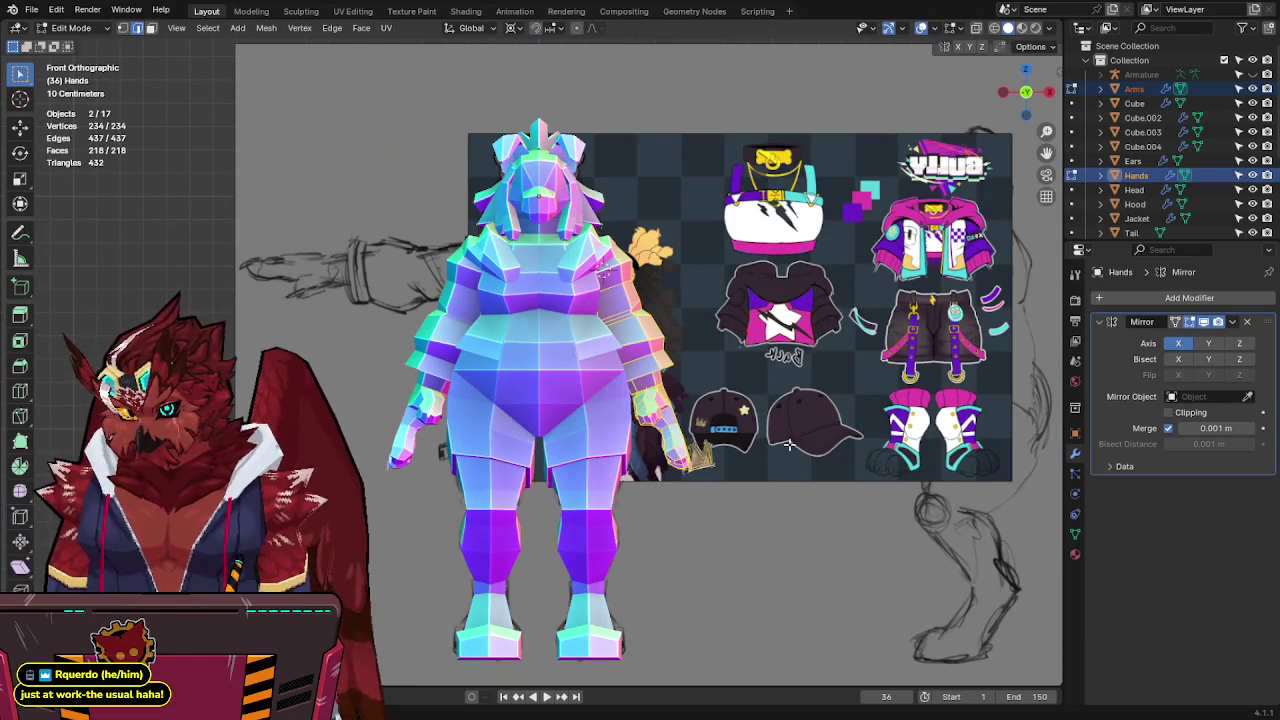
{"action": "key", "text": "r"}
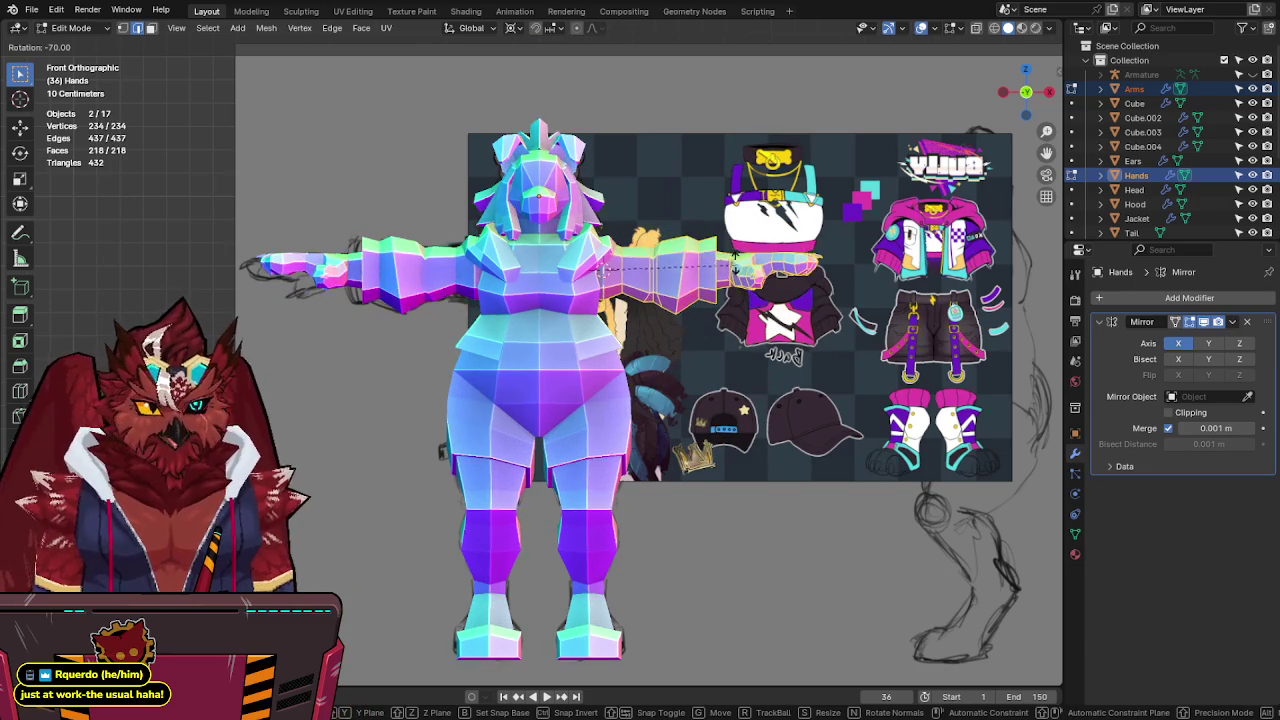
{"action": "left_click", "coordinate": [735, 258]}
Save Jinx-Bones.blend and hide the viewport overlays.
{"action": "key", "text": "alt+z"}
{"action": "key", "text": "alt+z"}
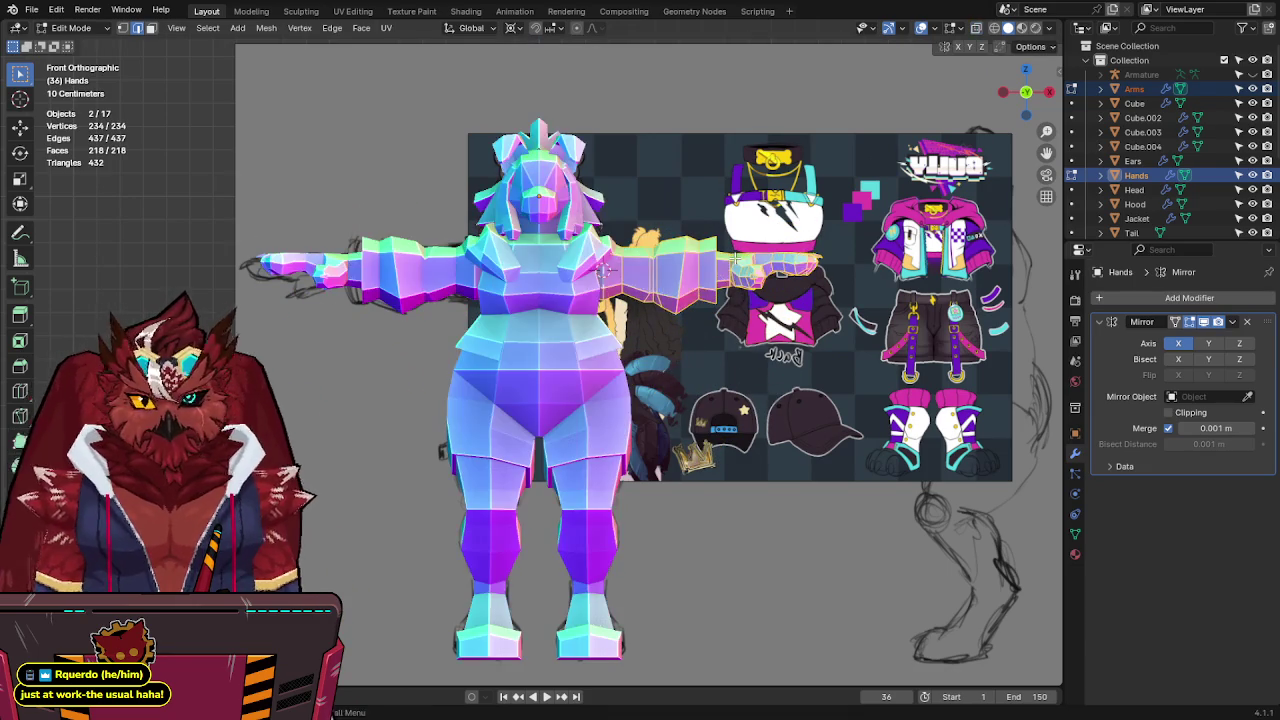
{"action": "key", "text": "Tab"}
{"action": "key", "text": "ctrl+s"}
{"action": "key", "text": "shift+alt+z"}
{"action": "middle_click_drag", "start_coordinate": [792, 369], "coordinate": [779, 344], "text": "shift"}
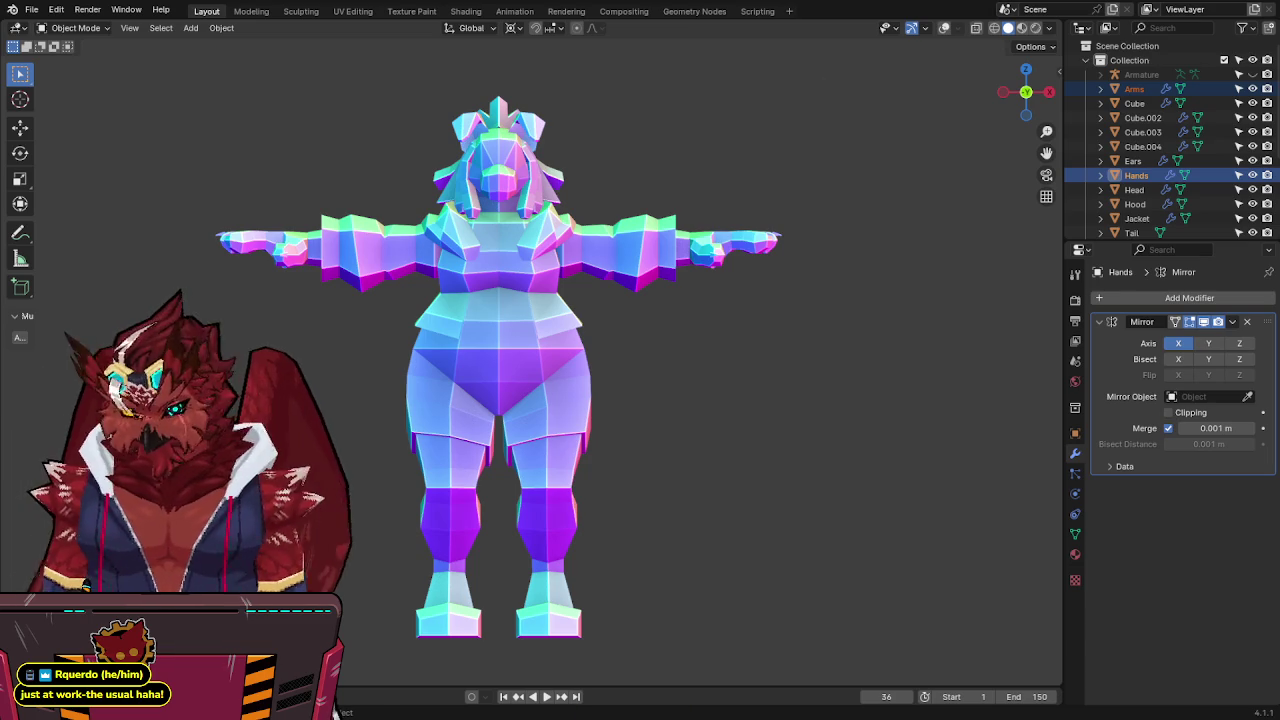
Orbit around the T-posed model from the right side and turn the viewport overlays back on.
{"action": "key", "text": "KP_3"}
{"action": "mouse_move", "coordinate": [727, 509]}
{"action": "middle_mouse_down"}
{"action": "mouse_move", "coordinate": [754, 493]}
{"action": "mouse_move", "coordinate": [821, 496]}
{"action": "middle_mouse_up"}
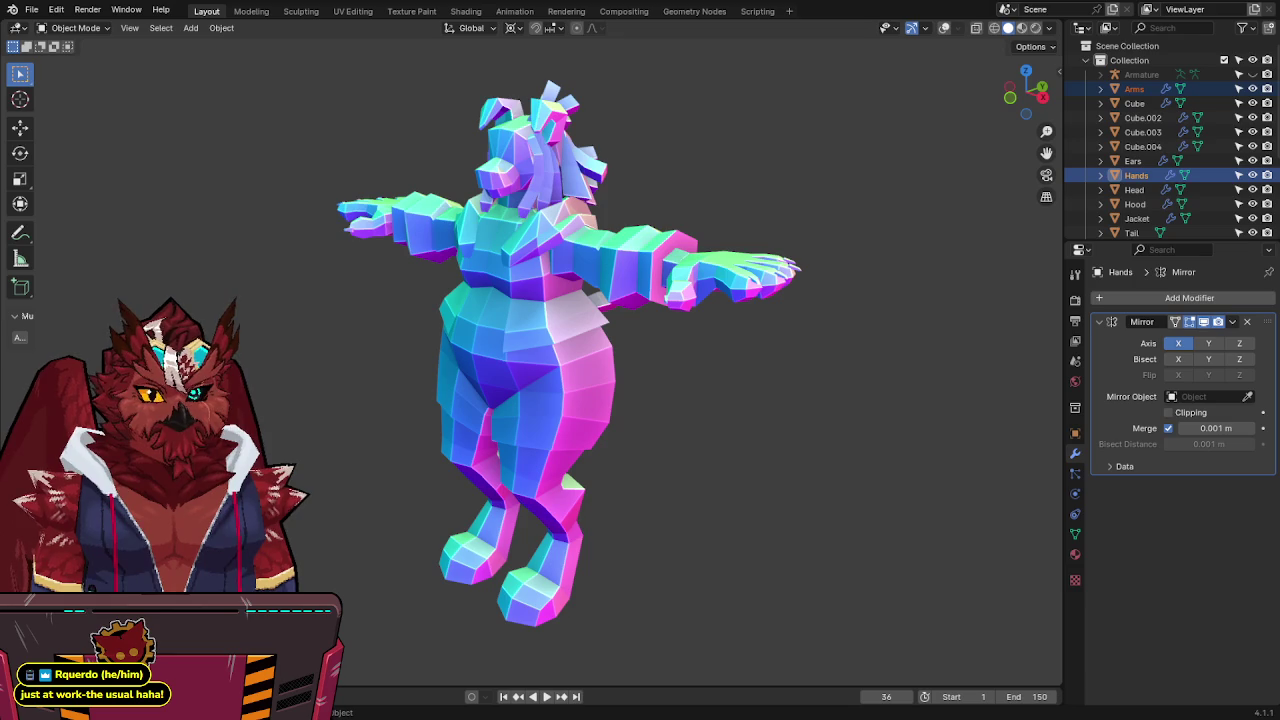
{"action": "middle_click_drag", "start_coordinate": [540, 440], "coordinate": [730, 436]}
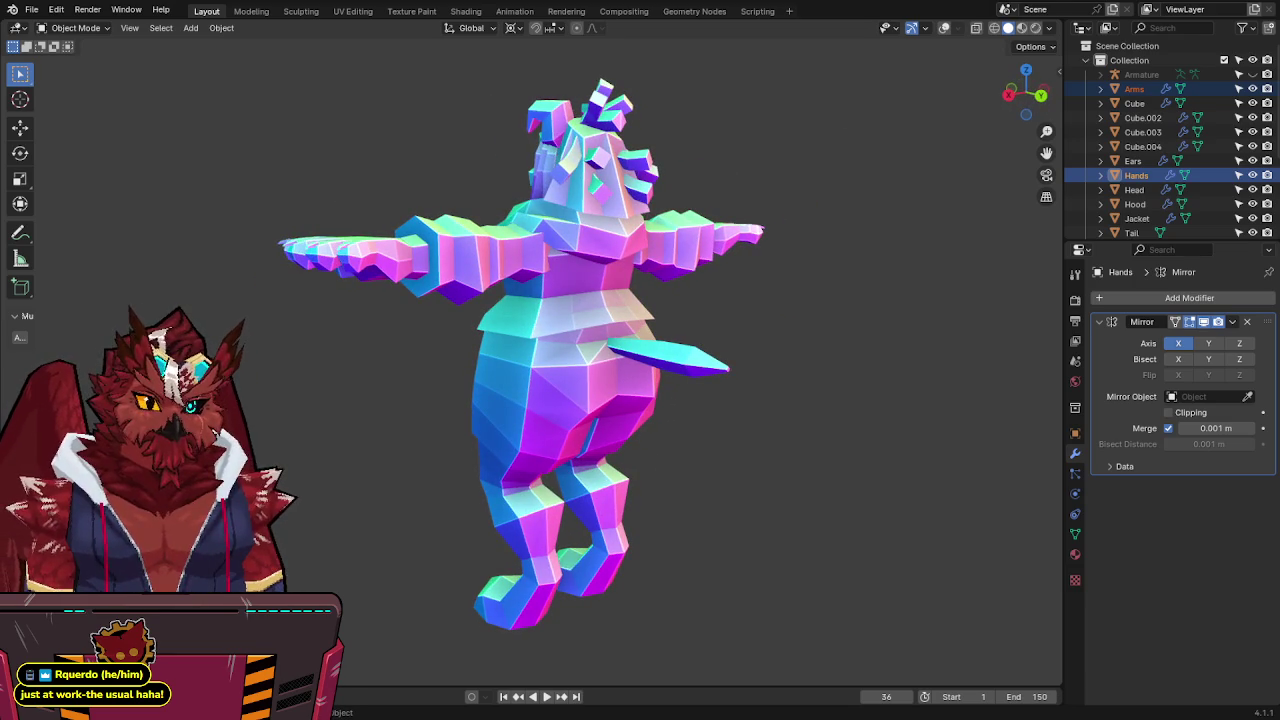
{"action": "middle_click_drag", "start_coordinate": [480, 462], "coordinate": [551, 464]}
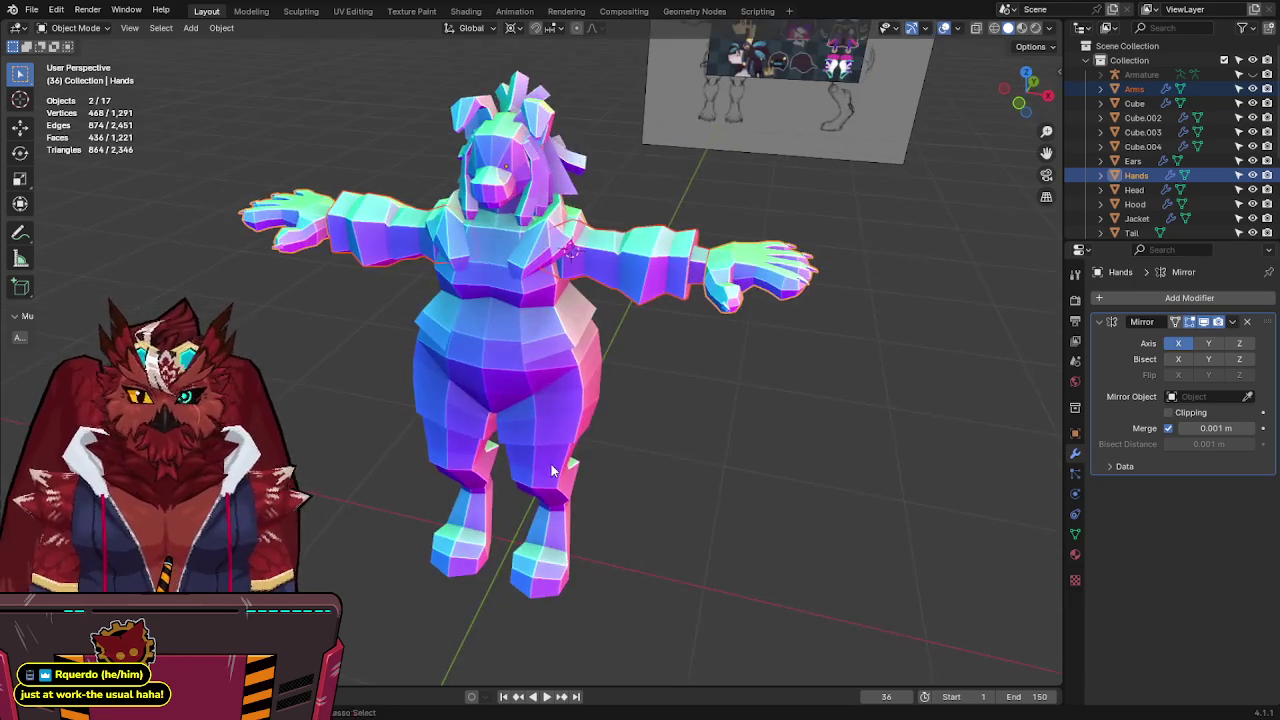
{"action": "key", "text": "ctrl+s"}
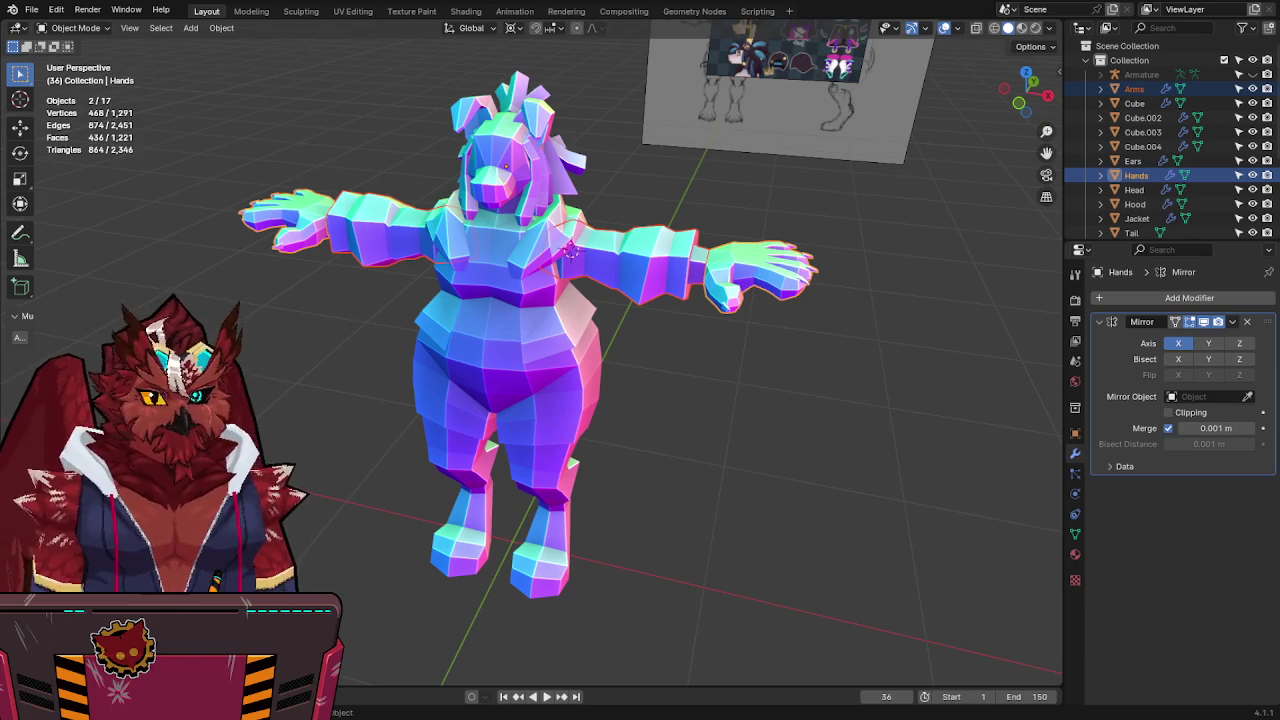
Deselect all objects and save Jinx-Bones.blend.
{"action": "key", "text": "alt+a"}
{"action": "middle_click_drag", "start_coordinate": [250, 370], "coordinate": [319, 374]}
{"action": "key", "text": "ctrl+s"}
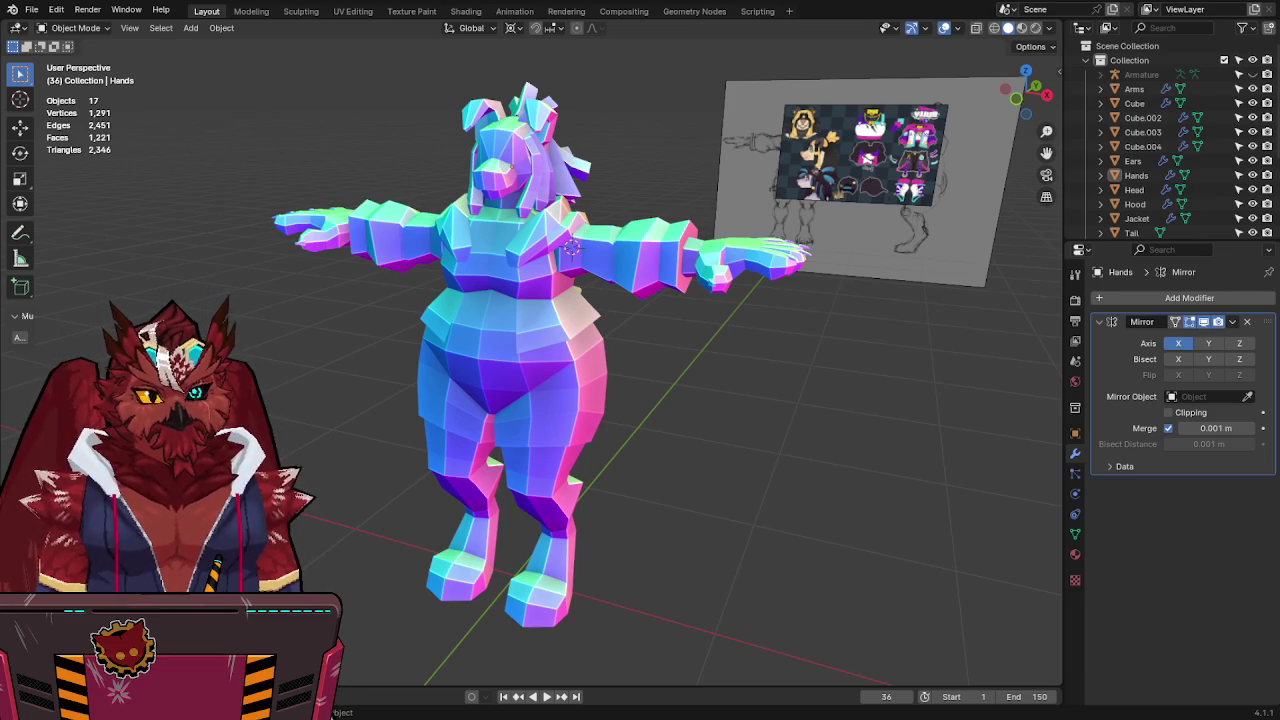
{"action": "left_click", "coordinate": [32, 9]}
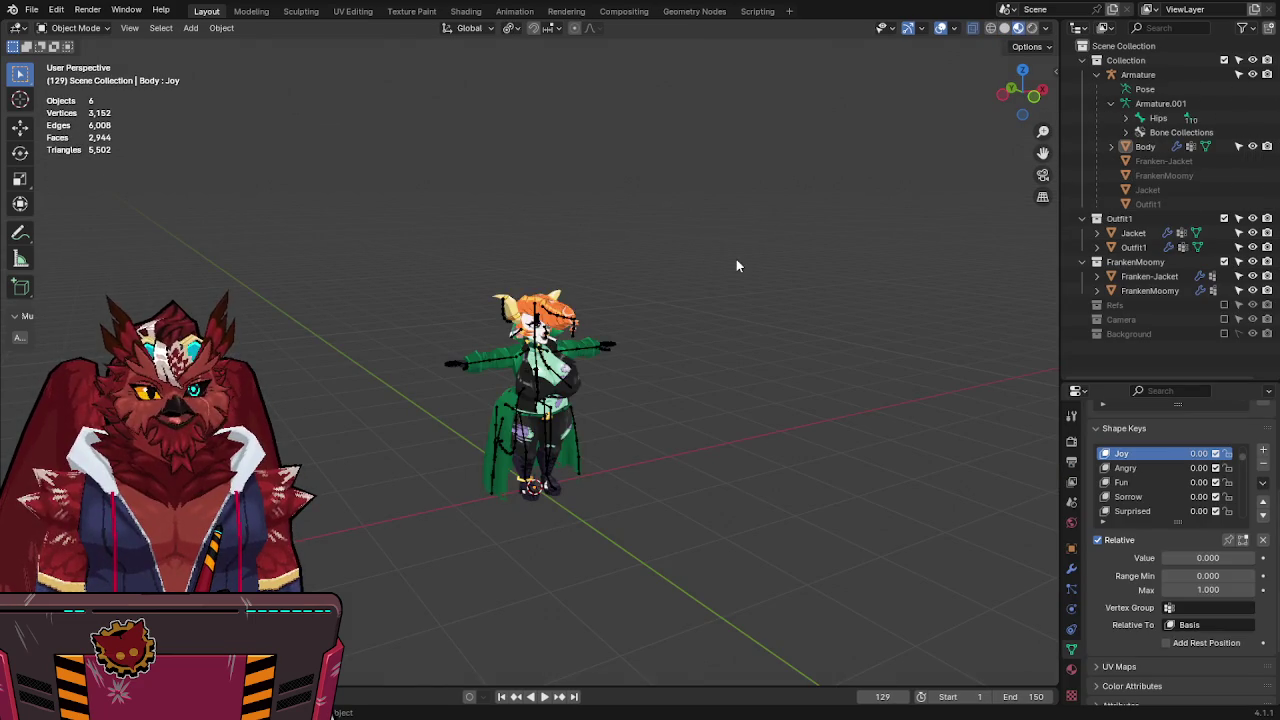
Exclude the FrankenMoomy outfit collection from the scene, keeping Outfit1 included.
{"action": "scroll", "coordinate": [736, 259], "scroll_direction": "up", "scroll_amount": 4}
{"action": "mouse_move", "coordinate": [816, 300]}
{"action": "middle_mouse_down"}
{"action": "mouse_move", "coordinate": [713, 297]}
{"action": "mouse_move", "coordinate": [734, 320]}
{"action": "middle_mouse_up"}
{"action": "middle_click_drag", "start_coordinate": [656, 457], "coordinate": [668, 370]}
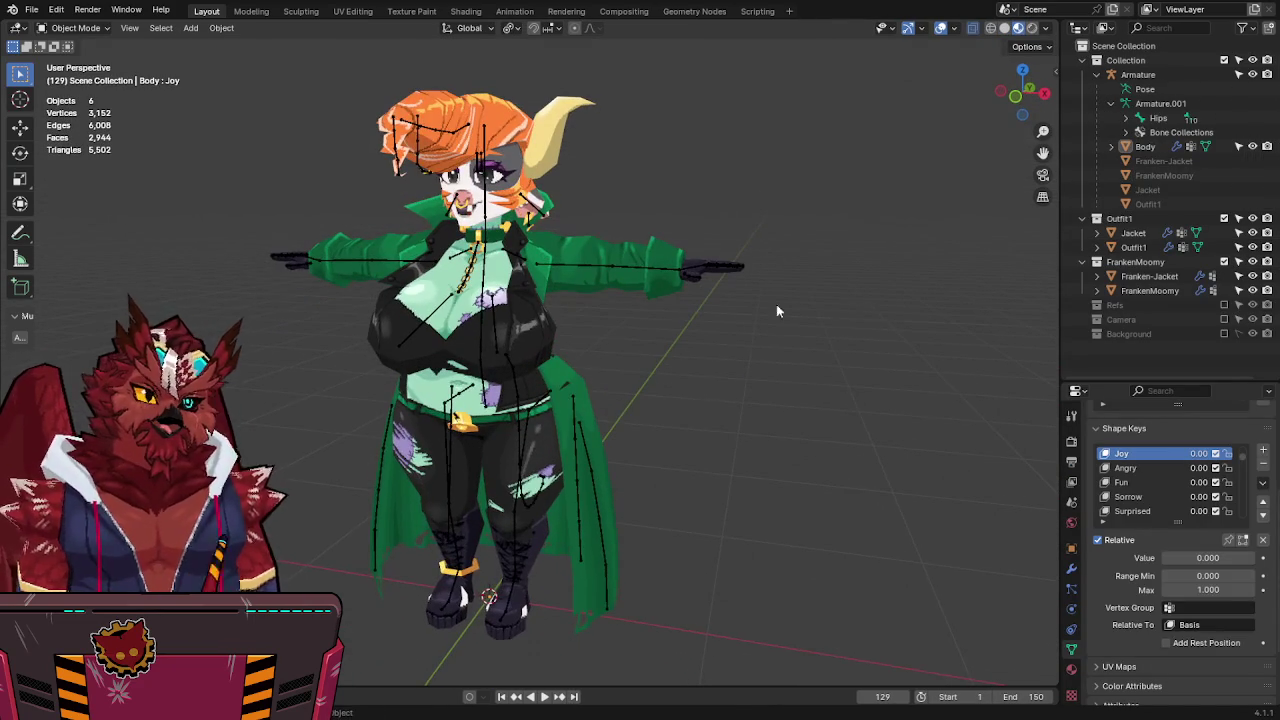
{"action": "left_click", "coordinate": [1225, 219]}
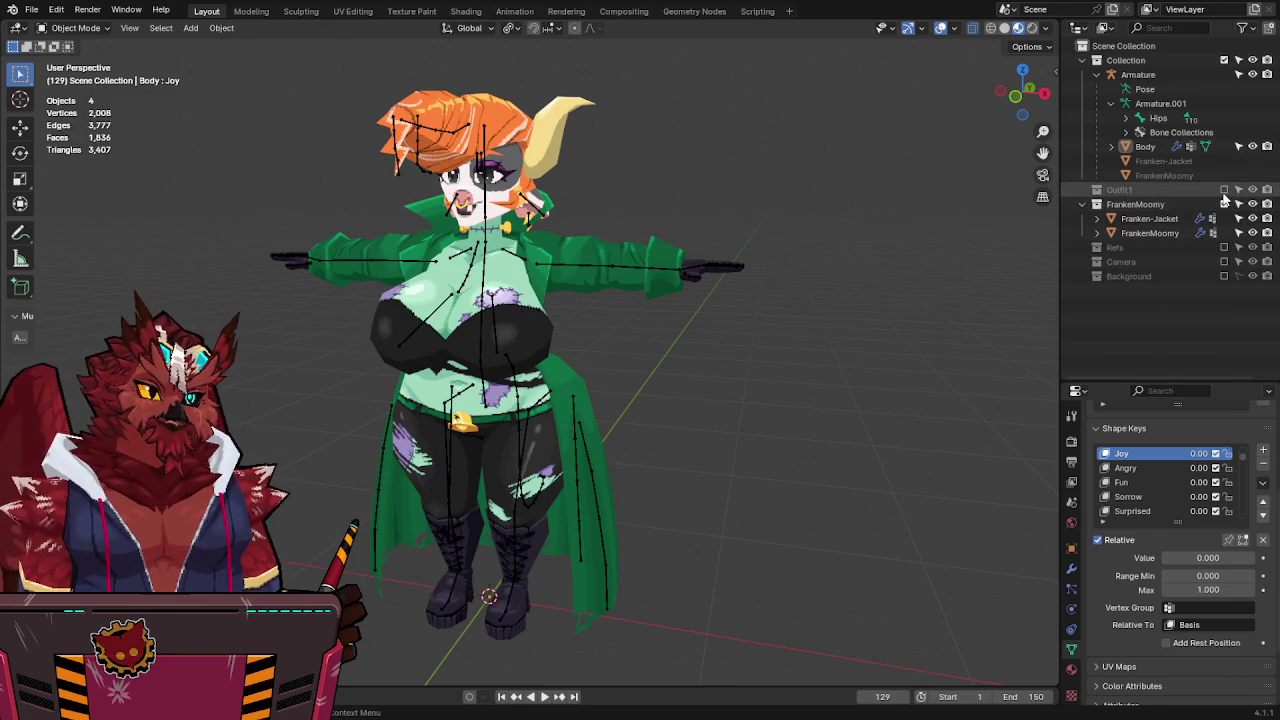
{"action": "left_click", "coordinate": [1224, 189]}
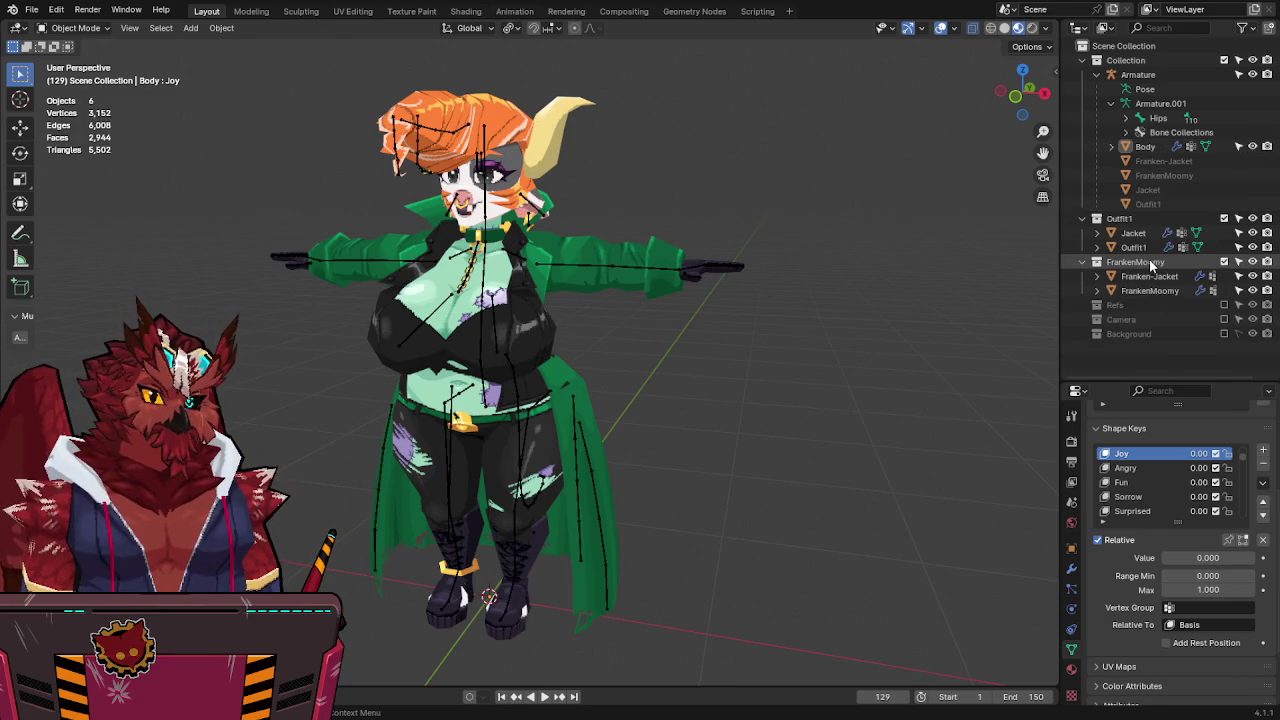
{"action": "left_click", "coordinate": [1224, 261]}
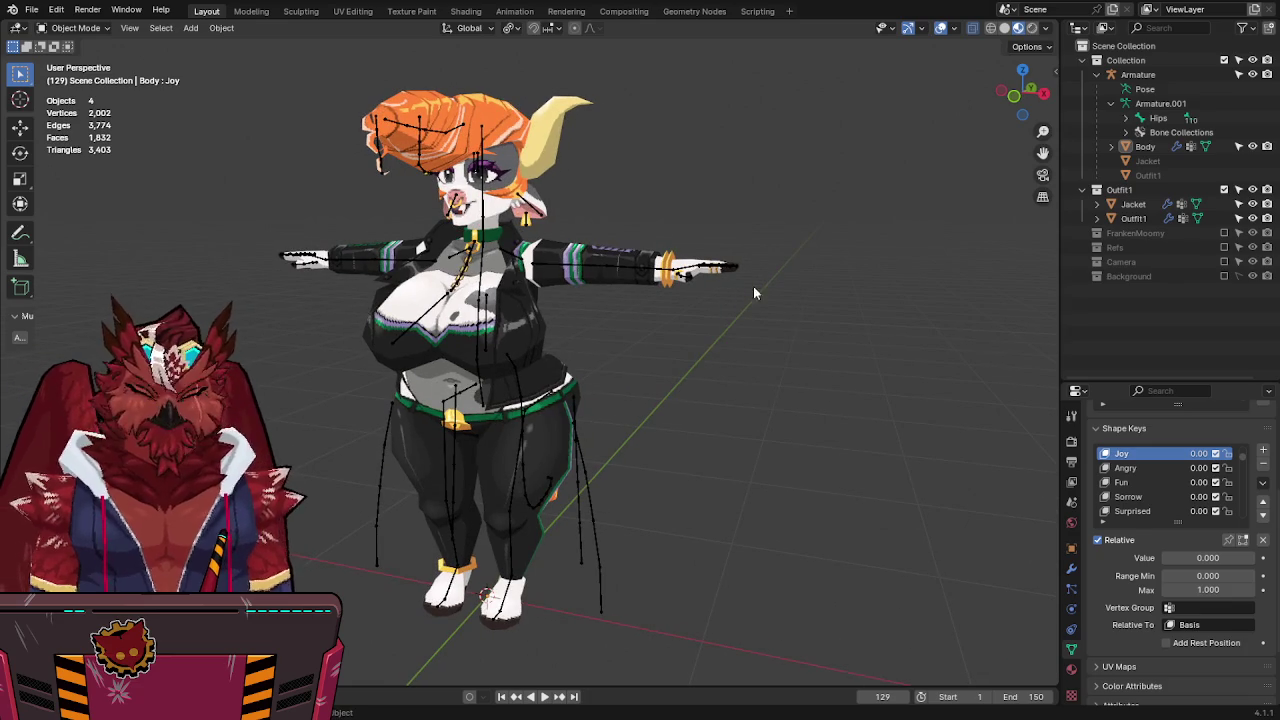
Frame the model and bring the Refs collection back into the scene.
{"action": "key", "text": "period"}
{"action": "key", "text": "KP_Decimal"}
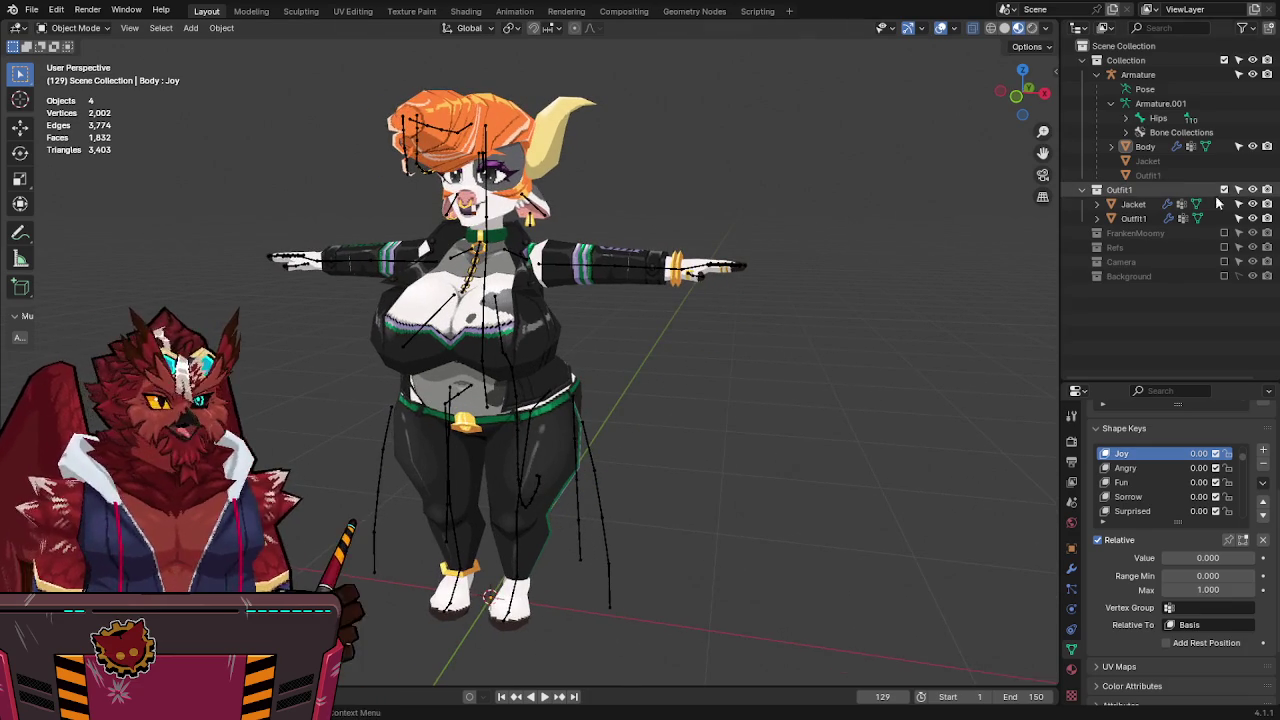
{"action": "left_click", "coordinate": [1225, 247]}
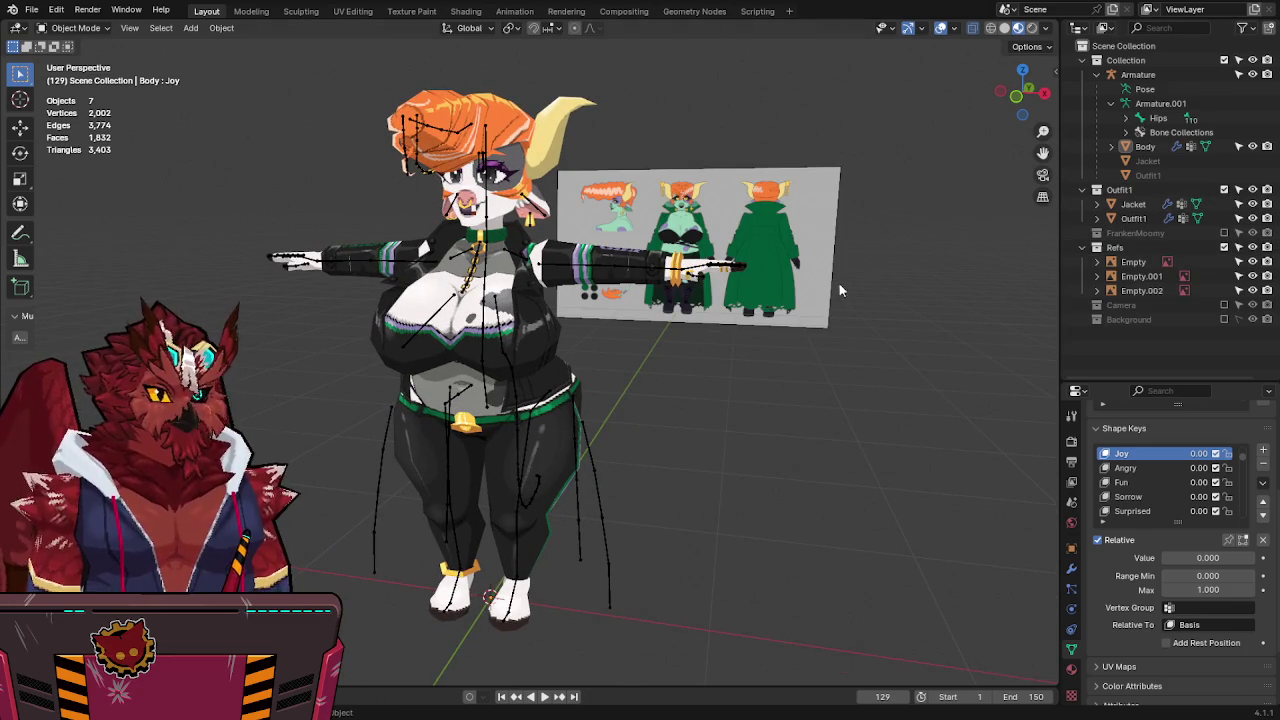
In front view, make Refs the active collection and drop in the Boxing_Moomy mock-up image.
{"action": "key", "text": "KP_1"}
{"action": "scroll", "coordinate": [815, 285], "scroll_direction": "down", "scroll_amount": 3}
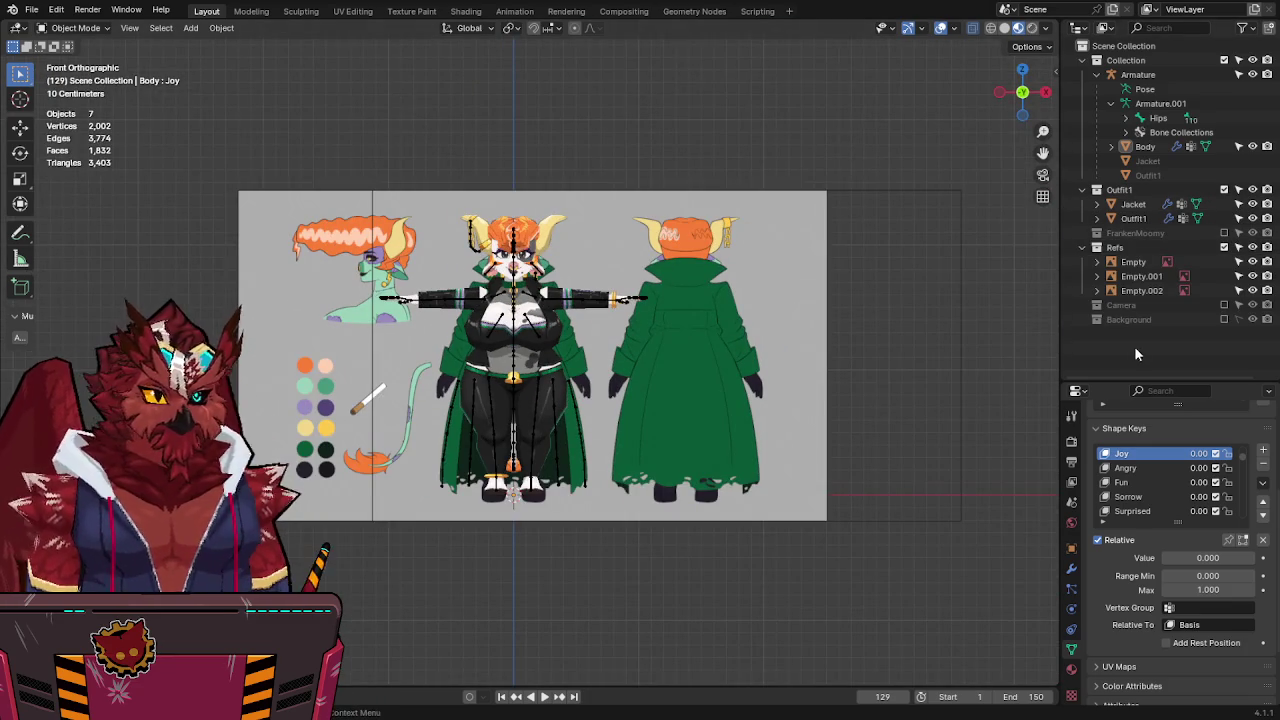
{"action": "left_click", "coordinate": [1135, 262]}
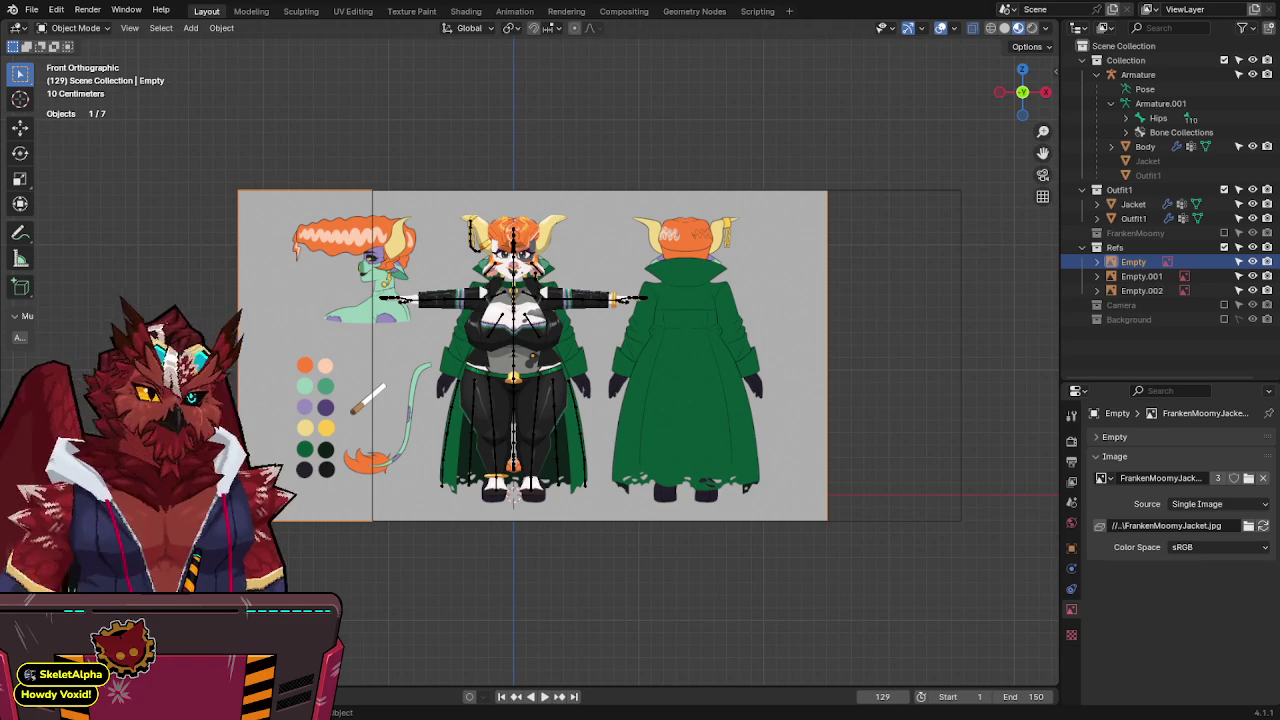
{"action": "left_click", "coordinate": [1114, 247]}
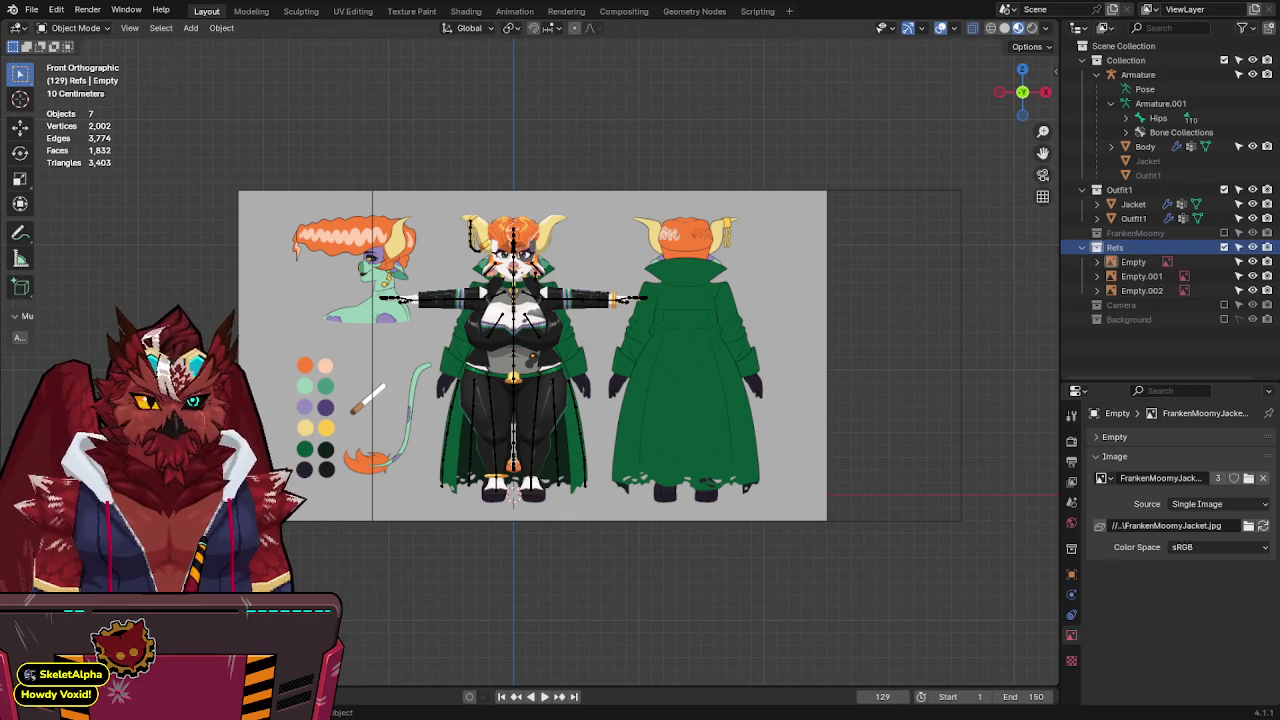
{"action": "left_click_drag", "start_coordinate": [263, 397], "coordinate": [211, 432]}
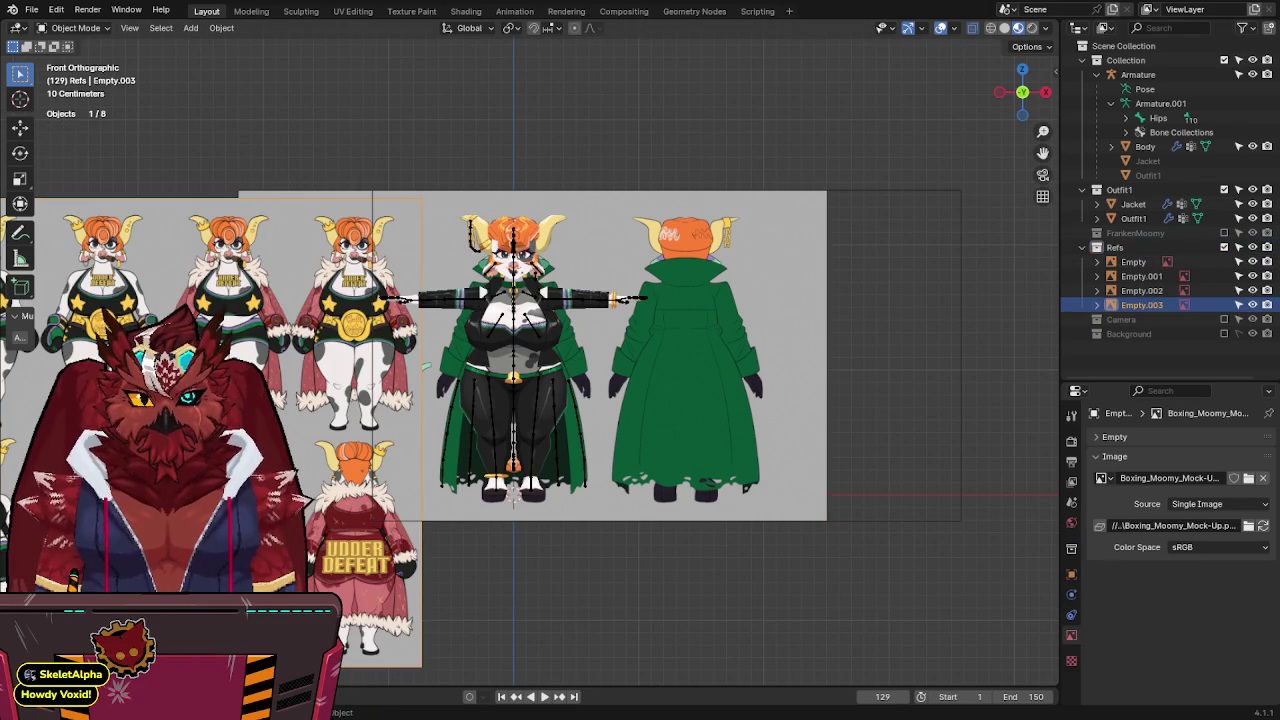
Reposition the boxing reference image and set its display side to Front only.
{"action": "key", "text": "g"}
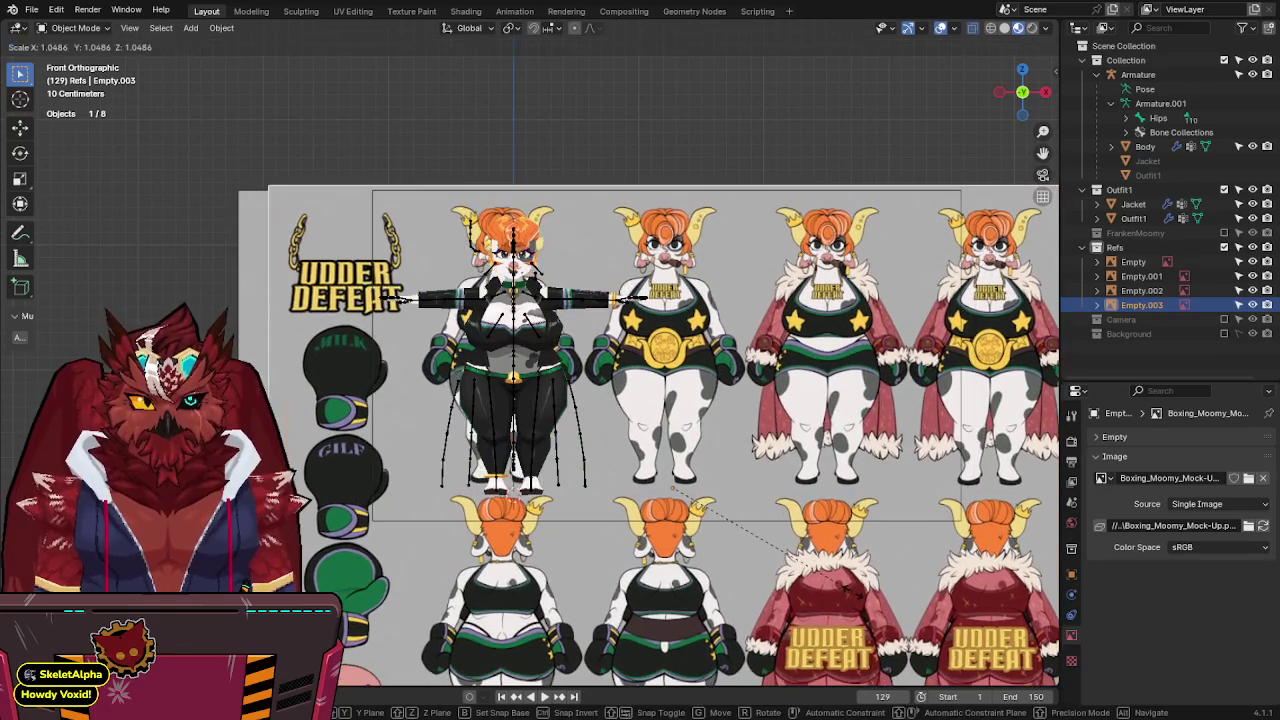
{"action": "left_click", "coordinate": [851, 577]}
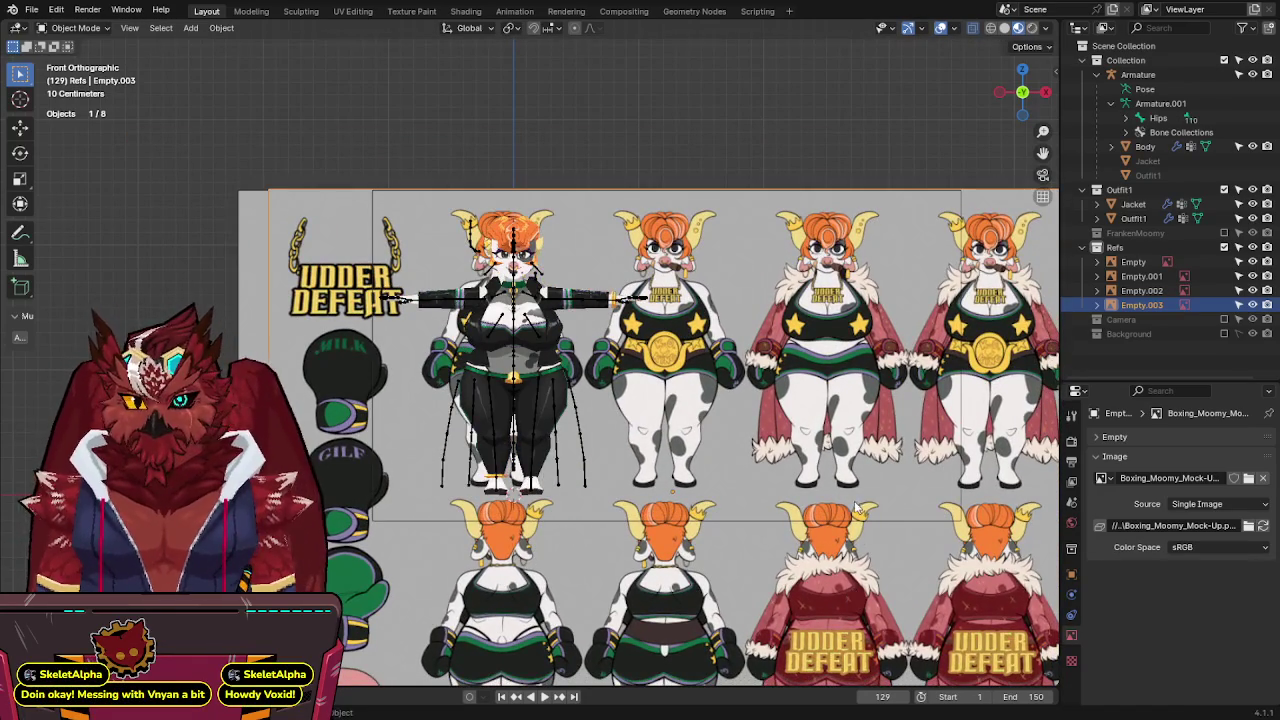
{"action": "middle_click_drag", "start_coordinate": [851, 577], "coordinate": [775, 507]}
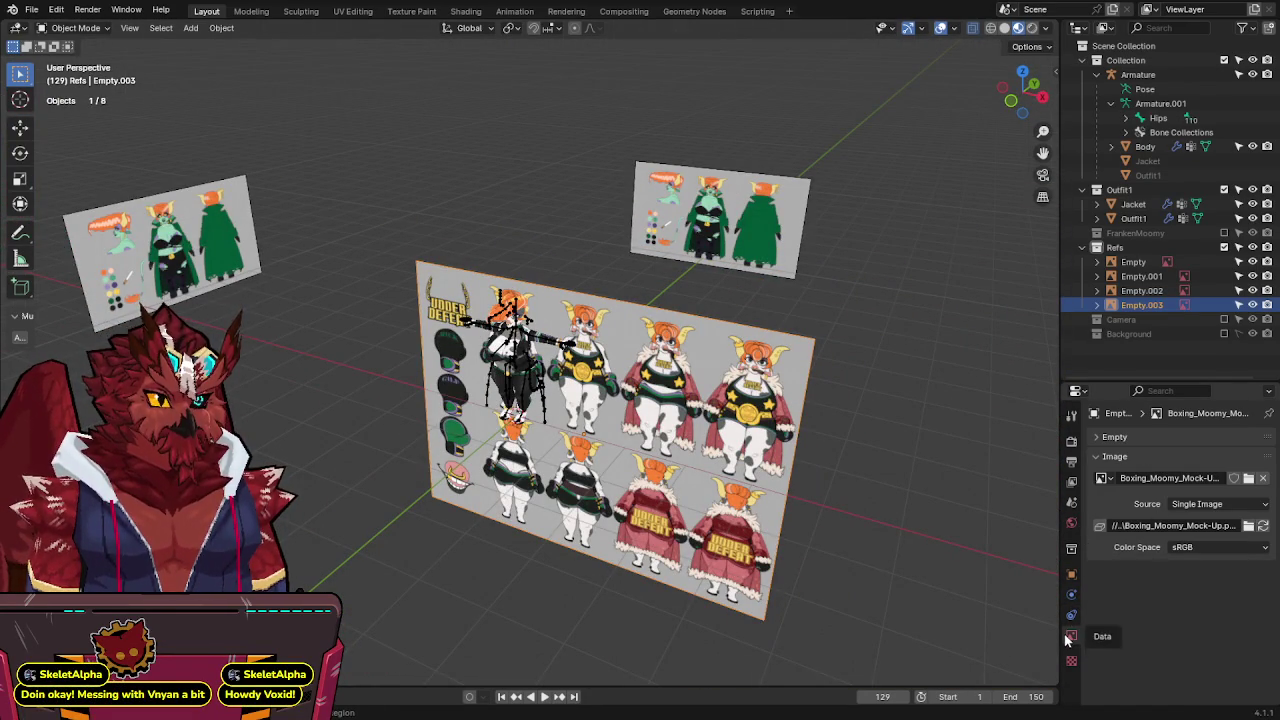
{"action": "left_click", "coordinate": [1110, 437]}
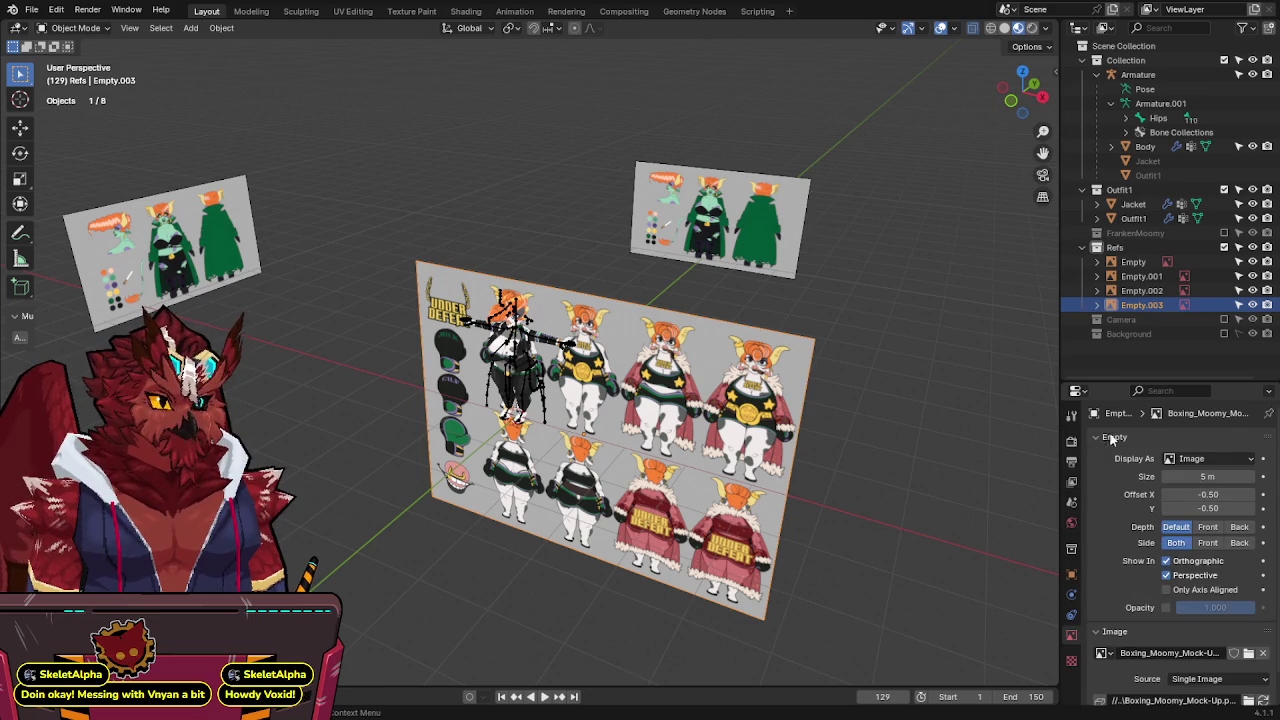
{"action": "left_click", "coordinate": [1207, 542]}
Place the reference sheet behind the character and exclude the Outfit1 collection.
{"action": "middle_click_drag", "start_coordinate": [674, 463], "coordinate": [846, 459]}
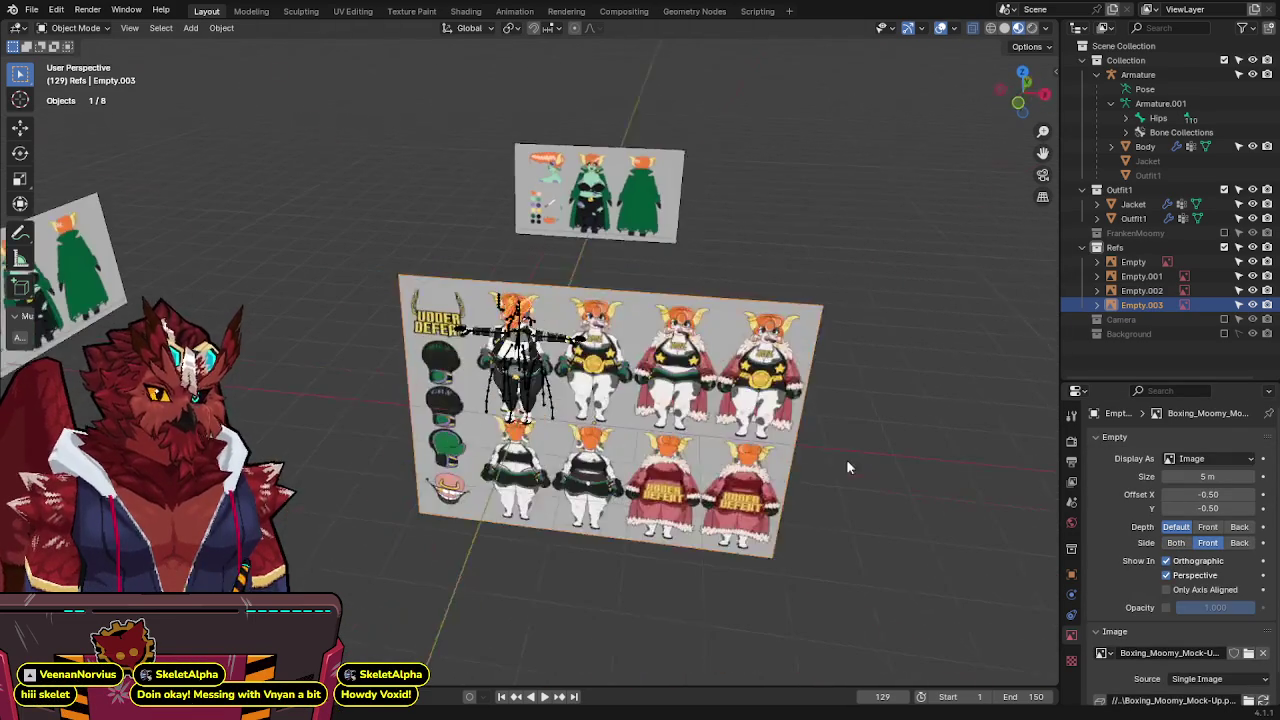
{"action": "key", "text": "g"}
{"action": "left_click", "coordinate": [826, 305]}
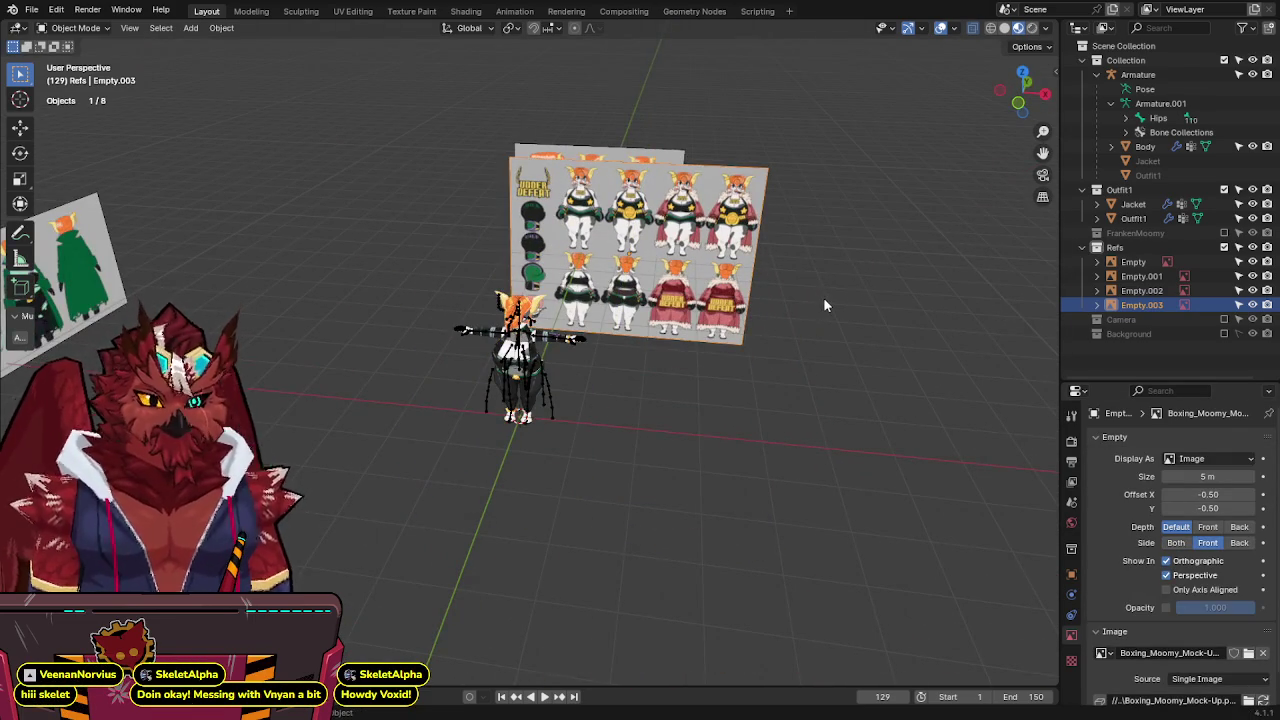
{"action": "key", "text": "KP_1"}
{"action": "left_click", "coordinate": [1224, 189]}
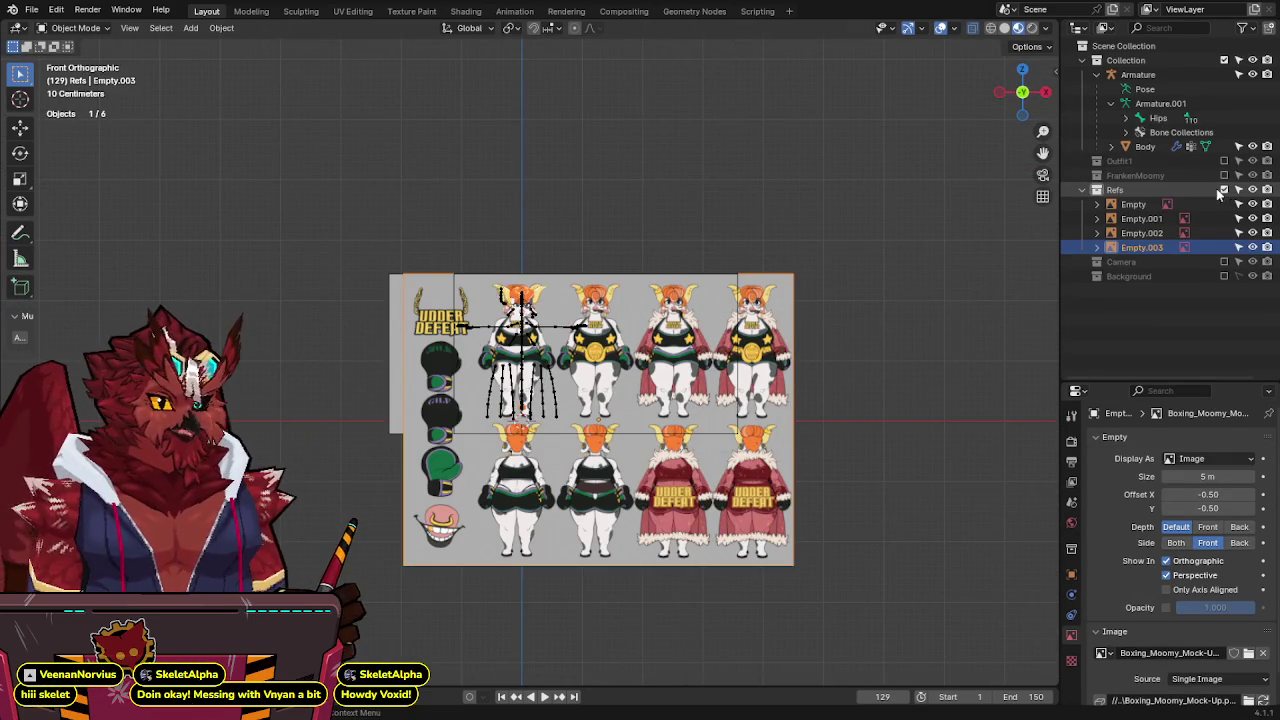
{"action": "scroll", "coordinate": [809, 288], "scroll_direction": "up", "scroll_amount": 5}
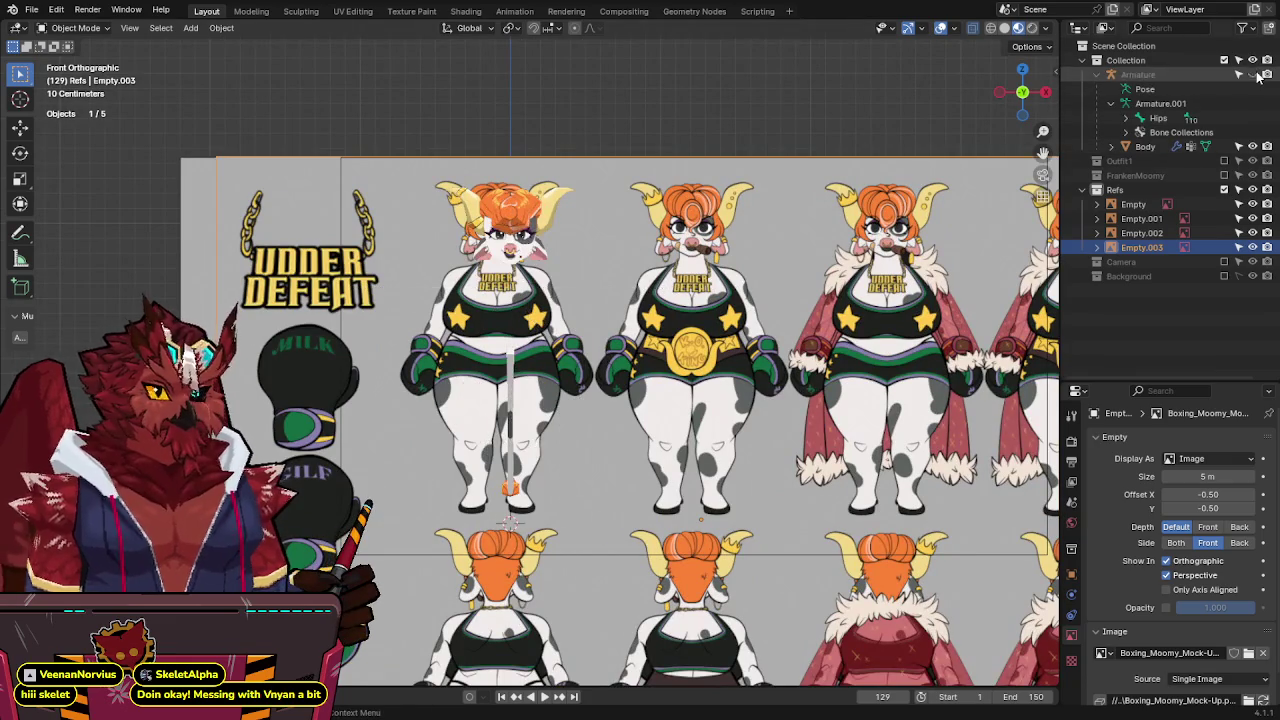
Push the sheet back along global Y and enable its opacity at 0.545.
{"action": "key", "text": "g"}
{"action": "middle_click_drag", "start_coordinate": [520, 380], "coordinate": [586, 419]}
{"action": "key", "text": "y"}
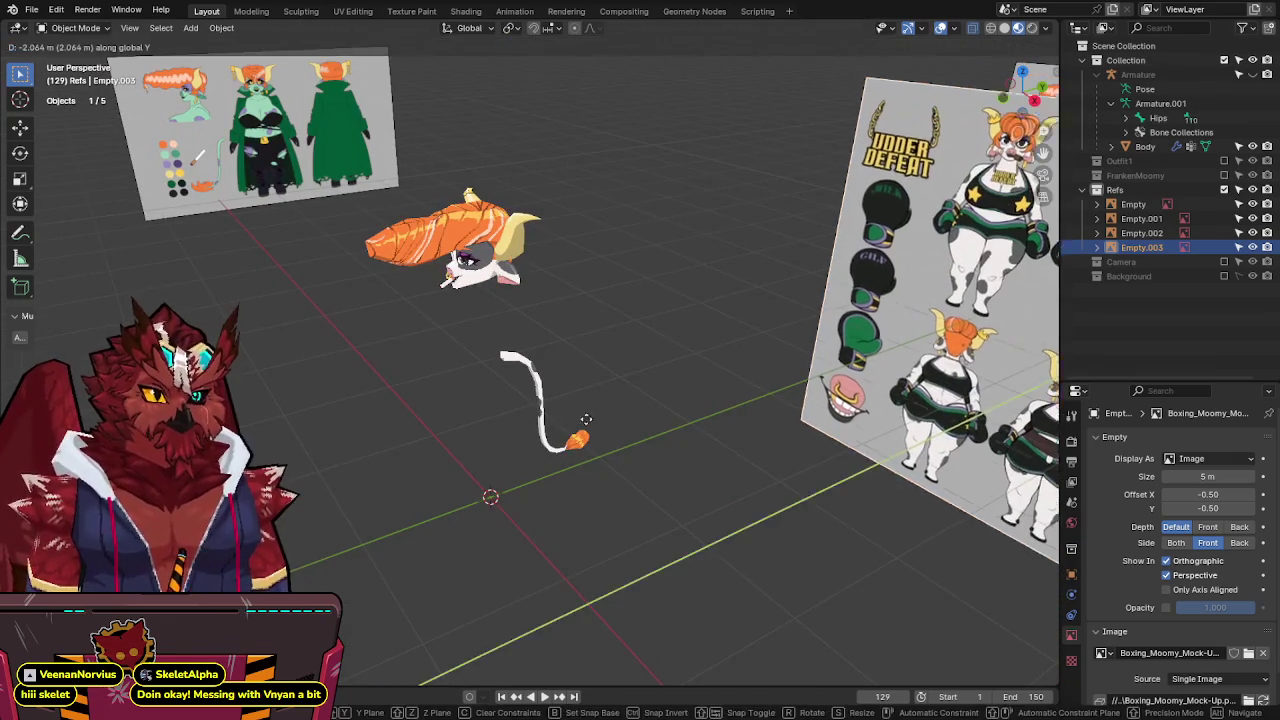
{"action": "left_click", "coordinate": [1058, 410]}
{"action": "left_click", "coordinate": [1166, 607]}
{"action": "left_click_drag", "start_coordinate": [1215, 607], "coordinate": [1185, 607]}
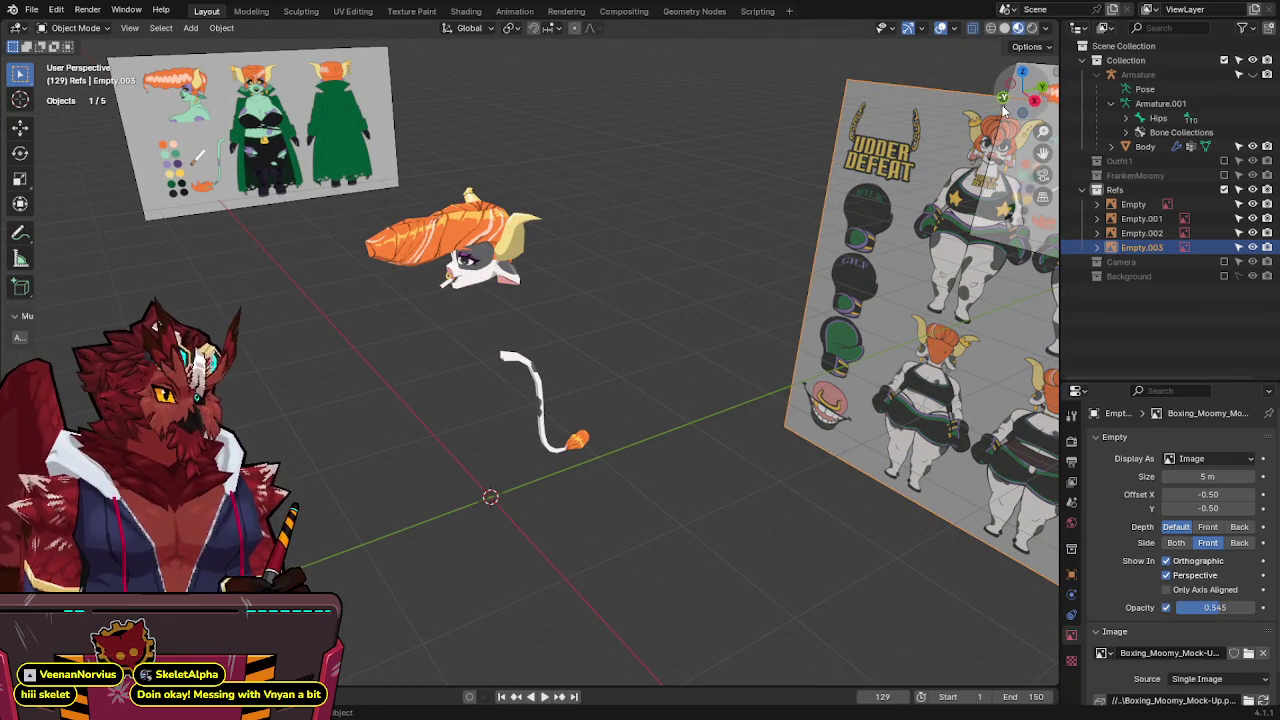
Shift the boxing reference sheet and frame the reference figures' heads and horns.
{"action": "left_click", "coordinate": [1003, 100]}
{"action": "scroll", "coordinate": [978, 112], "scroll_direction": "up", "scroll_amount": 4}
{"action": "key", "text": "g"}
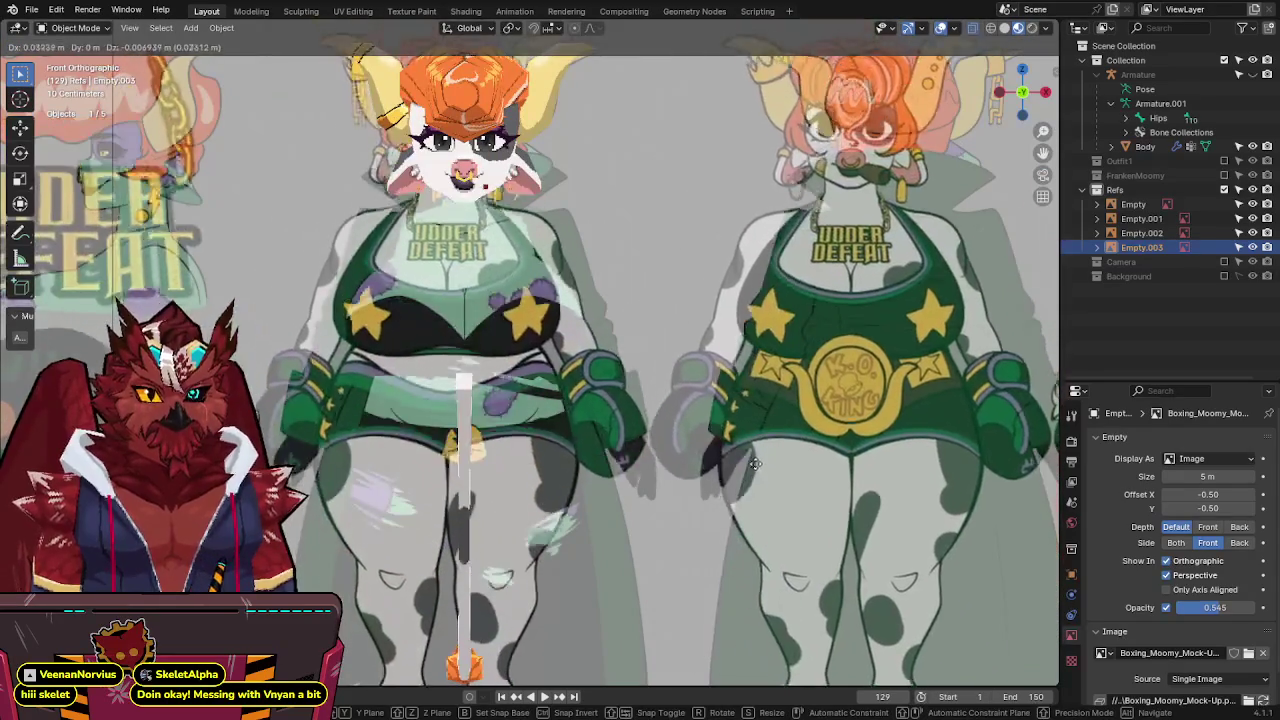
{"action": "left_click", "coordinate": [756, 71]}
{"action": "scroll", "coordinate": [685, 245], "scroll_direction": "down", "scroll_amount": 2}
{"action": "middle_click_drag", "start_coordinate": [657, 271], "coordinate": [616, 179], "text": "shift"}
{"action": "scroll", "coordinate": [536, 151], "scroll_direction": "up", "scroll_amount": 1}
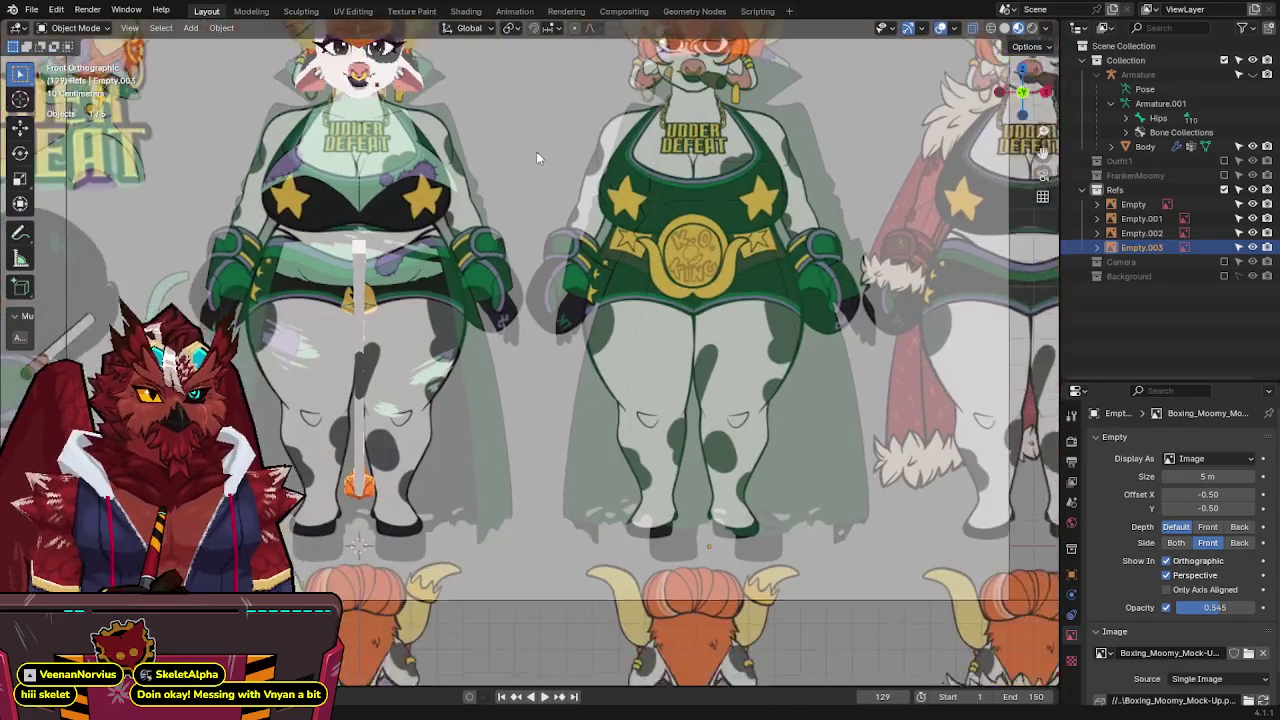
{"action": "middle_click_drag", "start_coordinate": [536, 157], "coordinate": [535, 262], "text": "shift"}
{"action": "scroll", "coordinate": [499, 302], "scroll_direction": "up", "scroll_amount": 1}
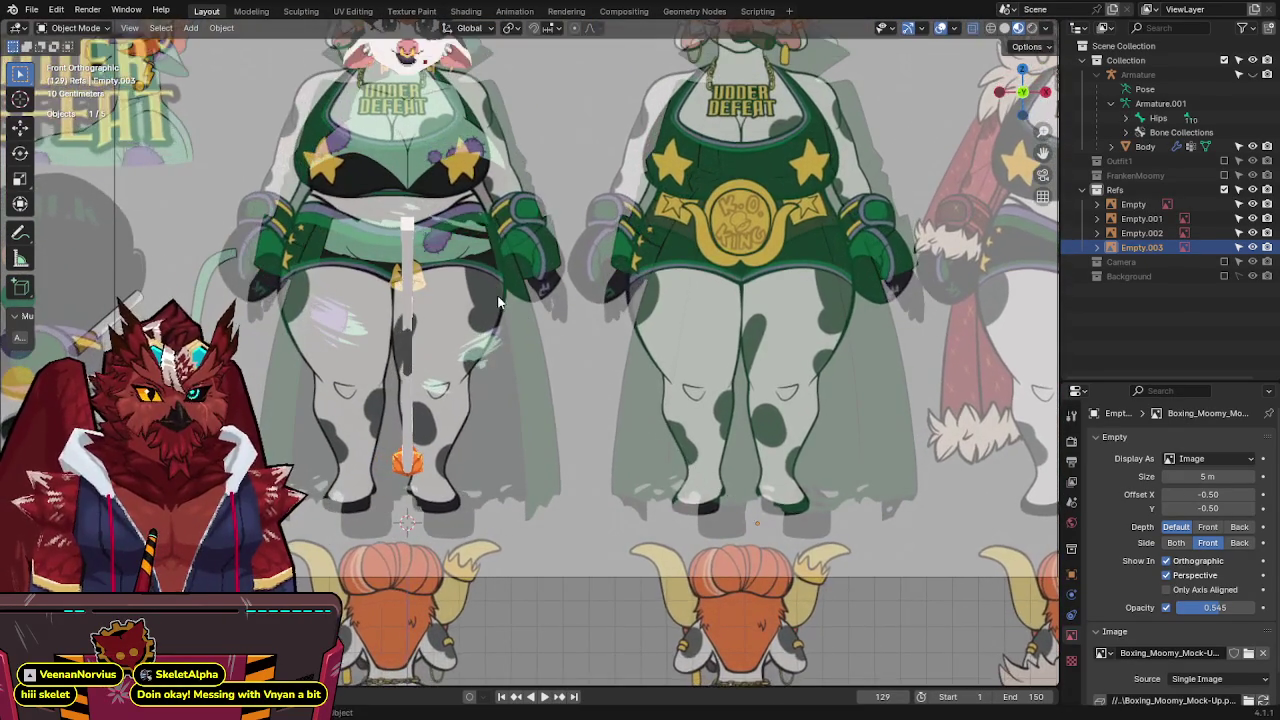
{"action": "middle_click_drag", "start_coordinate": [499, 302], "coordinate": [520, 345], "text": "shift"}
{"action": "scroll", "coordinate": [607, 376], "scroll_direction": "up", "scroll_amount": 1}
{"action": "mouse_move", "coordinate": [607, 376]}
{"action": "middle_mouse_down", "text": "shift"}
{"action": "mouse_move", "coordinate": [646, 436]}
{"action": "mouse_move", "coordinate": [628, 389]}
{"action": "middle_mouse_up", "text": "shift"}
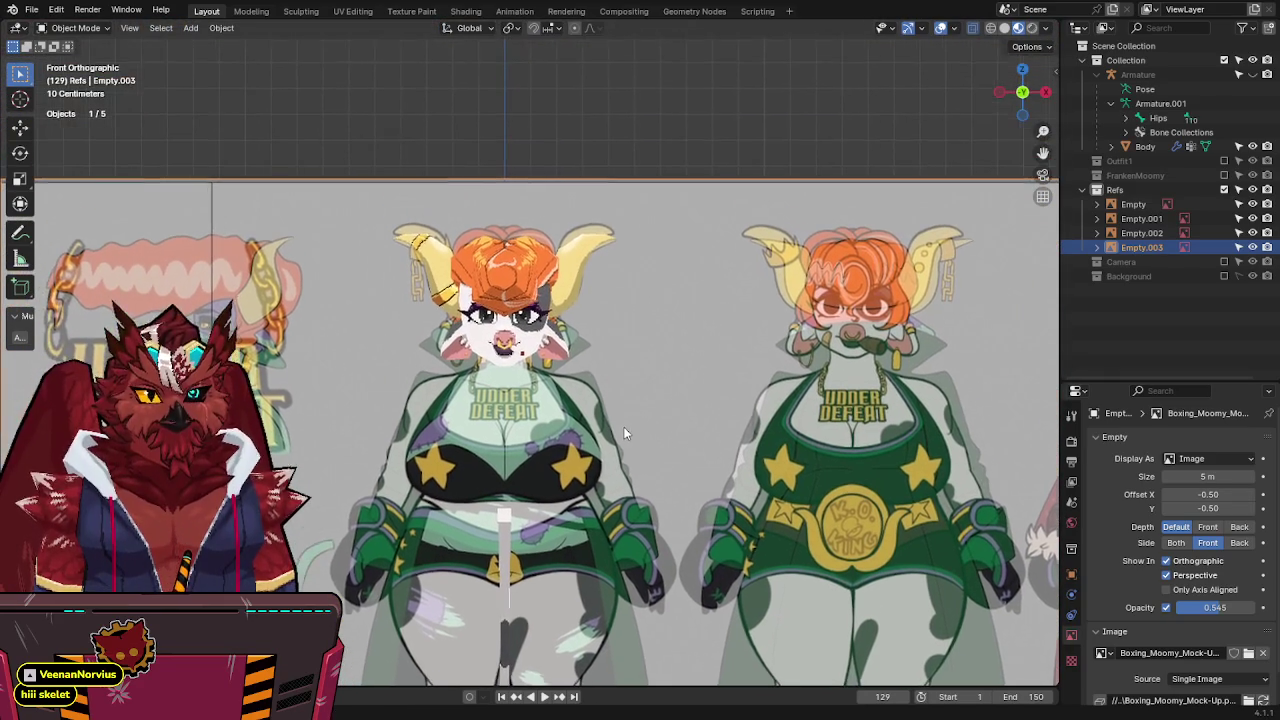
{"action": "scroll", "coordinate": [628, 389], "scroll_direction": "up", "scroll_amount": 2}
{"action": "scroll", "coordinate": [631, 395], "scroll_direction": "up", "scroll_amount": 1}
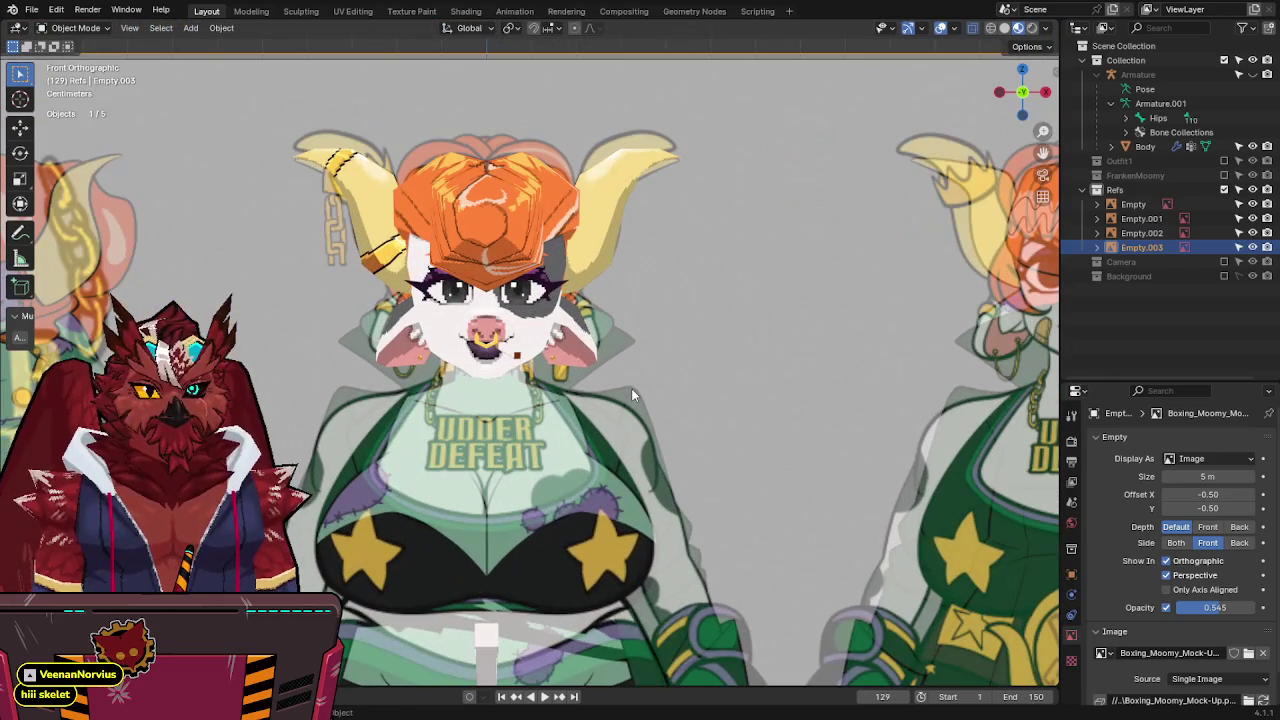
Hide the Body mesh and nudge the reference image slightly.
{"action": "left_click", "coordinate": [1252, 146]}
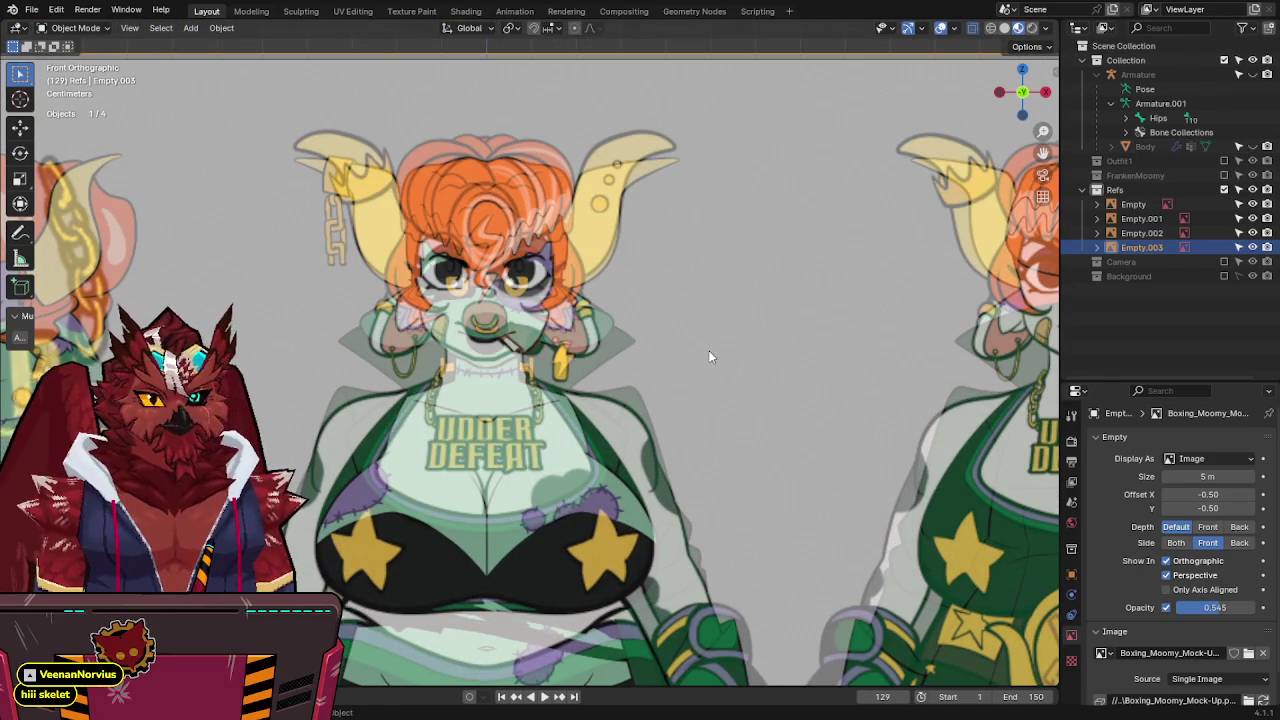
{"action": "key", "text": "g"}
{"action": "key", "text": "Escape"}
{"action": "key", "text": "g"}
{"action": "key", "text": "Escape"}
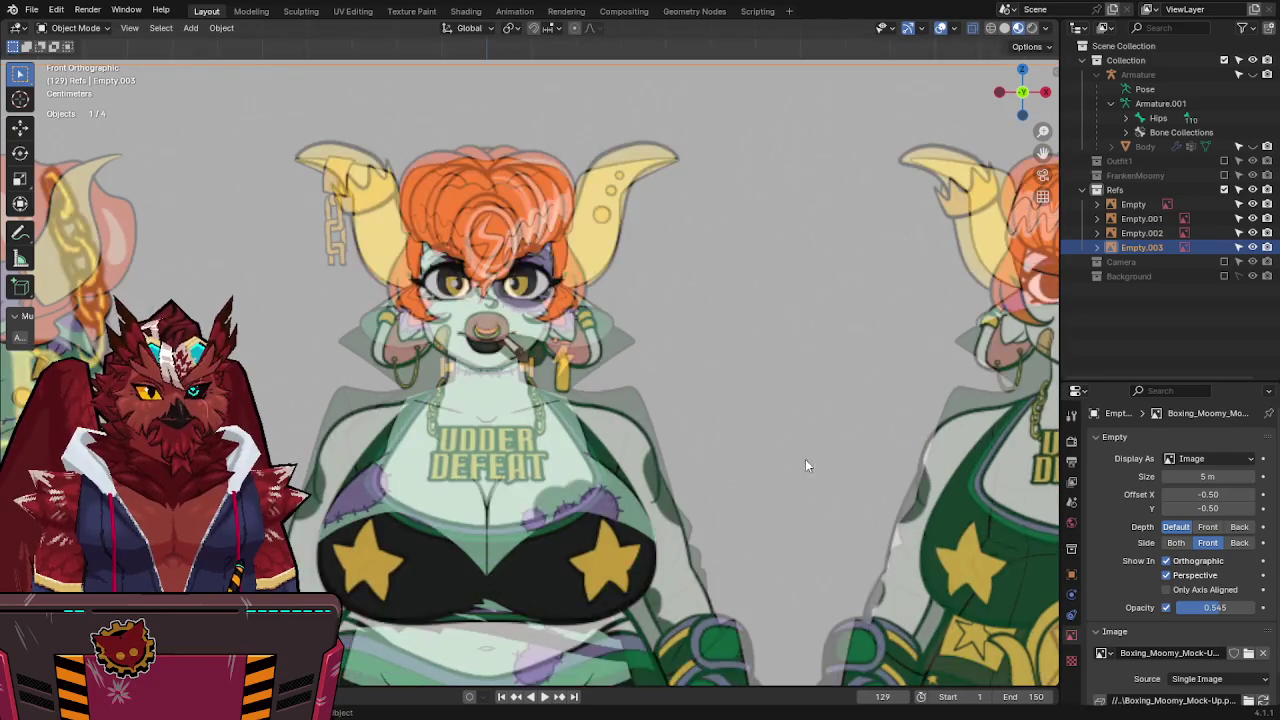
{"action": "scroll", "coordinate": [520, 360], "scroll_direction": "up", "scroll_amount": 2}
{"action": "scroll", "coordinate": [517, 357], "scroll_direction": "up", "scroll_amount": 2}
{"action": "scroll", "coordinate": [514, 355], "scroll_direction": "up", "scroll_amount": 4}
{"action": "key", "text": "g"}
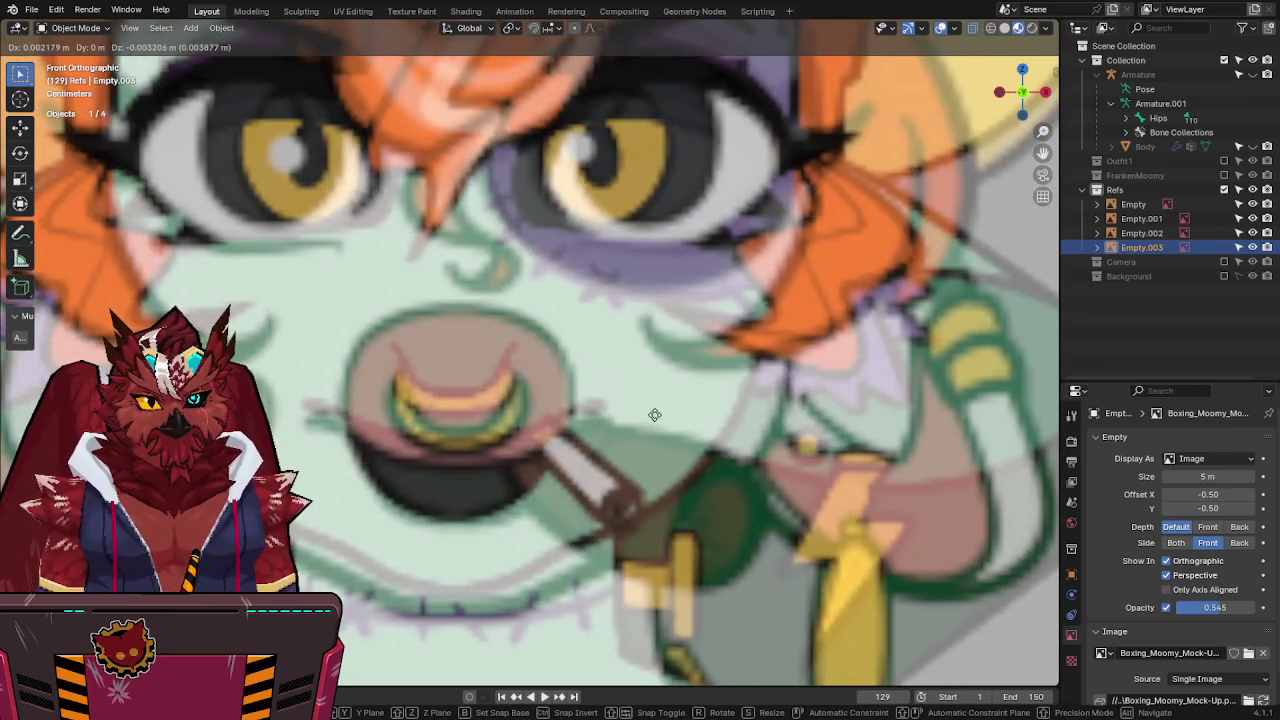
{"action": "left_click", "coordinate": [574, 378]}
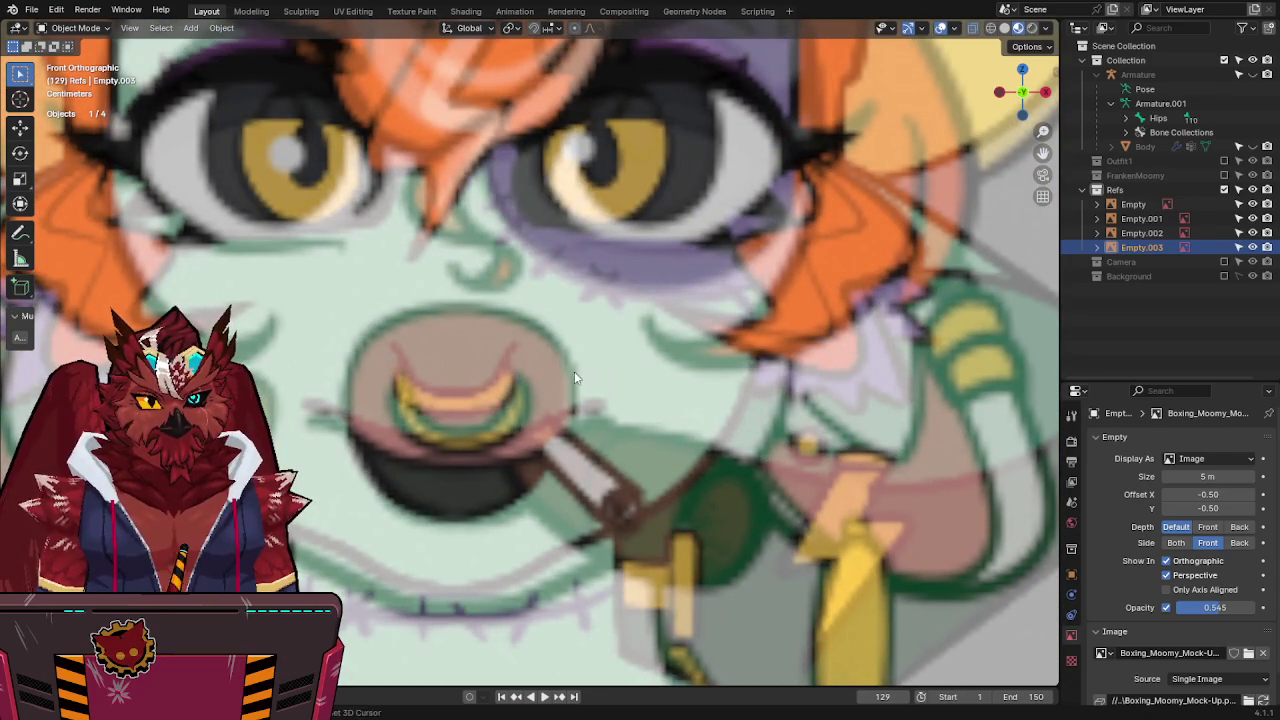
Move the reference image along Z and scale it up so its face sits over the head.
{"action": "right_click", "coordinate": [460, 306], "text": "shift"}
{"action": "key", "text": "shift+s"}
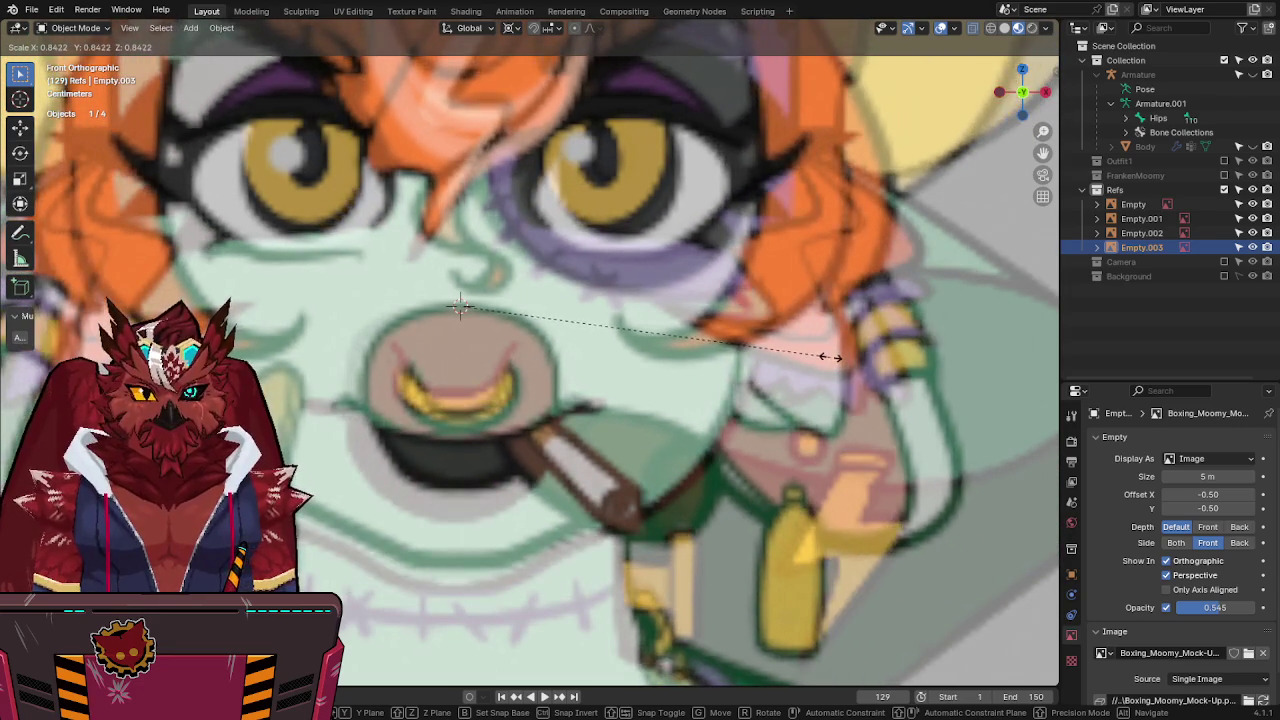
{"action": "key", "text": "g"}
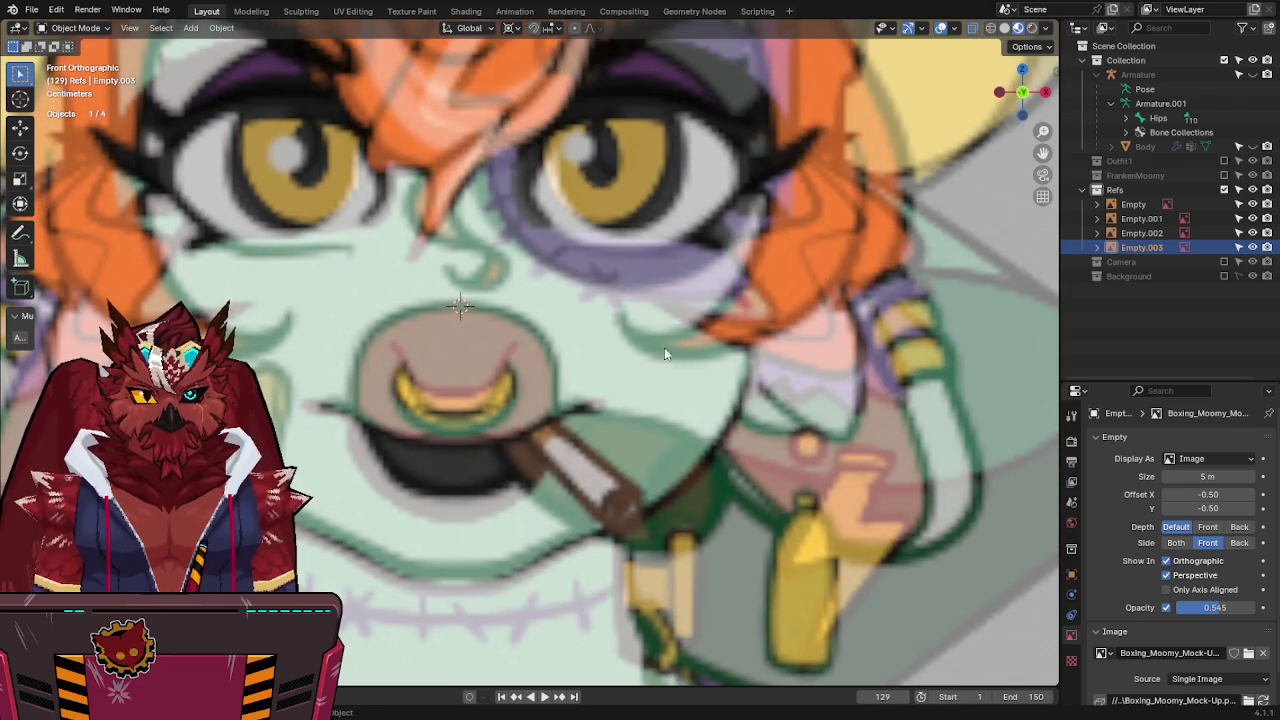
{"action": "left_click", "coordinate": [676, 394]}
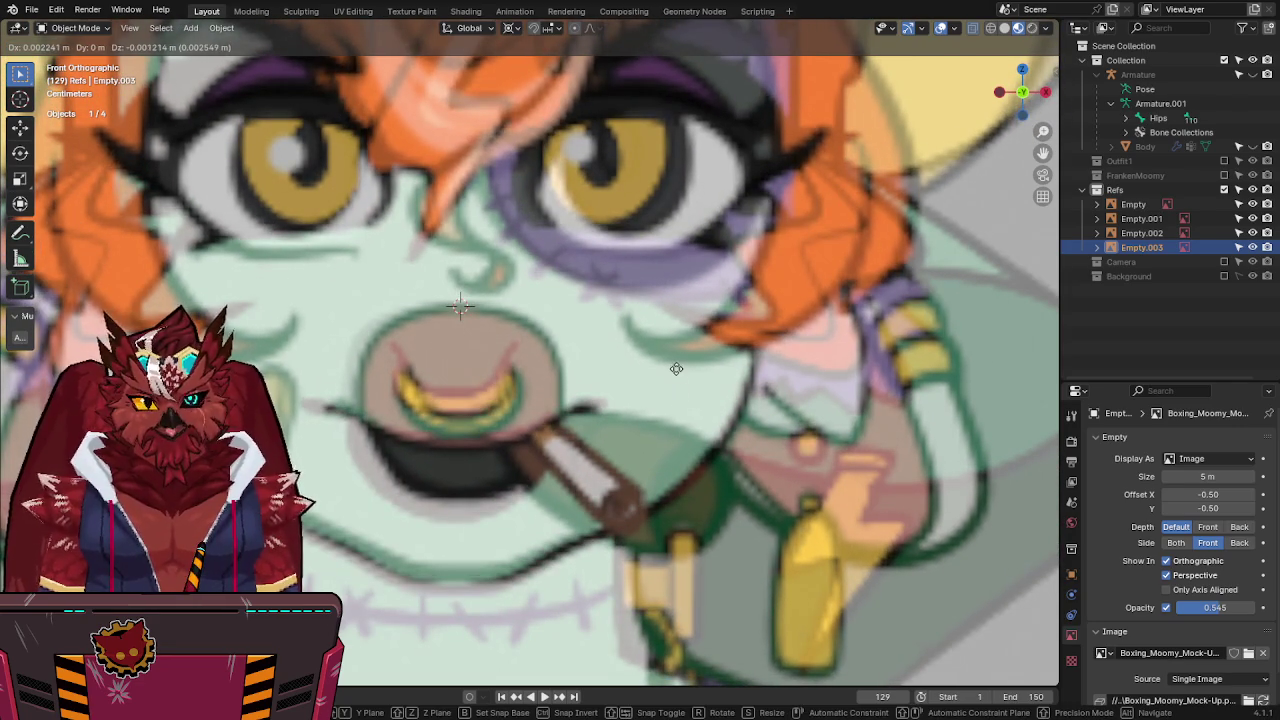
{"action": "key", "text": "s"}
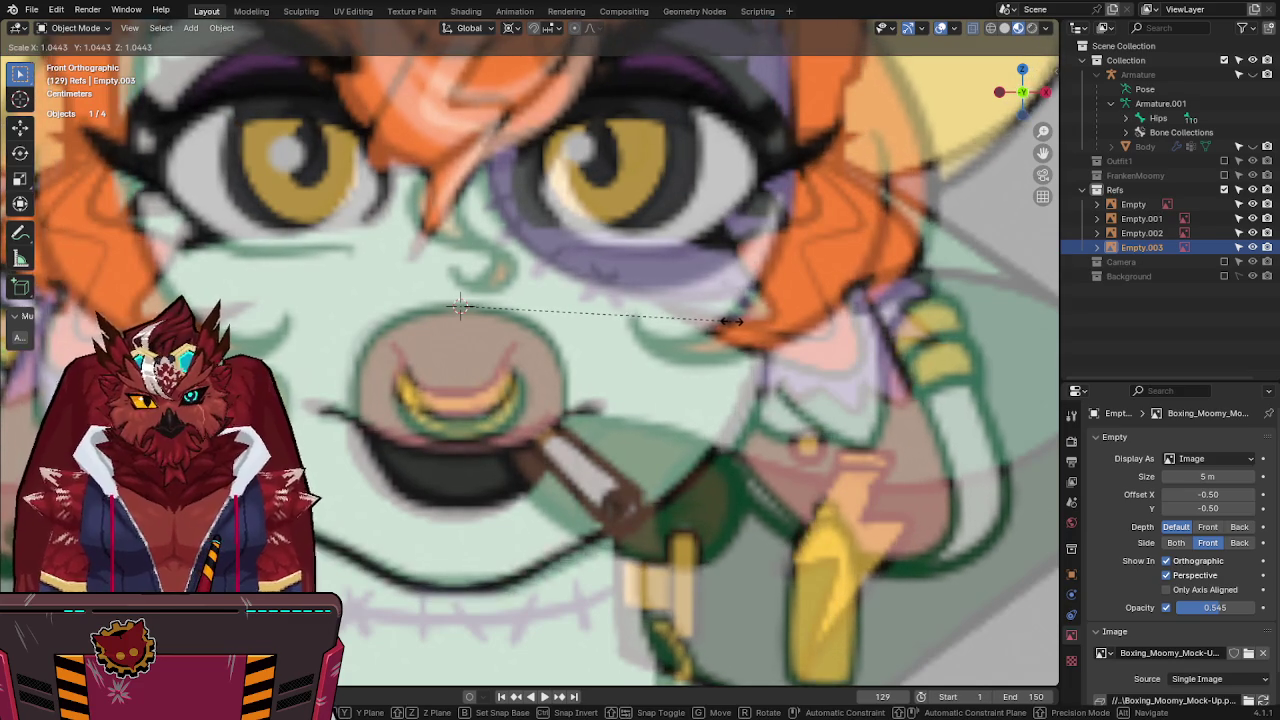
{"action": "key", "text": "g"}
{"action": "key", "text": "z"}
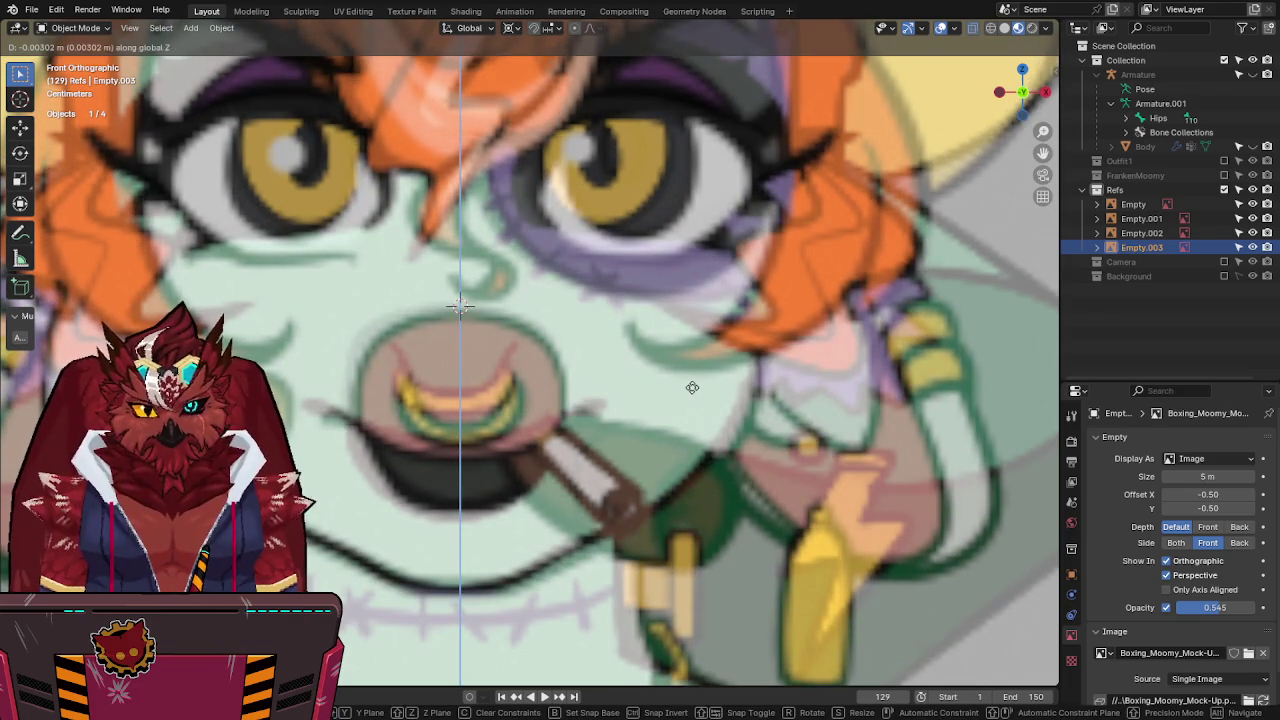
{"action": "left_click", "coordinate": [663, 492]}
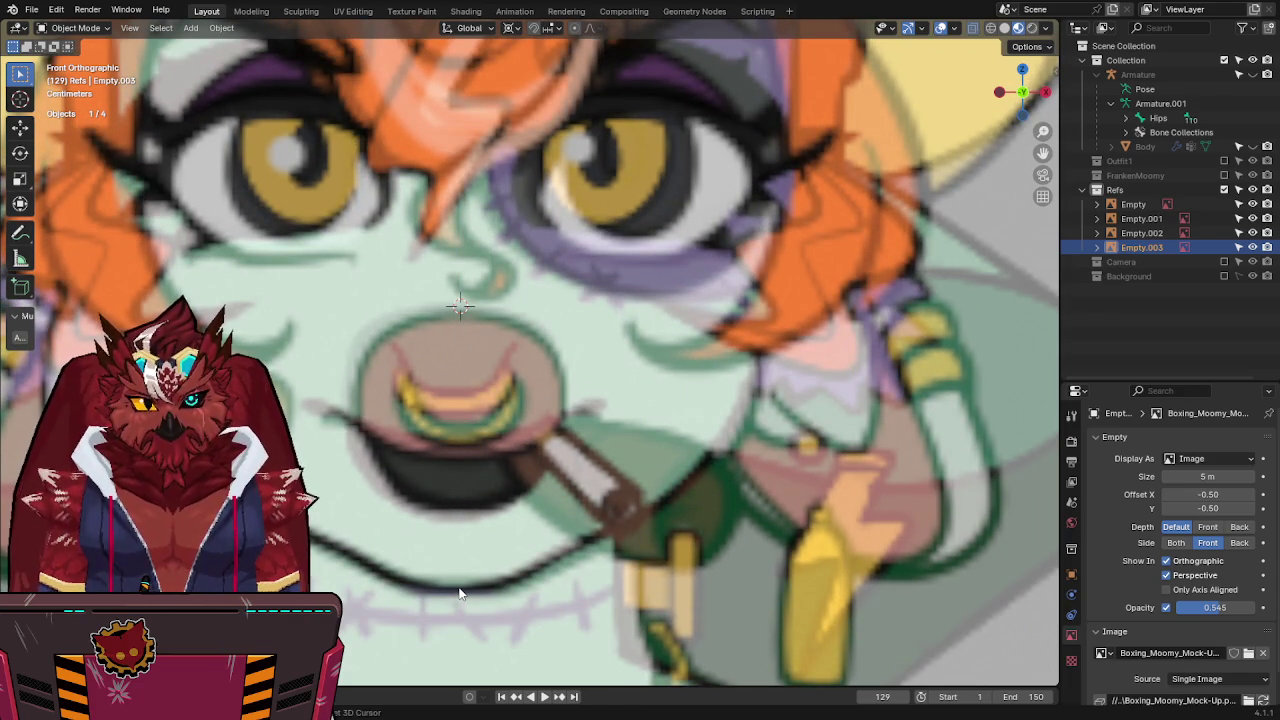
{"action": "key", "text": "s"}
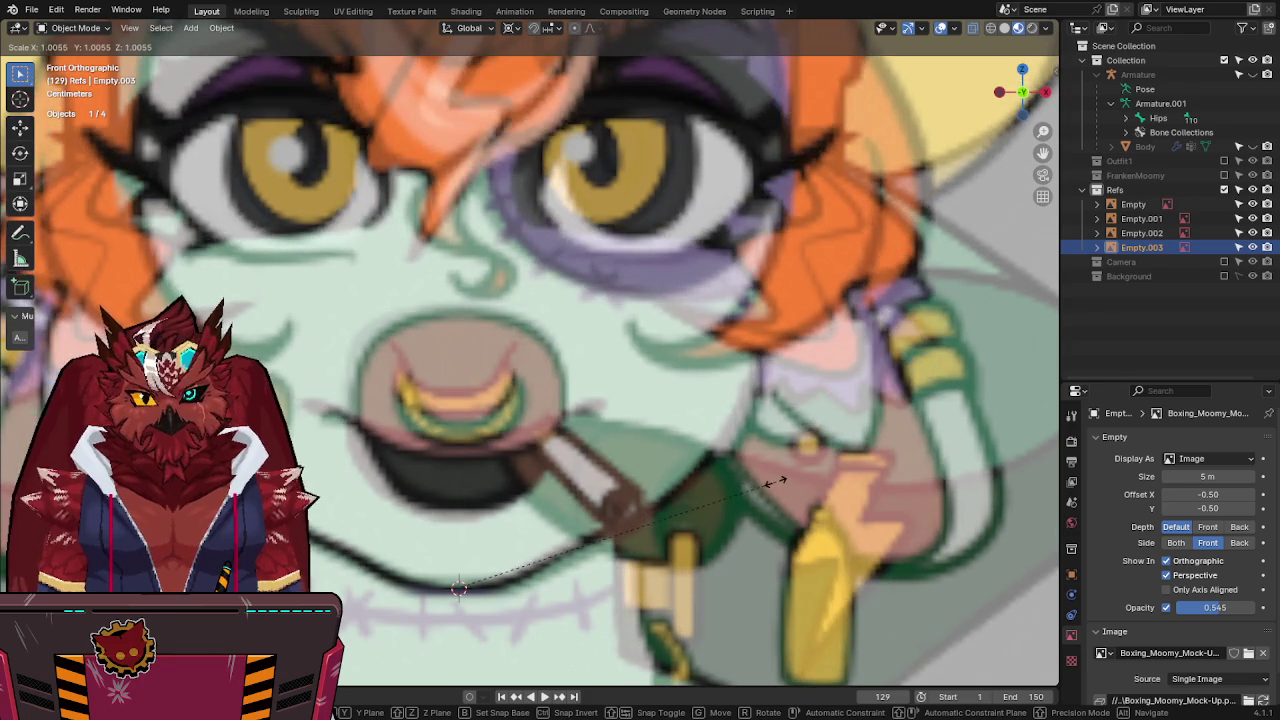
{"action": "left_click", "coordinate": [777, 481]}
{"action": "scroll", "coordinate": [777, 481], "scroll_direction": "down", "scroll_amount": 5}
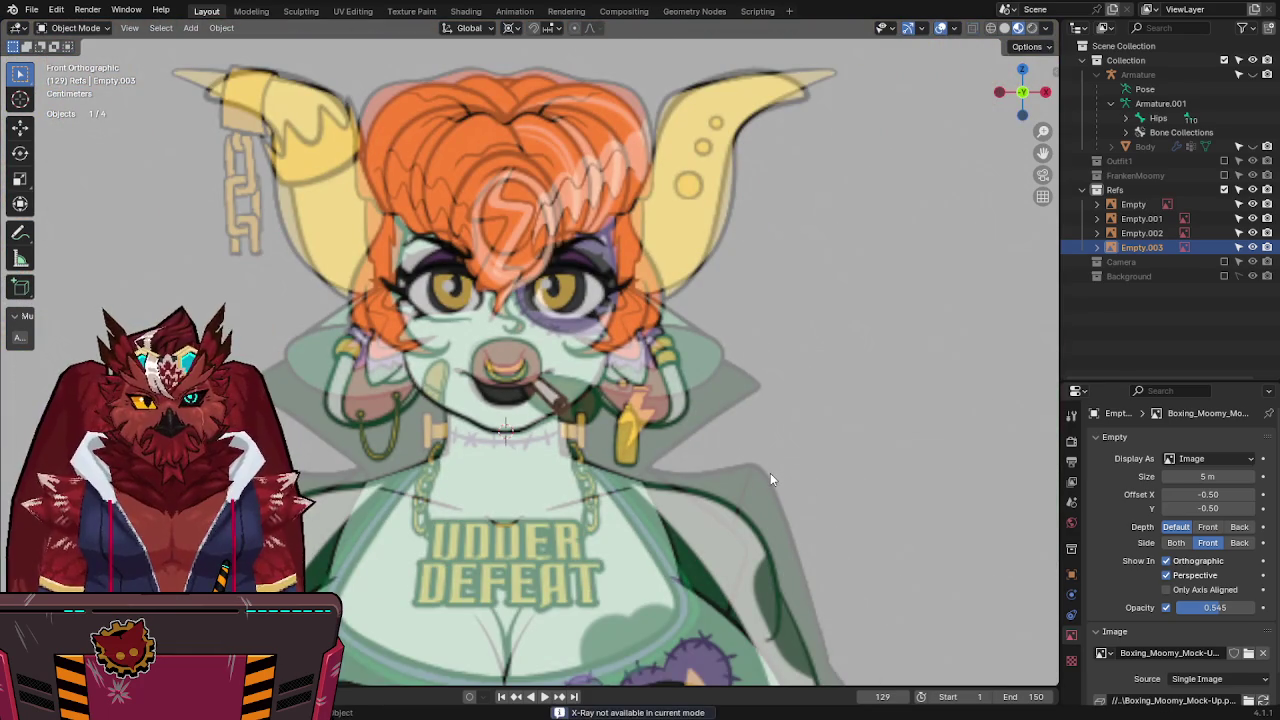
Set the boxing reference opacity to 1.000 and re-include the Outfit1 collection.
{"action": "mouse_move", "coordinate": [1213, 610]}
{"action": "left_mouse_down"}
{"action": "mouse_move", "coordinate": [1256, 610]}
{"action": "mouse_move", "coordinate": [1176, 607]}
{"action": "left_mouse_up"}
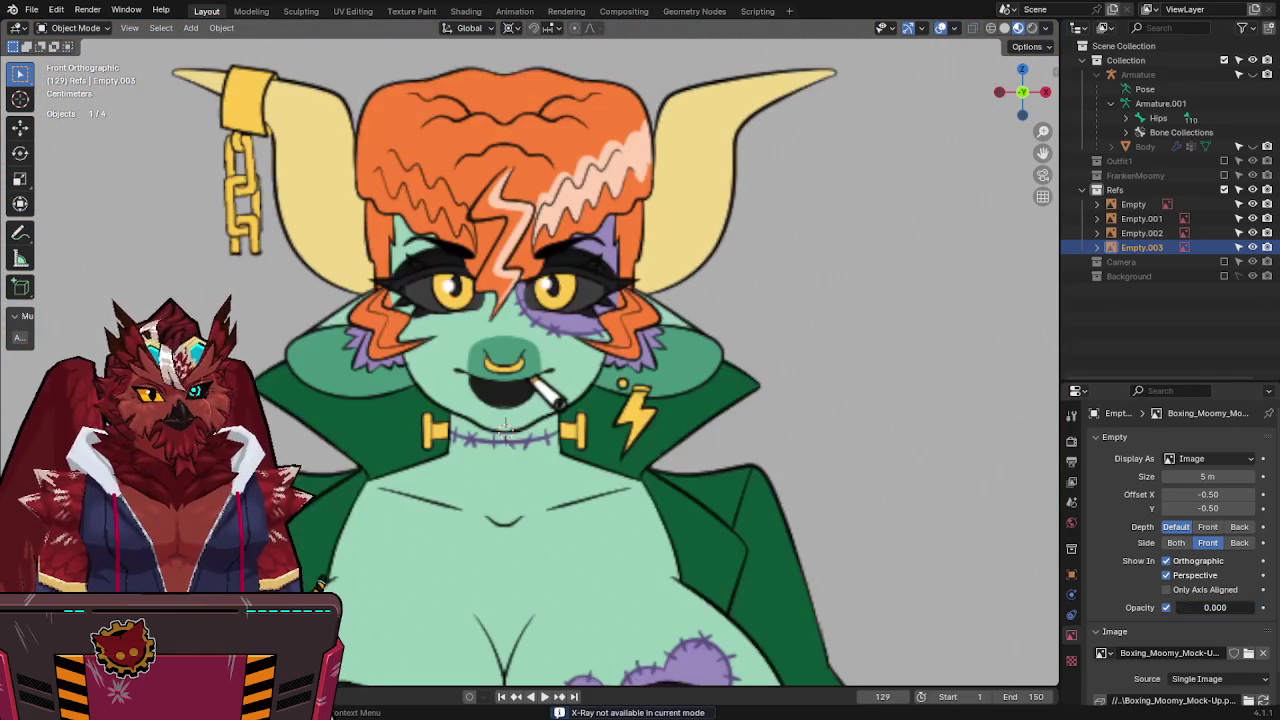
{"action": "scroll", "coordinate": [802, 504], "scroll_direction": "down", "scroll_amount": 3}
{"action": "left_click_drag", "start_coordinate": [1215, 611], "coordinate": [1256, 607]}
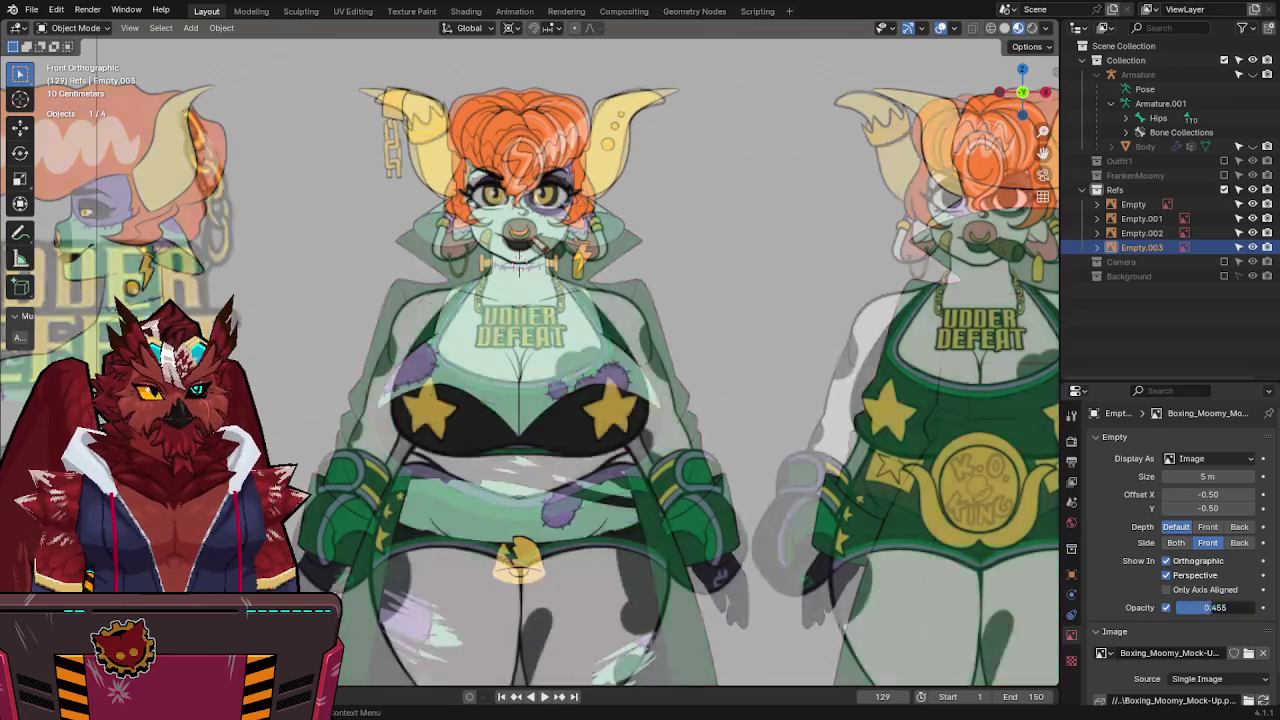
{"action": "mouse_move", "coordinate": [1215, 607]}
{"action": "left_mouse_down"}
{"action": "mouse_move", "coordinate": [1176, 607]}
{"action": "mouse_move", "coordinate": [1256, 607]}
{"action": "left_mouse_up"}
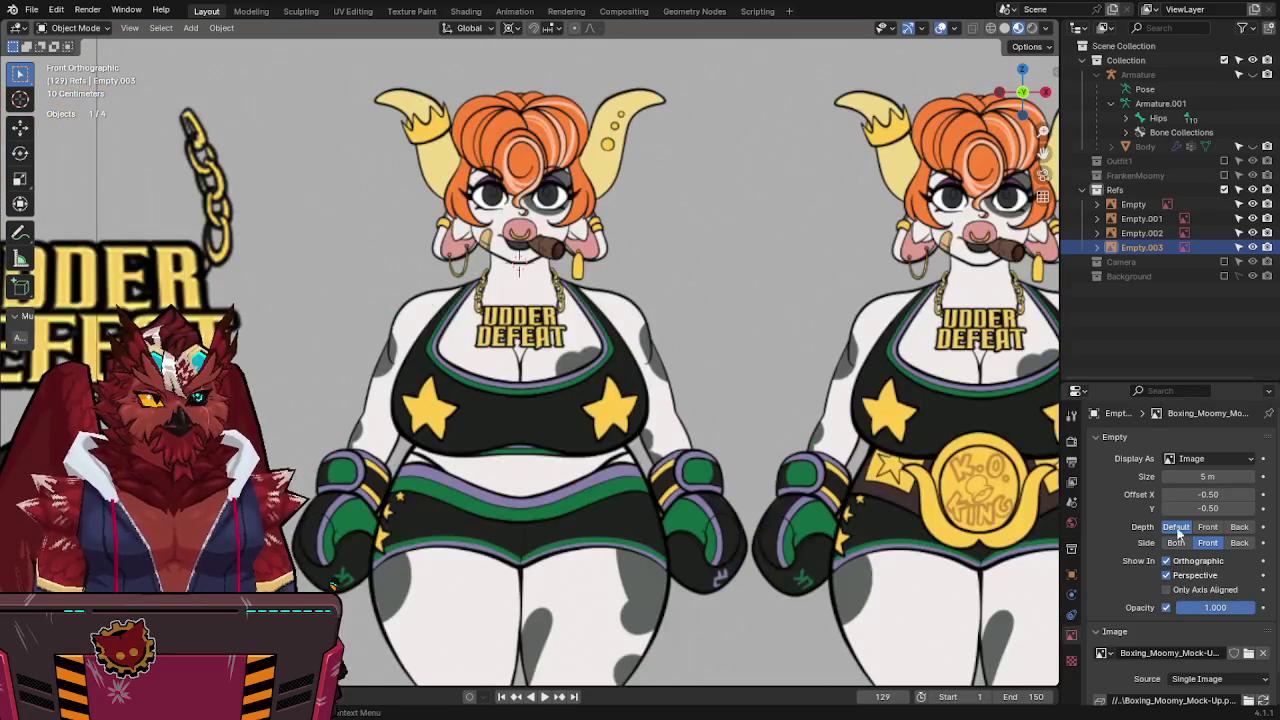
{"action": "left_click", "coordinate": [1224, 161]}
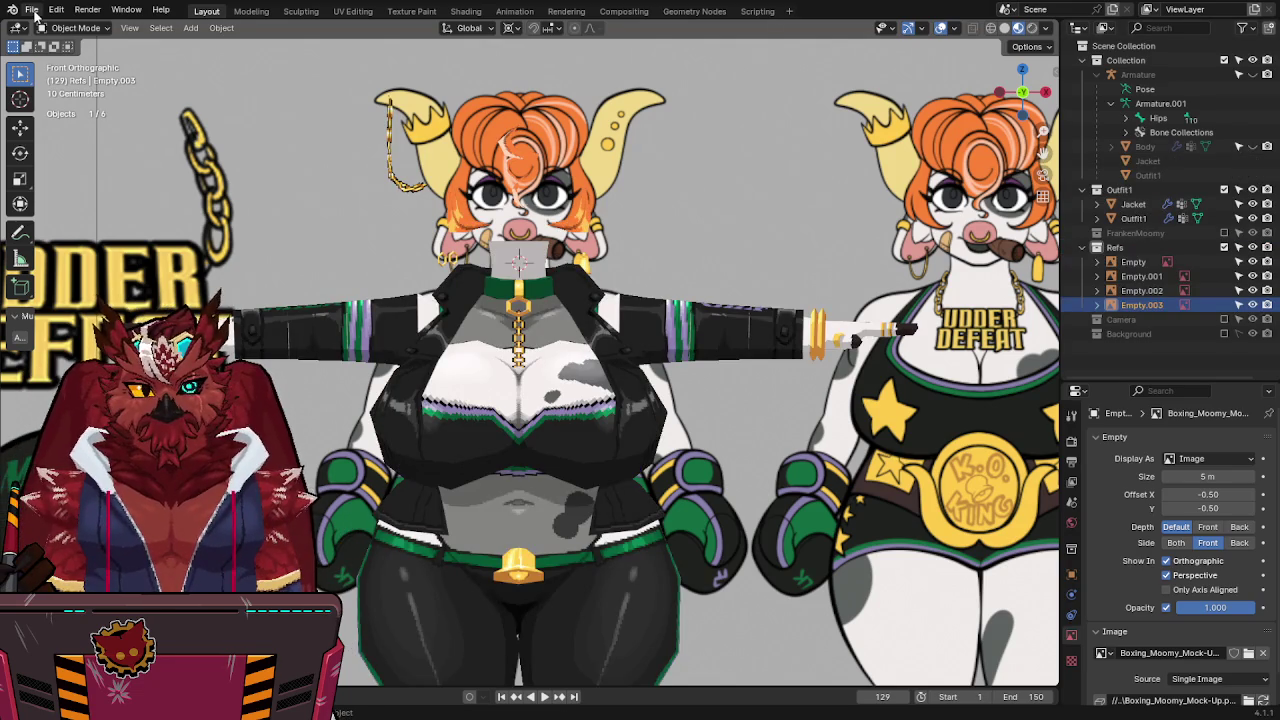
Frame the reference, switch to solid shading with X-ray, and scale the boxing sheet up.
{"action": "key", "text": "alt+z"}
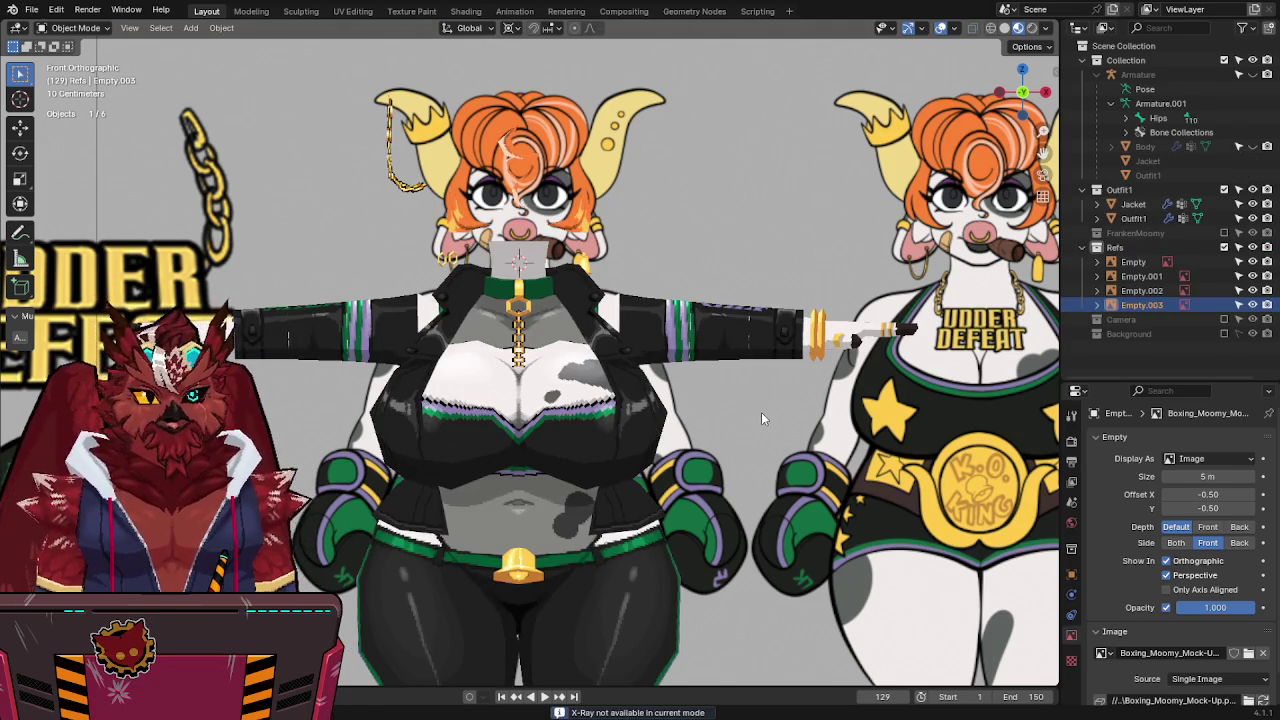
{"action": "key", "text": "KP_Decimal"}
{"action": "left_click", "coordinate": [1004, 28]}
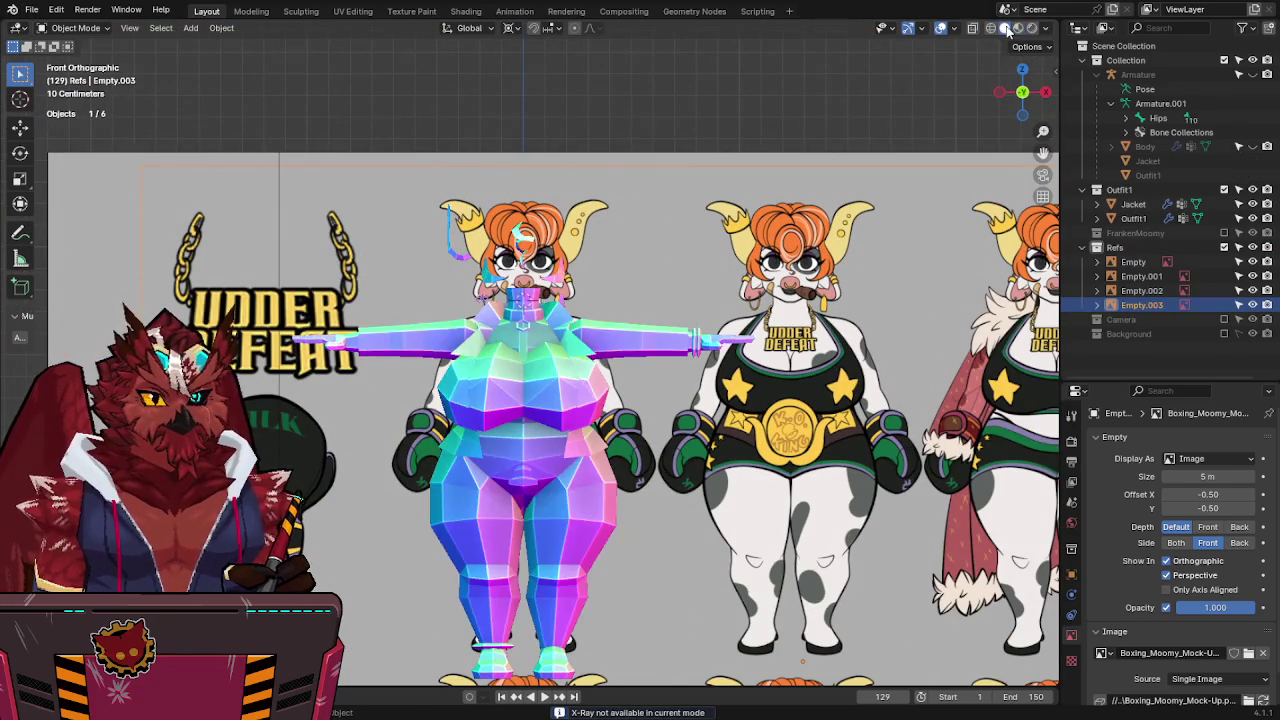
{"action": "key", "text": "alt+z"}
{"action": "scroll", "coordinate": [609, 334], "scroll_direction": "up", "scroll_amount": 1}
{"action": "scroll", "coordinate": [625, 290], "scroll_direction": "up", "scroll_amount": 1}
{"action": "key", "text": "s"}
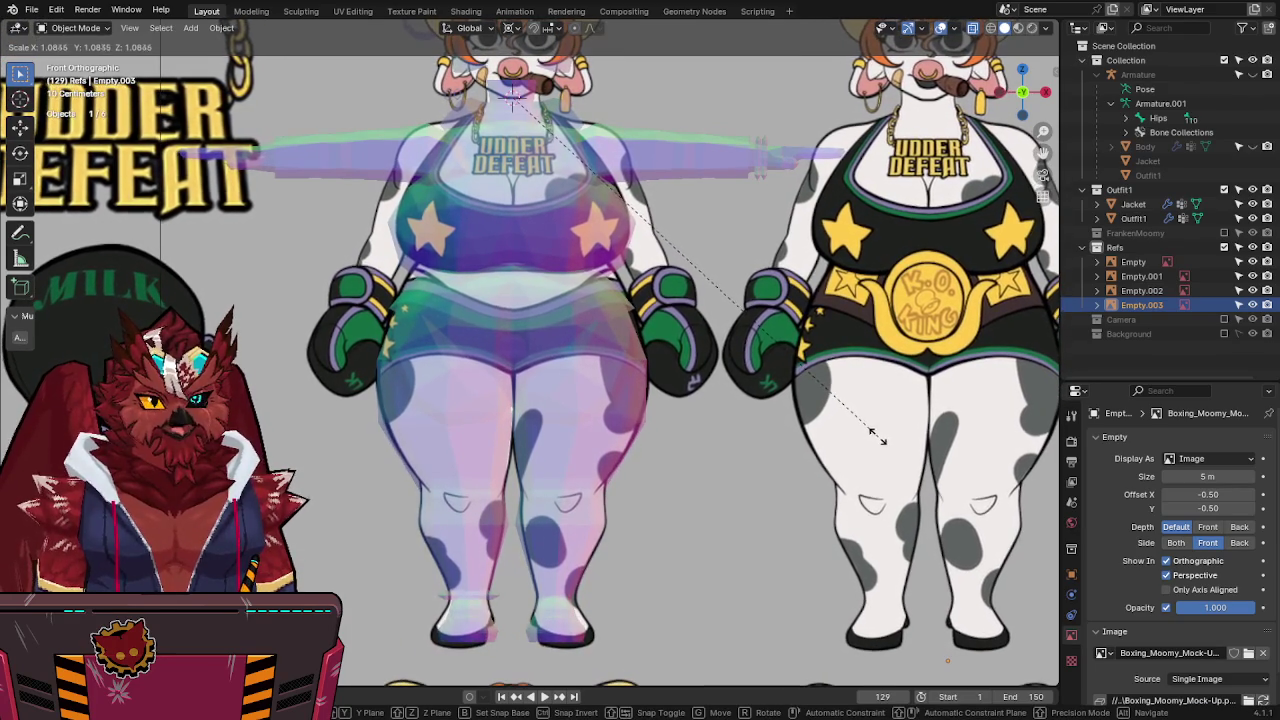
{"action": "left_click", "coordinate": [875, 433]}
{"action": "key", "text": "alt+z"}
{"action": "scroll", "coordinate": [875, 433], "scroll_direction": "up", "scroll_amount": 2}
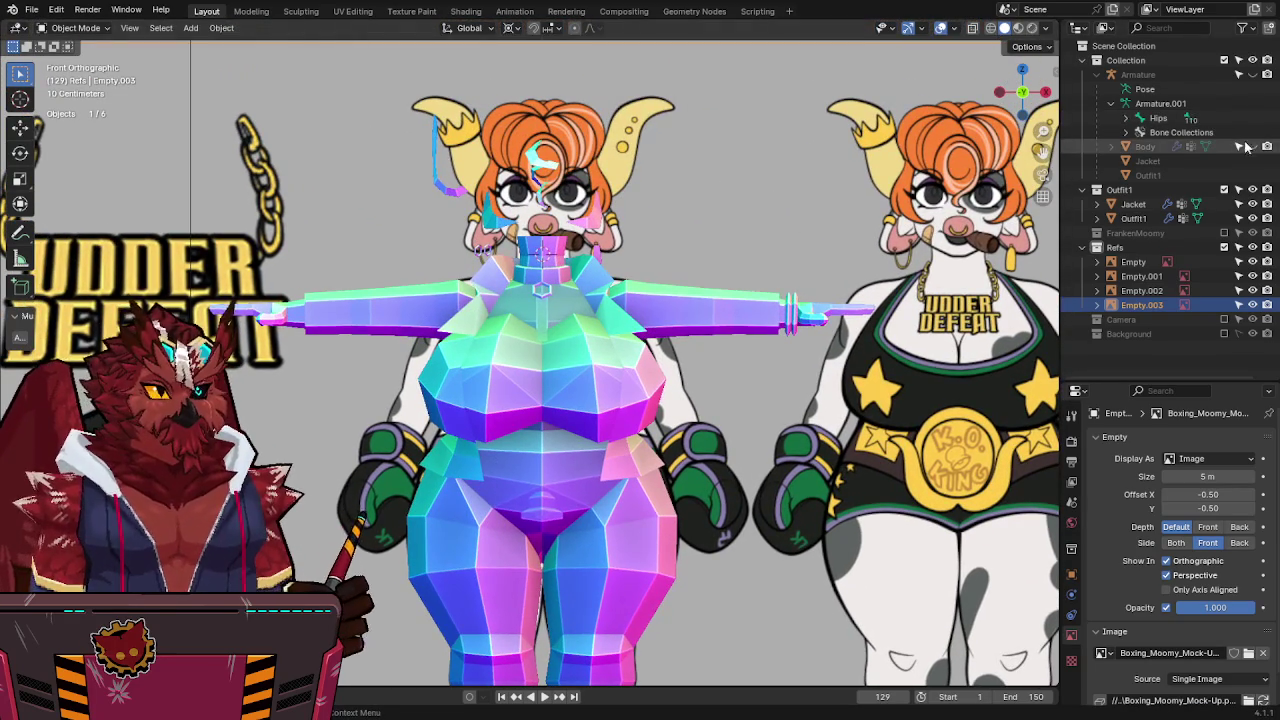
Unhide the Body mesh and fine-tune the sheet's scale to match it.
{"action": "left_click", "coordinate": [1252, 147]}
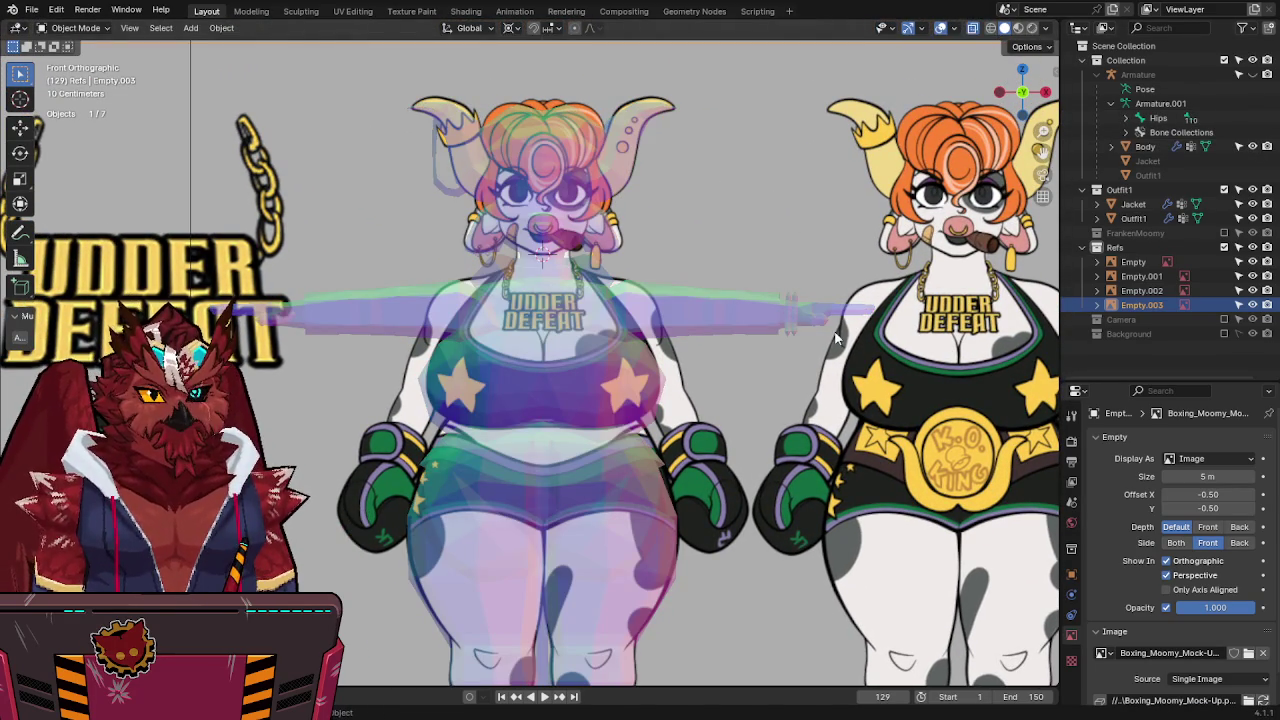
{"action": "key", "text": "s"}
{"action": "left_click", "coordinate": [769, 348]}
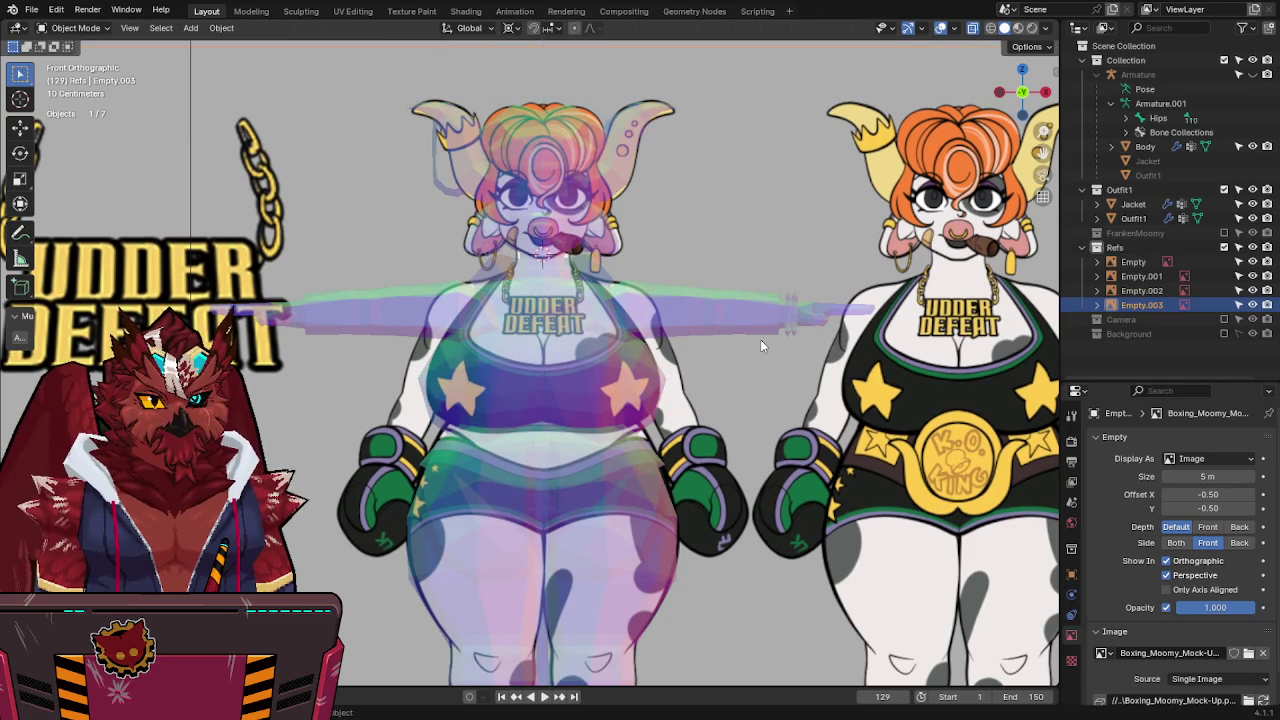
{"action": "middle_click_drag", "start_coordinate": [809, 353], "coordinate": [822, 237], "text": "shift"}
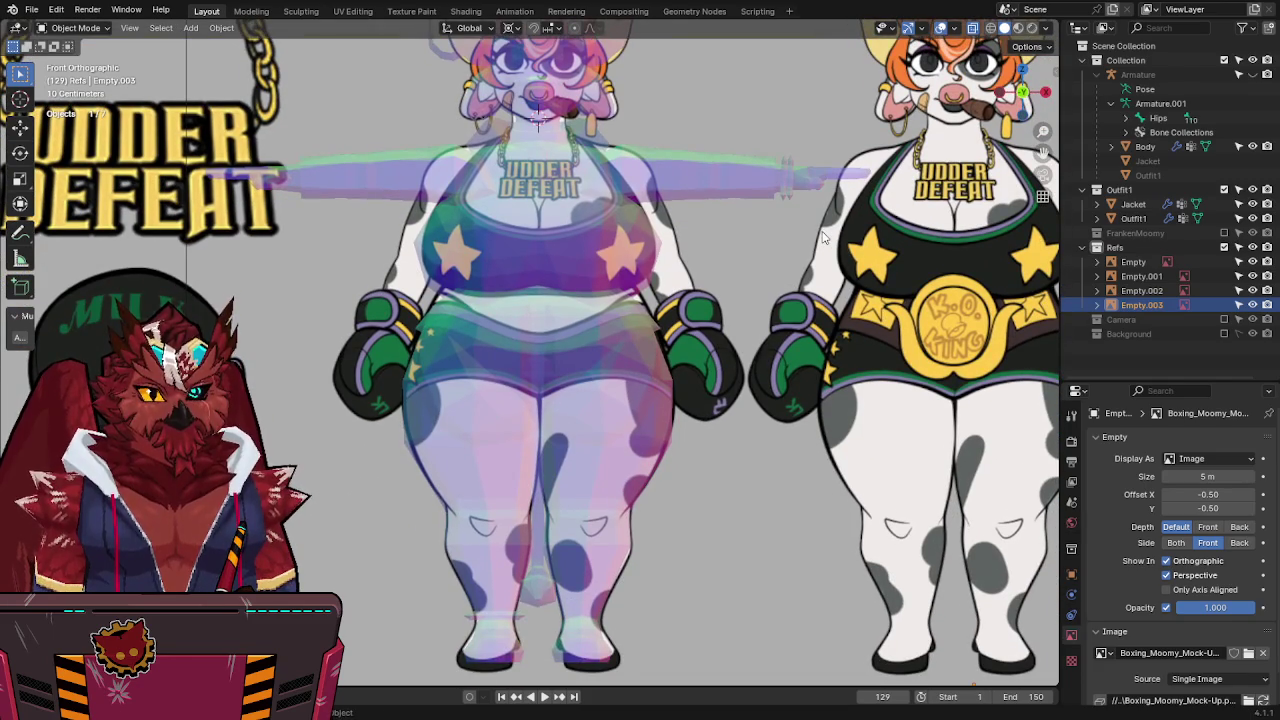
{"action": "scroll", "coordinate": [822, 237], "scroll_direction": "down", "scroll_amount": 1}
{"action": "scroll", "coordinate": [815, 280], "scroll_direction": "down", "scroll_amount": 3}
{"action": "scroll", "coordinate": [805, 333], "scroll_direction": "down", "scroll_amount": 1}
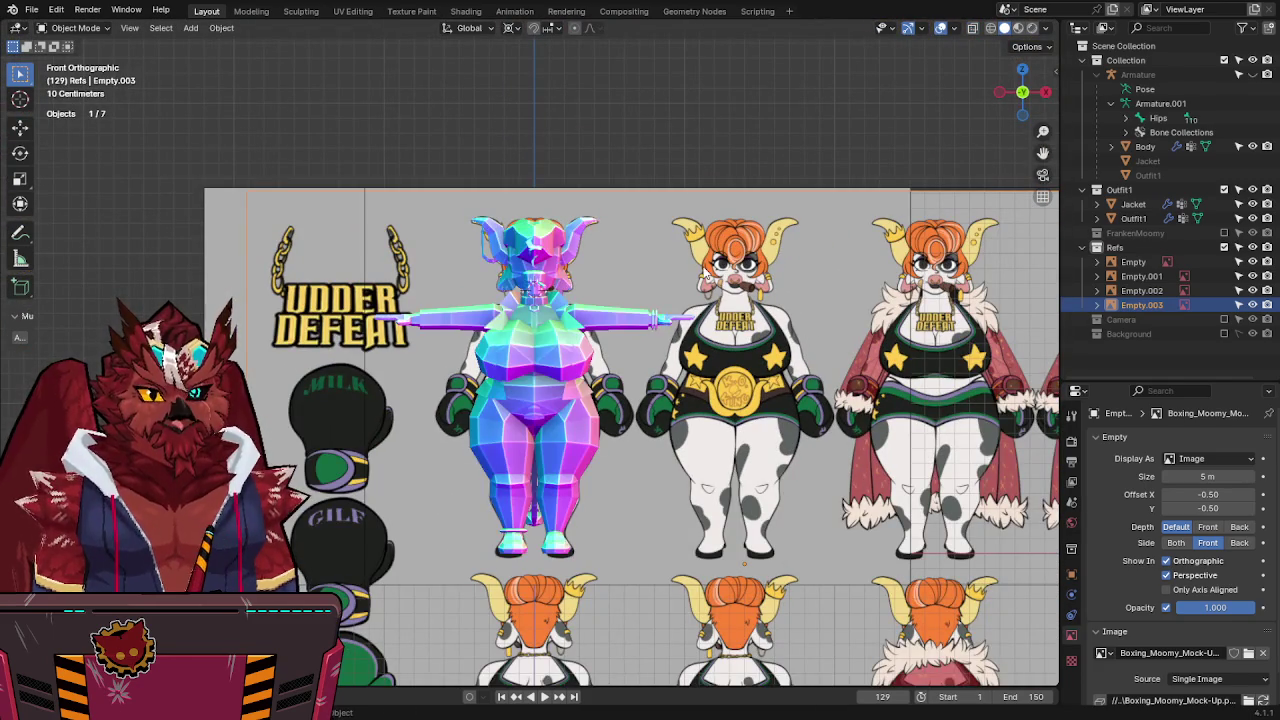
{"action": "key", "text": "alt+z"}
{"action": "key", "text": "alt+z"}
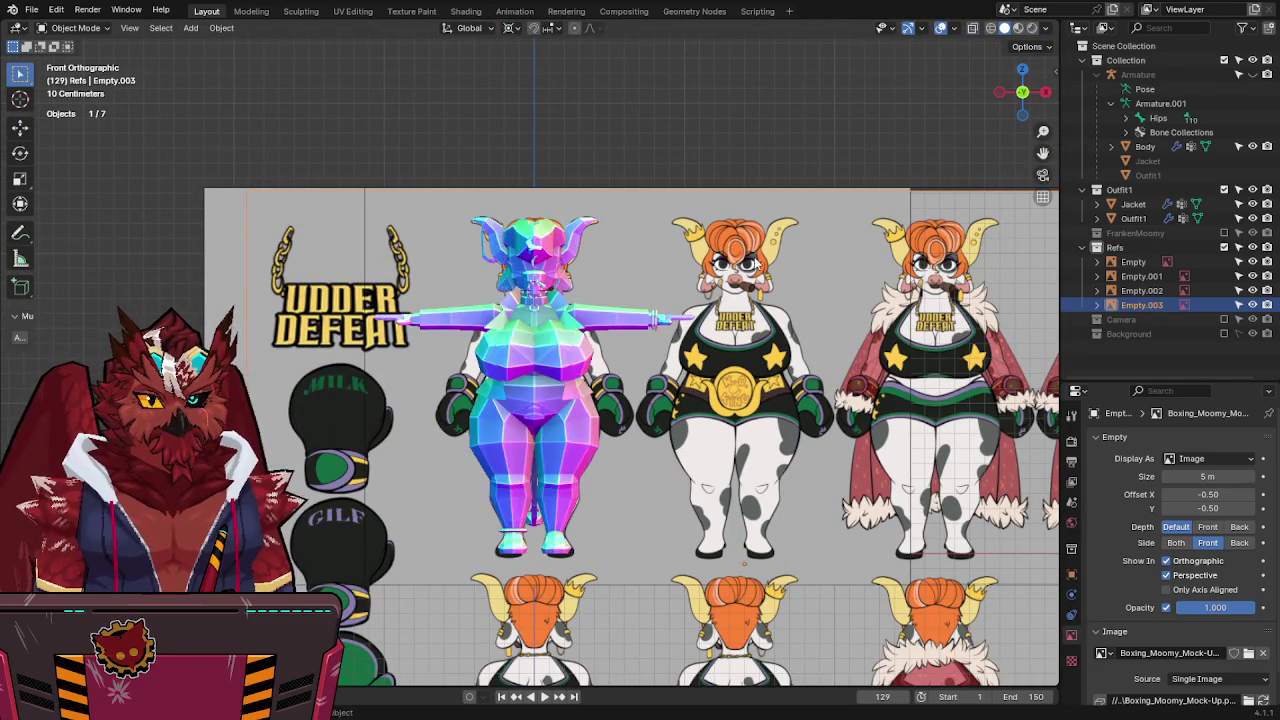
{"action": "middle_click_drag", "start_coordinate": [560, 230], "coordinate": [633, 298]}
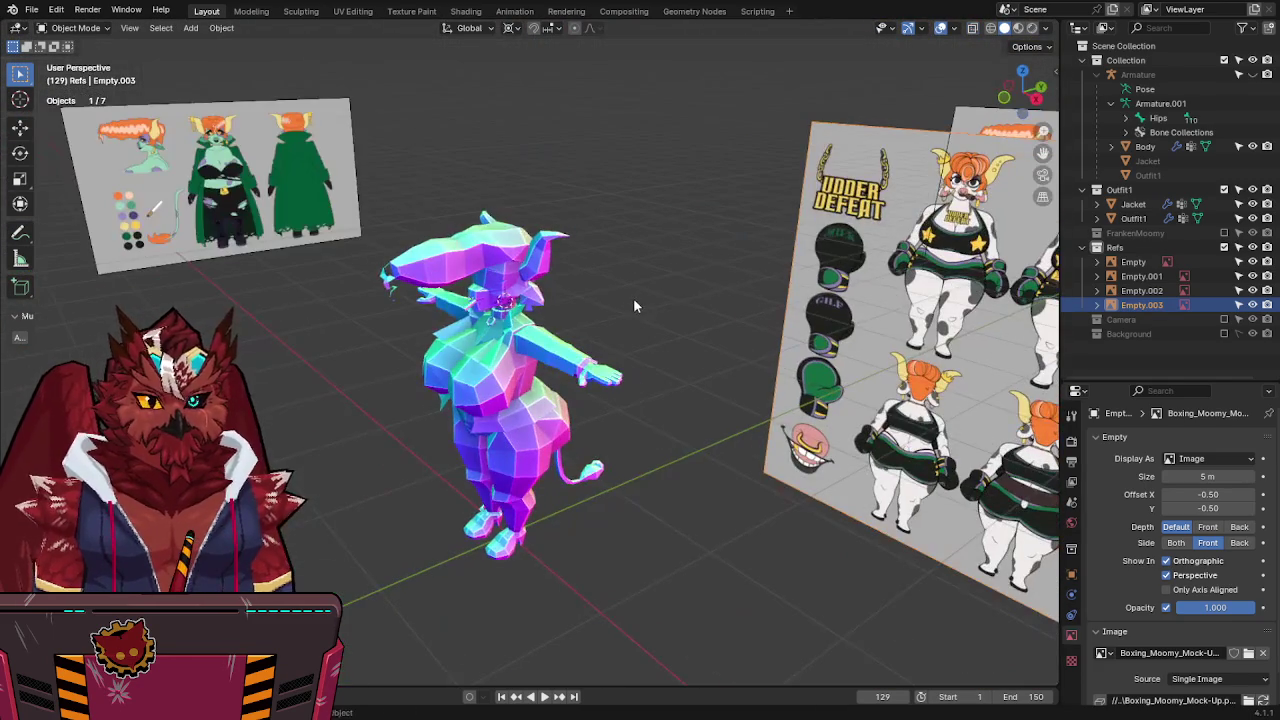
Save an incremental copy of the file as FunkleLogan-Lowpoly2.blend.
{"action": "left_click", "coordinate": [32, 12]}
{"action": "left_click", "coordinate": [55, 118]}
{"action": "mouse_move", "coordinate": [496, 150]}
{"action": "middle_mouse_down"}
{"action": "mouse_move", "coordinate": [582, 143]}
{"action": "mouse_move", "coordinate": [550, 168]}
{"action": "middle_mouse_up"}
{"action": "scroll", "coordinate": [550, 168], "scroll_direction": "down", "scroll_amount": 5}
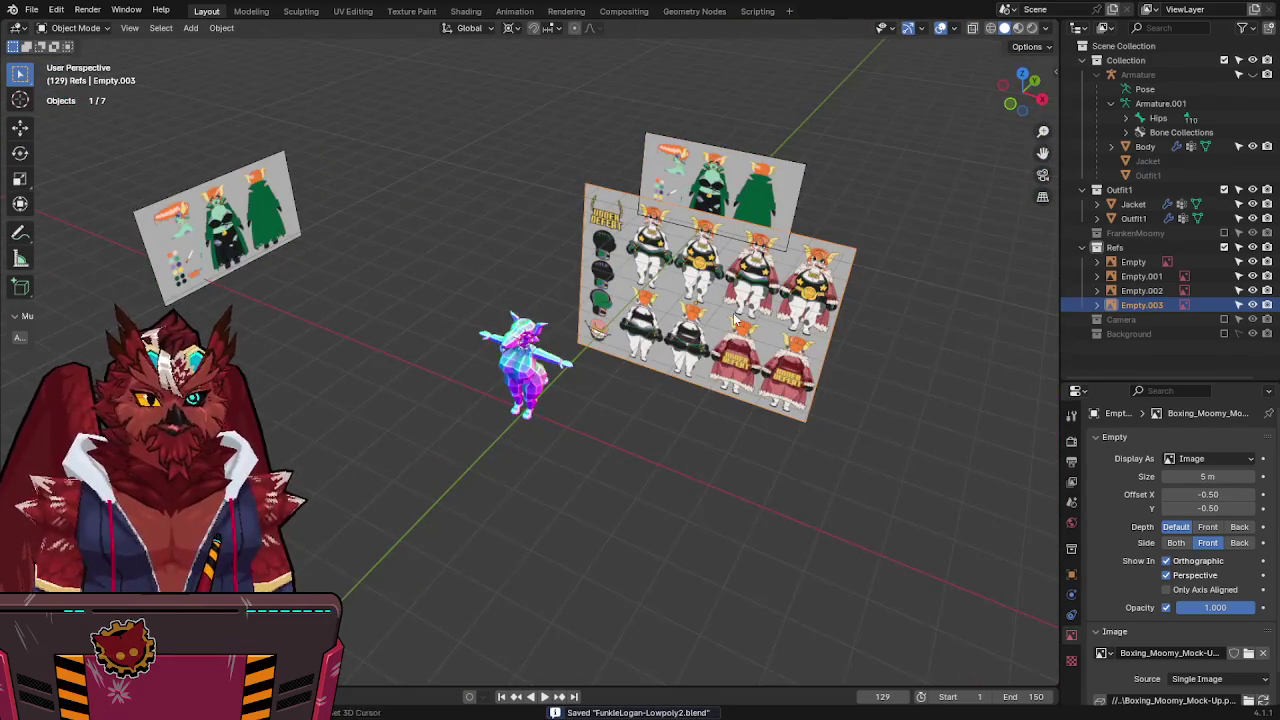
{"action": "middle_click_drag", "start_coordinate": [735, 318], "coordinate": [565, 350]}
Set the pivot point to Median Point and slide the boxing sheet along Y.
{"action": "key", "text": "period"}
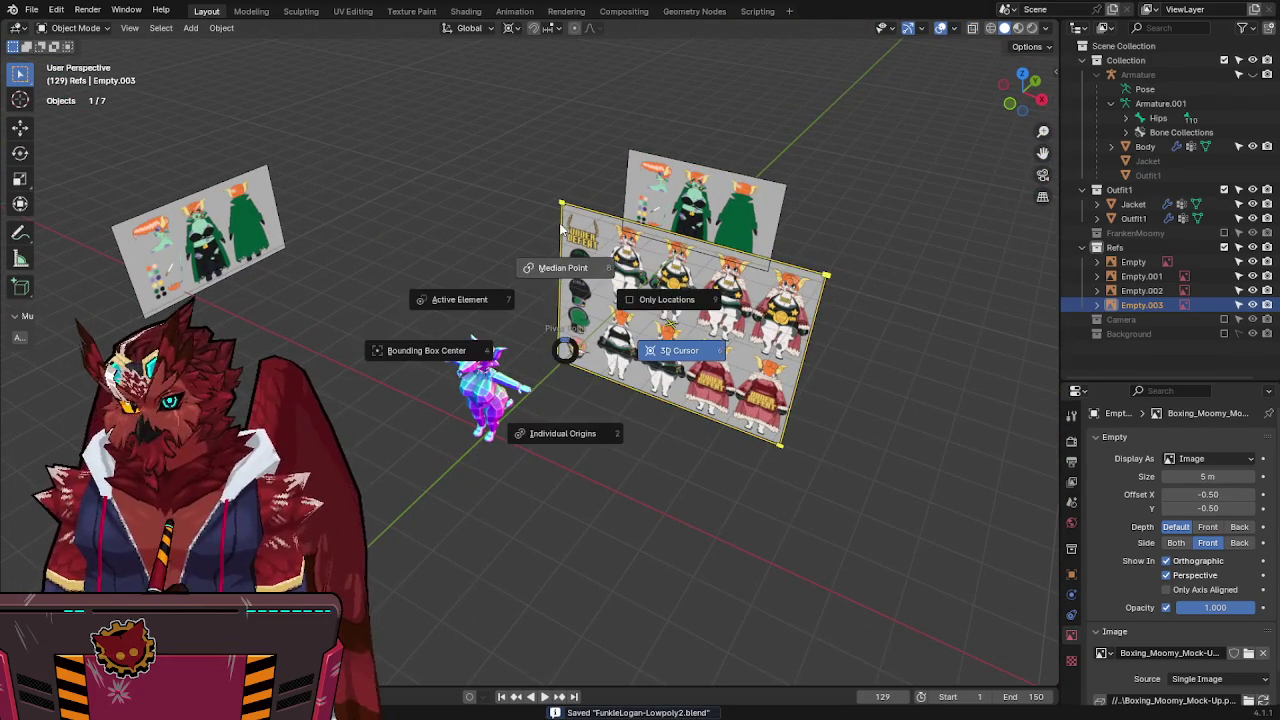
{"action": "left_click", "coordinate": [562, 228]}
{"action": "middle_click_drag", "start_coordinate": [562, 228], "coordinate": [775, 312]}
{"action": "key", "text": "g"}
{"action": "key", "text": "y"}
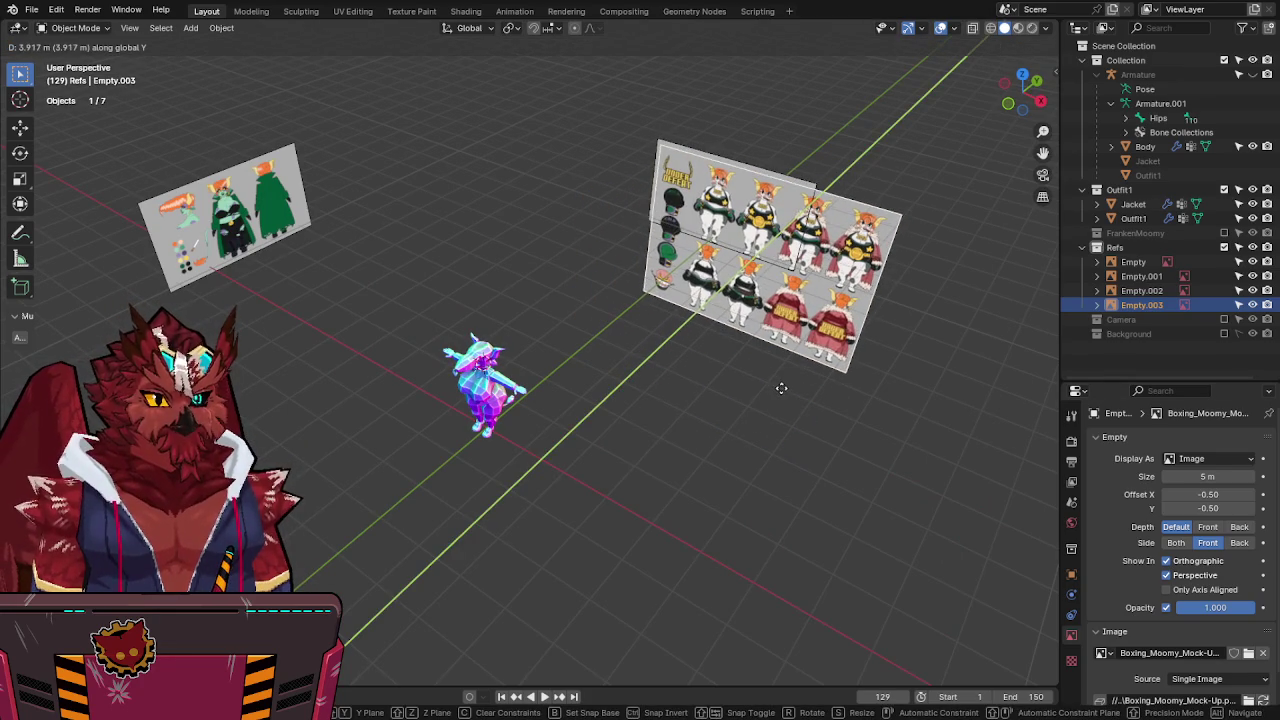
{"action": "left_click", "coordinate": [779, 356]}
{"action": "middle_click_drag", "start_coordinate": [779, 354], "coordinate": [768, 314]}
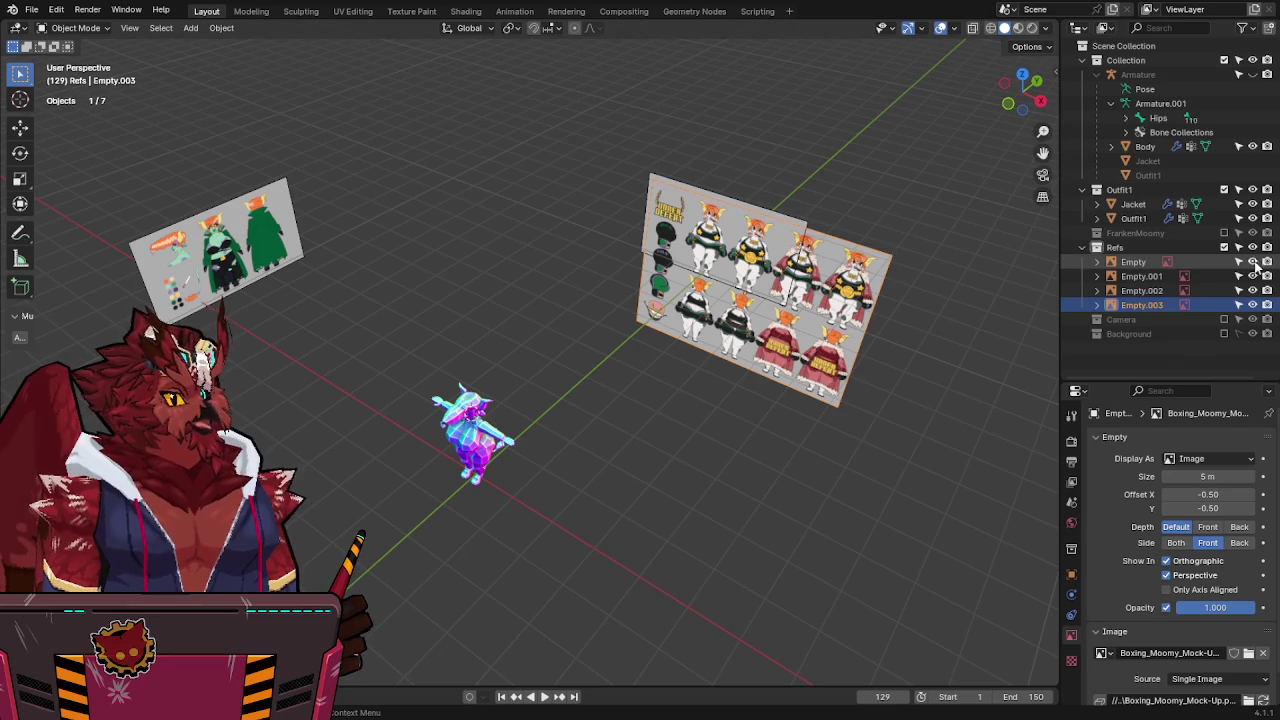
Hide Empty, Empty.001 and Empty.002, then duplicate the boxing sheet as Empty.005.
{"action": "left_click_drag", "start_coordinate": [1253, 262], "coordinate": [1253, 290]}
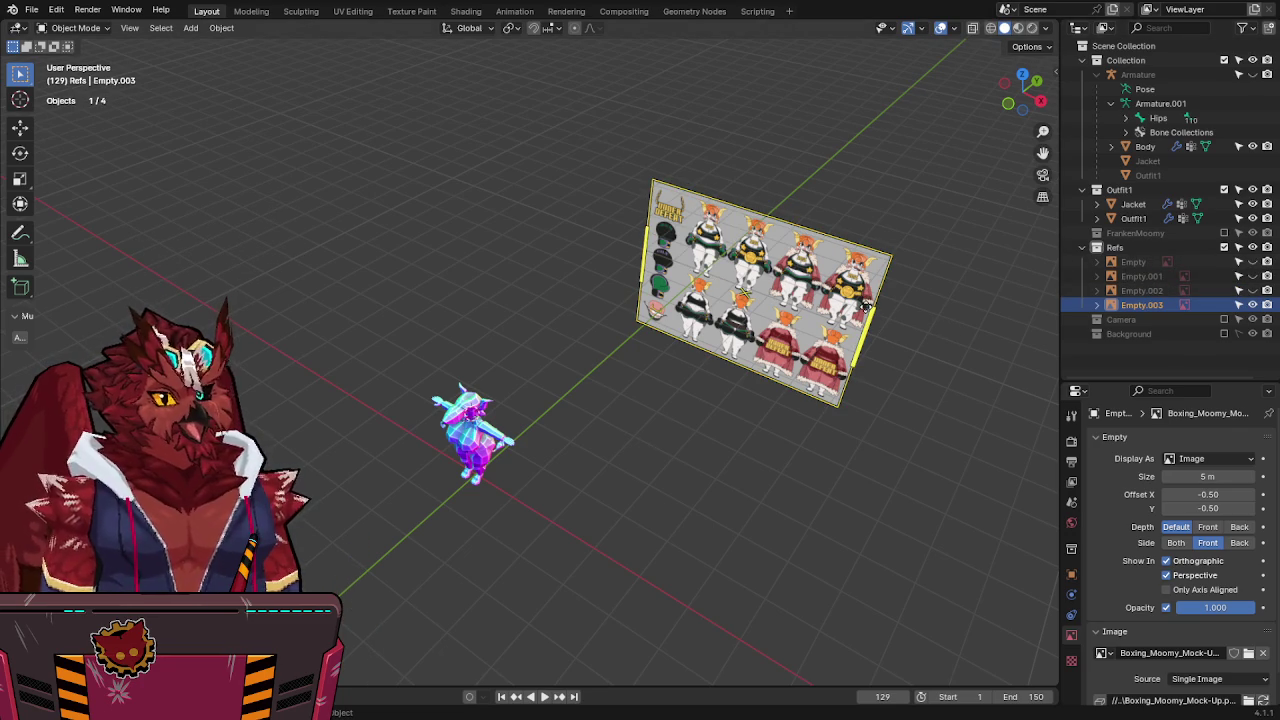
{"action": "middle_click_drag", "start_coordinate": [632, 304], "coordinate": [810, 300]}
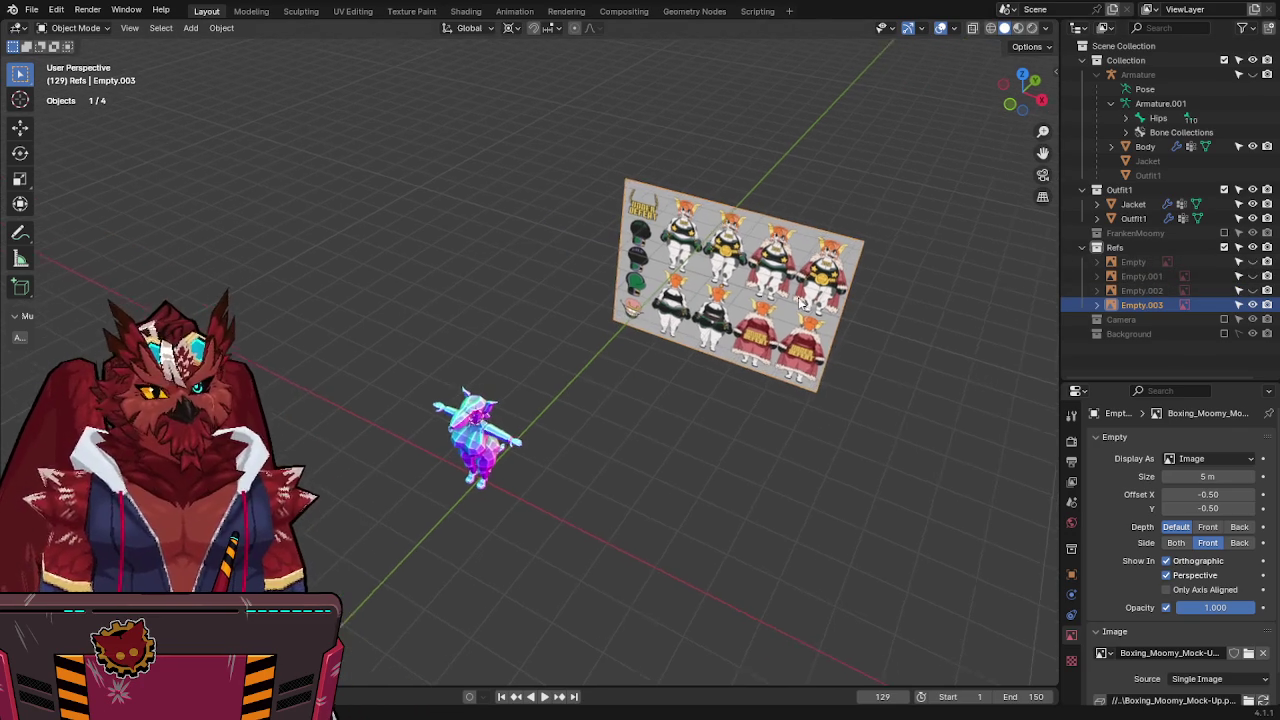
{"action": "key", "text": "shift+d"}
Turn the duplicate sheet 90° on Z, then make another in-place copy viewed from the back.
{"action": "type", "text": "rz"}
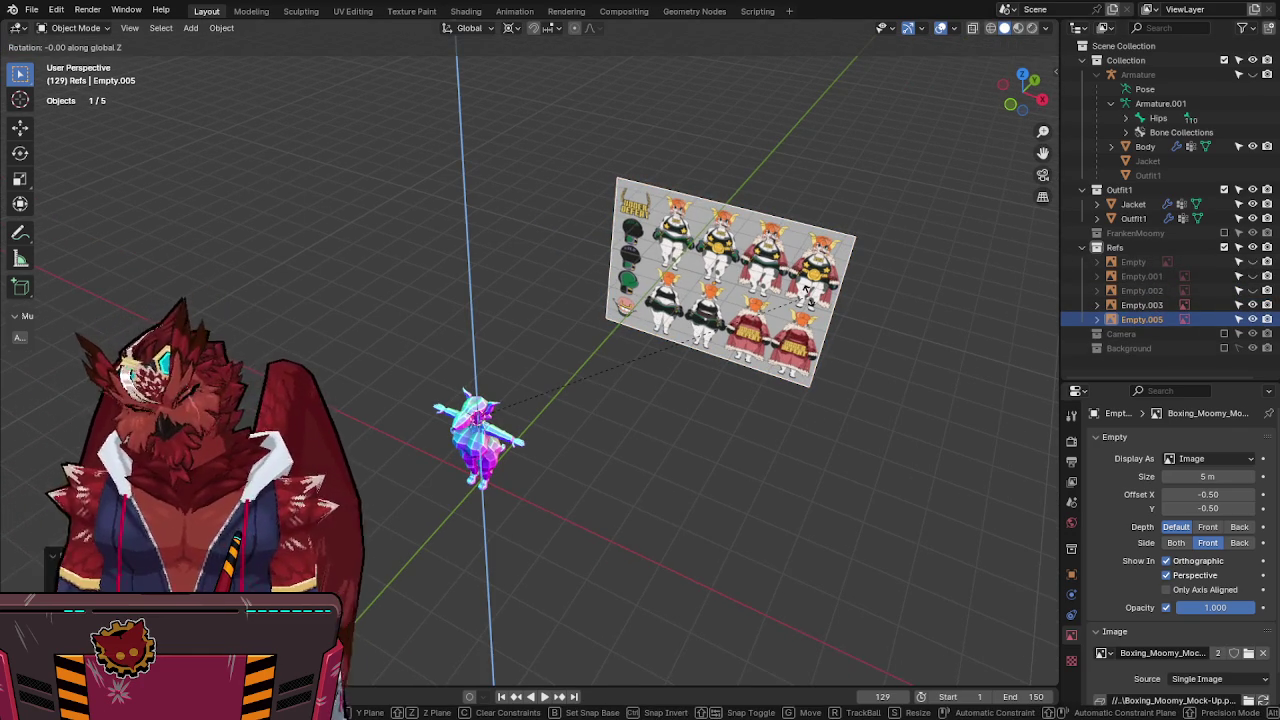
{"action": "type", "text": "90"}
{"action": "key", "text": "Return"}
{"action": "key", "text": "shift+d"}
{"action": "key", "text": "r"}
{"action": "key", "text": "z"}
{"action": "key", "text": "Return"}
{"action": "key", "text": "ctrl+KP_1"}
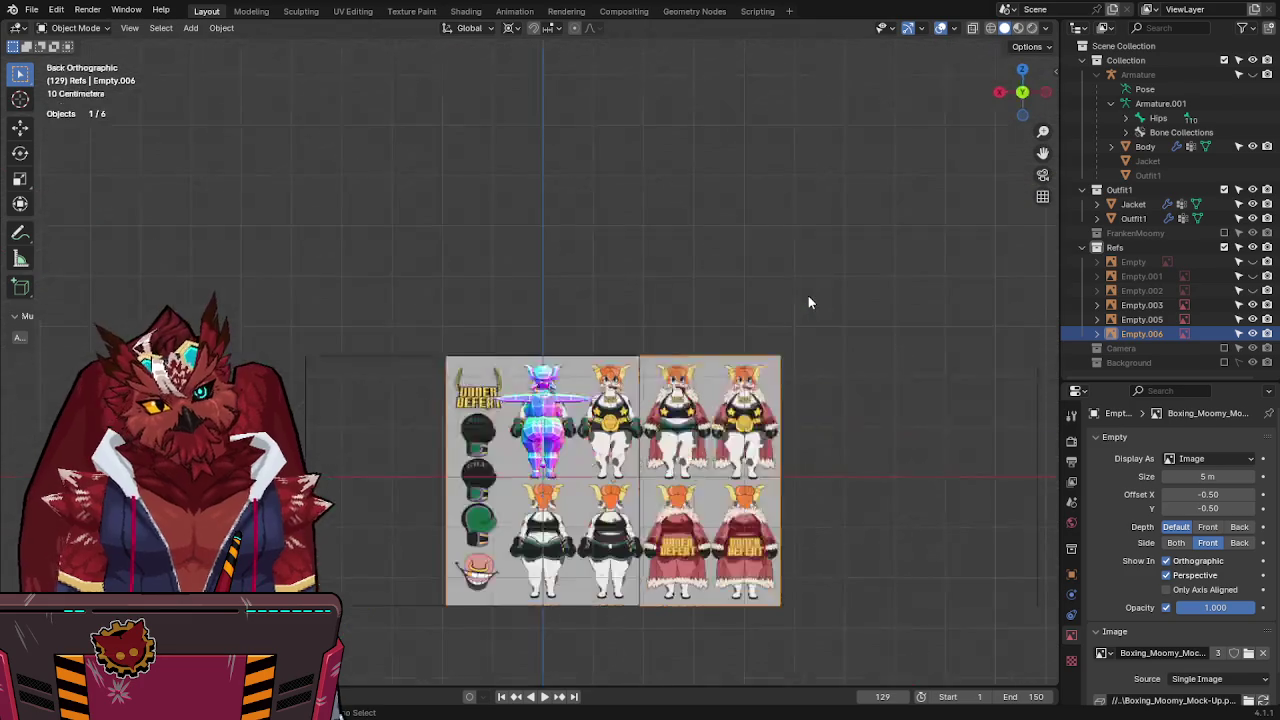
Move the new reference copy along Z so its back-view figures line up with the mesh.
{"action": "scroll", "coordinate": [810, 302], "scroll_direction": "up", "scroll_amount": 3}
{"action": "key", "text": "g"}
{"action": "key", "text": "z"}
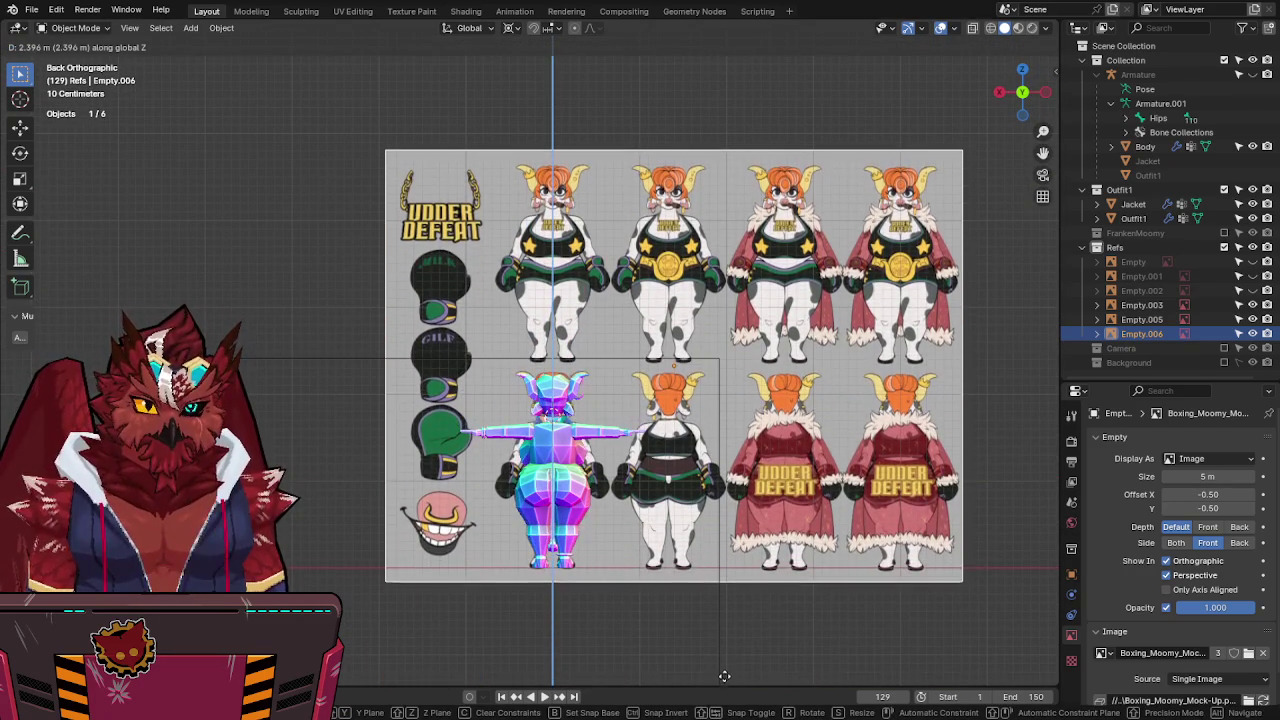
{"action": "left_click", "coordinate": [704, 213]}
{"action": "scroll", "coordinate": [628, 267], "scroll_direction": "up", "scroll_amount": 5}
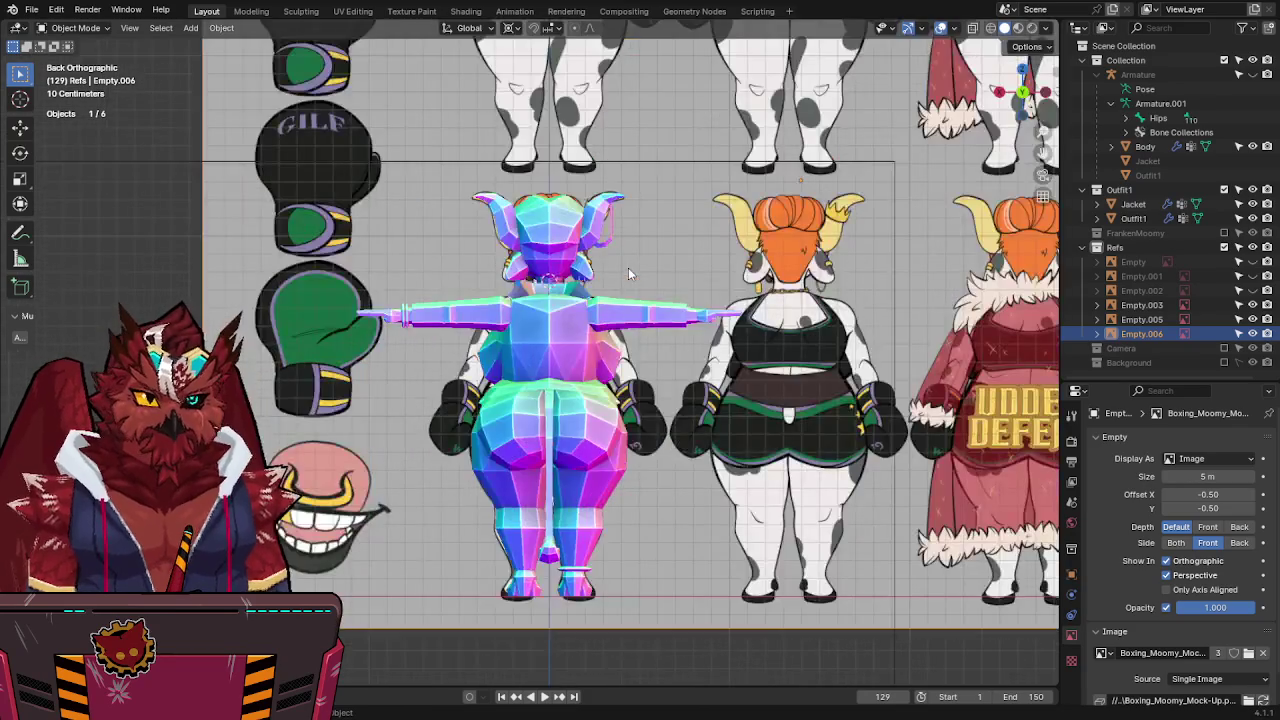
{"action": "mouse_move", "coordinate": [628, 267]}
{"action": "middle_mouse_down", "text": "shift"}
{"action": "mouse_move", "coordinate": [586, 490]}
{"action": "mouse_move", "coordinate": [582, 297]}
{"action": "middle_mouse_up", "text": "shift"}
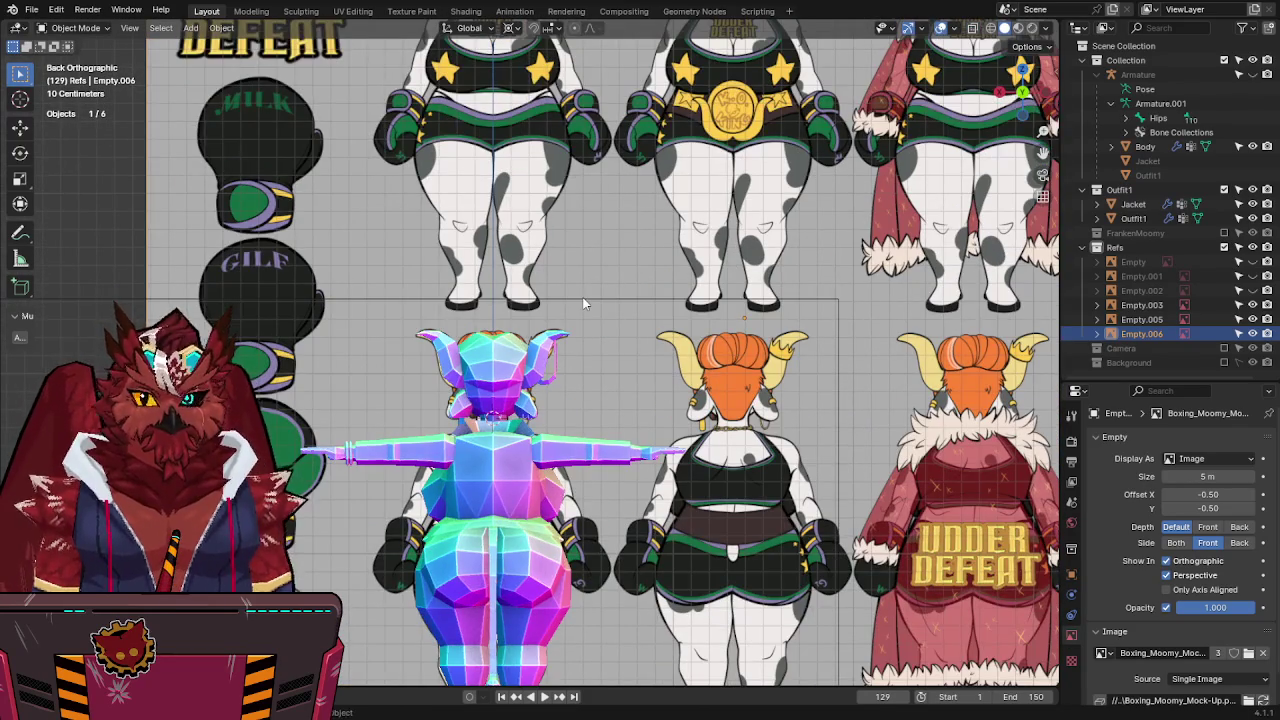
{"action": "scroll", "coordinate": [582, 297], "scroll_direction": "down", "scroll_amount": 4}
{"action": "scroll", "coordinate": [582, 297], "scroll_direction": "down", "scroll_amount": 2}
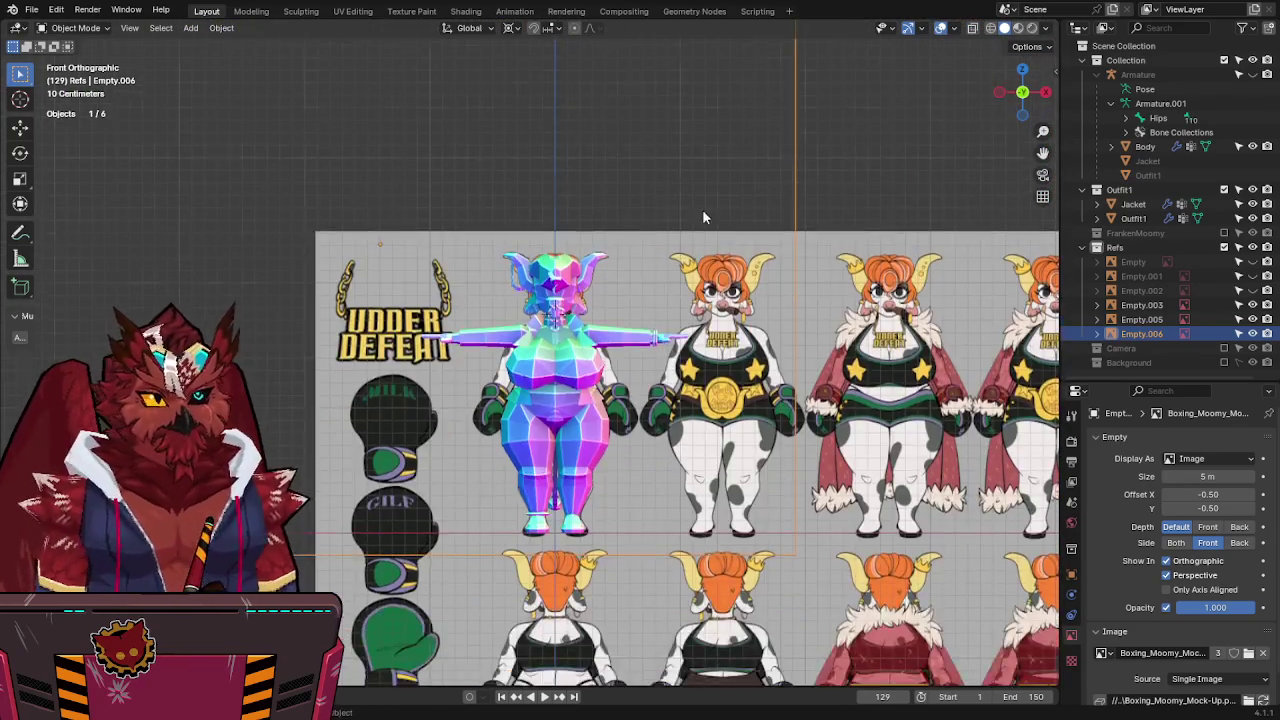
{"action": "middle_click_drag", "start_coordinate": [702, 209], "coordinate": [635, 318]}
Save FunkleLogan-Lowpoly2.blend.
{"action": "key", "text": "ctrl+s"}
{"action": "mouse_move", "coordinate": [551, 339]}
{"action": "middle_mouse_down"}
{"action": "mouse_move", "coordinate": [597, 247]}
{"action": "mouse_move", "coordinate": [624, 228]}
{"action": "middle_mouse_up"}
{"action": "scroll", "coordinate": [597, 247], "scroll_direction": "down", "scroll_amount": 3}
{"action": "scroll", "coordinate": [597, 247], "scroll_direction": "up", "scroll_amount": 4}
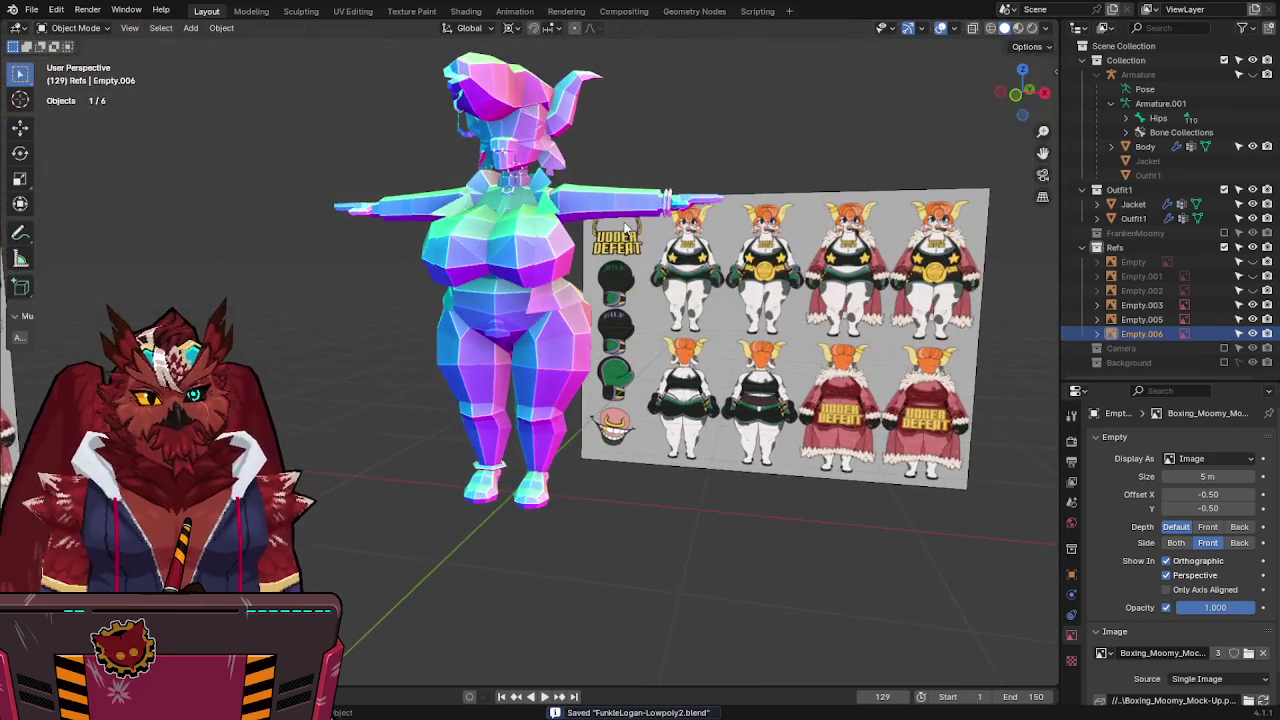
Select the Outfit1 object and hide the Jacket so only the outfit shows.
{"action": "left_click", "coordinate": [494, 306]}
{"action": "scroll", "coordinate": [494, 306], "scroll_direction": "up", "scroll_amount": 1}
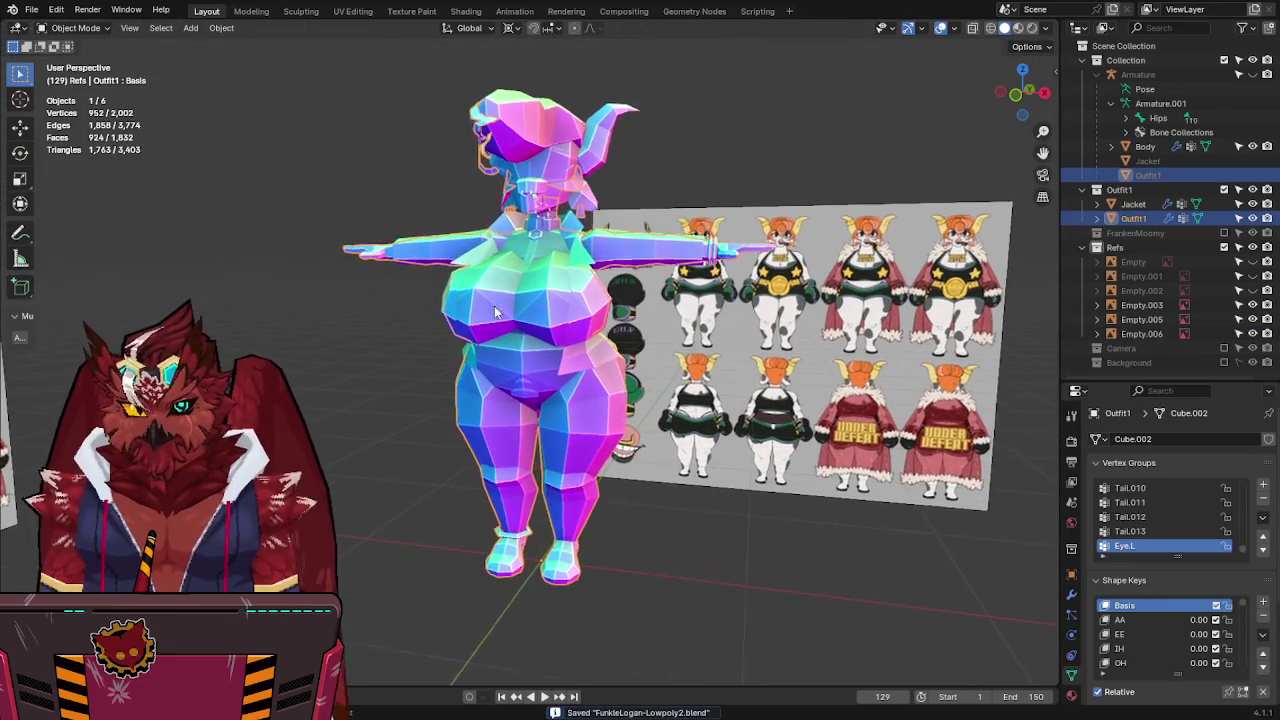
{"action": "scroll", "coordinate": [494, 306], "scroll_direction": "up", "scroll_amount": 3}
{"action": "scroll", "coordinate": [646, 291], "scroll_direction": "down", "scroll_amount": 5}
{"action": "scroll", "coordinate": [646, 291], "scroll_direction": "up", "scroll_amount": 3}
{"action": "middle_click_drag", "start_coordinate": [646, 291], "coordinate": [620, 360]}
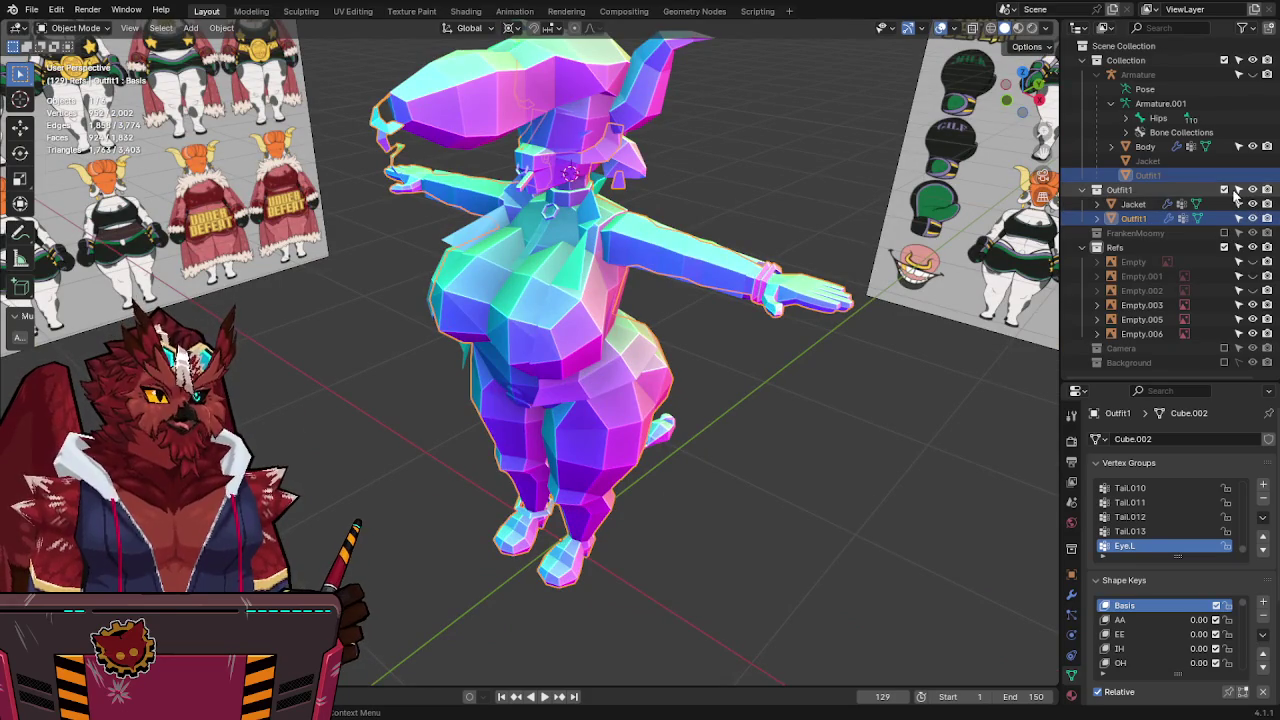
{"action": "left_click", "coordinate": [1134, 218]}
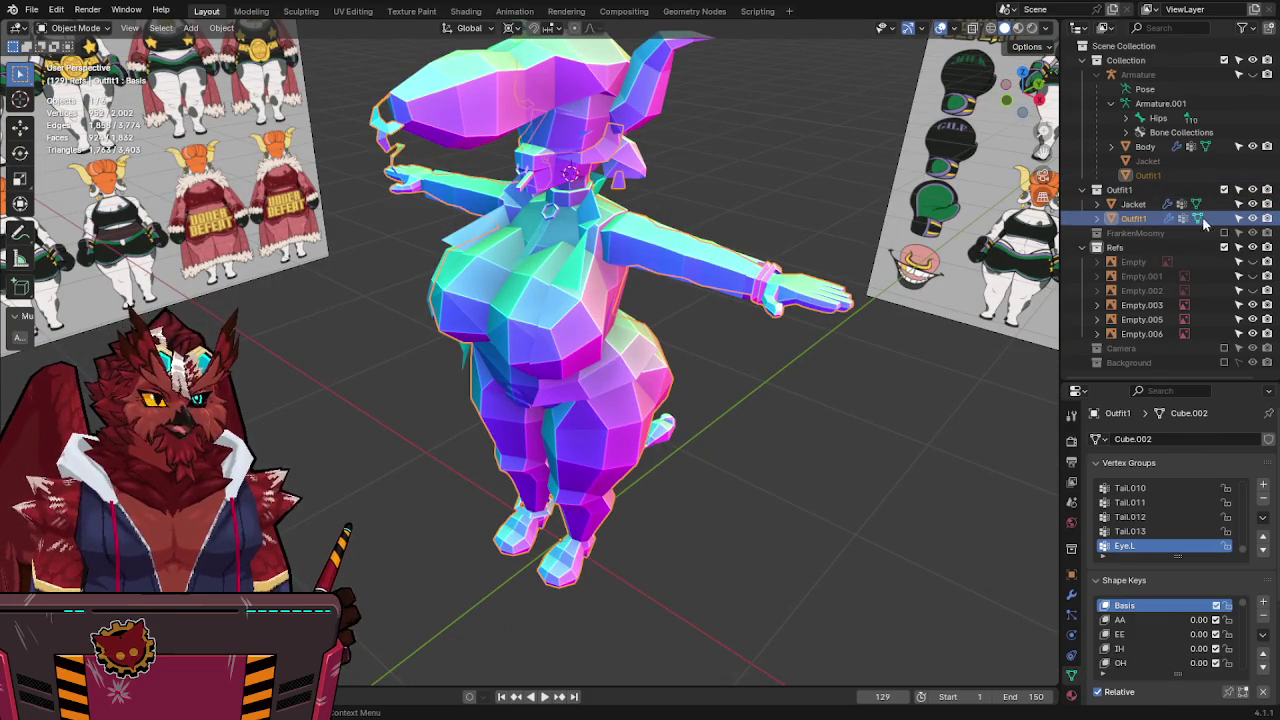
{"action": "key", "text": "h"}
{"action": "key", "text": "ctrl+z"}
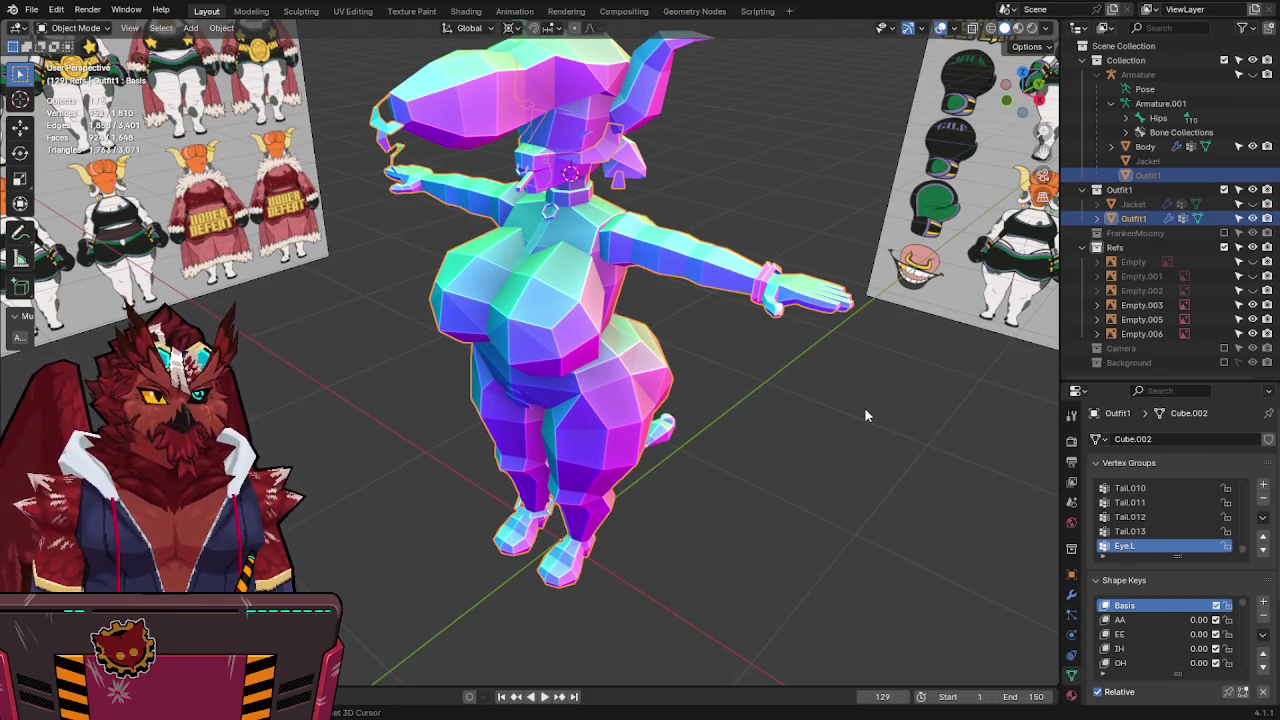
Duplicate the Outfit1 mesh in place as Outfit1.001.
{"action": "key", "text": "shift+d"}
{"action": "key", "text": "Escape"}
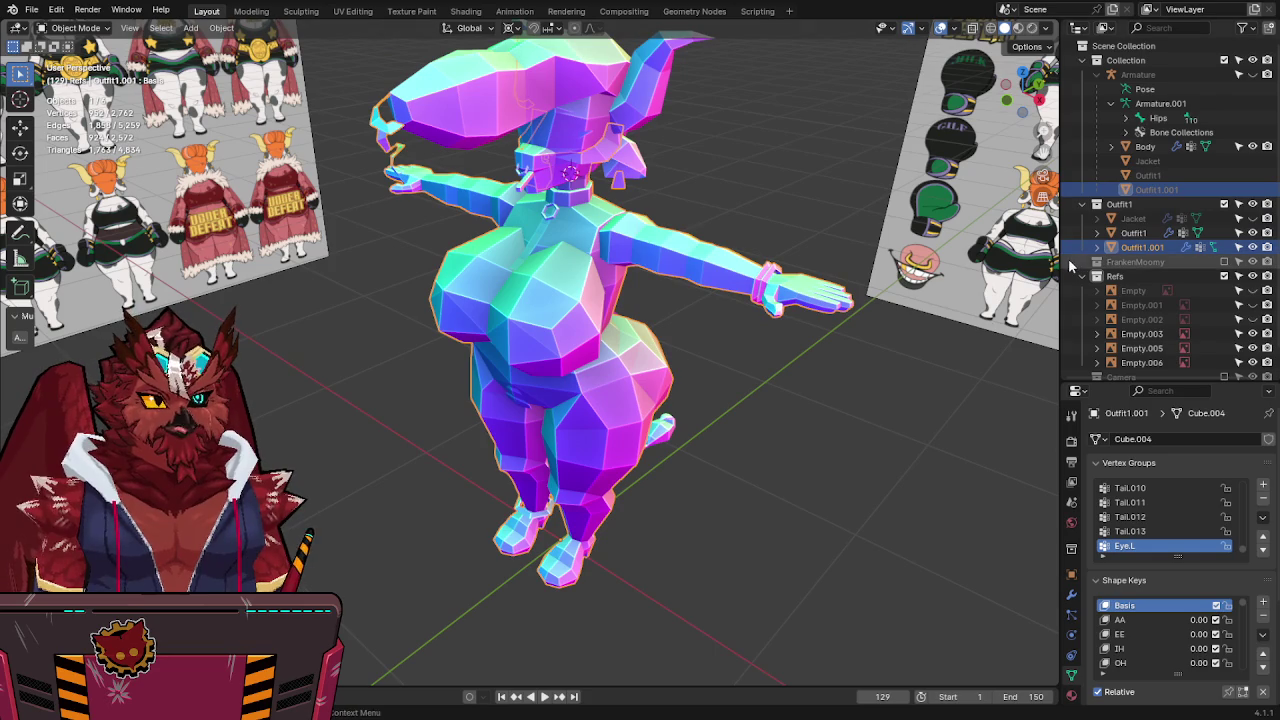
{"action": "right_click", "coordinate": [1120, 47]}
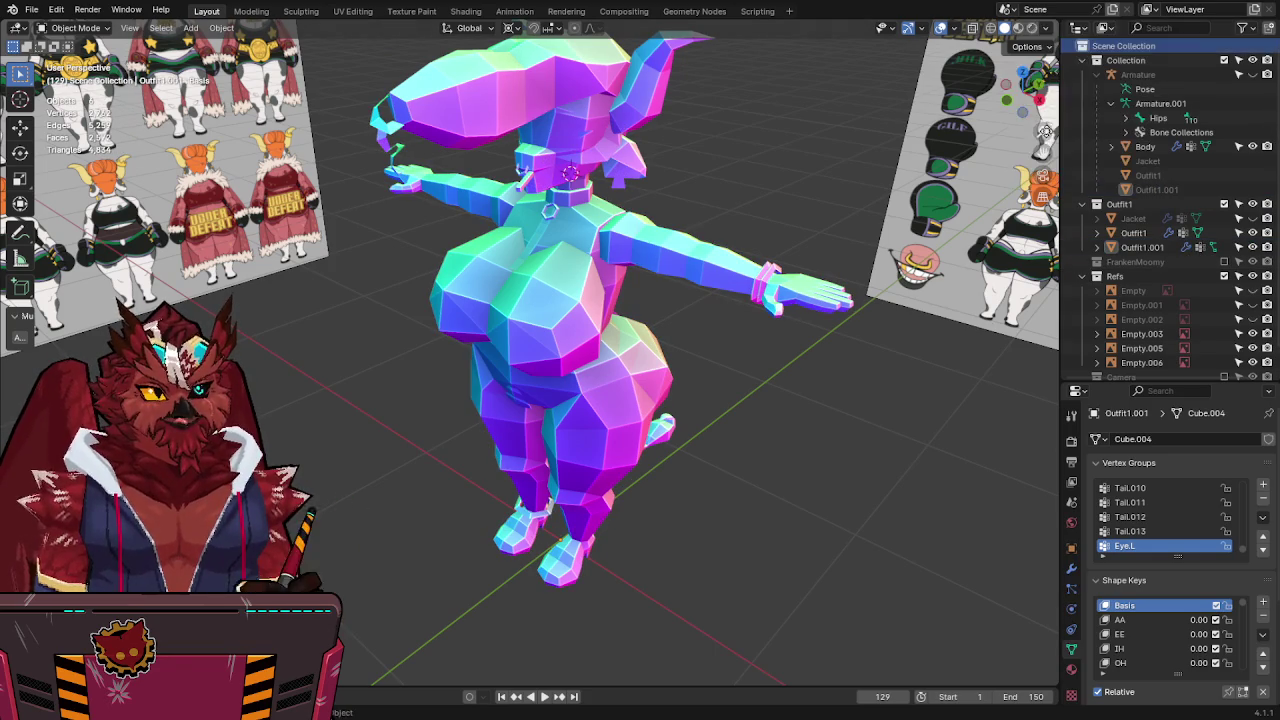
Add a new top-level collection under Scene Collection and name it Boxing.
{"action": "right_click", "coordinate": [1143, 63]}
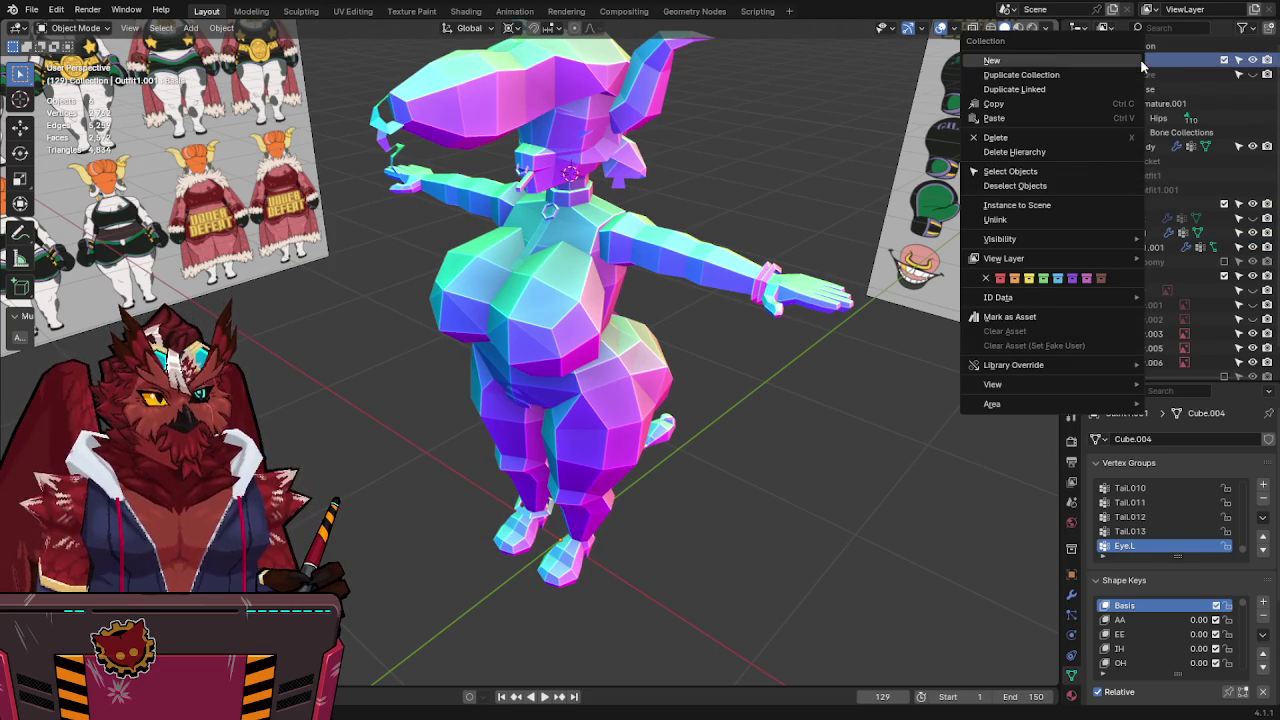
{"action": "left_click", "coordinate": [1040, 61]}
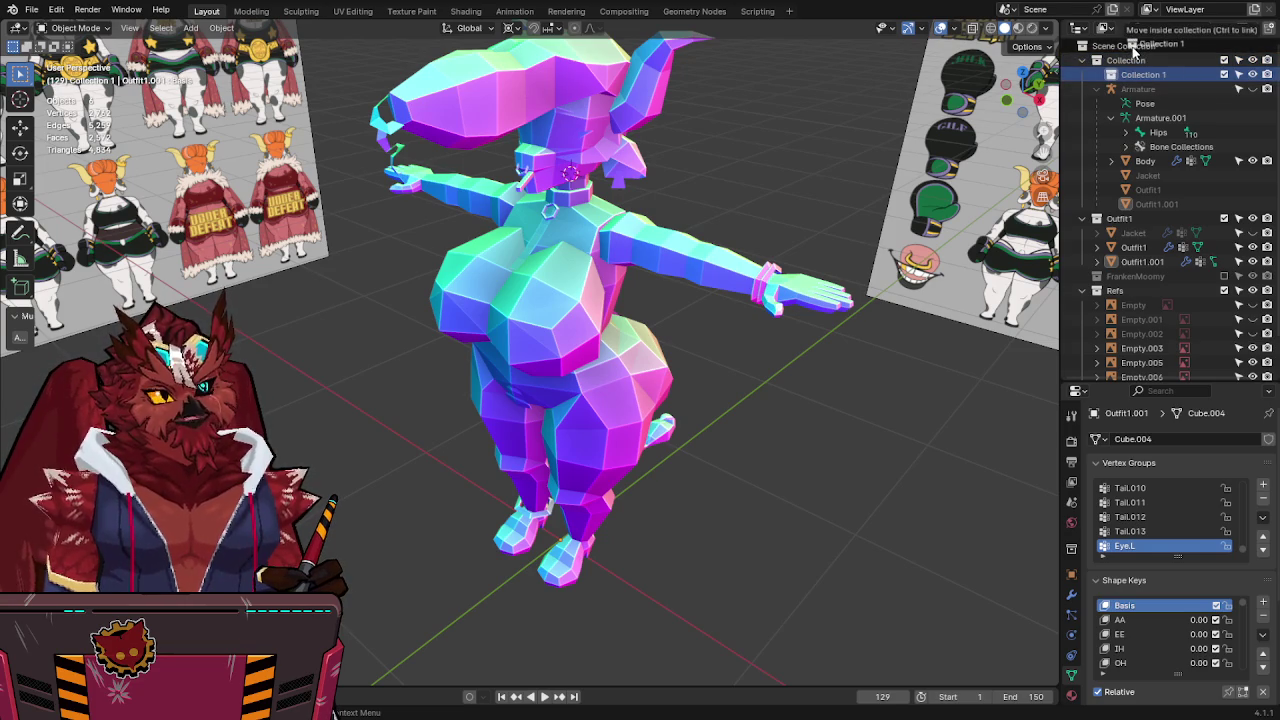
{"action": "left_click_drag", "start_coordinate": [1133, 50], "coordinate": [1133, 53]}
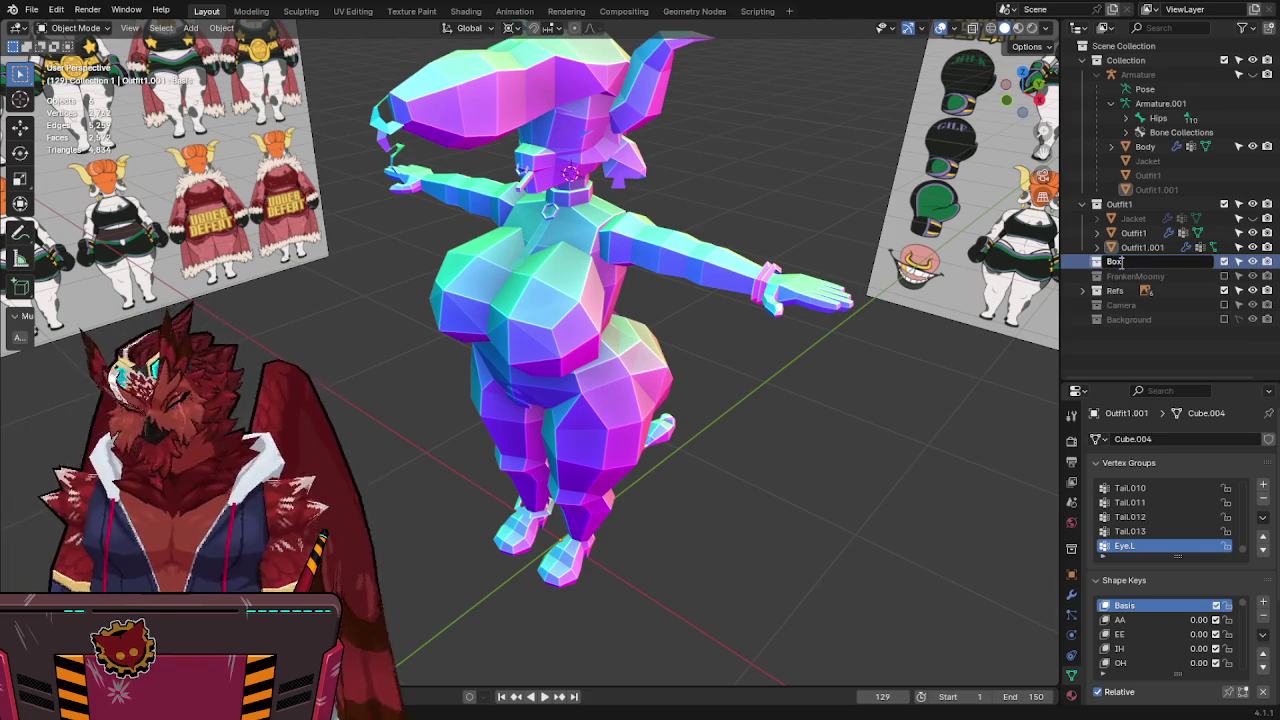
{"action": "type", "text": "ing"}
{"action": "key", "text": "Return"}
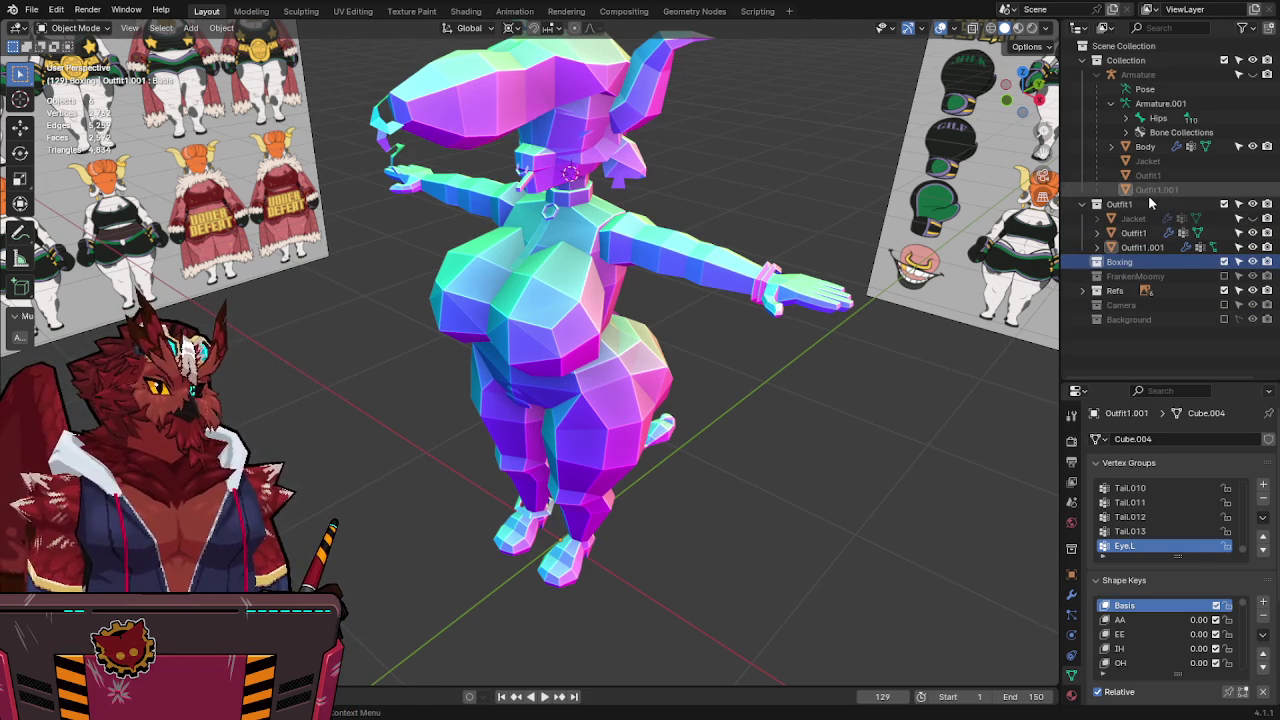
Move Outfit1.001 into the Boxing collection.
{"action": "left_click", "coordinate": [1177, 191]}
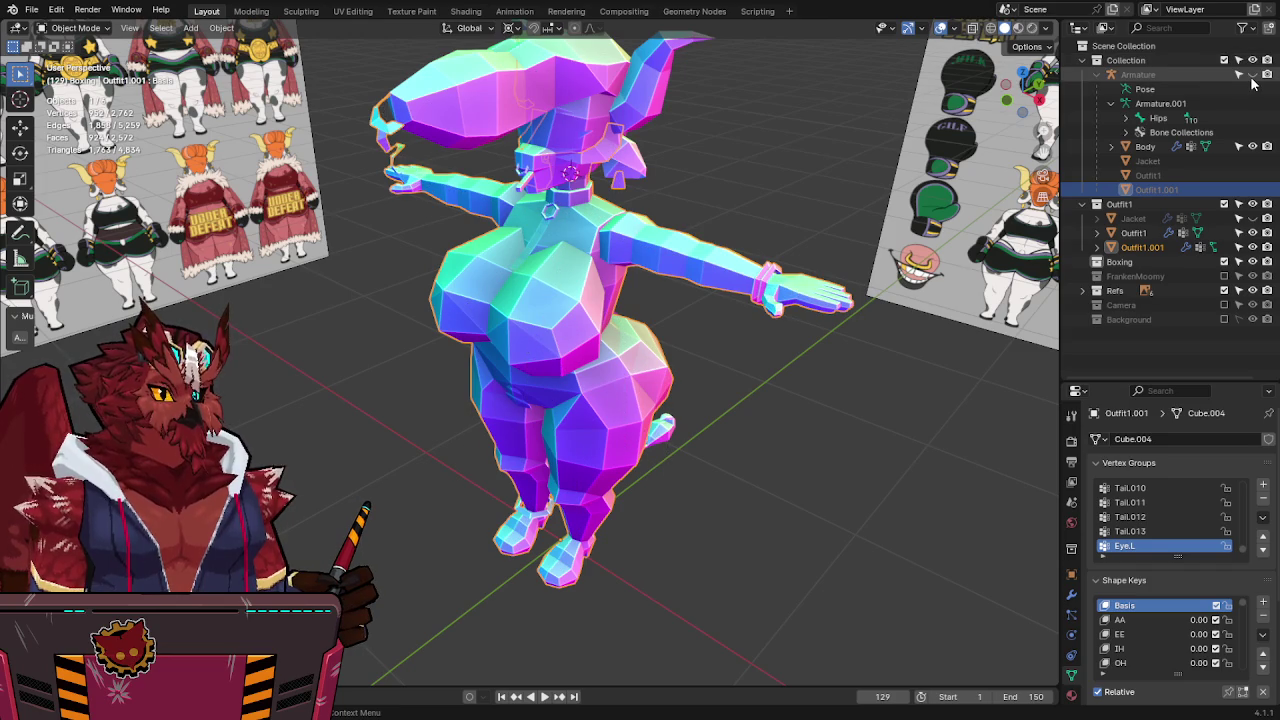
{"action": "key", "text": "m"}
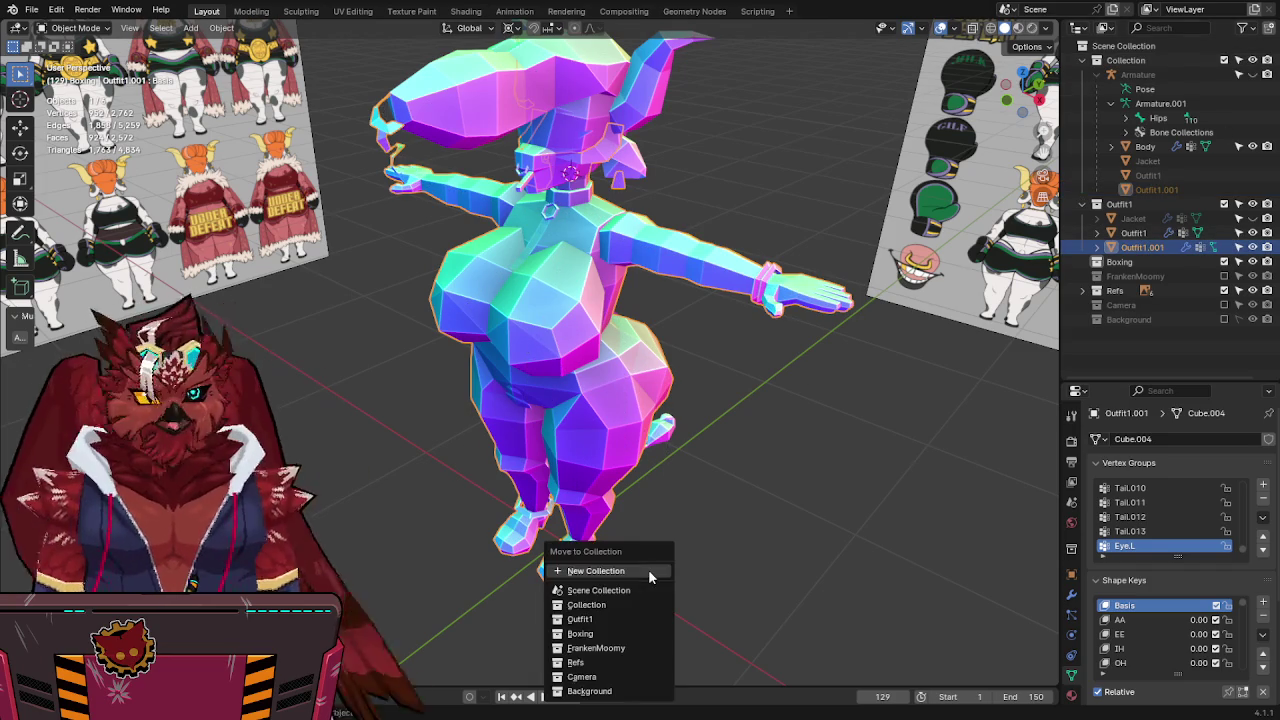
{"action": "left_click", "coordinate": [603, 634]}
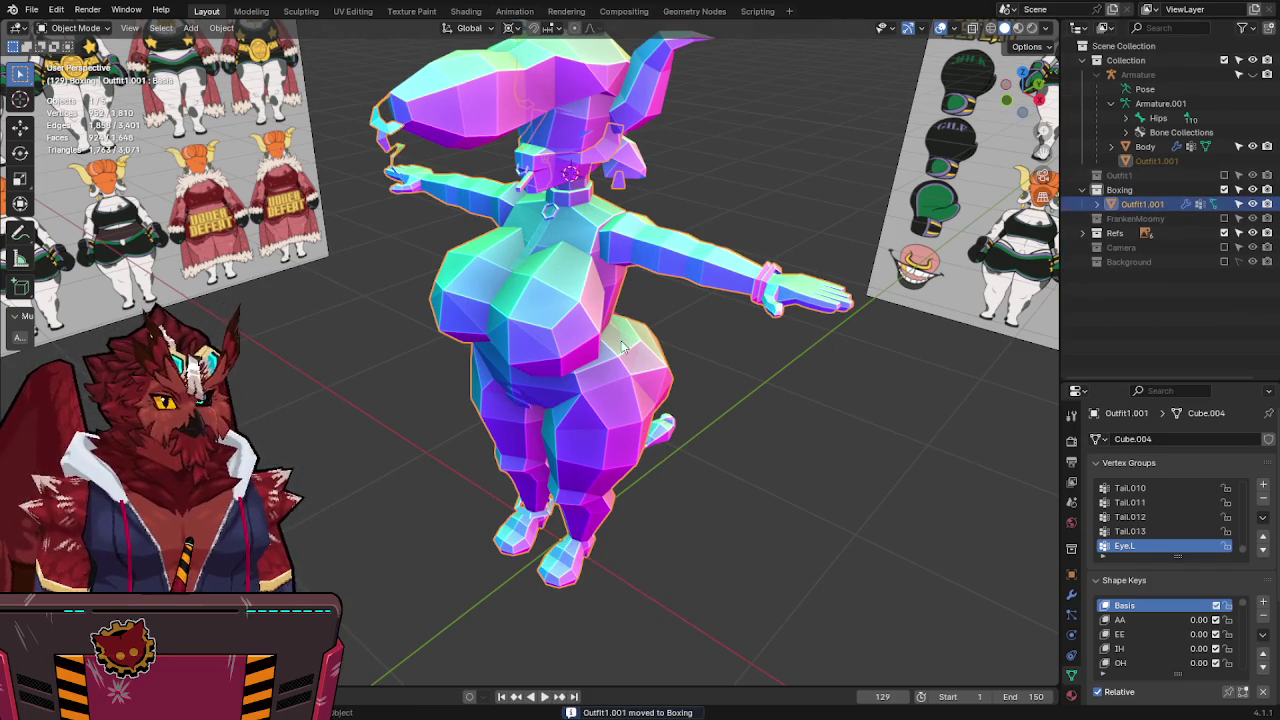
{"action": "middle_click_drag", "start_coordinate": [621, 348], "coordinate": [774, 343]}
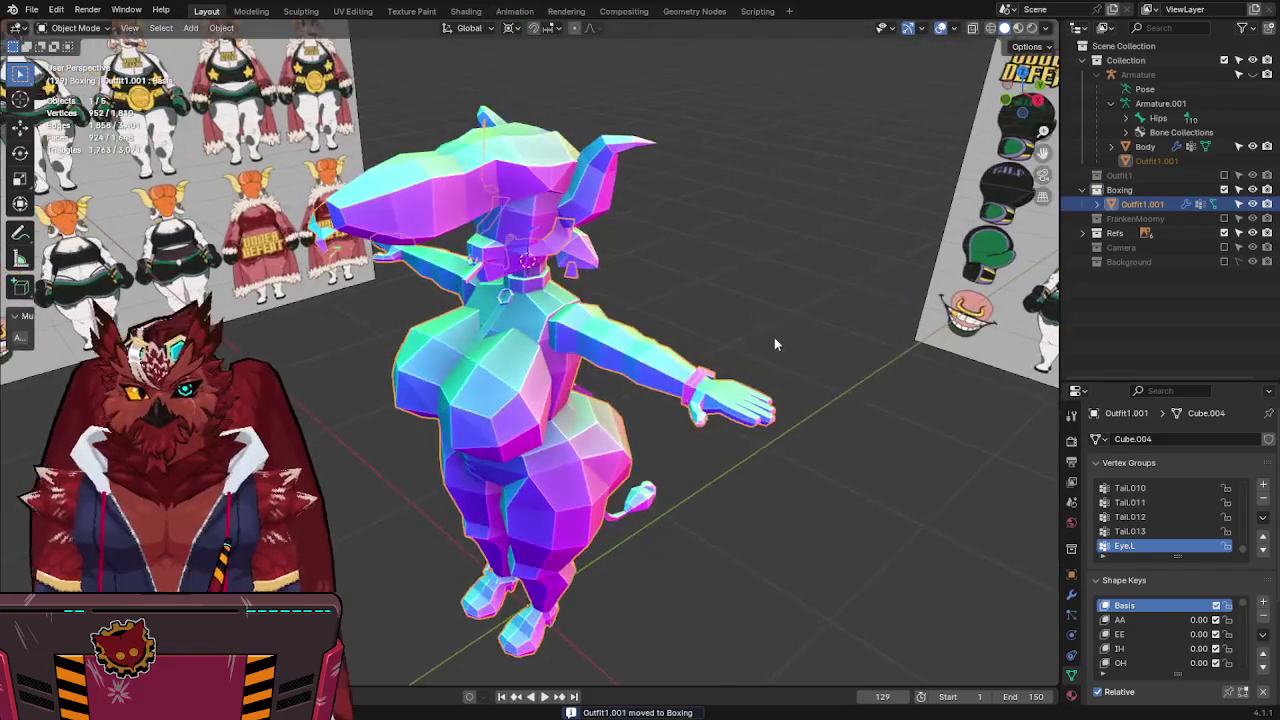
{"action": "middle_click_drag", "start_coordinate": [680, 330], "coordinate": [690, 216]}
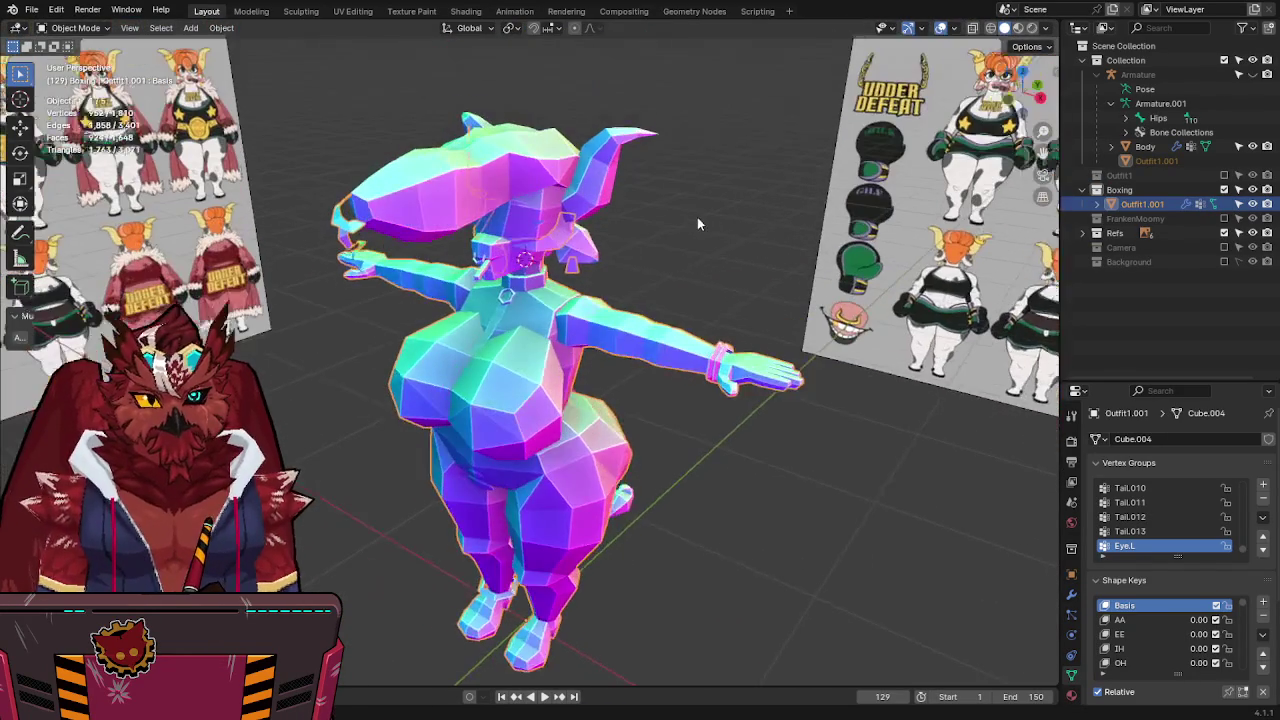
Compare the duplicate outfit against the reference sheet in front orthographic view with X-Ray toggled.
{"action": "key", "text": "KP_1"}
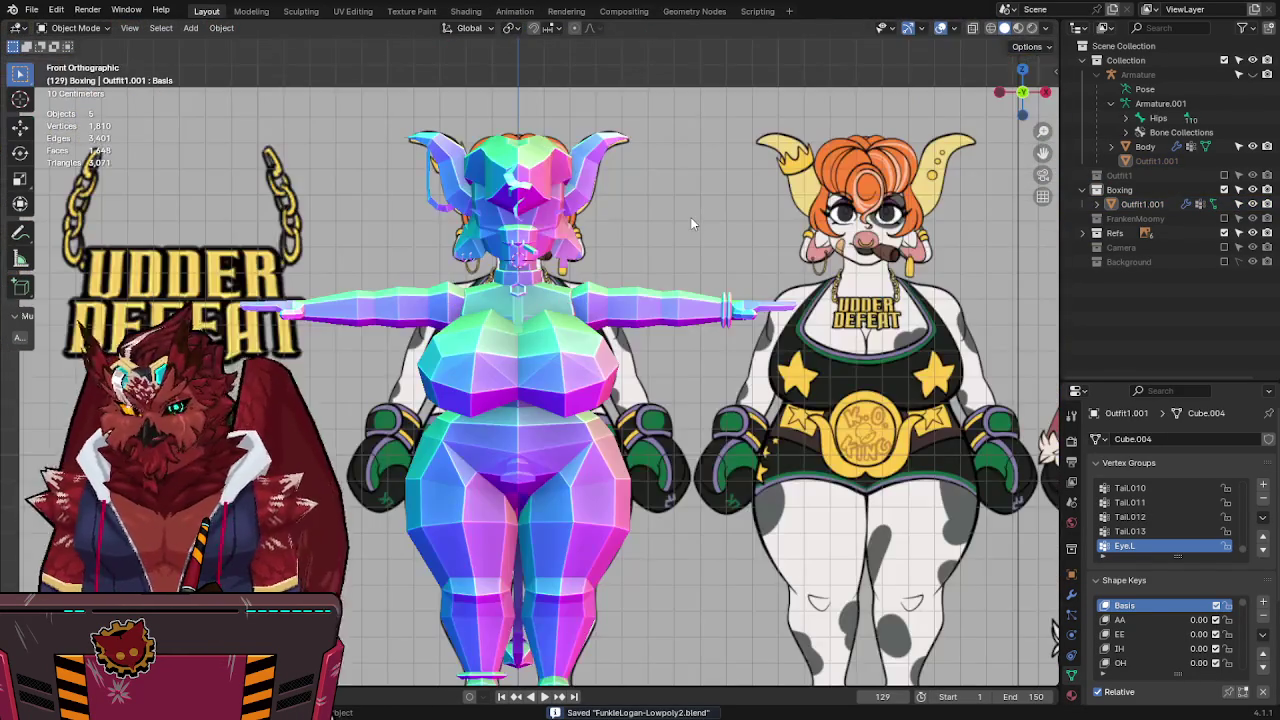
{"action": "key", "text": "alt+z"}
{"action": "key", "text": "alt+z"}
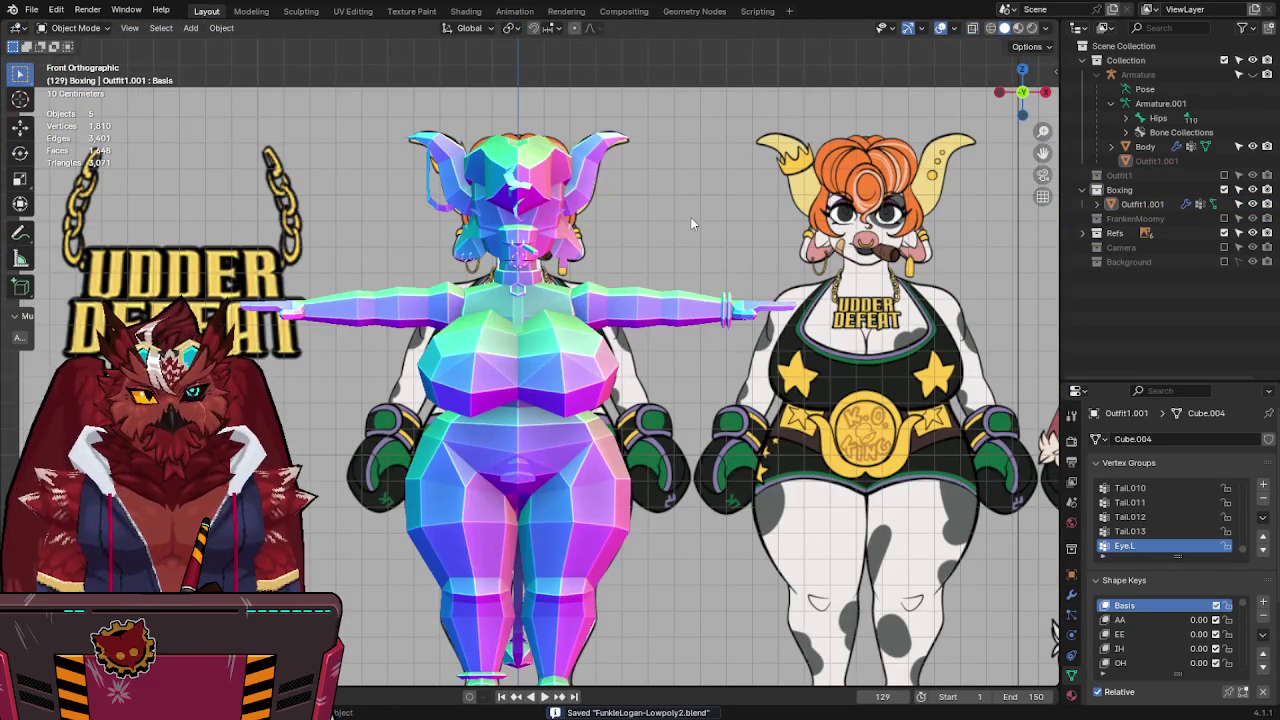
{"action": "middle_click_drag", "start_coordinate": [690, 217], "coordinate": [652, 274], "text": "shift"}
{"action": "key", "text": "alt+z"}
{"action": "key", "text": "alt+z"}
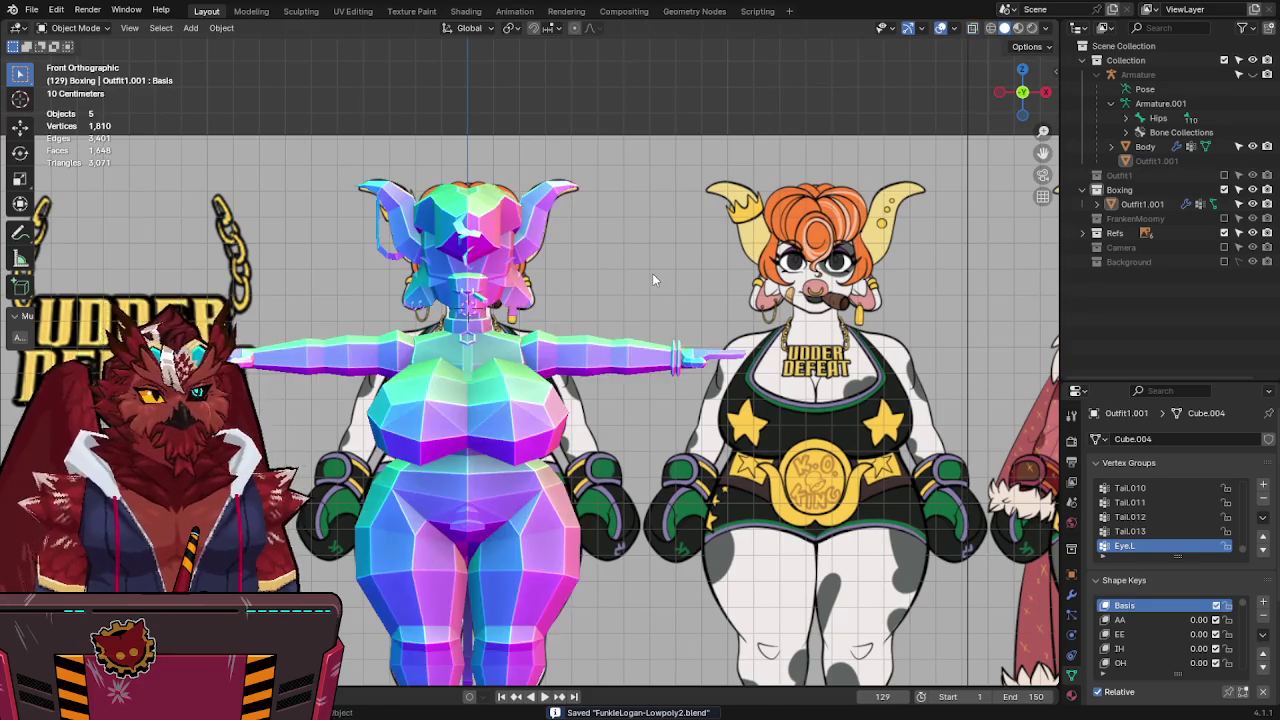
{"action": "scroll", "coordinate": [652, 273], "scroll_direction": "down", "scroll_amount": 4}
{"action": "middle_click_drag", "start_coordinate": [740, 299], "coordinate": [758, 337]}
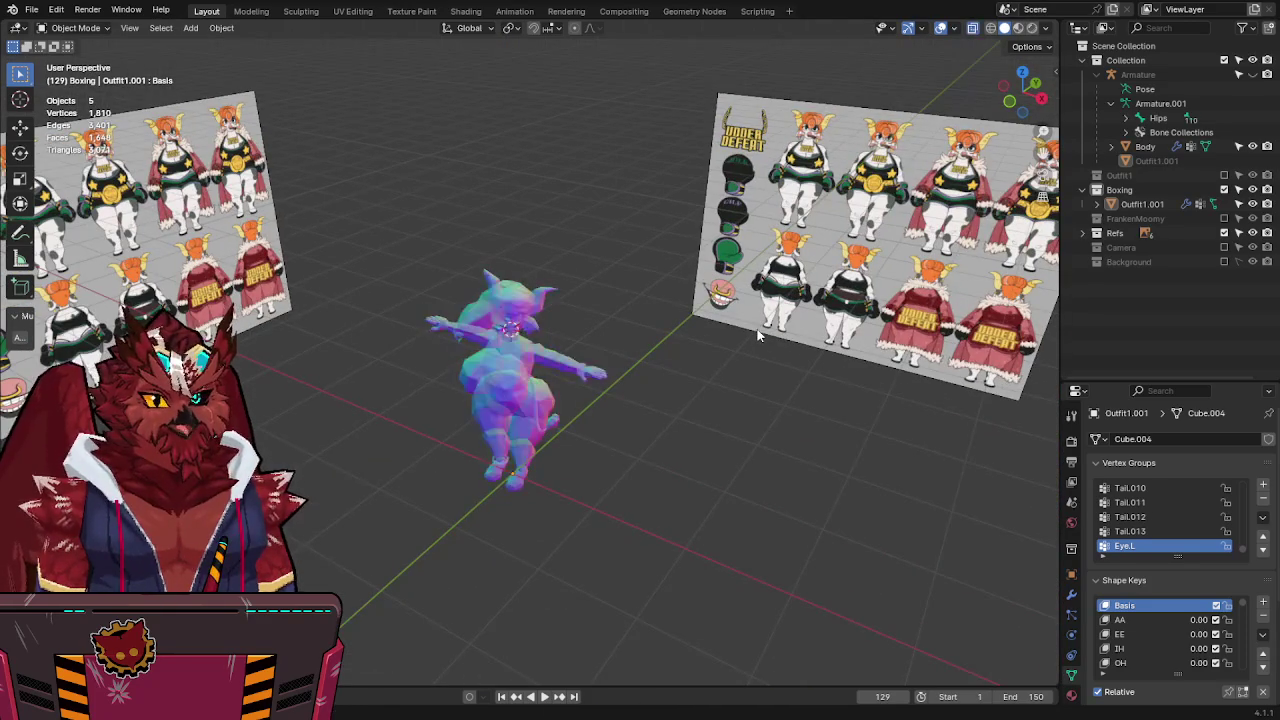
{"action": "key", "text": "KP_1"}
{"action": "scroll", "coordinate": [758, 330], "scroll_direction": "up", "scroll_amount": 3}
{"action": "mouse_move", "coordinate": [758, 330]}
{"action": "middle_mouse_down"}
{"action": "mouse_move", "coordinate": [664, 385]}
{"action": "mouse_move", "coordinate": [481, 364]}
{"action": "mouse_move", "coordinate": [686, 362]}
{"action": "middle_mouse_up"}
{"action": "scroll", "coordinate": [664, 385], "scroll_direction": "down", "scroll_amount": 5}
{"action": "scroll", "coordinate": [659, 367], "scroll_direction": "down", "scroll_amount": 2}
{"action": "scroll", "coordinate": [686, 362], "scroll_direction": "up", "scroll_amount": 3}
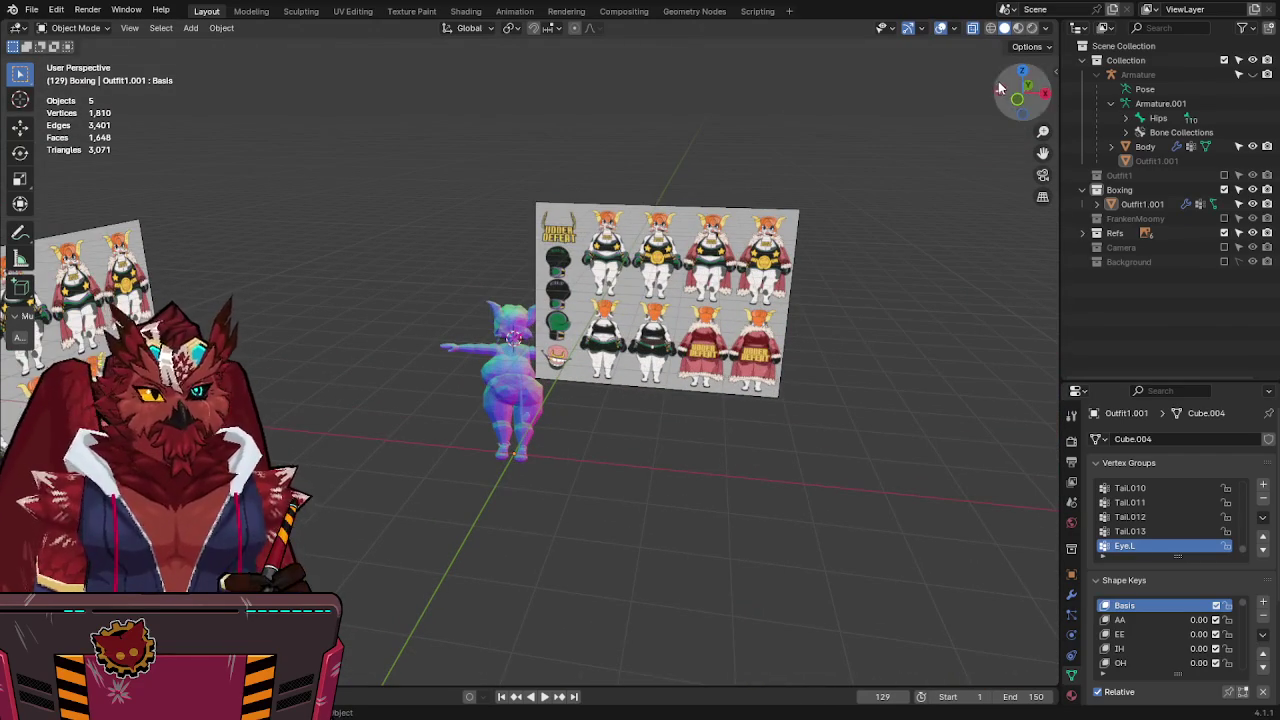
{"action": "key", "text": "KP_1"}
{"action": "scroll", "coordinate": [935, 355], "scroll_direction": "up", "scroll_amount": 2}
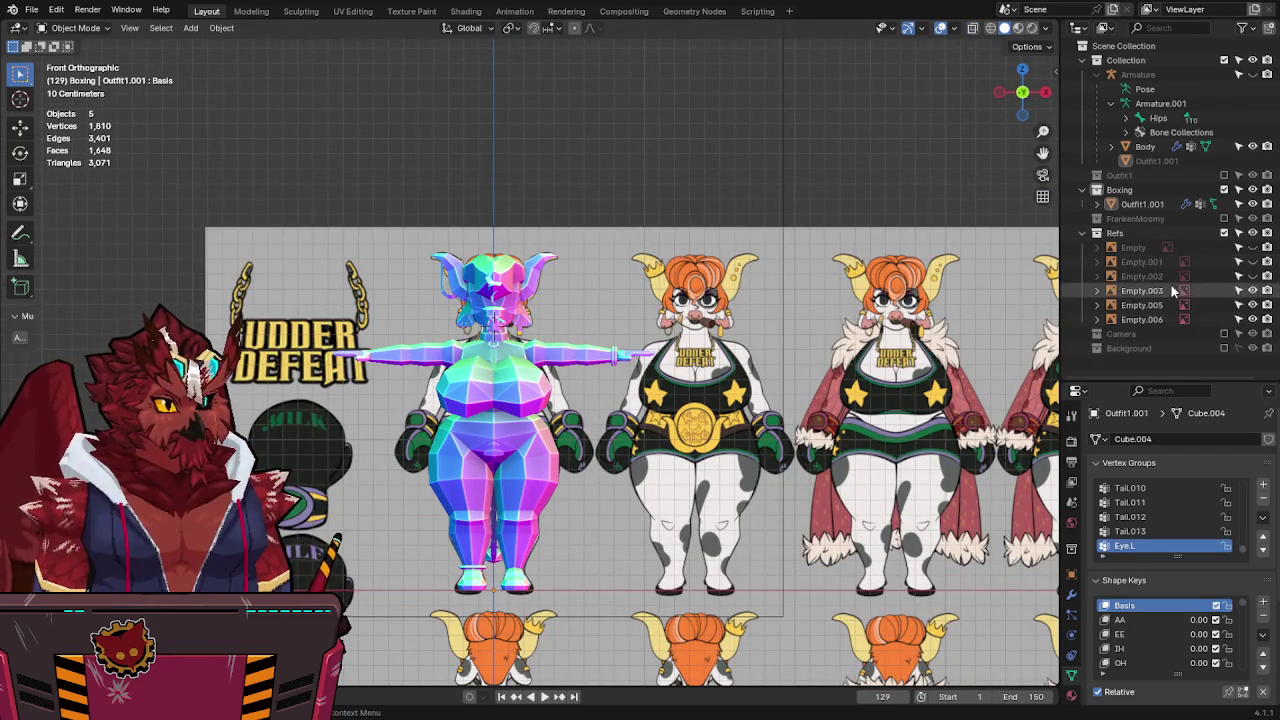
Select the reference image empty Empty.003 and save the blend file.
{"action": "left_click", "coordinate": [1147, 320]}
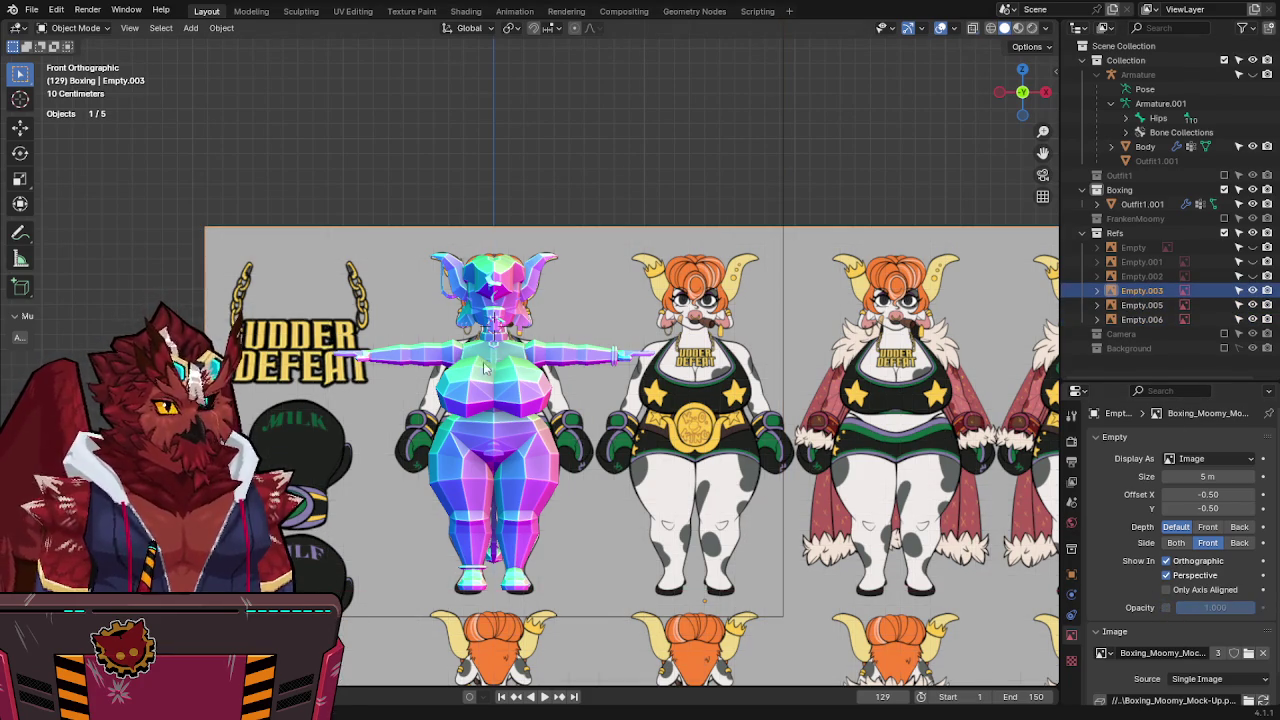
{"action": "scroll", "coordinate": [561, 319], "scroll_direction": "up", "scroll_amount": 1}
{"action": "scroll", "coordinate": [572, 329], "scroll_direction": "up", "scroll_amount": 2}
{"action": "key", "text": "ctrl+s"}
{"action": "scroll", "coordinate": [572, 329], "scroll_direction": "up", "scroll_amount": 2}
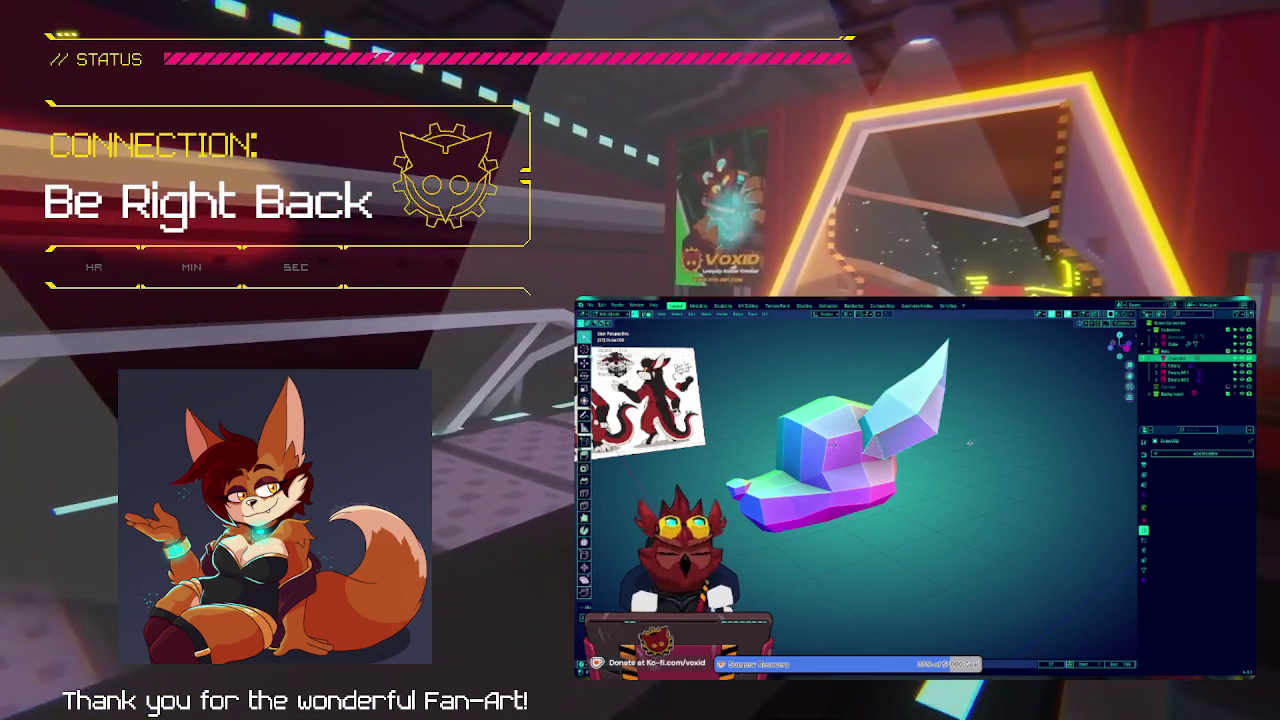
Show the Be Right Back screen with the fan-art showcase and modelling inset.
{"action": "key", "text": "Tab"}
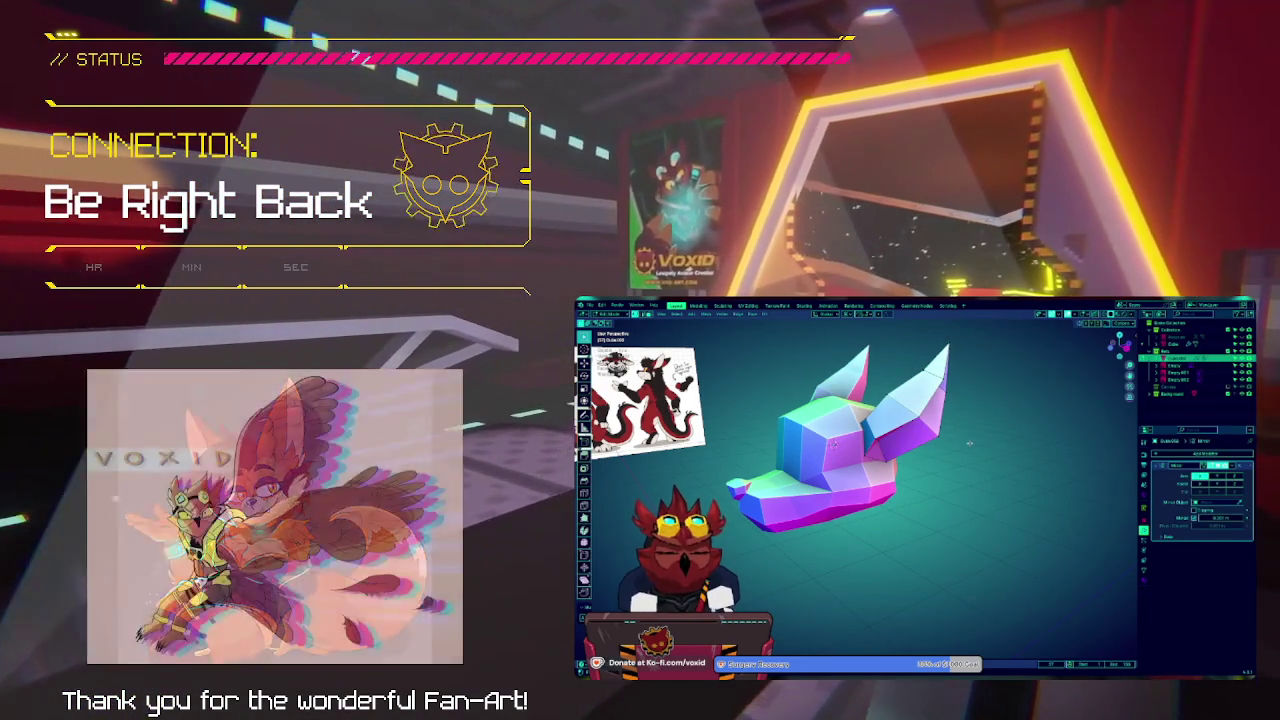
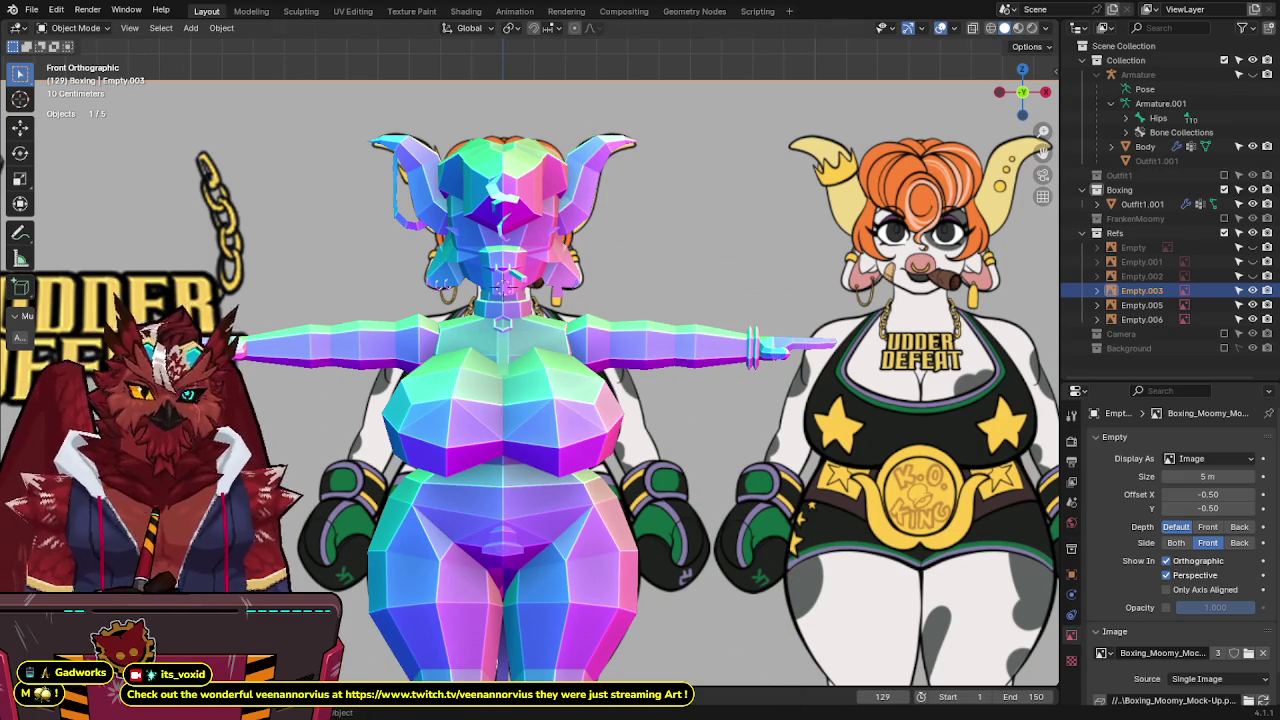
Pan and zoom across the boxing reference sheet.
{"action": "middle_click_drag", "start_coordinate": [629, 236], "coordinate": [643, 228], "text": "shift"}
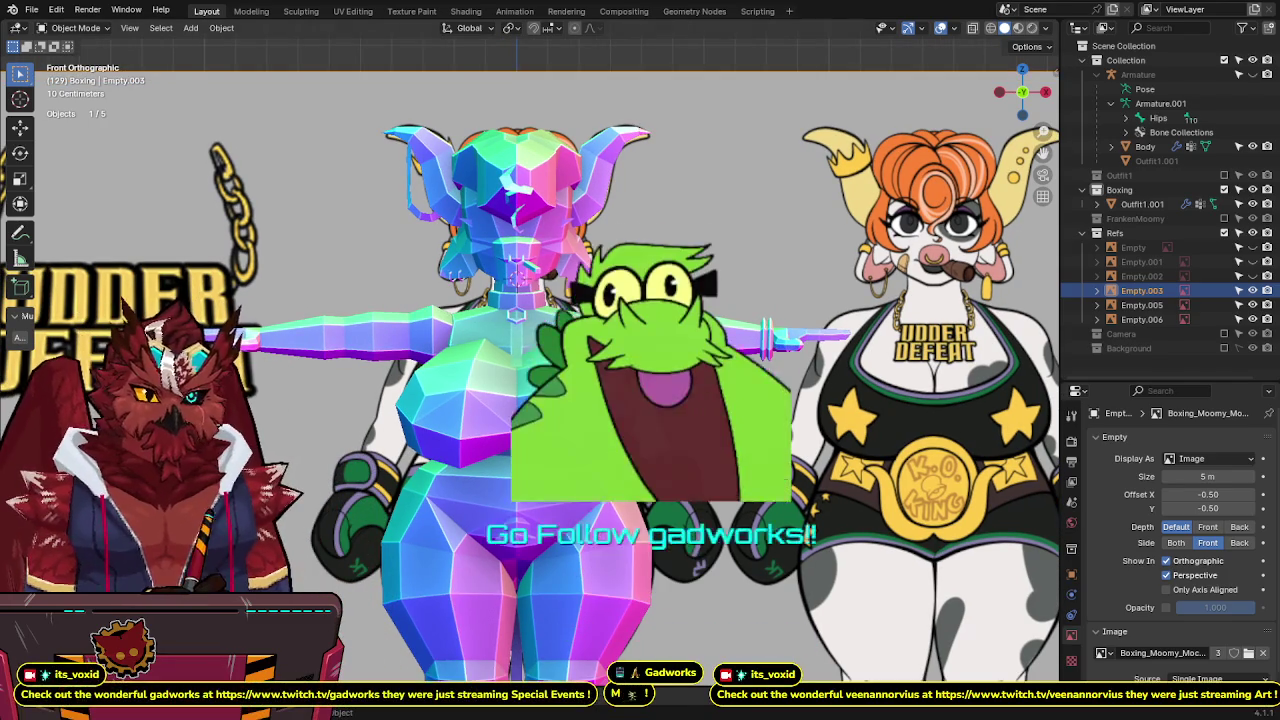
{"action": "scroll", "coordinate": [716, 240], "scroll_direction": "down", "scroll_amount": 2}
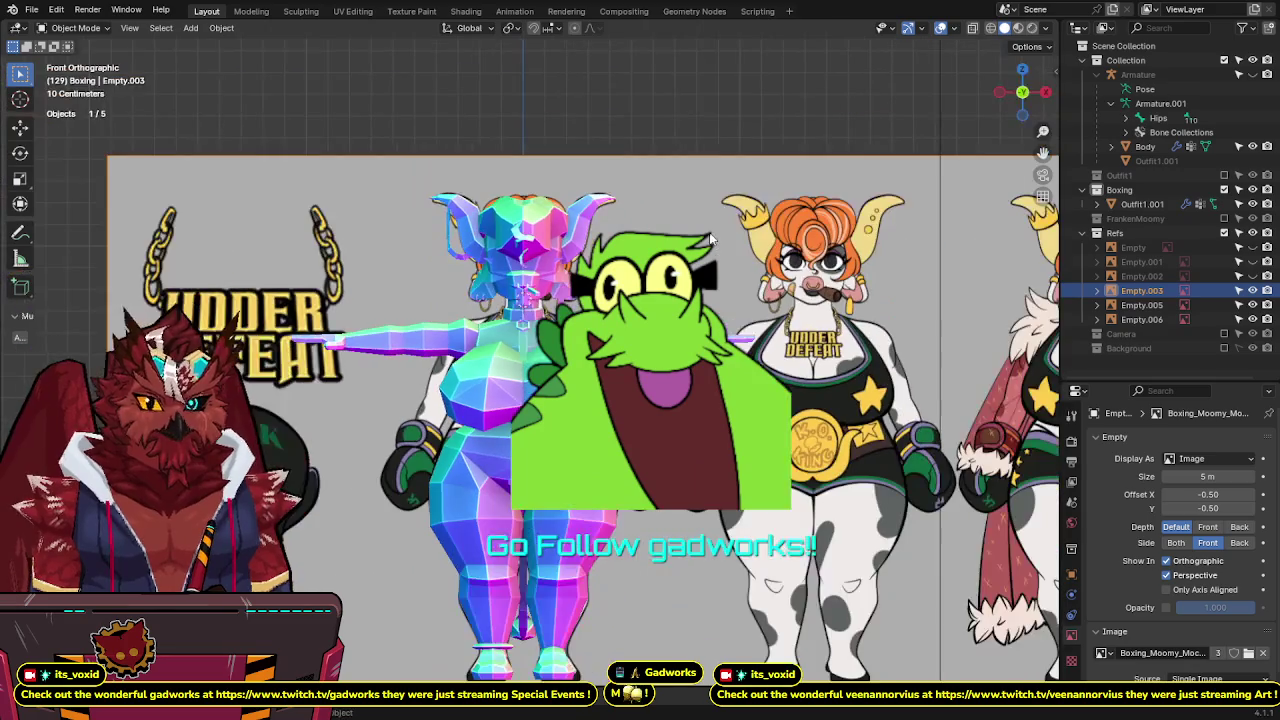
{"action": "scroll", "coordinate": [718, 300], "scroll_direction": "down", "scroll_amount": 1}
{"action": "scroll", "coordinate": [720, 310], "scroll_direction": "down", "scroll_amount": 2}
{"action": "scroll", "coordinate": [730, 300], "scroll_direction": "up", "scroll_amount": 2}
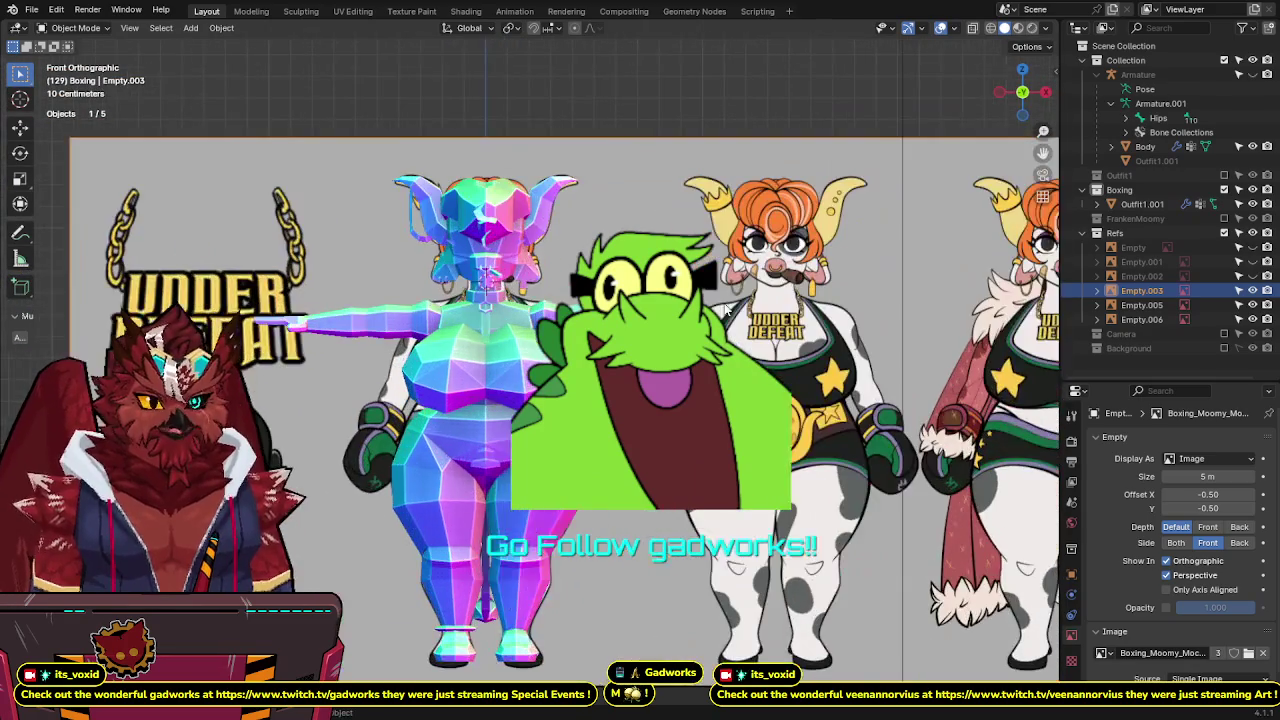
{"action": "scroll", "coordinate": [720, 295], "scroll_direction": "up", "scroll_amount": 1}
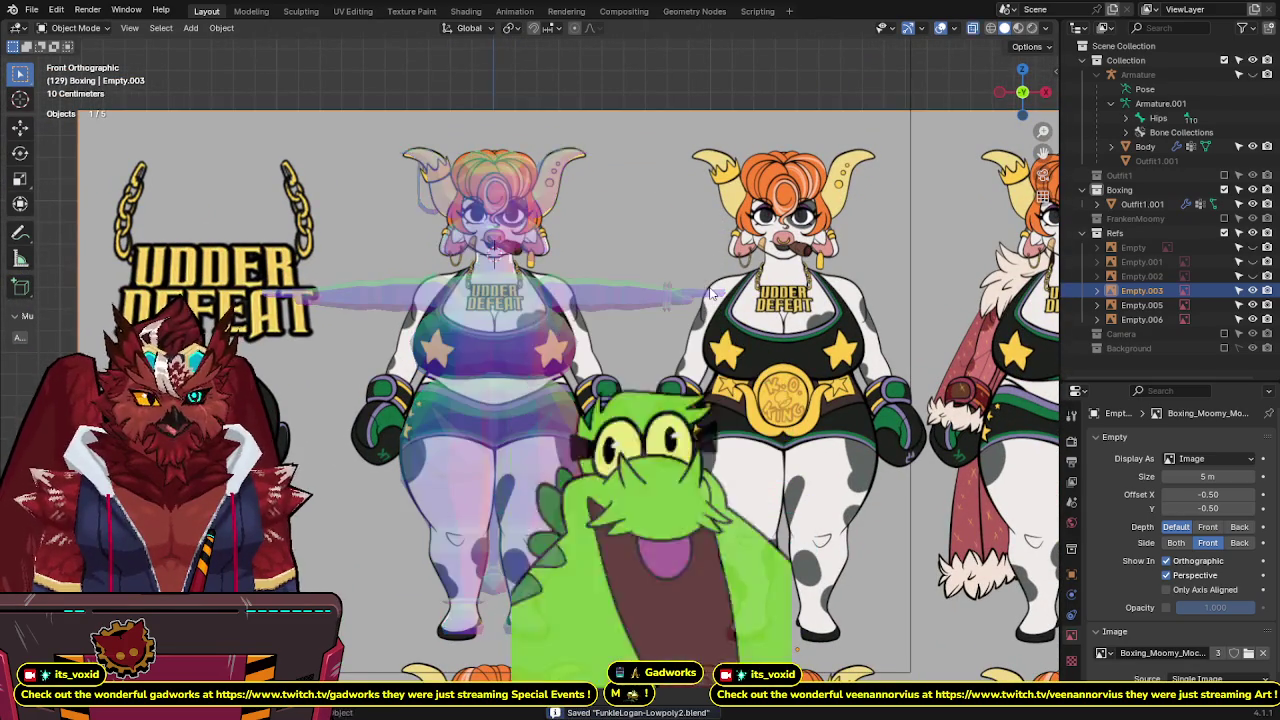
{"action": "scroll", "coordinate": [681, 297], "scroll_direction": "up", "scroll_amount": 1}
{"action": "scroll", "coordinate": [654, 376], "scroll_direction": "down", "scroll_amount": 2, "text": "shift"}
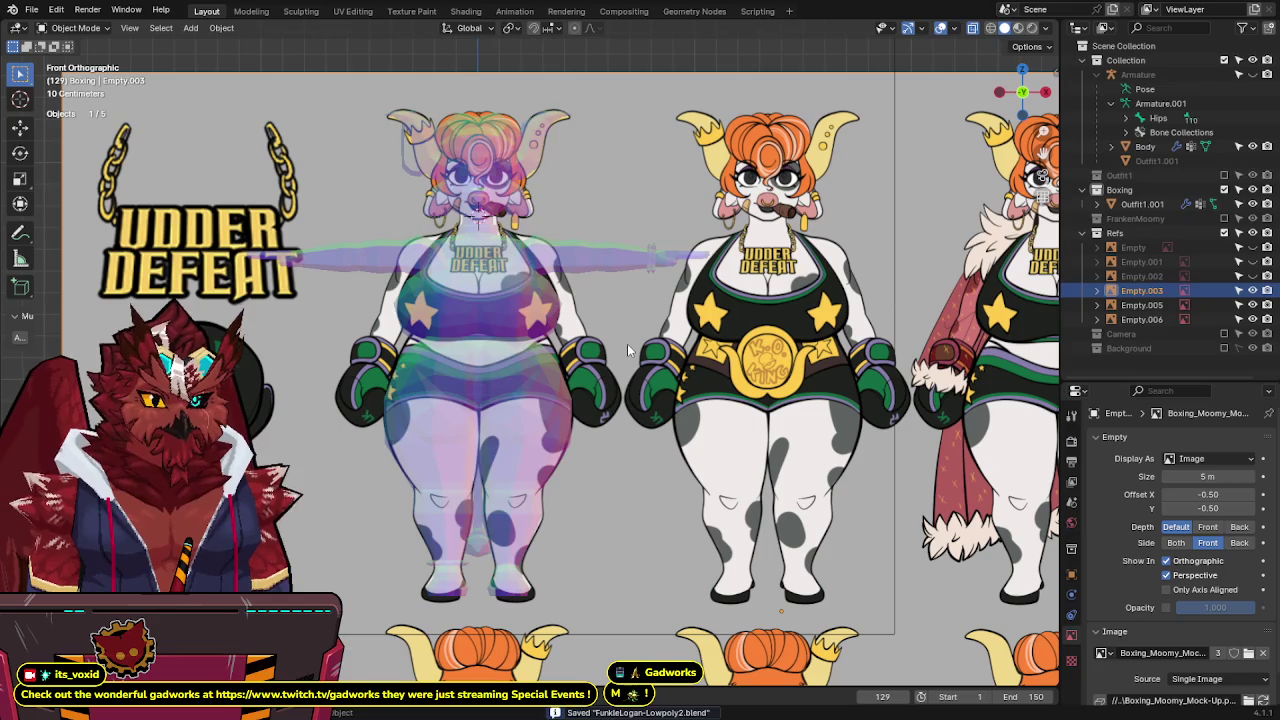
Switch X-ray off and select the Outfit1.001 mesh.
{"action": "key", "text": "alt+z"}
{"action": "middle_click_drag", "start_coordinate": [627, 344], "coordinate": [601, 374], "text": "shift"}
{"action": "left_click", "coordinate": [623, 290]}
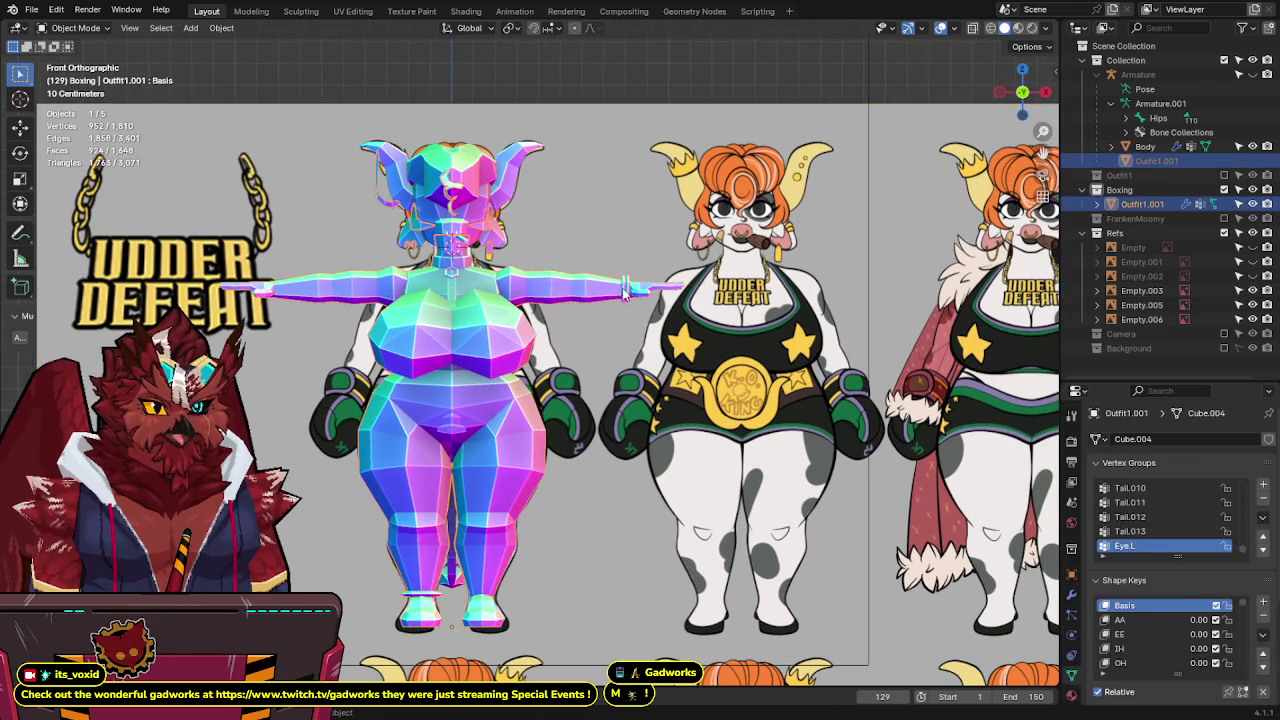
In vertex select, delete the chest hexagon ring and hair-strand outline from Outfit1.001.
{"action": "key", "text": "Tab"}
{"action": "scroll", "coordinate": [640, 287], "scroll_direction": "up", "scroll_amount": 3}
{"action": "key", "text": "alt+z"}
{"action": "key", "text": "1"}
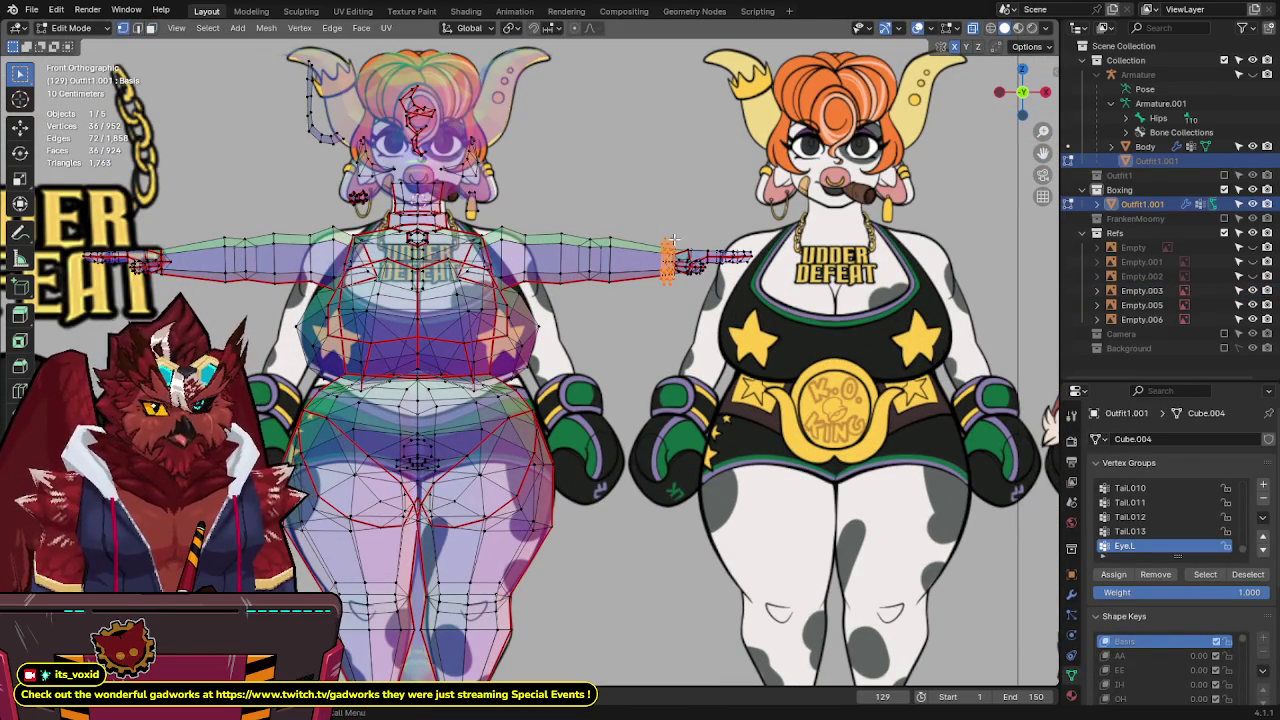
{"action": "scroll", "coordinate": [600, 330], "scroll_direction": "up", "scroll_amount": 1}
{"action": "scroll", "coordinate": [422, 329], "scroll_direction": "up", "scroll_amount": 1}
{"action": "scroll", "coordinate": [422, 329], "scroll_direction": "up", "scroll_amount": 2}
{"action": "scroll", "coordinate": [422, 329], "scroll_direction": "up", "scroll_amount": 2}
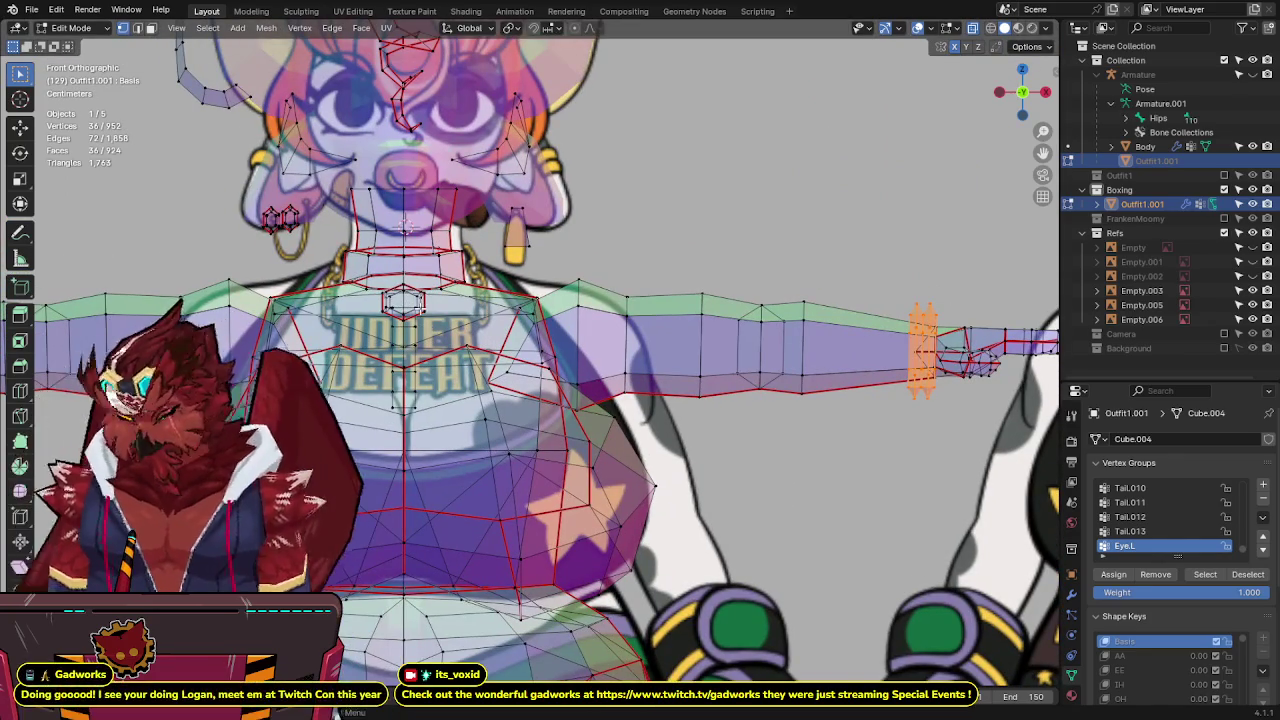
{"action": "key", "text": "l"}
{"action": "scroll", "coordinate": [414, 311], "scroll_direction": "down", "scroll_amount": 3}
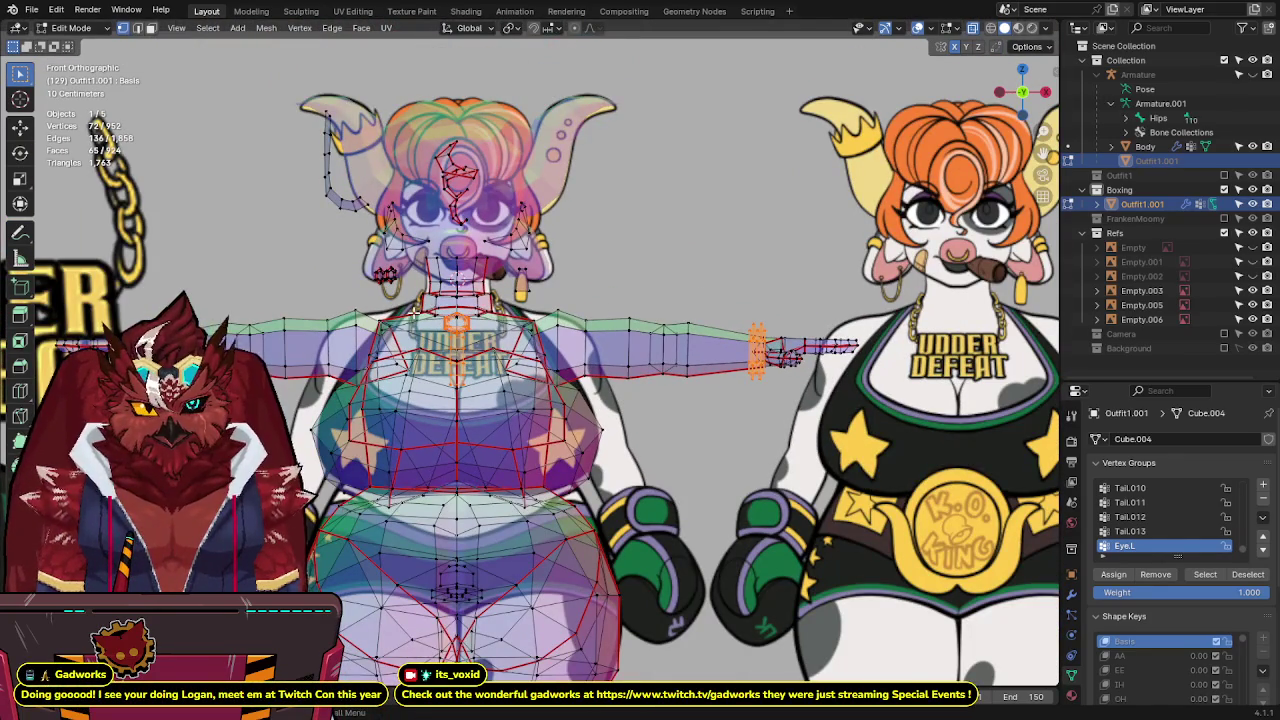
{"action": "key", "text": "l"}
{"action": "key", "text": "x"}
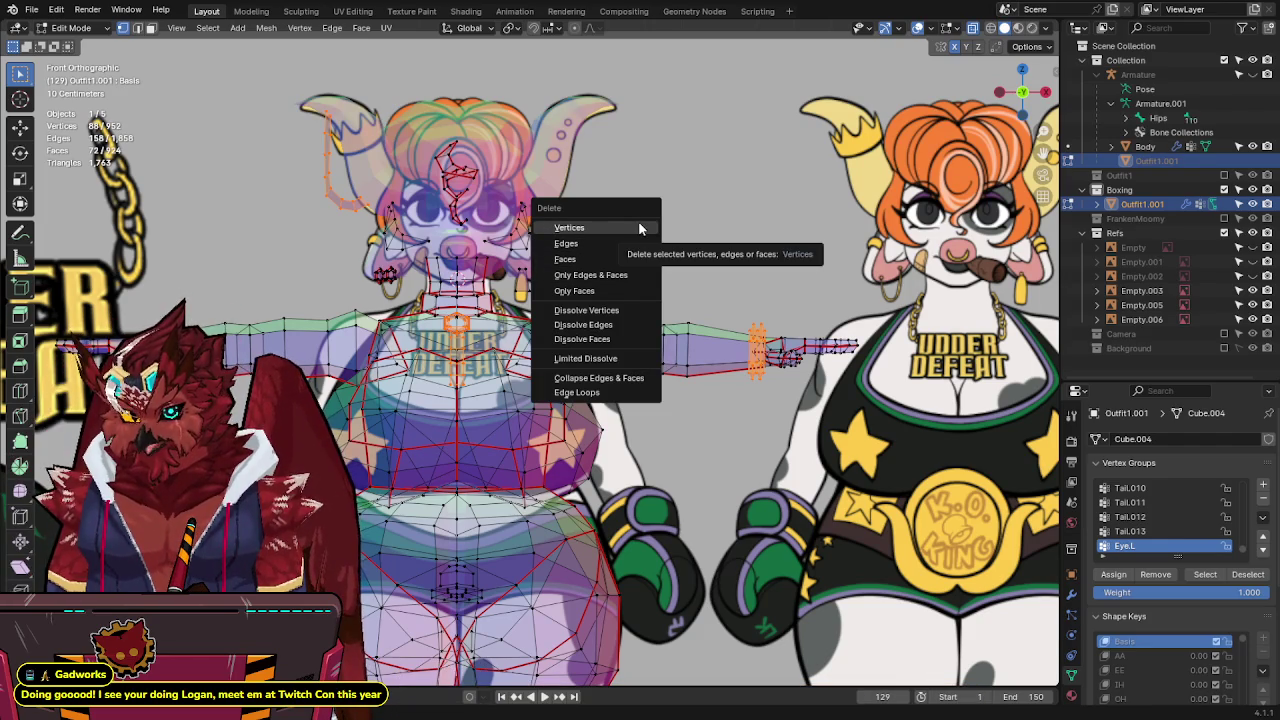
{"action": "left_click", "coordinate": [569, 228]}
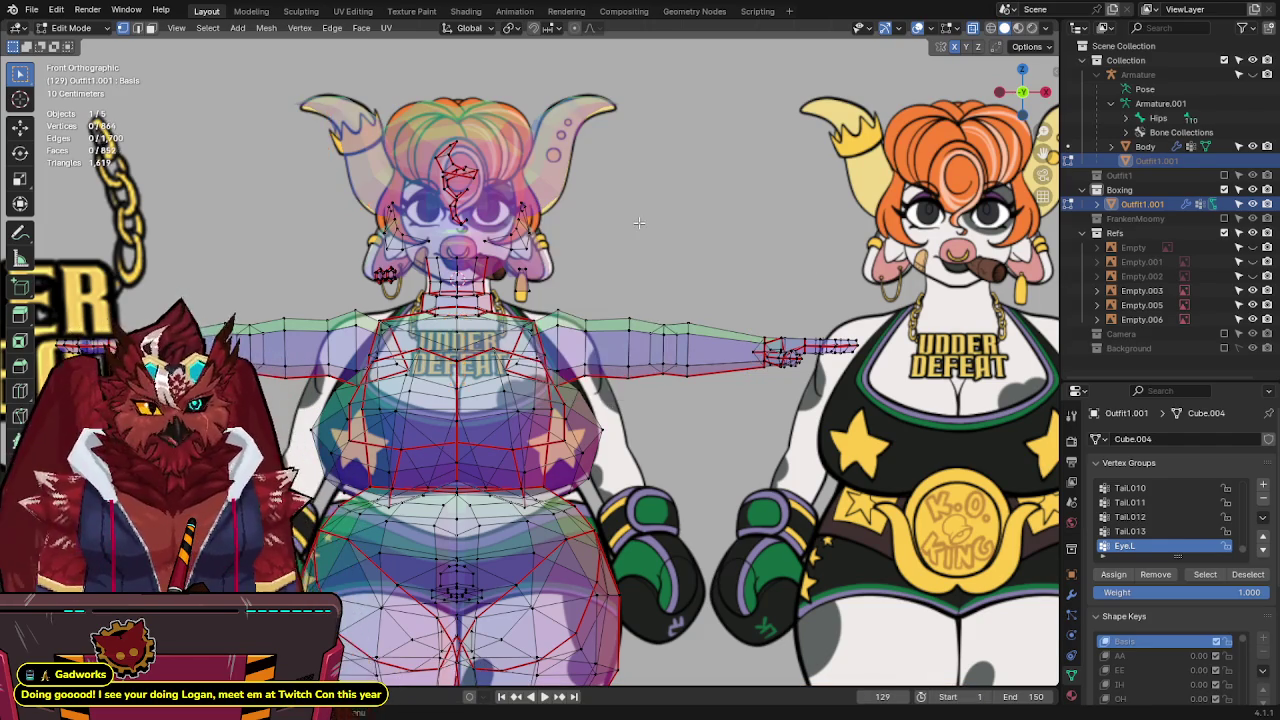
Delete the leftover crotch vertices and return to Object Mode with X-ray off.
{"action": "key", "text": "alt+z"}
{"action": "scroll", "coordinate": [624, 355], "scroll_direction": "down", "scroll_amount": 3}
{"action": "key", "text": "alt+z"}
{"action": "scroll", "coordinate": [624, 355], "scroll_direction": "up", "scroll_amount": 3}
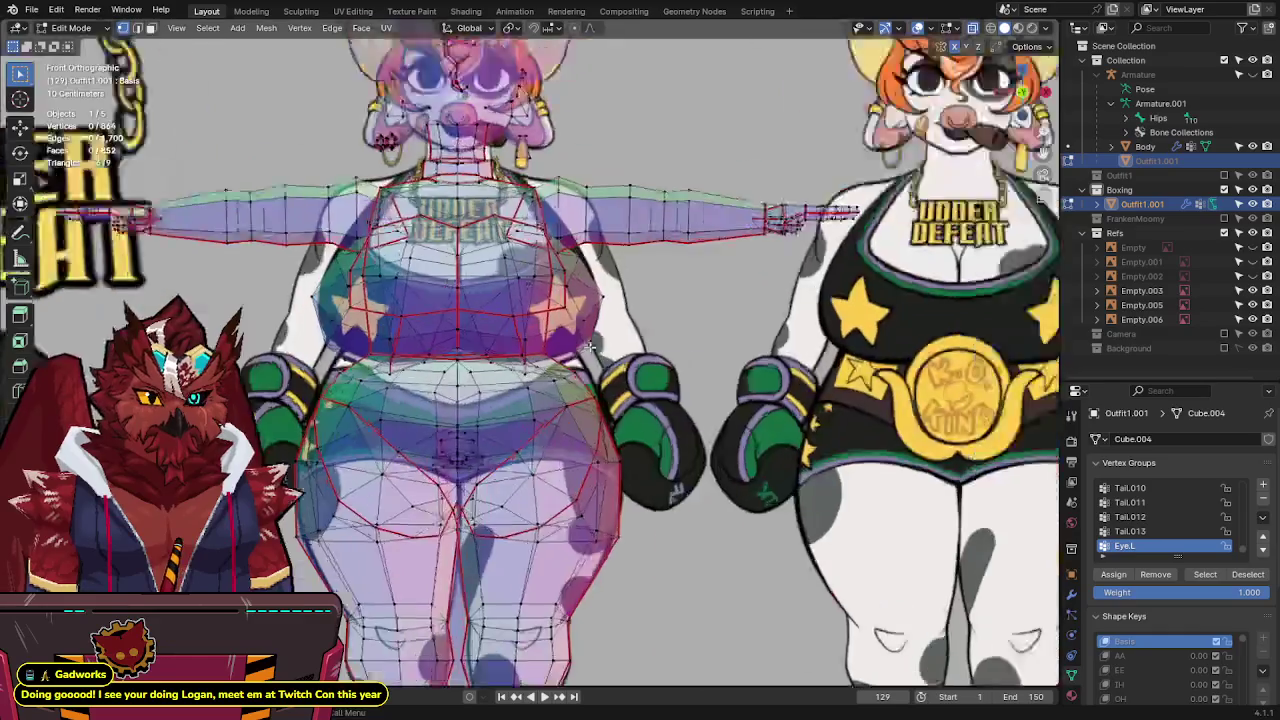
{"action": "scroll", "coordinate": [560, 350], "scroll_direction": "up", "scroll_amount": 2}
{"action": "scroll", "coordinate": [480, 348], "scroll_direction": "up", "scroll_amount": 2}
{"action": "scroll", "coordinate": [410, 346], "scroll_direction": "up", "scroll_amount": 2}
{"action": "scroll", "coordinate": [410, 346], "scroll_direction": "up", "scroll_amount": 2}
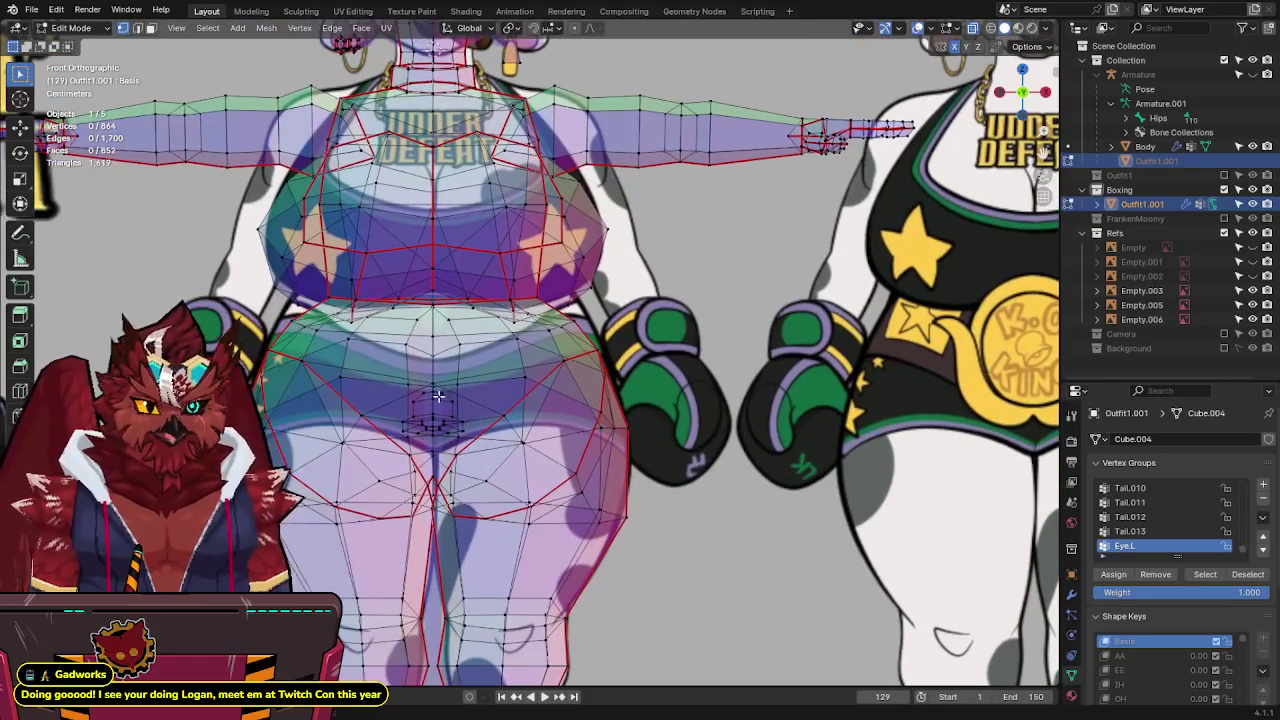
{"action": "scroll", "coordinate": [438, 402], "scroll_direction": "down", "scroll_amount": 4}
{"action": "key", "text": "x"}
{"action": "left_click", "coordinate": [563, 388]}
{"action": "scroll", "coordinate": [563, 388], "scroll_direction": "up", "scroll_amount": 4}
{"action": "scroll", "coordinate": [563, 388], "scroll_direction": "down", "scroll_amount": 4}
{"action": "key", "text": "alt+z"}
{"action": "key", "text": "Tab"}
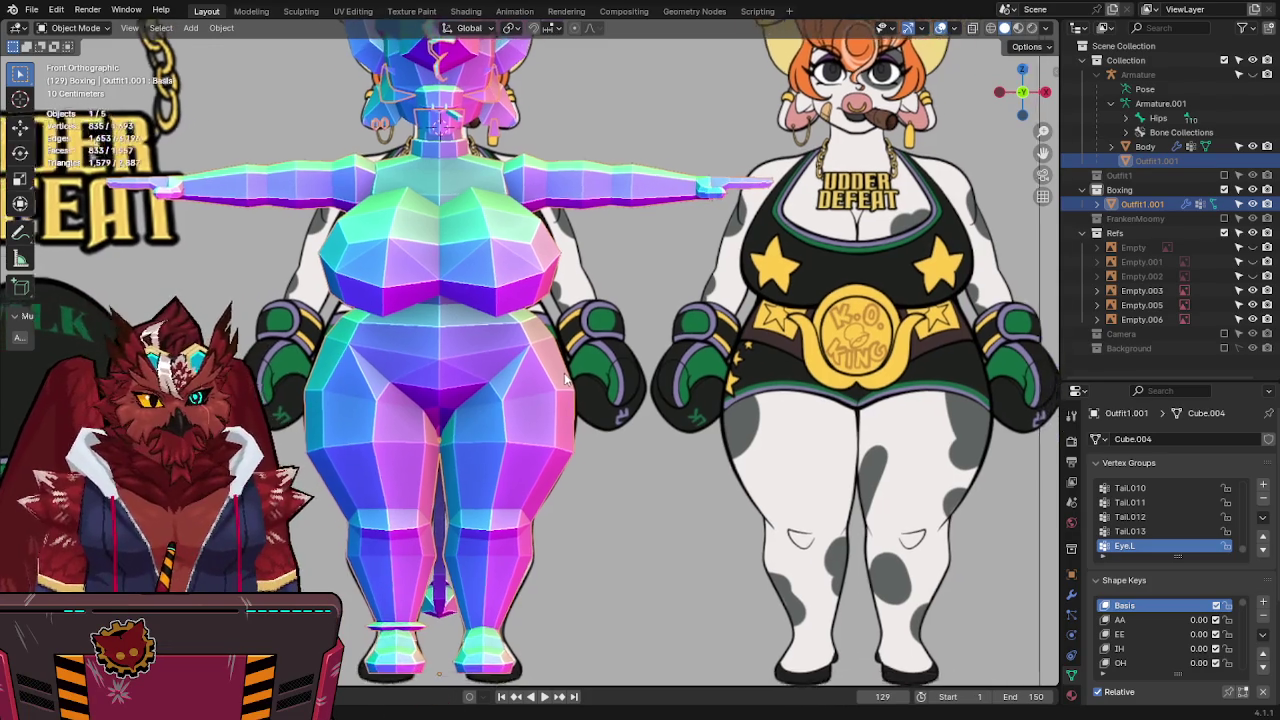
Select both hands' linked vertices and delete them, leaving plain arm ends.
{"action": "middle_click_drag", "start_coordinate": [671, 215], "coordinate": [616, 270], "text": "shift"}
{"action": "key", "text": "Tab"}
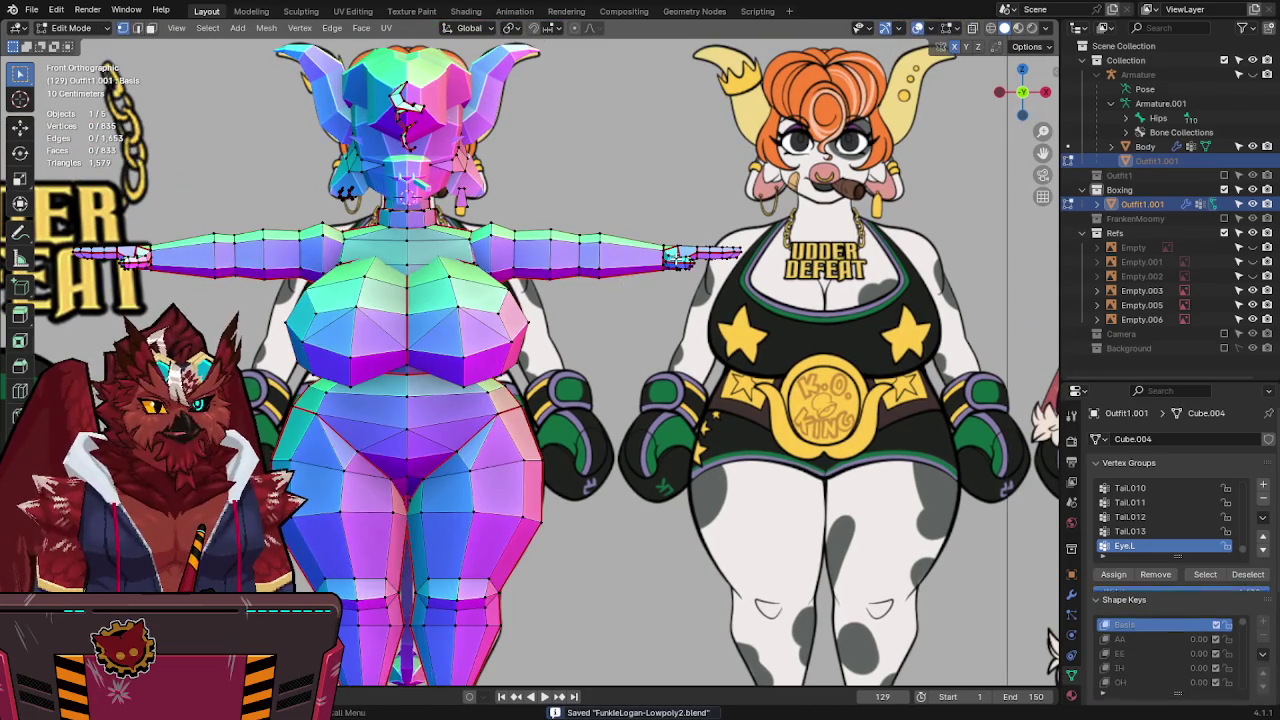
{"action": "scroll", "coordinate": [677, 376], "scroll_direction": "down", "scroll_amount": 8}
{"action": "scroll", "coordinate": [677, 376], "scroll_direction": "up", "scroll_amount": 2}
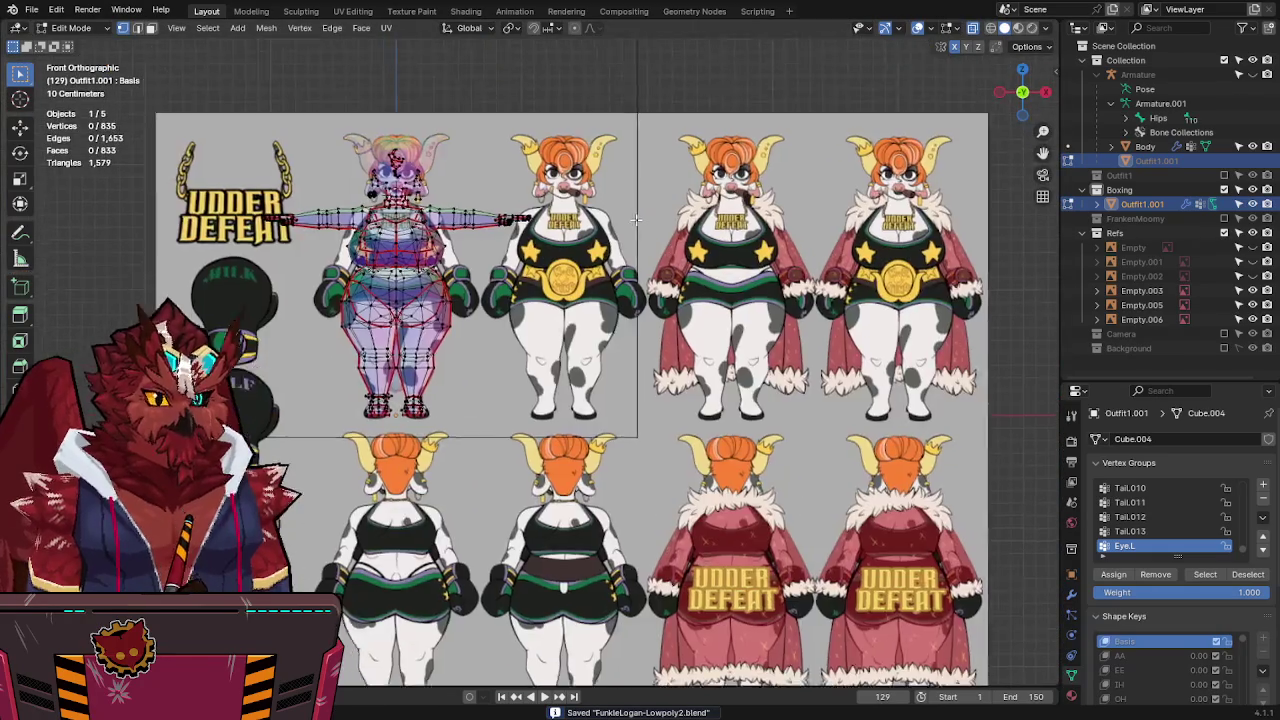
{"action": "scroll", "coordinate": [677, 376], "scroll_direction": "up", "scroll_amount": 5}
{"action": "key", "text": "l"}
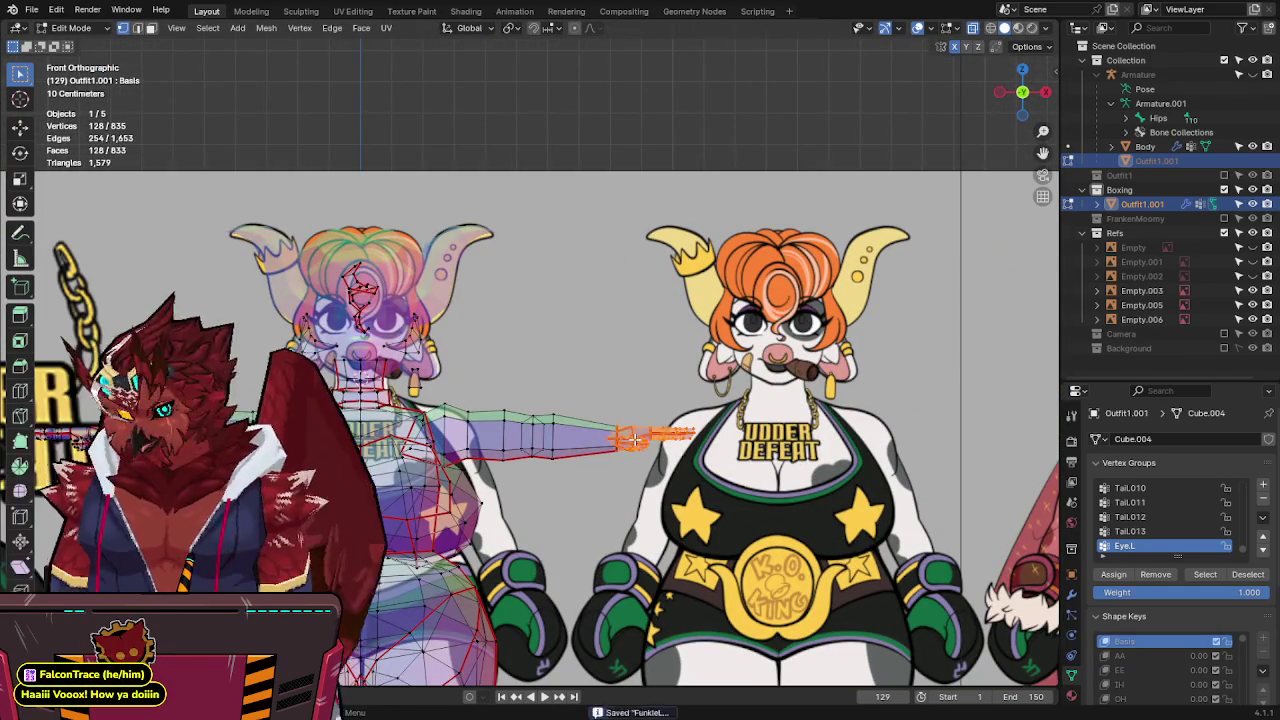
{"action": "middle_click_drag", "start_coordinate": [632, 441], "coordinate": [820, 325], "text": "shift"}
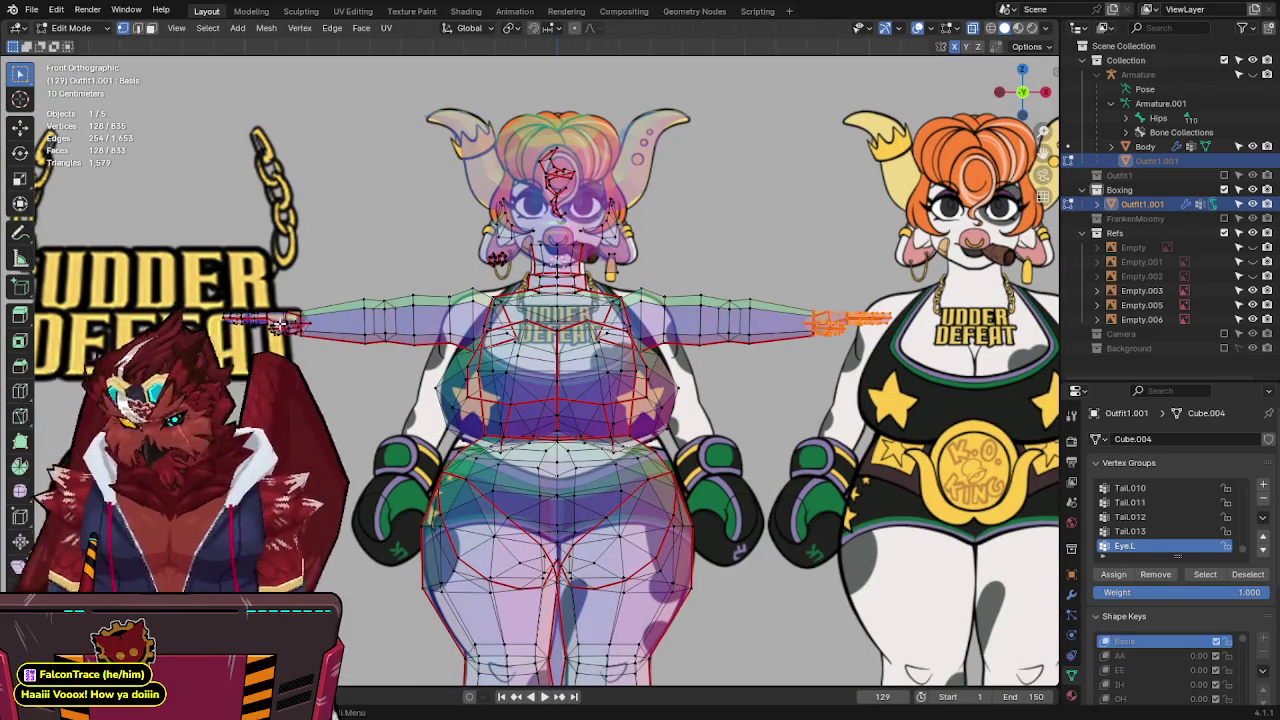
{"action": "key", "text": "x"}
{"action": "left_click", "coordinate": [880, 367]}
Return to Object Mode and save FunkleLogan-Lowpoly2.blend.
{"action": "middle_click_drag", "start_coordinate": [880, 367], "coordinate": [752, 357], "text": "shift"}
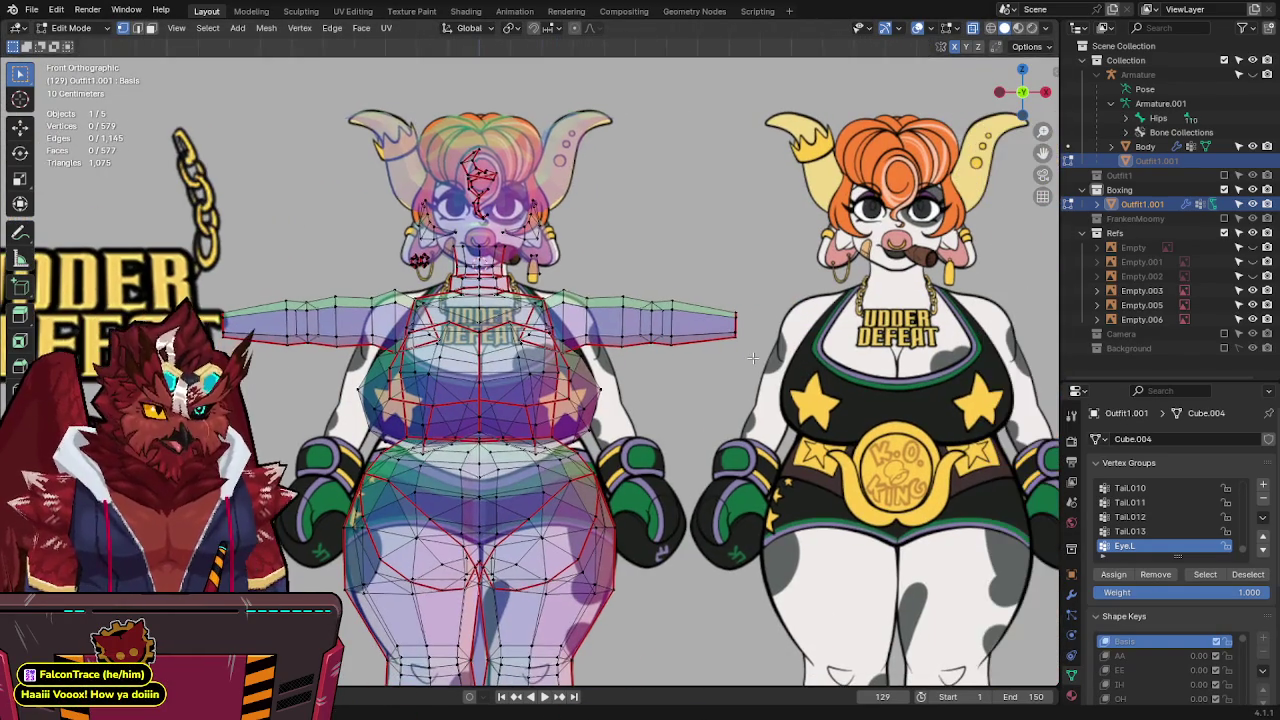
{"action": "key", "text": "Tab"}
{"action": "key", "text": "ctrl+s"}
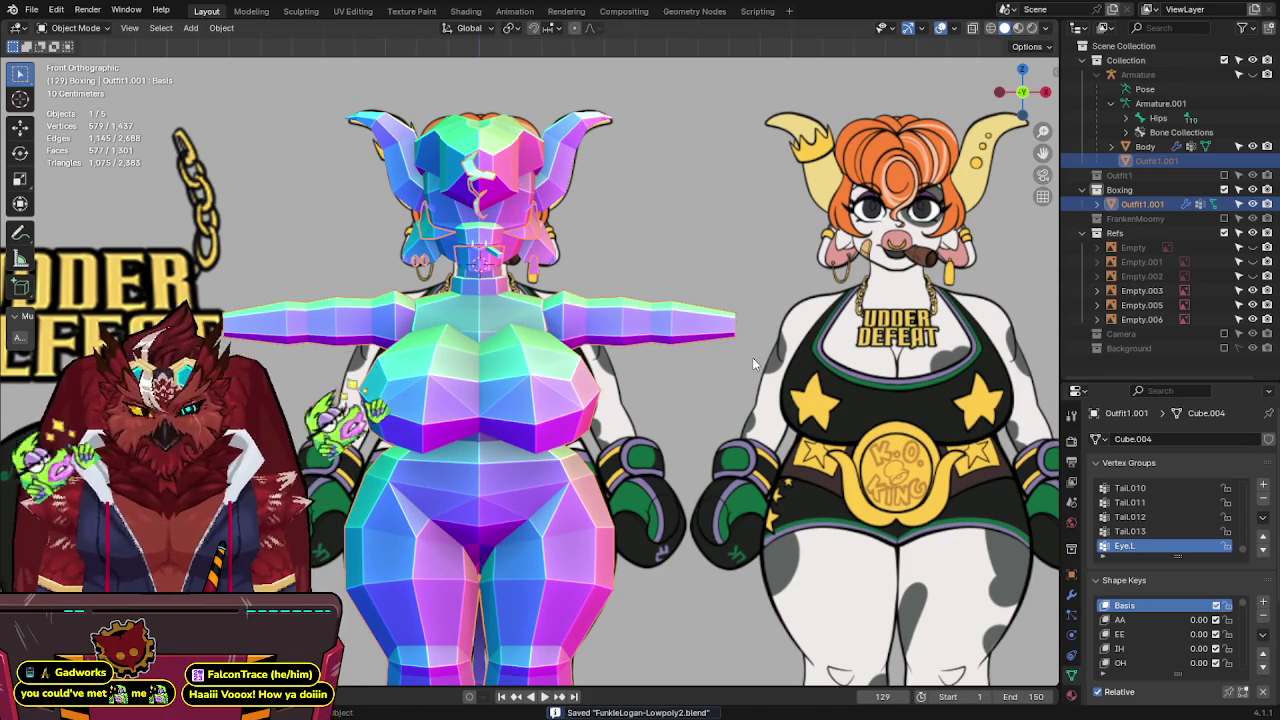
{"action": "middle_click_drag", "start_coordinate": [748, 357], "coordinate": [781, 342], "text": "shift"}
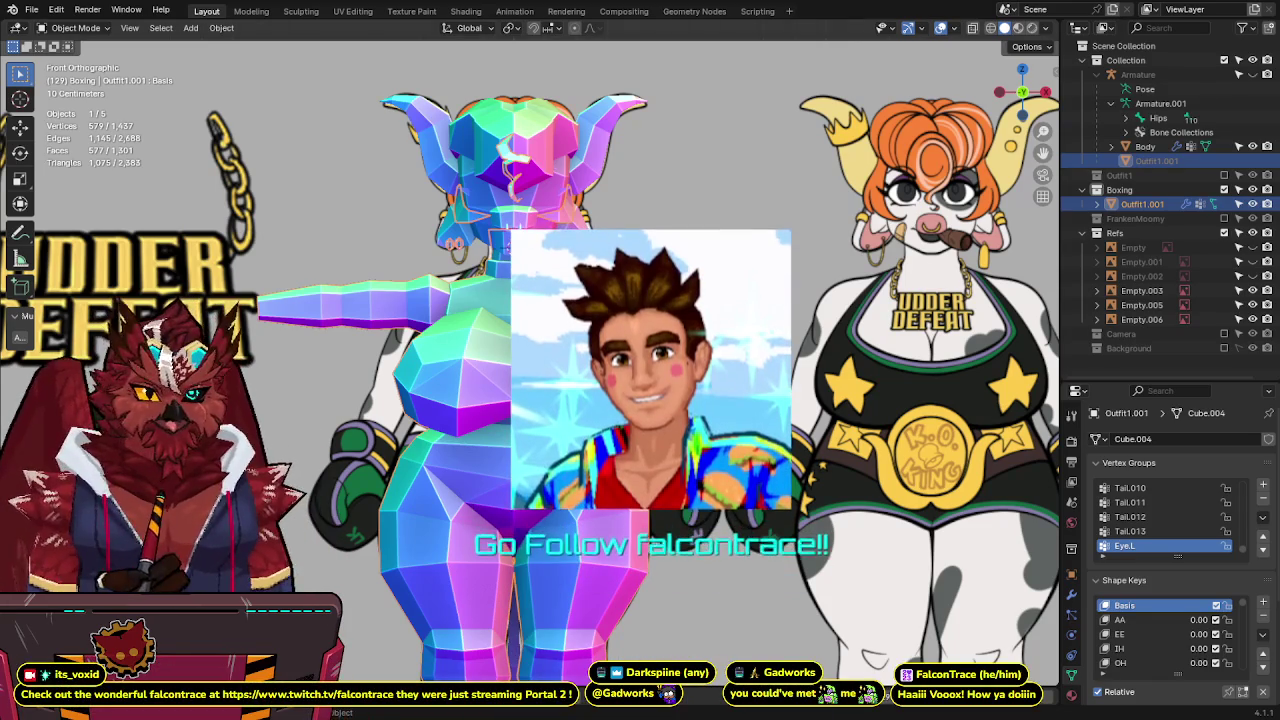
Zoom in on the model's upper body and save the file.
{"action": "scroll", "coordinate": [530, 360], "scroll_direction": "up", "scroll_amount": 1}
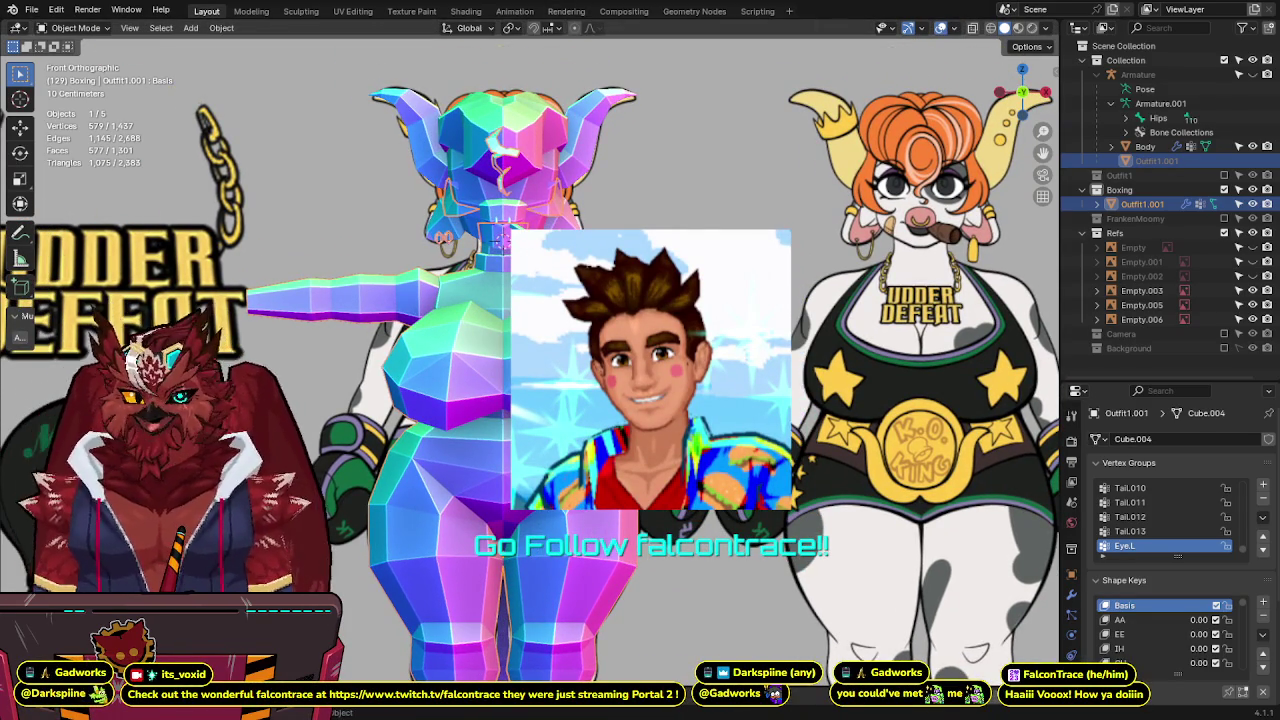
{"action": "scroll", "coordinate": [545, 290], "scroll_direction": "up", "scroll_amount": 2}
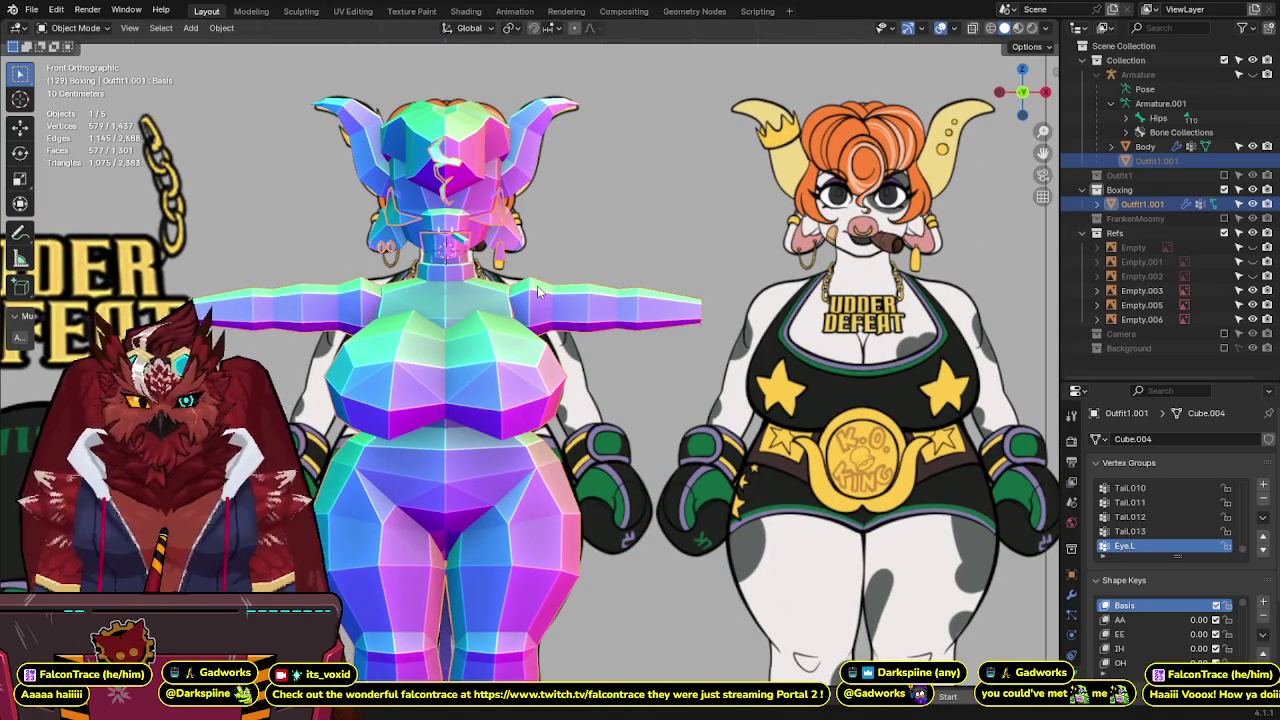
{"action": "key", "text": "alt+z"}
{"action": "key", "text": "alt+z"}
{"action": "key", "text": "ctrl+s"}
{"action": "key", "text": "alt+z"}
{"action": "mouse_move", "coordinate": [570, 289]}
{"action": "middle_mouse_down", "text": "shift"}
{"action": "mouse_move", "coordinate": [577, 329]}
{"action": "mouse_move", "coordinate": [511, 310]}
{"action": "mouse_move", "coordinate": [539, 352]}
{"action": "middle_mouse_up", "text": "shift"}
{"action": "key", "text": "alt+z"}
{"action": "key", "text": "alt+z"}
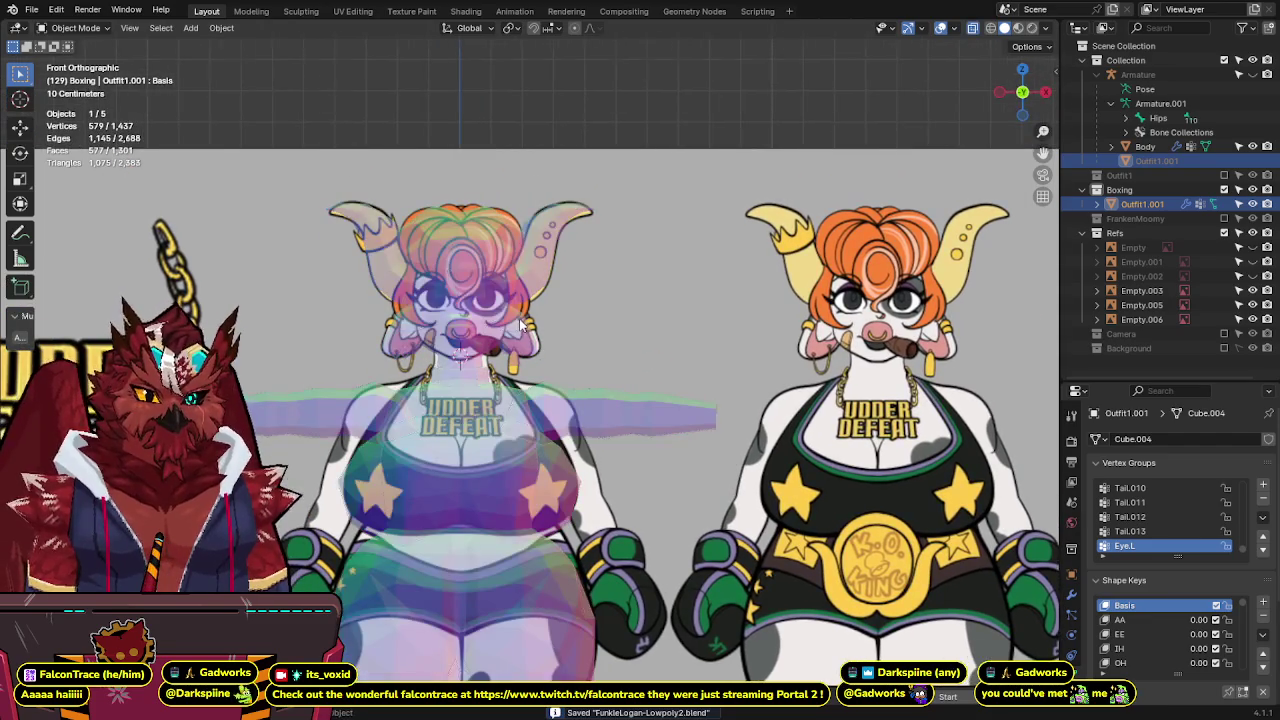
{"action": "scroll", "coordinate": [520, 325], "scroll_direction": "up", "scroll_amount": 4}
{"action": "key", "text": "alt+z"}
Select the Body object briefly, then reselect the Outfit1.001 mesh.
{"action": "left_click", "coordinate": [445, 342]}
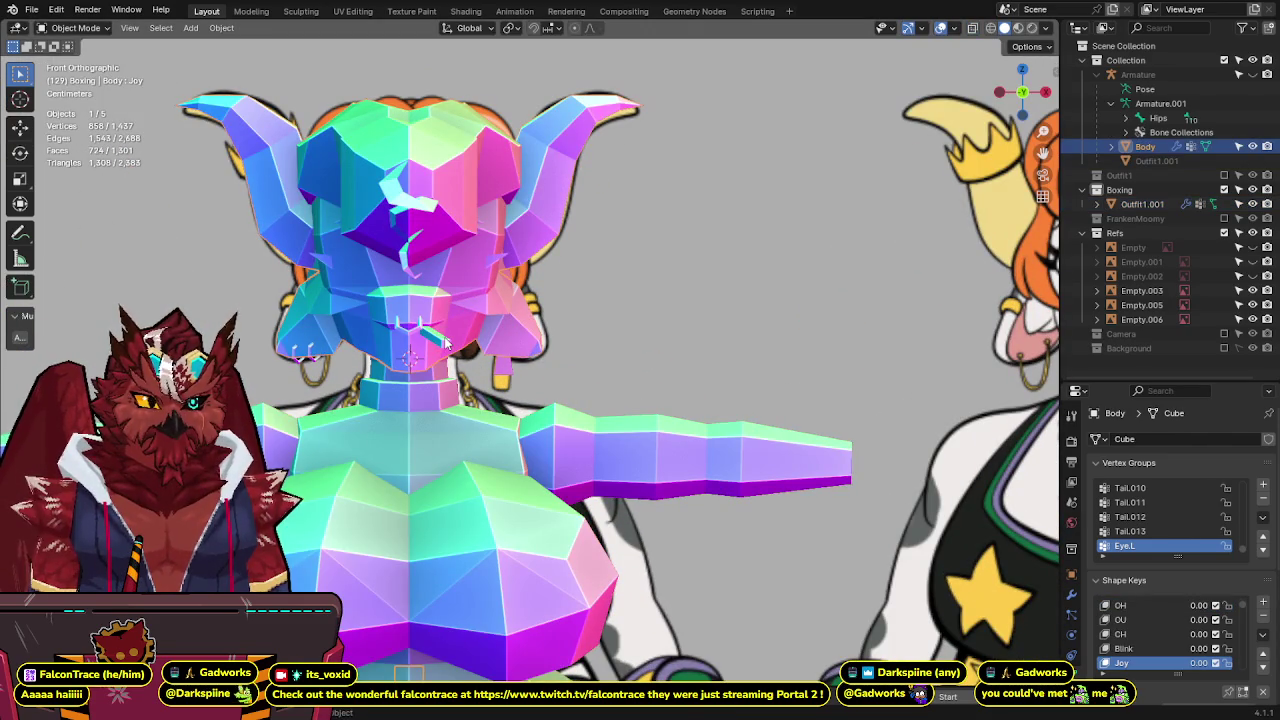
{"action": "key", "text": "alt+z"}
{"action": "key", "text": "alt+z"}
{"action": "left_click", "coordinate": [430, 362]}
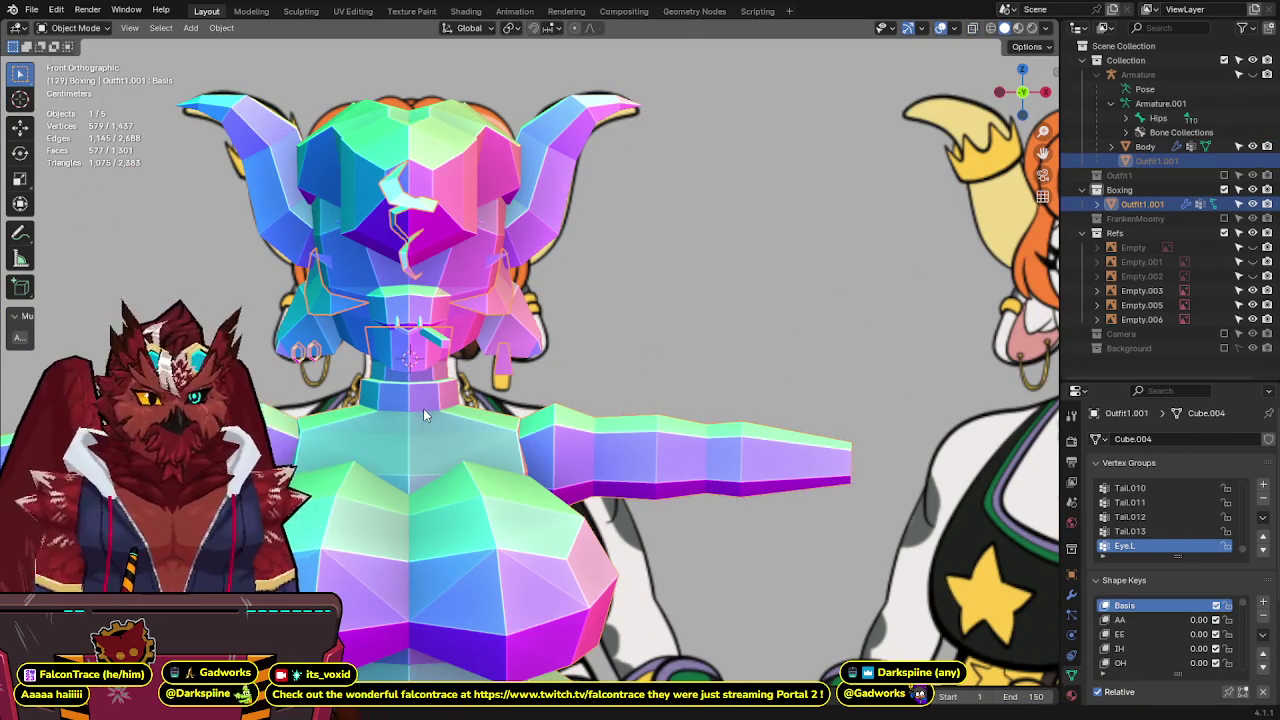
{"action": "middle_click_drag", "start_coordinate": [423, 408], "coordinate": [469, 349], "text": "shift"}
{"action": "key", "text": "alt+z"}
{"action": "scroll", "coordinate": [465, 343], "scroll_direction": "down", "scroll_amount": 4}
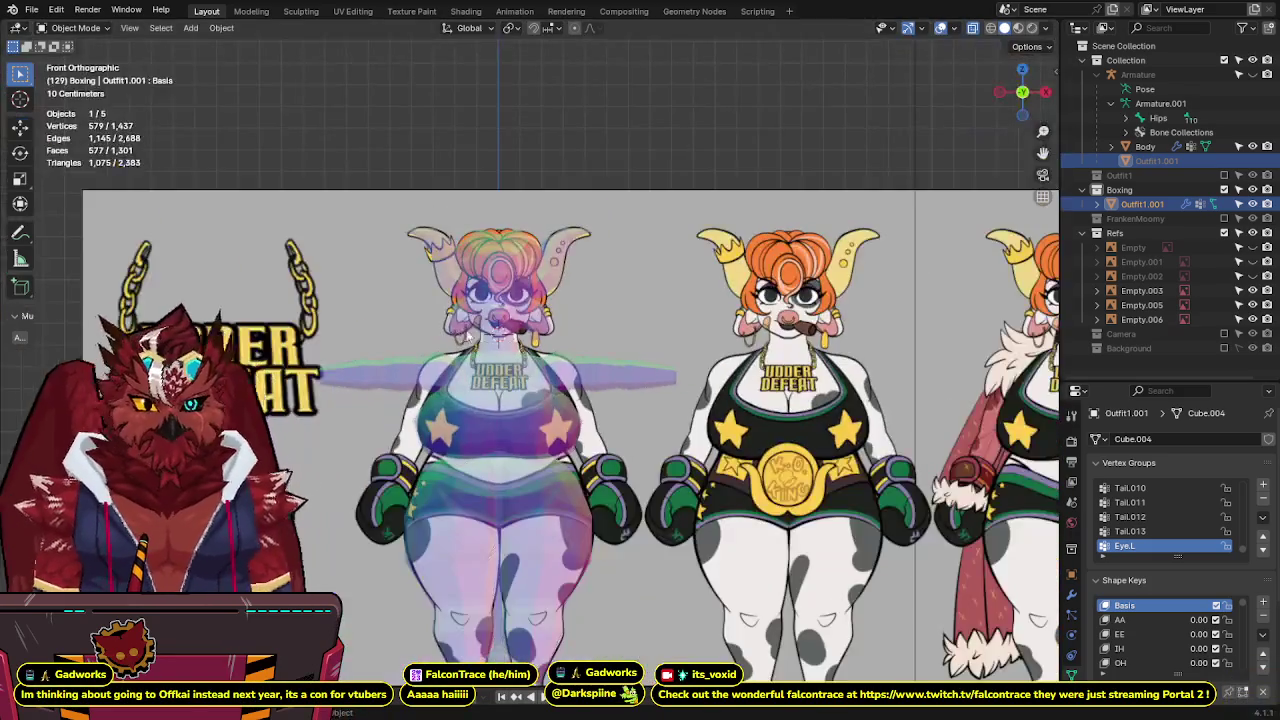
{"action": "scroll", "coordinate": [616, 305], "scroll_direction": "up", "scroll_amount": 2}
Check the right side and front views, then zoom on the neck in Edit Mode.
{"action": "key", "text": "KP_3"}
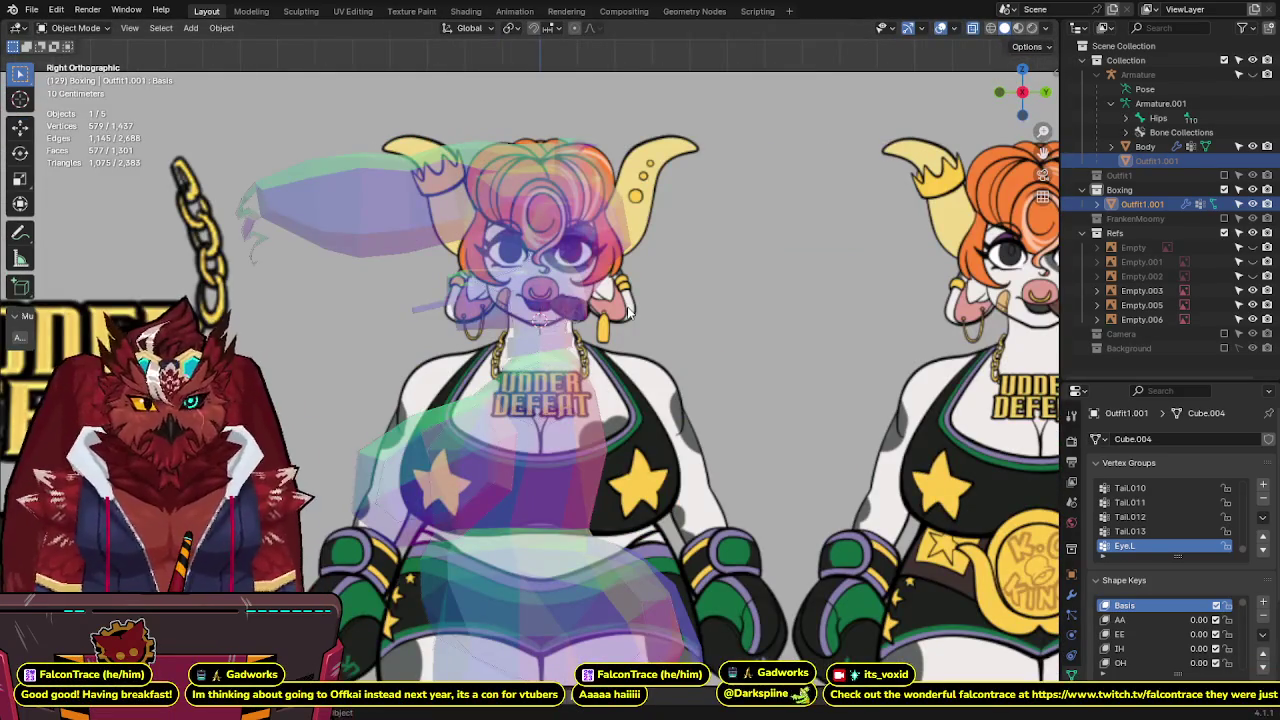
{"action": "key", "text": "KP_1"}
{"action": "scroll", "coordinate": [627, 313], "scroll_direction": "down", "scroll_amount": 3}
{"action": "scroll", "coordinate": [627, 313], "scroll_direction": "up", "scroll_amount": 3}
{"action": "key", "text": "alt+z"}
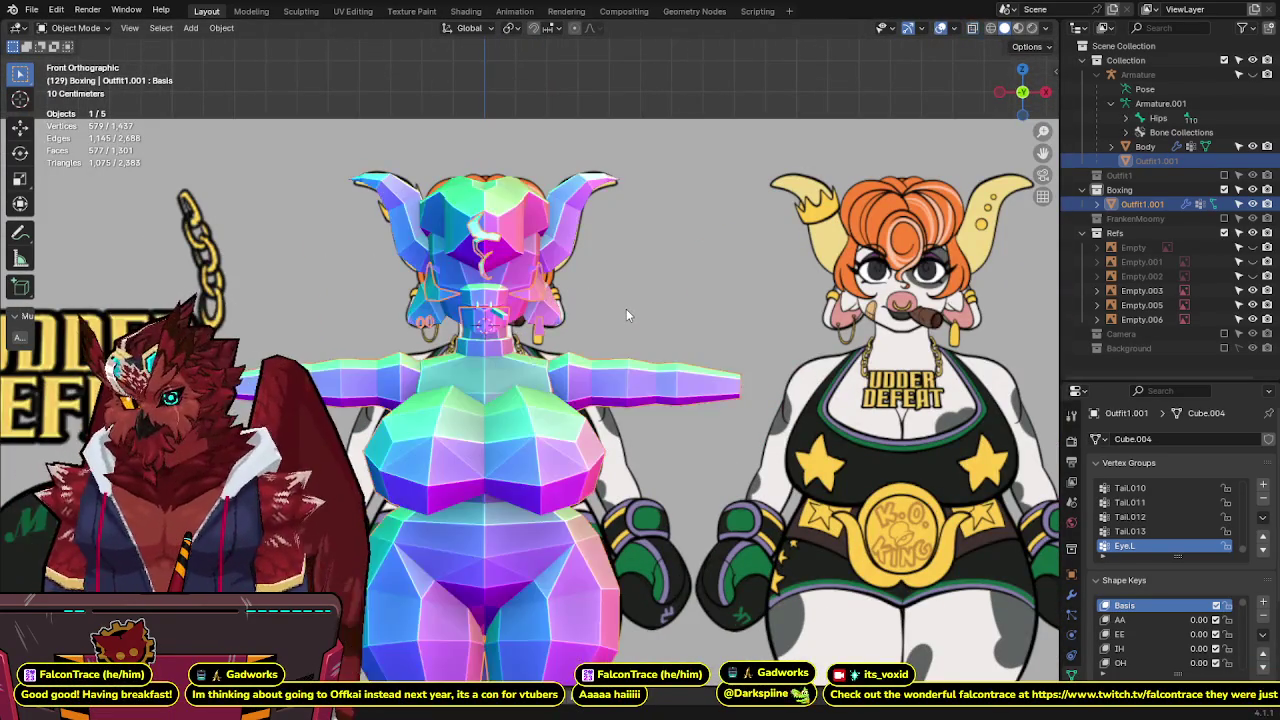
{"action": "middle_click_drag", "start_coordinate": [626, 314], "coordinate": [635, 261], "text": "shift"}
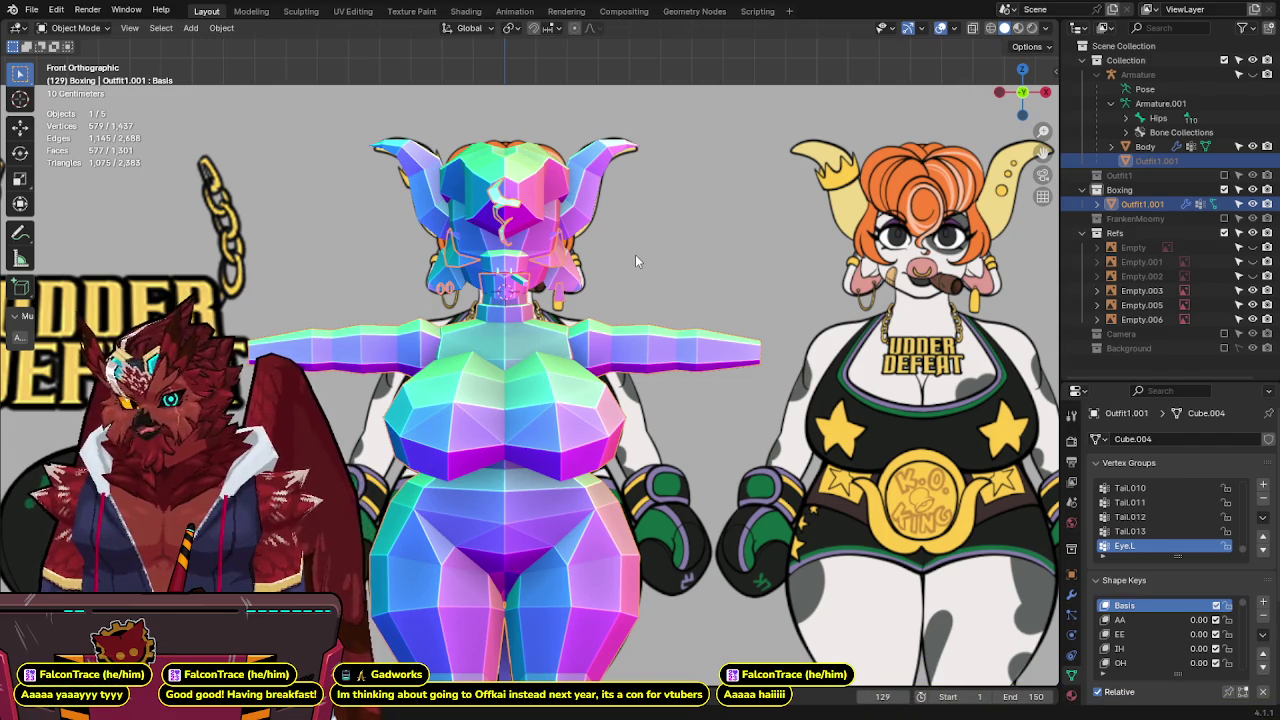
{"action": "key", "text": "Tab"}
{"action": "scroll", "coordinate": [603, 295], "scroll_direction": "up", "scroll_amount": 5}
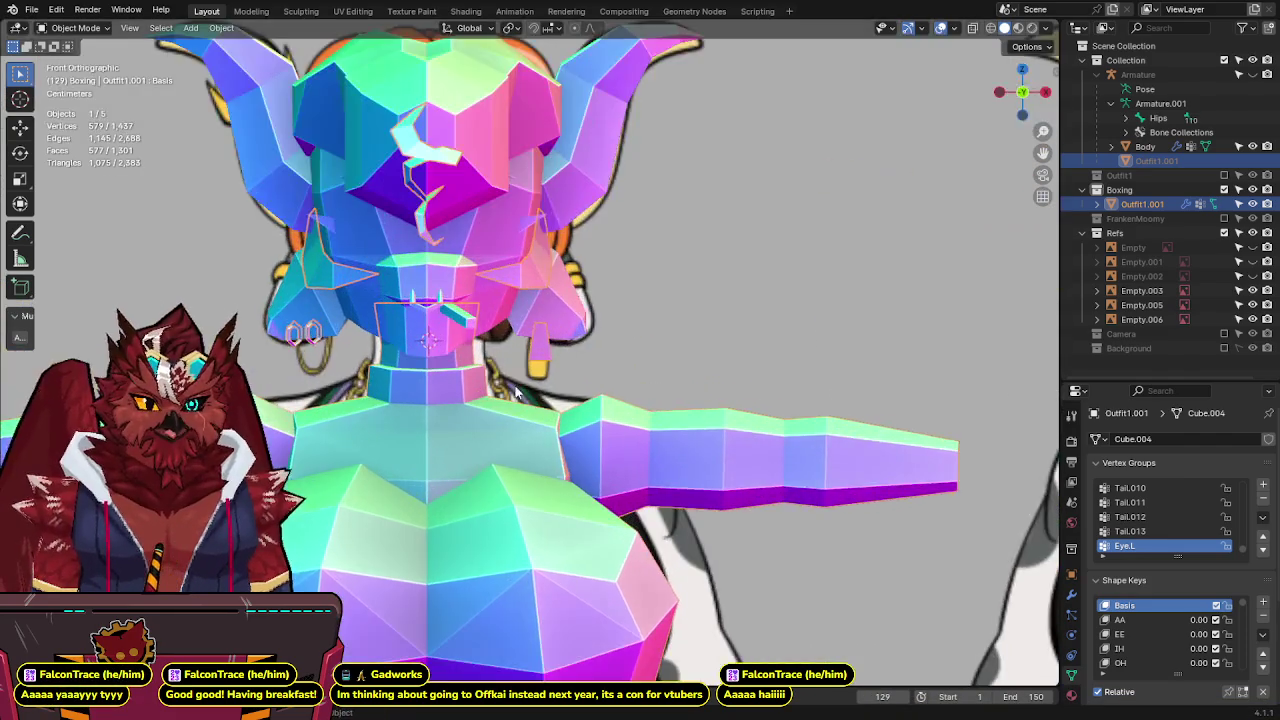
Dissolve the first extra edge loop around the neck and save.
{"action": "middle_click_drag", "start_coordinate": [603, 295], "coordinate": [478, 384]}
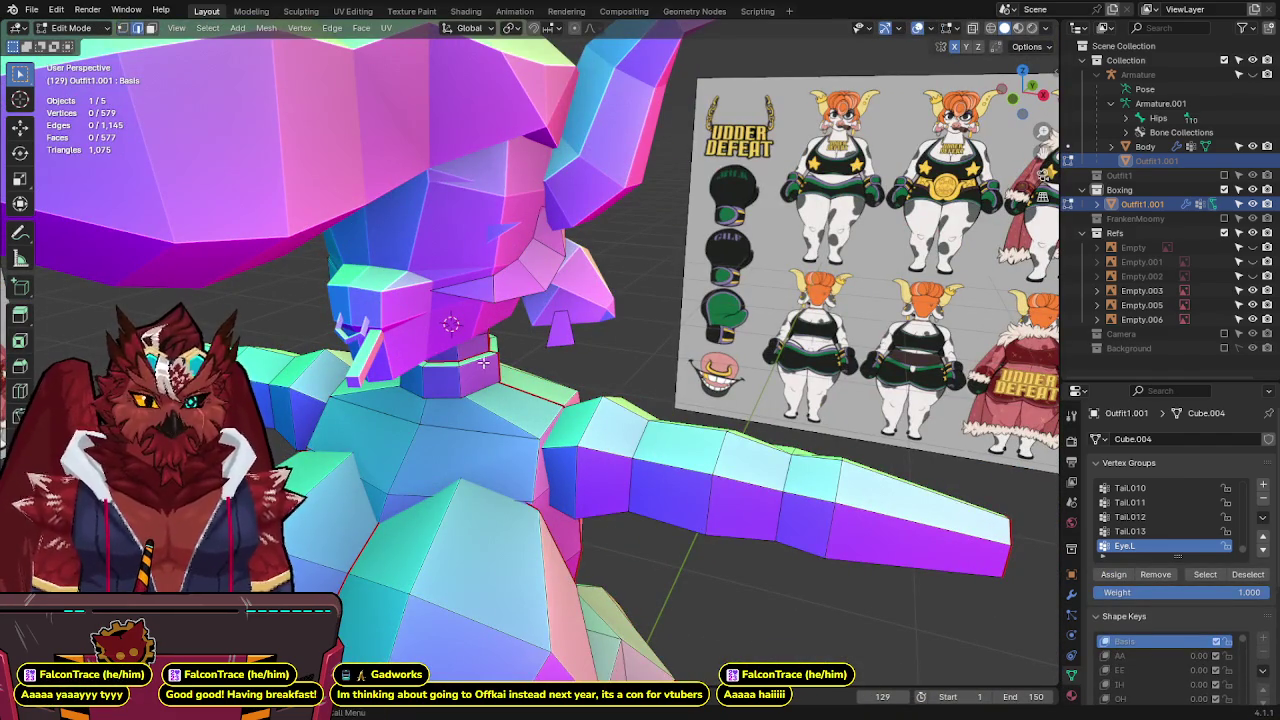
{"action": "key", "text": "alt+z"}
{"action": "middle_click_drag", "start_coordinate": [592, 351], "coordinate": [562, 337]}
{"action": "key", "text": "x"}
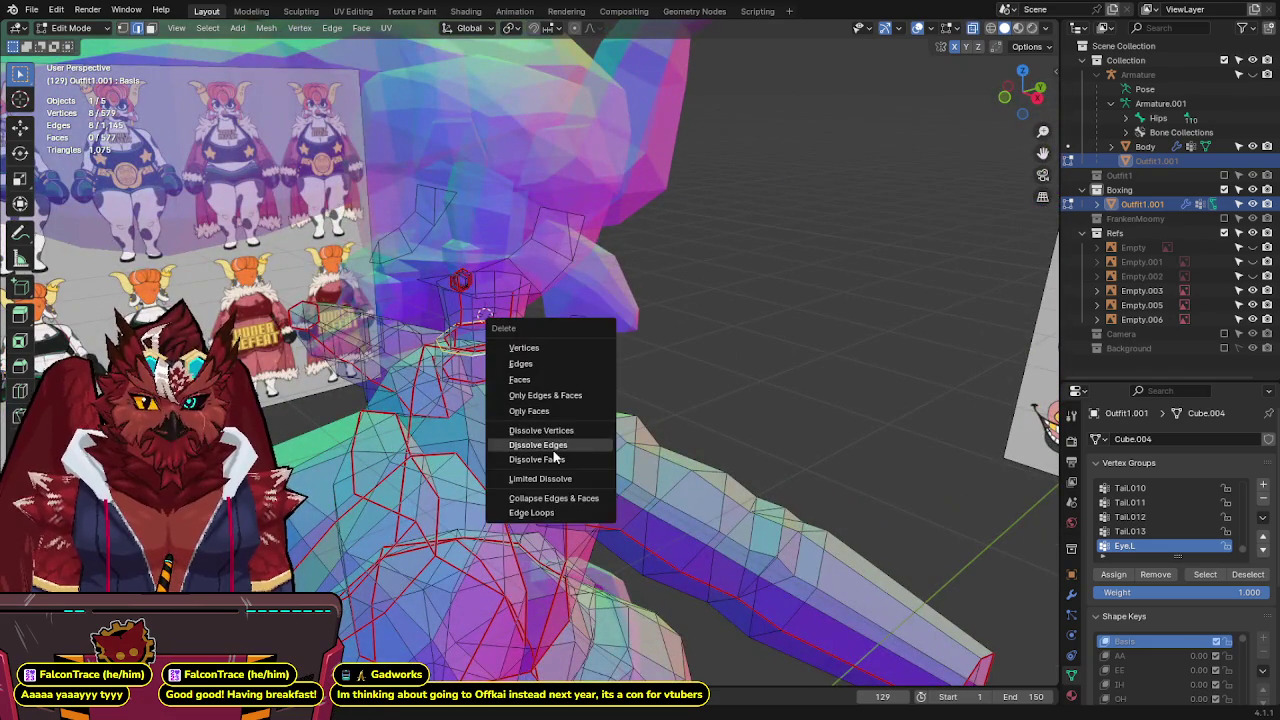
{"action": "left_click", "coordinate": [555, 450]}
{"action": "key", "text": "alt+z"}
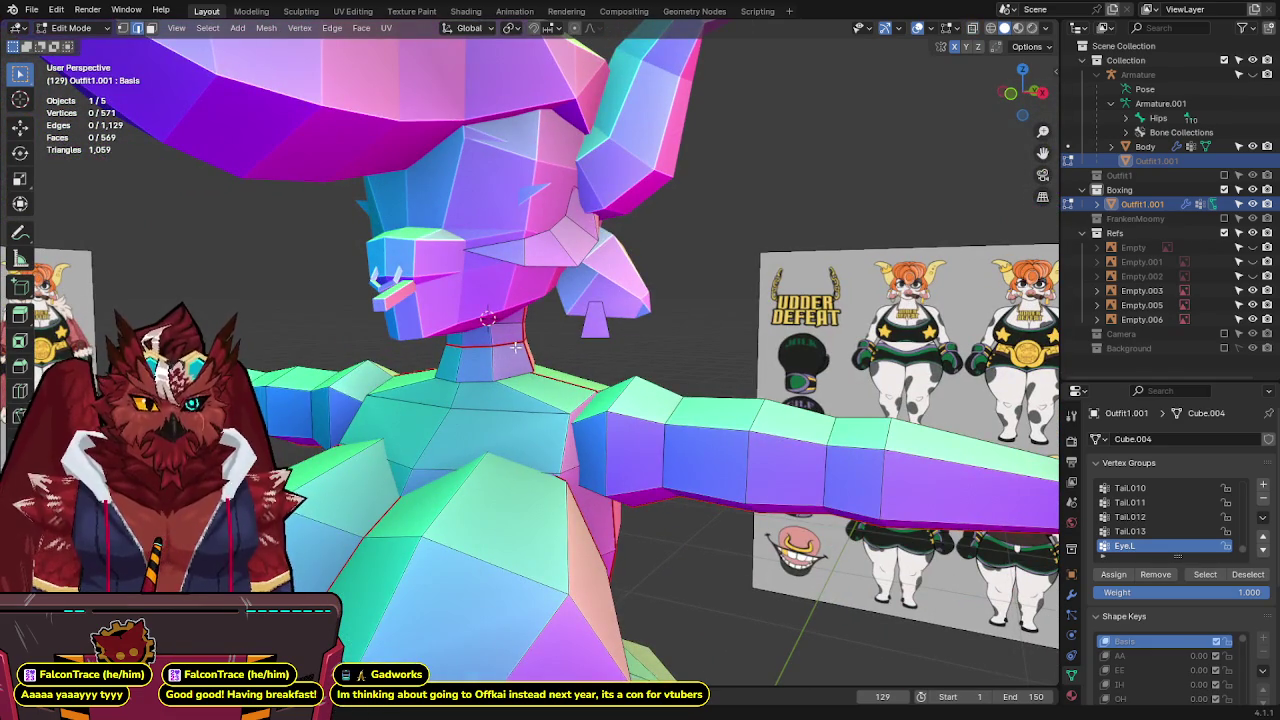
{"action": "key", "text": "x"}
{"action": "key", "text": "Escape"}
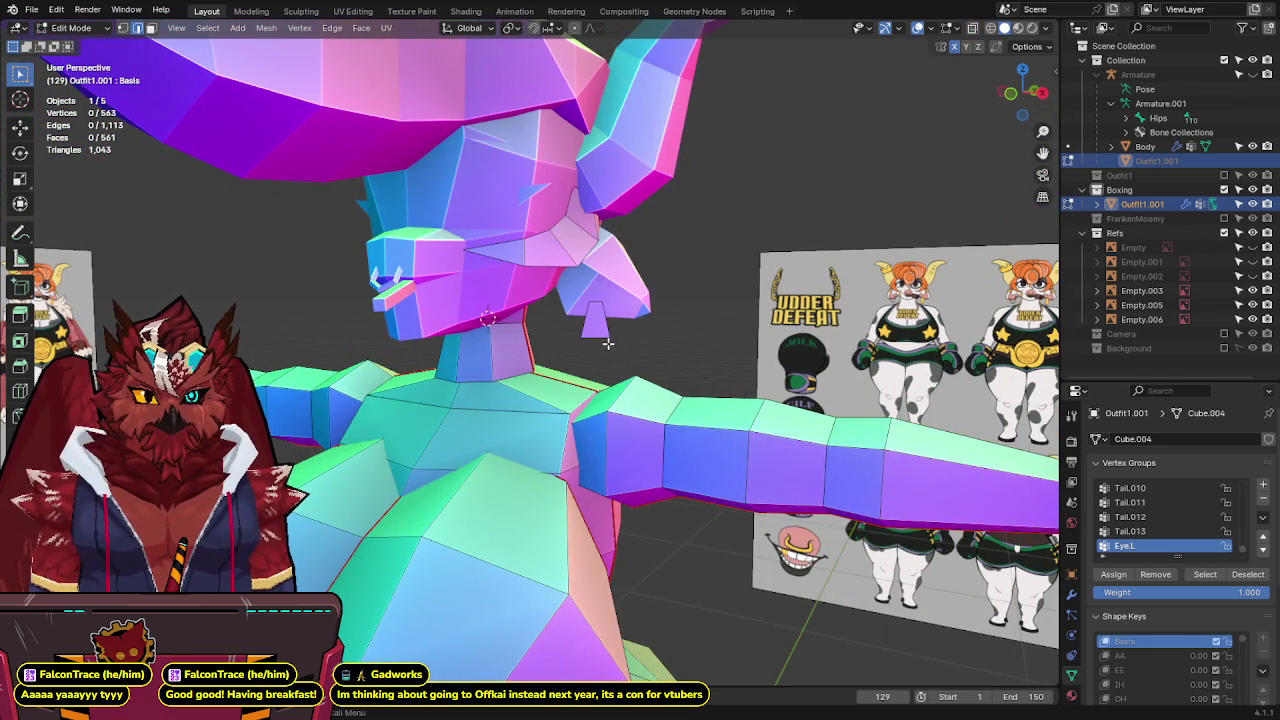
{"action": "key", "text": "alt+z"}
{"action": "key", "text": "Tab"}
{"action": "key", "text": "alt+z"}
{"action": "mouse_move", "coordinate": [600, 343]}
{"action": "middle_mouse_down"}
{"action": "mouse_move", "coordinate": [620, 330]}
{"action": "mouse_move", "coordinate": [597, 349]}
{"action": "middle_mouse_up"}
{"action": "key", "text": "ctrl+s"}
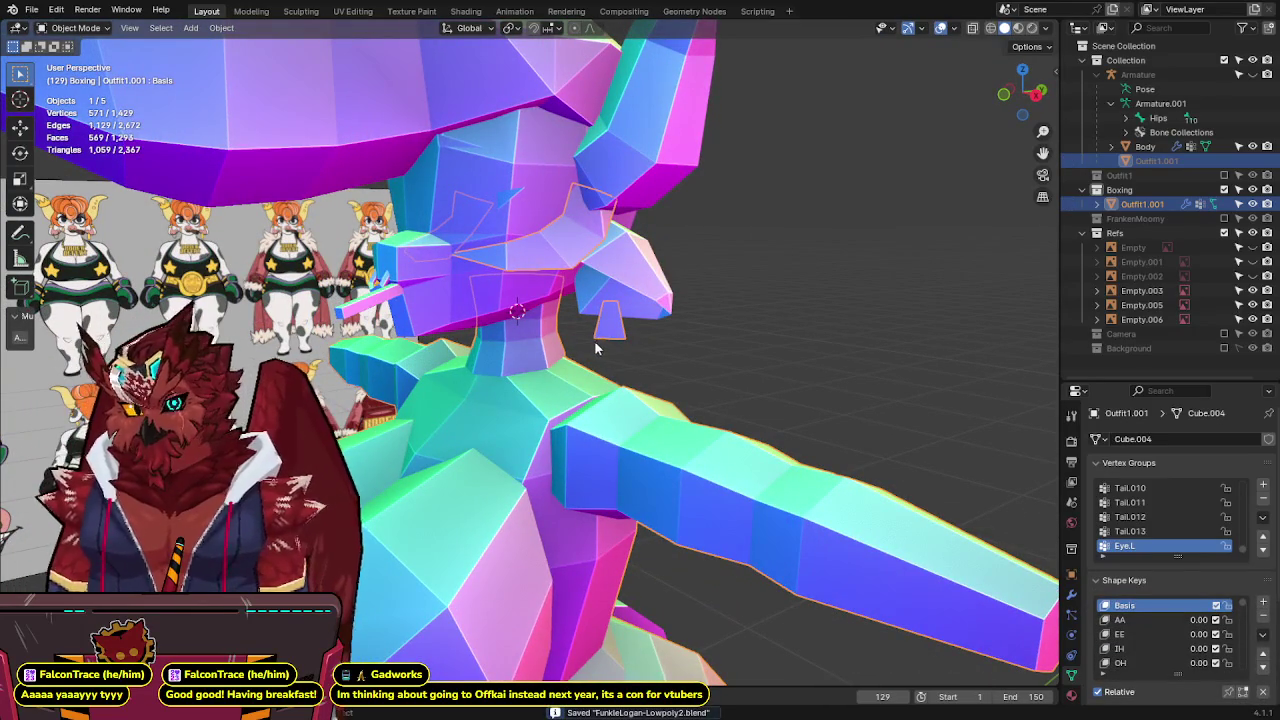
Dissolve the second extra neck loop, bringing the mesh to 563 vertices, and save.
{"action": "mouse_move", "coordinate": [573, 326]}
{"action": "middle_mouse_down"}
{"action": "mouse_move", "coordinate": [582, 300]}
{"action": "mouse_move", "coordinate": [680, 263]}
{"action": "mouse_move", "coordinate": [754, 257]}
{"action": "mouse_move", "coordinate": [686, 294]}
{"action": "middle_mouse_up"}
{"action": "scroll", "coordinate": [578, 315], "scroll_direction": "down", "scroll_amount": 3}
{"action": "scroll", "coordinate": [585, 292], "scroll_direction": "up", "scroll_amount": 1}
{"action": "key", "text": "Tab"}
{"action": "scroll", "coordinate": [620, 326], "scroll_direction": "up", "scroll_amount": 5}
{"action": "key", "text": "alt+z"}
{"action": "mouse_move", "coordinate": [620, 326]}
{"action": "middle_mouse_down"}
{"action": "mouse_move", "coordinate": [545, 299]}
{"action": "mouse_move", "coordinate": [594, 293]}
{"action": "mouse_move", "coordinate": [538, 277]}
{"action": "mouse_move", "coordinate": [460, 291]}
{"action": "middle_mouse_up"}
{"action": "key", "text": "x"}
{"action": "left_click", "coordinate": [594, 294]}
{"action": "key", "text": "alt+z"}
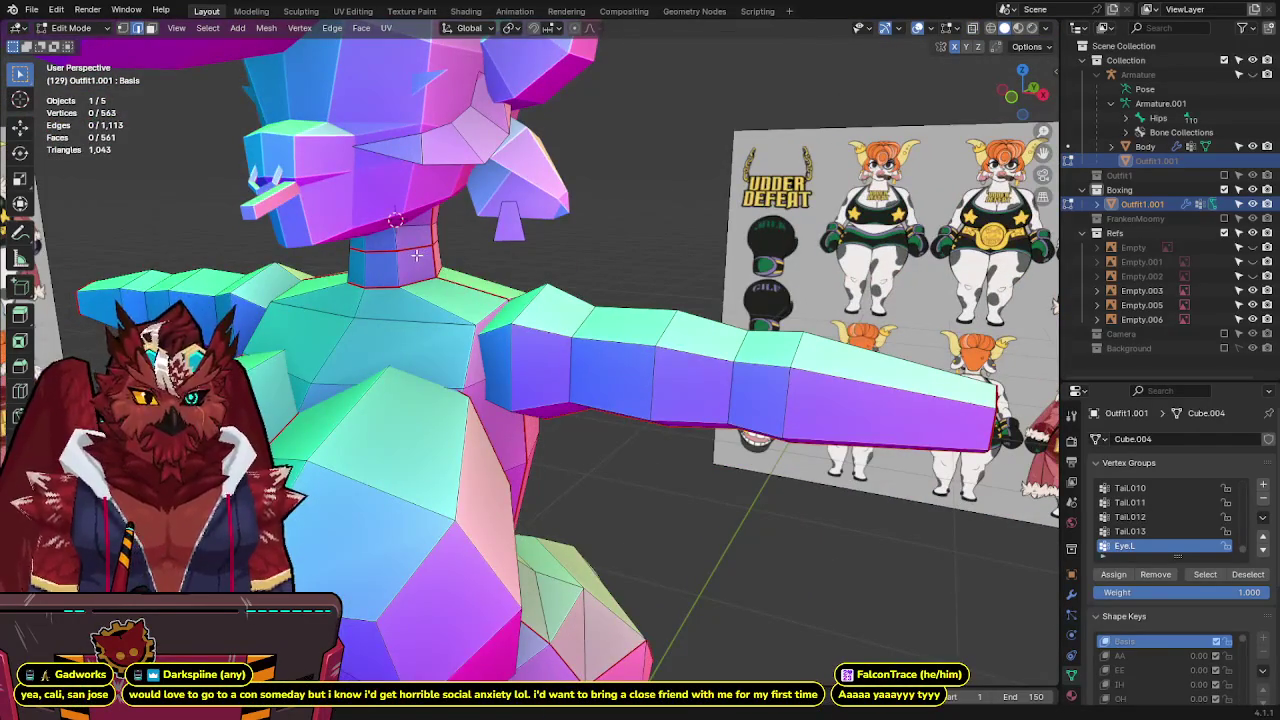
{"action": "right_click", "coordinate": [535, 258]}
{"action": "key", "text": "Escape"}
{"action": "mouse_move", "coordinate": [511, 160]}
{"action": "middle_mouse_down"}
{"action": "mouse_move", "coordinate": [517, 208]}
{"action": "mouse_move", "coordinate": [556, 280]}
{"action": "middle_mouse_up"}
{"action": "key", "text": "Tab"}
{"action": "key", "text": "ctrl+s"}
Zoom out to a straight front view of the model.
{"action": "scroll", "coordinate": [555, 286], "scroll_direction": "down", "scroll_amount": 2}
{"action": "scroll", "coordinate": [556, 280], "scroll_direction": "up", "scroll_amount": 3}
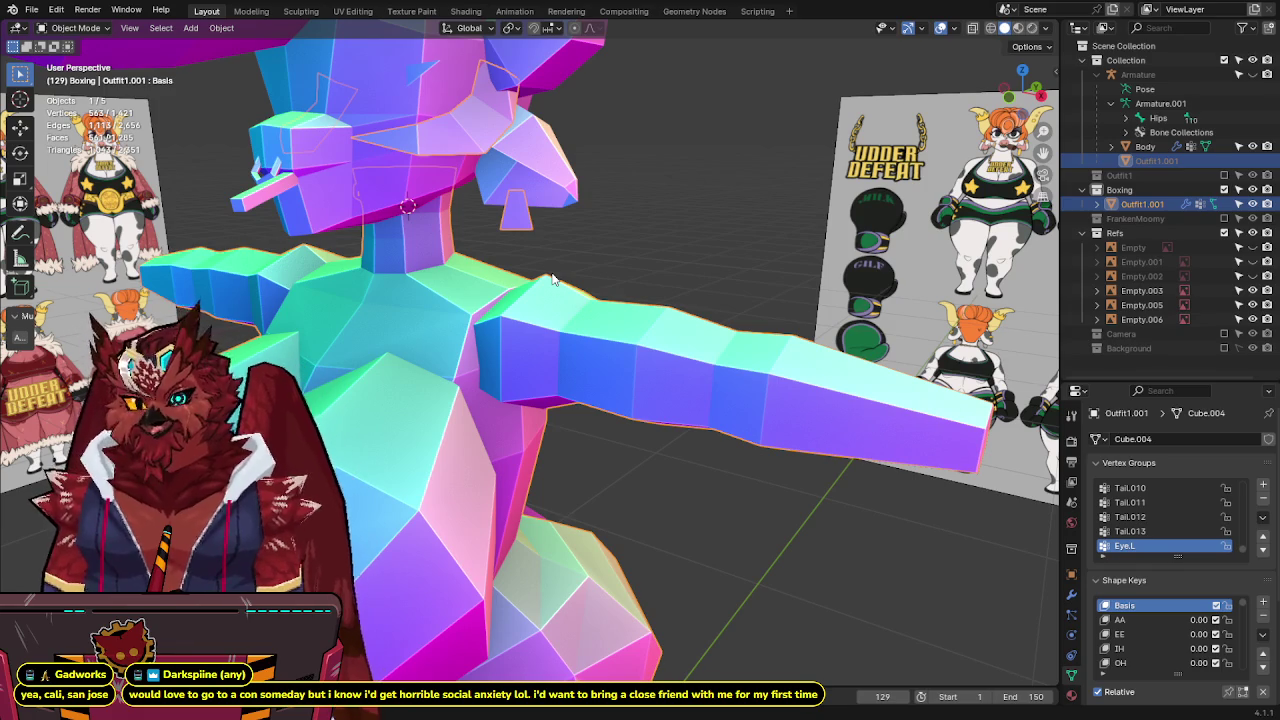
{"action": "scroll", "coordinate": [552, 279], "scroll_direction": "down", "scroll_amount": 4}
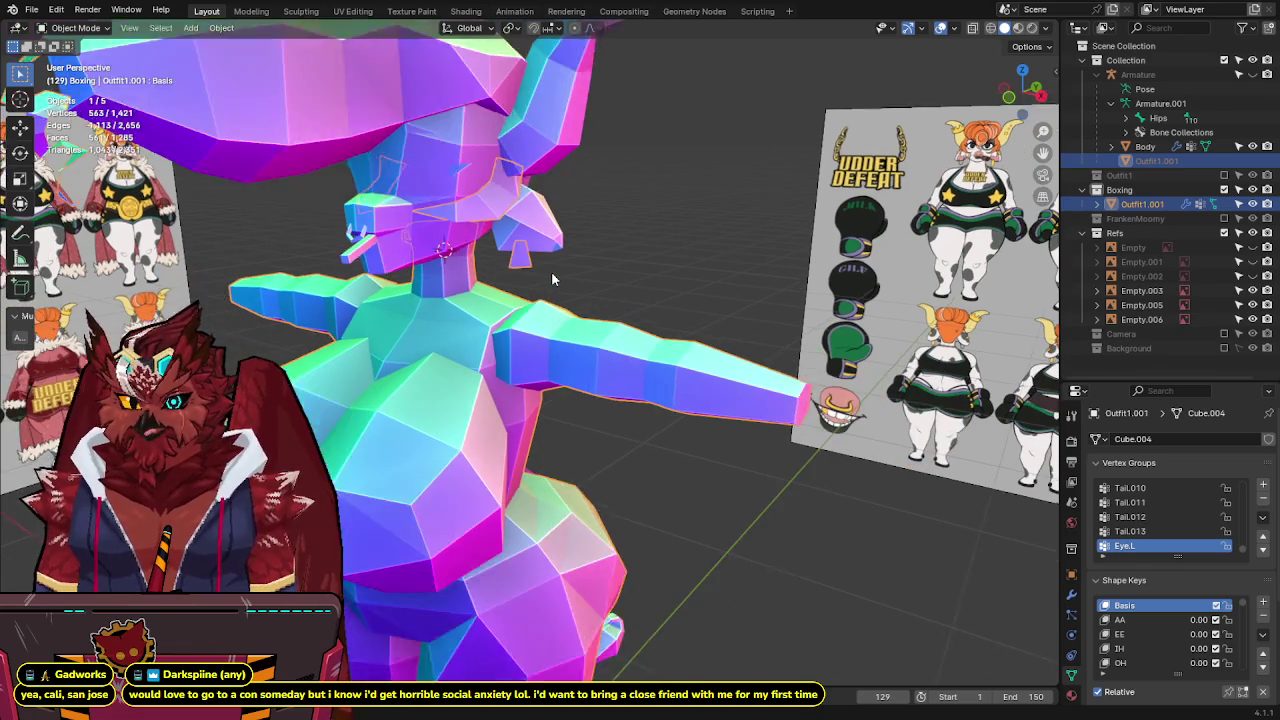
{"action": "key", "text": "KP_1"}
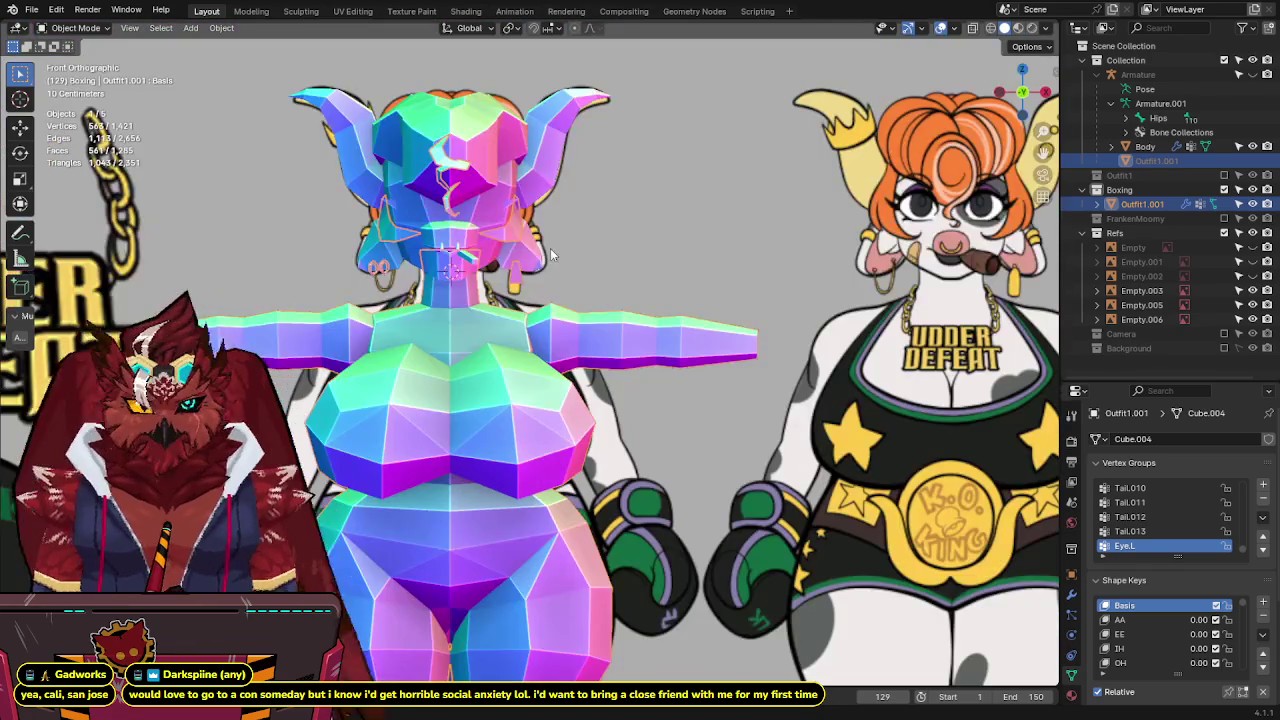
{"action": "scroll", "coordinate": [706, 254], "scroll_direction": "up", "scroll_amount": 2}
{"action": "key", "text": "ctrl+s"}
{"action": "key", "text": "alt+z"}
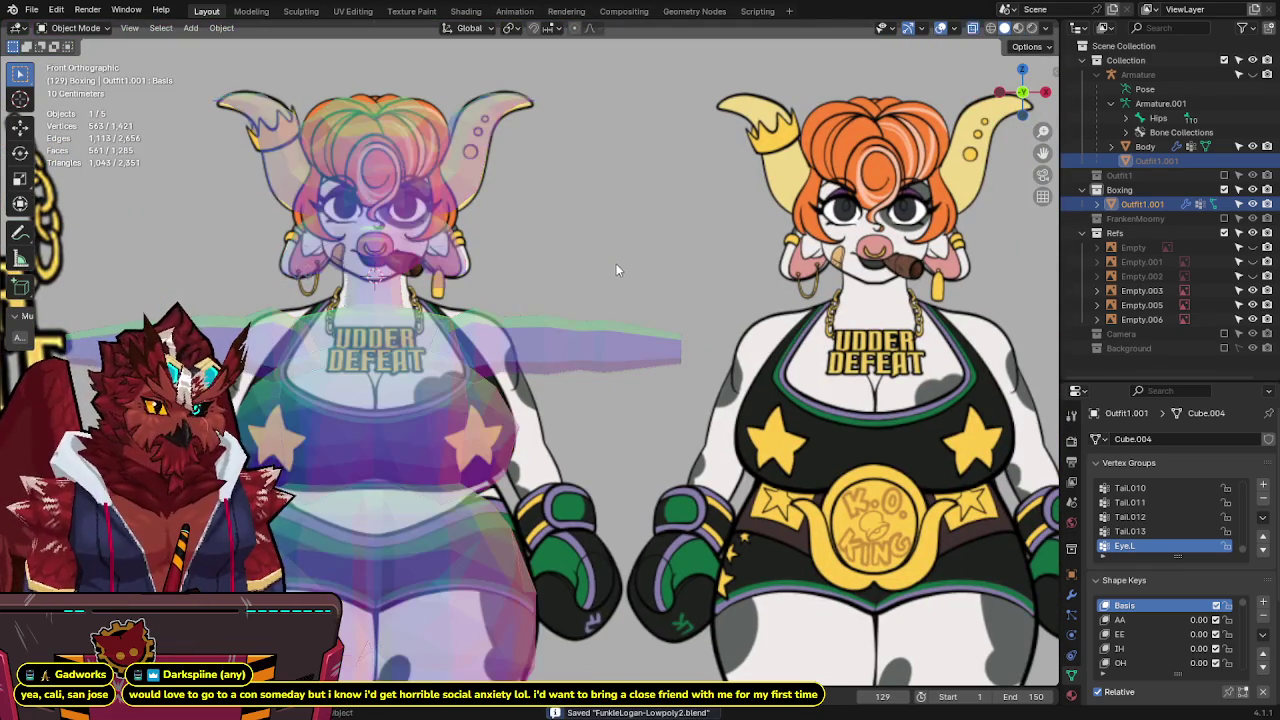
{"action": "middle_click_drag", "start_coordinate": [582, 330], "coordinate": [550, 334], "text": "shift"}
{"action": "key", "text": "alt+z"}
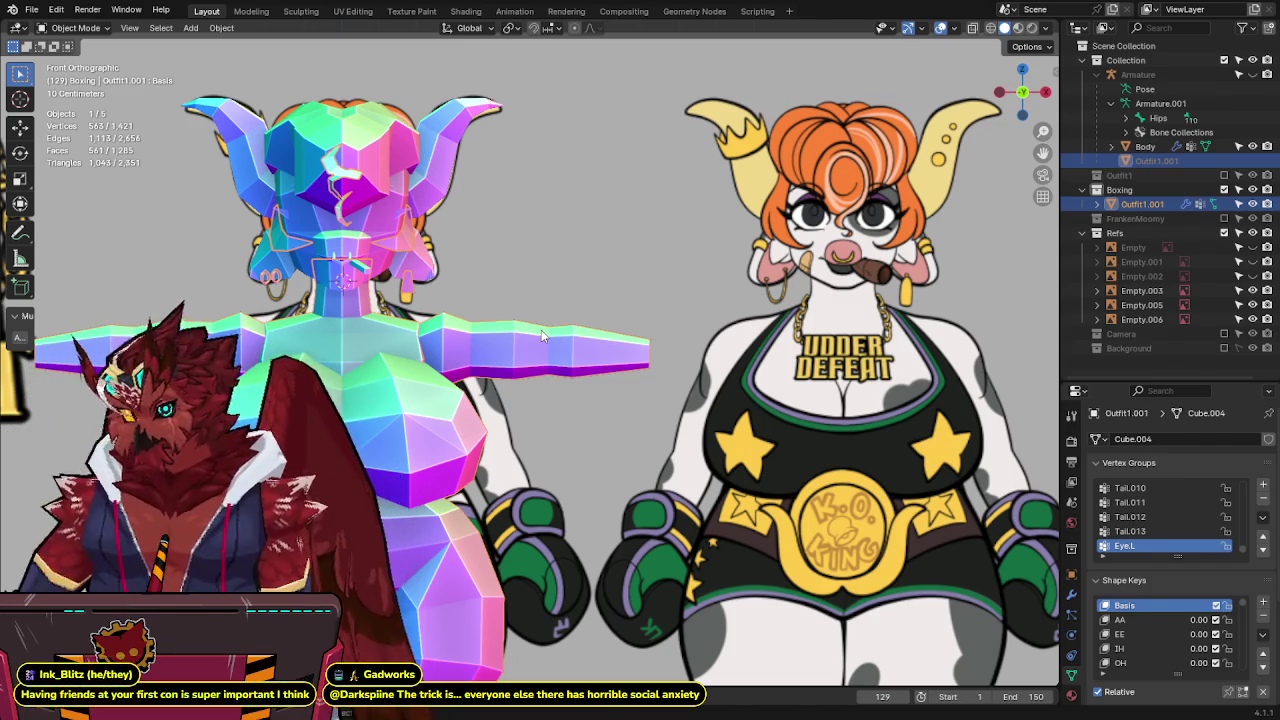
{"action": "scroll", "coordinate": [518, 347], "scroll_direction": "down", "scroll_amount": 2, "text": "shift"}
{"action": "key", "text": "alt+z"}
{"action": "key", "text": "alt+z"}
{"action": "scroll", "coordinate": [608, 308], "scroll_direction": "up", "scroll_amount": 1, "text": "shift"}
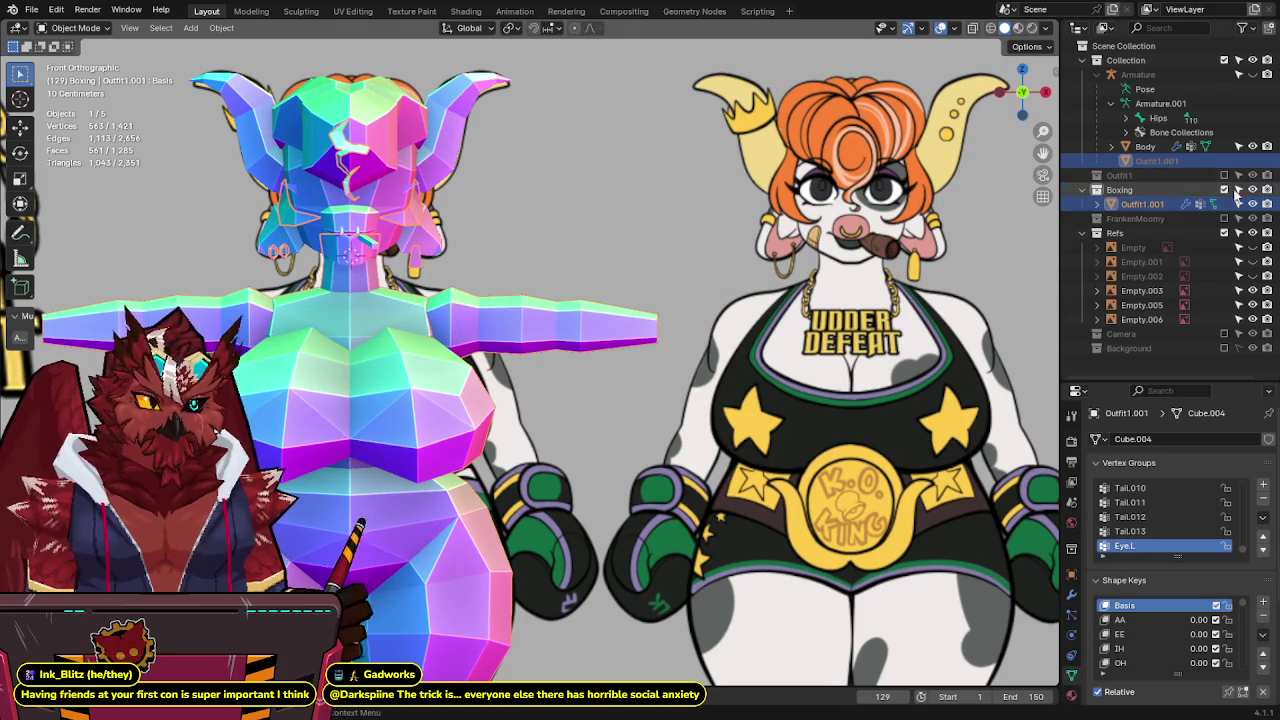
{"action": "key", "text": "F2"}
Name the outfit object 'Boxing' and save FunkleLogan-Lowpoly2.blend.
{"action": "type", "text": "Boxing"}
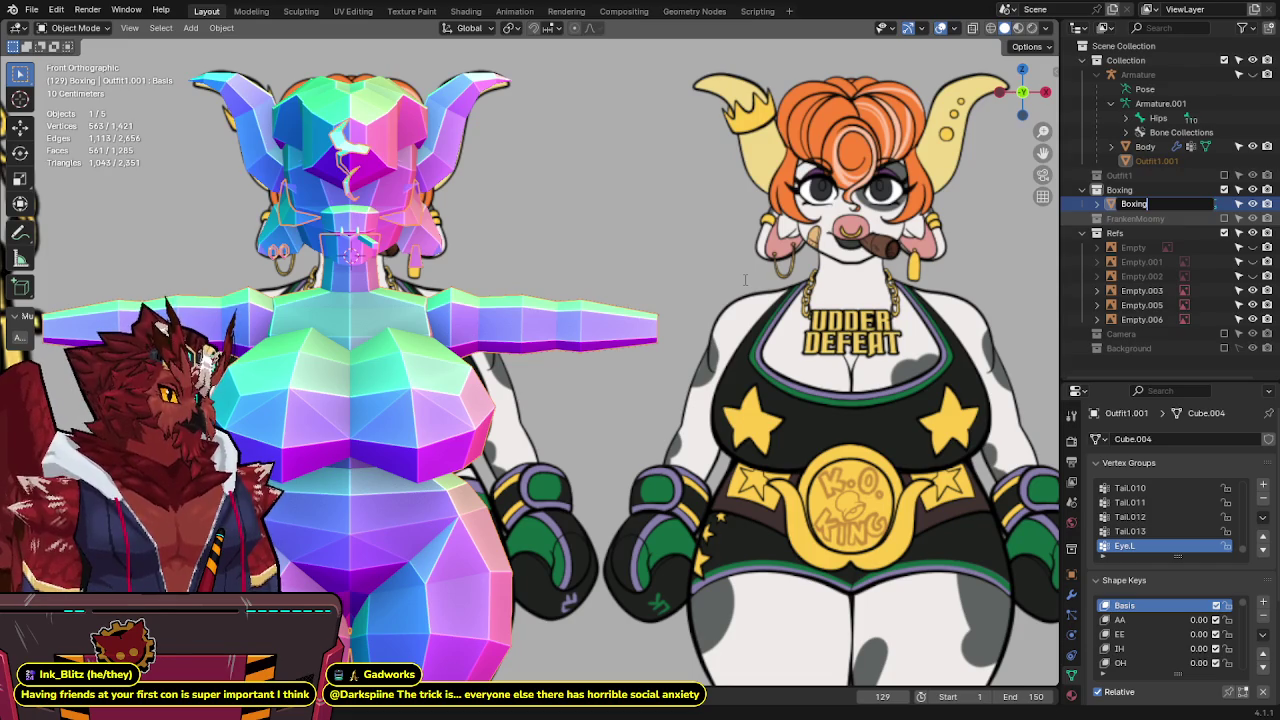
{"action": "key", "text": "Return"}
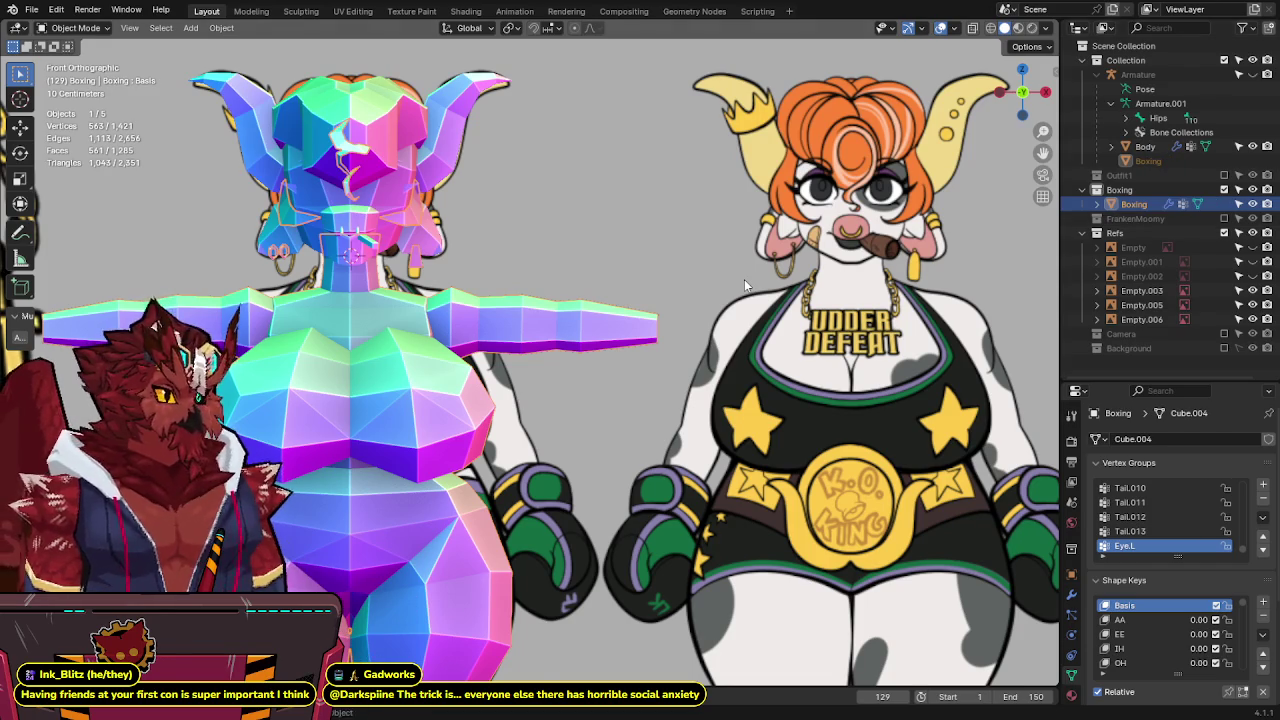
{"action": "scroll", "coordinate": [436, 392], "scroll_direction": "down", "scroll_amount": 2, "text": "ctrl"}
{"action": "key", "text": "ctrl+s"}
{"action": "scroll", "coordinate": [600, 200], "scroll_direction": "up", "scroll_amount": 2}
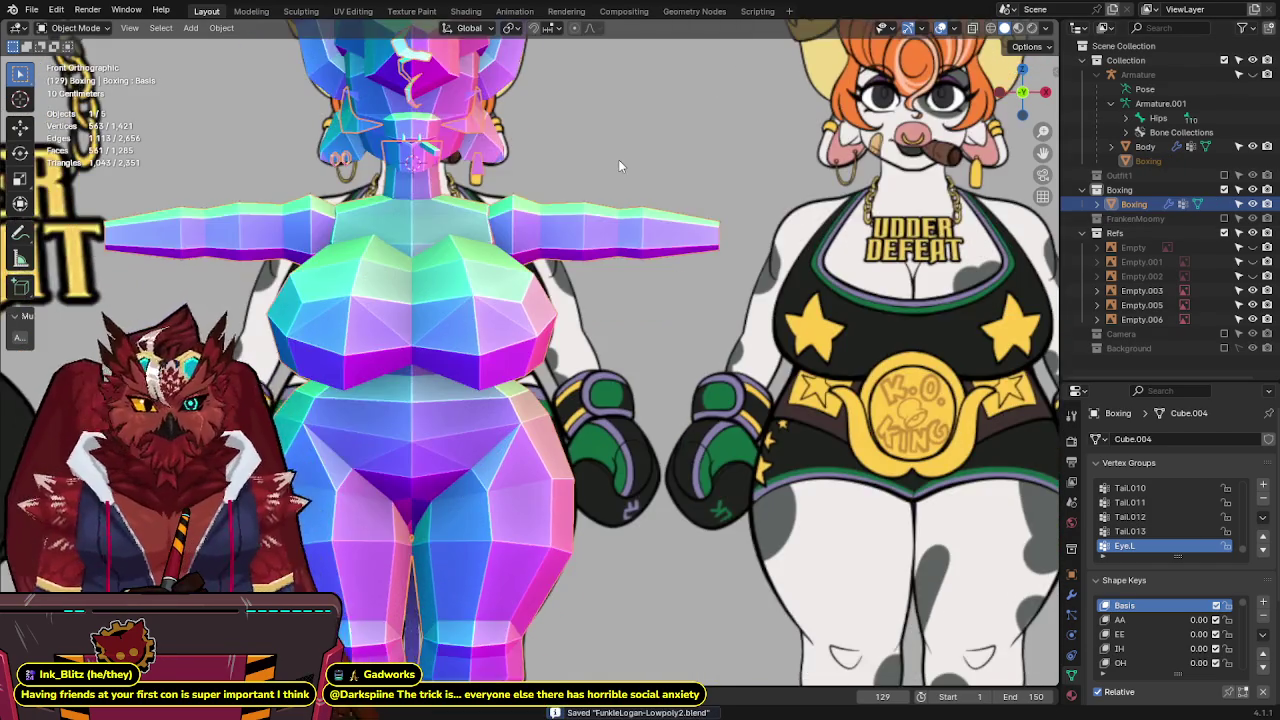
{"action": "scroll", "coordinate": [618, 159], "scroll_direction": "down", "scroll_amount": 5}
{"action": "scroll", "coordinate": [609, 213], "scroll_direction": "up", "scroll_amount": 1}
{"action": "scroll", "coordinate": [609, 207], "scroll_direction": "down", "scroll_amount": 3, "text": "shift"}
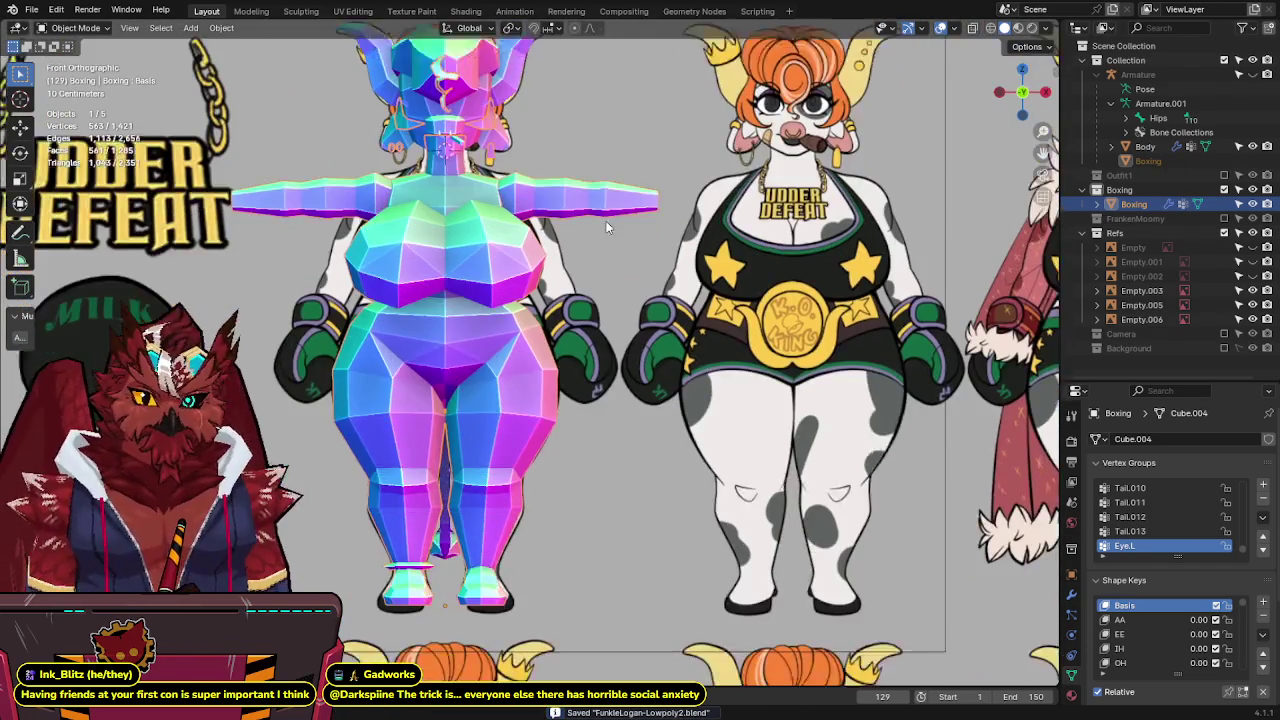
{"action": "scroll", "coordinate": [547, 336], "scroll_direction": "up", "scroll_amount": 4, "text": "shift"}
{"action": "scroll", "coordinate": [556, 345], "scroll_direction": "up", "scroll_amount": 2, "text": "ctrl"}
{"action": "scroll", "coordinate": [558, 352], "scroll_direction": "up", "scroll_amount": 1, "text": "shift"}
{"action": "key", "text": "alt+z"}
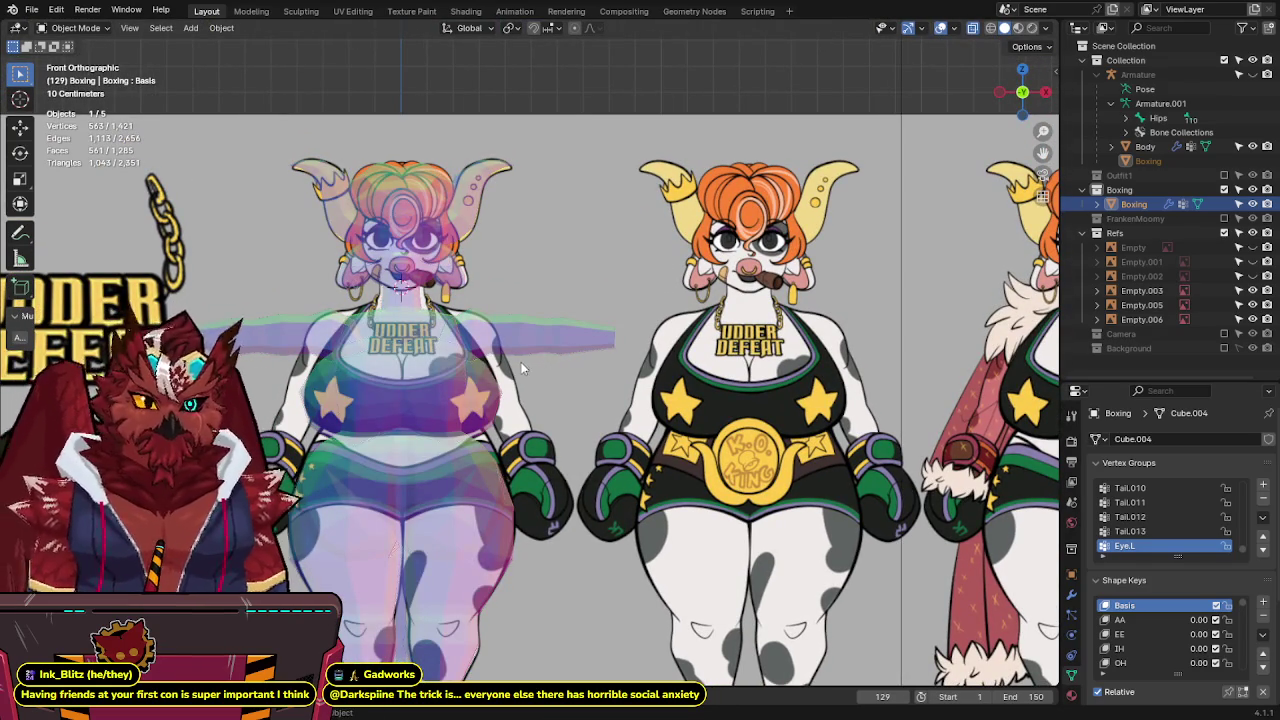
{"action": "key", "text": "alt+z"}
{"action": "scroll", "coordinate": [510, 364], "scroll_direction": "up", "scroll_amount": 4, "text": "shift"}
{"action": "scroll", "coordinate": [506, 364], "scroll_direction": "up", "scroll_amount": 3, "text": "ctrl"}
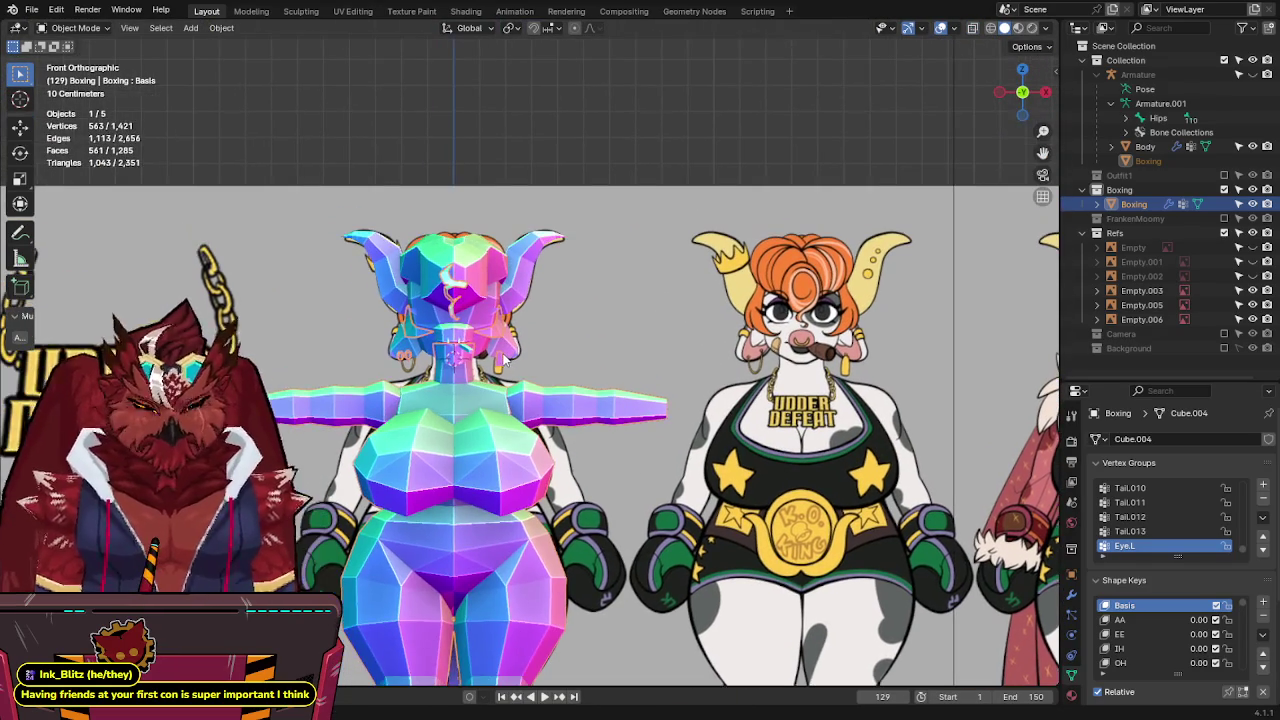
{"action": "scroll", "coordinate": [473, 211], "scroll_direction": "down", "scroll_amount": 2}
{"action": "scroll", "coordinate": [473, 211], "scroll_direction": "down", "scroll_amount": 3}
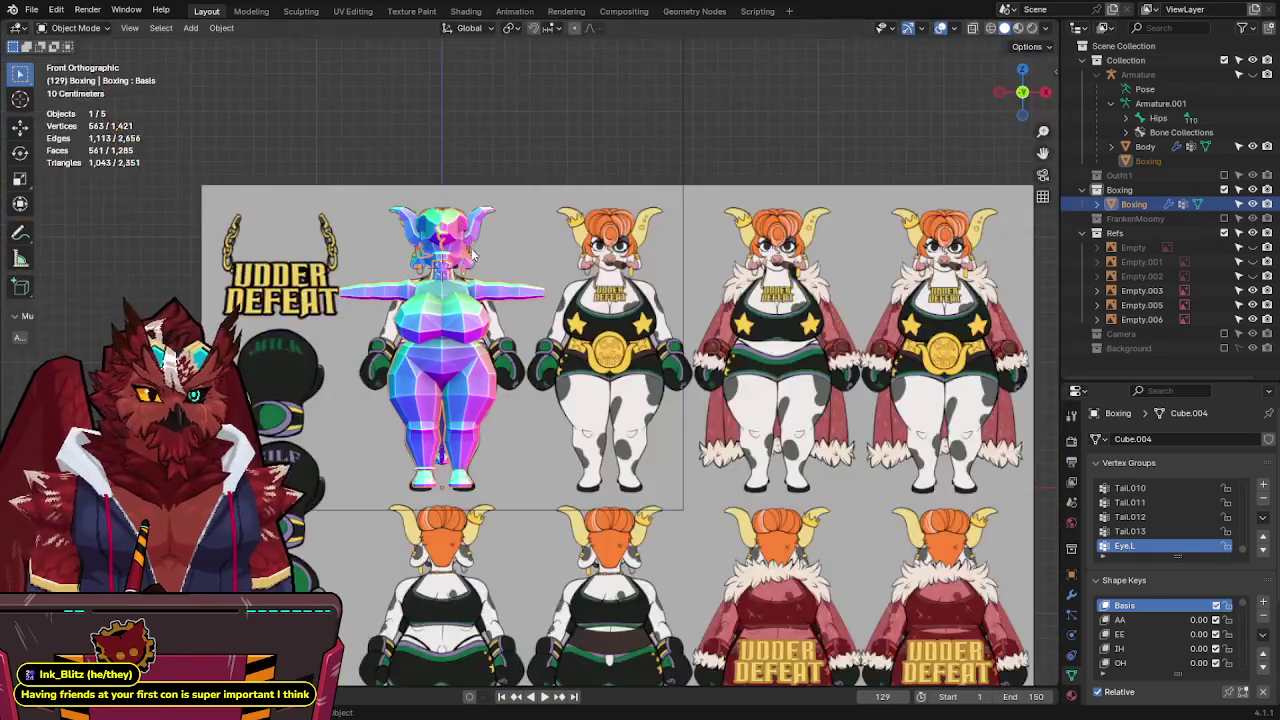
{"action": "scroll", "coordinate": [490, 280], "scroll_direction": "up", "scroll_amount": 4}
{"action": "scroll", "coordinate": [500, 301], "scroll_direction": "up", "scroll_amount": 1}
{"action": "scroll", "coordinate": [498, 300], "scroll_direction": "down", "scroll_amount": 1}
{"action": "scroll", "coordinate": [470, 310], "scroll_direction": "up", "scroll_amount": 1}
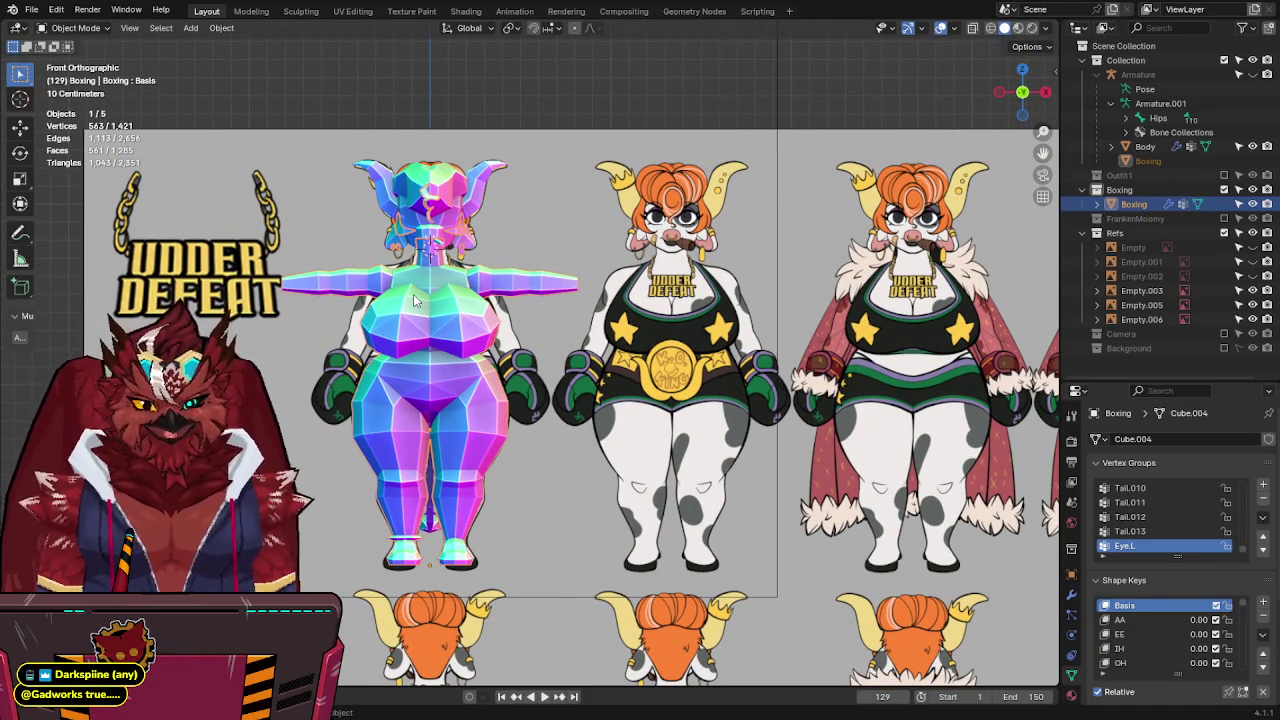
{"action": "key", "text": "alt+z"}
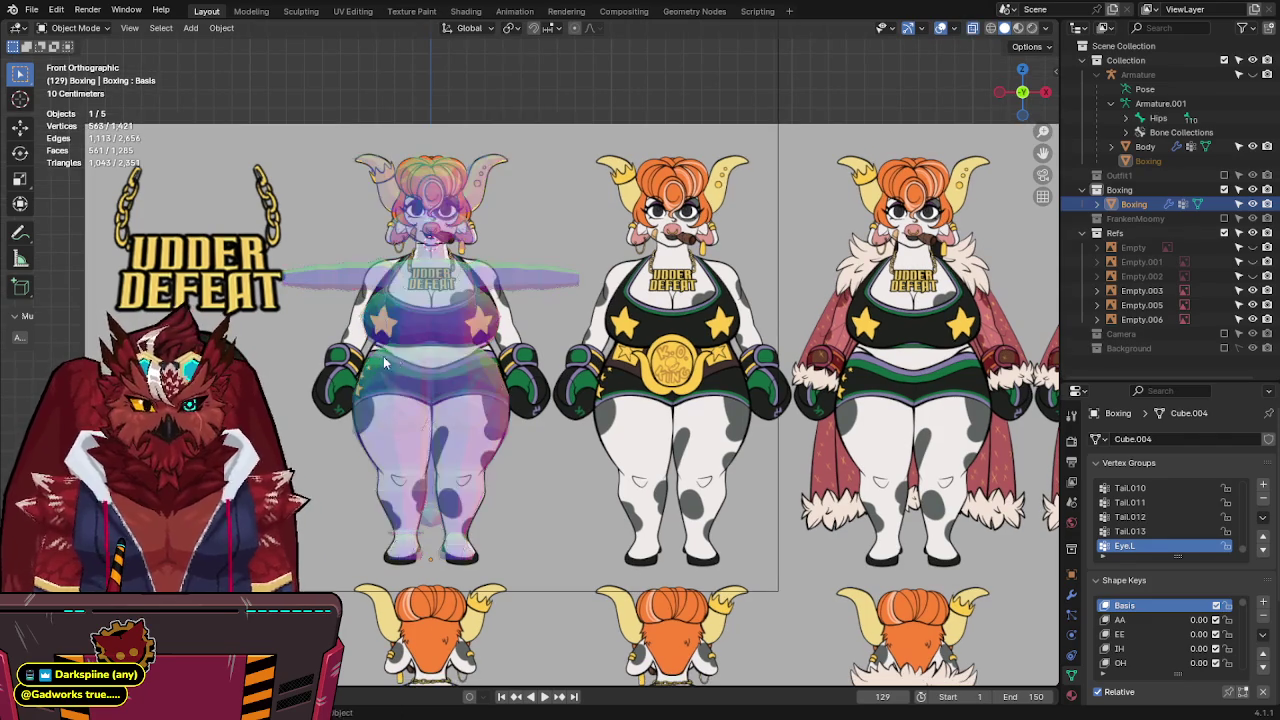
{"action": "key", "text": "alt+z"}
{"action": "scroll", "coordinate": [512, 338], "scroll_direction": "up", "scroll_amount": 1}
{"action": "scroll", "coordinate": [512, 338], "scroll_direction": "up", "scroll_amount": 1}
{"action": "scroll", "coordinate": [512, 338], "scroll_direction": "up", "scroll_amount": 1}
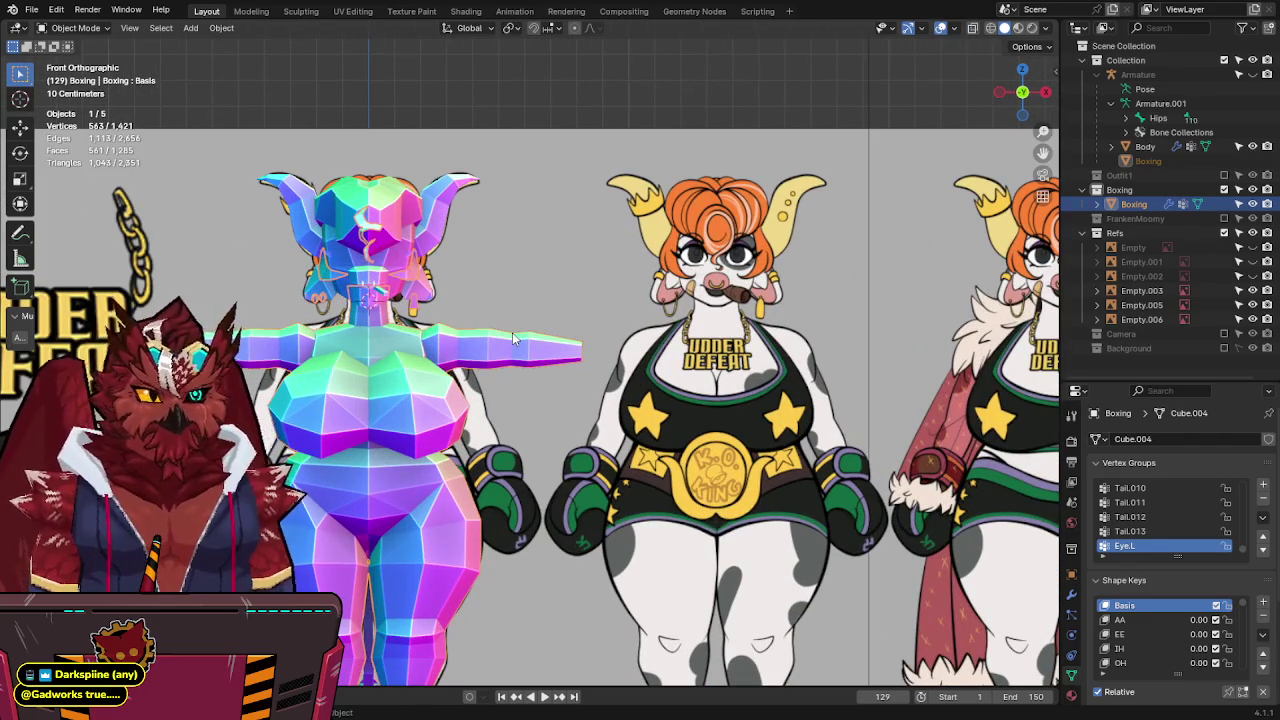
{"action": "key", "text": "q"}
{"action": "left_click", "coordinate": [477, 346]}
Shrink the new cube, move it beside the neck and mirror it across the centre.
{"action": "key", "text": "s"}
{"action": "left_click", "coordinate": [449, 305]}
{"action": "key", "text": "Tab"}
{"action": "key", "text": "alt+z"}
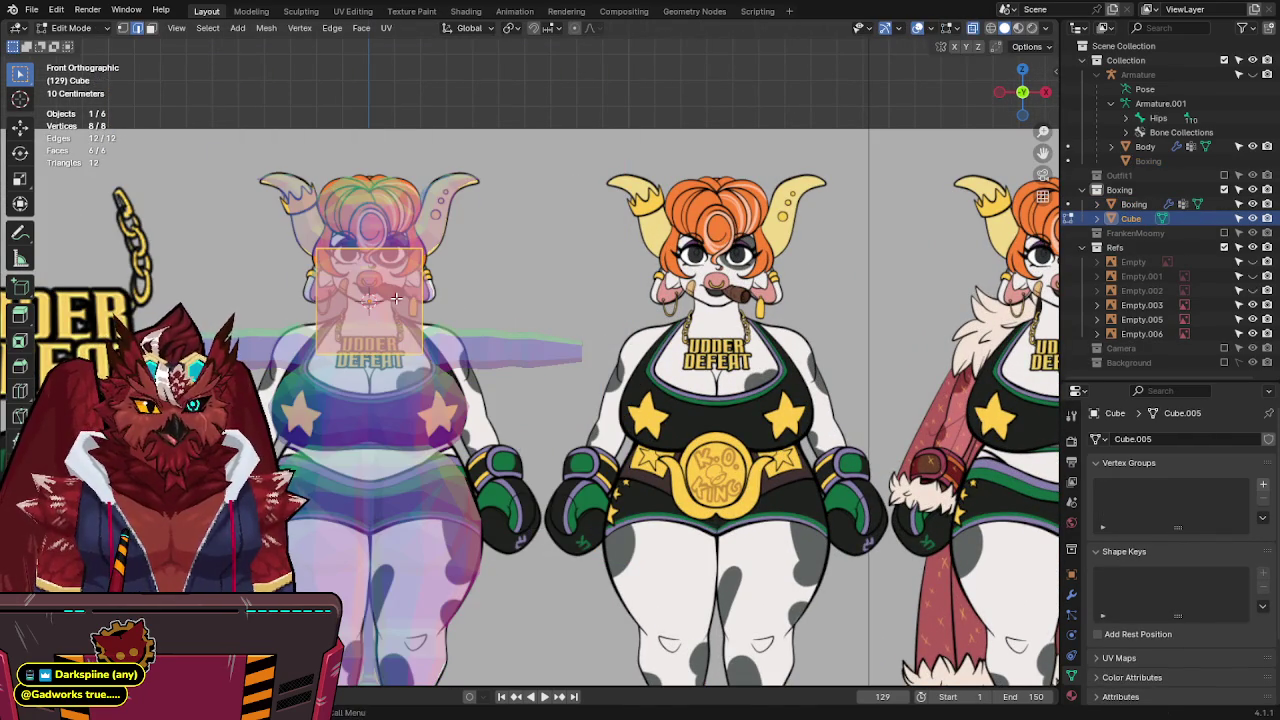
{"action": "key", "text": "g"}
{"action": "left_click", "coordinate": [617, 346]}
{"action": "key", "text": "q"}
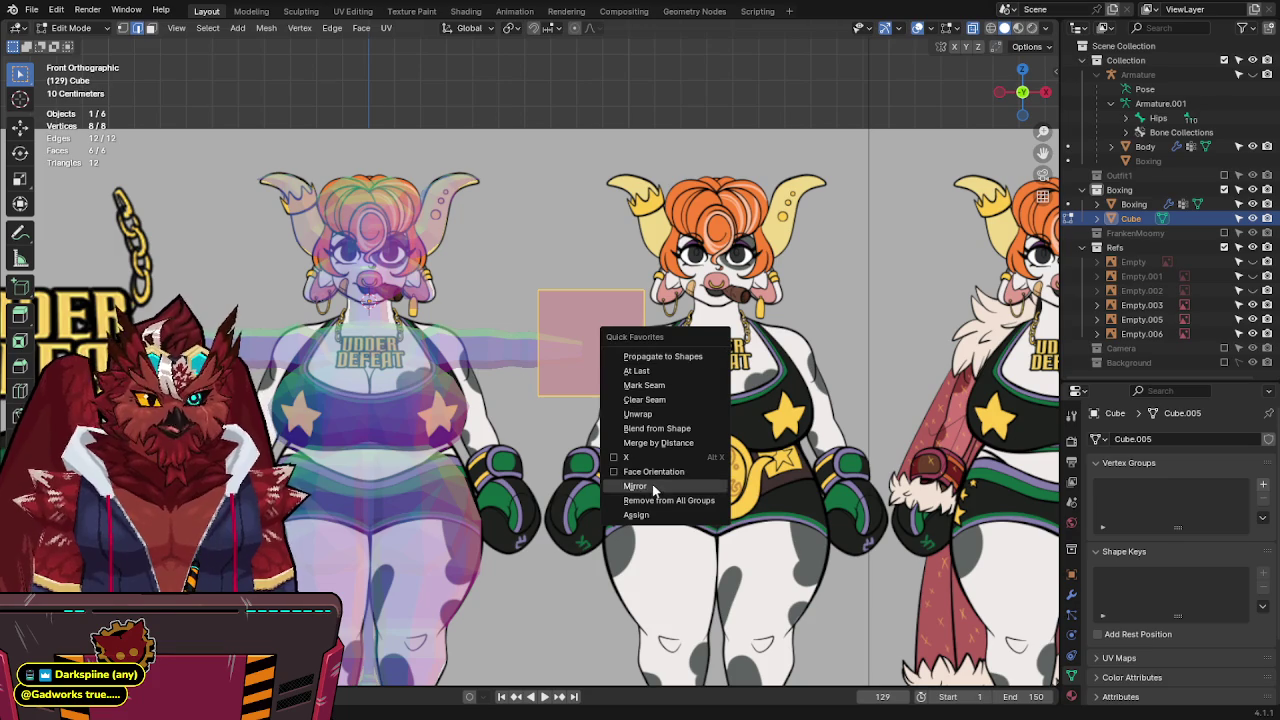
{"action": "left_click", "coordinate": [653, 489]}
{"action": "scroll", "coordinate": [660, 421], "scroll_direction": "up", "scroll_amount": 1, "text": "shift"}
{"action": "scroll", "coordinate": [740, 421], "scroll_direction": "up", "scroll_amount": 2}
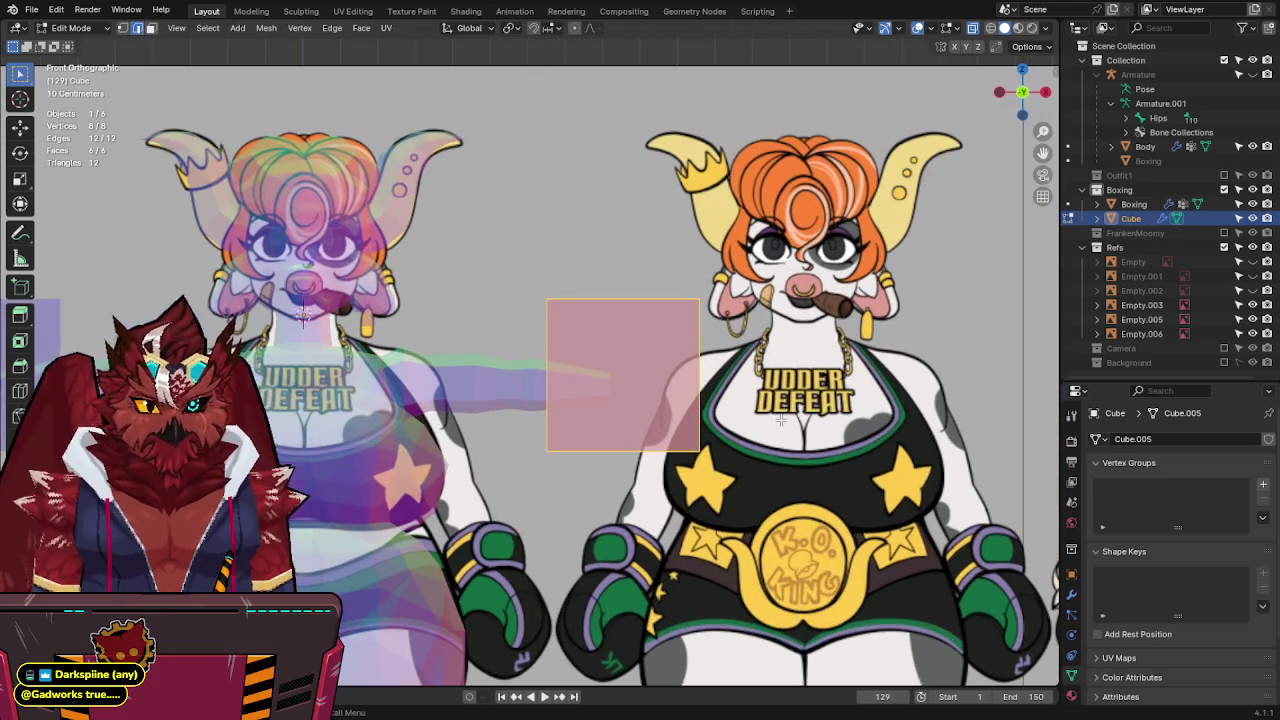
Scale the cube down, reposition it, and flatten it while keeping its X width.
{"action": "key", "text": "s"}
{"action": "left_click", "coordinate": [741, 425]}
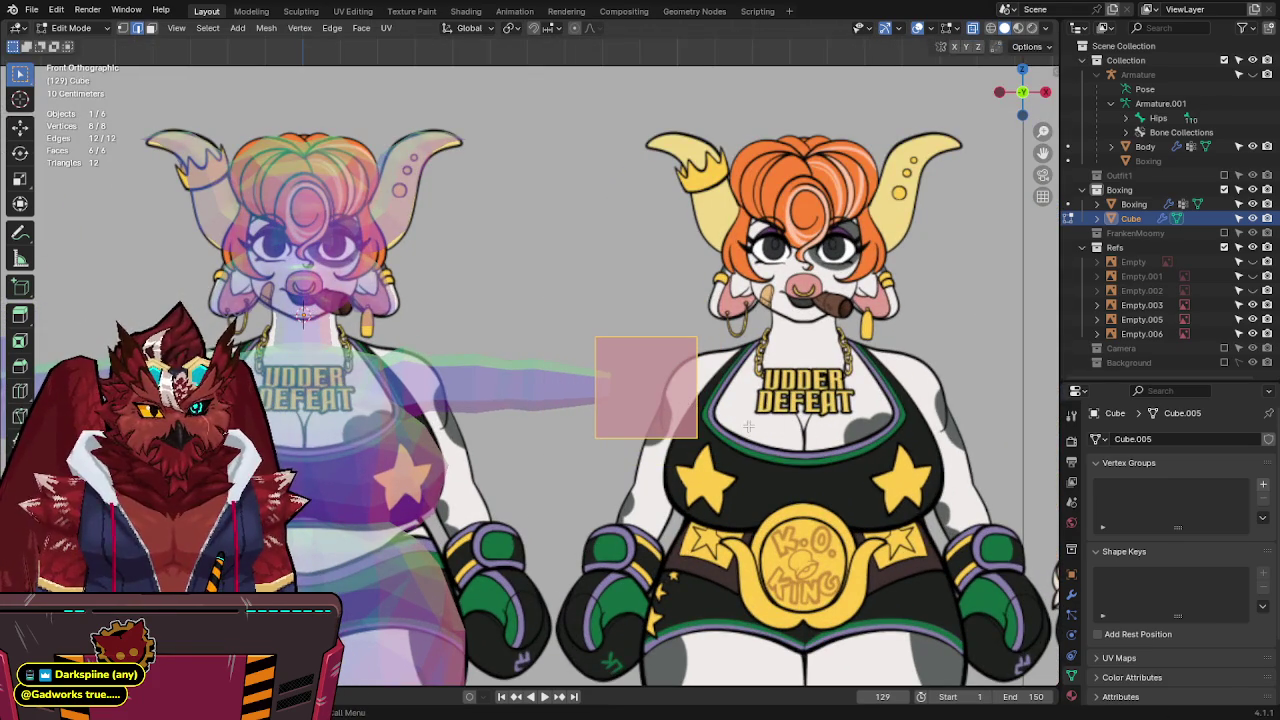
{"action": "key", "text": "g"}
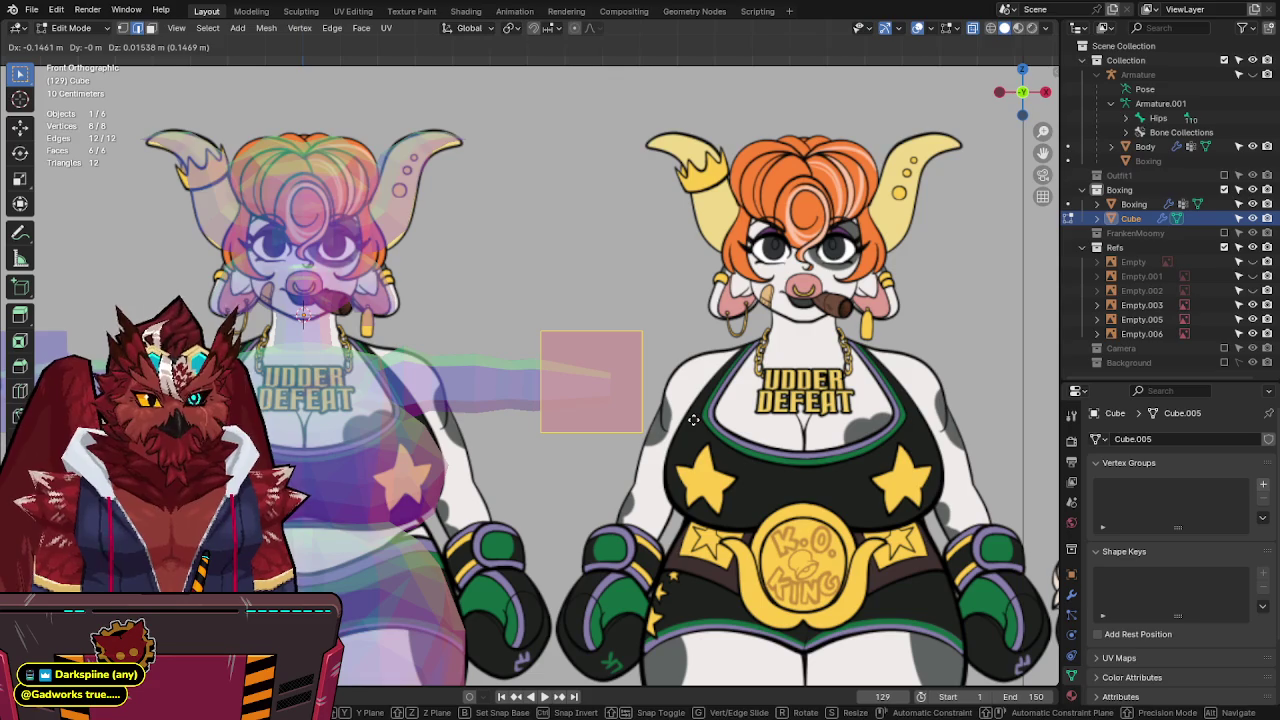
{"action": "left_click", "coordinate": [692, 422]}
{"action": "key", "text": "g"}
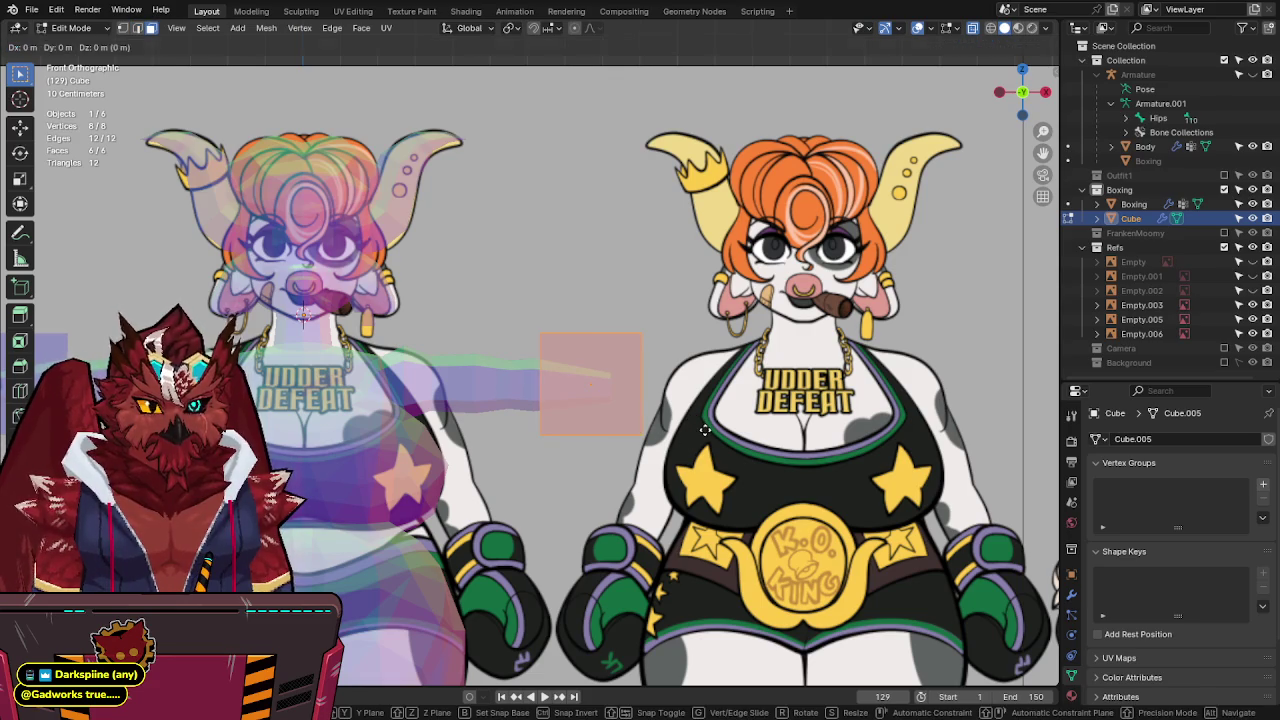
{"action": "key", "text": "s"}
{"action": "key", "text": "shift+x"}
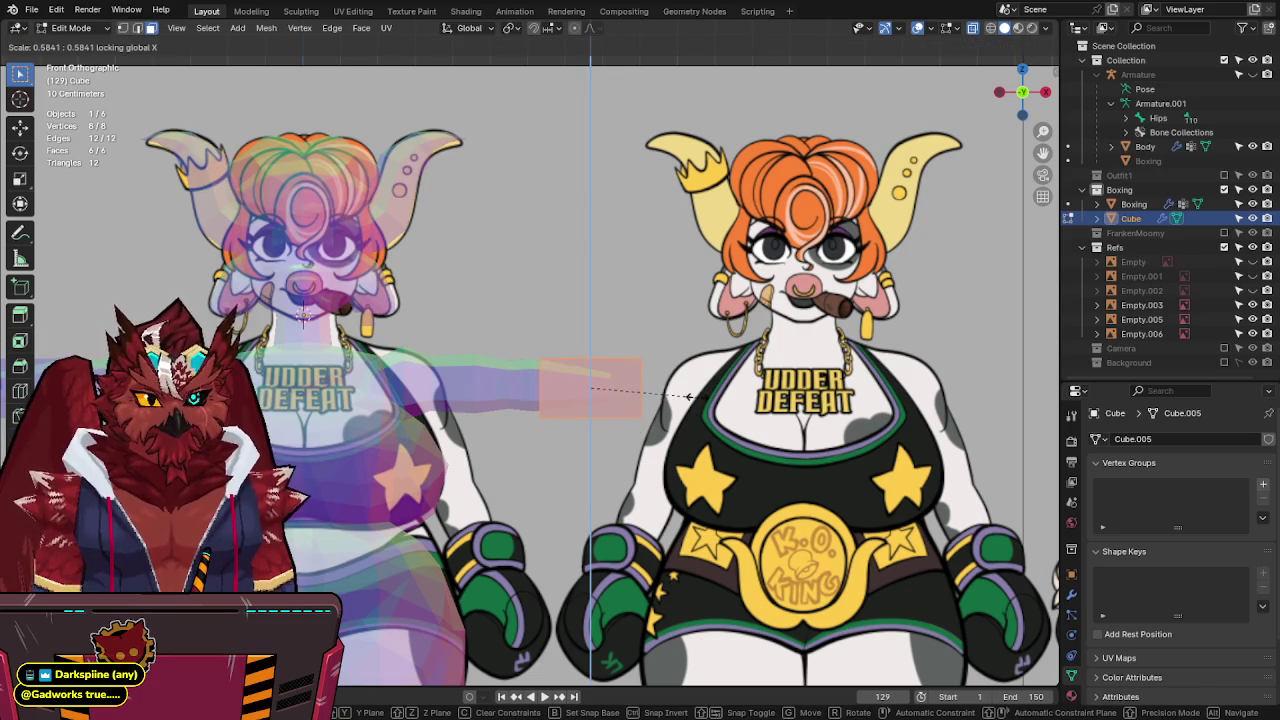
{"action": "left_click", "coordinate": [748, 387]}
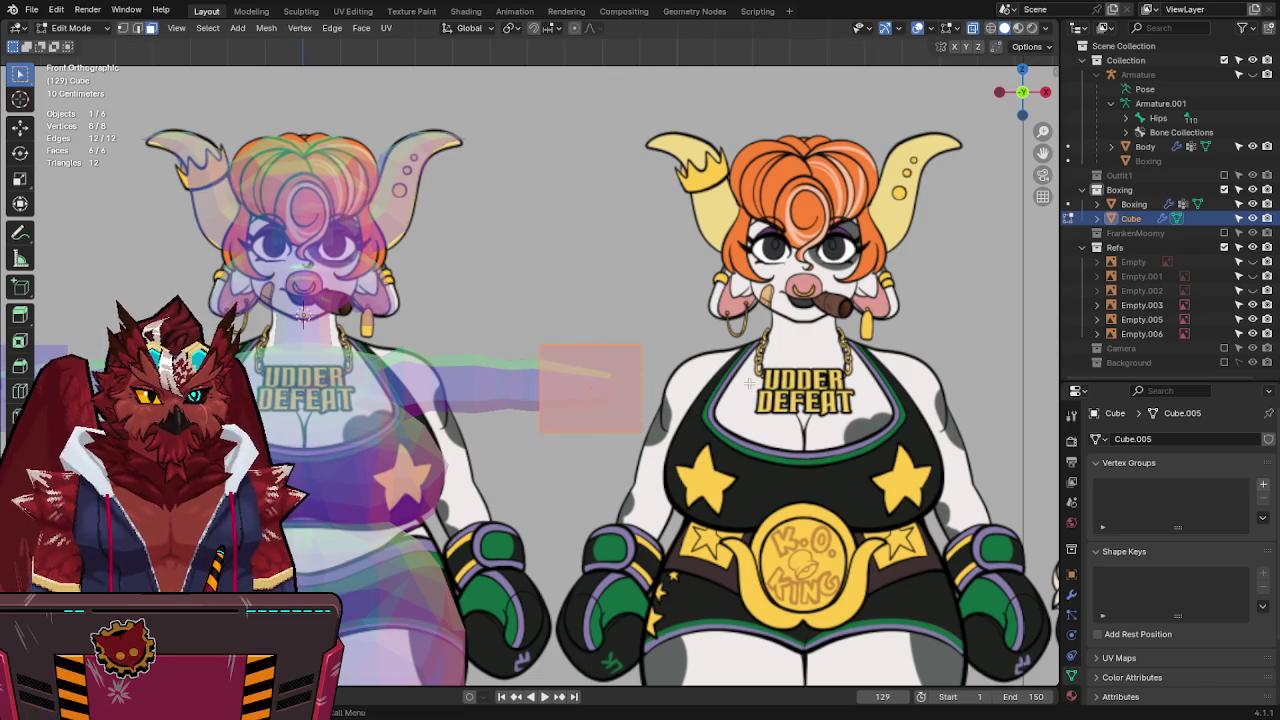
Add an edge loop, then enlarge, extrude and widen the right end into a flare.
{"action": "left_click", "coordinate": [601, 334]}
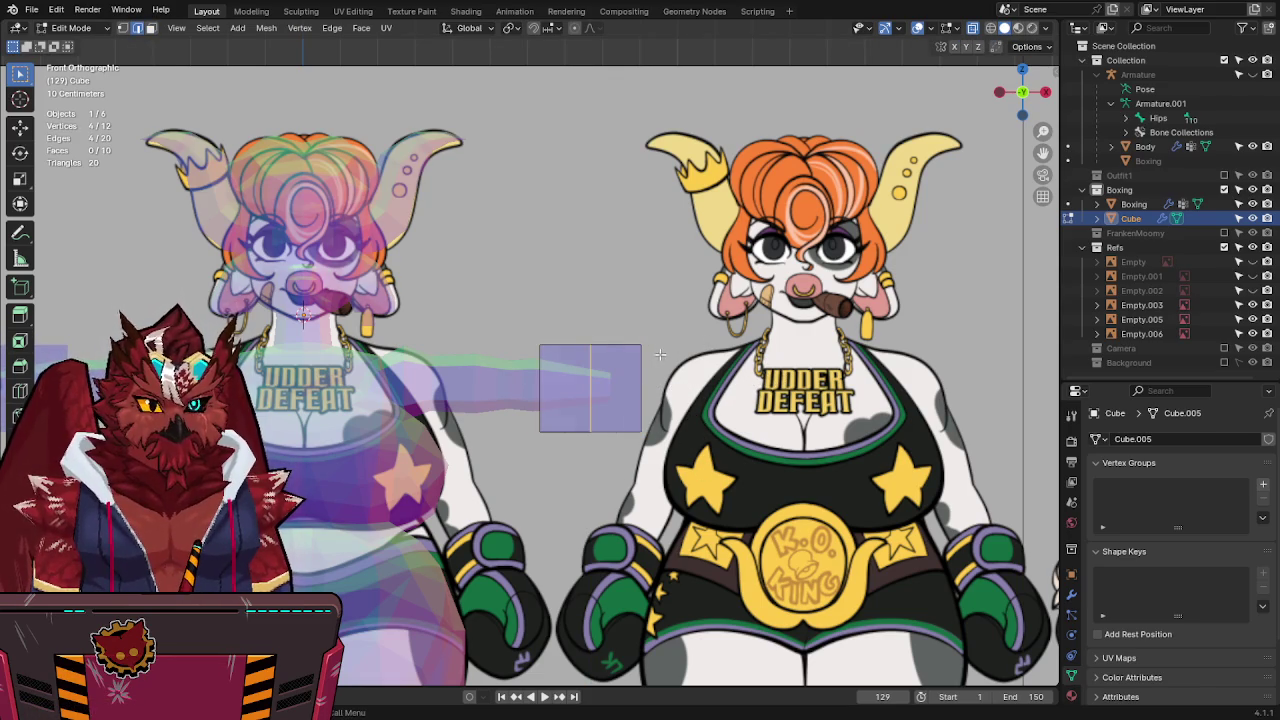
{"action": "key", "text": "s"}
{"action": "left_click", "coordinate": [733, 405]}
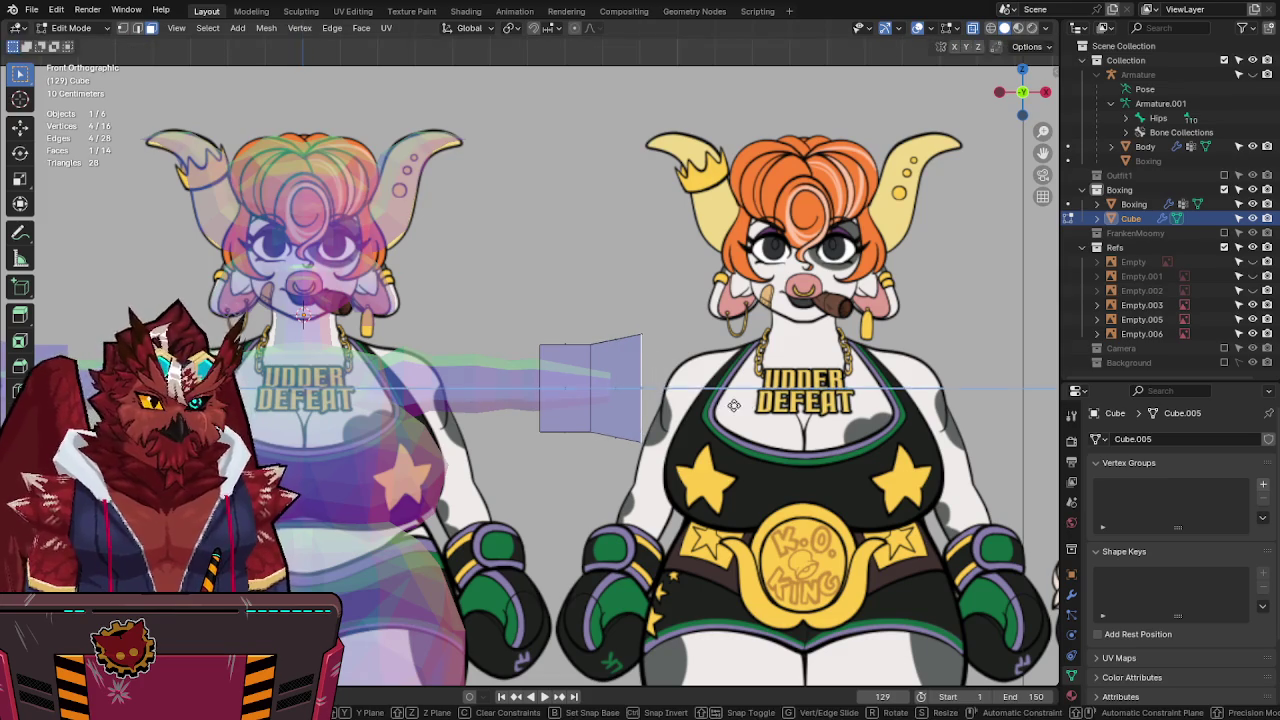
{"action": "key", "text": "e"}
{"action": "left_click", "coordinate": [752, 403]}
{"action": "key", "text": "s"}
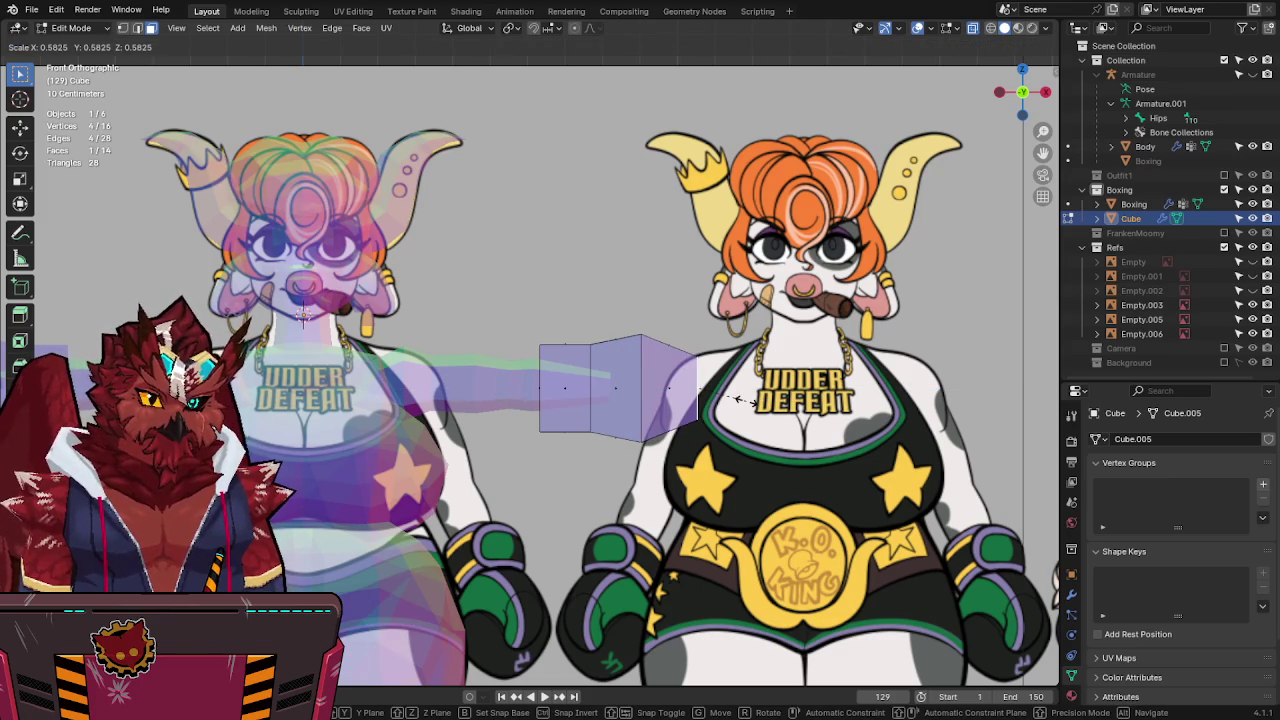
{"action": "left_click", "coordinate": [737, 400]}
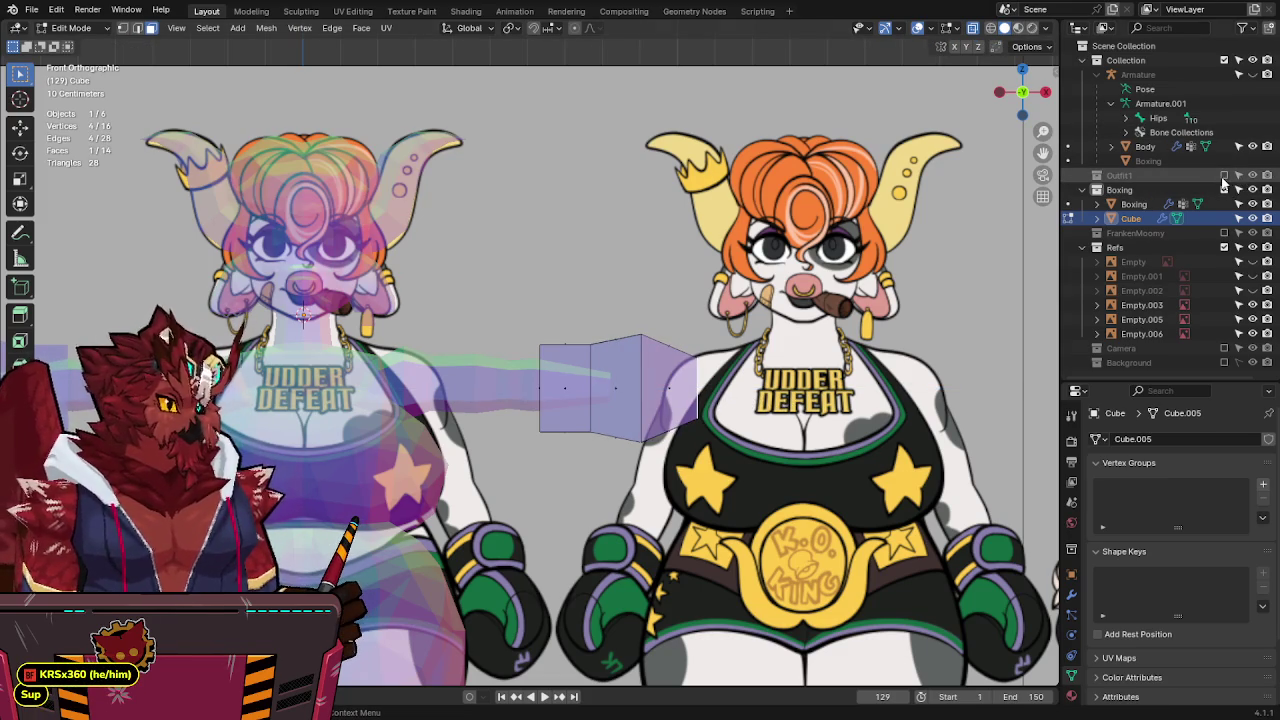
Show the Outfit1 collection again and slide the glove's end face and an edge loop along X.
{"action": "left_click", "coordinate": [1224, 177]}
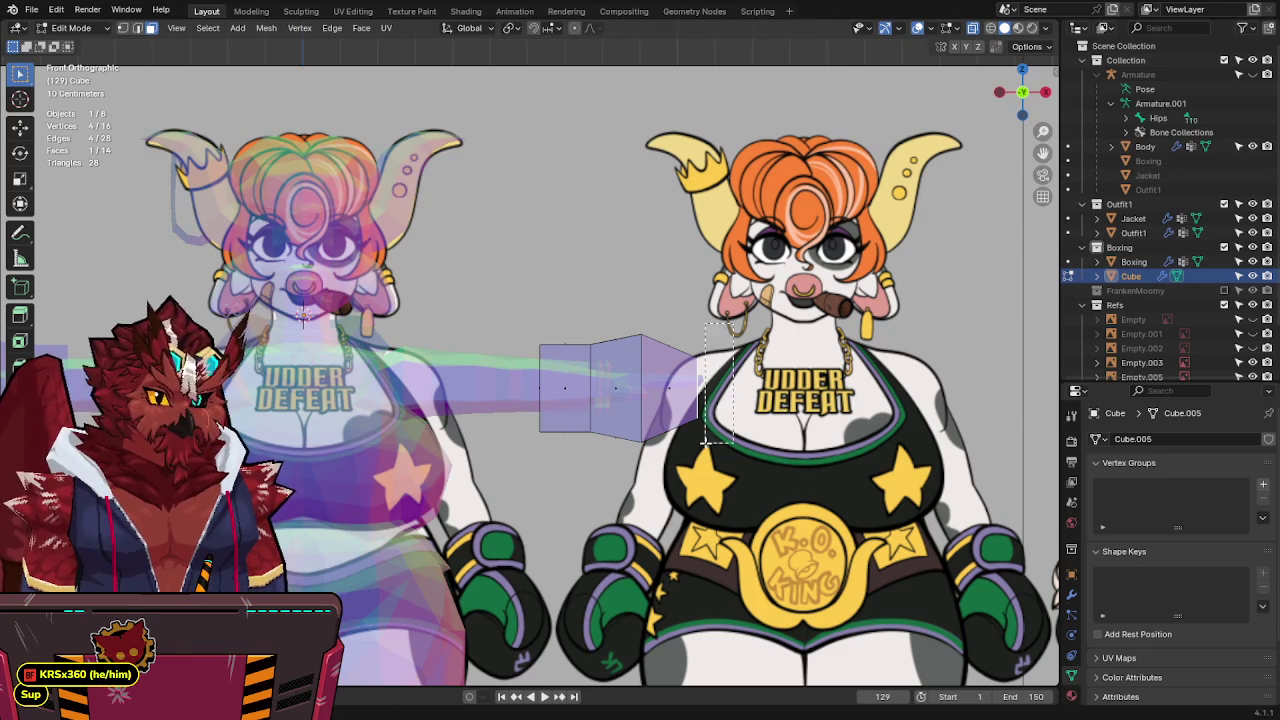
{"action": "left_click", "coordinate": [748, 352]}
{"action": "key", "text": "g"}
{"action": "key", "text": "x"}
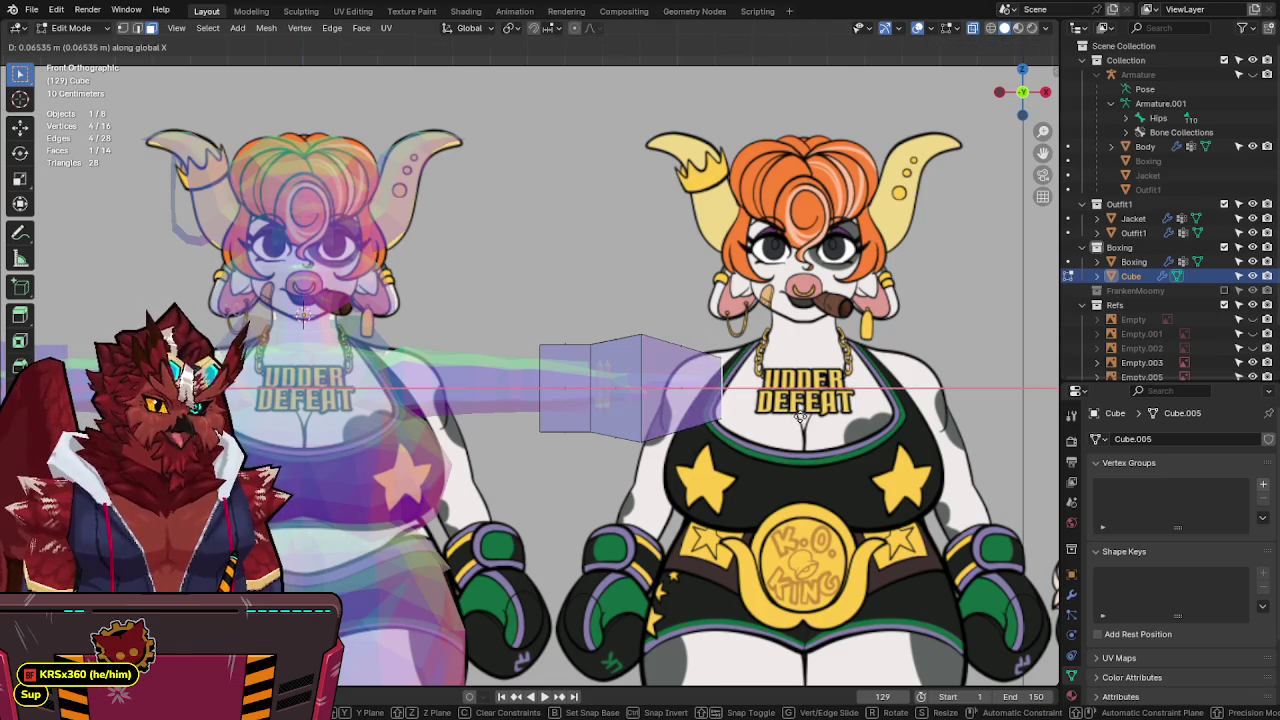
{"action": "left_click", "coordinate": [797, 408]}
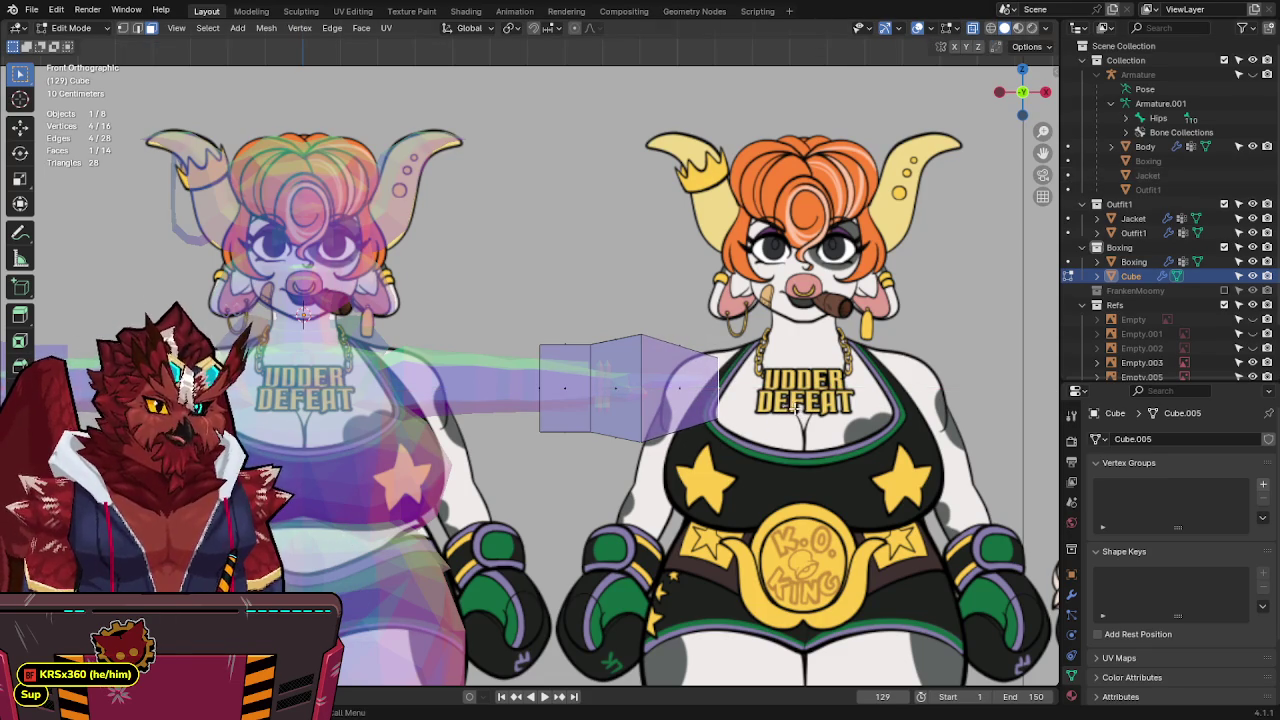
{"action": "key", "text": "g"}
{"action": "key", "text": "x"}
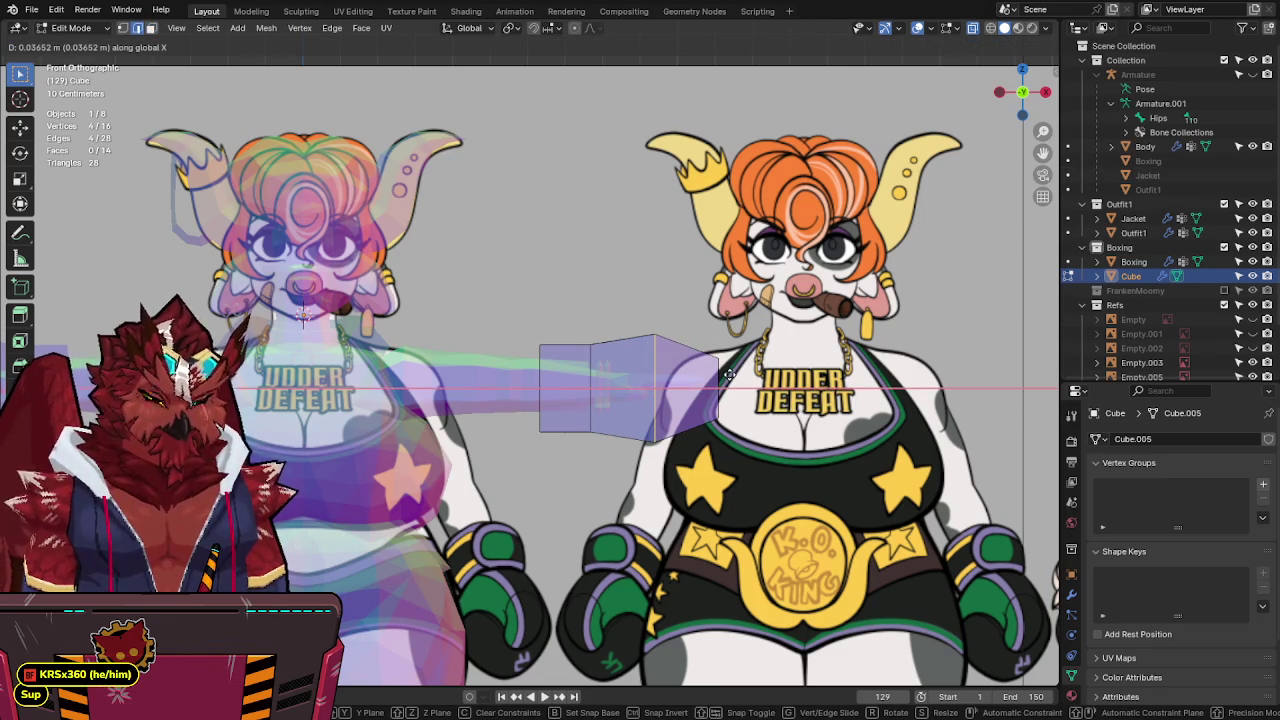
{"action": "left_click", "coordinate": [730, 373]}
{"action": "middle_click_drag", "start_coordinate": [672, 367], "coordinate": [724, 347], "text": "shift"}
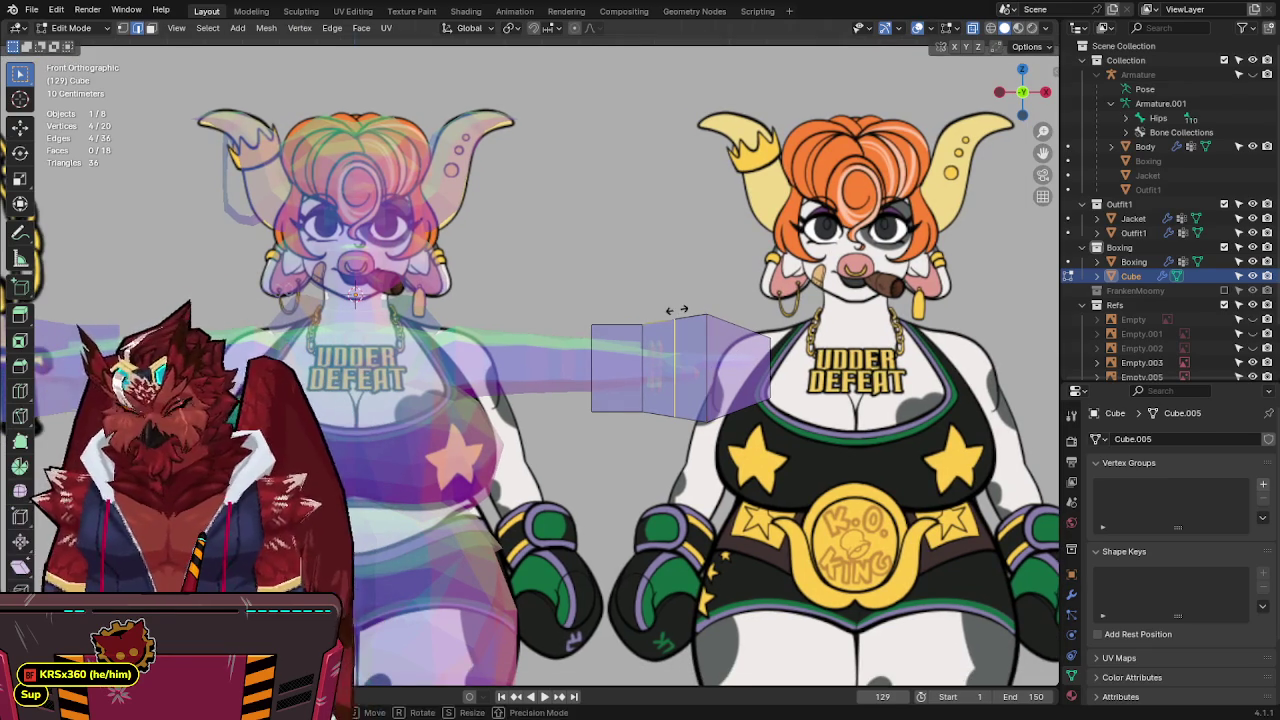
Extrude a new segment along X from the glove's end, then select one edge loop.
{"action": "key", "text": "e"}
{"action": "key", "text": "x"}
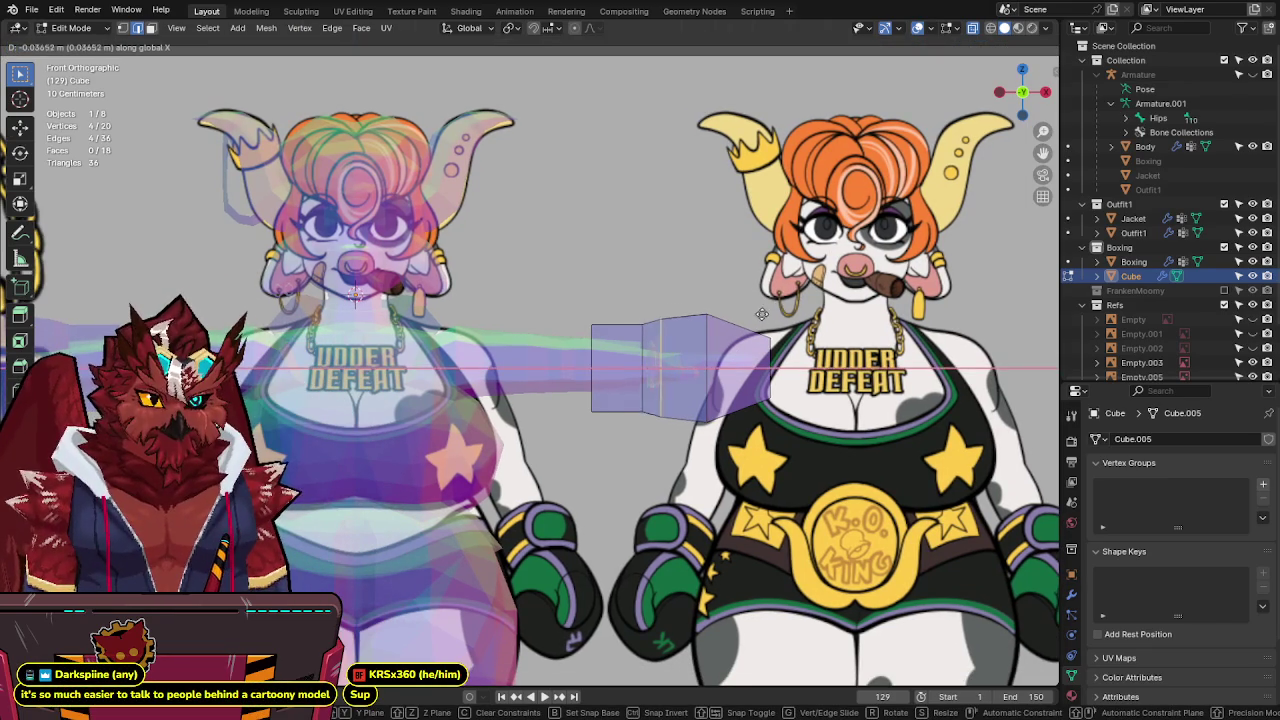
{"action": "left_click", "coordinate": [753, 314]}
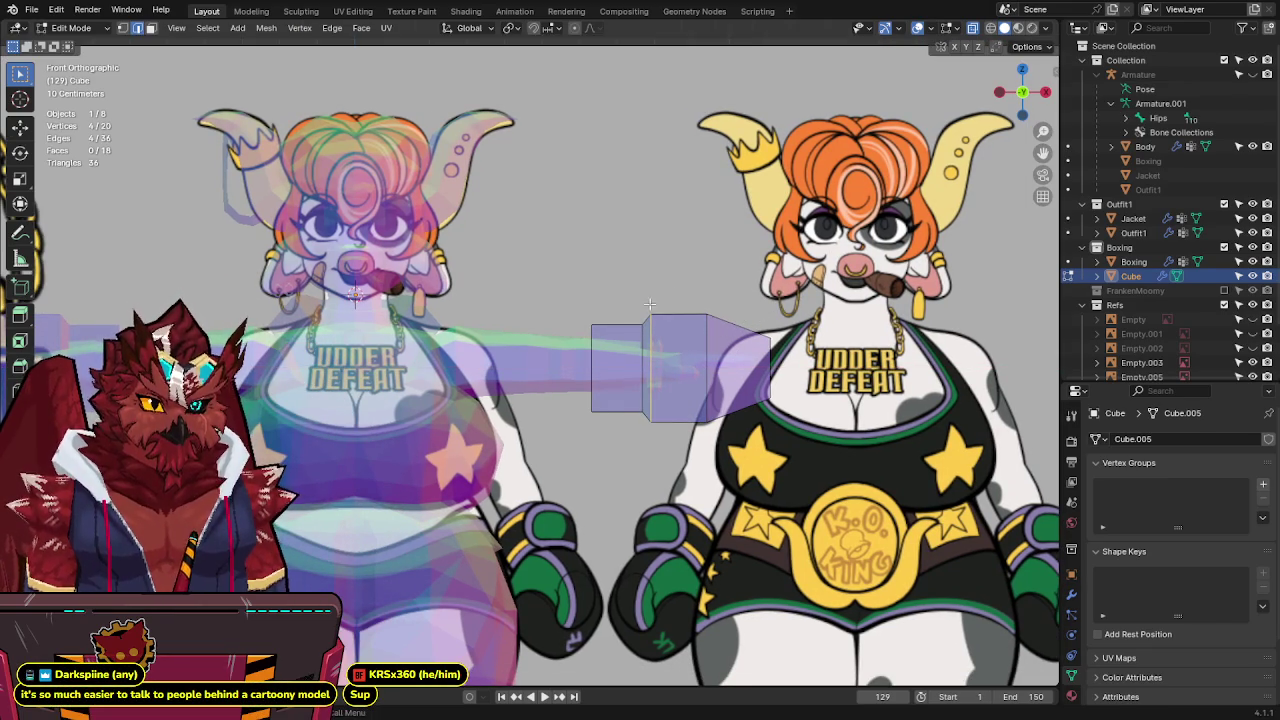
{"action": "left_click_drag", "start_coordinate": [535, 472], "coordinate": [535, 472]}
{"action": "key", "text": "g"}
{"action": "left_click", "coordinate": [660, 428]}
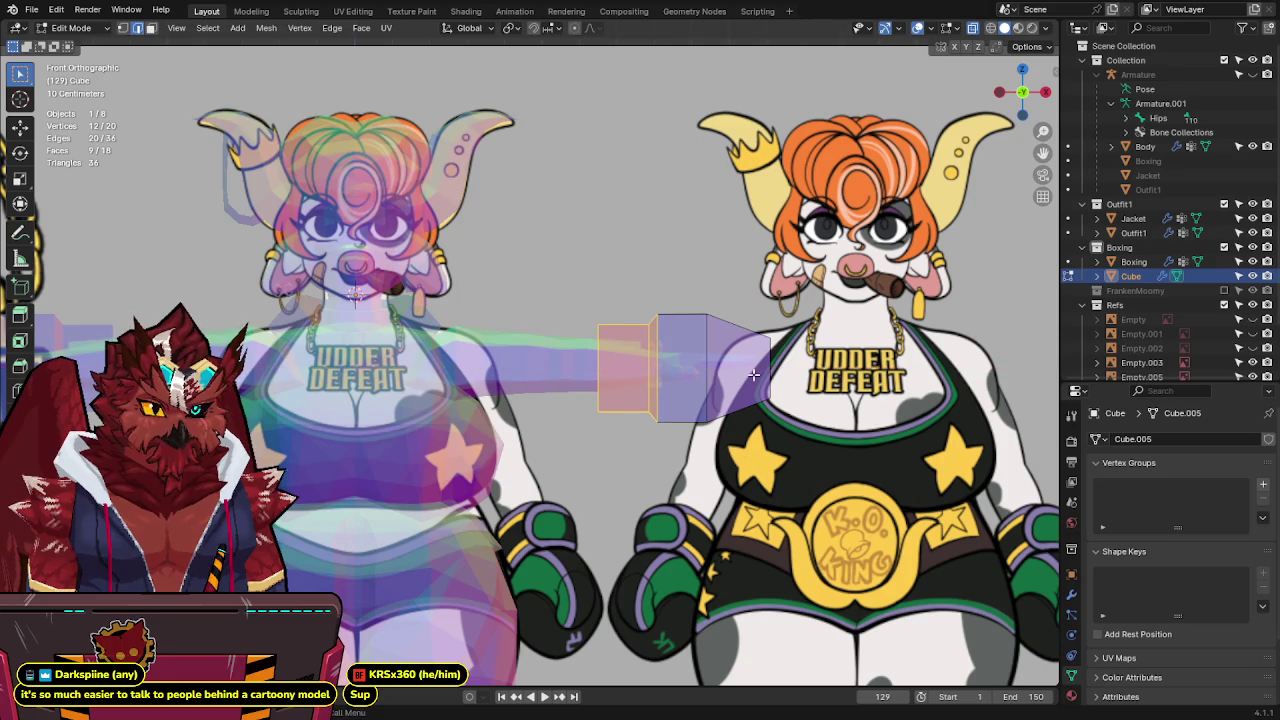
{"action": "left_click", "coordinate": [658, 345], "text": "alt"}
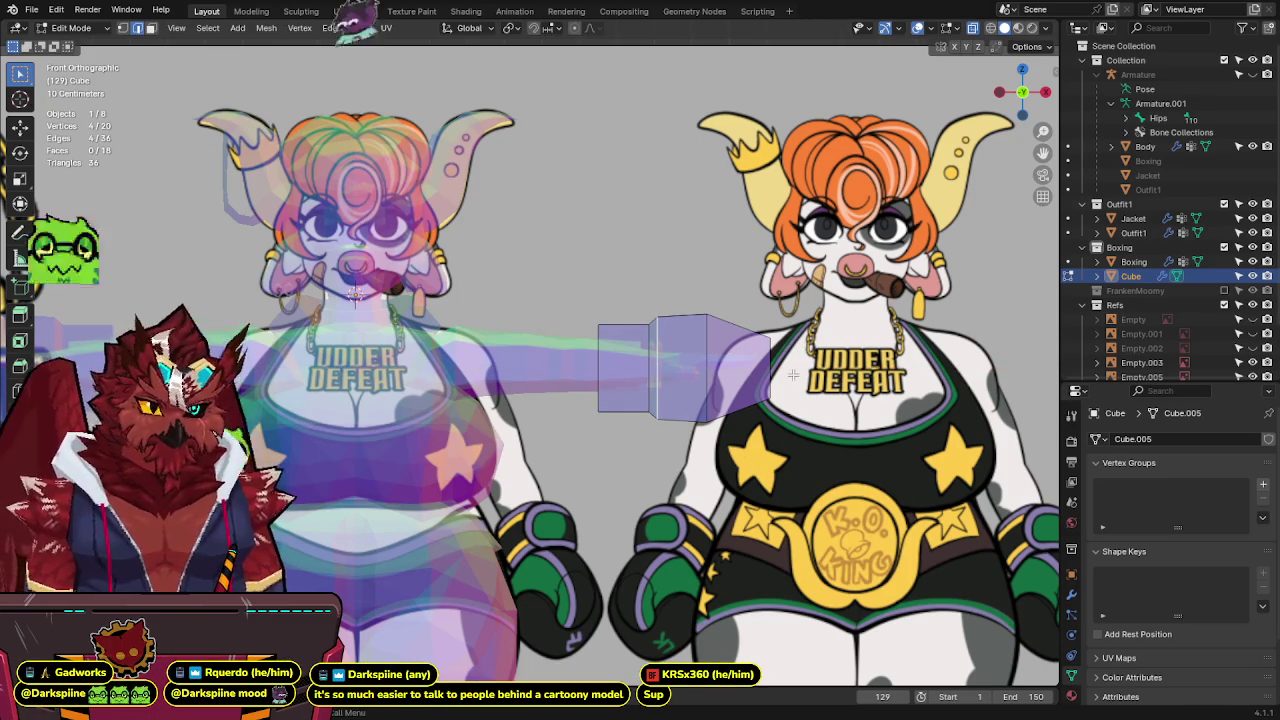
{"action": "middle_click_drag", "start_coordinate": [792, 374], "coordinate": [769, 352], "text": "shift"}
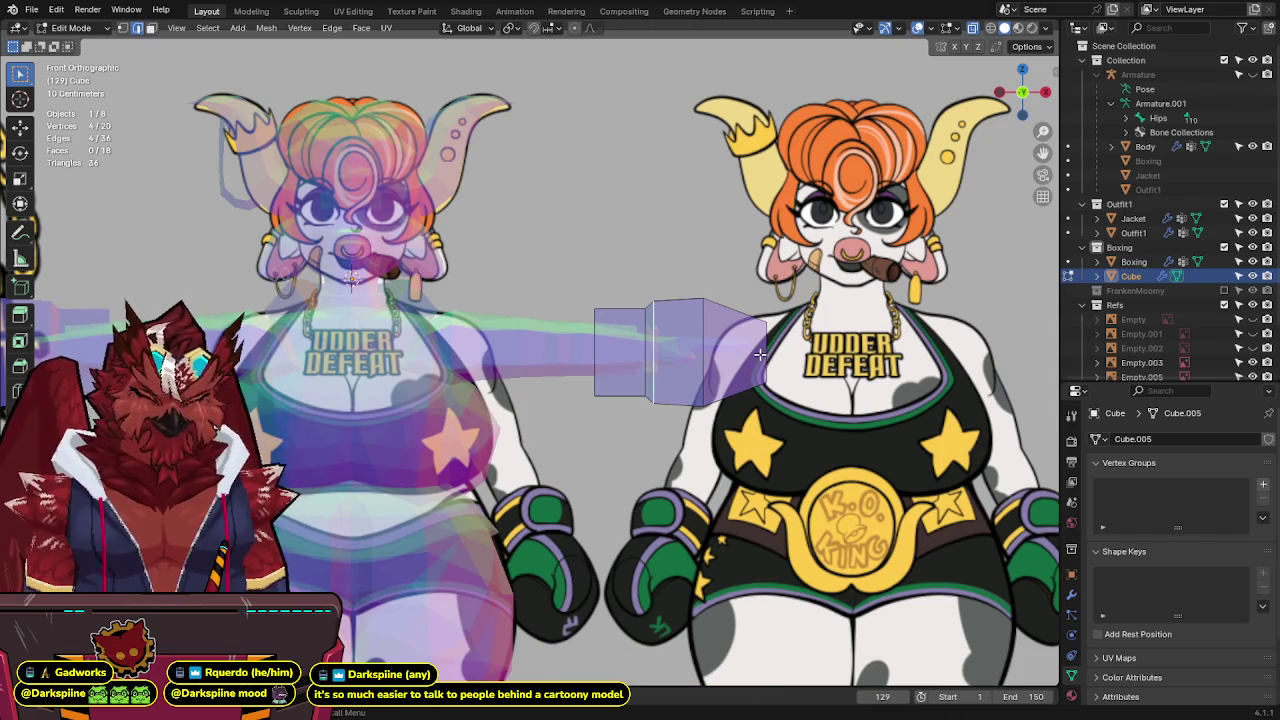
Move the selected loop left along X and switch to edge selection.
{"action": "key", "text": "s"}
{"action": "left_click", "coordinate": [824, 323]}
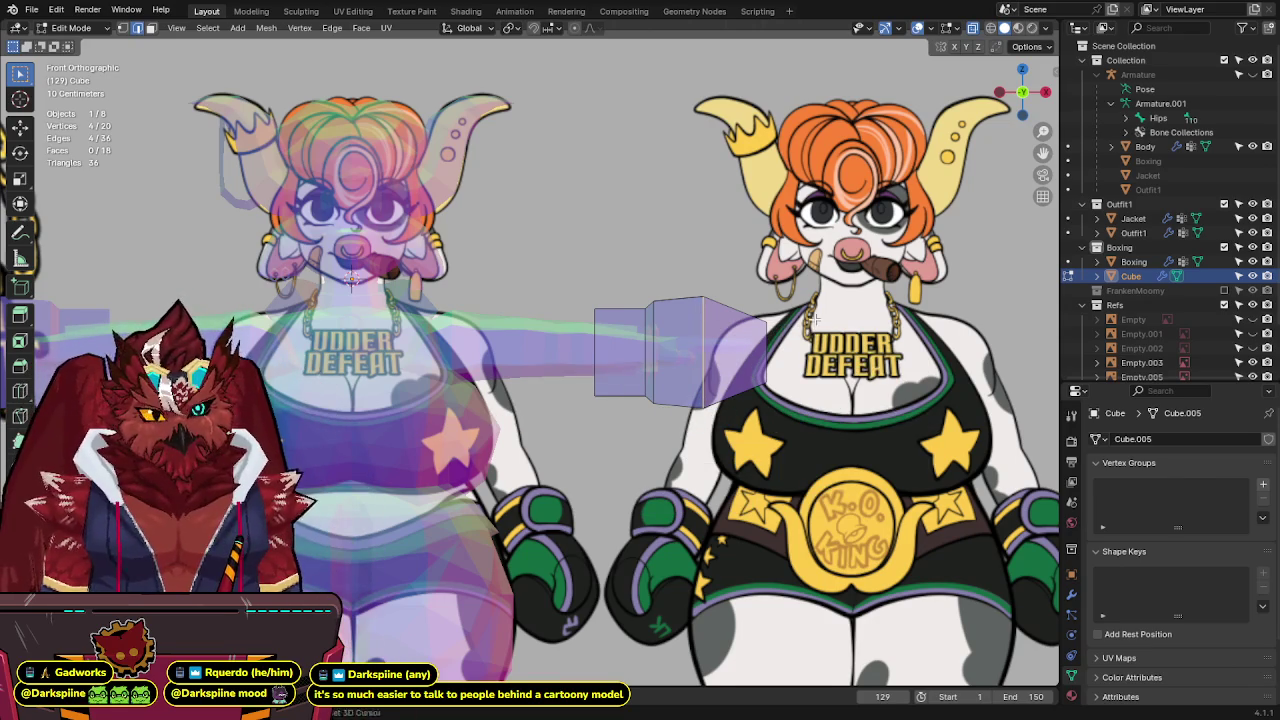
{"action": "middle_click_drag", "start_coordinate": [816, 318], "coordinate": [816, 328], "text": "shift"}
{"action": "key", "text": "g"}
{"action": "key", "text": "x"}
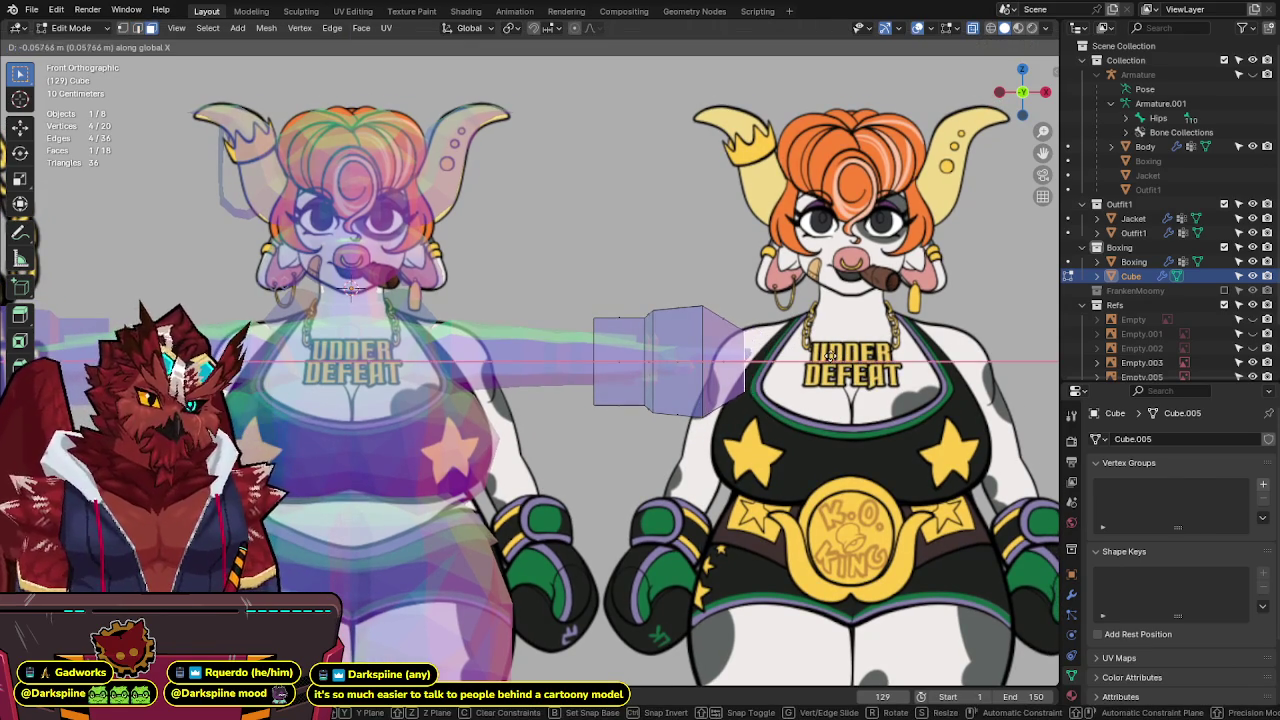
{"action": "left_click", "coordinate": [842, 355]}
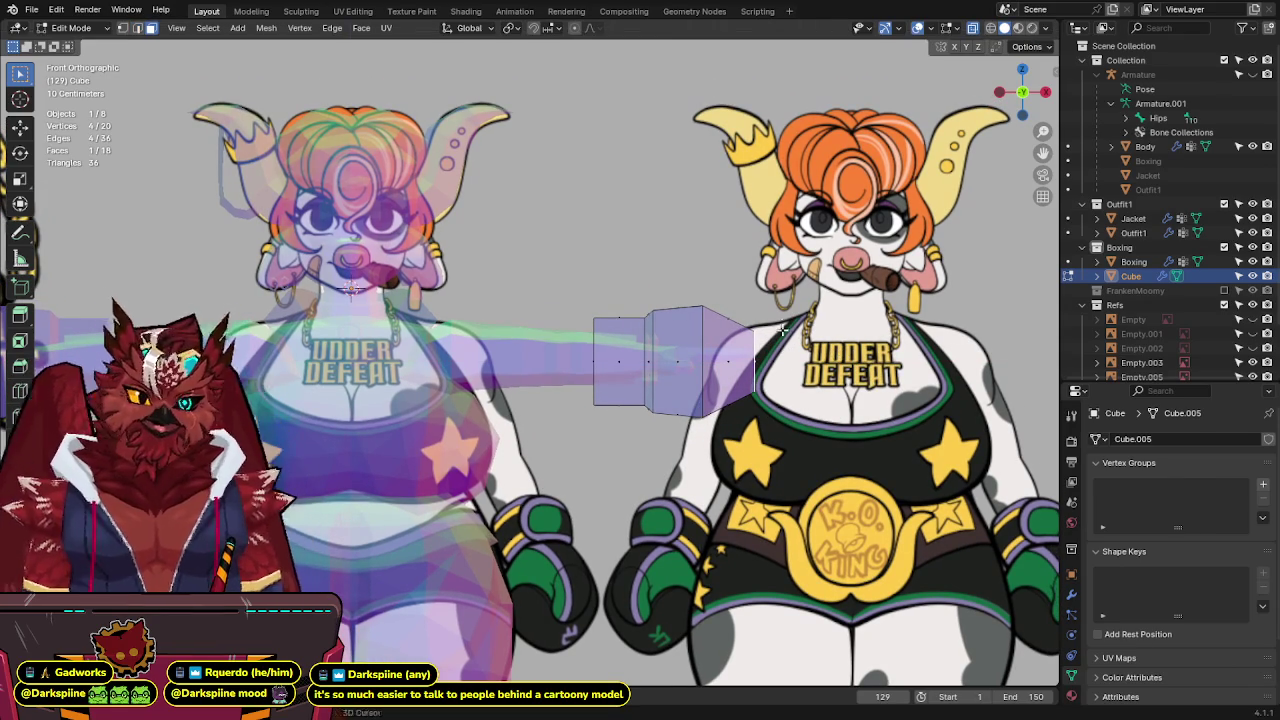
{"action": "middle_click_drag", "start_coordinate": [792, 364], "coordinate": [766, 377], "text": "shift"}
{"action": "key", "text": "2"}
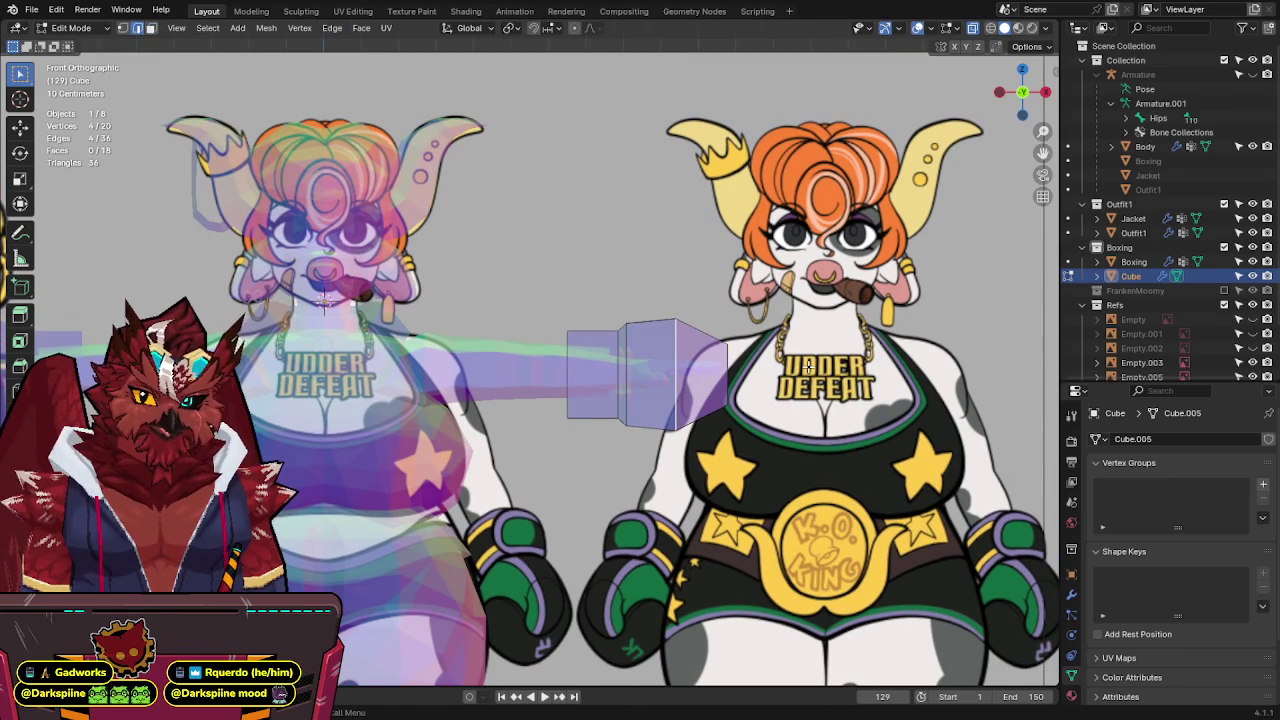
{"action": "middle_click_drag", "start_coordinate": [808, 368], "coordinate": [812, 390], "text": "shift"}
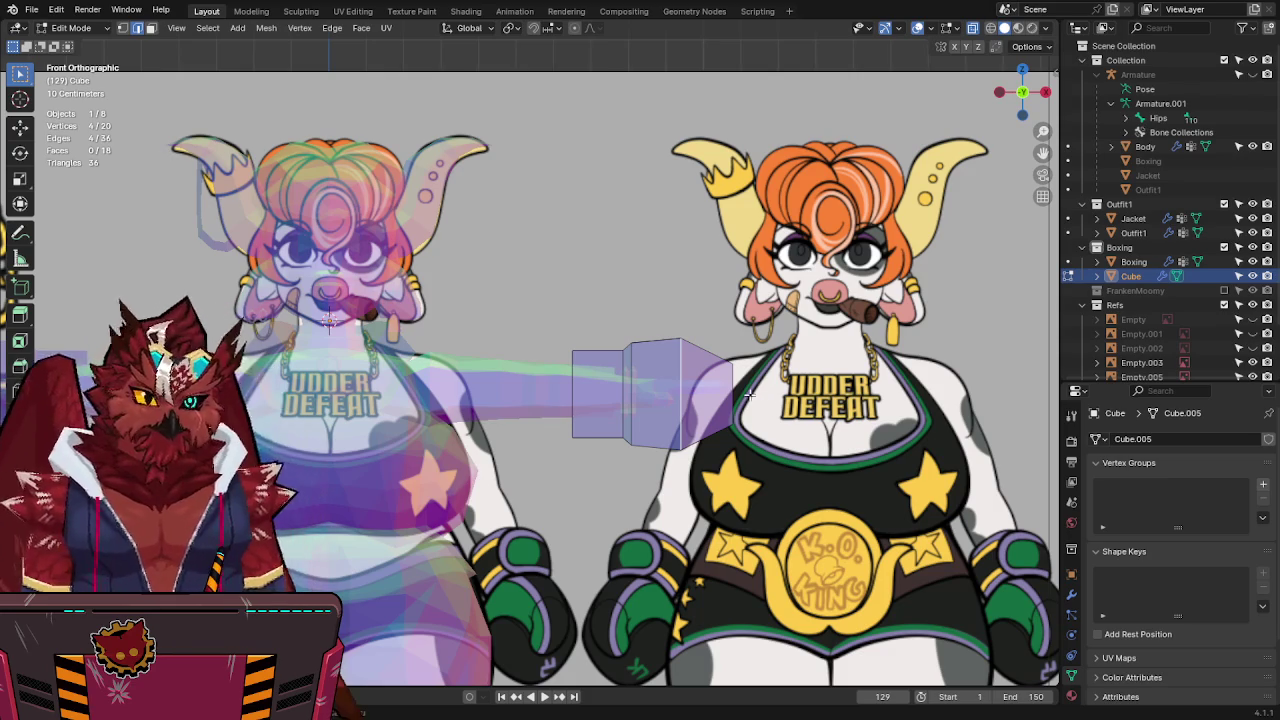
Cut new edge loops into the glove and set Local orientation with Individual Origins pivot.
{"action": "mouse_move", "coordinate": [749, 394]}
{"action": "middle_mouse_down"}
{"action": "mouse_move", "coordinate": [748, 431]}
{"action": "mouse_move", "coordinate": [660, 452]}
{"action": "mouse_move", "coordinate": [502, 427]}
{"action": "mouse_move", "coordinate": [521, 414]}
{"action": "middle_mouse_up"}
{"action": "key", "text": "ctrl+r"}
{"action": "left_click", "coordinate": [649, 453]}
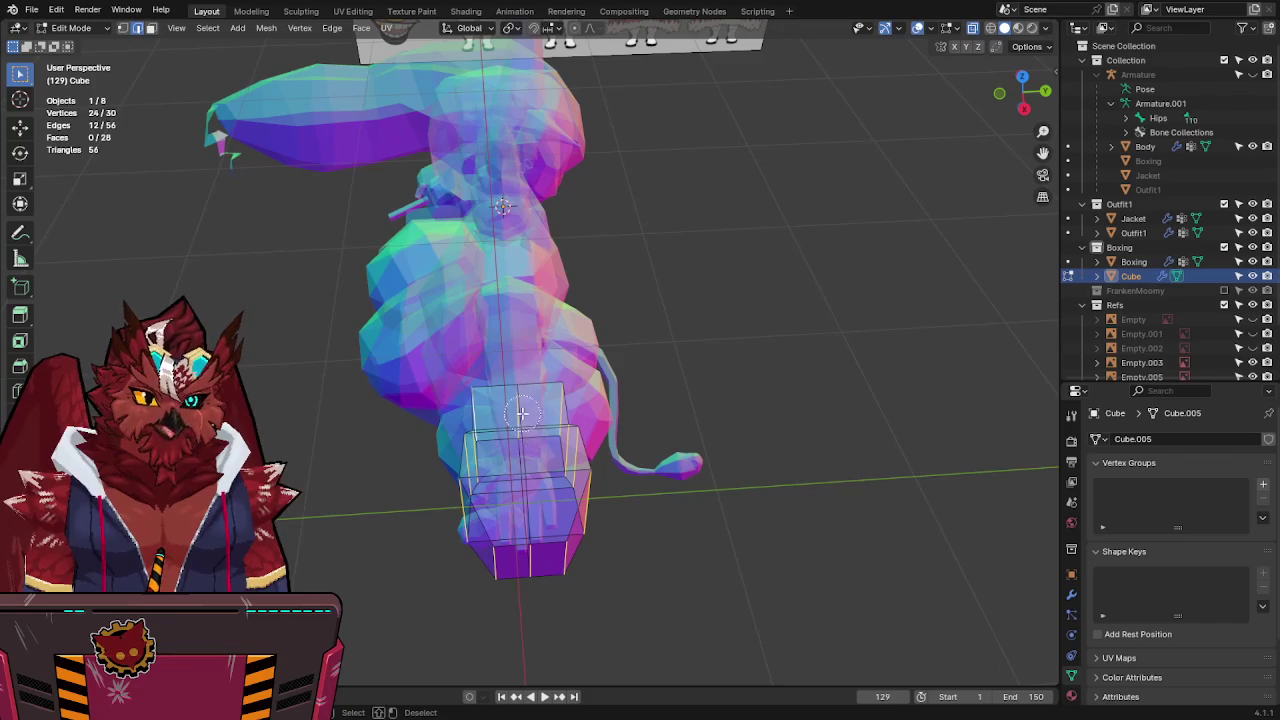
{"action": "key", "text": "comma"}
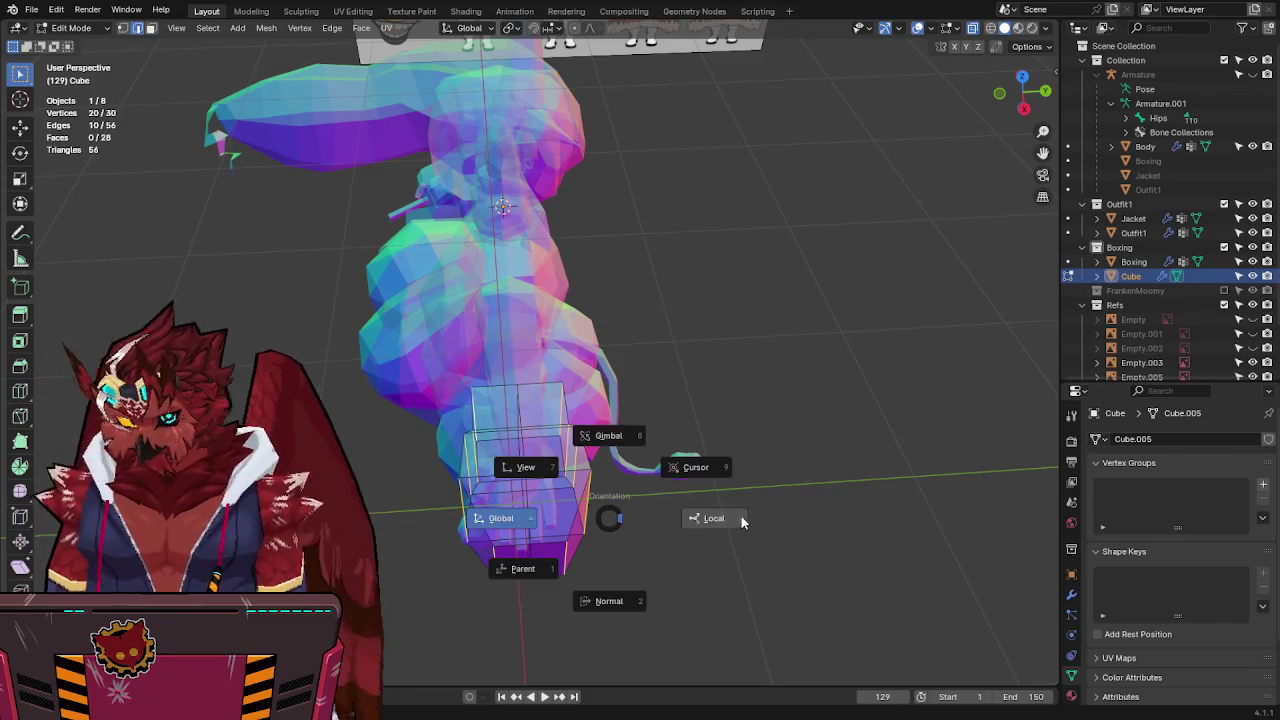
{"action": "left_click", "coordinate": [743, 517]}
{"action": "key", "text": "period"}
{"action": "left_click", "coordinate": [742, 626]}
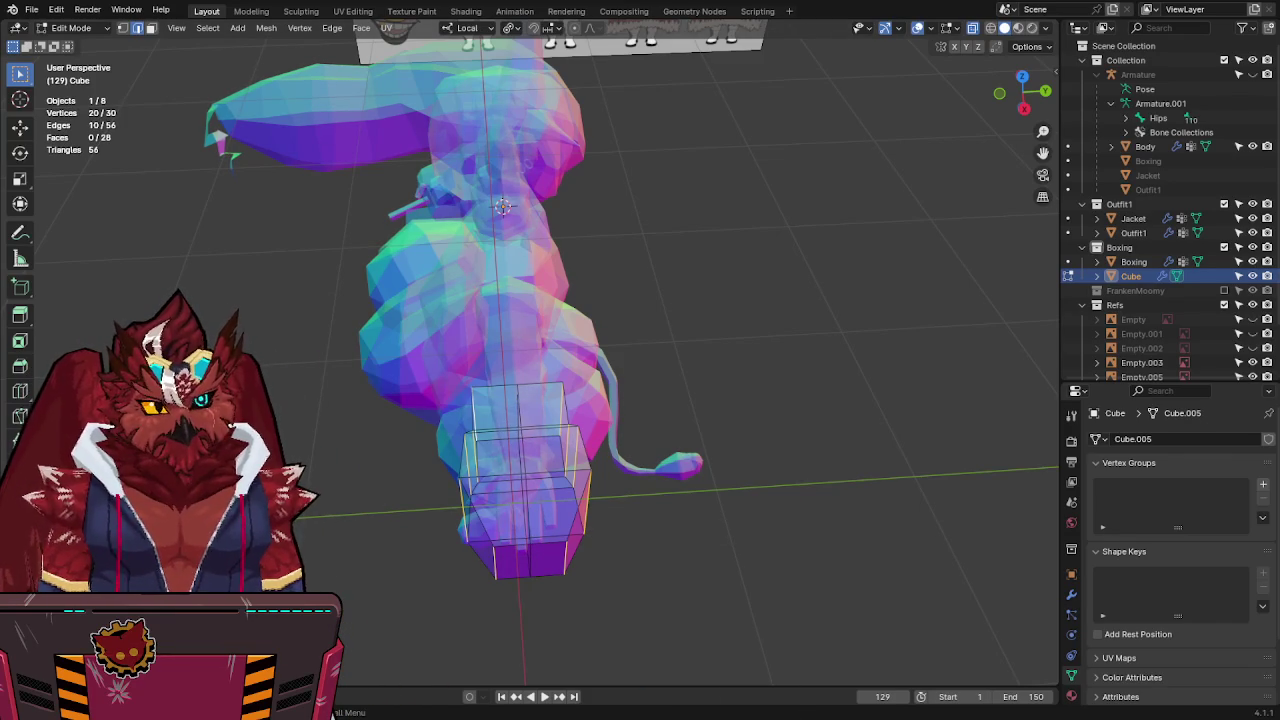
In front view, slide a vertex loop and the four end vertices along local X.
{"action": "key", "text": "KP_5"}
{"action": "key", "text": "KP_1"}
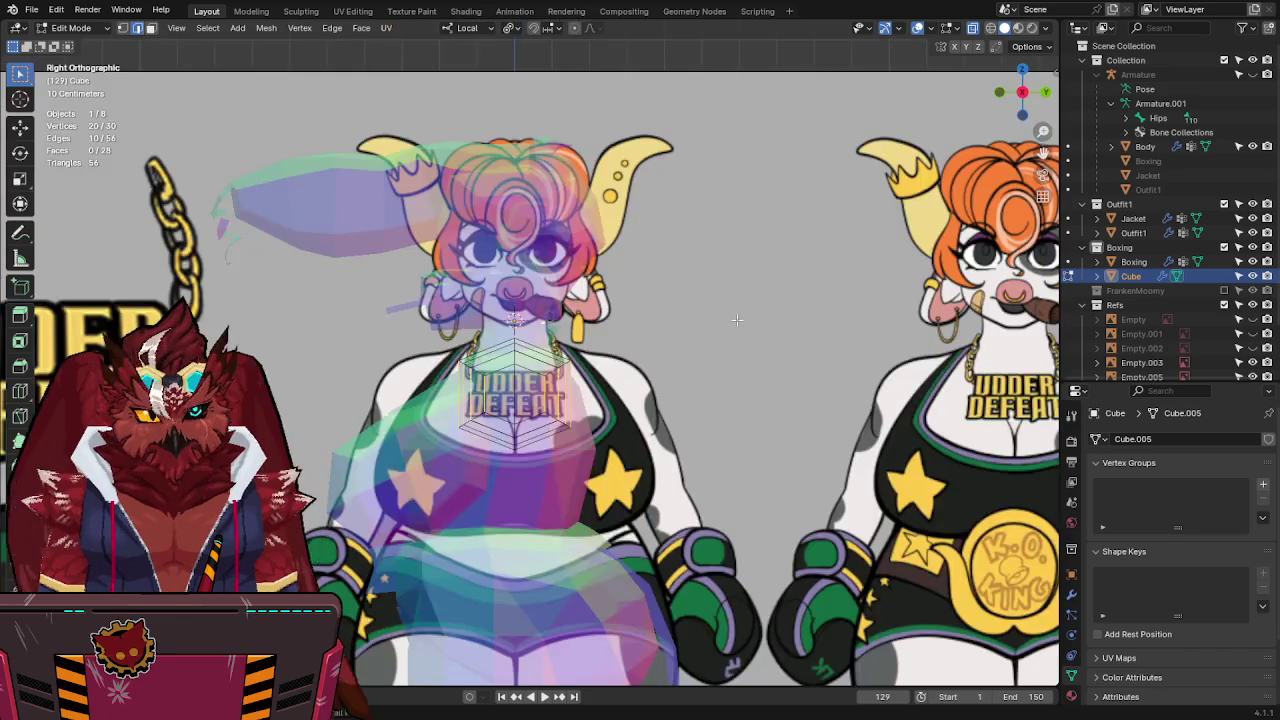
{"action": "key", "text": "alt+z"}
{"action": "key", "text": "alt+z"}
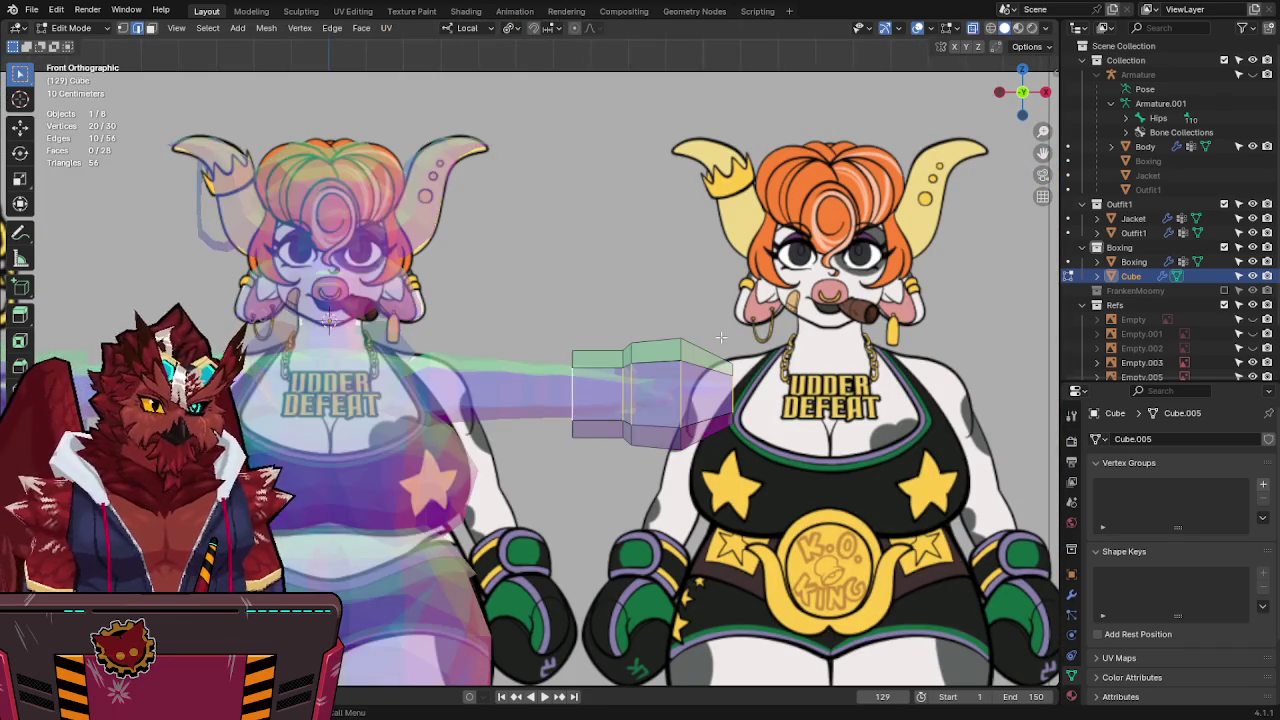
{"action": "key", "text": "l"}
{"action": "left_click", "coordinate": [690, 374], "text": "alt"}
{"action": "key", "text": "g"}
{"action": "key", "text": "x"}
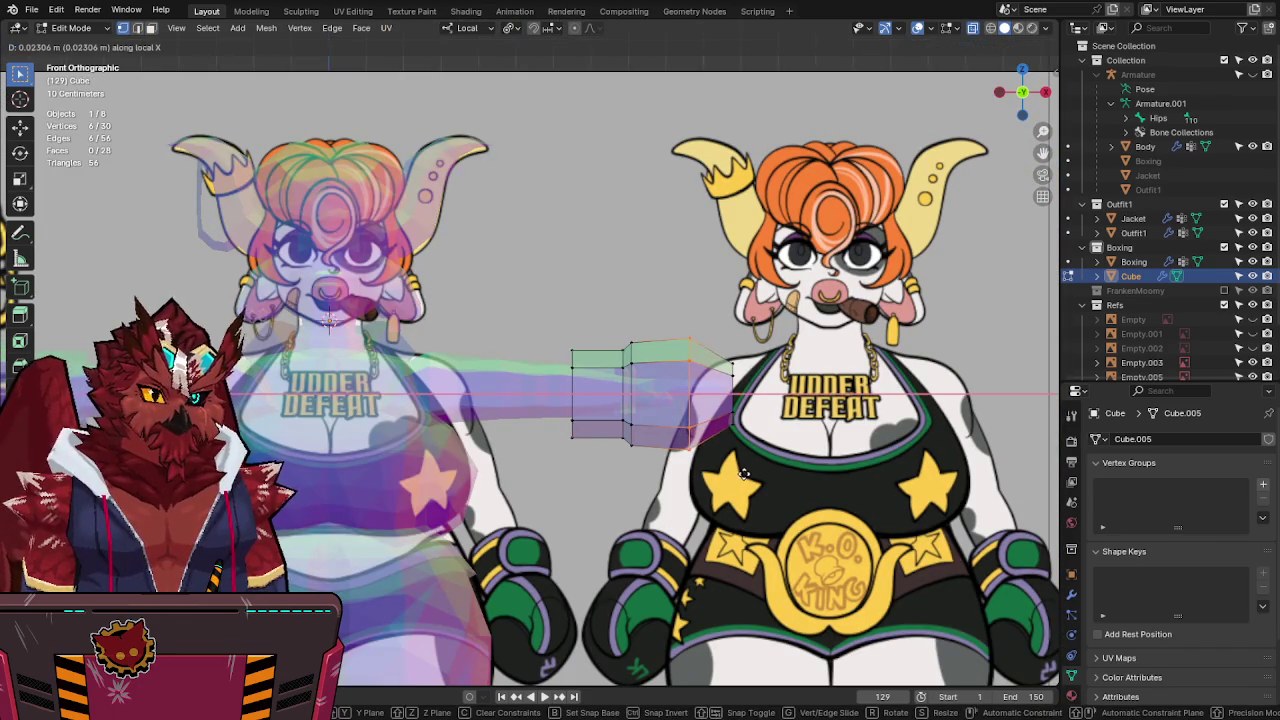
{"action": "left_click", "coordinate": [737, 477]}
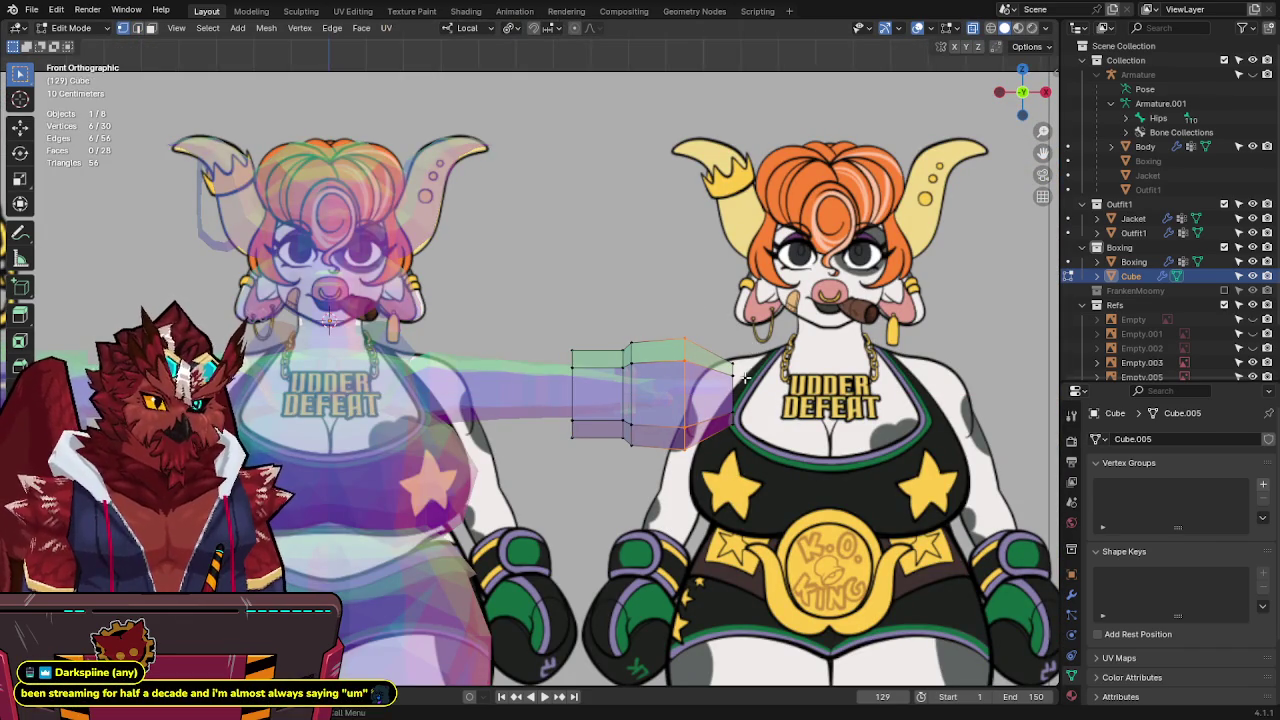
{"action": "left_click_drag", "start_coordinate": [726, 416], "coordinate": [745, 356]}
{"action": "key", "text": "g"}
{"action": "key", "text": "x"}
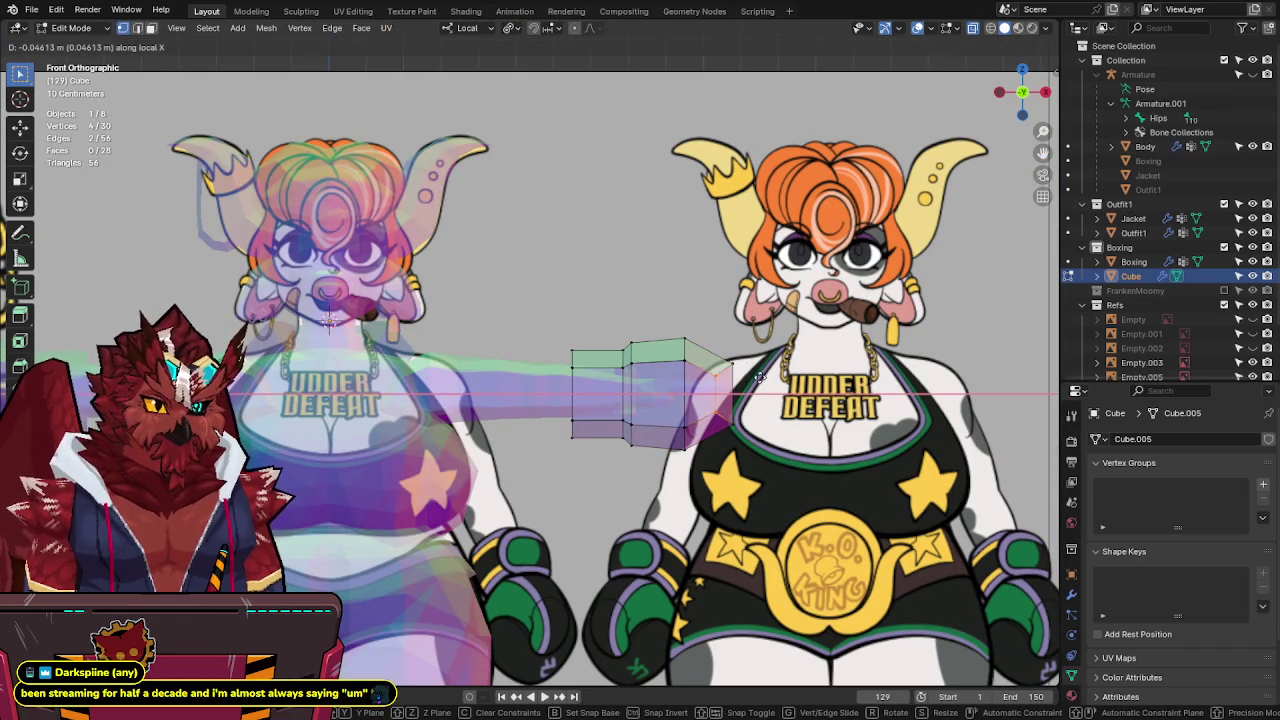
{"action": "left_click", "coordinate": [762, 383]}
Return to Object Mode, save FunkleLogan-Lowpoly2.blend, and set transform orientation back to Global.
{"action": "key", "text": "Tab"}
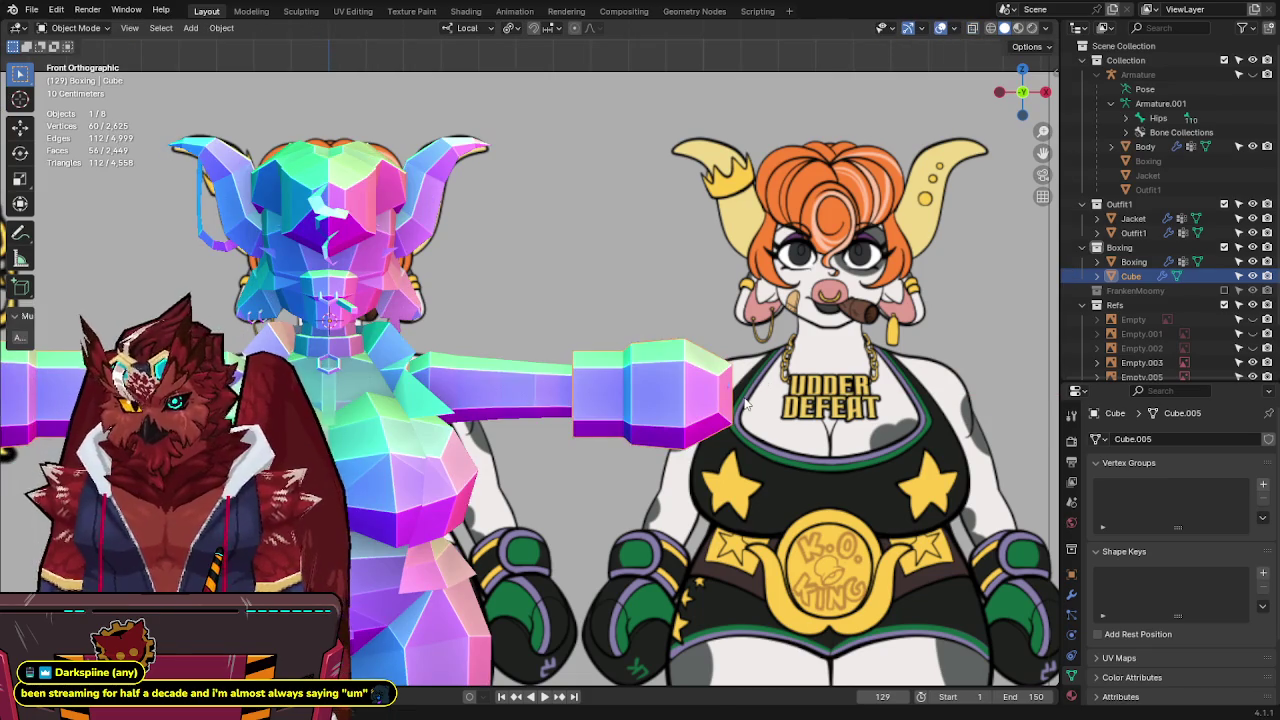
{"action": "key", "text": "ctrl+s"}
{"action": "middle_click_drag", "start_coordinate": [643, 399], "coordinate": [654, 374], "text": "shift"}
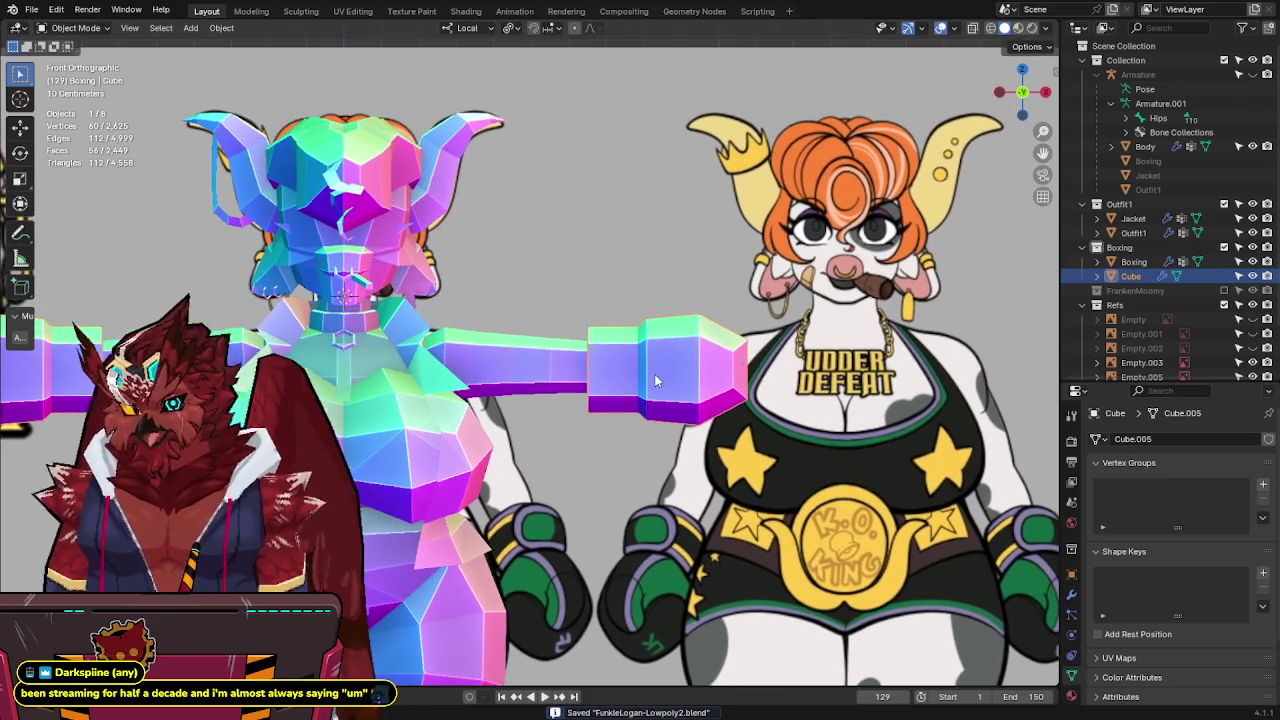
{"action": "key", "text": "comma"}
{"action": "left_click", "coordinate": [431, 376]}
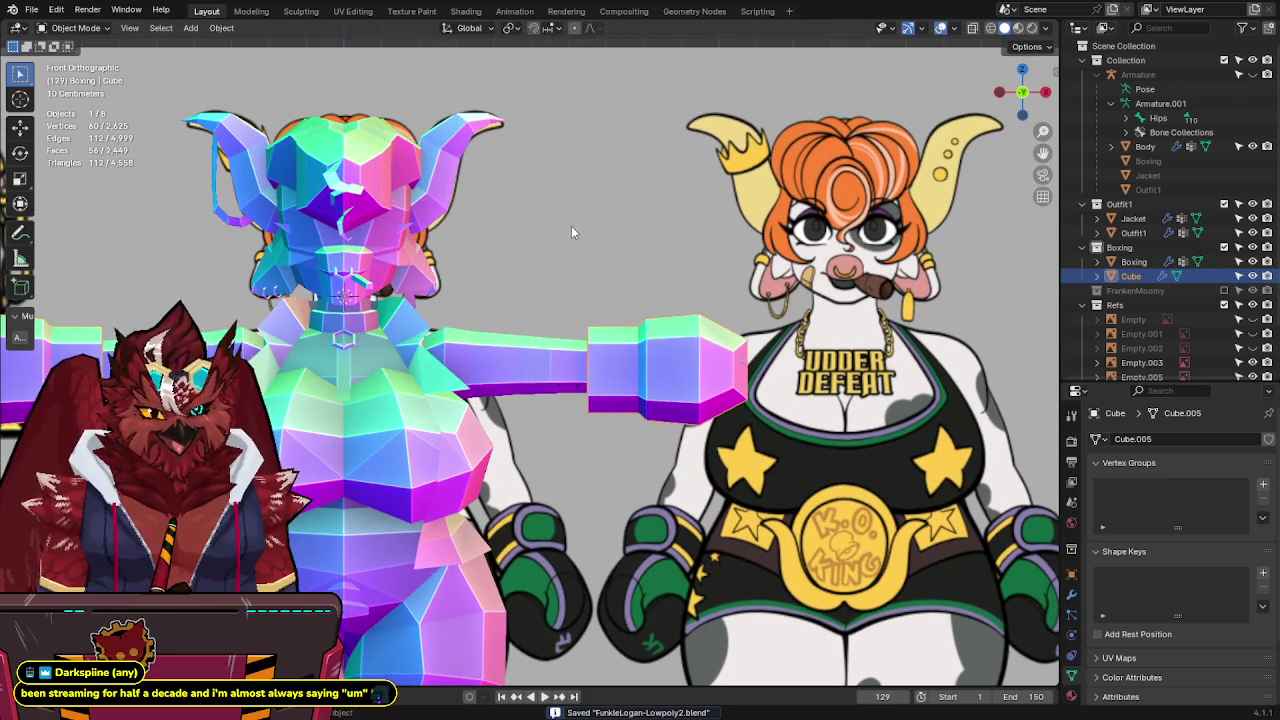
With X-ray on, move the block's vertices along X and widen the end ring slightly.
{"action": "middle_click_drag", "start_coordinate": [718, 353], "coordinate": [658, 388], "text": "shift"}
{"action": "key", "text": "Tab"}
{"action": "key", "text": "alt+z"}
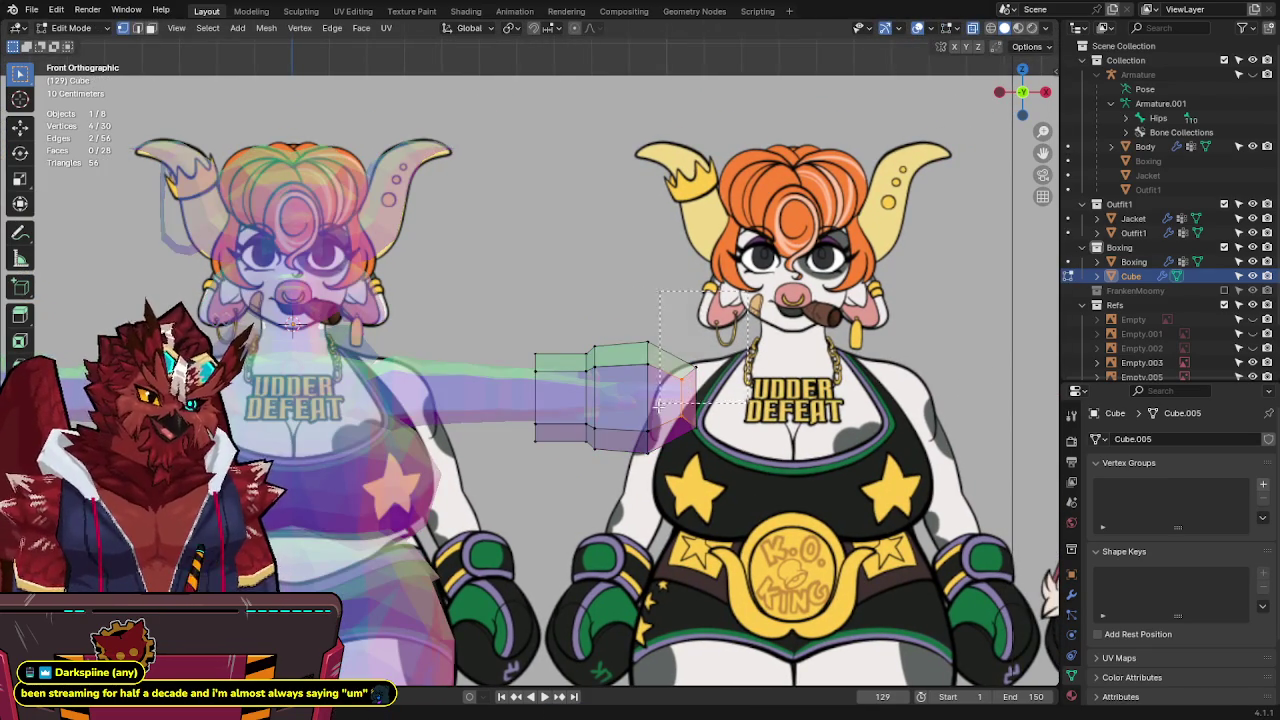
{"action": "key", "text": "g"}
{"action": "key", "text": "x"}
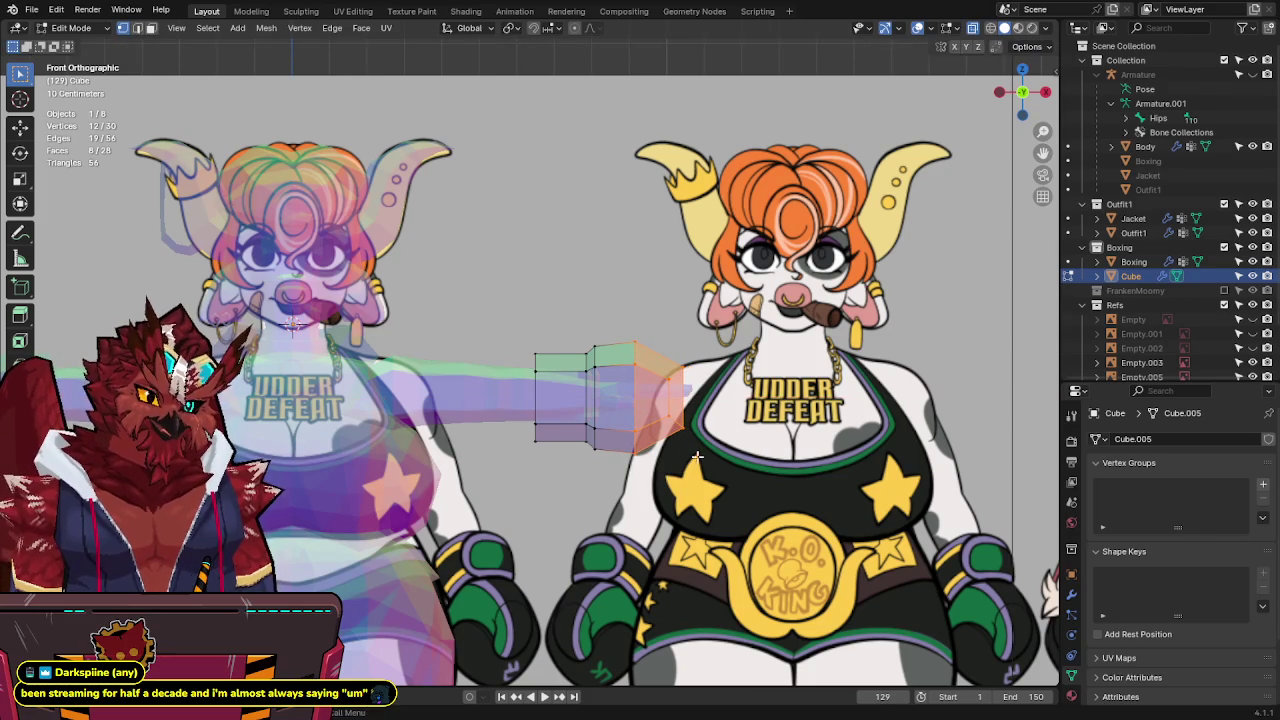
{"action": "left_click", "coordinate": [704, 456]}
{"action": "key", "text": "s"}
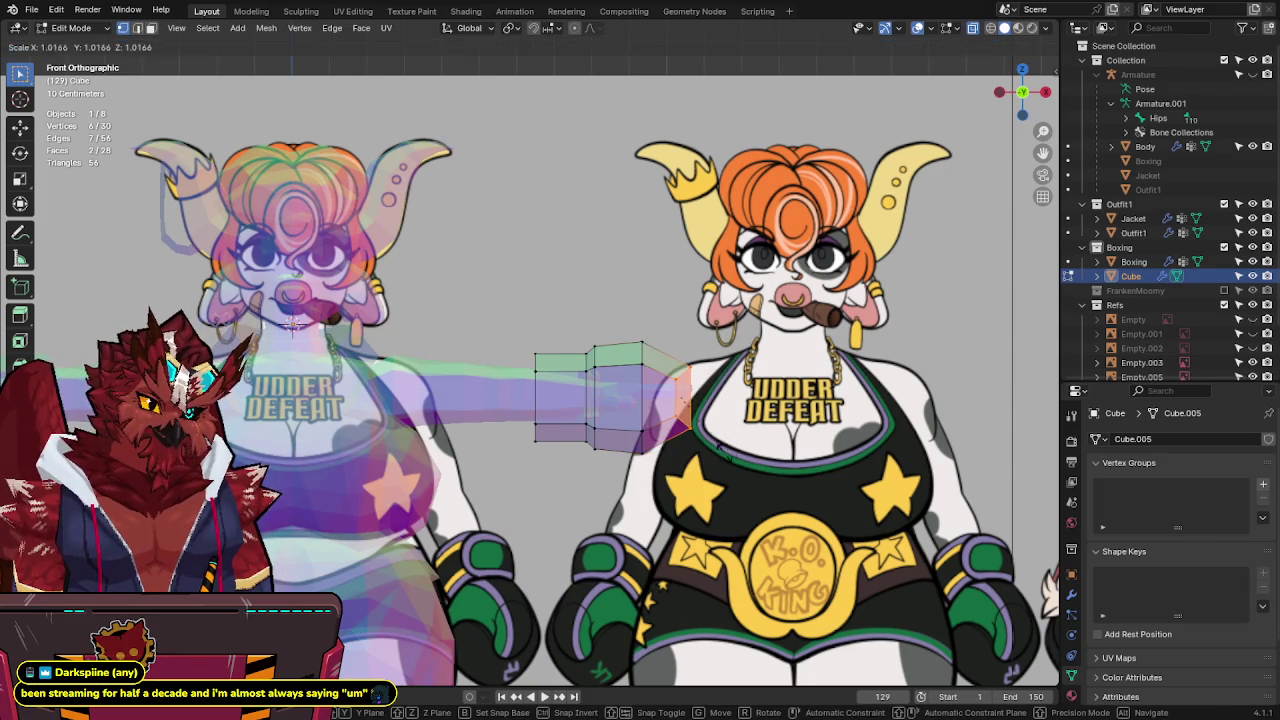
{"action": "left_click", "coordinate": [735, 448]}
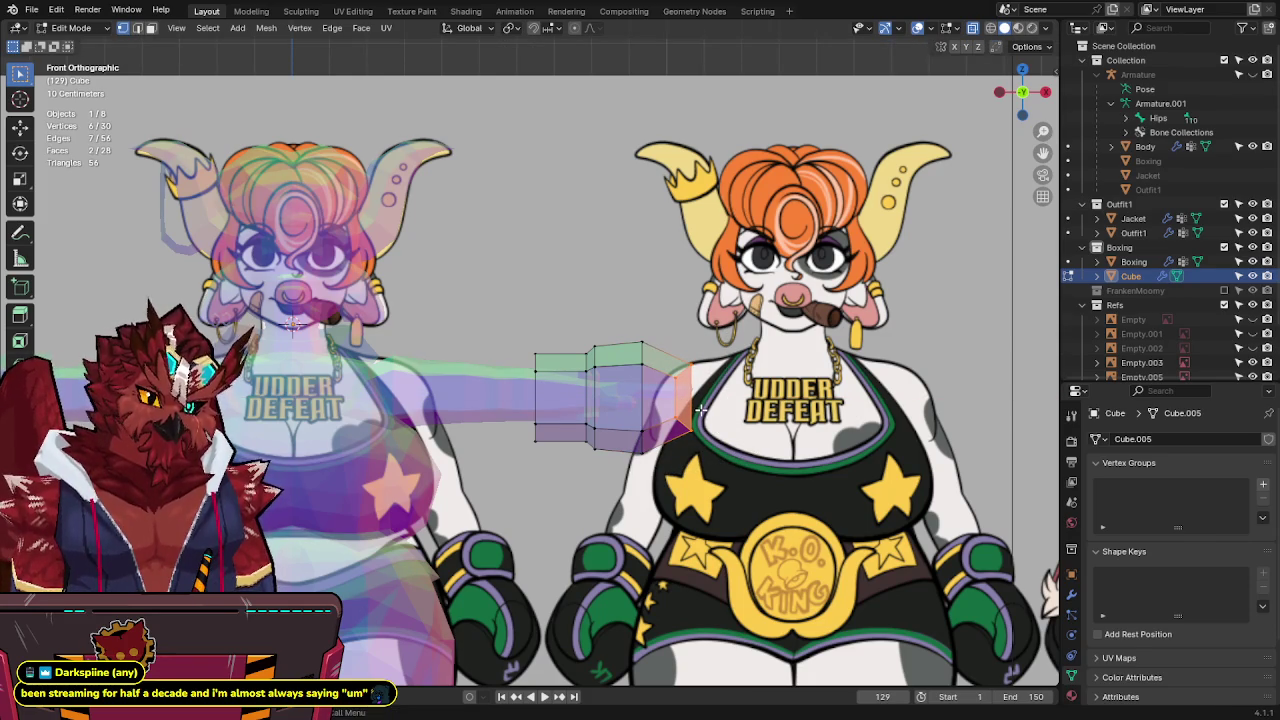
Save the file, return to front view, and select the whole block mesh.
{"action": "mouse_move", "coordinate": [704, 403]}
{"action": "middle_mouse_down"}
{"action": "mouse_move", "coordinate": [640, 452]}
{"action": "mouse_move", "coordinate": [661, 440]}
{"action": "middle_mouse_up"}
{"action": "key", "text": "ctrl+s"}
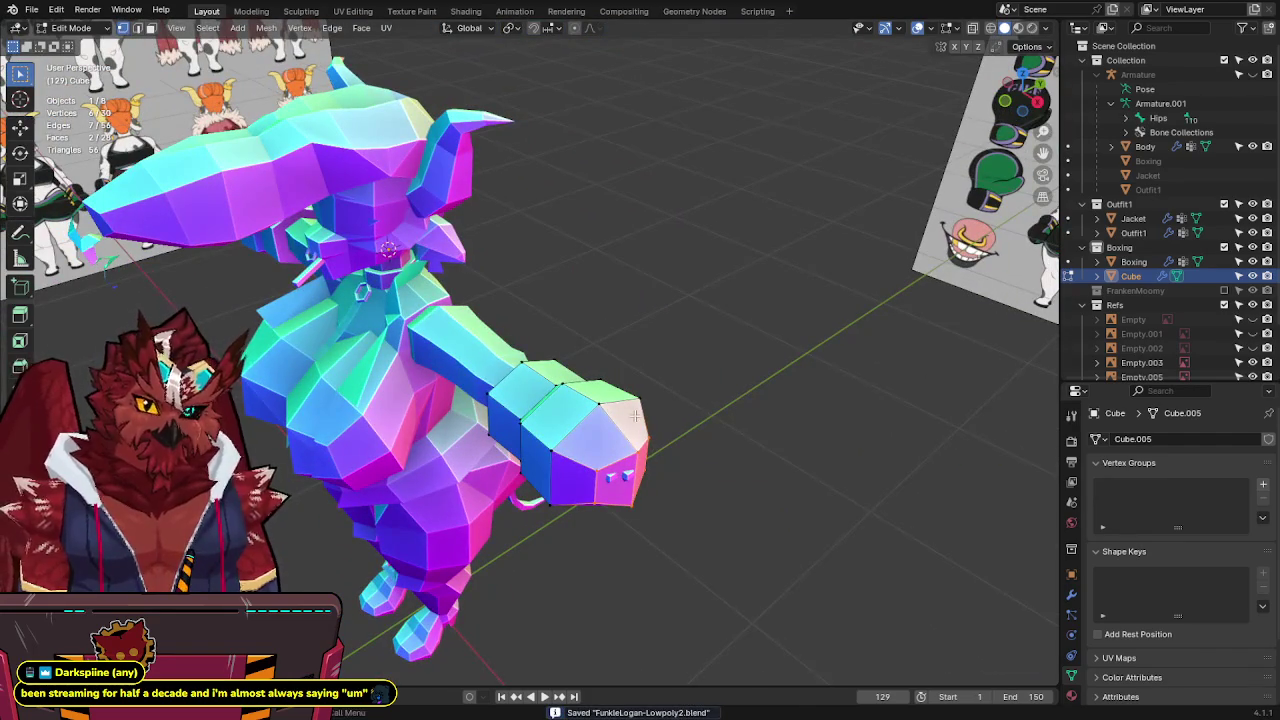
{"action": "key", "text": "KP_1"}
{"action": "scroll", "coordinate": [633, 413], "scroll_direction": "down", "scroll_amount": 3}
{"action": "scroll", "coordinate": [633, 413], "scroll_direction": "up", "scroll_amount": 2}
{"action": "middle_click_drag", "start_coordinate": [633, 413], "coordinate": [800, 342], "text": "shift"}
{"action": "key", "text": "a"}
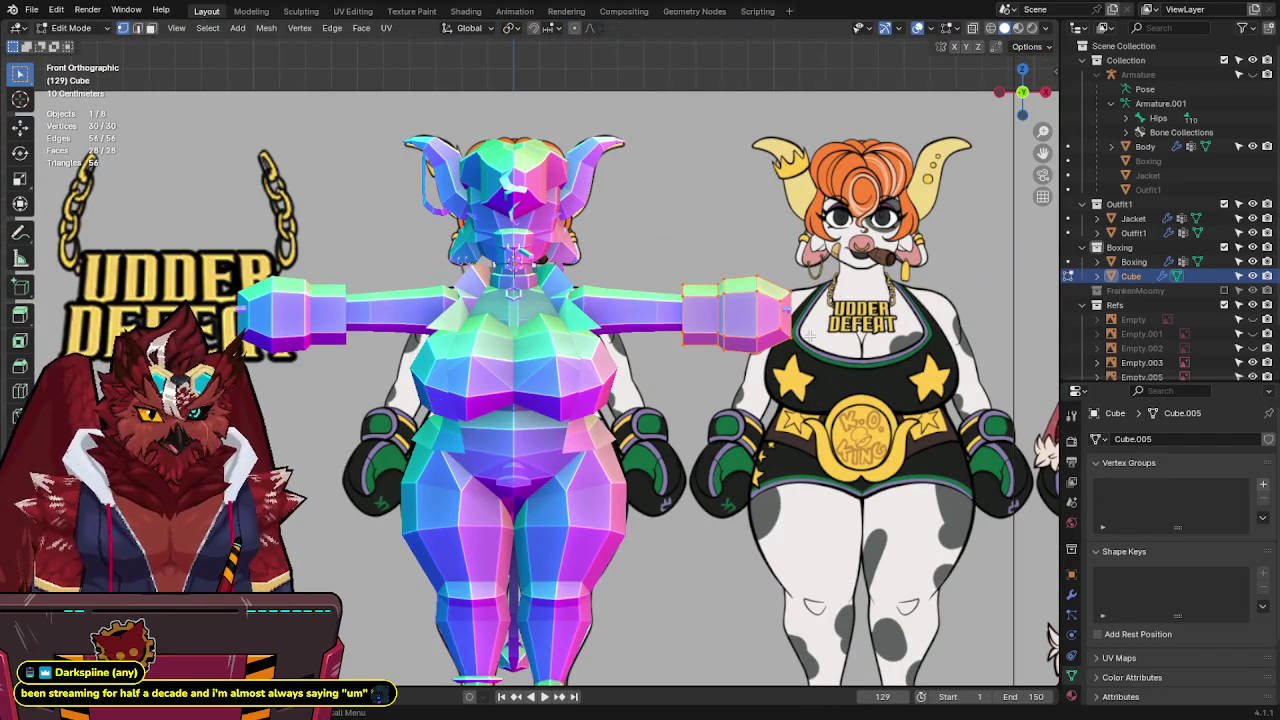
Rotate the block 90° around Y and start enlarging it over the glove reference drawing.
{"action": "scroll", "coordinate": [453, 480], "scroll_direction": "down", "scroll_amount": 5}
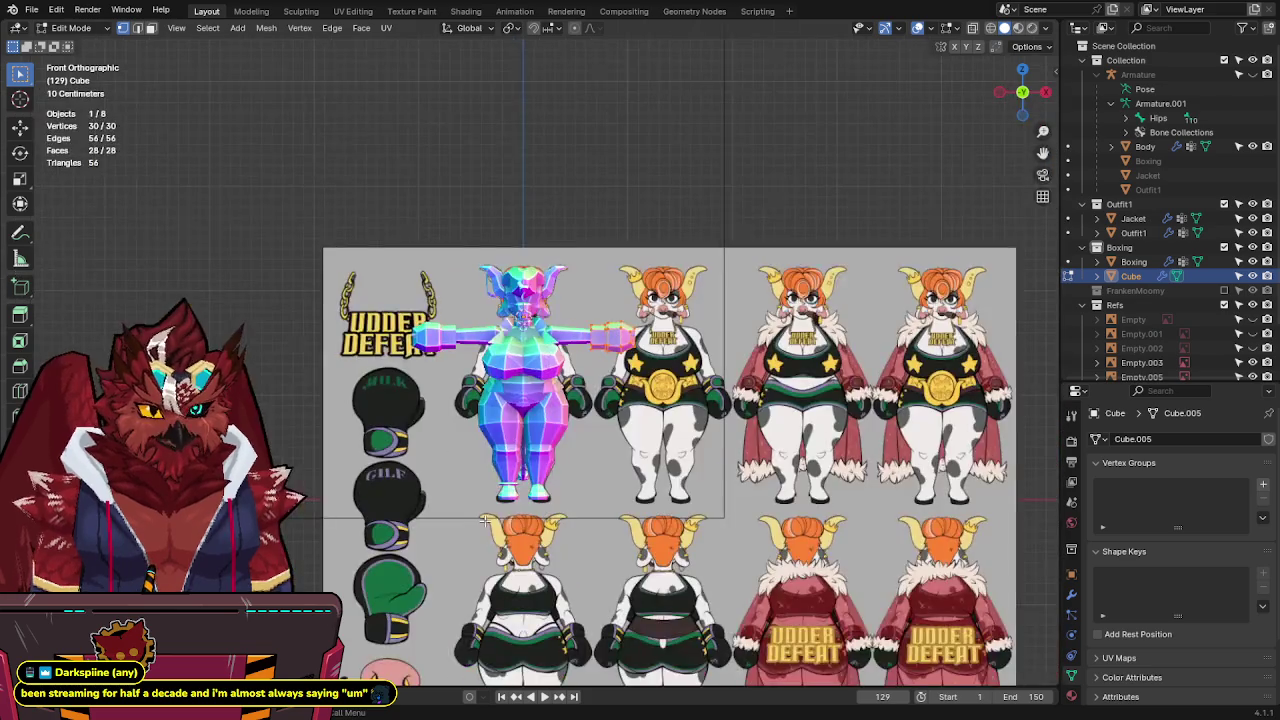
{"action": "scroll", "coordinate": [482, 457], "scroll_direction": "up", "scroll_amount": 4}
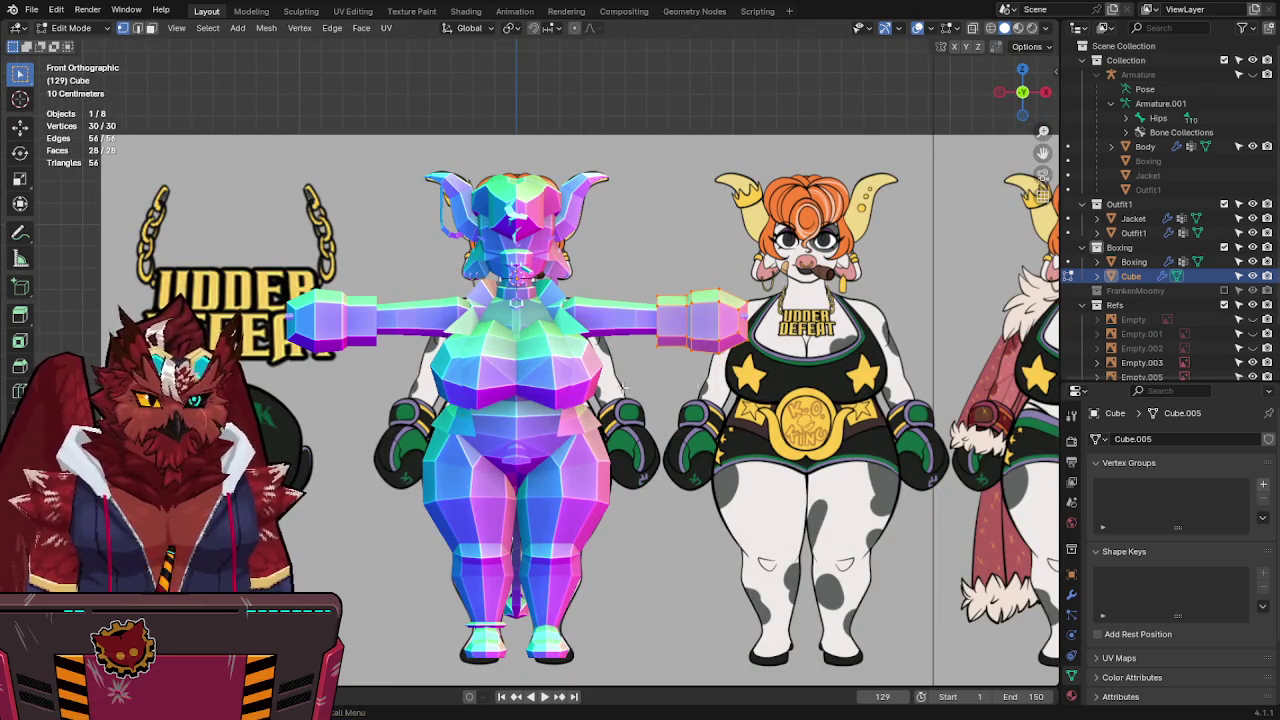
{"action": "type", "text": "r90"}
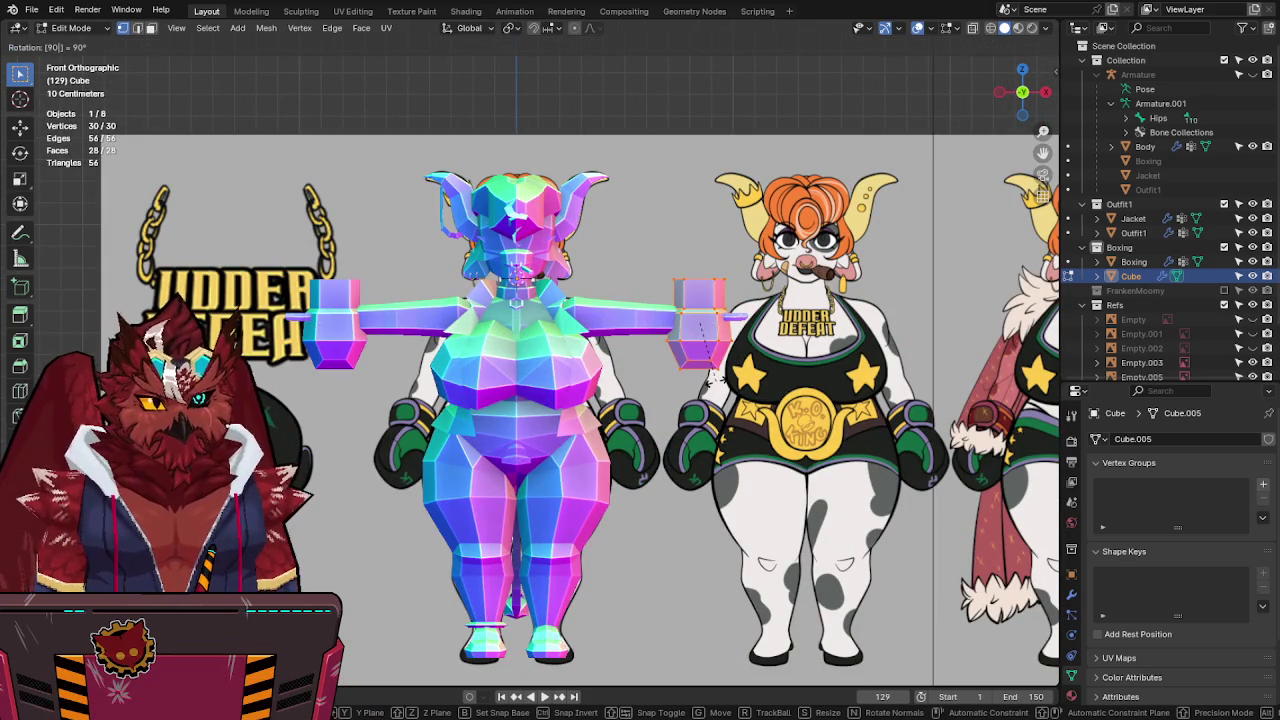
{"action": "type", "text": "y"}
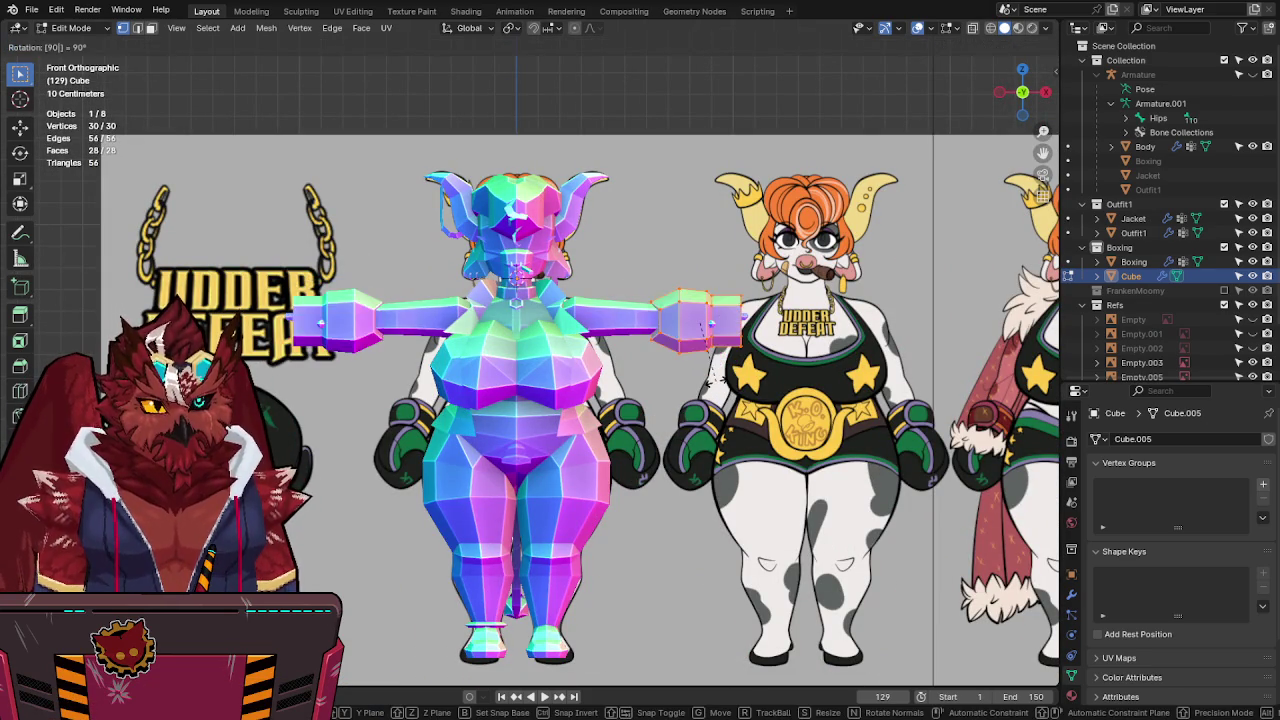
{"action": "key", "text": "Return"}
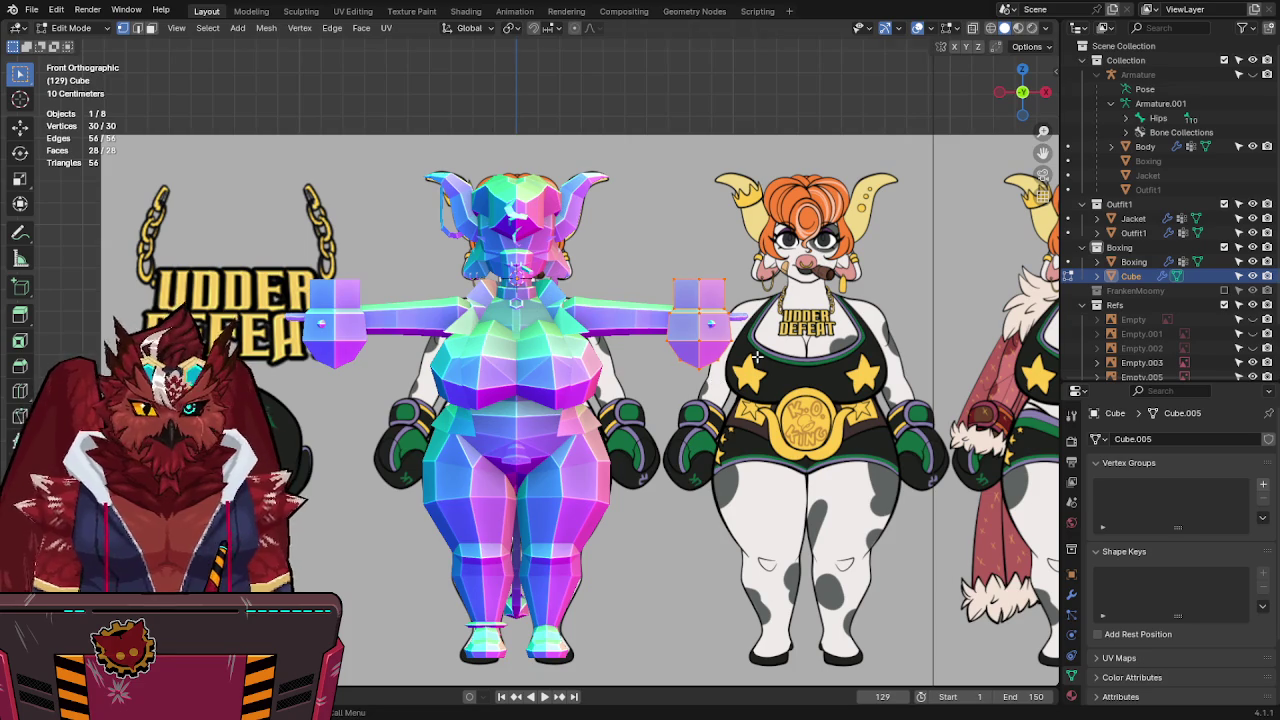
{"action": "key", "text": "ctrl+z"}
{"action": "type", "text": "r18"}
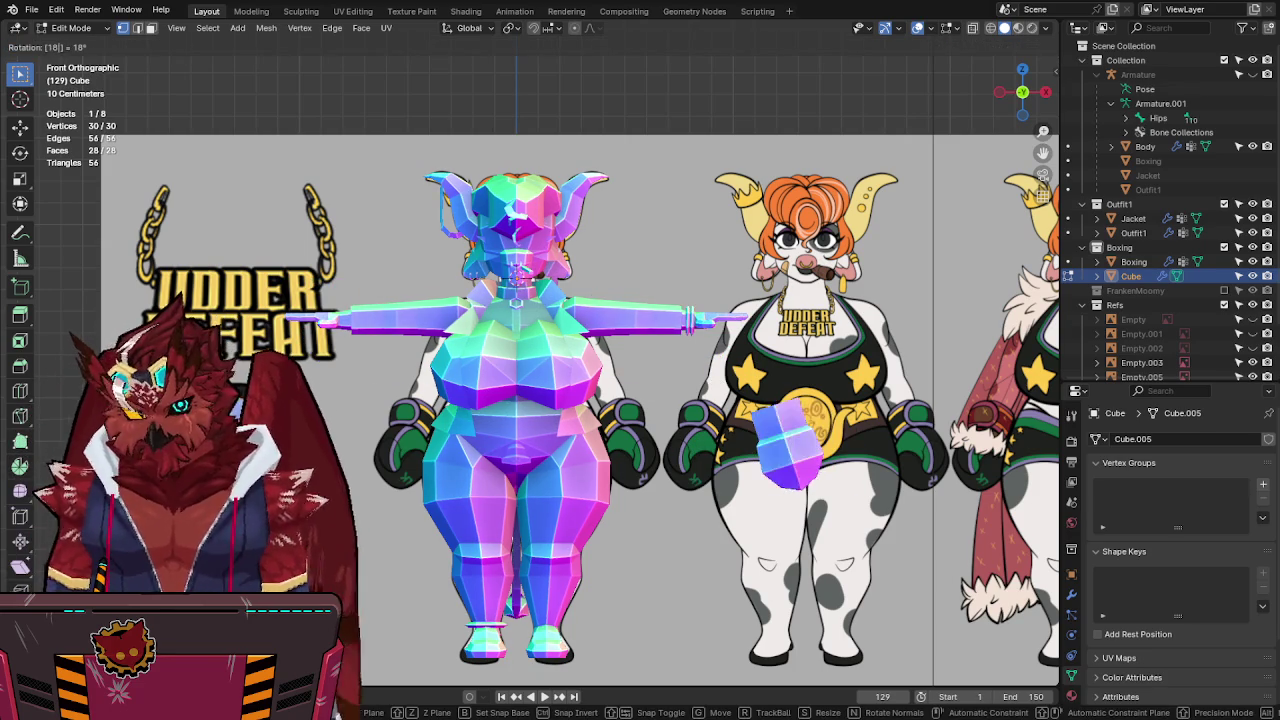
{"action": "key", "text": "Escape"}
{"action": "middle_click_drag", "start_coordinate": [281, 388], "coordinate": [466, 283], "text": "shift"}
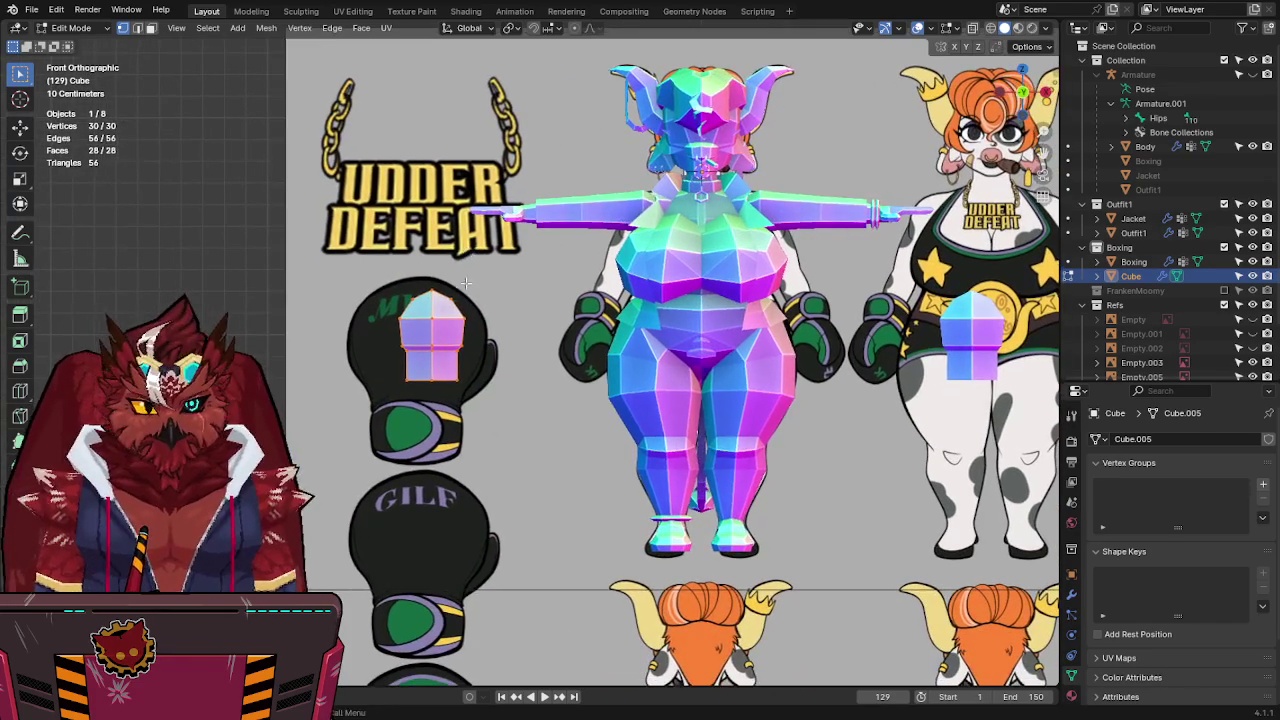
{"action": "key", "text": "s"}
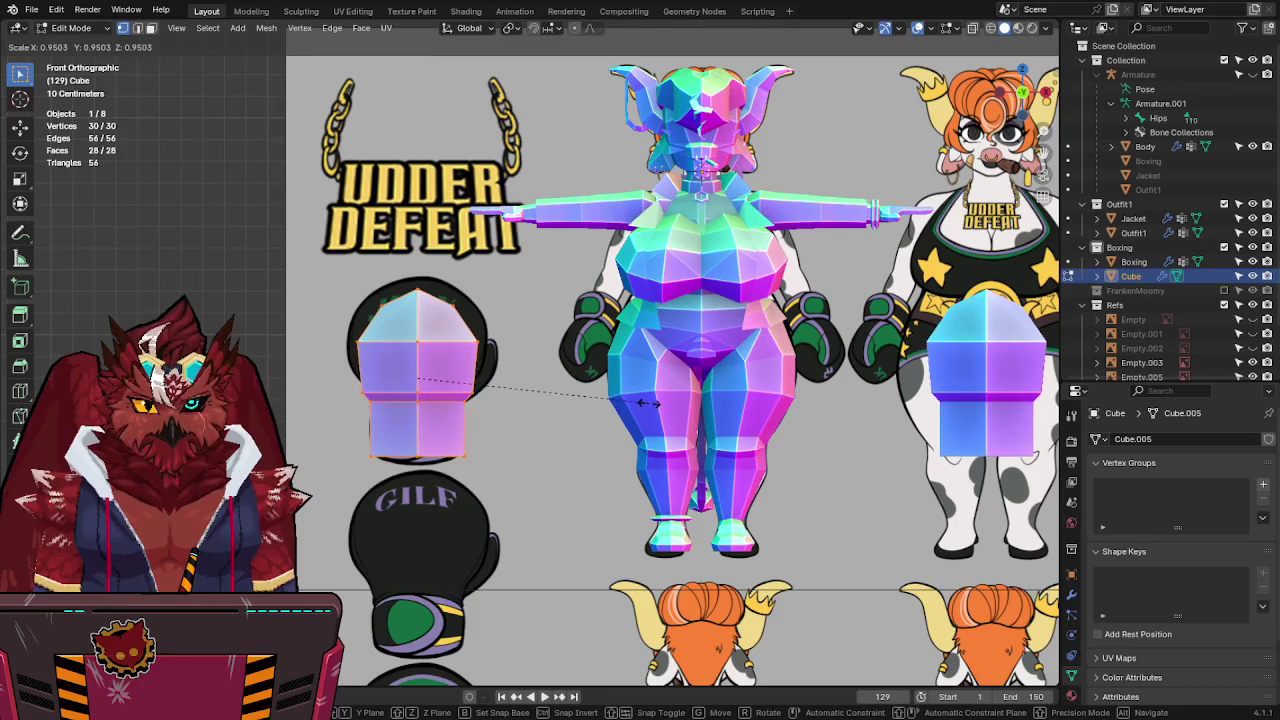
Confirm the block's size and widen its middle and top vertex rows along X.
{"action": "left_click", "coordinate": [648, 403]}
{"action": "scroll", "coordinate": [651, 410], "scroll_direction": "up", "scroll_amount": 4}
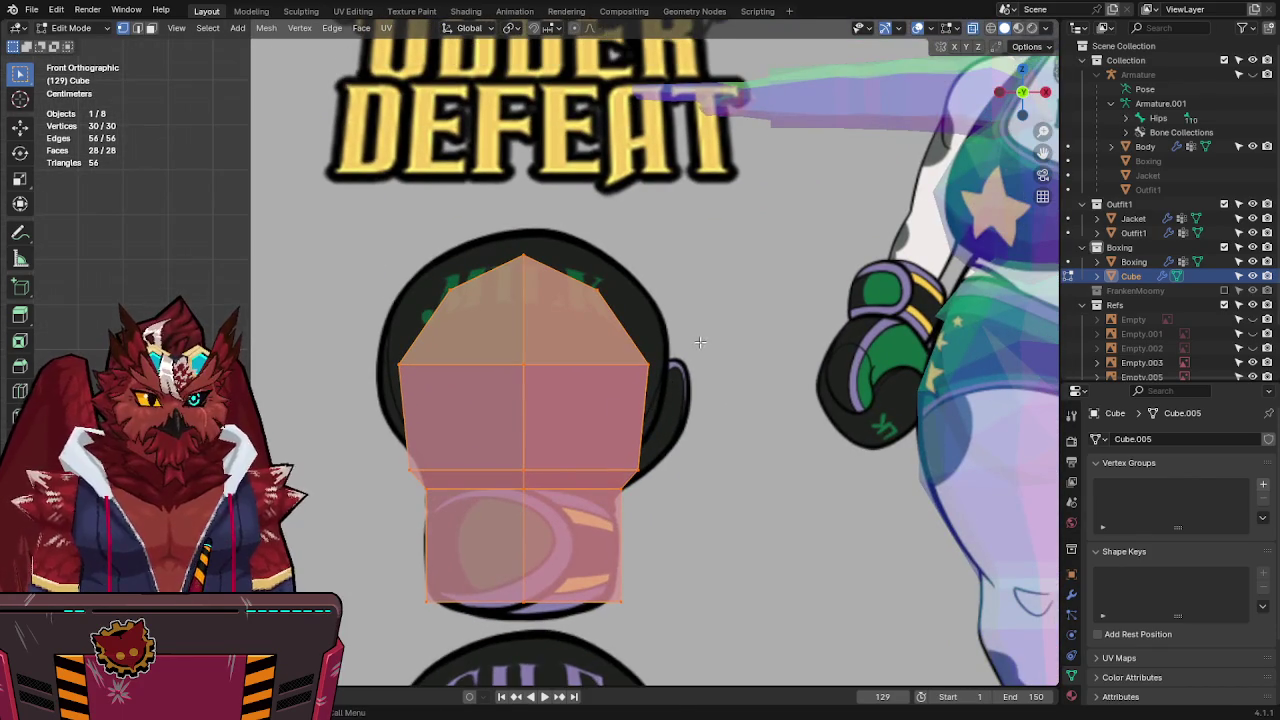
{"action": "left_click_drag", "start_coordinate": [372, 350], "coordinate": [702, 394]}
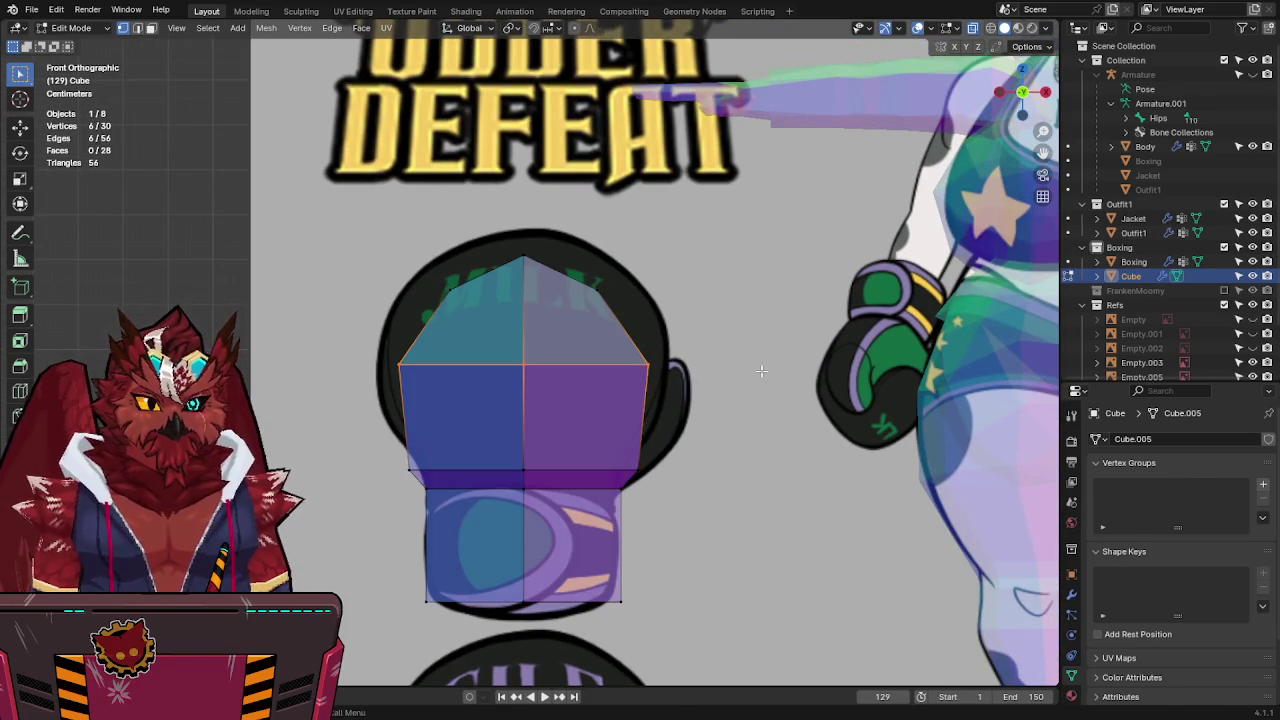
{"action": "key", "text": "s"}
{"action": "key", "text": "x"}
{"action": "left_click", "coordinate": [800, 369]}
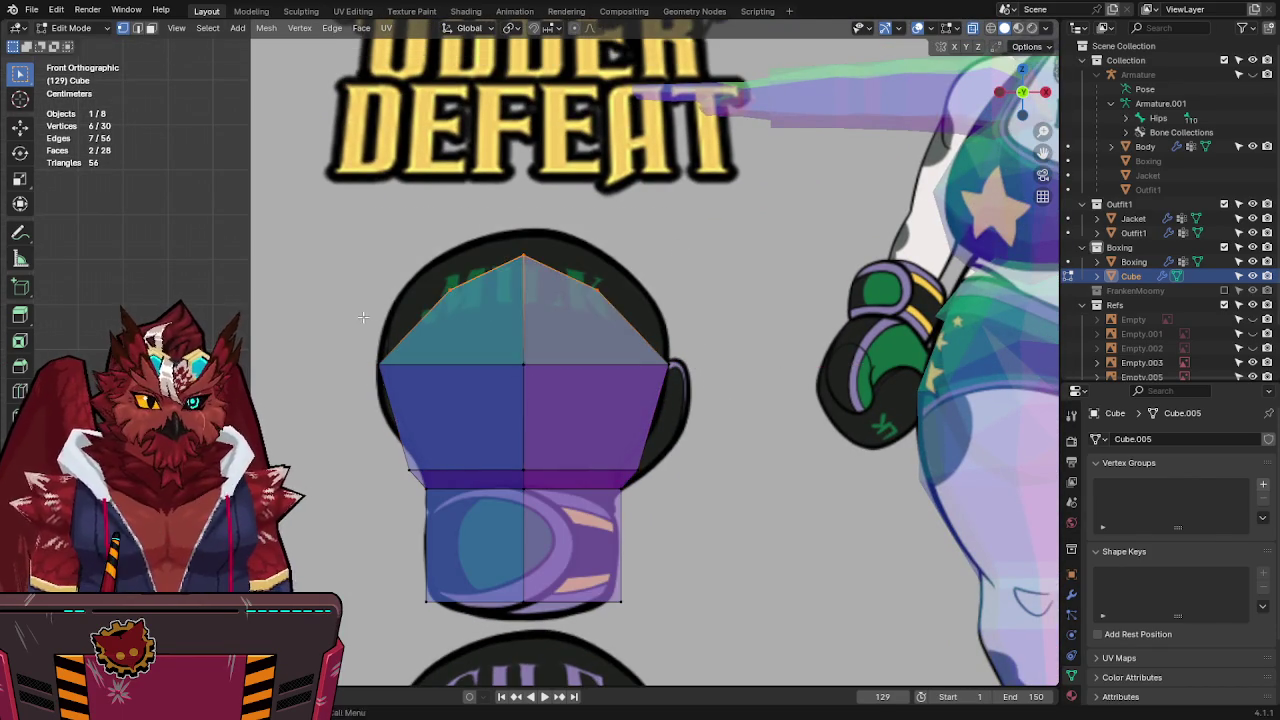
{"action": "left_click_drag", "start_coordinate": [430, 225], "coordinate": [620, 282]}
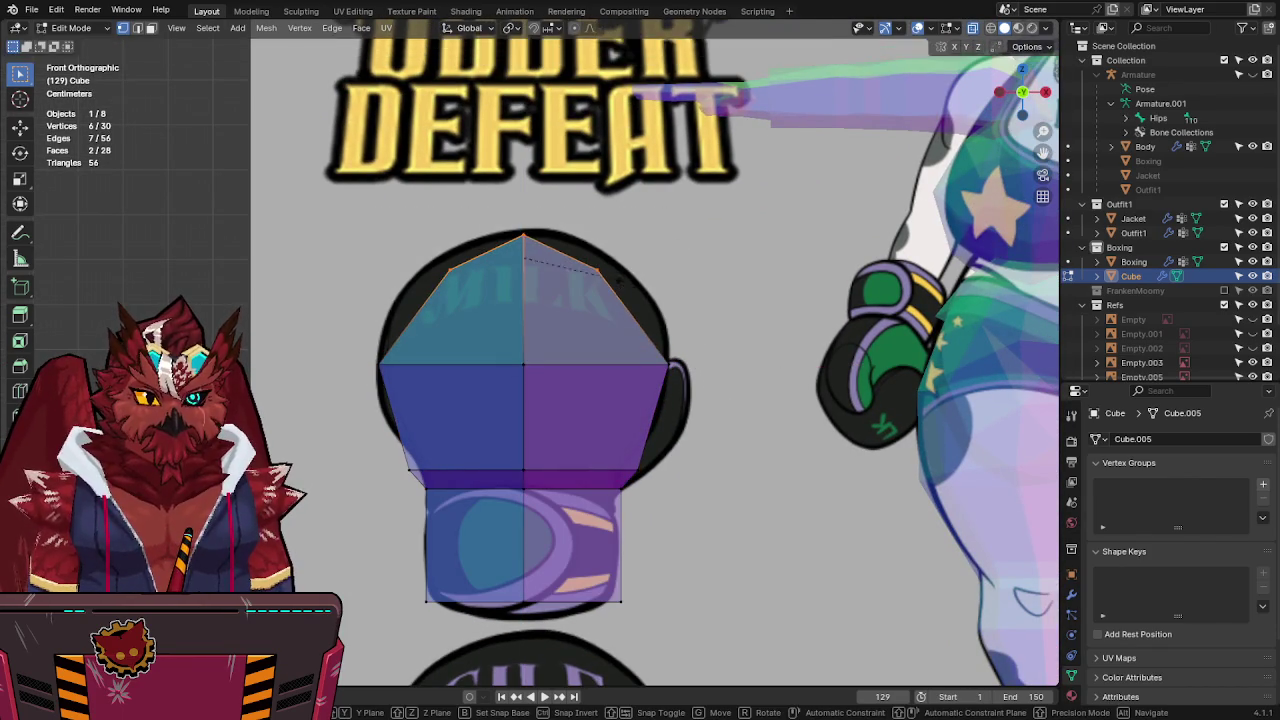
{"action": "left_click", "coordinate": [677, 272]}
{"action": "scroll", "coordinate": [675, 280], "scroll_direction": "down", "scroll_amount": 3, "text": "shift"}
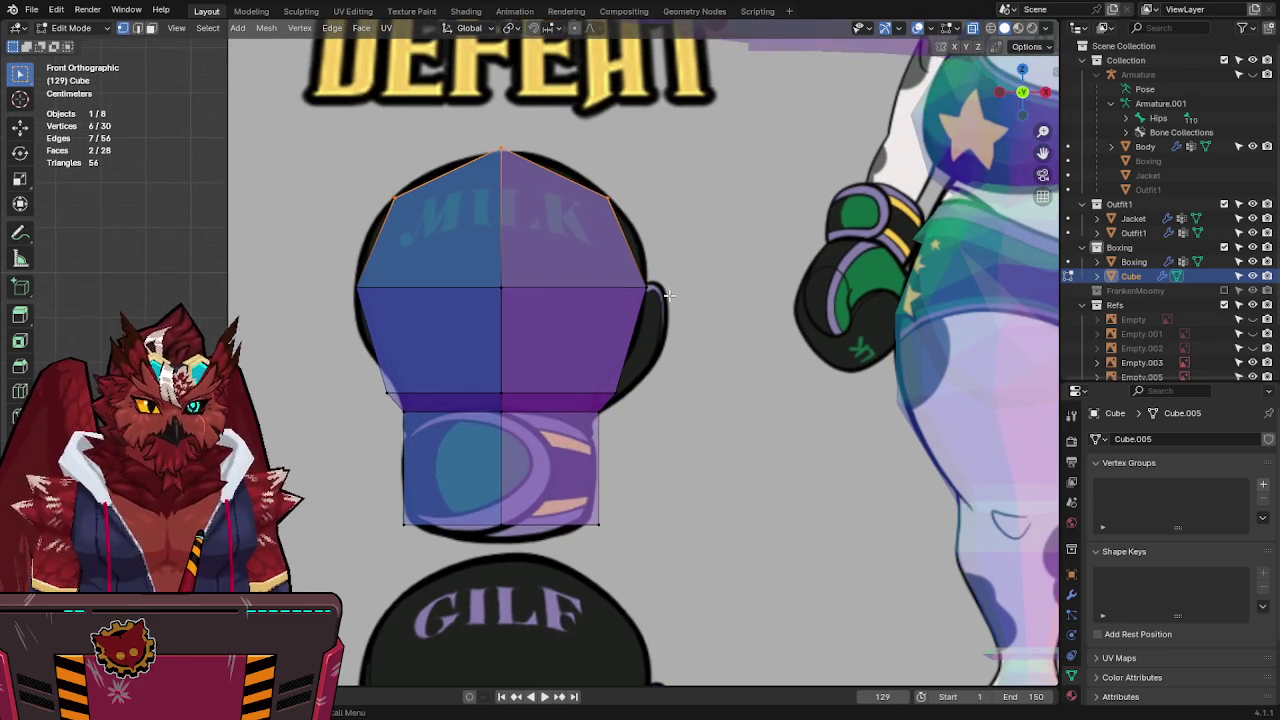
Extrude the two right side faces outward to form the thumb.
{"action": "key", "text": "3"}
{"action": "key", "text": "1"}
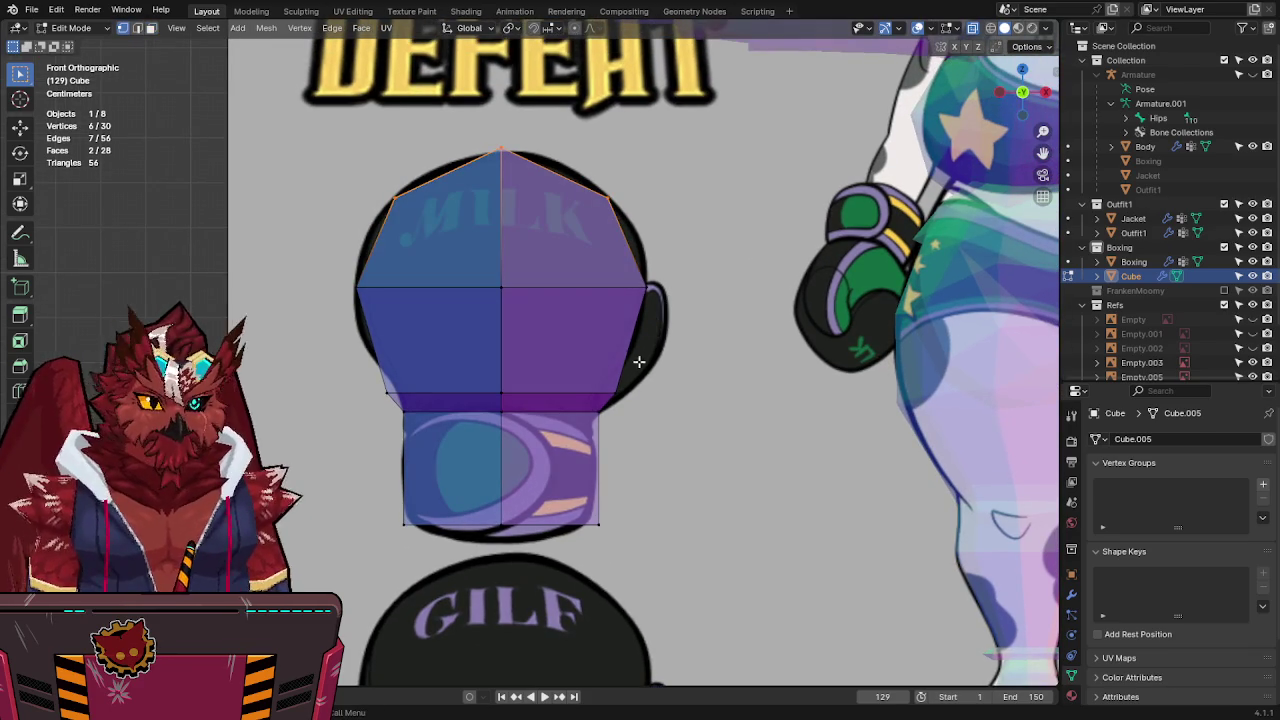
{"action": "left_click_drag", "start_coordinate": [652, 282], "coordinate": [584, 418]}
{"action": "key", "text": "3"}
{"action": "left_click_drag", "start_coordinate": [658, 318], "coordinate": [596, 400]}
{"action": "key", "text": "e"}
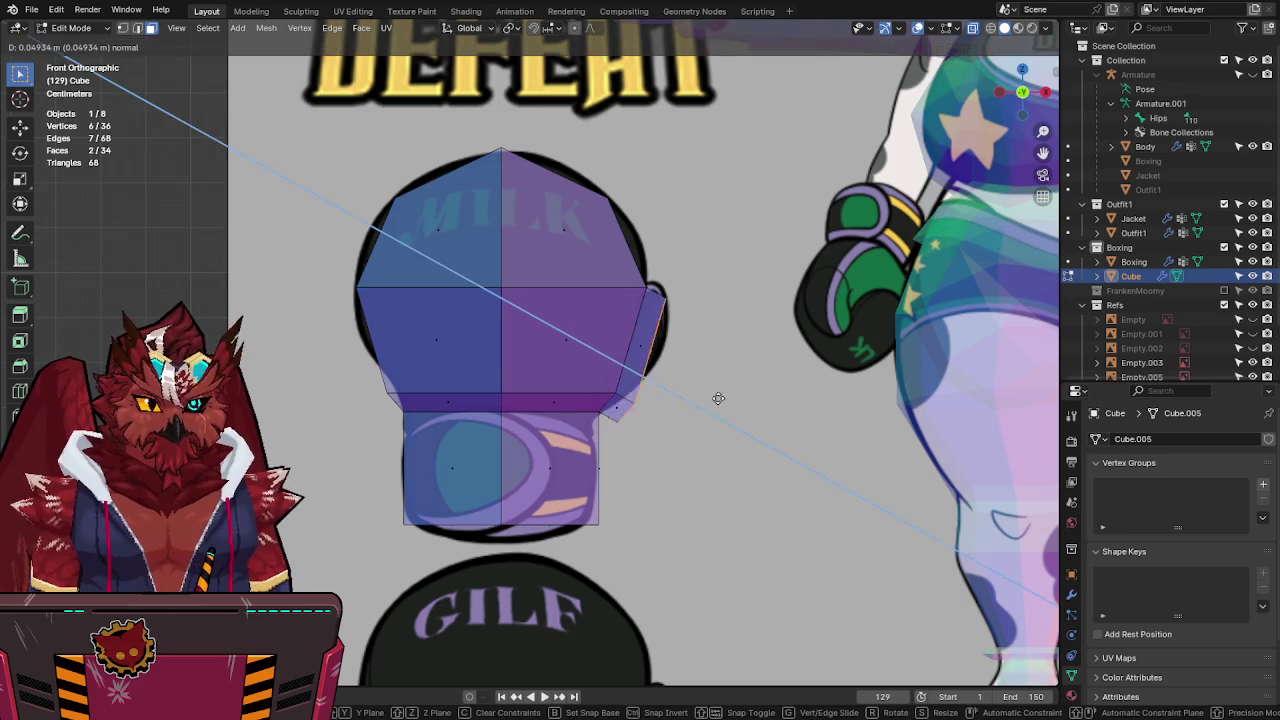
{"action": "left_click", "coordinate": [717, 399]}
Reposition the thumb's lower and outer vertices to shape the bulge.
{"action": "key", "text": "1"}
{"action": "key", "text": "g"}
{"action": "left_click", "coordinate": [659, 385]}
{"action": "key", "text": "g"}
{"action": "left_click", "coordinate": [617, 430]}
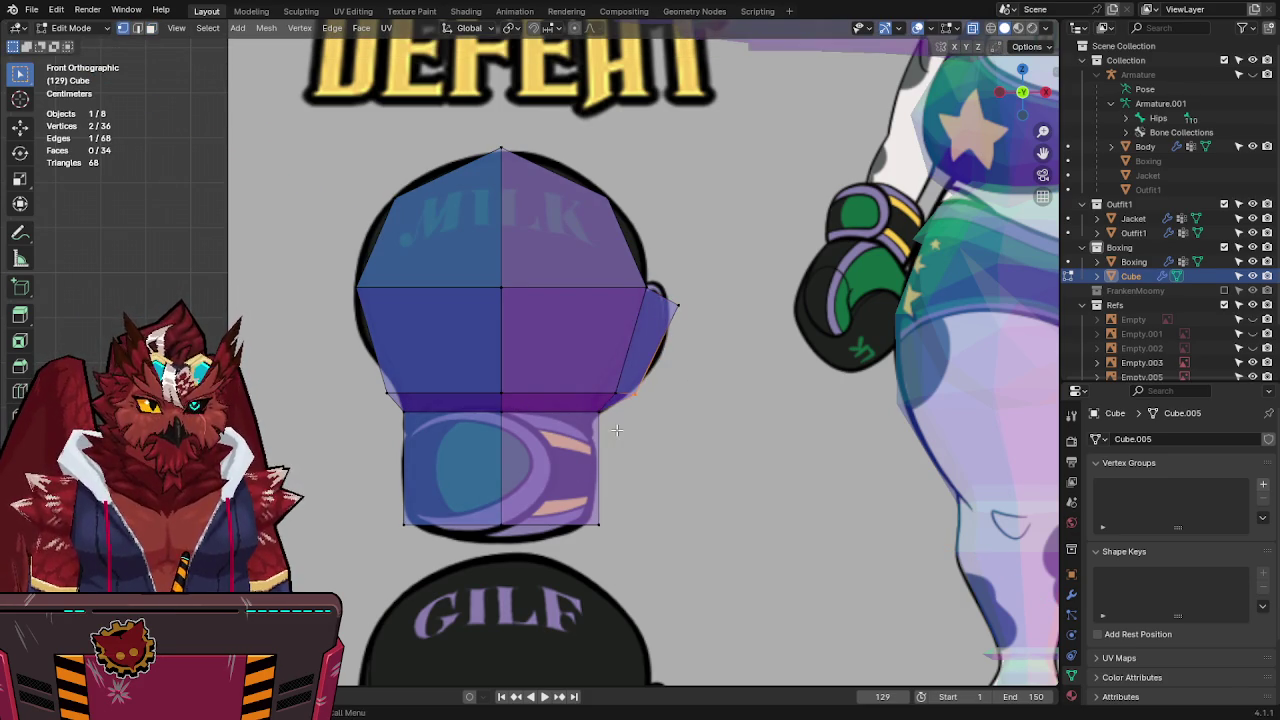
{"action": "left_click_drag", "start_coordinate": [651, 321], "coordinate": [652, 321]}
{"action": "key", "text": "g"}
{"action": "left_click", "coordinate": [657, 322]}
Adjust two more thumb vertices to round the thumb's outline.
{"action": "left_click", "coordinate": [645, 284]}
{"action": "key", "text": "g"}
{"action": "left_click", "coordinate": [637, 288]}
{"action": "left_click", "coordinate": [678, 300]}
{"action": "key", "text": "g"}
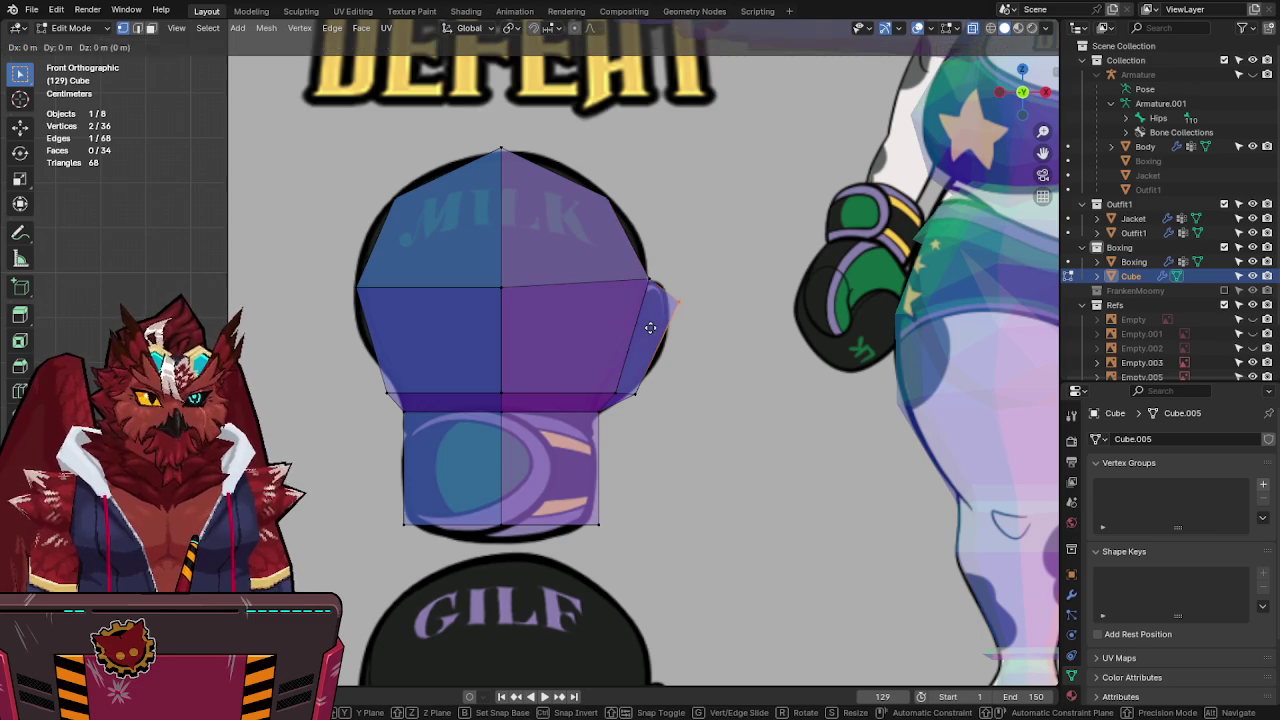
{"action": "left_click", "coordinate": [648, 330]}
In perspective view, select and scale the thumb's end face.
{"action": "scroll", "coordinate": [648, 330], "scroll_direction": "down", "scroll_amount": 4}
{"action": "mouse_move", "coordinate": [648, 330]}
{"action": "middle_mouse_down"}
{"action": "mouse_move", "coordinate": [594, 366]}
{"action": "mouse_move", "coordinate": [583, 416]}
{"action": "mouse_move", "coordinate": [600, 463]}
{"action": "mouse_move", "coordinate": [520, 380]}
{"action": "mouse_move", "coordinate": [659, 354]}
{"action": "mouse_move", "coordinate": [789, 376]}
{"action": "mouse_move", "coordinate": [697, 349]}
{"action": "mouse_move", "coordinate": [824, 334]}
{"action": "middle_mouse_up"}
{"action": "scroll", "coordinate": [583, 416], "scroll_direction": "up", "scroll_amount": 3}
{"action": "scroll", "coordinate": [583, 416], "scroll_direction": "up", "scroll_amount": 3}
{"action": "scroll", "coordinate": [511, 372], "scroll_direction": "up", "scroll_amount": 4}
{"action": "scroll", "coordinate": [511, 372], "scroll_direction": "down", "scroll_amount": 4}
{"action": "left_click", "coordinate": [505, 404], "text": "shift"}
{"action": "scroll", "coordinate": [505, 404], "scroll_direction": "up", "scroll_amount": 4}
{"action": "key", "text": "s"}
{"action": "left_click", "coordinate": [650, 355]}
Isolate the glove block and flatten the thumb face along Y.
{"action": "scroll", "coordinate": [789, 376], "scroll_direction": "up", "scroll_amount": 2}
{"action": "key", "text": "KP_Divide"}
{"action": "key", "text": "s"}
{"action": "key", "text": "y"}
{"action": "left_click", "coordinate": [631, 353]}
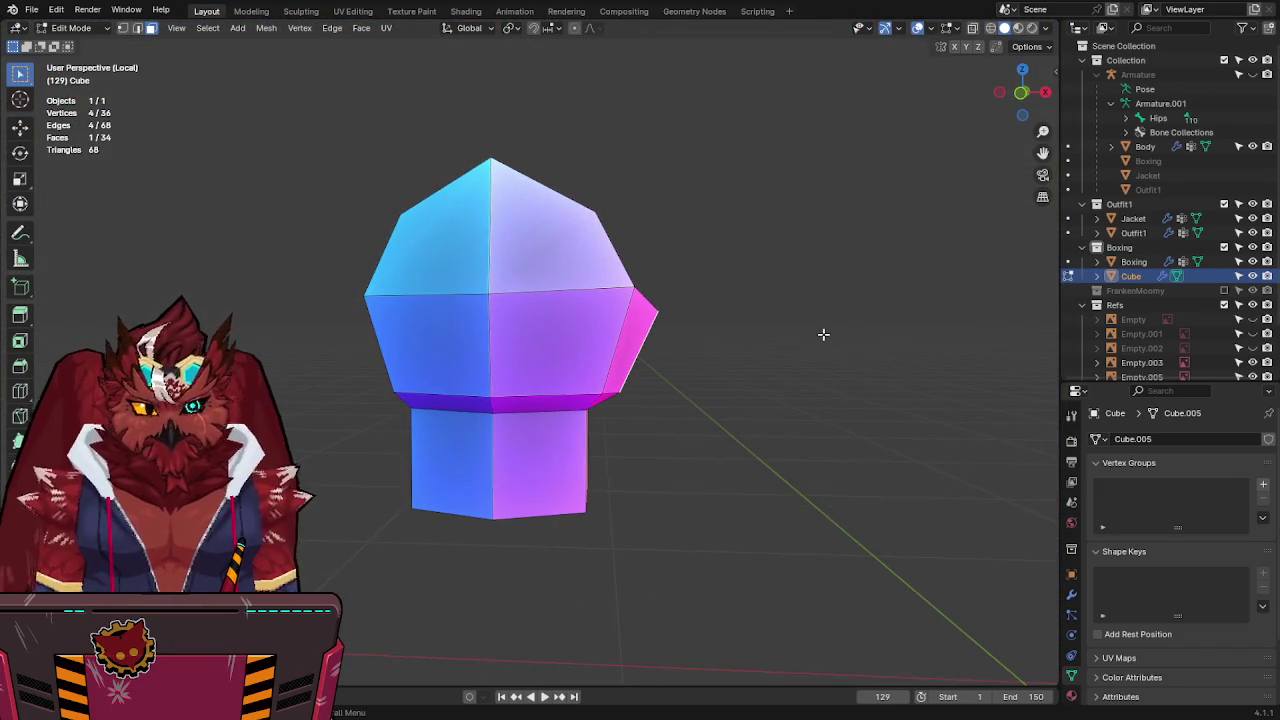
In front orthographic vertex mode, select the thumb's lower corner vertices, leaving them in place.
{"action": "key", "text": "KP_1"}
{"action": "key", "text": "KP_Divide"}
{"action": "scroll", "coordinate": [757, 349], "scroll_direction": "up", "scroll_amount": 2}
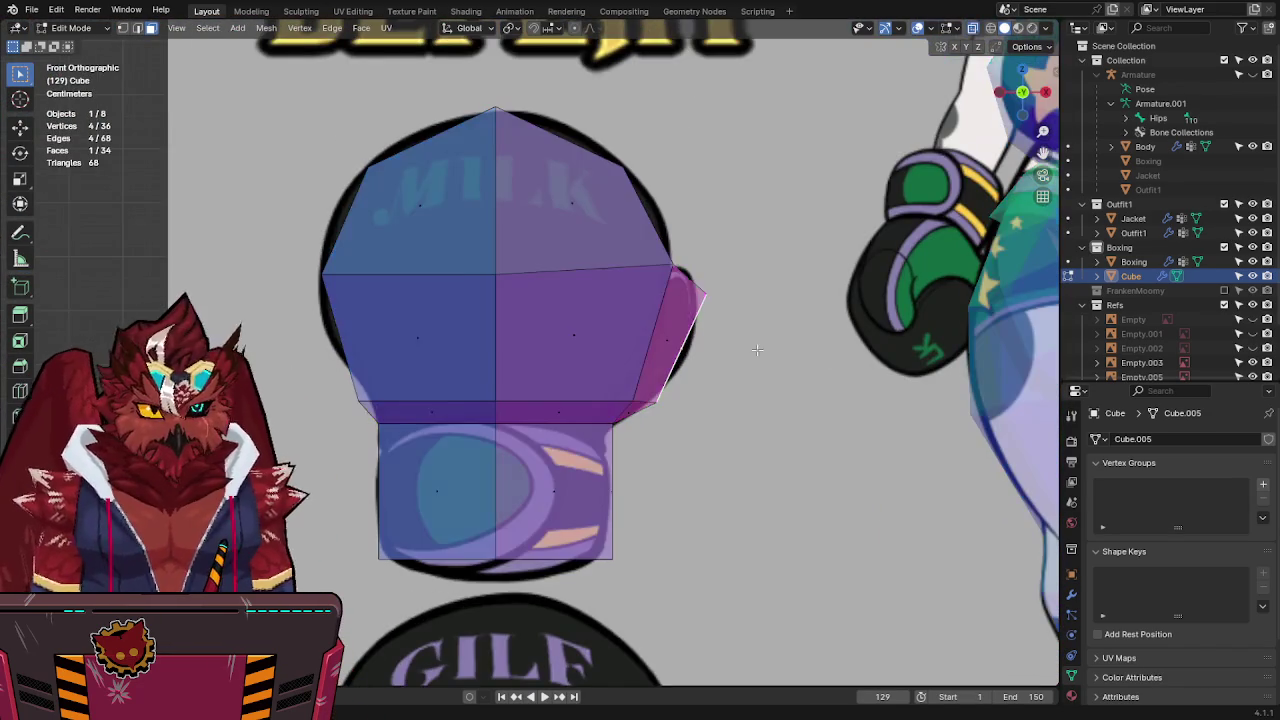
{"action": "key", "text": "1"}
{"action": "left_click_drag", "start_coordinate": [700, 357], "coordinate": [600, 415]}
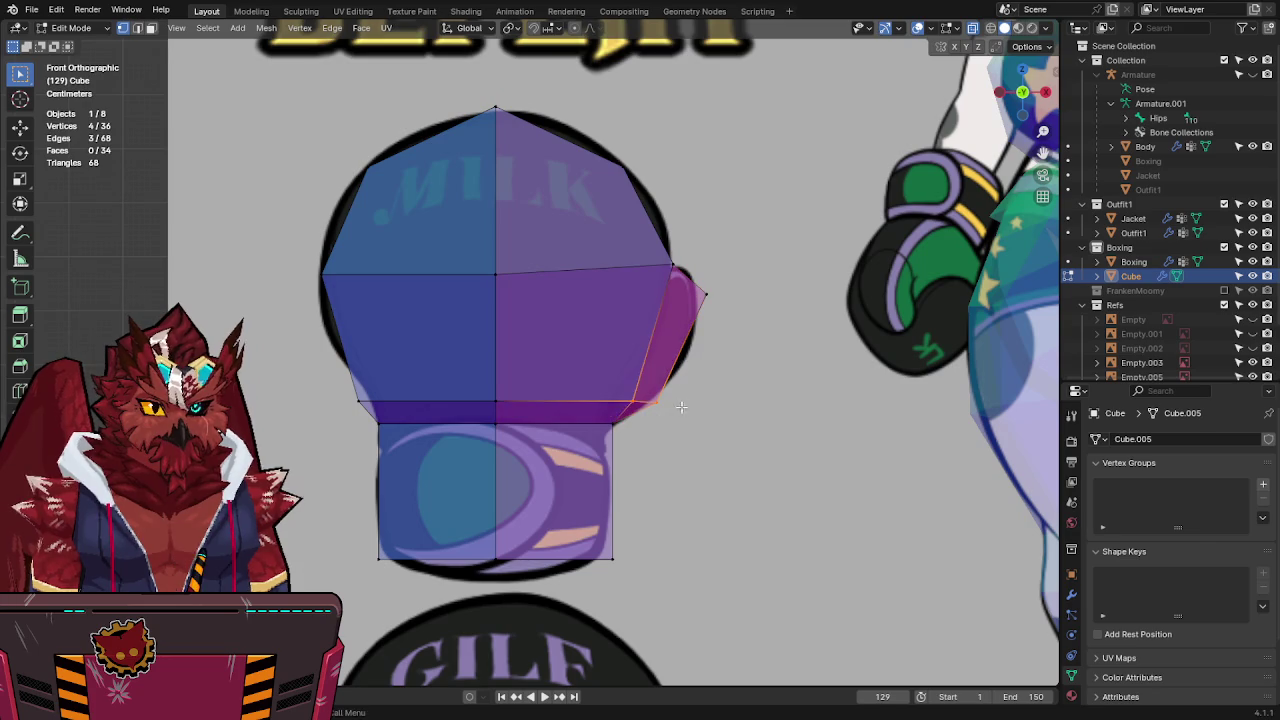
{"action": "key", "text": "g"}
{"action": "left_click", "coordinate": [684, 395]}
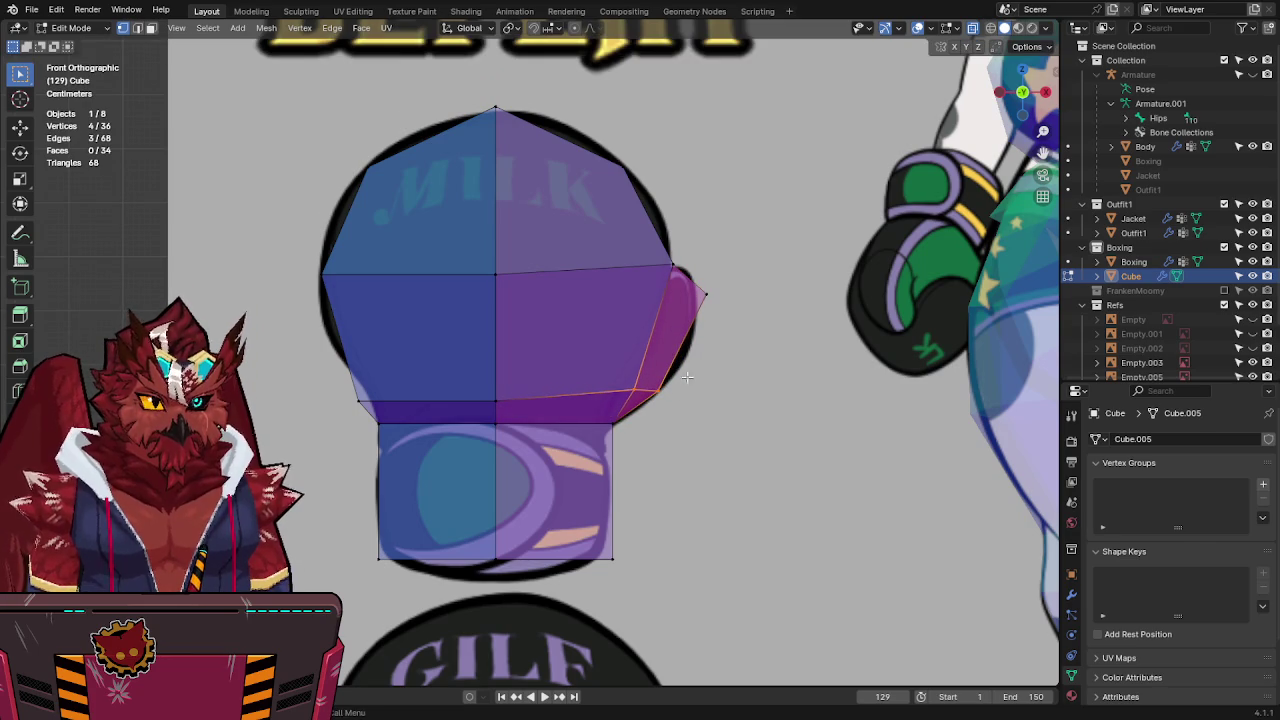
{"action": "left_click_drag", "start_coordinate": [657, 398], "coordinate": [614, 391]}
{"action": "key", "text": "g"}
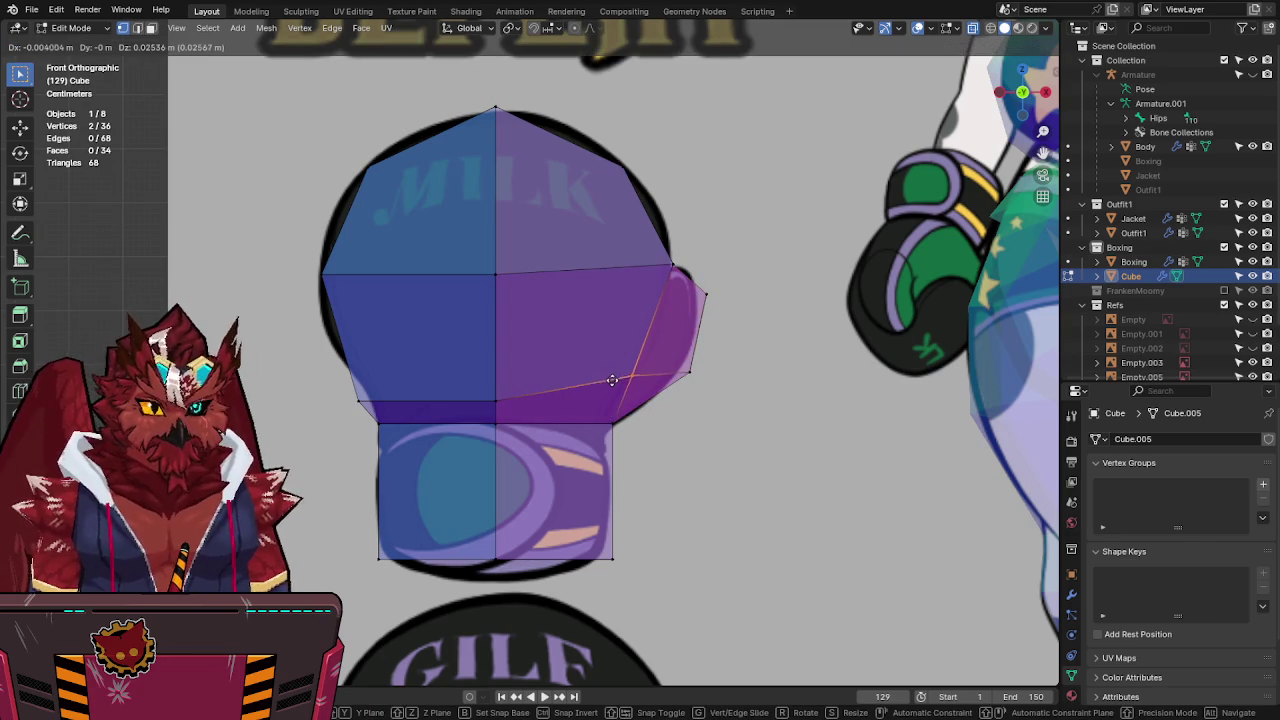
{"action": "left_click", "coordinate": [612, 380]}
Add the lower-left edge to the selection and shift the selected glove vertices vertically.
{"action": "left_click_drag", "start_coordinate": [380, 381], "coordinate": [378, 382]}
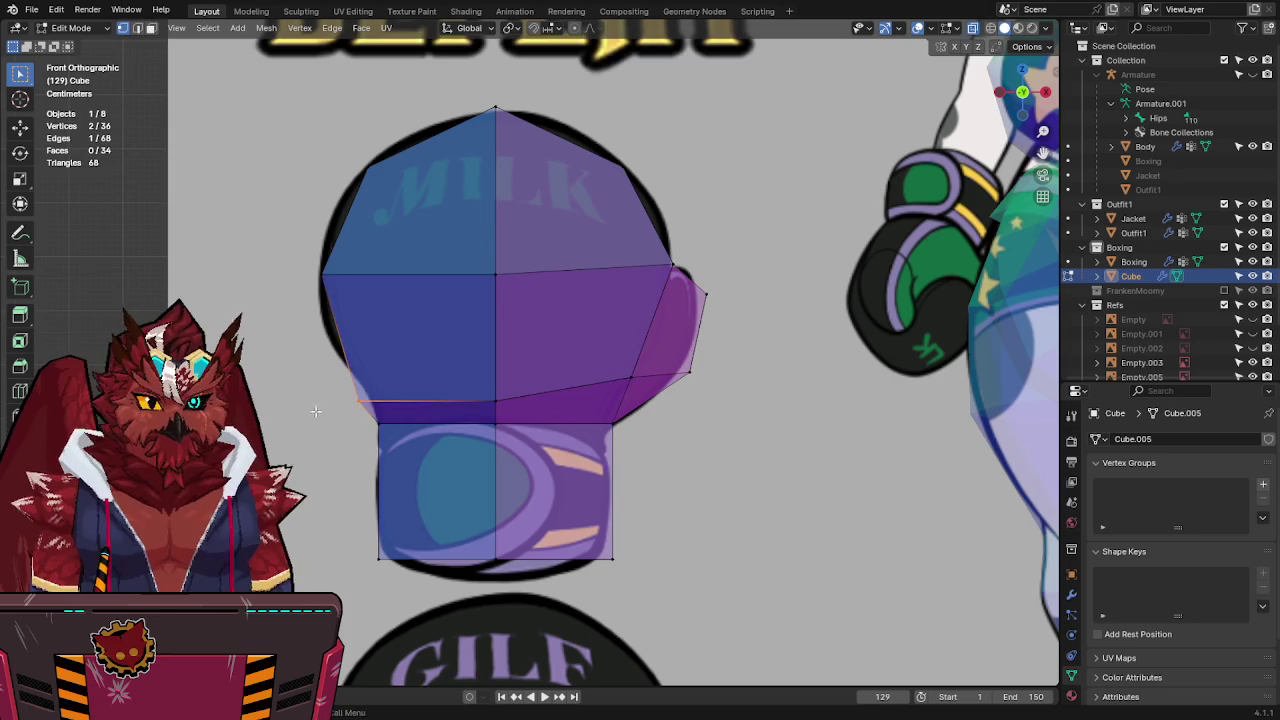
{"action": "key", "text": "g"}
{"action": "left_click", "coordinate": [320, 380]}
{"action": "scroll", "coordinate": [466, 341], "scroll_direction": "down", "scroll_amount": 4}
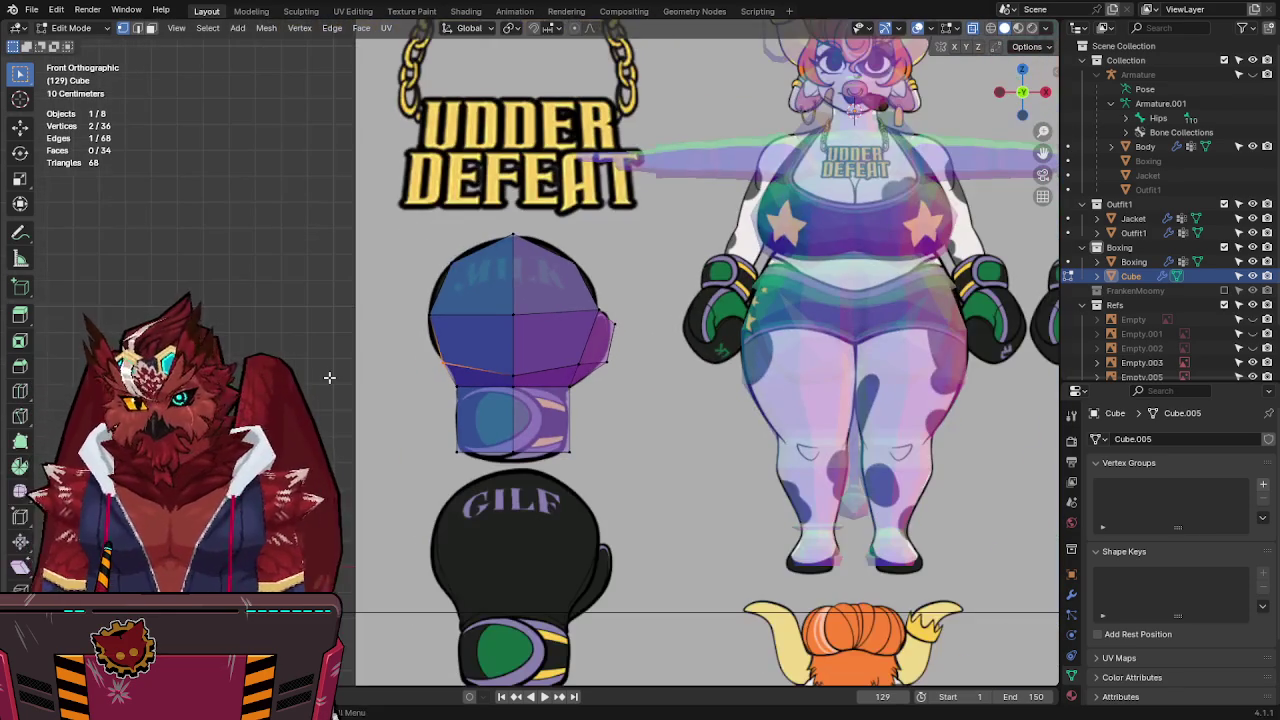
{"action": "key", "text": "g"}
{"action": "key", "text": "z"}
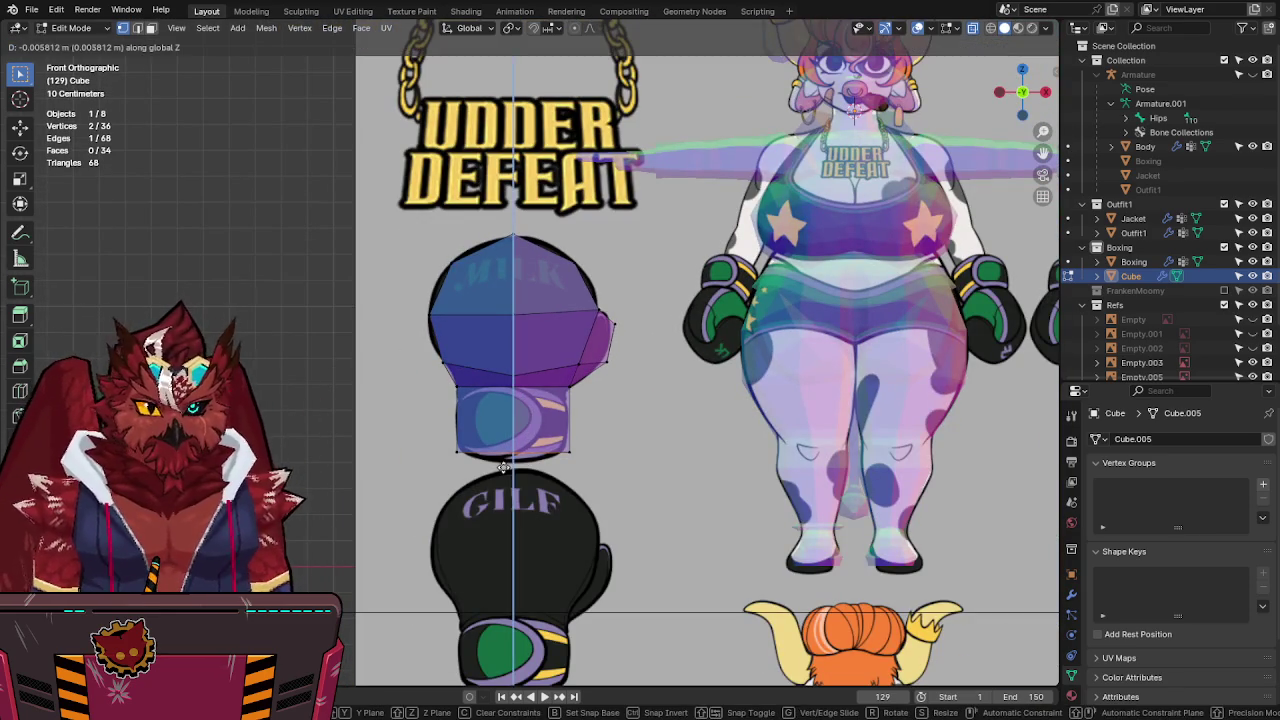
{"action": "left_click", "coordinate": [506, 470]}
Lower the cuff's bottom edge along Z and return to solid shading.
{"action": "key", "text": "alt+z"}
{"action": "key", "text": "alt+z"}
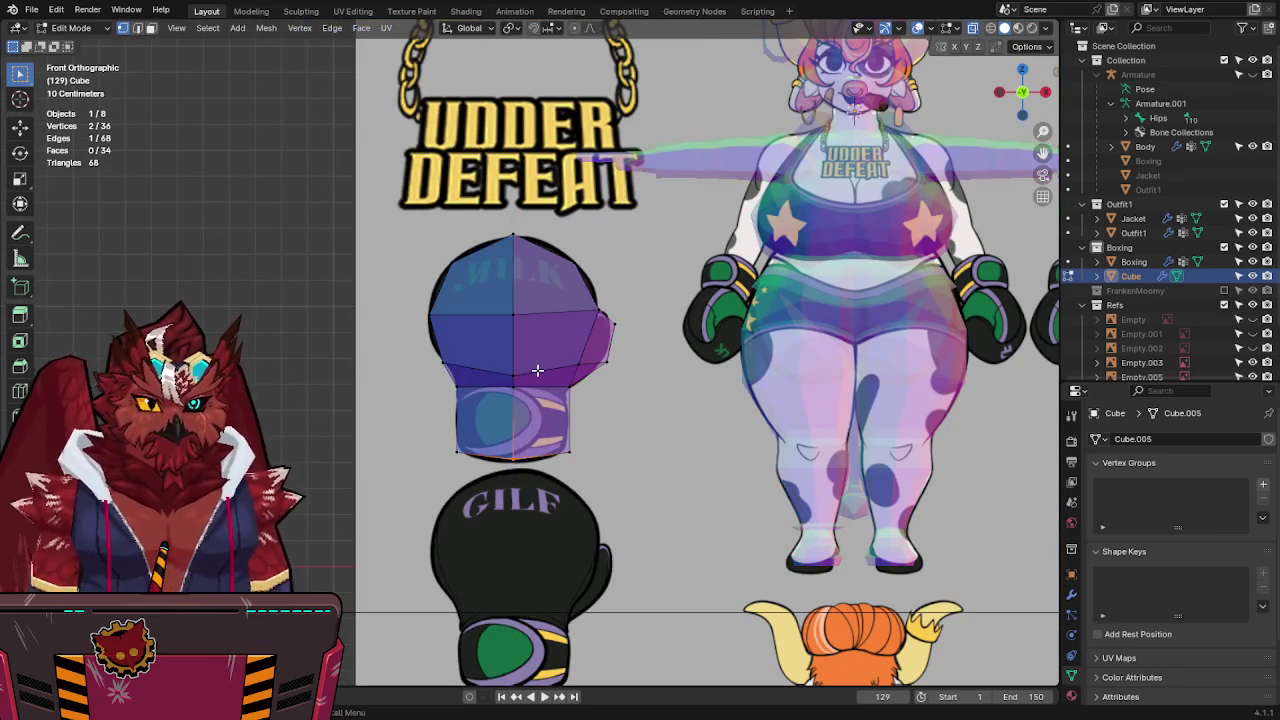
{"action": "left_click", "coordinate": [520, 388]}
{"action": "key", "text": "g"}
{"action": "key", "text": "z"}
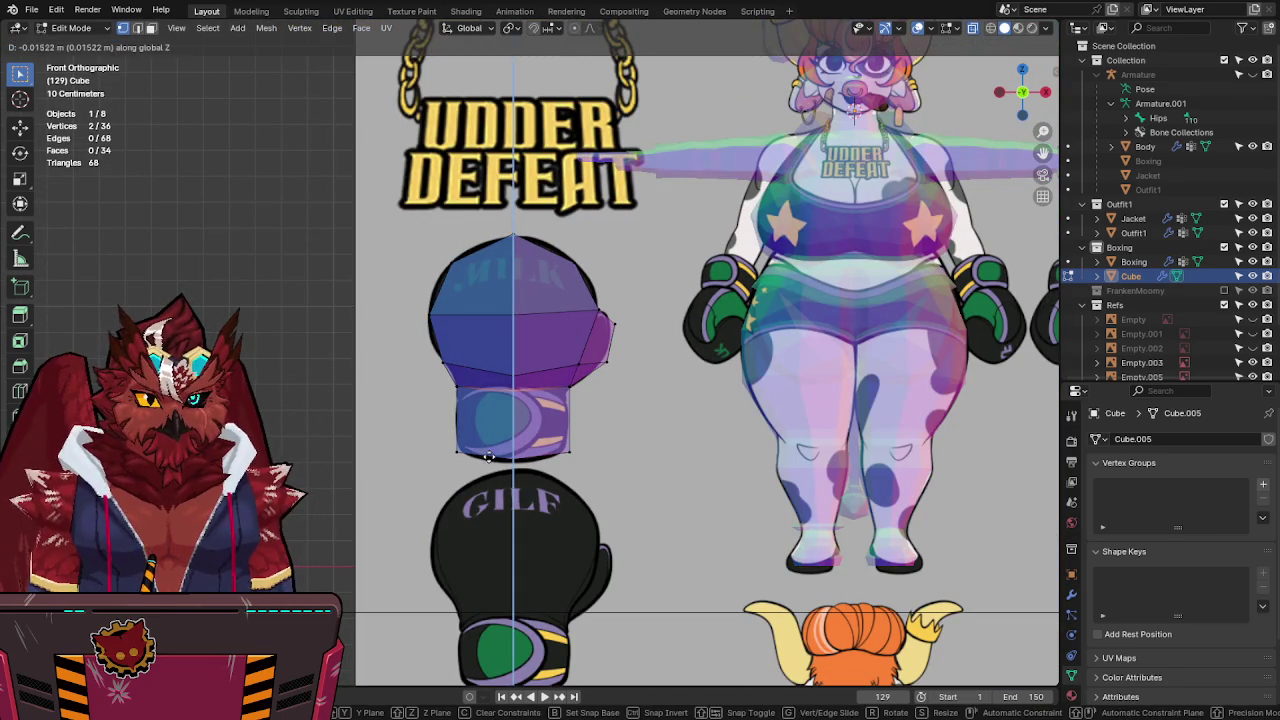
{"action": "left_click", "coordinate": [491, 447]}
{"action": "key", "text": "alt+z"}
Rotate the whole glove 90° around the X axis.
{"action": "key", "text": "a"}
{"action": "key", "text": "r"}
{"action": "key", "text": "9"}
{"action": "key", "text": "0"}
{"action": "key", "text": "x"}
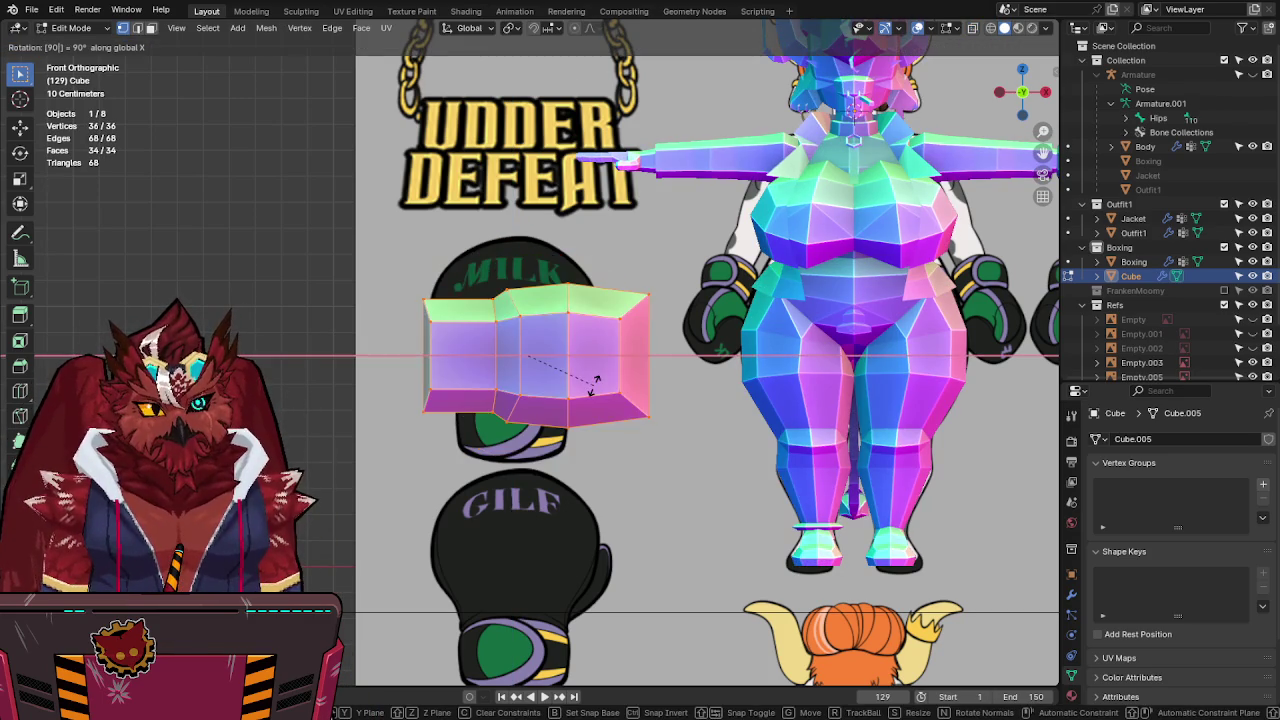
{"action": "key", "text": "Return"}
From the top view, turn the glove 180°.
{"action": "key", "text": "KP_7"}
{"action": "key", "text": "r"}
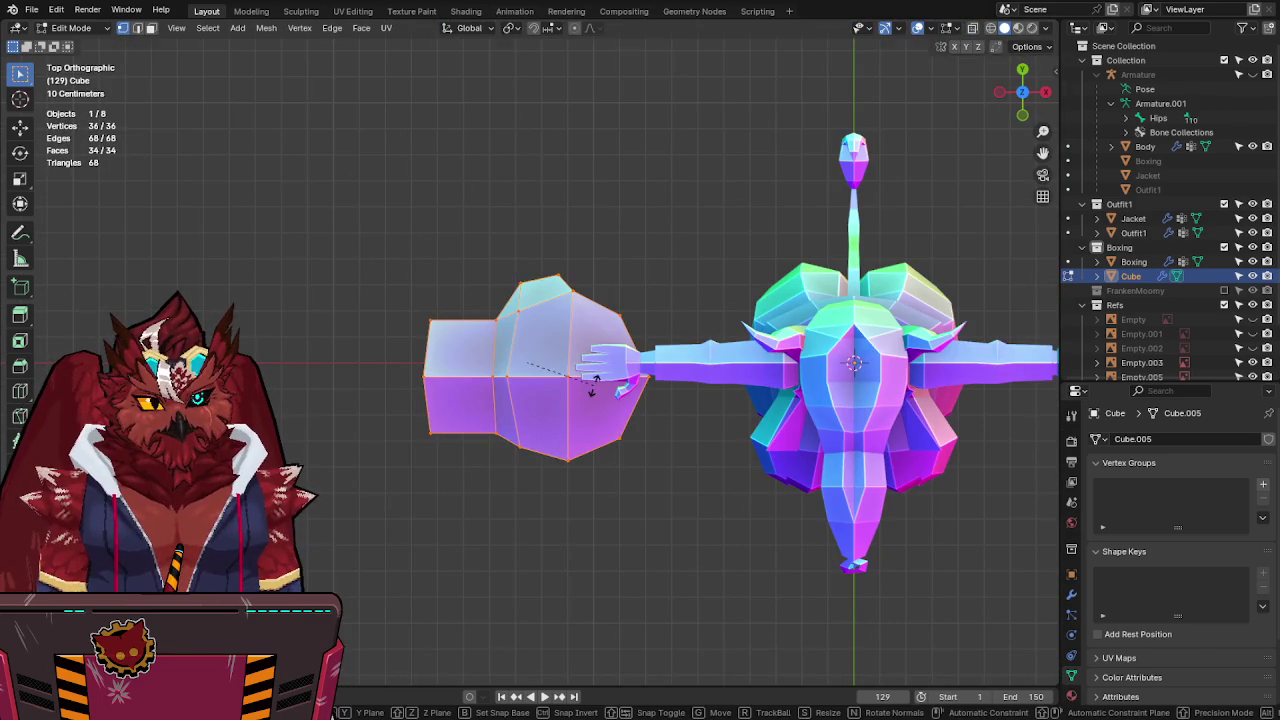
{"action": "key", "text": "1"}
{"action": "key", "text": "8"}
{"action": "key", "text": "0"}
{"action": "key", "text": "Return"}
In see-through front view, squash the six vertices at the glove's end along Z.
{"action": "key", "text": "KP_1"}
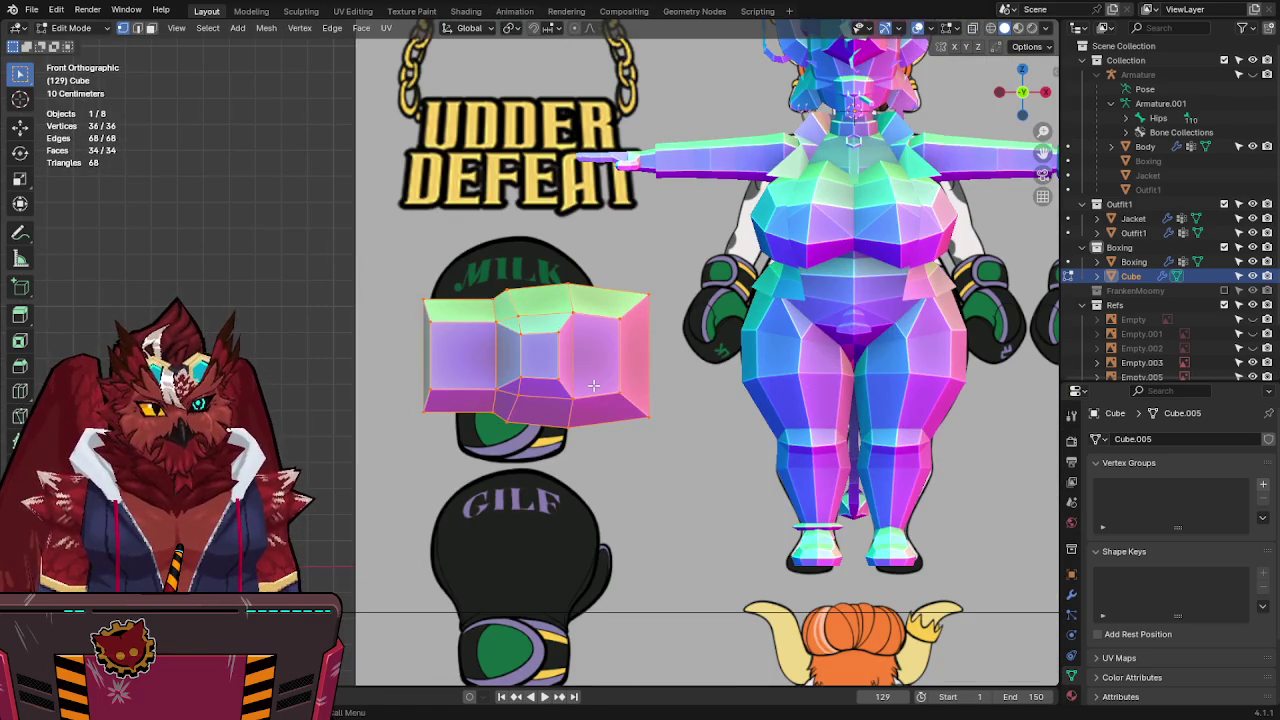
{"action": "middle_click_drag", "start_coordinate": [598, 349], "coordinate": [445, 335], "text": "shift"}
{"action": "key", "text": "alt+z"}
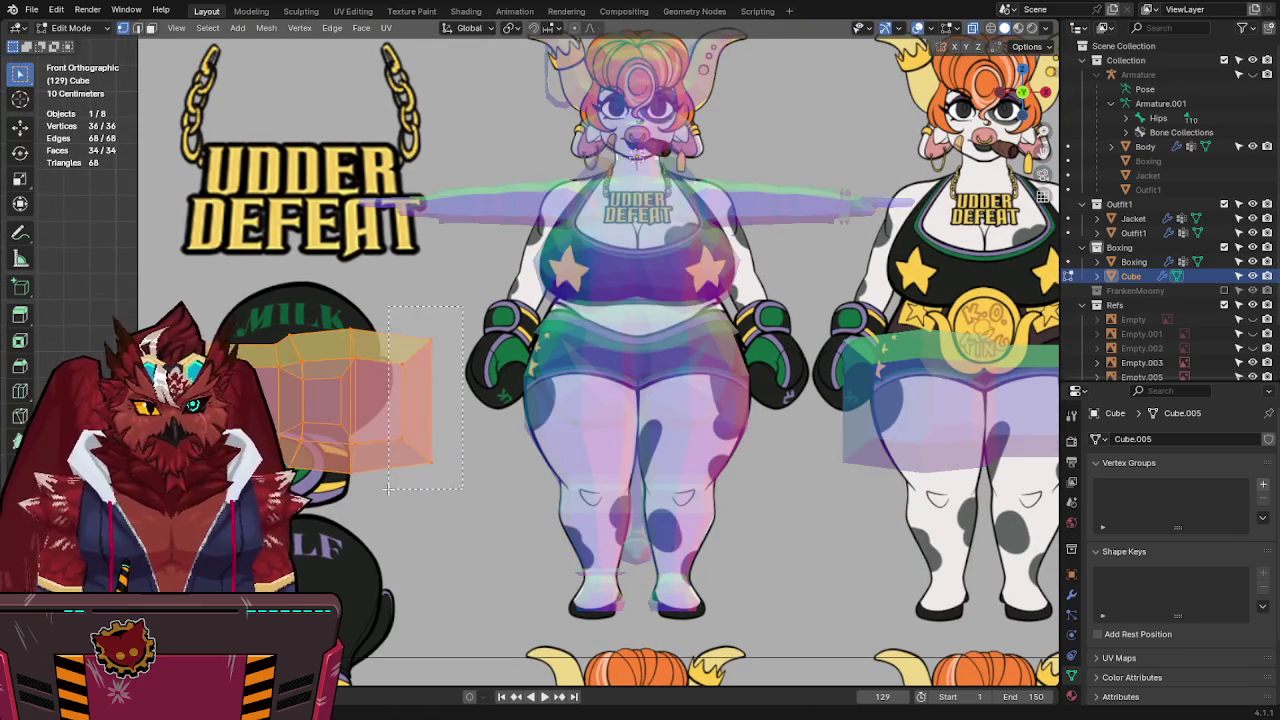
{"action": "left_click_drag", "start_coordinate": [388, 488], "coordinate": [390, 488]}
{"action": "key", "text": "s"}
{"action": "key", "text": "z"}
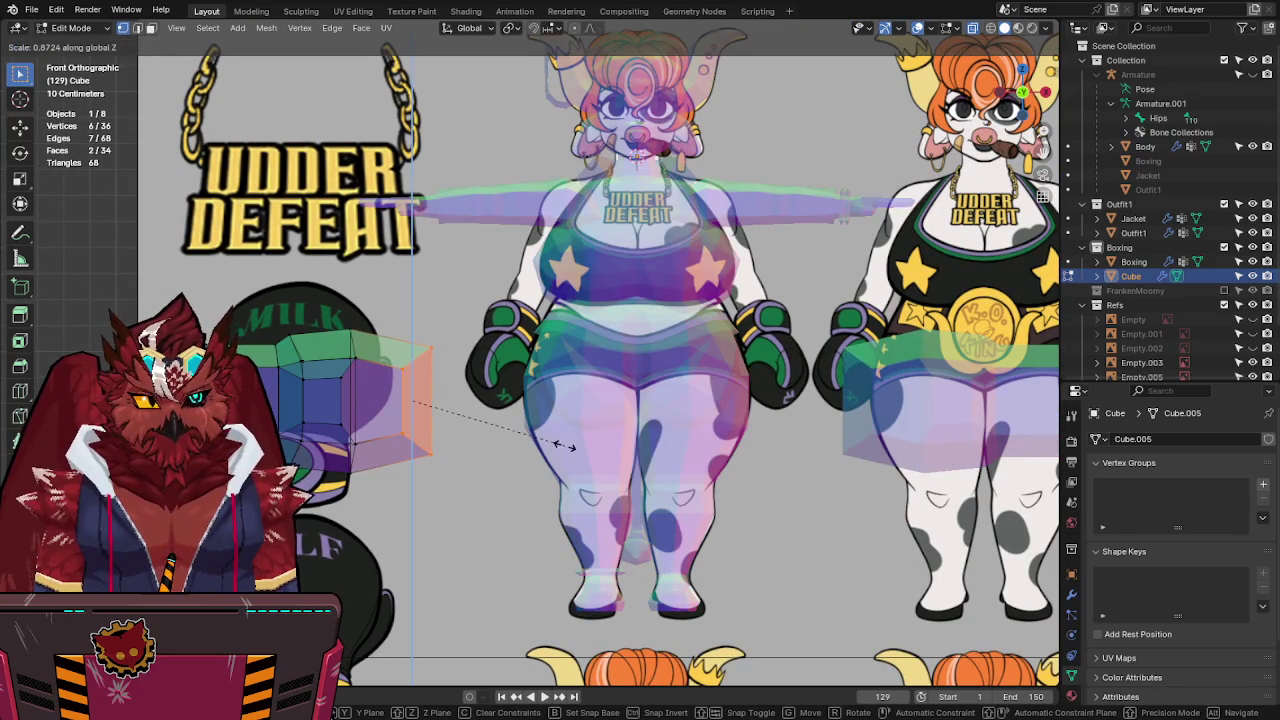
{"action": "left_click", "coordinate": [565, 446]}
Move the whole glove to the end of the arm and resize it to fit the hand.
{"action": "key", "text": "a"}
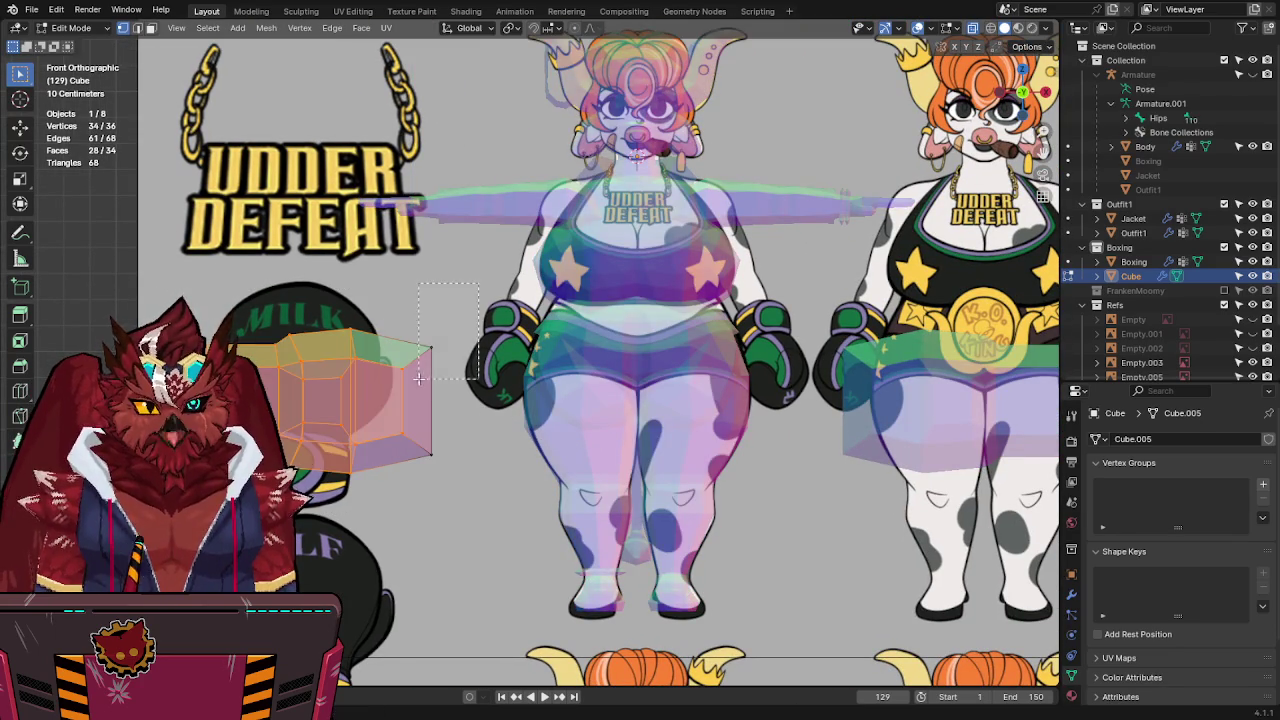
{"action": "middle_click_drag", "start_coordinate": [419, 378], "coordinate": [254, 358], "text": "shift"}
{"action": "key", "text": "g"}
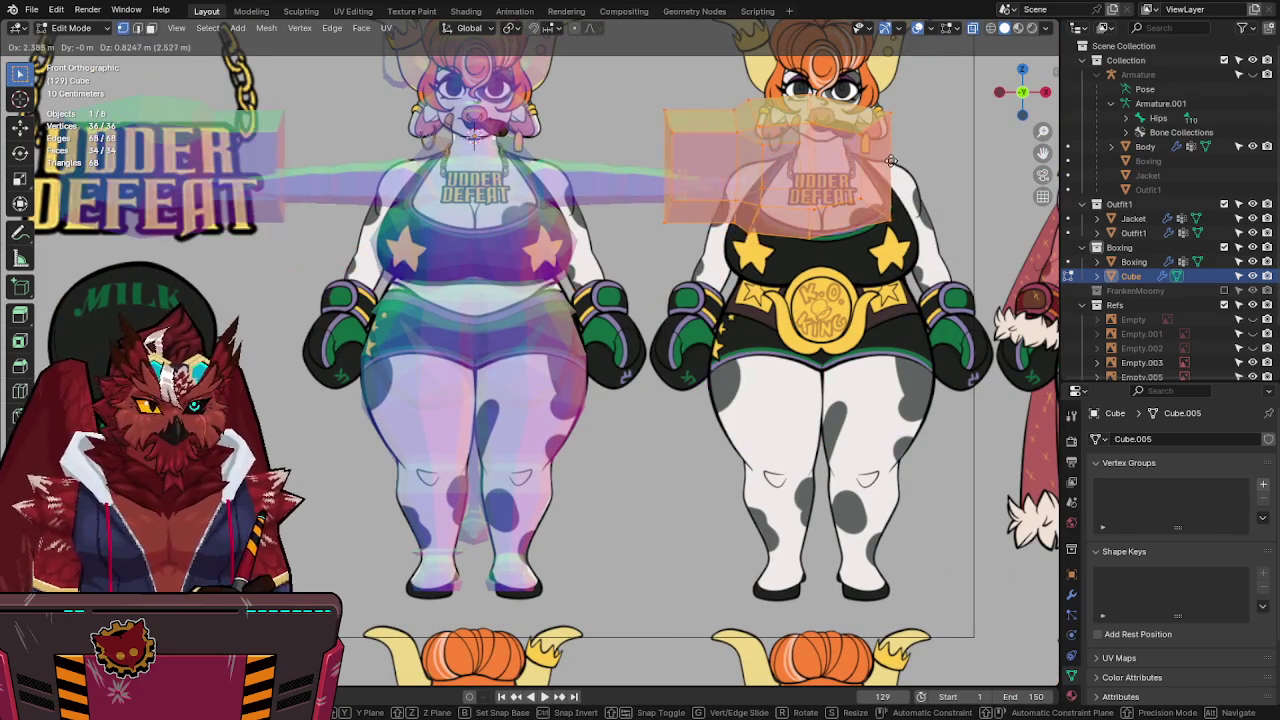
{"action": "left_click", "coordinate": [890, 160]}
{"action": "middle_click_drag", "start_coordinate": [939, 193], "coordinate": [790, 310], "text": "shift"}
{"action": "key", "text": "s"}
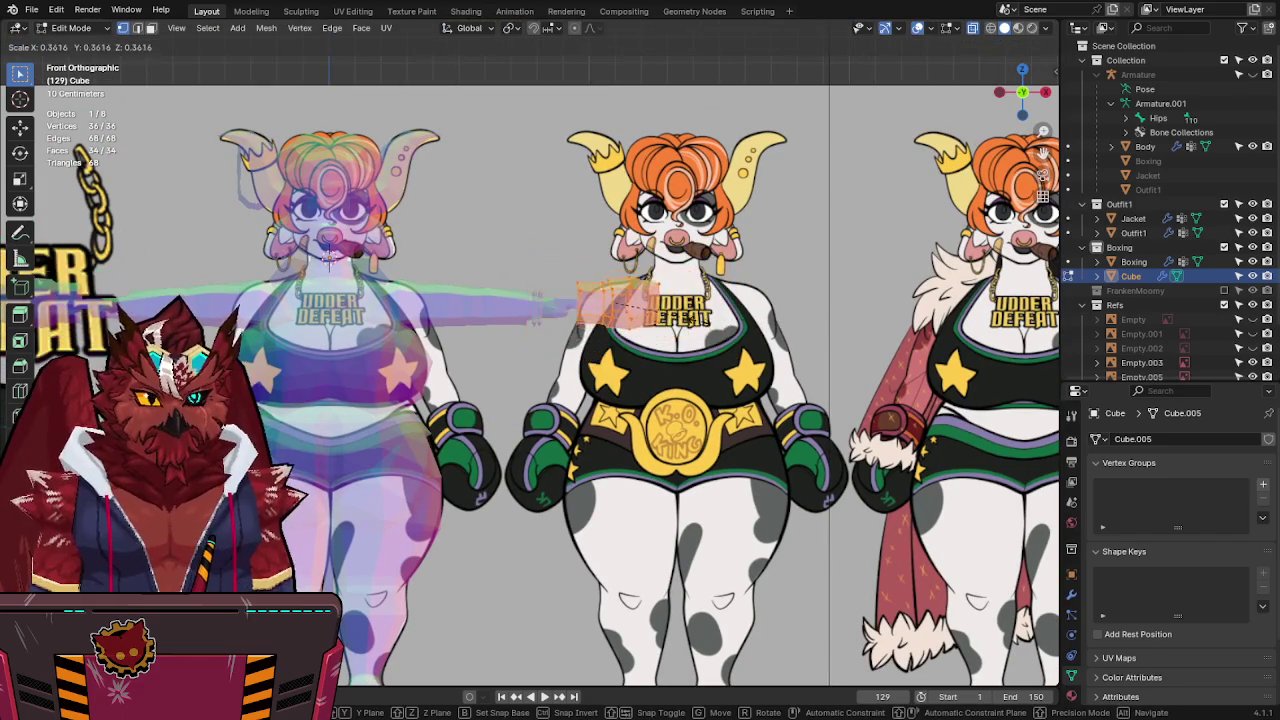
{"action": "left_click", "coordinate": [744, 318]}
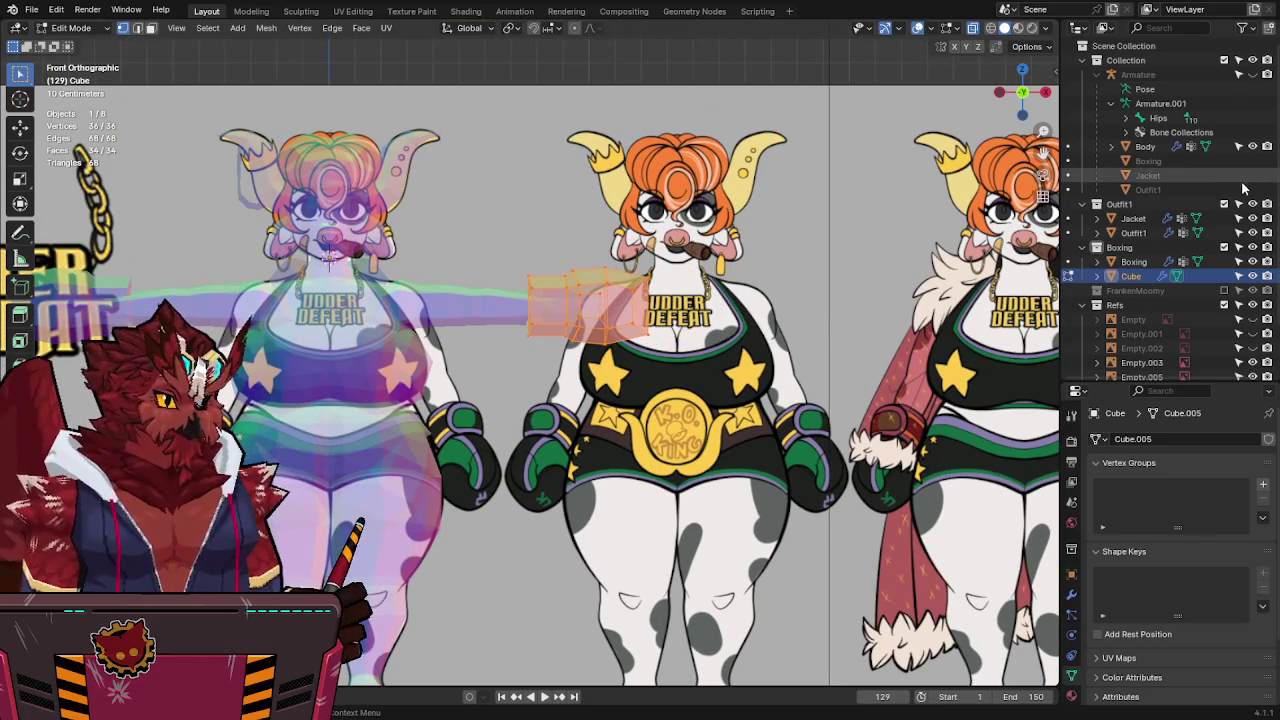
Exclude the Outfit1 collection and nudge the glove's position on the hand.
{"action": "left_click", "coordinate": [1224, 203]}
{"action": "middle_click_drag", "start_coordinate": [794, 316], "coordinate": [846, 358], "text": "shift"}
{"action": "key", "text": "g"}
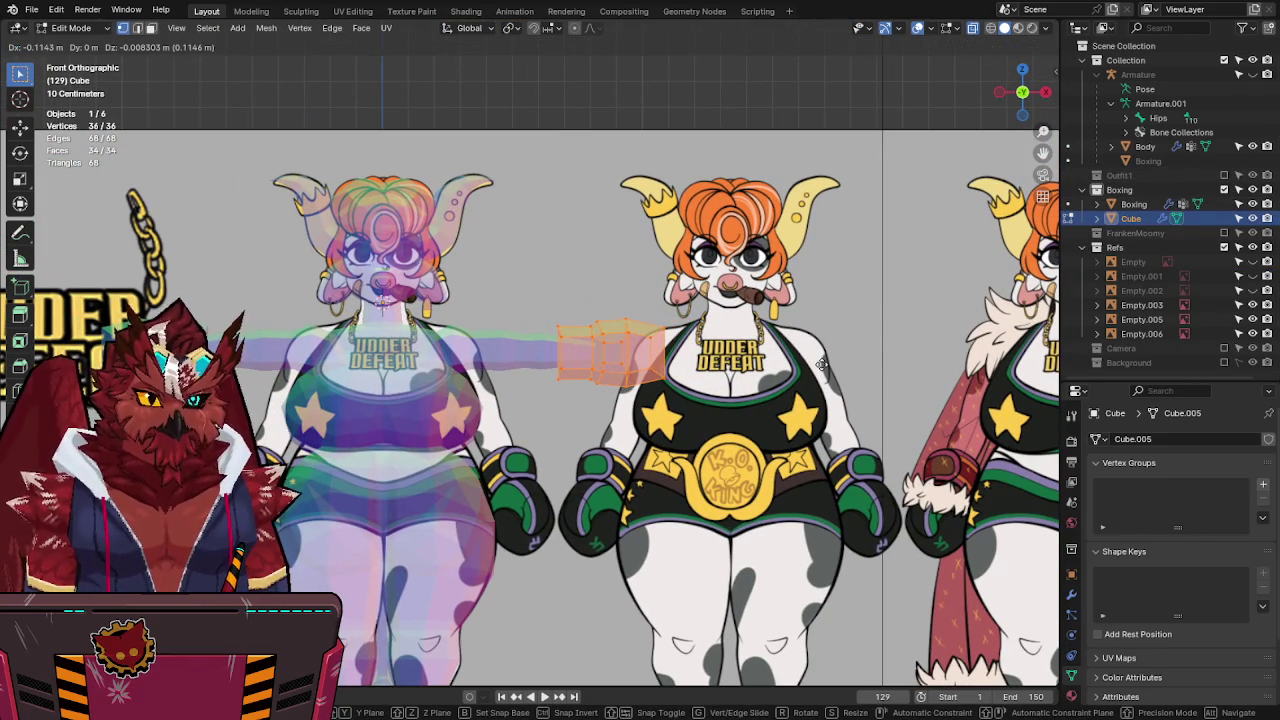
{"action": "left_click", "coordinate": [820, 365]}
{"action": "left_click", "coordinate": [1224, 203]}
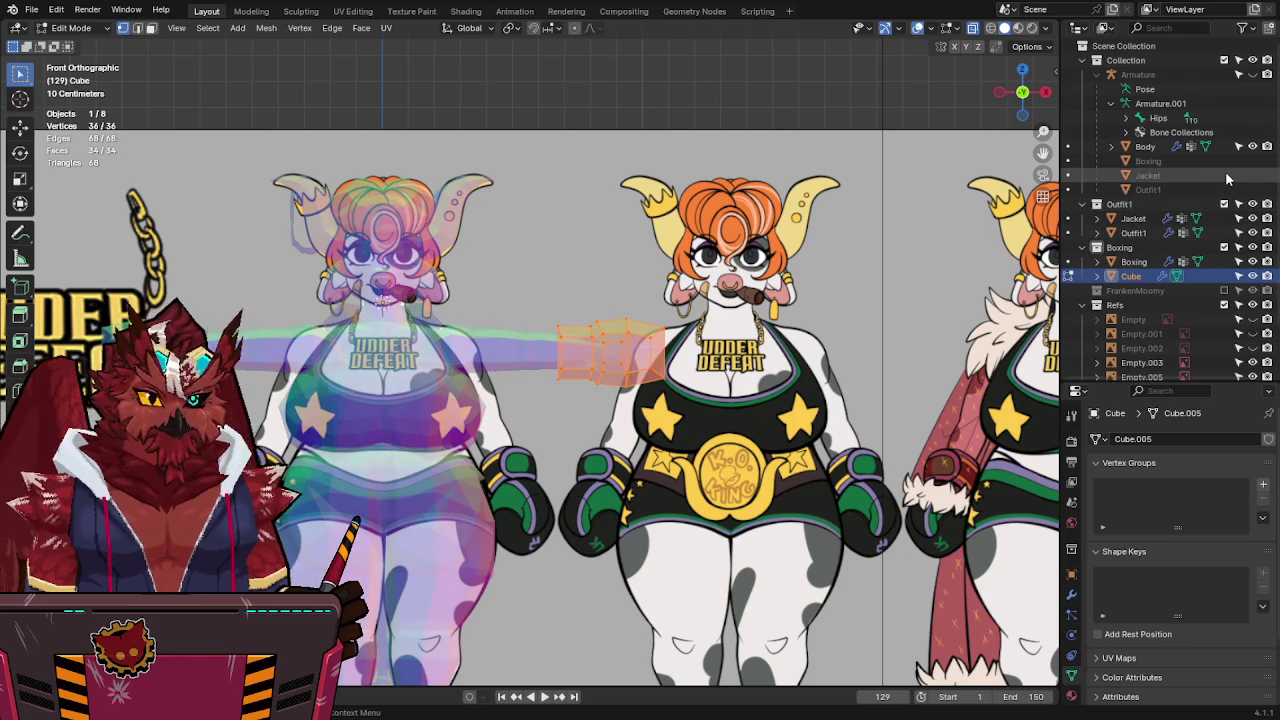
{"action": "left_click", "coordinate": [1224, 203]}
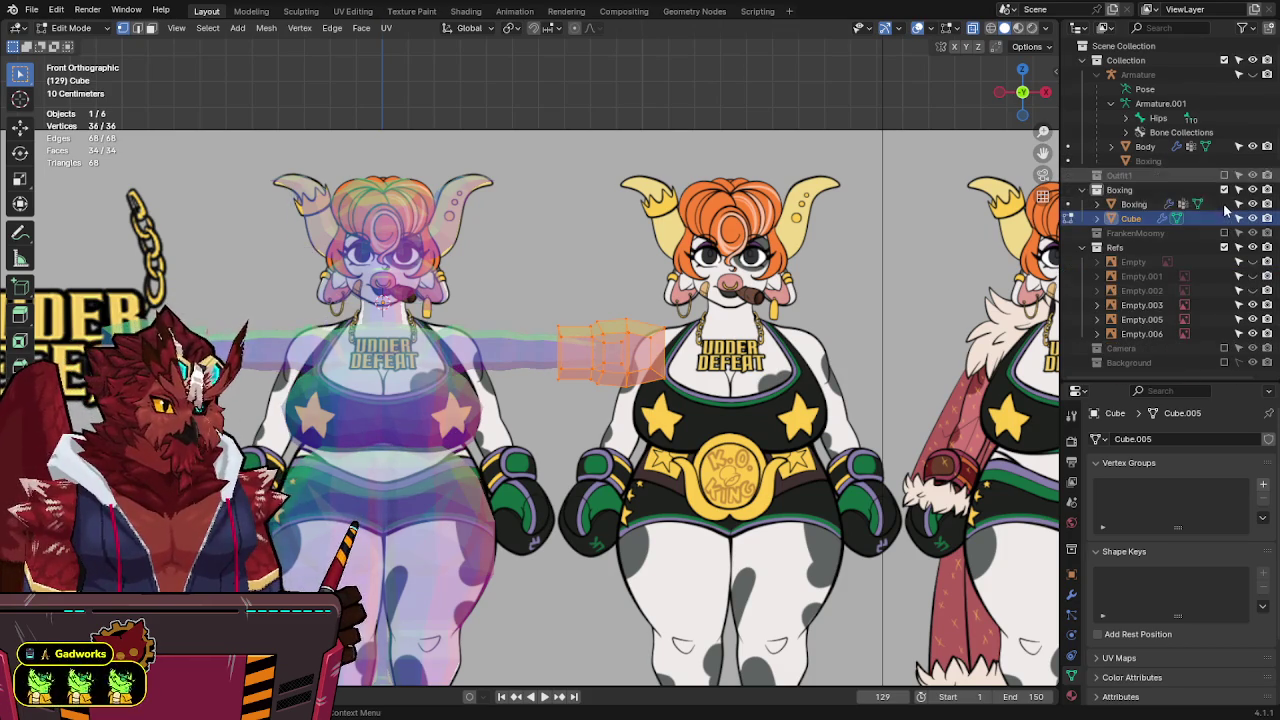
{"action": "scroll", "coordinate": [580, 349], "scroll_direction": "up", "scroll_amount": 1}
{"action": "scroll", "coordinate": [580, 349], "scroll_direction": "up", "scroll_amount": 1}
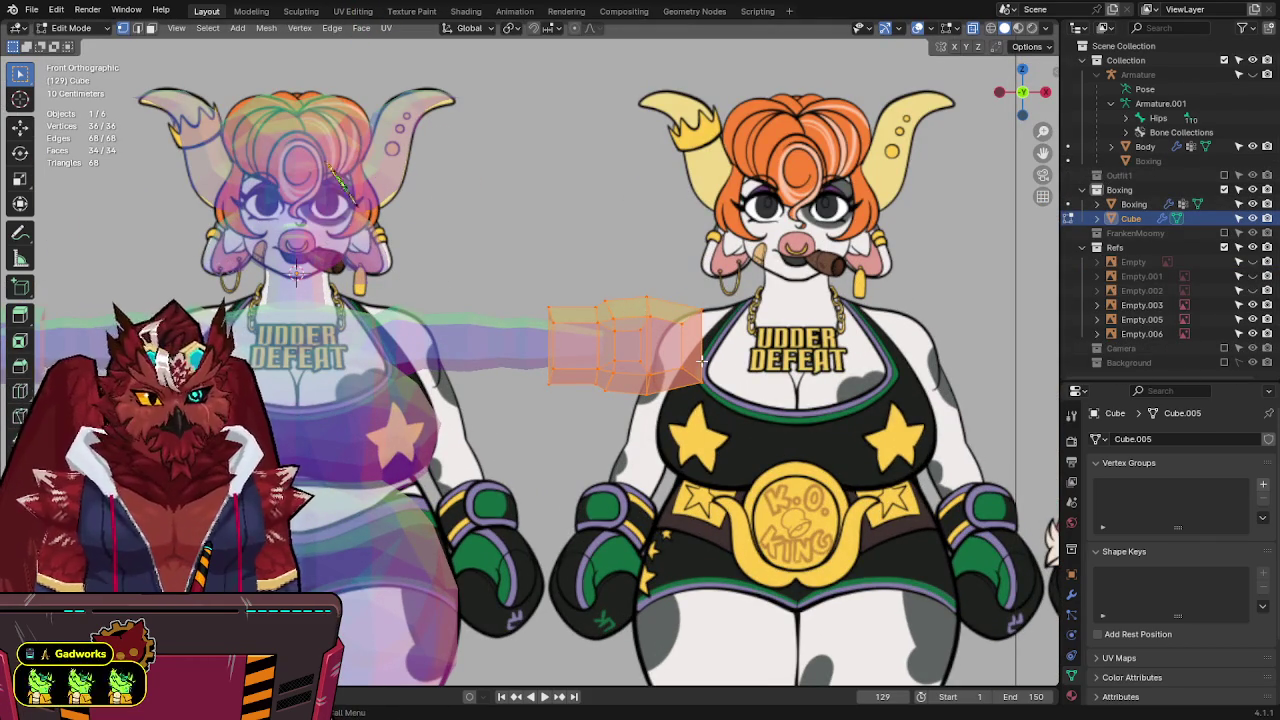
From the top view, shift the glove slightly back along Y.
{"action": "key", "text": "alt+z"}
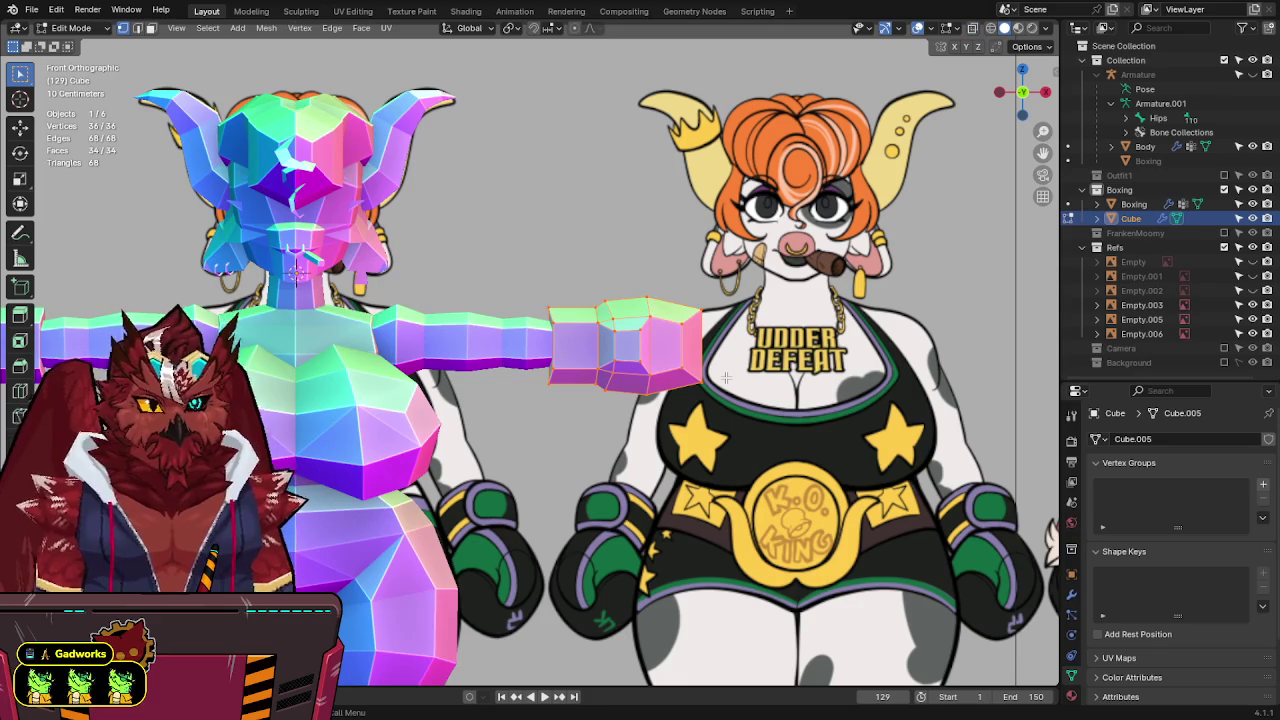
{"action": "key", "text": "KP_7"}
{"action": "key", "text": "g"}
{"action": "key", "text": "y"}
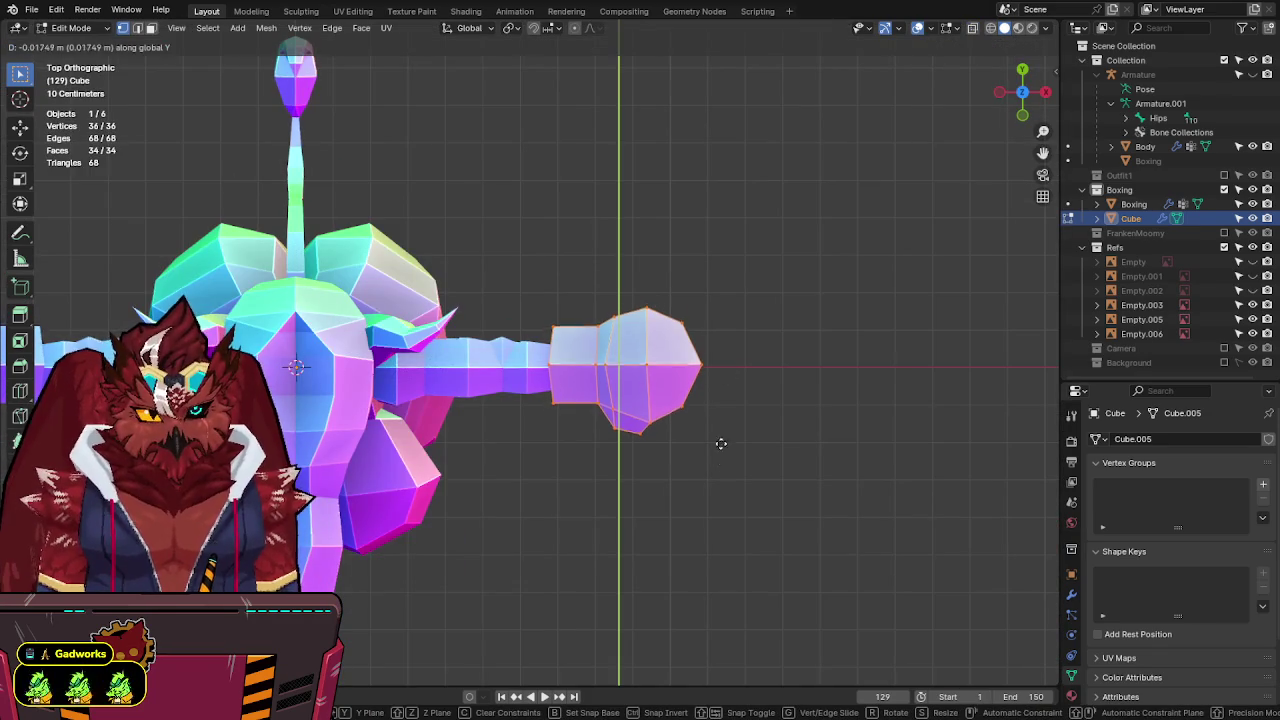
{"action": "left_click", "coordinate": [724, 466]}
Adjust the glove sideways along X in front view, leave Edit Mode and save.
{"action": "key", "text": "KP_1"}
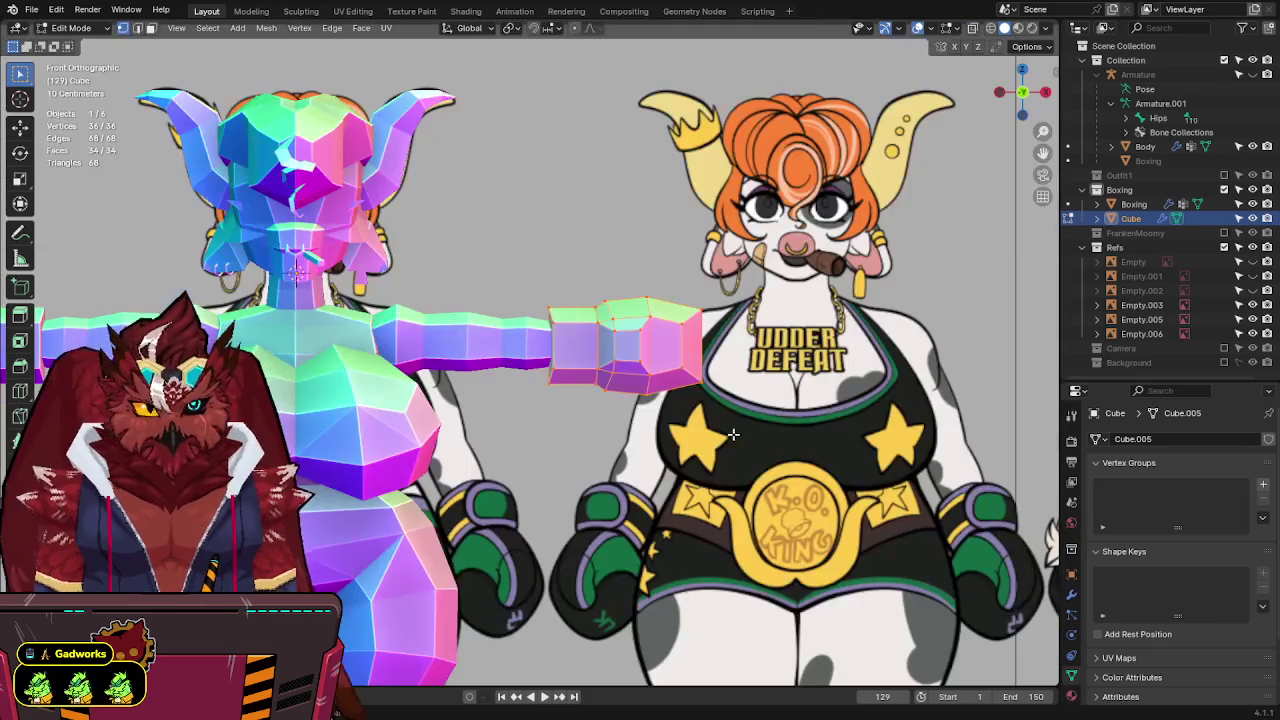
{"action": "key", "text": "alt+z"}
{"action": "key", "text": "g"}
{"action": "key", "text": "x"}
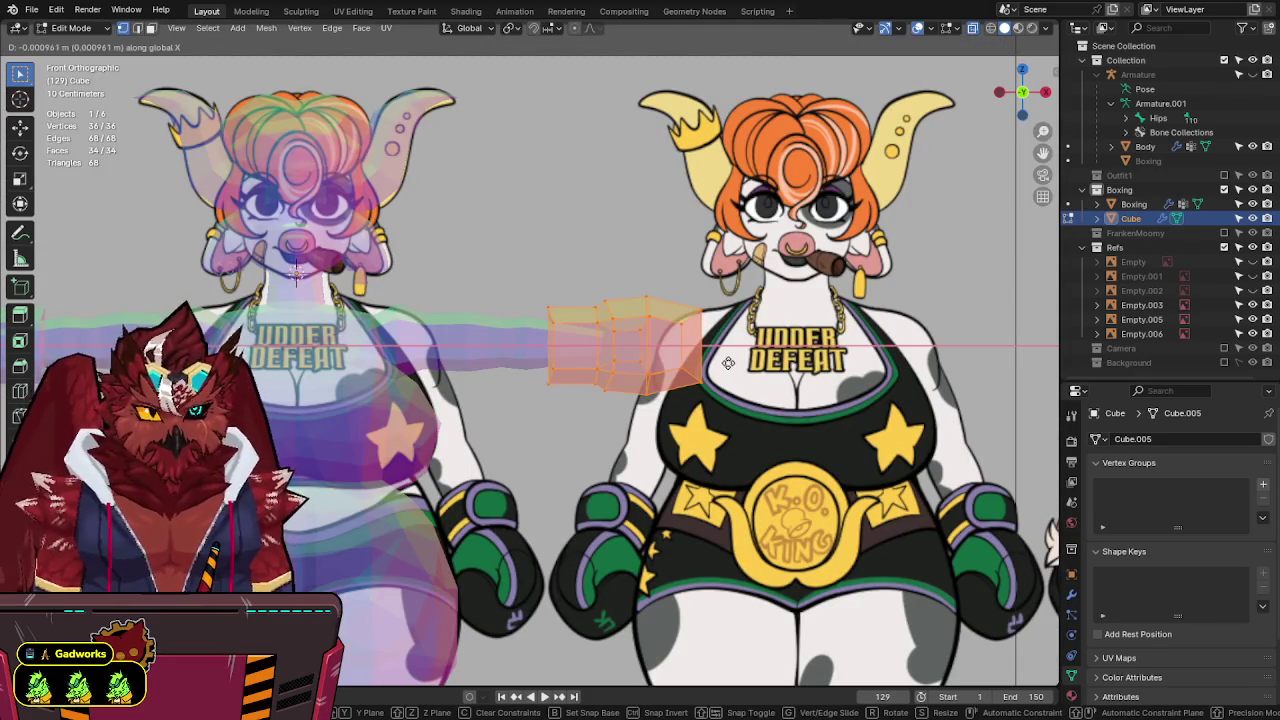
{"action": "left_click", "coordinate": [737, 362]}
{"action": "key", "text": "alt+z"}
{"action": "key", "text": "Tab"}
{"action": "scroll", "coordinate": [737, 362], "scroll_direction": "down", "scroll_amount": 4}
{"action": "mouse_move", "coordinate": [737, 362]}
{"action": "middle_mouse_down"}
{"action": "mouse_move", "coordinate": [658, 409]}
{"action": "mouse_move", "coordinate": [815, 333]}
{"action": "middle_mouse_up"}
{"action": "key", "text": "ctrl+s"}
Re-enter Edit Mode in front view and test a glove move, leaving it unchanged.
{"action": "scroll", "coordinate": [760, 360], "scroll_direction": "up", "scroll_amount": 3}
{"action": "key", "text": "KP_1"}
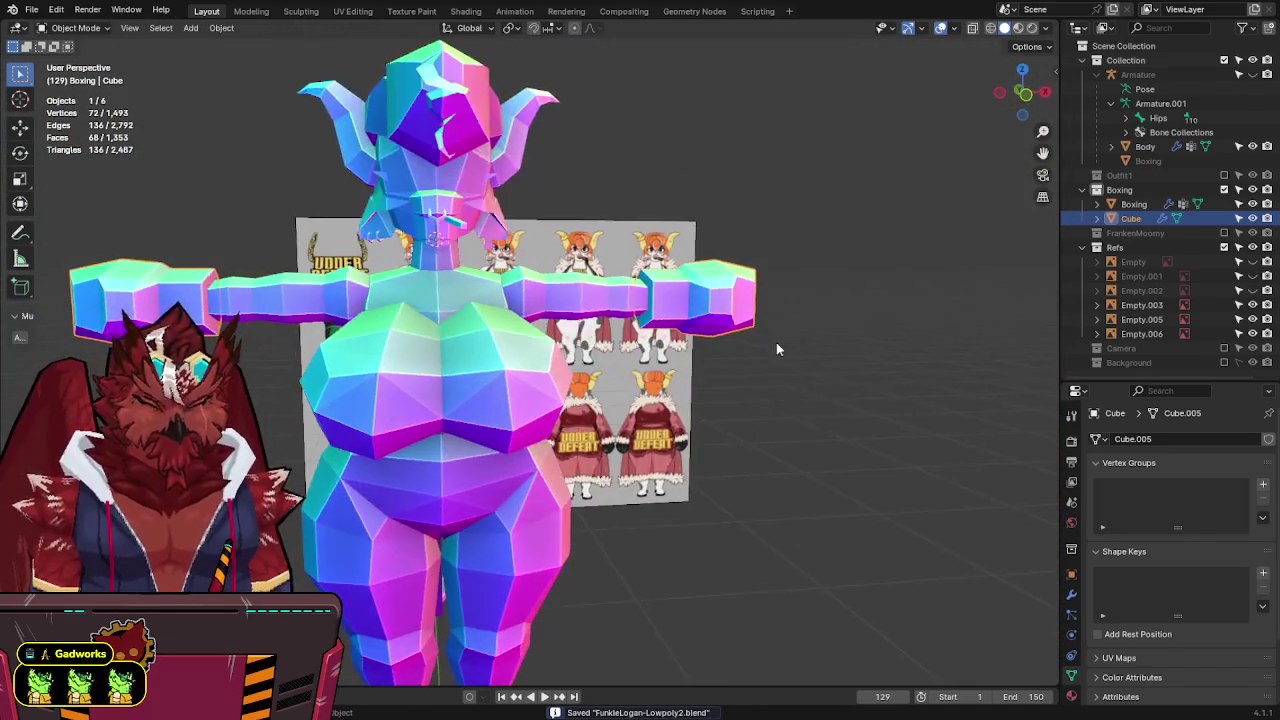
{"action": "scroll", "coordinate": [776, 342], "scroll_direction": "up", "scroll_amount": 3}
{"action": "scroll", "coordinate": [765, 340], "scroll_direction": "up", "scroll_amount": 2}
{"action": "key", "text": "Tab"}
{"action": "key", "text": "alt+z"}
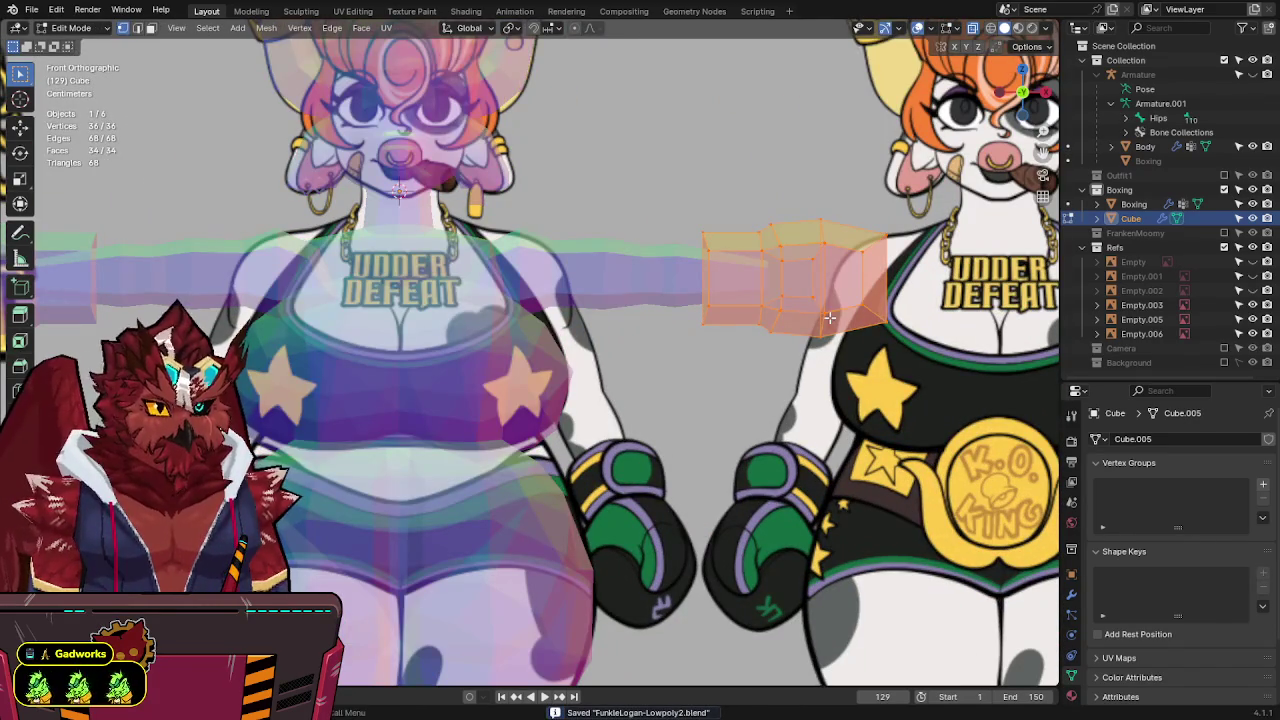
{"action": "key", "text": "g"}
{"action": "key", "text": "x"}
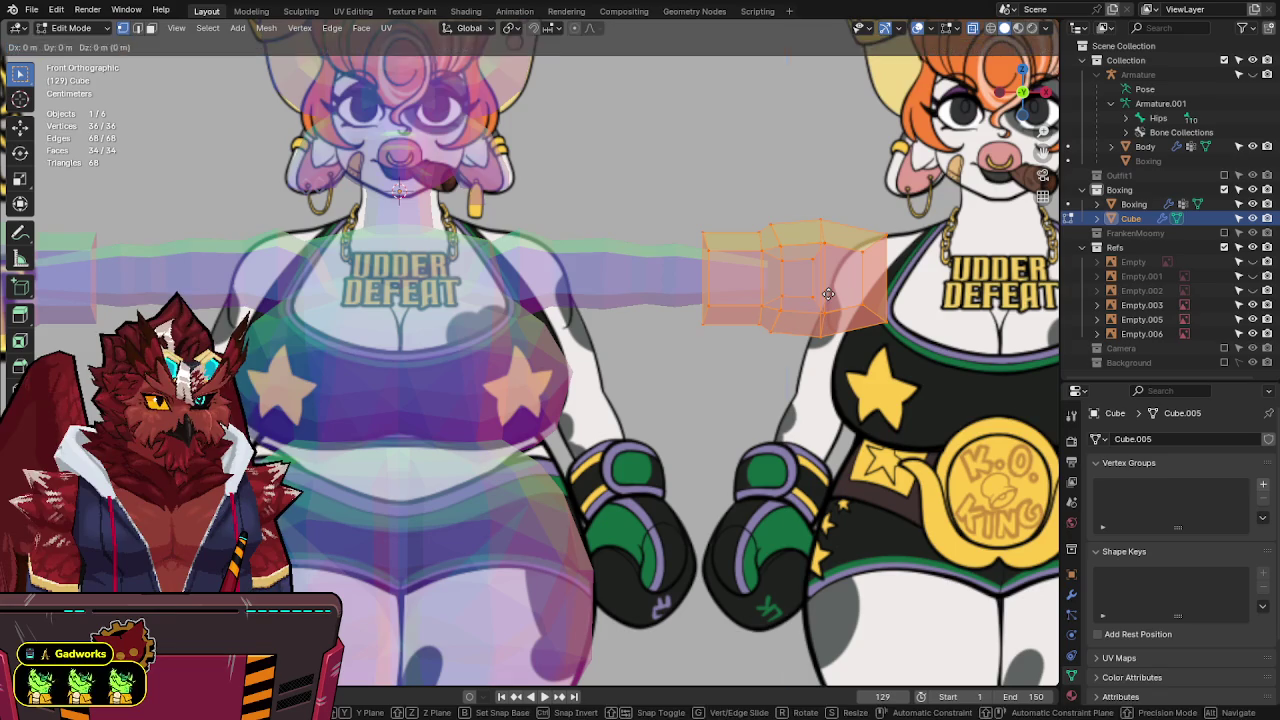
{"action": "key", "text": "z"}
{"action": "left_click", "coordinate": [829, 280]}
Return to Object Mode, inspect in perspective, and save FunkleLogan-Lowpoly2.blend again.
{"action": "key", "text": "Tab"}
{"action": "key", "text": "alt+z"}
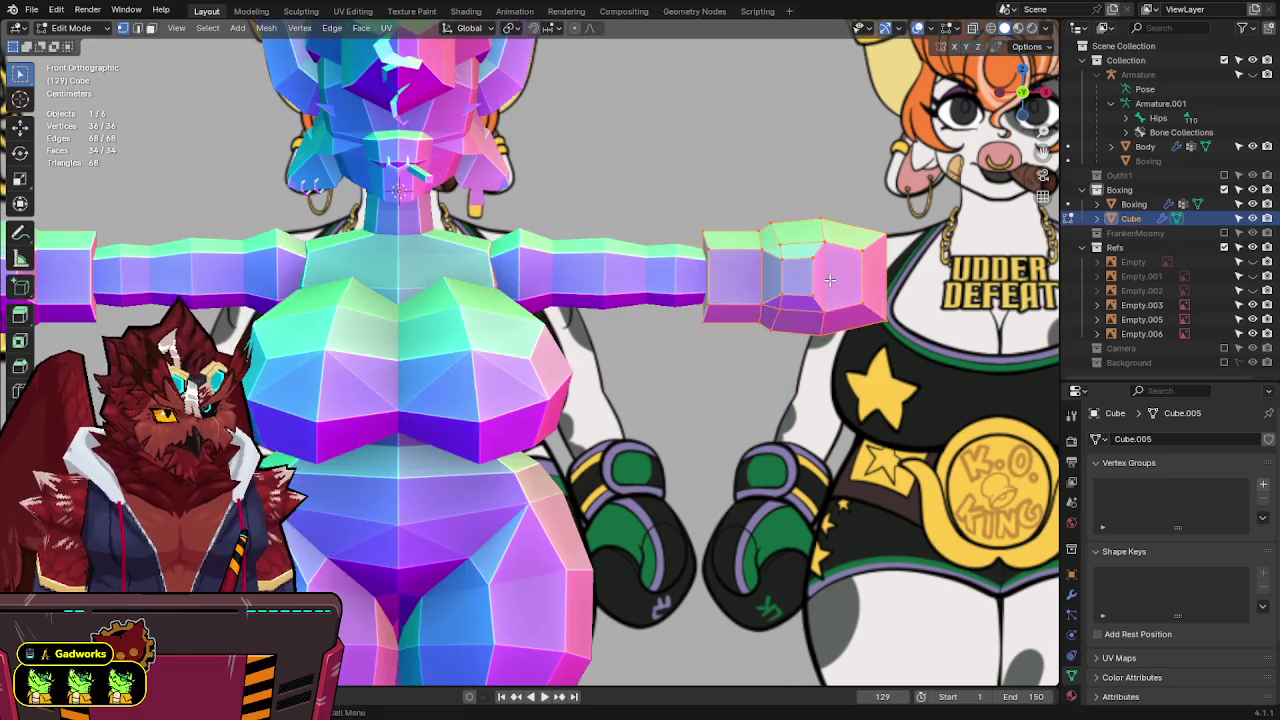
{"action": "scroll", "coordinate": [829, 280], "scroll_direction": "down", "scroll_amount": 5}
{"action": "middle_click_drag", "start_coordinate": [760, 330], "coordinate": [629, 455]}
{"action": "key", "text": "ctrl+s"}
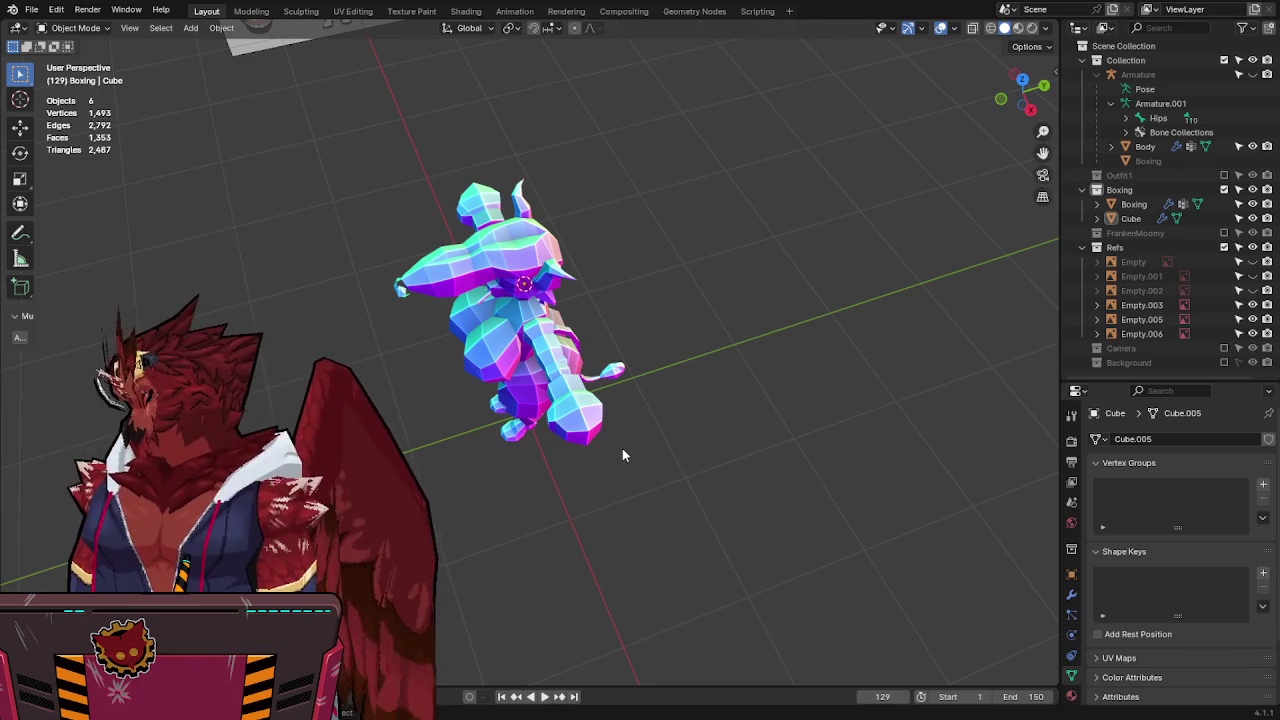
Snap to the front view and zoom in on the reference sheets in solid shading.
{"action": "middle_click_drag", "start_coordinate": [614, 437], "coordinate": [700, 345]}
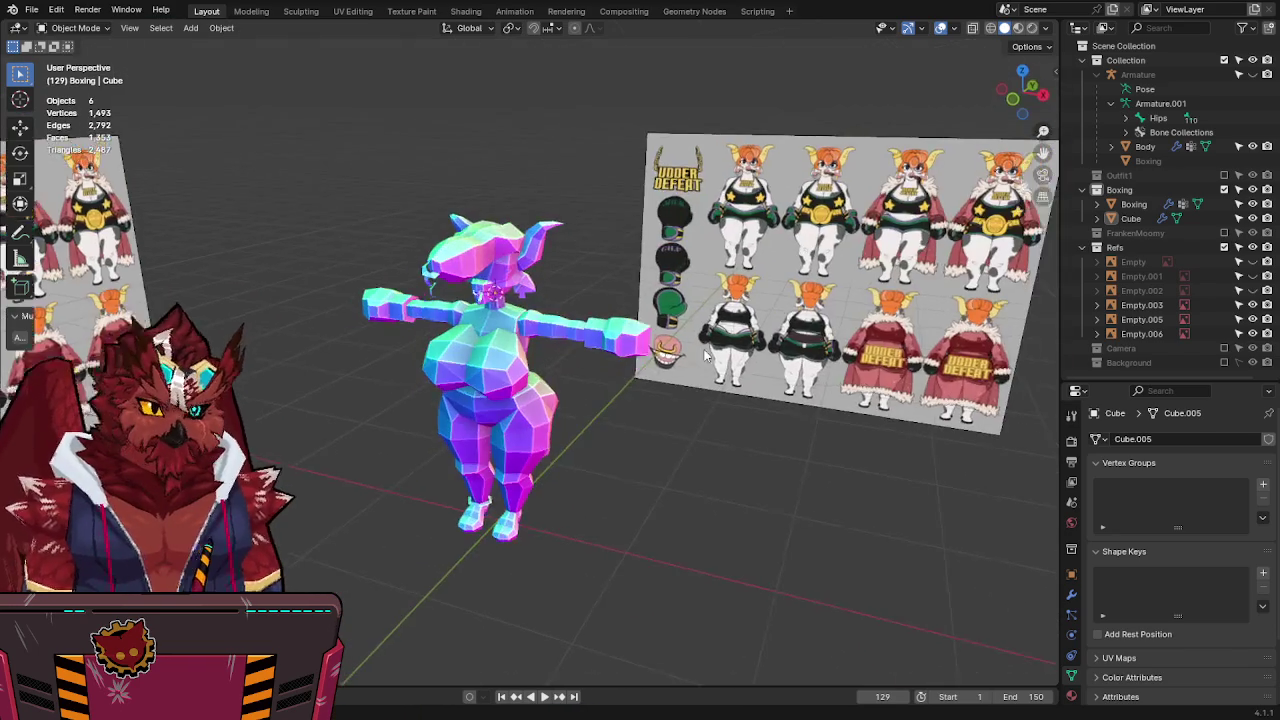
{"action": "scroll", "coordinate": [702, 340], "scroll_direction": "up", "scroll_amount": 4}
{"action": "key", "text": "KP_1"}
{"action": "scroll", "coordinate": [641, 324], "scroll_direction": "up", "scroll_amount": 3}
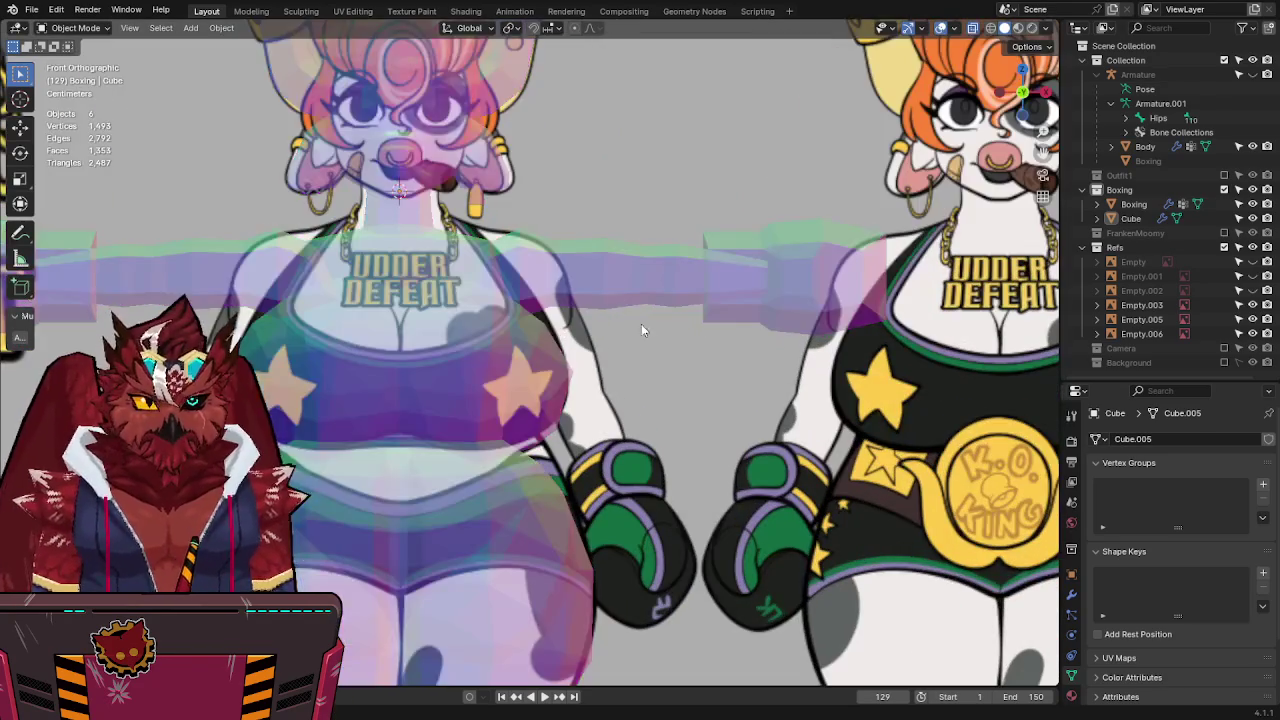
{"action": "scroll", "coordinate": [562, 316], "scroll_direction": "up", "scroll_amount": 2}
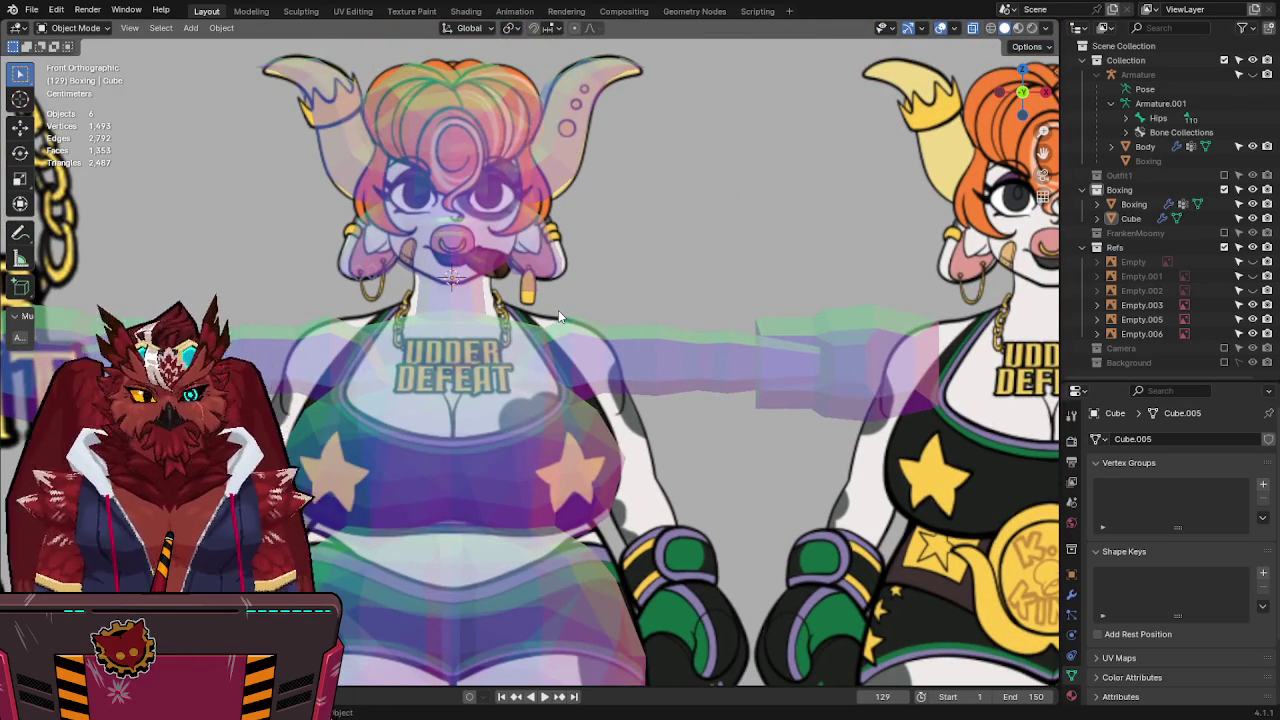
{"action": "scroll", "coordinate": [520, 330], "scroll_direction": "down", "scroll_amount": 5, "text": "ctrl"}
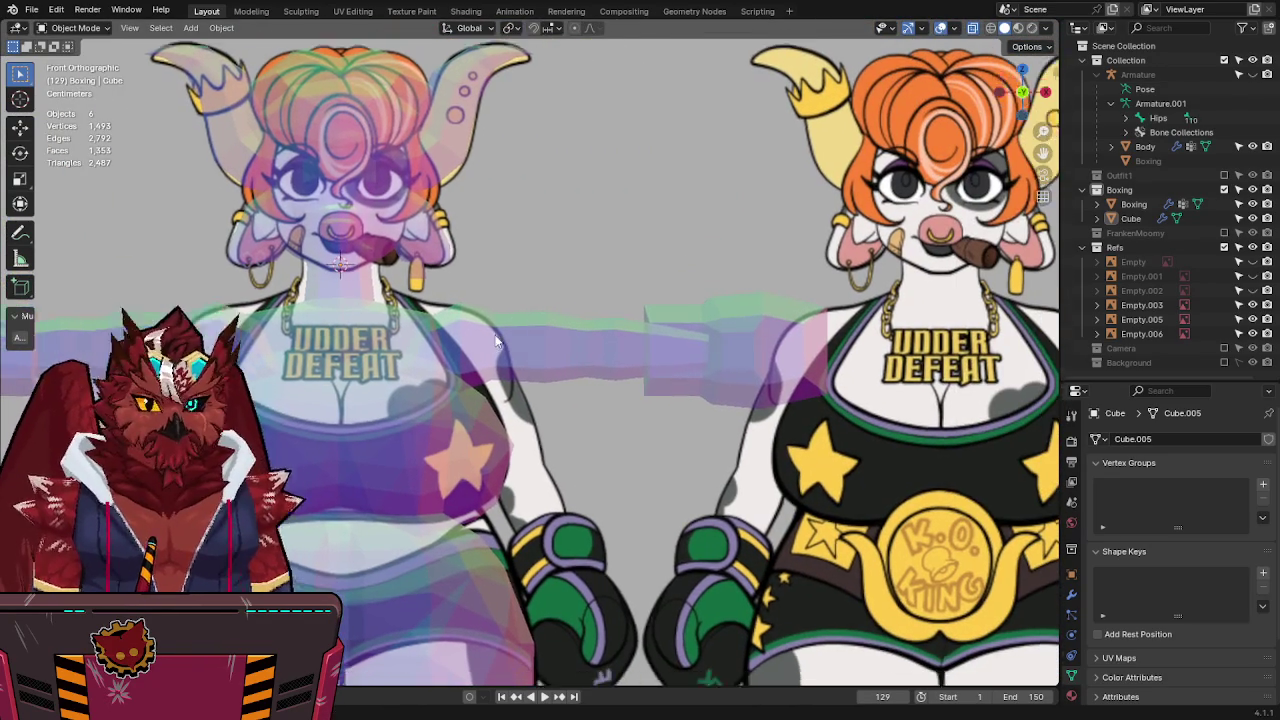
{"action": "scroll", "coordinate": [495, 342], "scroll_direction": "down", "scroll_amount": 2}
{"action": "key", "text": "alt+z"}
Pan down to the legs and feet with X-ray on and select the Boxing mesh.
{"action": "middle_click_drag", "start_coordinate": [586, 397], "coordinate": [594, 432], "text": "shift"}
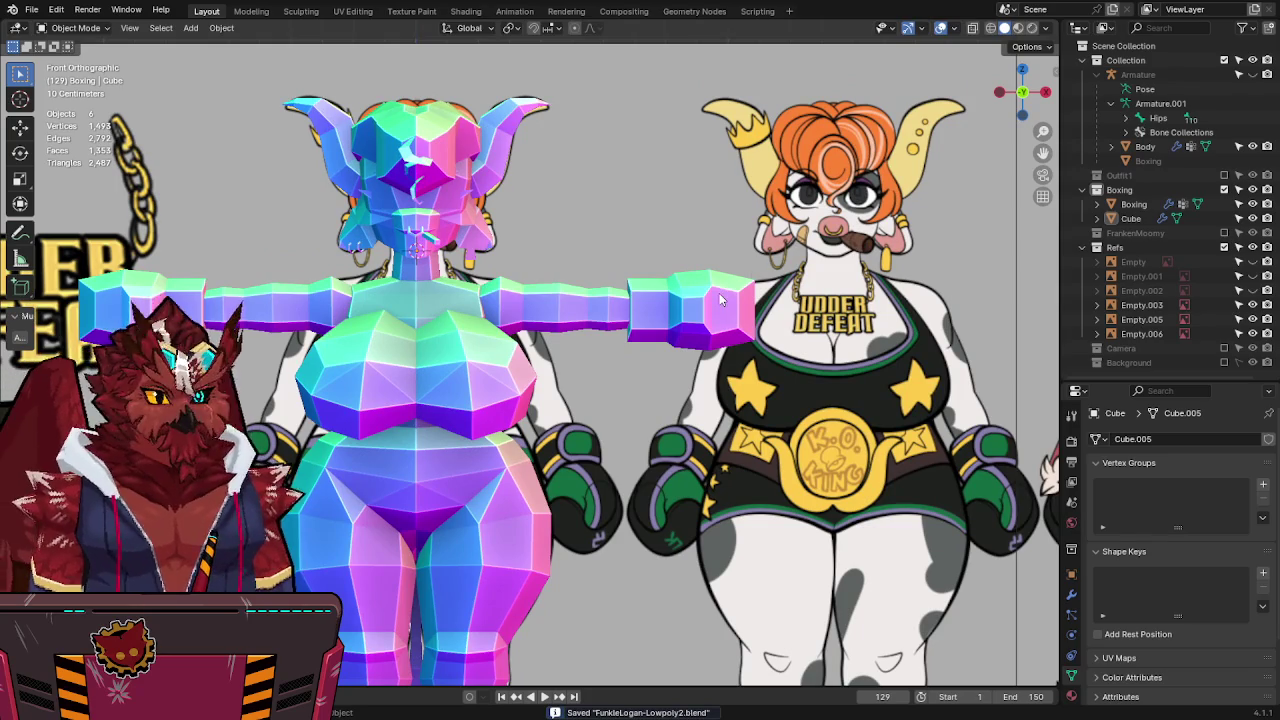
{"action": "middle_click_drag", "start_coordinate": [717, 297], "coordinate": [705, 205], "text": "shift"}
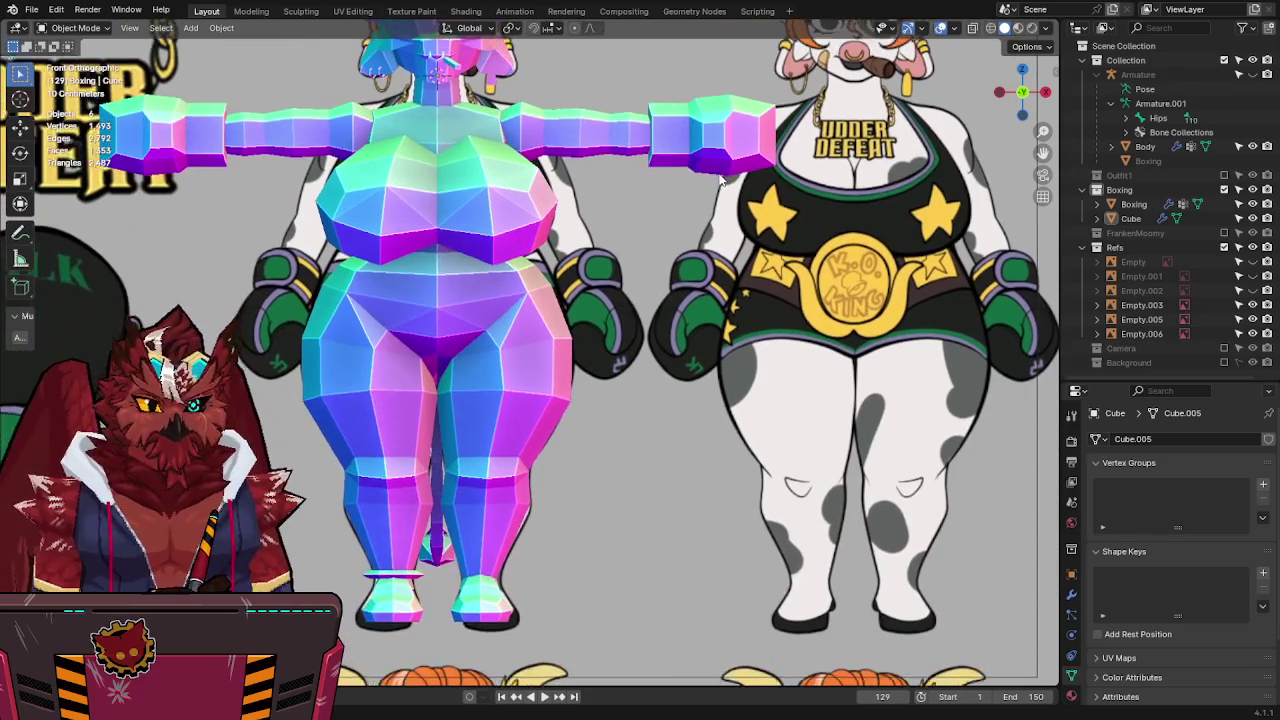
{"action": "key", "text": "alt+z"}
{"action": "middle_click_drag", "start_coordinate": [565, 555], "coordinate": [530, 371], "text": "shift"}
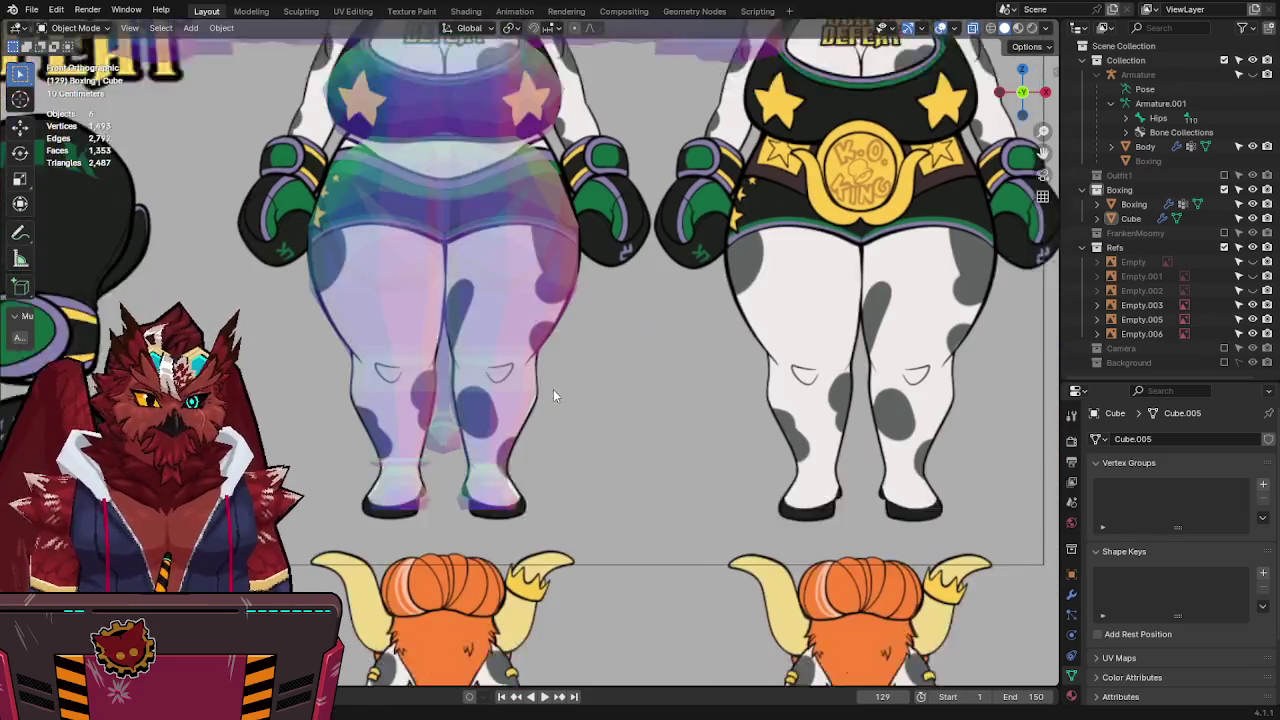
{"action": "key", "text": "alt+z"}
{"action": "left_click", "coordinate": [443, 432]}
Delete the 18-vertex ankle ring from the Boxing mesh, return to Object Mode, and save.
{"action": "key", "text": "Tab"}
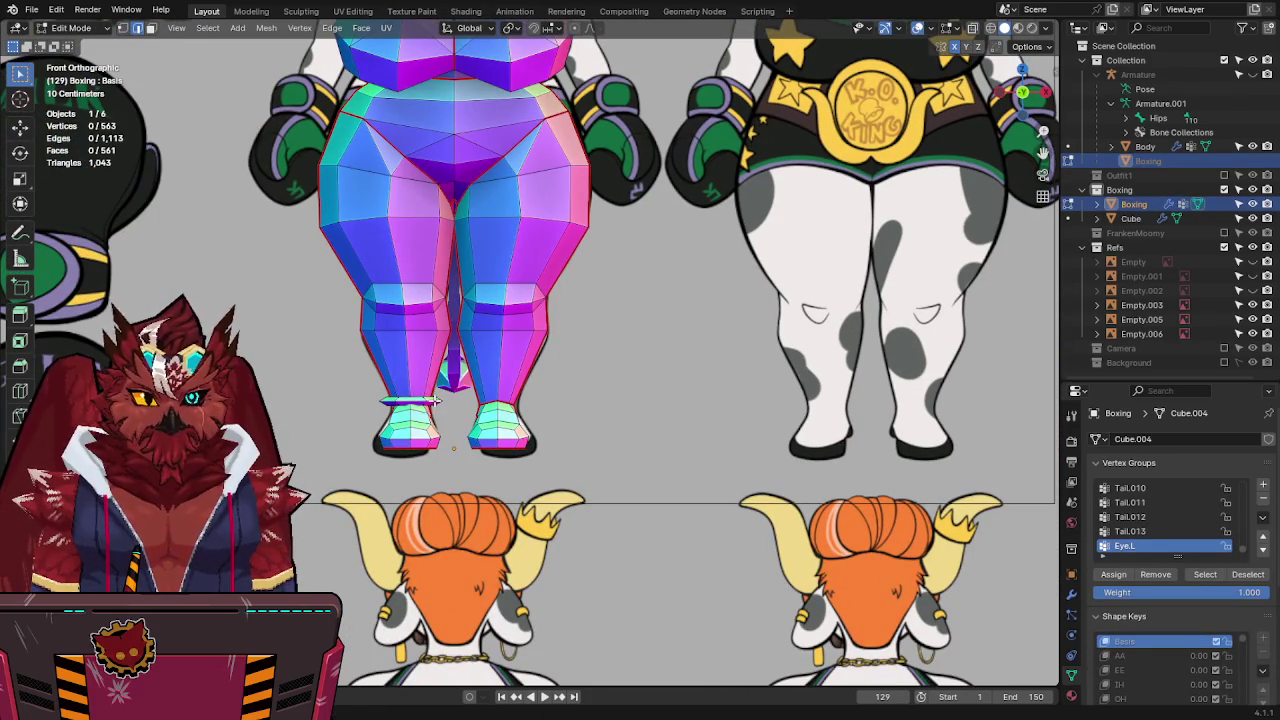
{"action": "key", "text": "l"}
{"action": "key", "text": "x"}
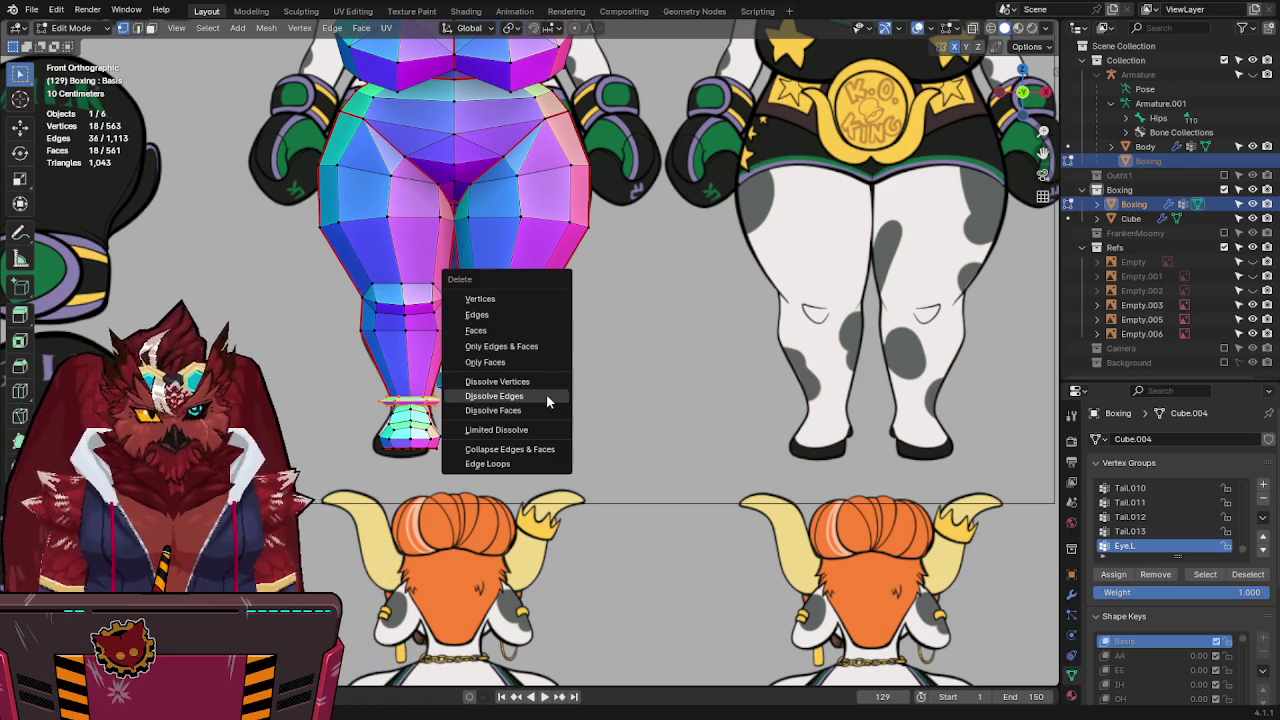
{"action": "left_click", "coordinate": [499, 298]}
{"action": "key", "text": "alt+z"}
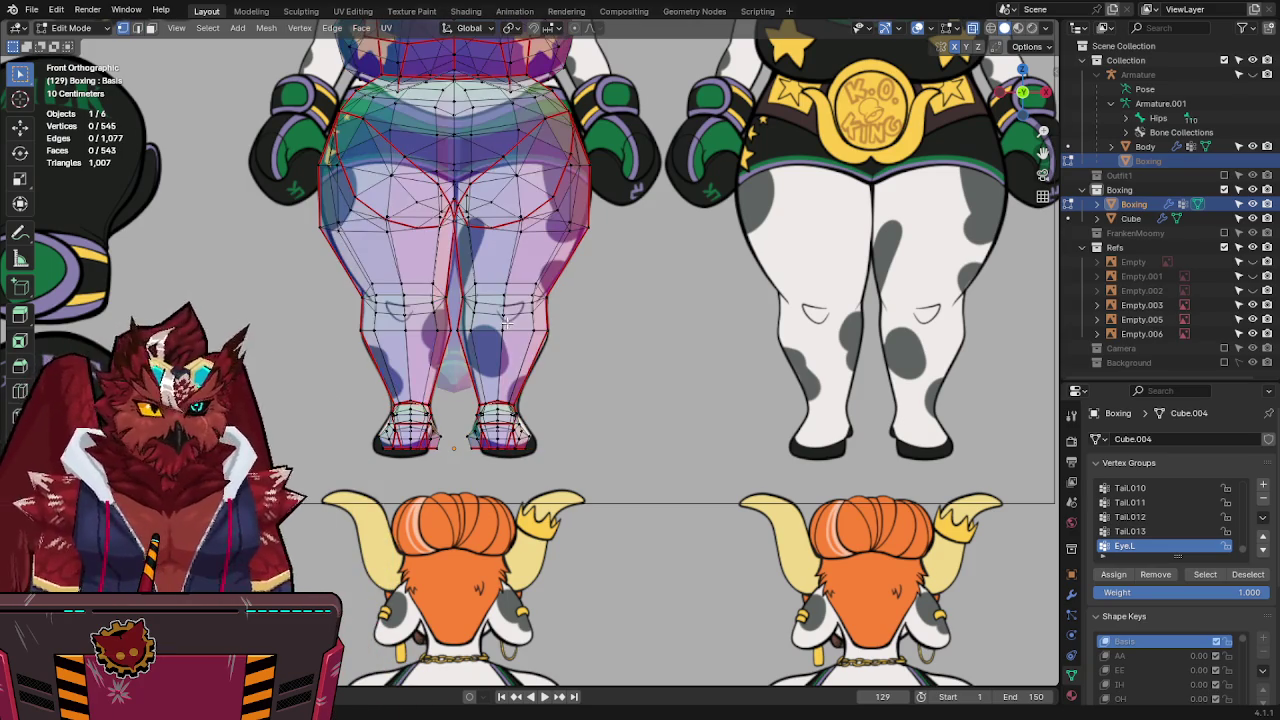
{"action": "key", "text": "Tab"}
{"action": "middle_click_drag", "start_coordinate": [572, 193], "coordinate": [574, 318], "text": "shift"}
{"action": "key", "text": "ctrl+s"}
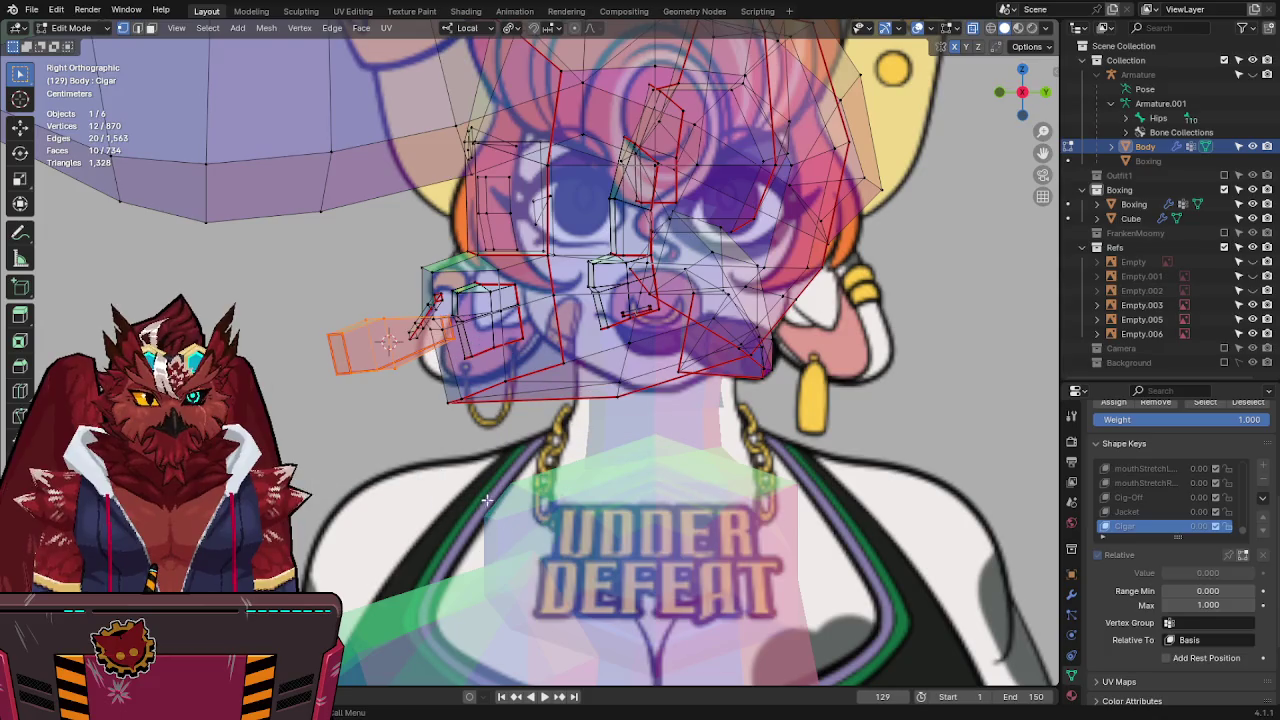
Try scaling the cigar faces to 0 and to 0.5, undoing both to keep the original size.
{"action": "key", "text": "s"}
{"action": "key", "text": "0"}
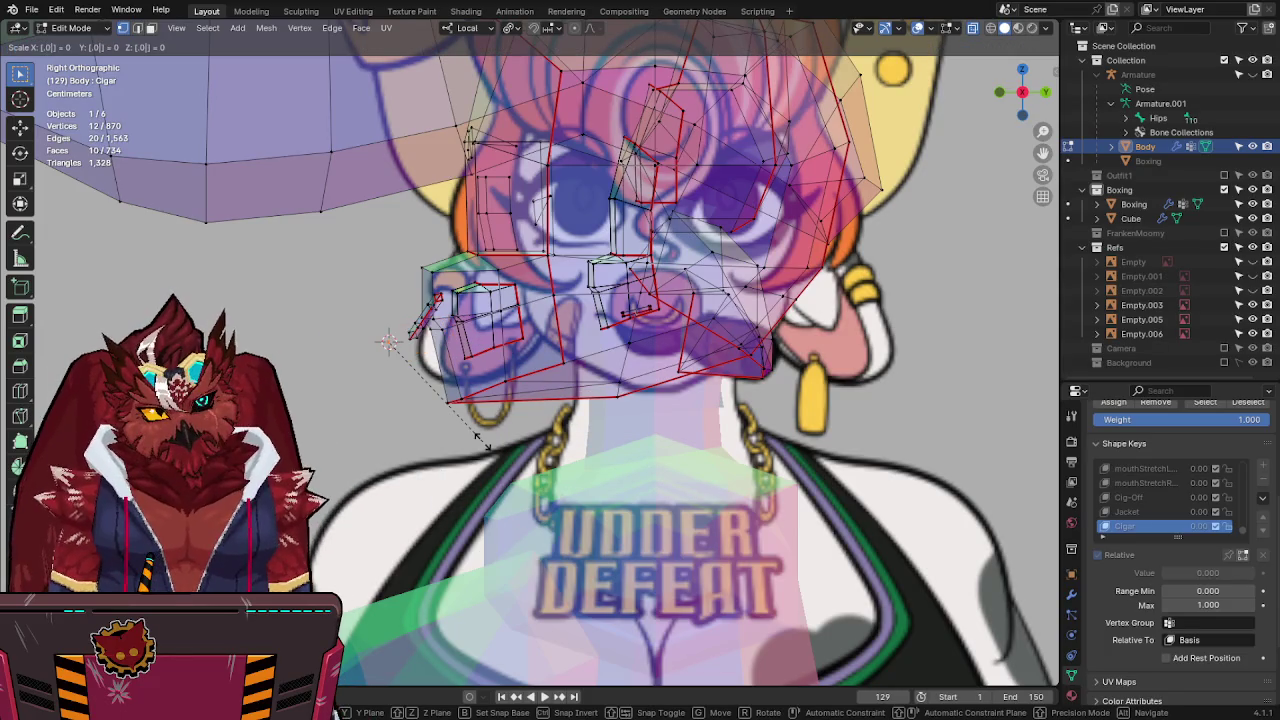
{"action": "key", "text": "Return"}
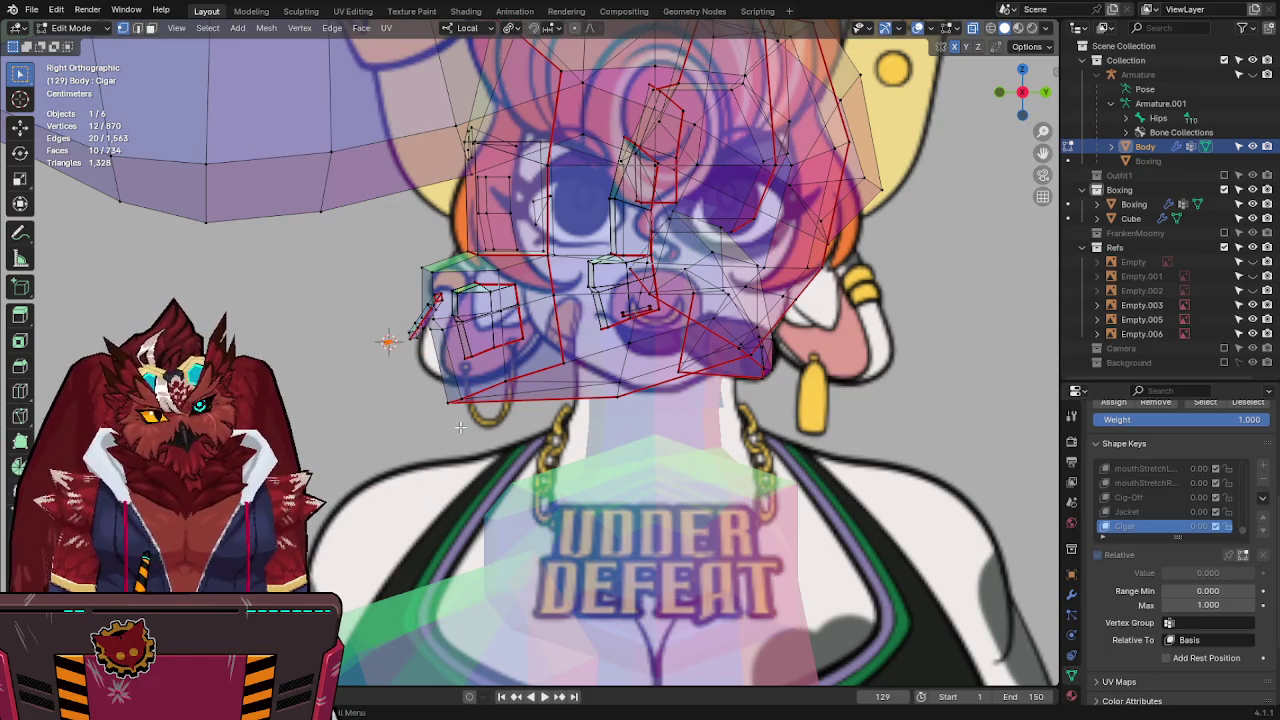
{"action": "key", "text": "ctrl+z"}
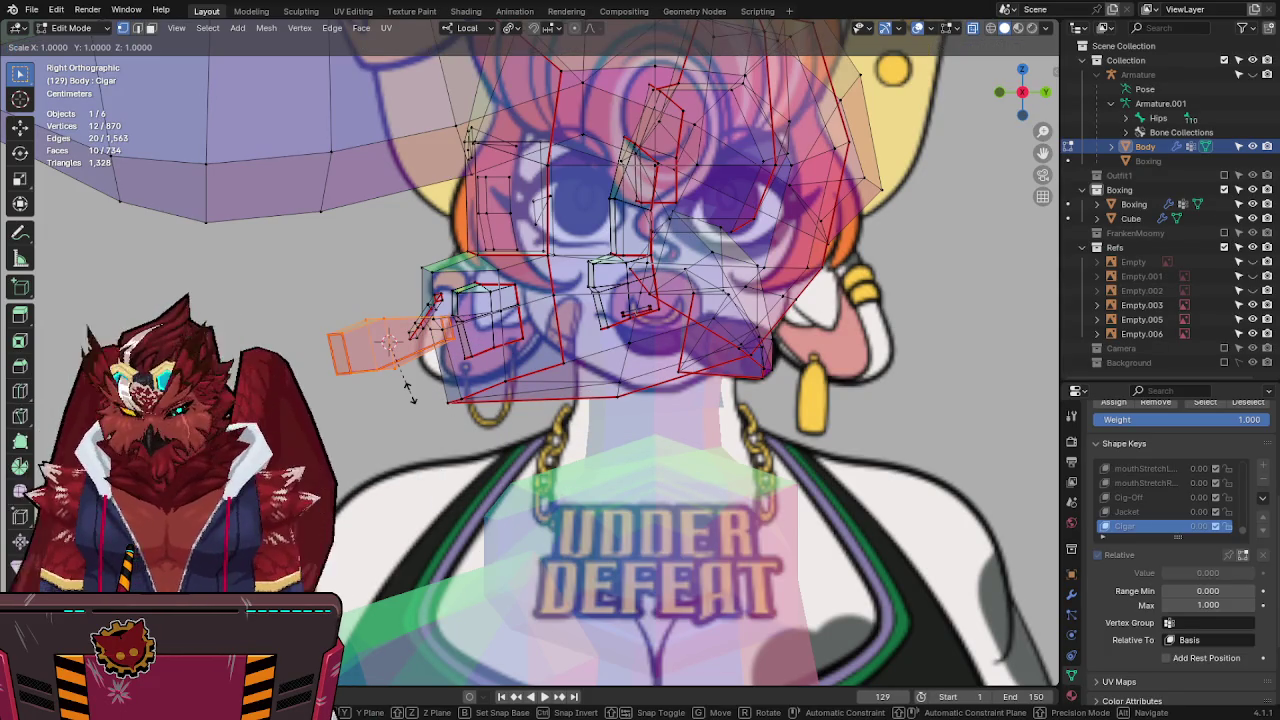
{"action": "type", "text": "s0.5"}
{"action": "key", "text": "Return"}
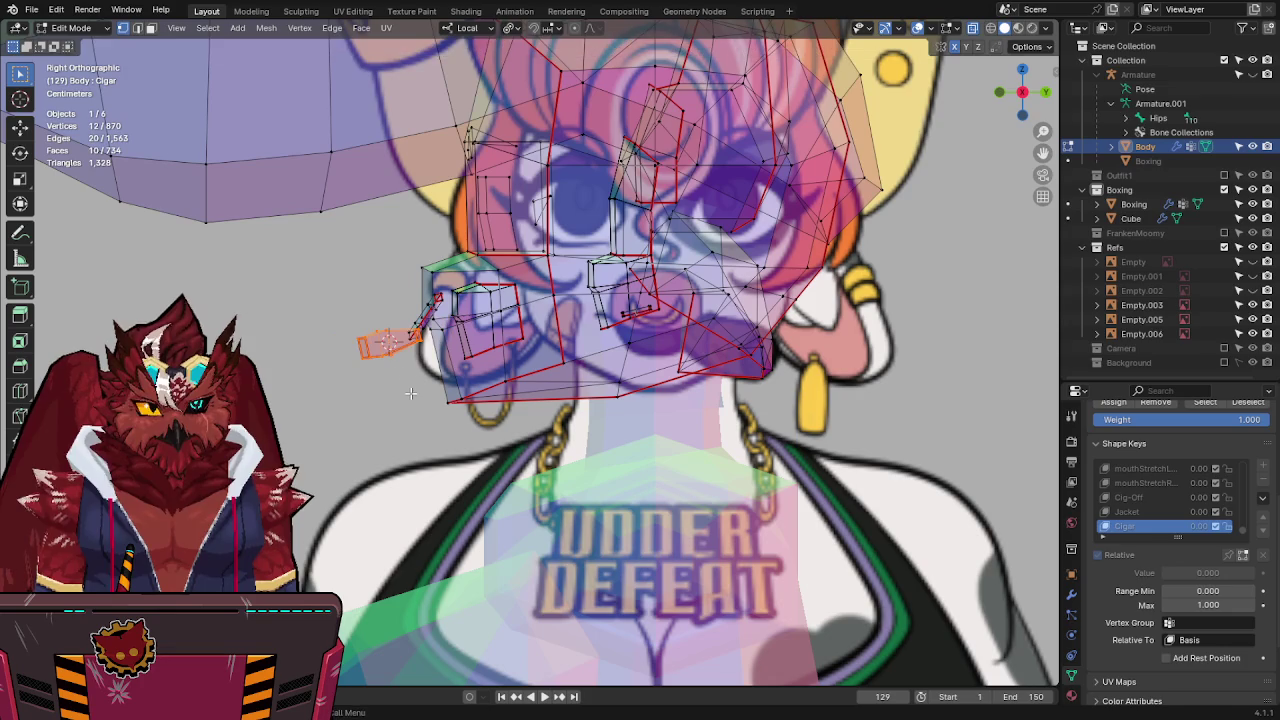
{"action": "key", "text": "ctrl+z"}
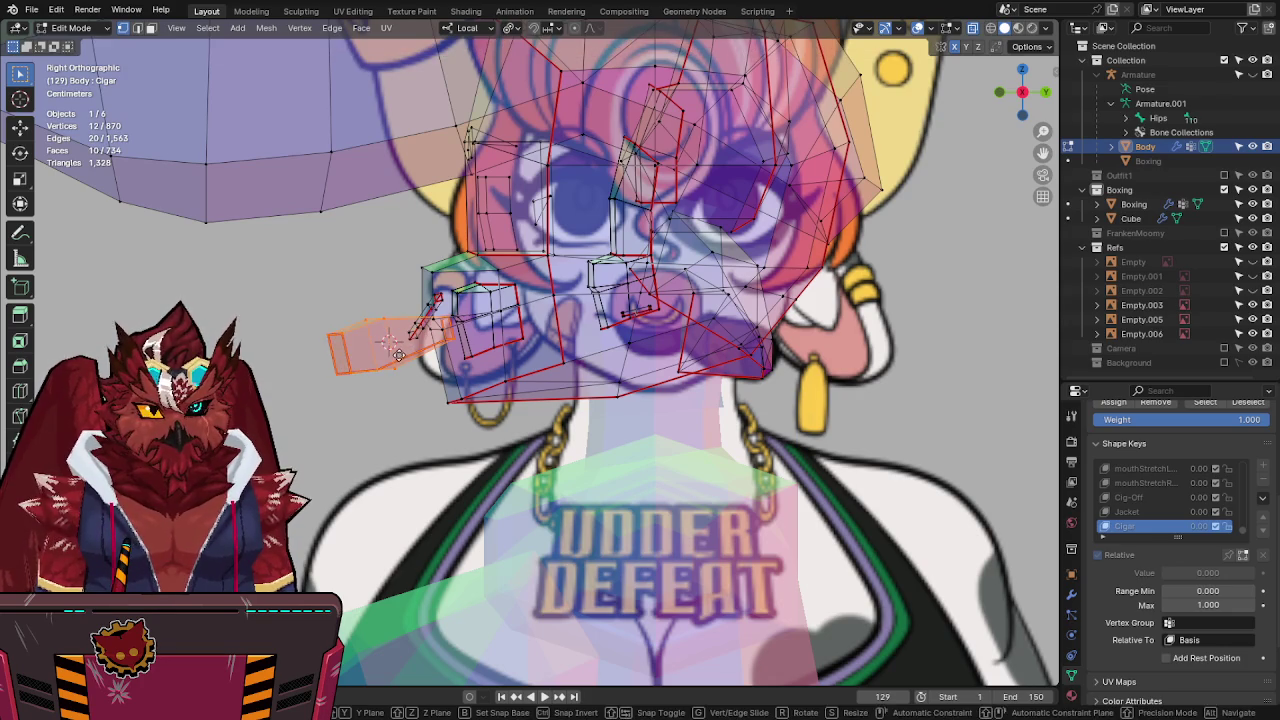
Move the cigar faces onto the mouth and snap them to the 3D cursor.
{"action": "key", "text": "g"}
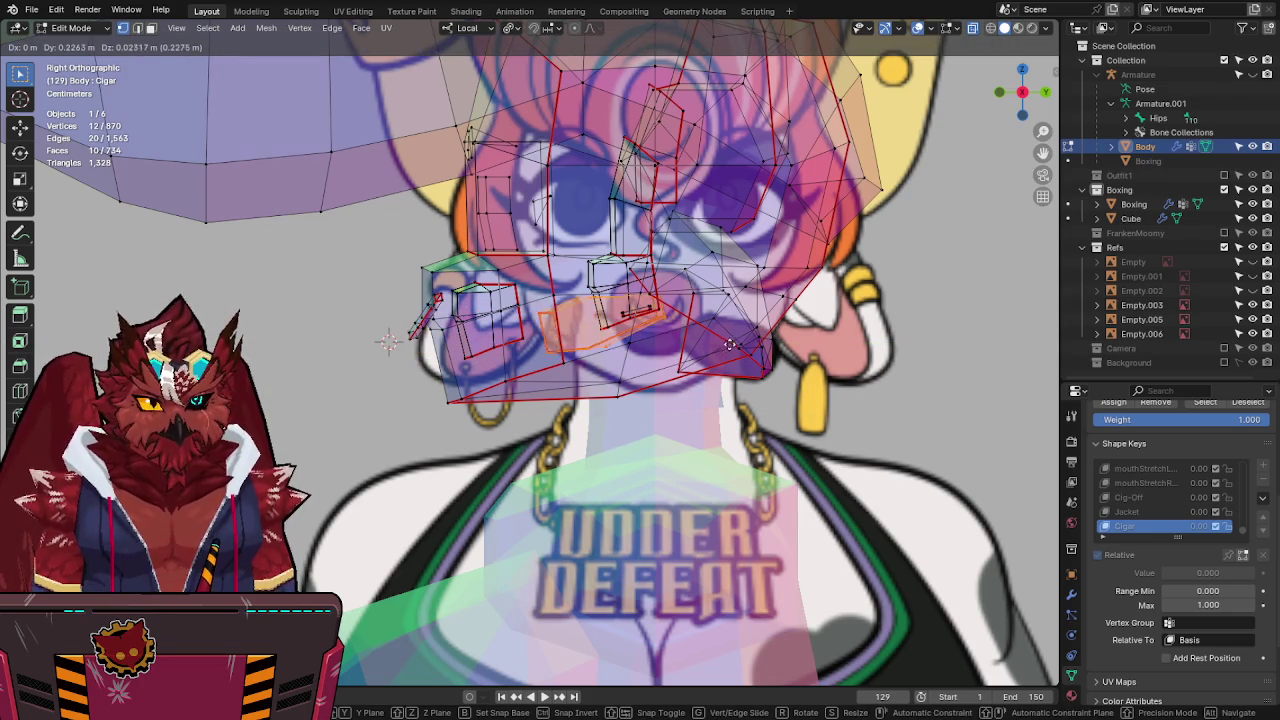
{"action": "left_click", "coordinate": [743, 337]}
{"action": "left_click", "coordinate": [999, 94]}
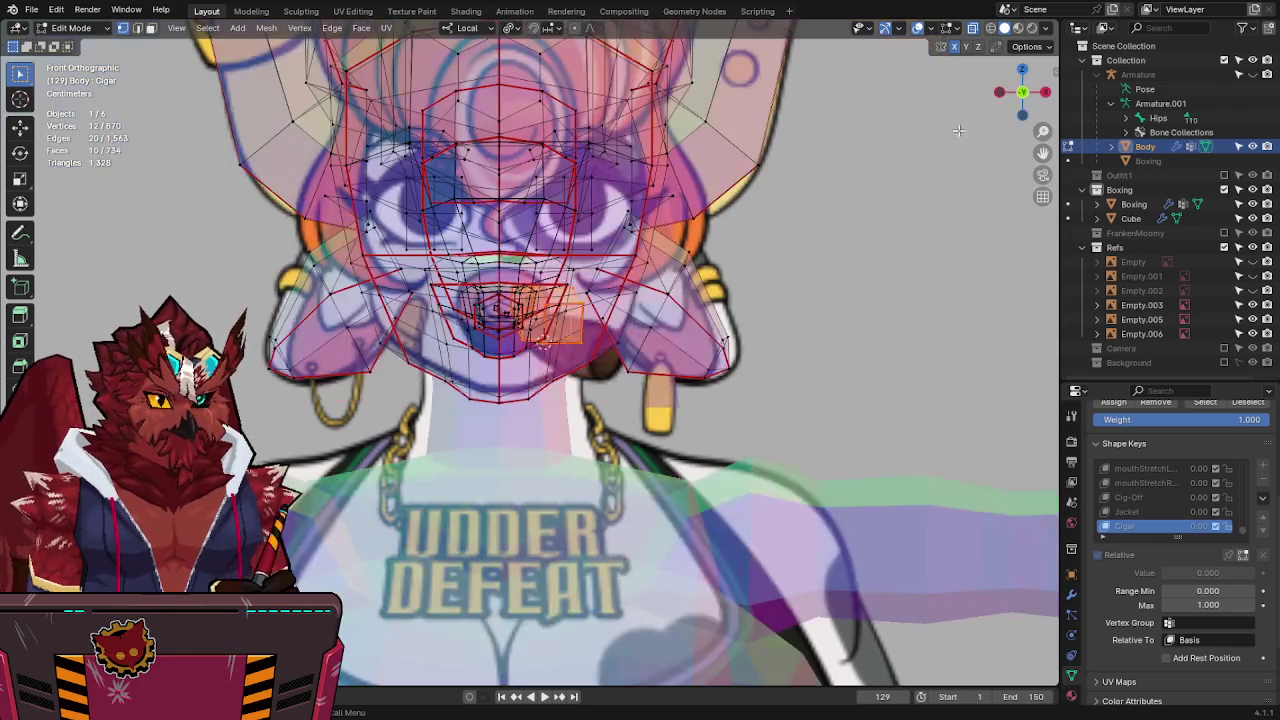
{"action": "mouse_move", "coordinate": [884, 249]}
{"action": "middle_mouse_down"}
{"action": "mouse_move", "coordinate": [389, 334]}
{"action": "mouse_move", "coordinate": [570, 262]}
{"action": "mouse_move", "coordinate": [790, 280]}
{"action": "middle_mouse_up"}
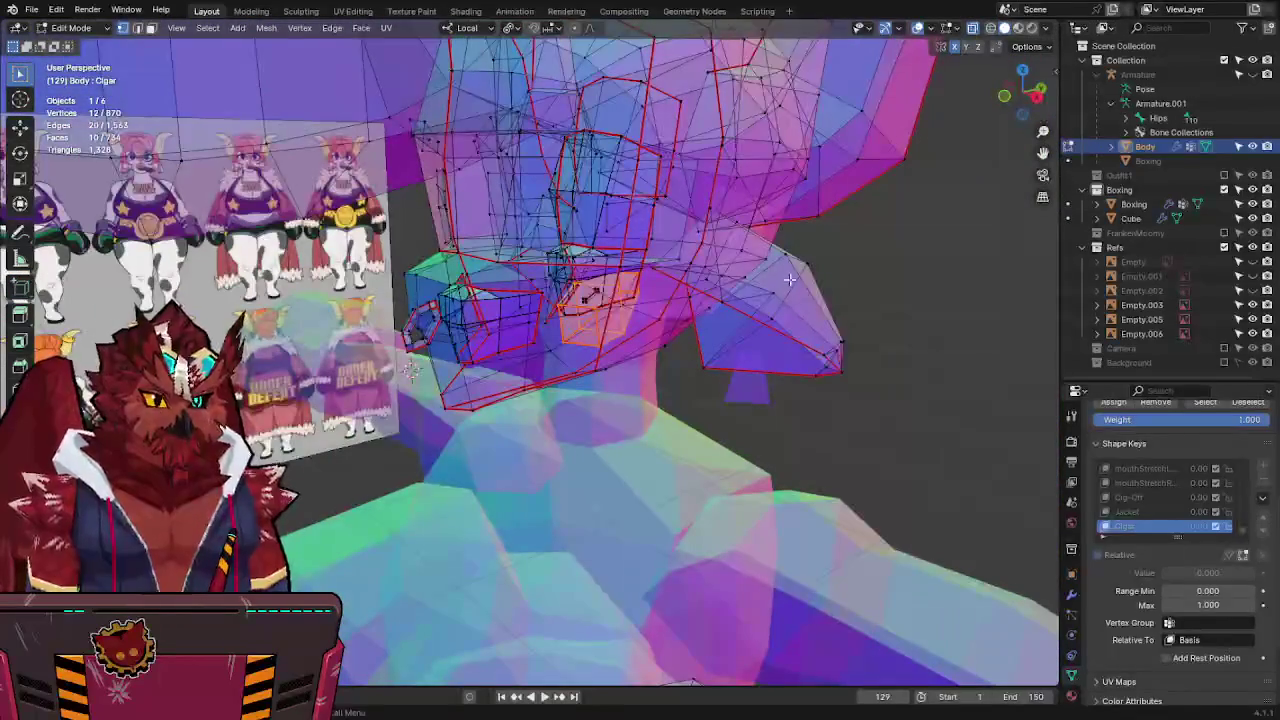
{"action": "right_click", "coordinate": [928, 387]}
{"action": "key", "text": "shift+s"}
{"action": "left_click", "coordinate": [877, 349]}
Turn off X-ray, return to Object Mode and save FunkleLogan-Lowpoly2.blend.
{"action": "key", "text": "alt+z"}
{"action": "mouse_move", "coordinate": [877, 349]}
{"action": "middle_mouse_down"}
{"action": "mouse_move", "coordinate": [660, 357]}
{"action": "mouse_move", "coordinate": [600, 330]}
{"action": "mouse_move", "coordinate": [640, 340]}
{"action": "middle_mouse_up"}
{"action": "key", "text": "Tab"}
{"action": "key", "text": "ctrl+s"}
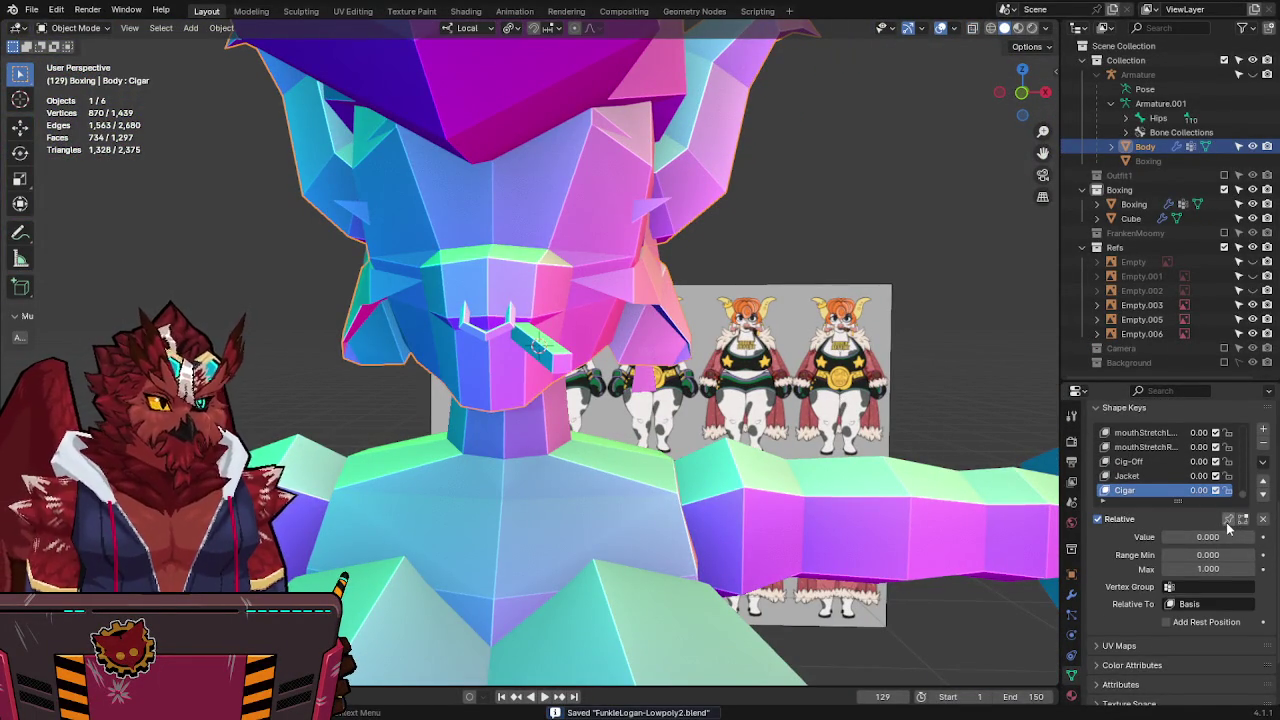
Pin the Body's Cigar shape key and inspect the cigar in Material Preview.
{"action": "left_click", "coordinate": [1228, 518]}
{"action": "key", "text": "Tab"}
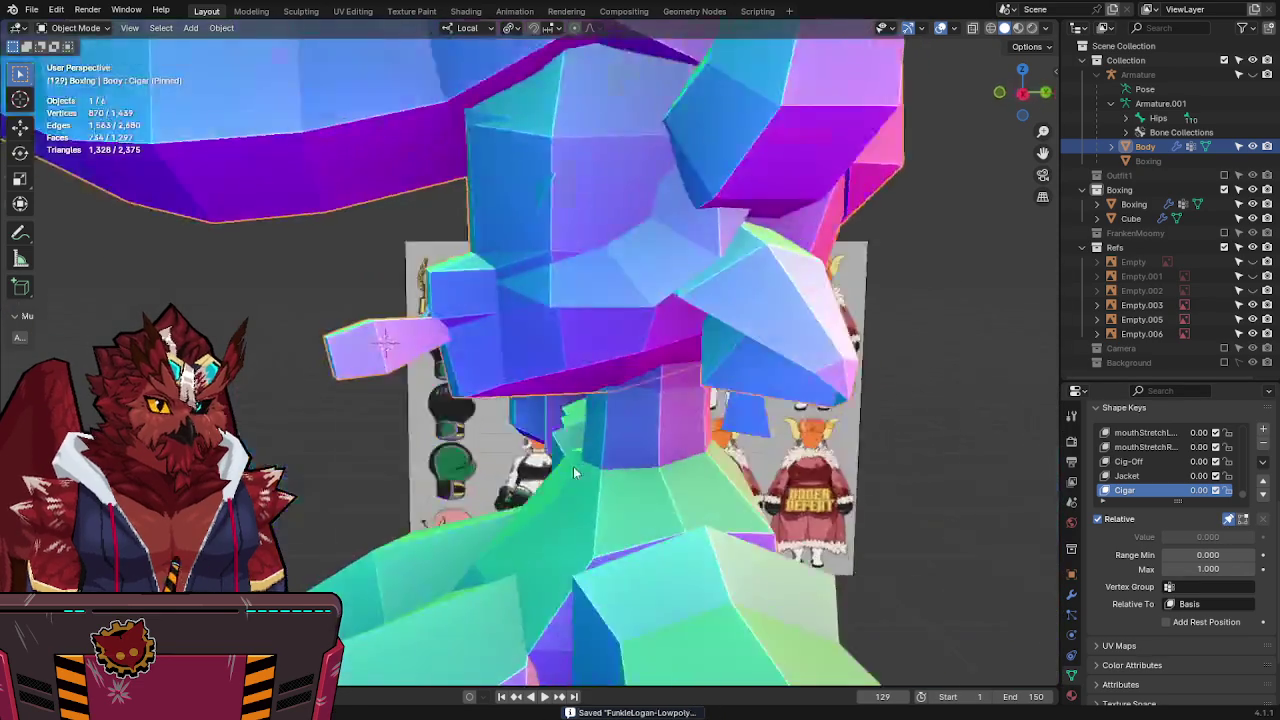
{"action": "middle_click_drag", "start_coordinate": [573, 466], "coordinate": [487, 414]}
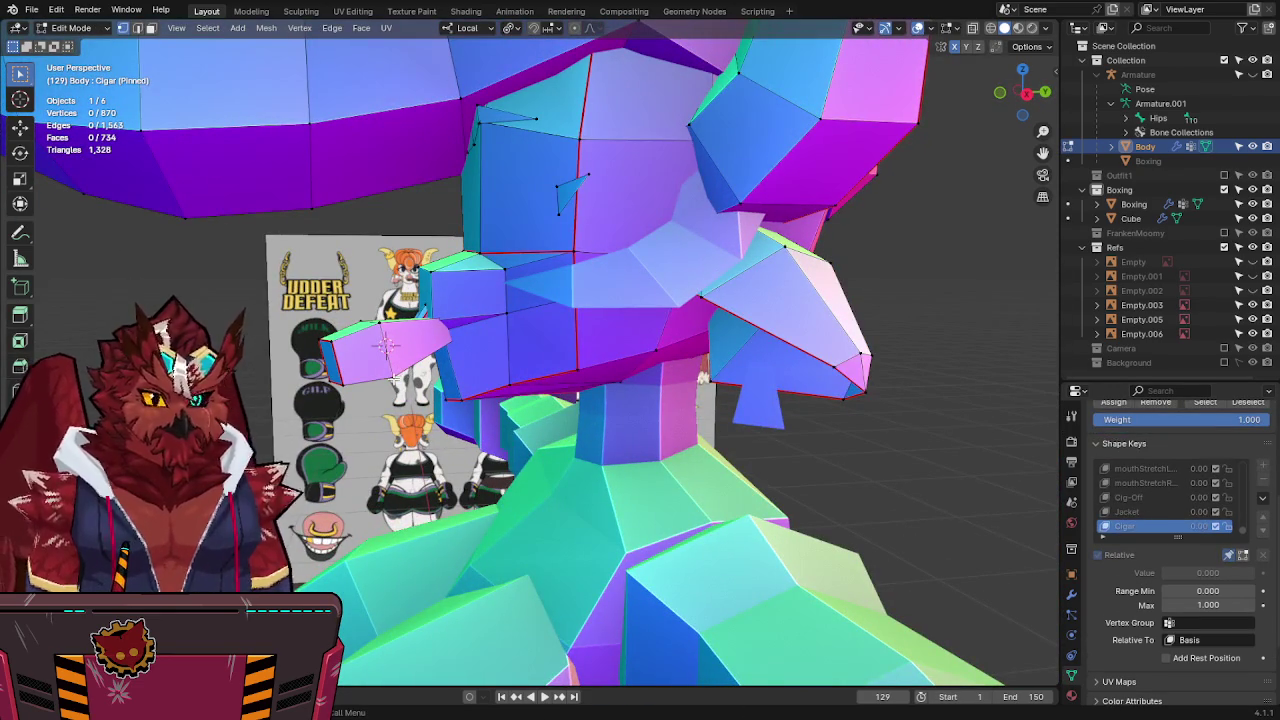
{"action": "left_click", "coordinate": [1018, 28]}
{"action": "mouse_move", "coordinate": [546, 218]}
{"action": "middle_mouse_down"}
{"action": "mouse_move", "coordinate": [749, 217]}
{"action": "mouse_move", "coordinate": [663, 214]}
{"action": "mouse_move", "coordinate": [565, 240]}
{"action": "mouse_move", "coordinate": [997, 107]}
{"action": "middle_mouse_up"}
Go back to Solid shading and Object Mode, then save FunkleLogan-Lowpoly2.blend.
{"action": "left_click", "coordinate": [1005, 28]}
{"action": "key", "text": "Tab"}
{"action": "mouse_move", "coordinate": [649, 189]}
{"action": "middle_mouse_down"}
{"action": "mouse_move", "coordinate": [810, 297]}
{"action": "mouse_move", "coordinate": [643, 305]}
{"action": "mouse_move", "coordinate": [557, 362]}
{"action": "middle_mouse_up"}
{"action": "key", "text": "ctrl+s"}
Check the figure in front view with X-ray against the reference, then select the Boxing mesh.
{"action": "scroll", "coordinate": [643, 305], "scroll_direction": "down", "scroll_amount": 5}
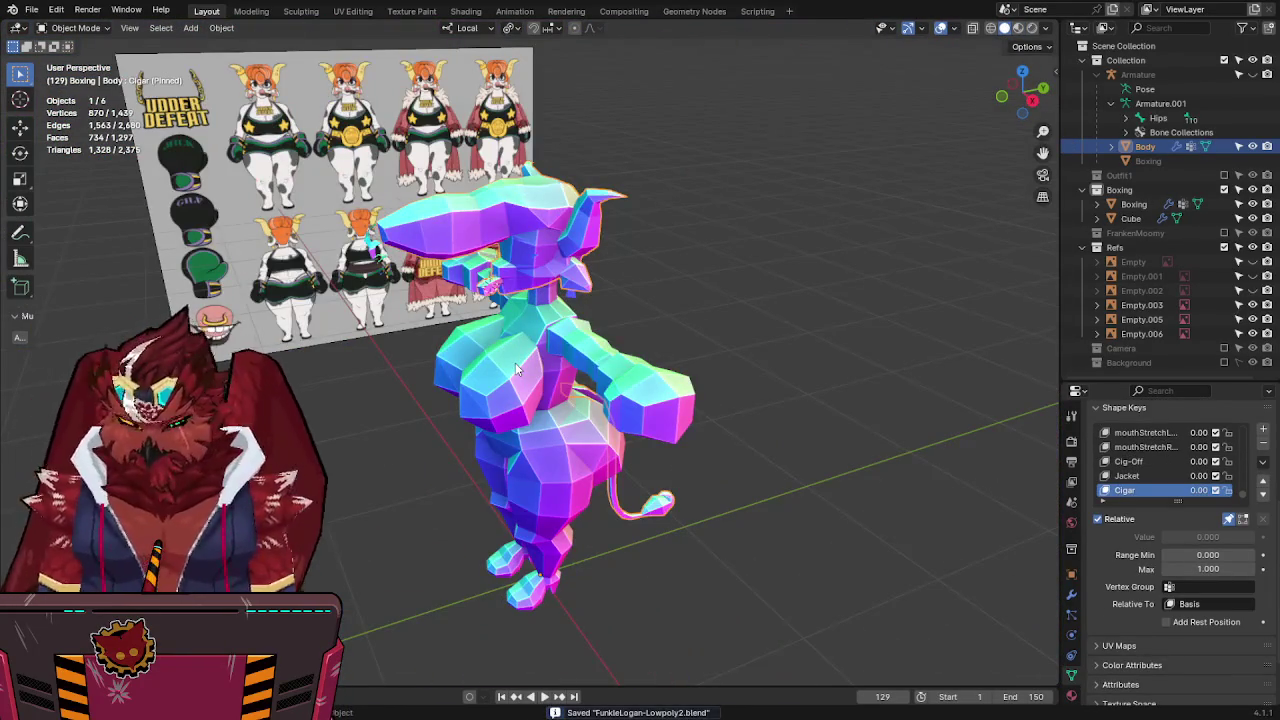
{"action": "key", "text": "KP_1"}
{"action": "key", "text": "alt+z"}
{"action": "middle_click_drag", "start_coordinate": [611, 281], "coordinate": [615, 293], "text": "shift"}
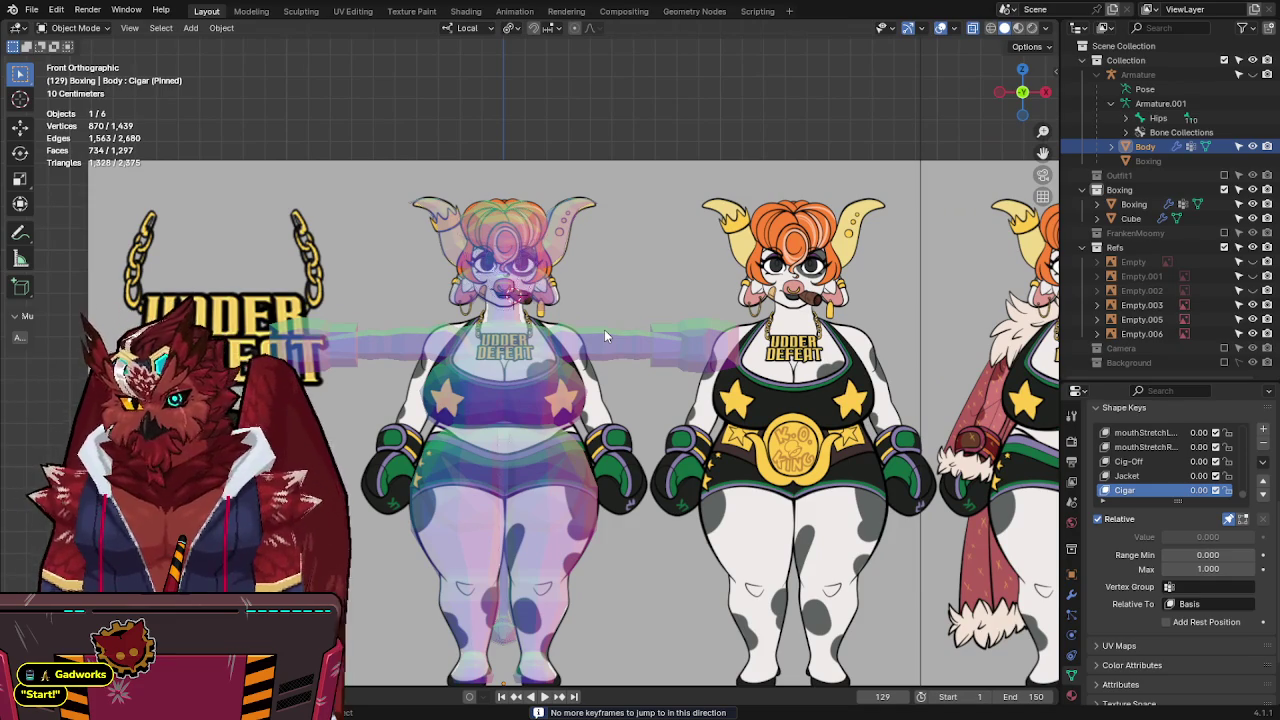
{"action": "key", "text": "alt+z"}
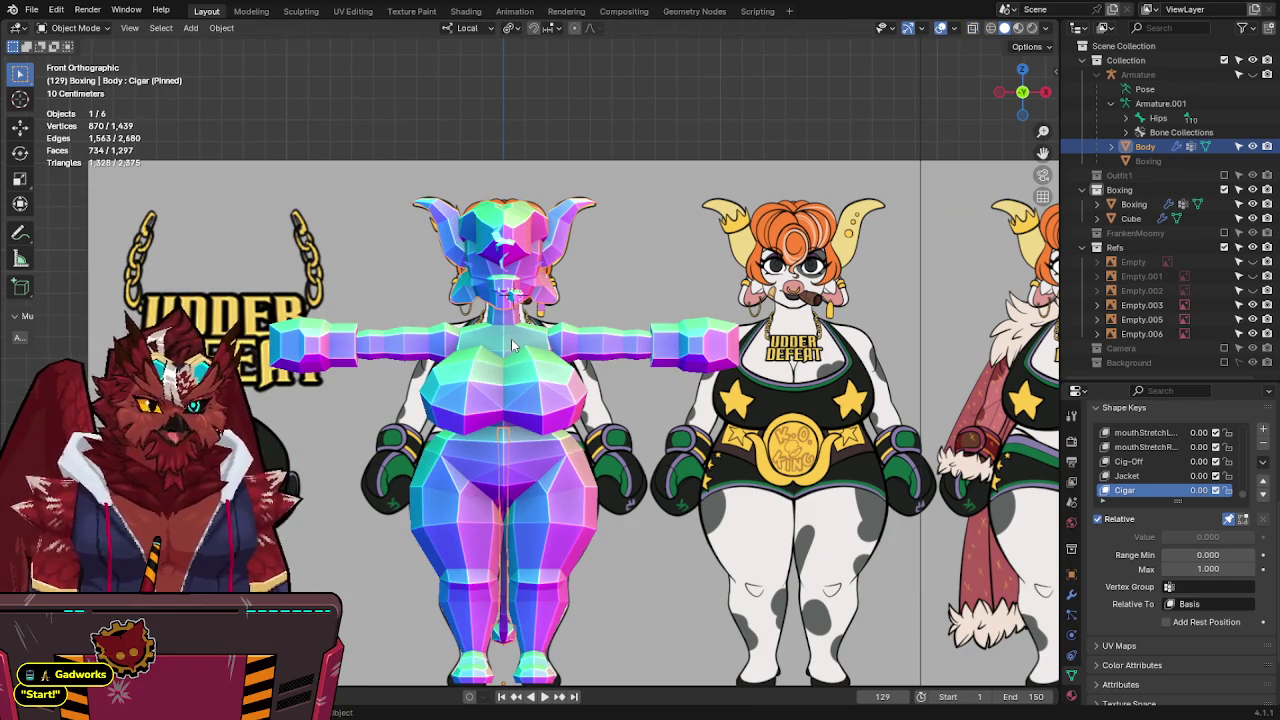
{"action": "left_click", "coordinate": [511, 345]}
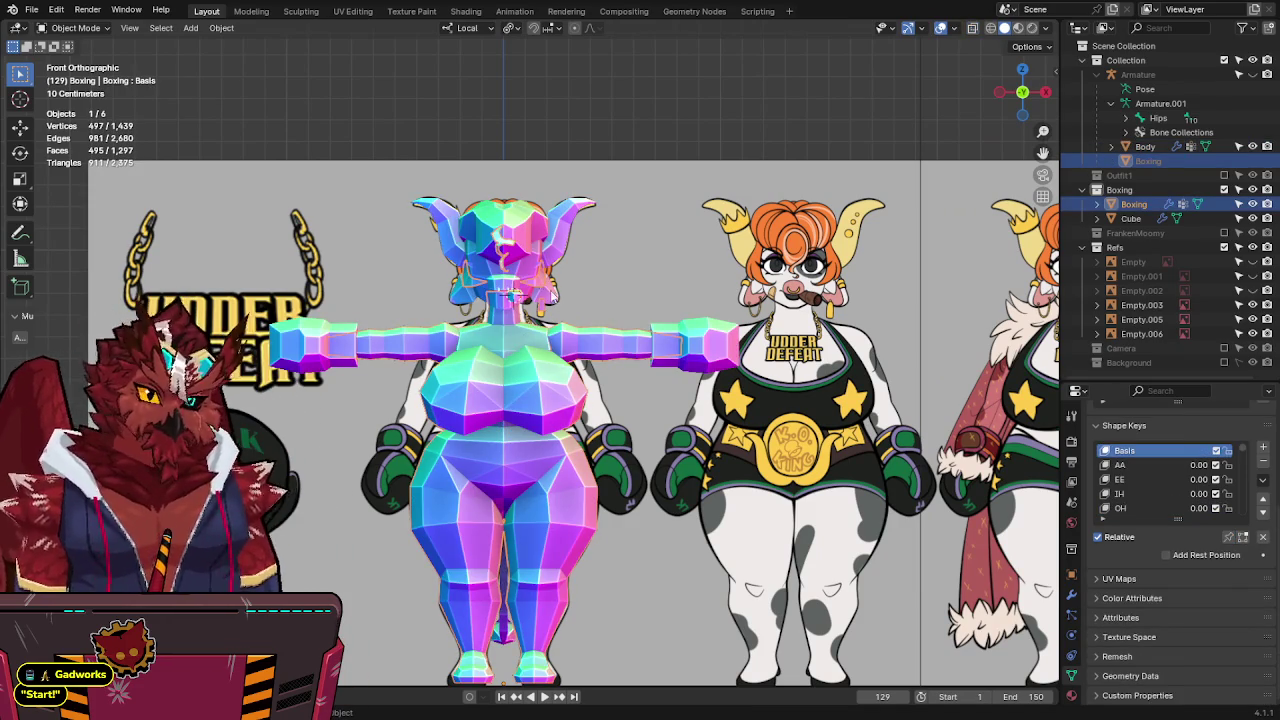
Rename the Cube object to 'Gloves'.
{"action": "left_click", "coordinate": [1131, 218]}
{"action": "mouse_move", "coordinate": [700, 330]}
{"action": "middle_mouse_down"}
{"action": "mouse_move", "coordinate": [814, 348]}
{"action": "mouse_move", "coordinate": [733, 337]}
{"action": "middle_mouse_up"}
{"action": "key", "text": "F2"}
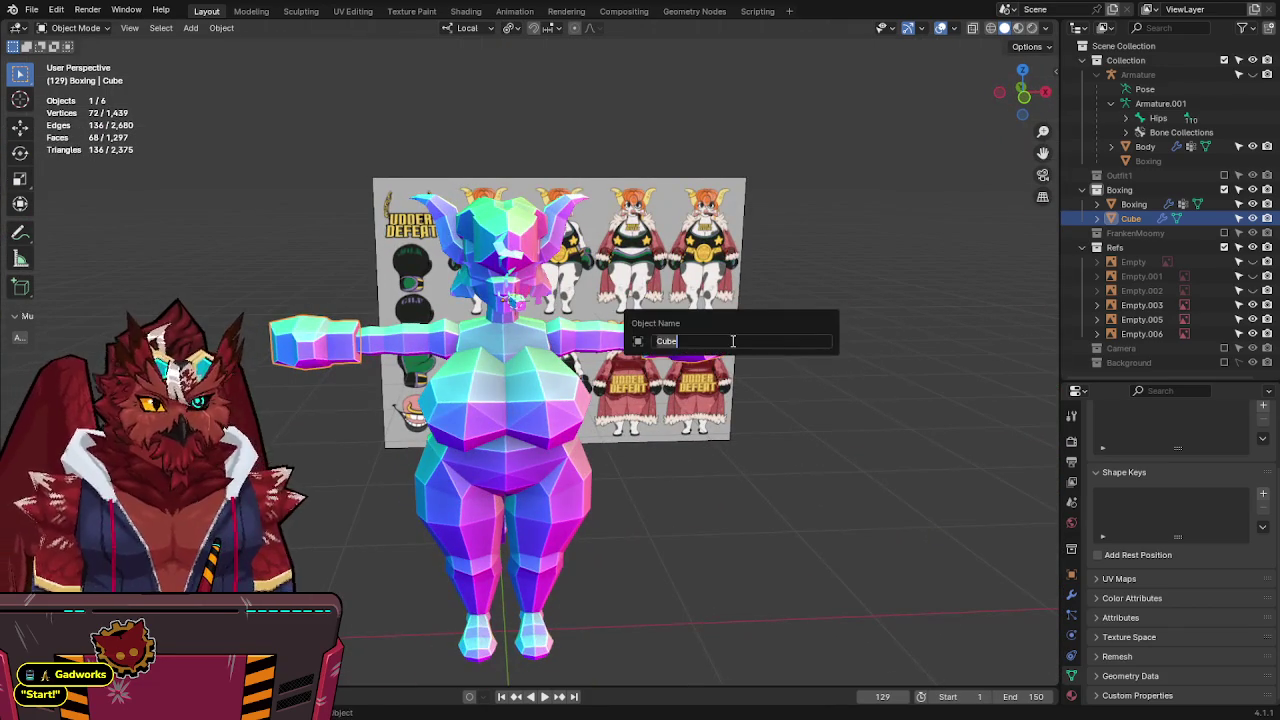
{"action": "type", "text": "Gloves"}
{"action": "key", "text": "Return"}
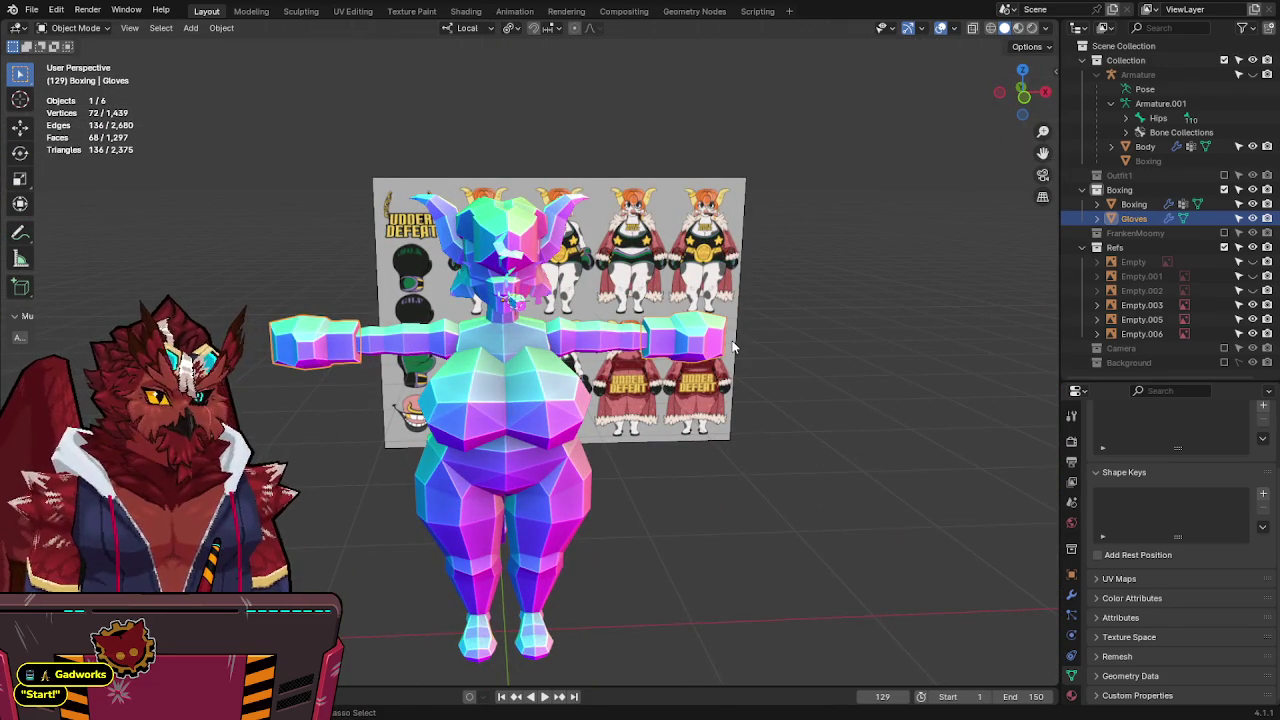
In front view, toggle X-ray to compare the gloves and torso with the reference.
{"action": "key", "text": "KP_1"}
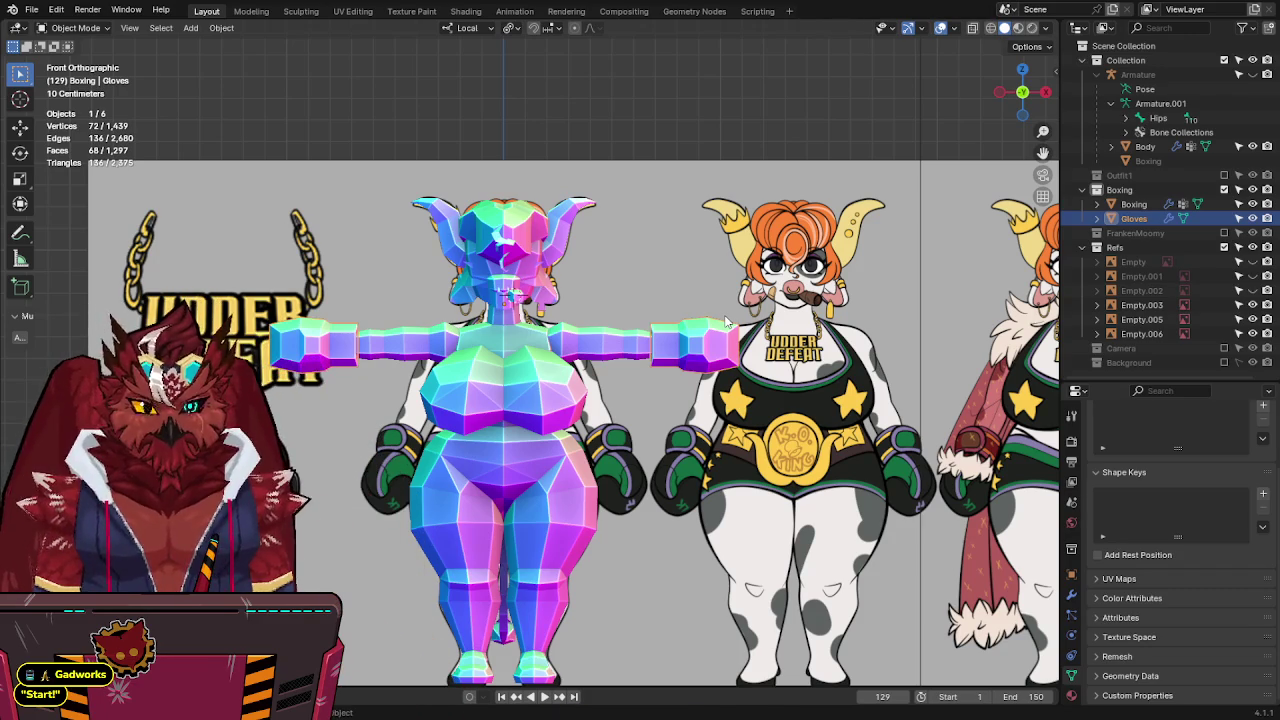
{"action": "scroll", "coordinate": [645, 265], "scroll_direction": "up", "scroll_amount": 2}
{"action": "key", "text": "alt+z"}
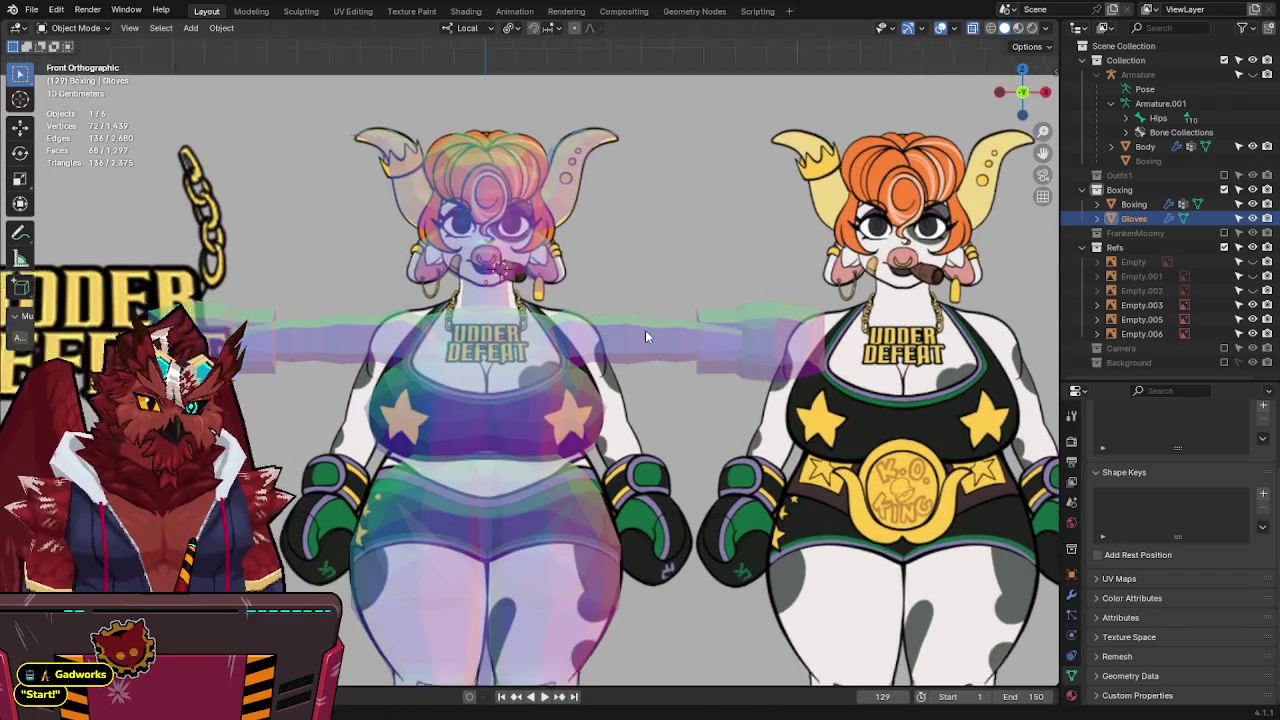
{"action": "middle_click_drag", "start_coordinate": [645, 330], "coordinate": [656, 232], "text": "shift"}
{"action": "scroll", "coordinate": [656, 238], "scroll_direction": "down", "scroll_amount": 1}
{"action": "scroll", "coordinate": [781, 340], "scroll_direction": "up", "scroll_amount": 1}
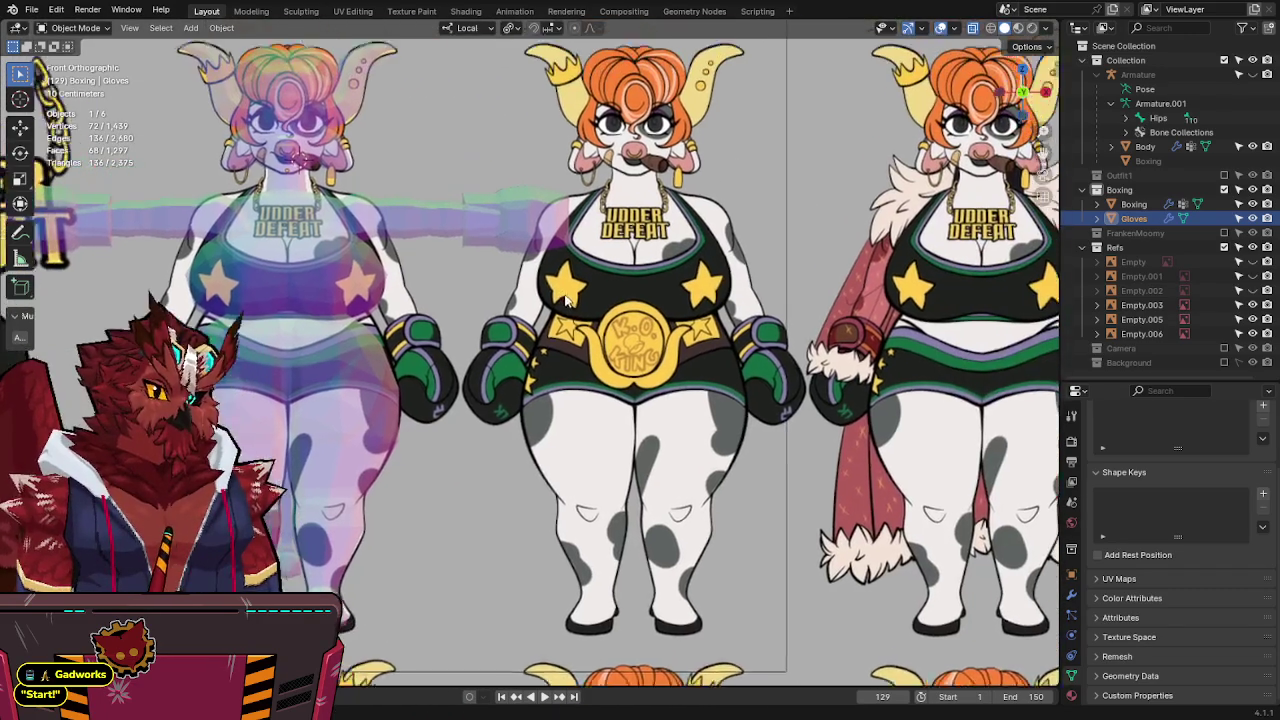
{"action": "scroll", "coordinate": [640, 322], "scroll_direction": "down", "scroll_amount": 1}
{"action": "key", "text": "alt+z"}
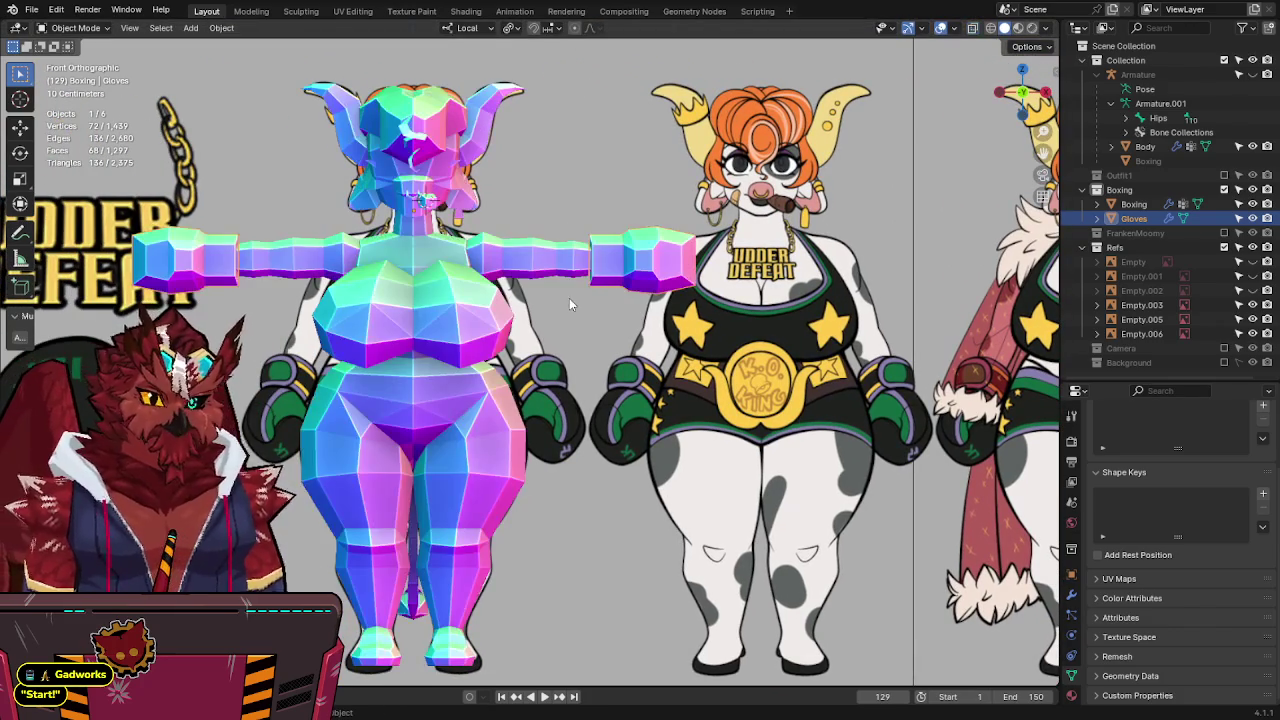
{"action": "key", "text": "alt+z"}
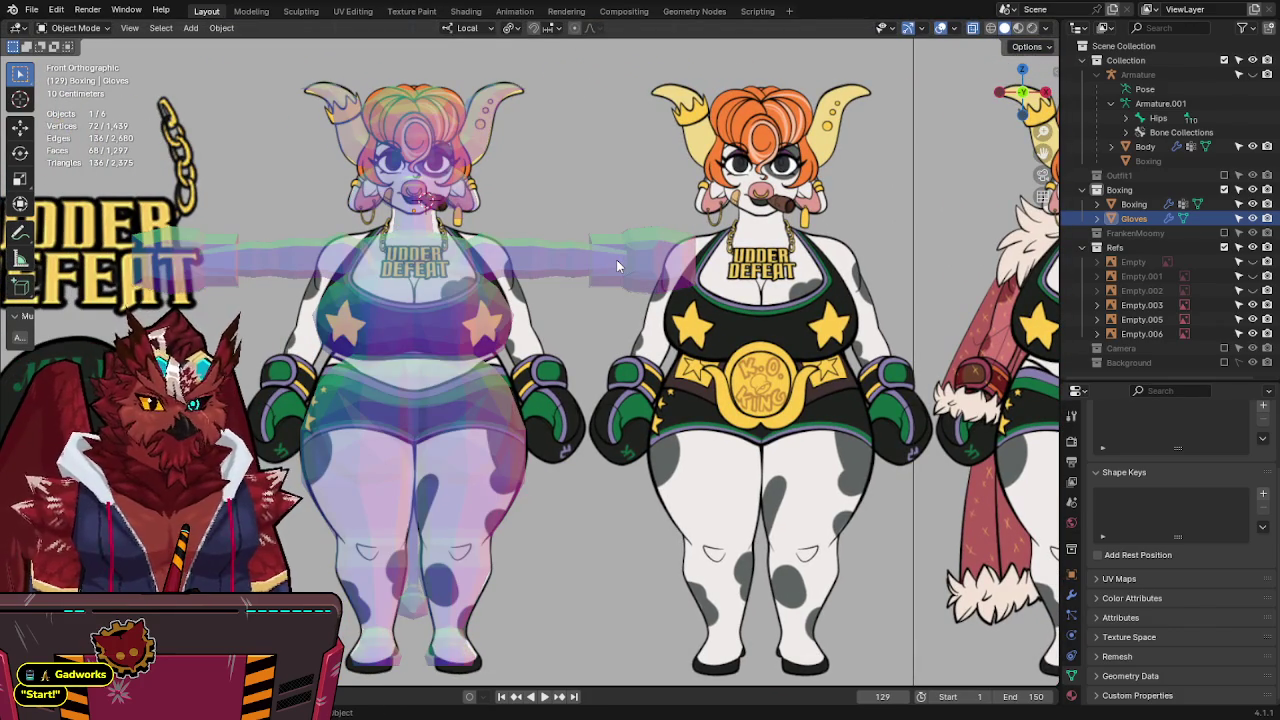
Pan and zoom across the reference characters, comparing the heads in X-ray.
{"action": "middle_click_drag", "start_coordinate": [612, 255], "coordinate": [540, 357], "text": "shift"}
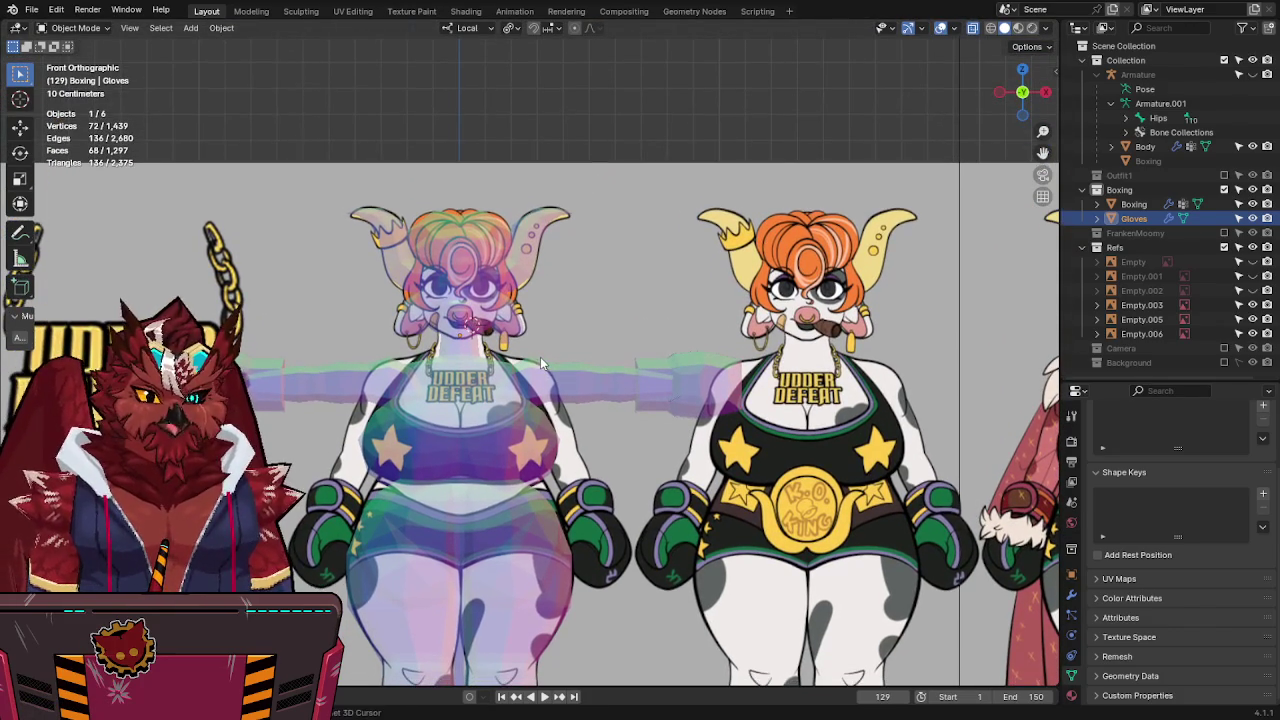
{"action": "key", "text": "alt+z"}
{"action": "key", "text": "alt+z"}
{"action": "scroll", "coordinate": [510, 327], "scroll_direction": "up", "scroll_amount": 1}
{"action": "scroll", "coordinate": [540, 322], "scroll_direction": "up", "scroll_amount": 2}
{"action": "key", "text": "alt+z"}
{"action": "key", "text": "alt+z"}
{"action": "scroll", "coordinate": [543, 330], "scroll_direction": "down", "scroll_amount": 2}
{"action": "scroll", "coordinate": [566, 256], "scroll_direction": "down", "scroll_amount": 2}
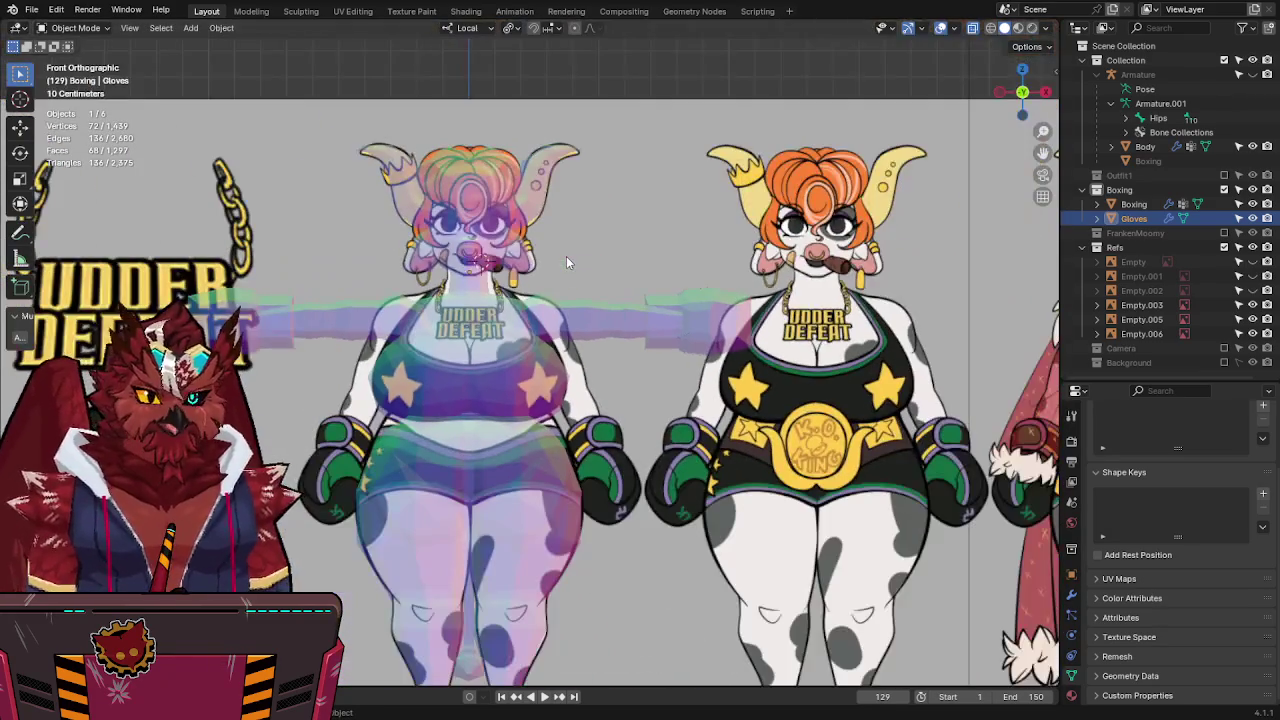
{"action": "scroll", "coordinate": [613, 89], "scroll_direction": "up", "scroll_amount": 1}
{"action": "mouse_move", "coordinate": [566, 256]}
{"action": "middle_mouse_down", "text": "shift"}
{"action": "mouse_move", "coordinate": [613, 89]}
{"action": "mouse_move", "coordinate": [617, 128]}
{"action": "middle_mouse_up", "text": "shift"}
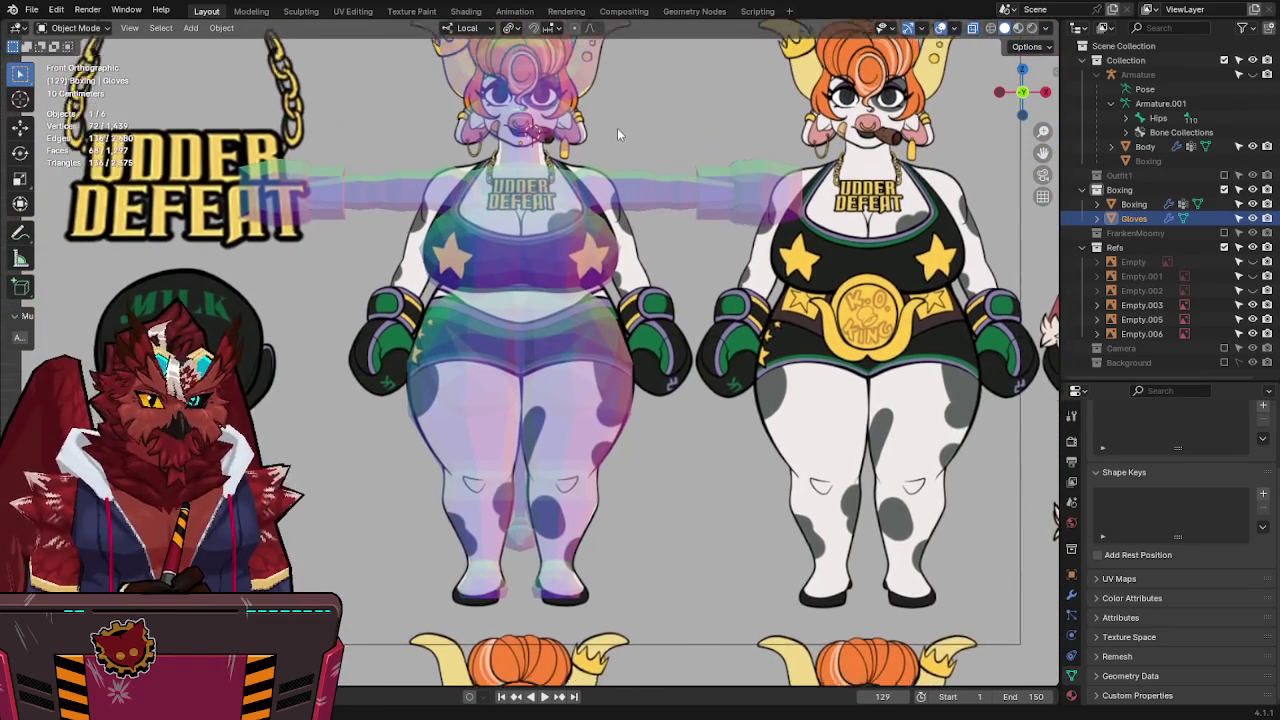
{"action": "scroll", "coordinate": [628, 680], "scroll_direction": "down", "scroll_amount": 3, "text": "shift"}
{"action": "scroll", "coordinate": [685, 482], "scroll_direction": "down", "scroll_amount": 1, "text": "shift"}
{"action": "scroll", "coordinate": [701, 478], "scroll_direction": "up", "scroll_amount": 3, "text": "shift"}
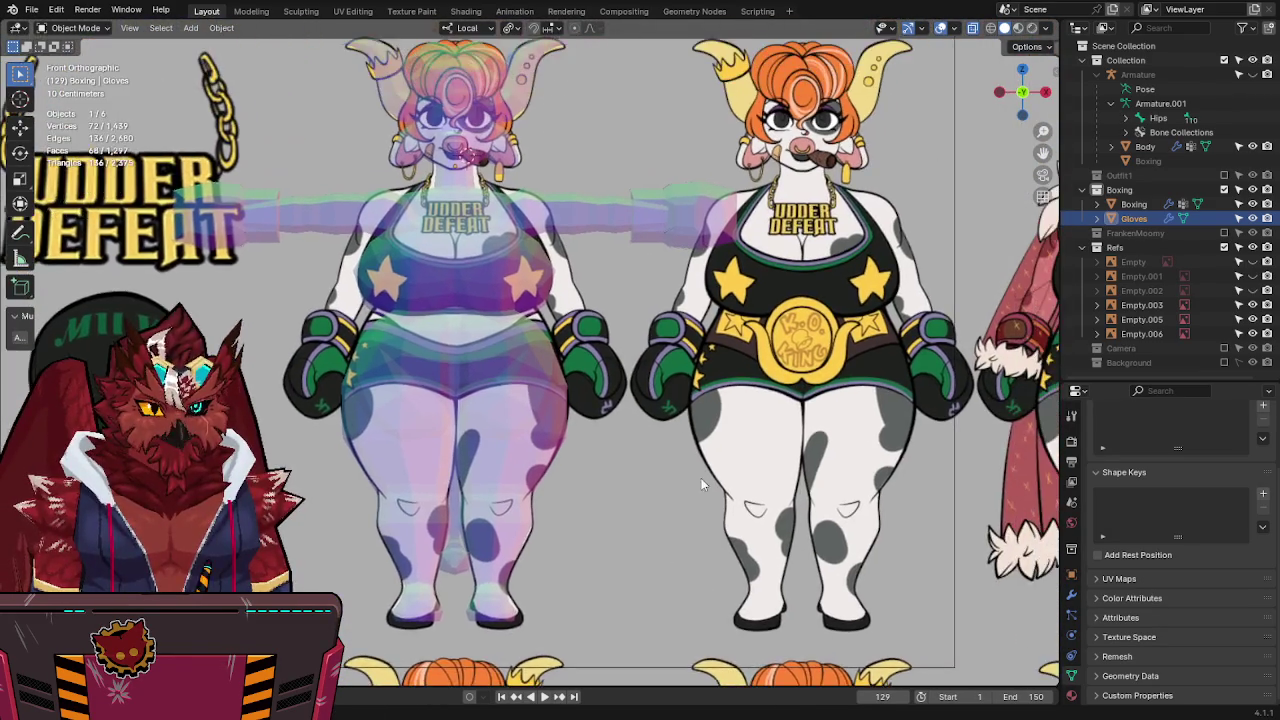
{"action": "scroll", "coordinate": [701, 478], "scroll_direction": "down", "scroll_amount": 2, "text": "ctrl"}
{"action": "scroll", "coordinate": [697, 476], "scroll_direction": "up", "scroll_amount": 2}
{"action": "scroll", "coordinate": [697, 476], "scroll_direction": "down", "scroll_amount": 4, "text": "ctrl"}
{"action": "scroll", "coordinate": [660, 410], "scroll_direction": "down", "scroll_amount": 1, "text": "shift"}
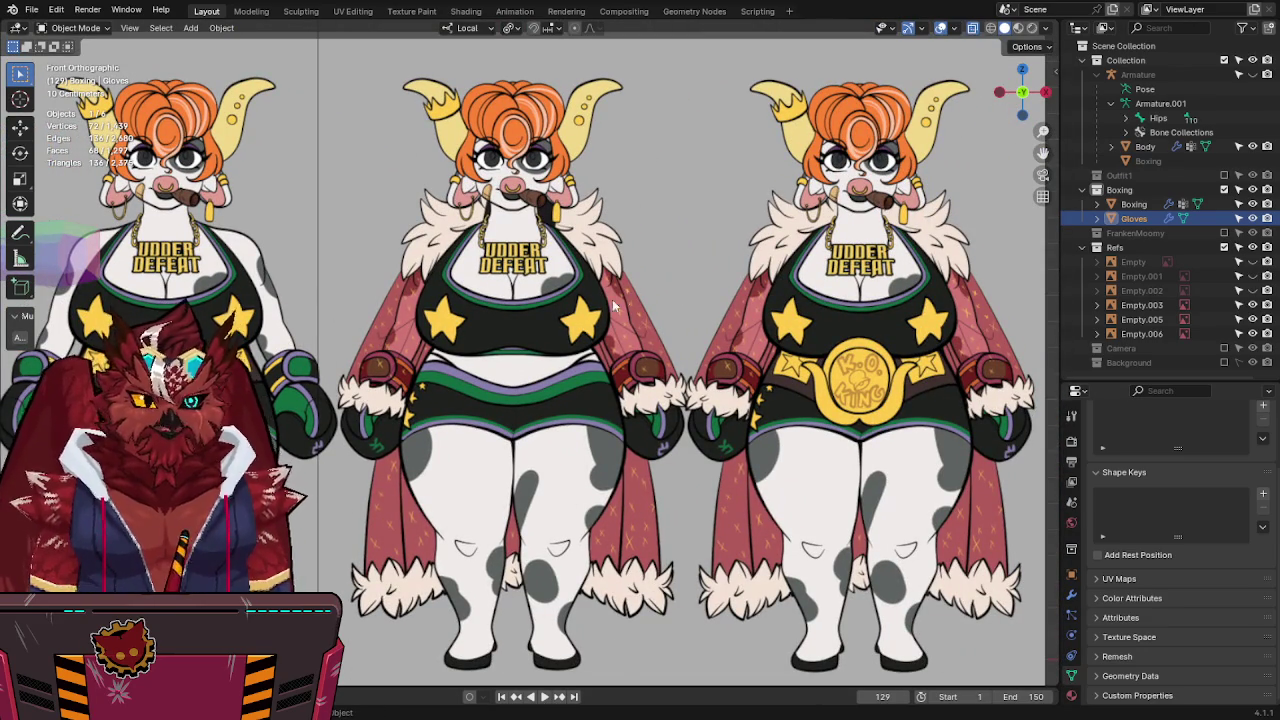
{"action": "scroll", "coordinate": [402, 400], "scroll_direction": "up", "scroll_amount": 3, "text": "ctrl"}
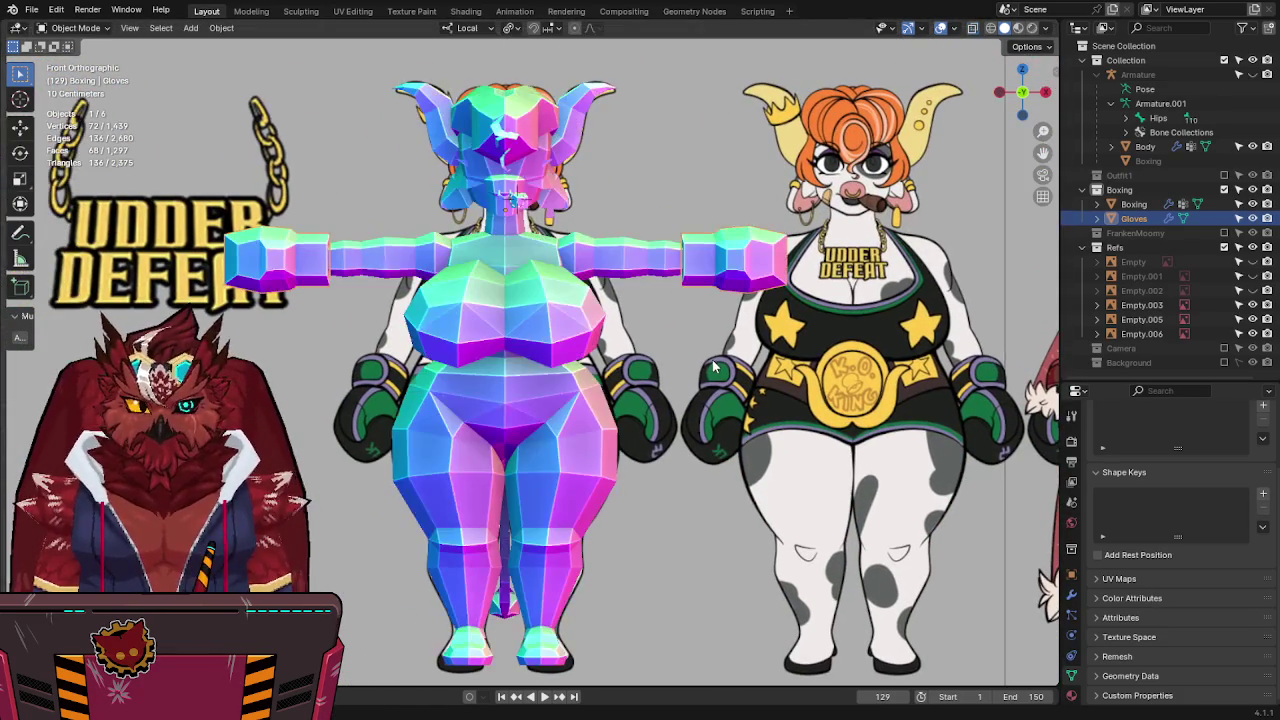
Save the file and snap the 3D cursor to the character's body mesh.
{"action": "key", "text": "ctrl+s"}
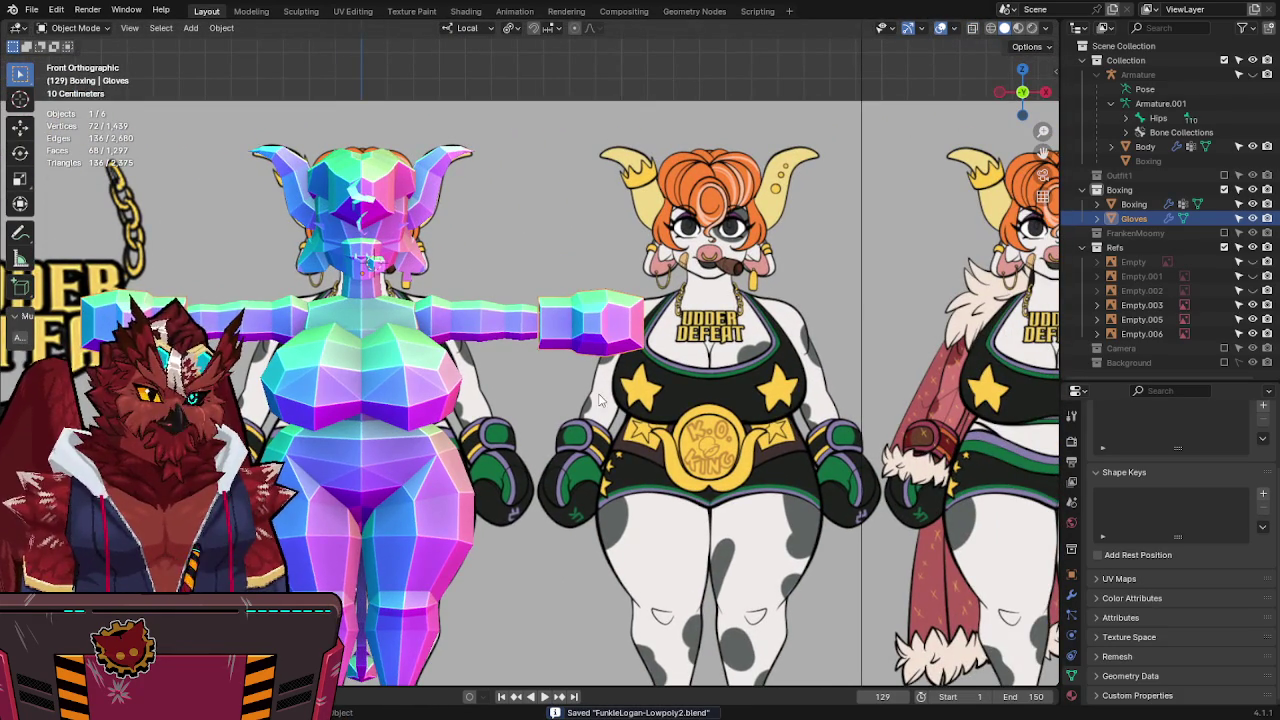
{"action": "key", "text": "KP_Decimal"}
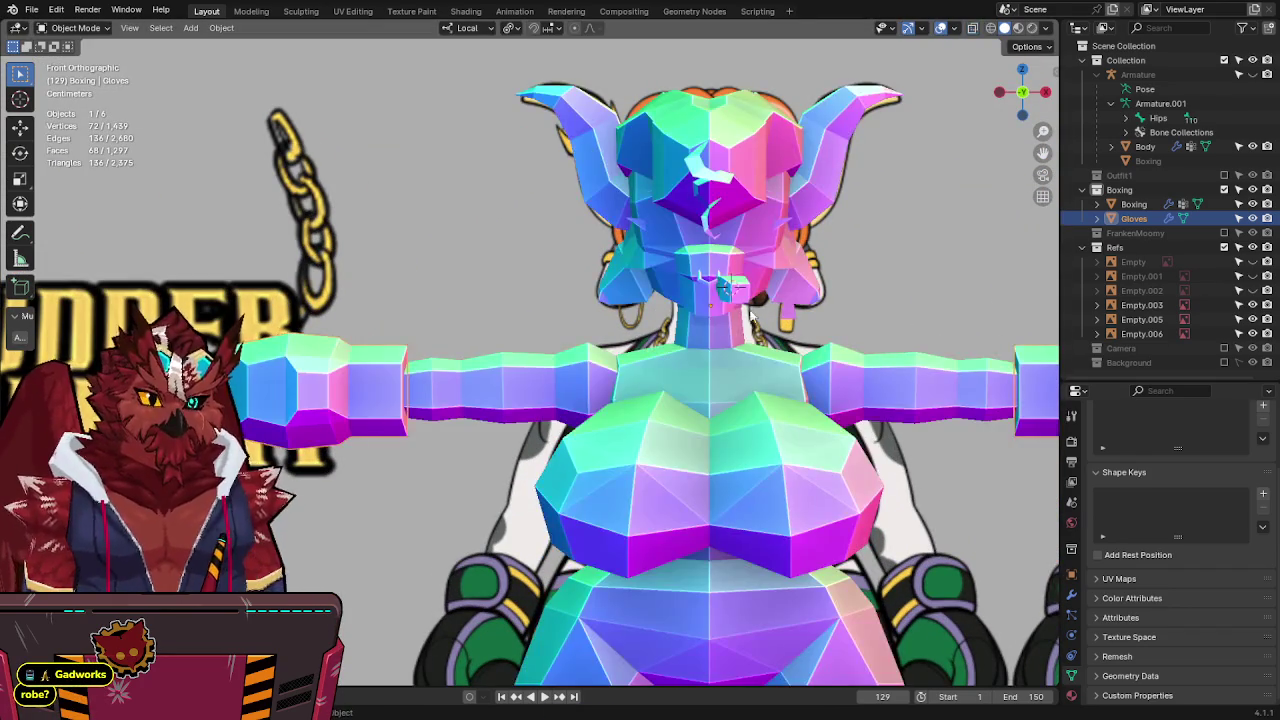
{"action": "left_click", "coordinate": [752, 314]}
{"action": "key", "text": "shift+s"}
{"action": "left_click", "coordinate": [752, 314]}
{"action": "key", "text": "KP_Decimal"}
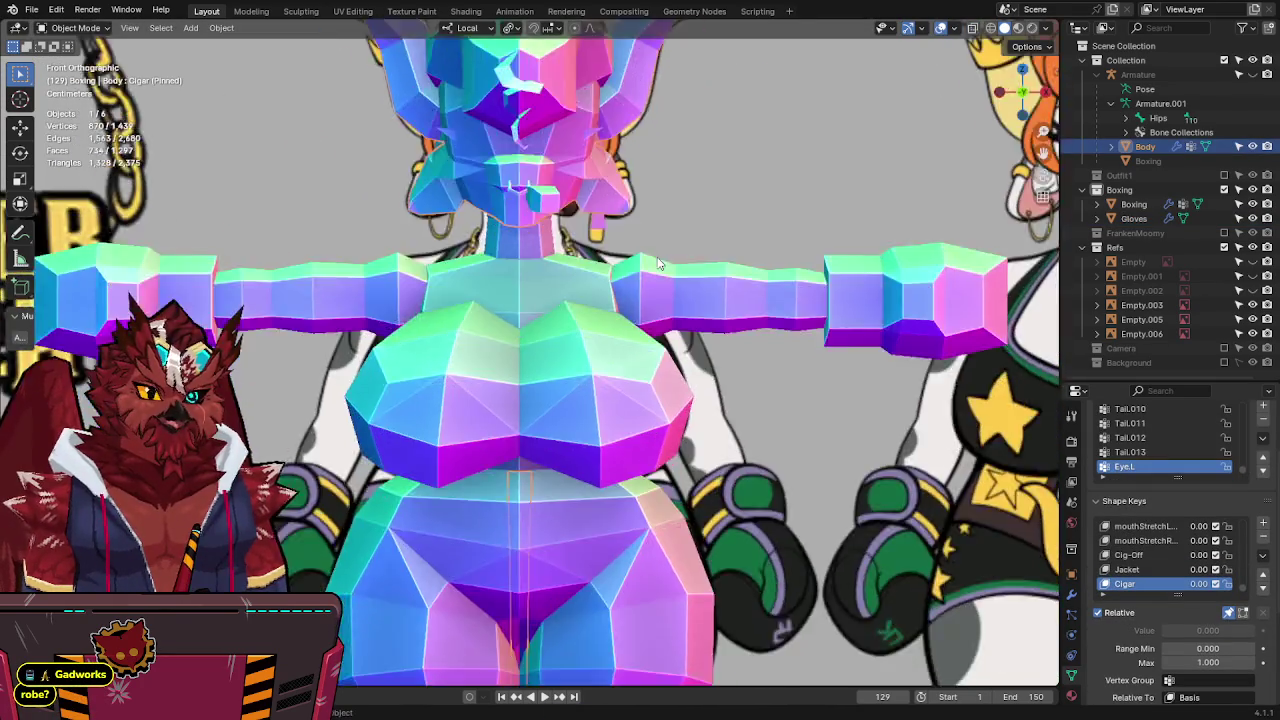
Center on the body and view it in X-ray over the reference cows.
{"action": "middle_click_drag", "start_coordinate": [843, 428], "coordinate": [383, 373], "text": "shift"}
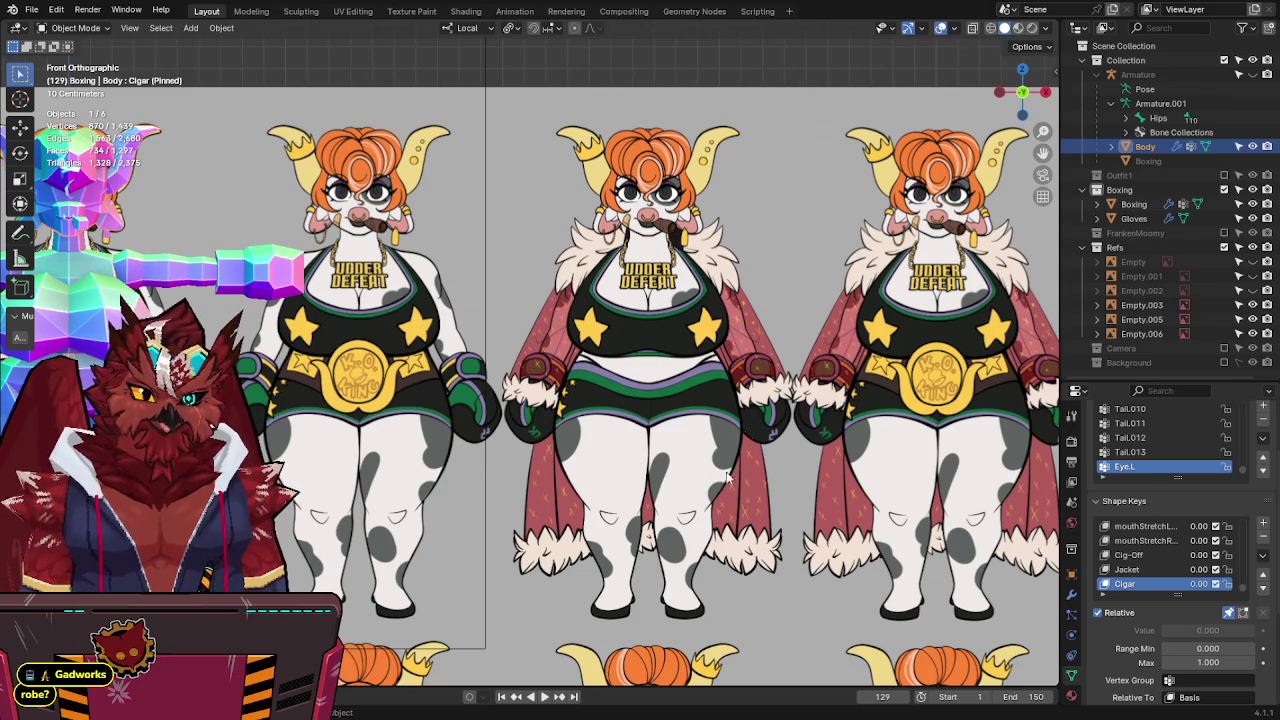
{"action": "key", "text": "KP_Decimal"}
{"action": "key", "text": "alt+z"}
{"action": "key", "text": "alt+z"}
{"action": "middle_click_drag", "start_coordinate": [854, 395], "coordinate": [808, 393], "text": "shift"}
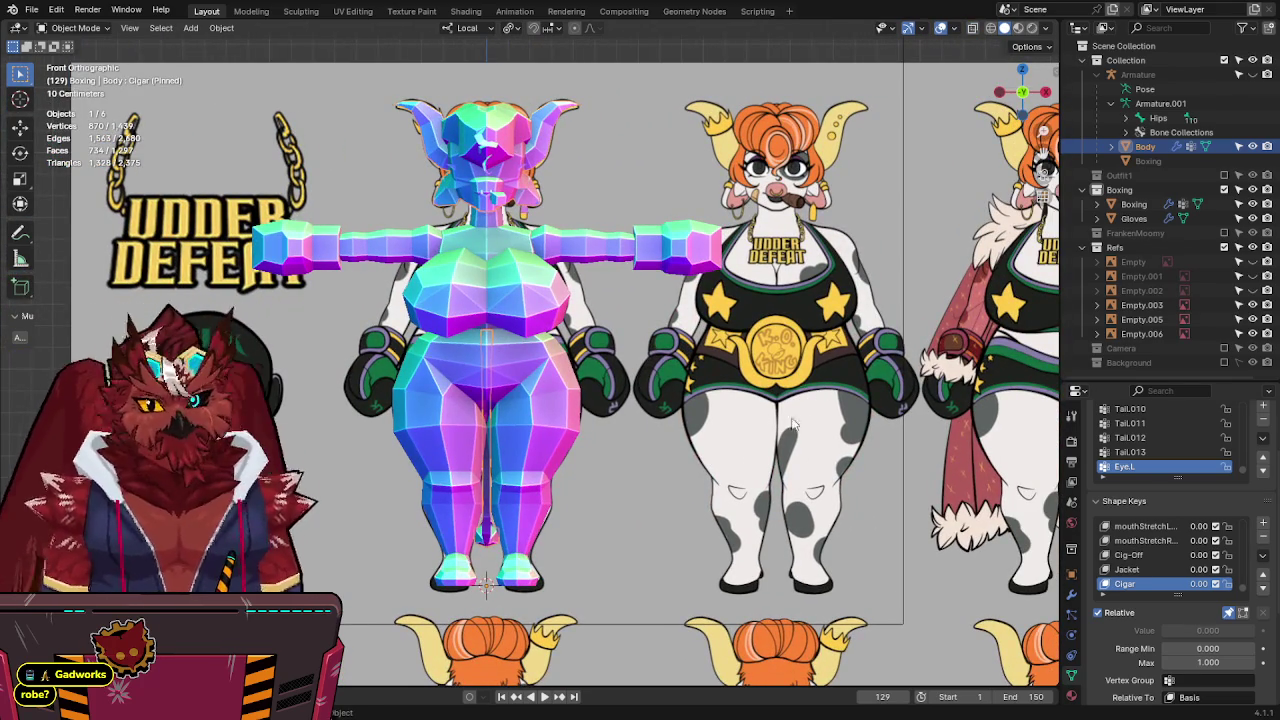
{"action": "key", "text": "alt+z"}
{"action": "key", "text": "alt+z"}
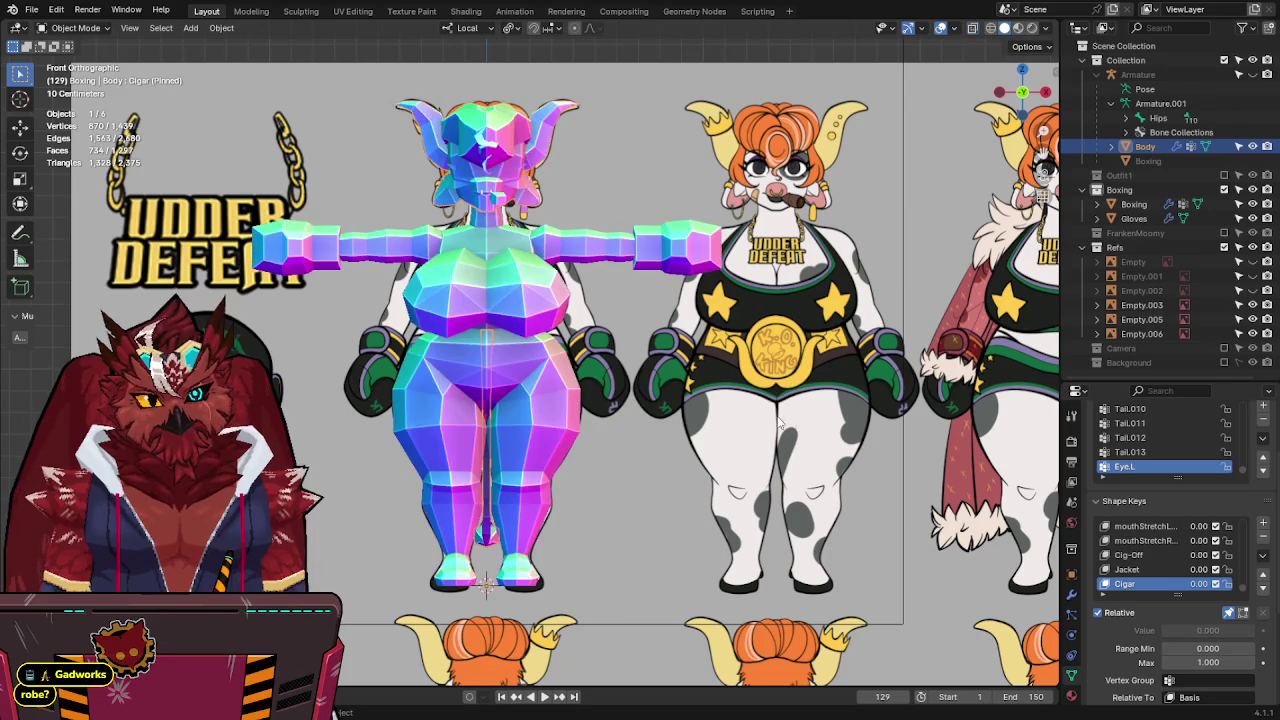
Turn X-ray off and open the Add menu's Mesh list to pick a Plane.
{"action": "key", "text": "q"}
{"action": "key", "text": "Escape"}
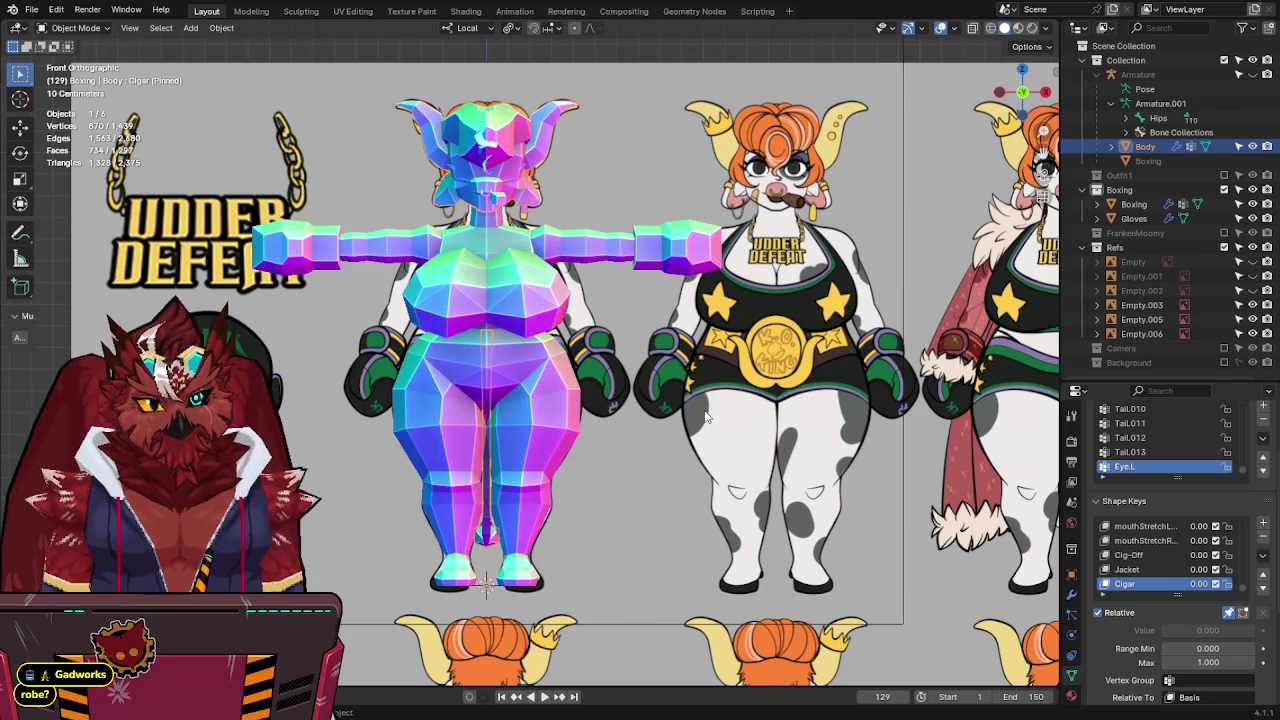
{"action": "key", "text": "shift+a"}
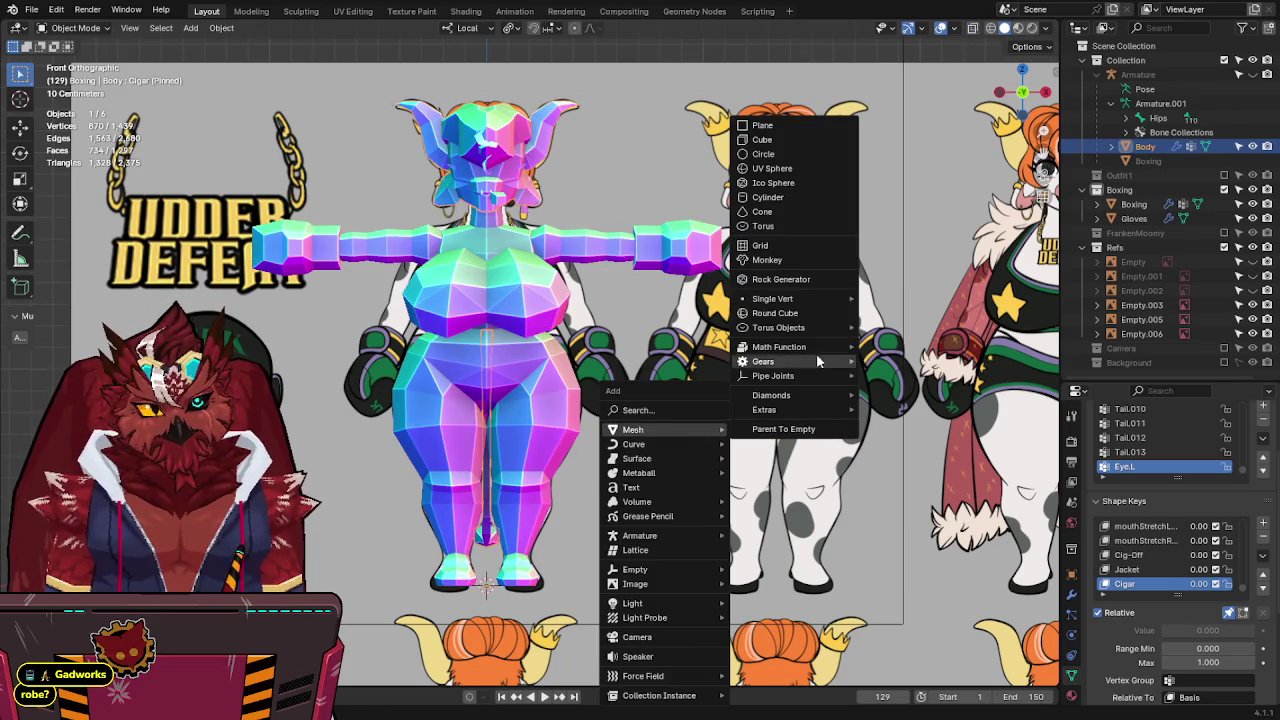
{"action": "left_click", "coordinate": [785, 121]}
Stand the new plane upright by rotating it 90° about X.
{"action": "key", "text": "r"}
{"action": "key", "text": "x"}
{"action": "key", "text": "9"}
{"action": "key", "text": "0"}
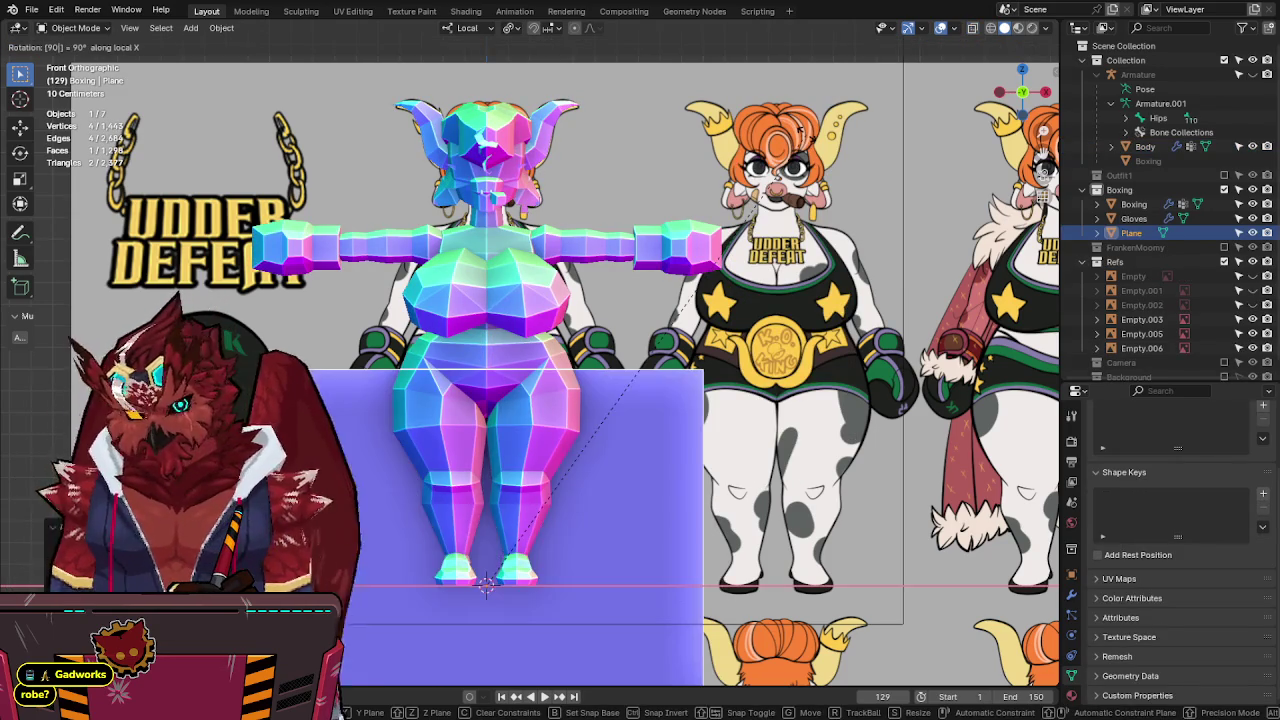
{"action": "key", "text": "Return"}
Set the pivot to individual origins and scale the plane down to about a quarter size.
{"action": "key", "text": "ctrl+z"}
{"action": "key", "text": "ctrl+shift+z"}
{"action": "key", "text": "period"}
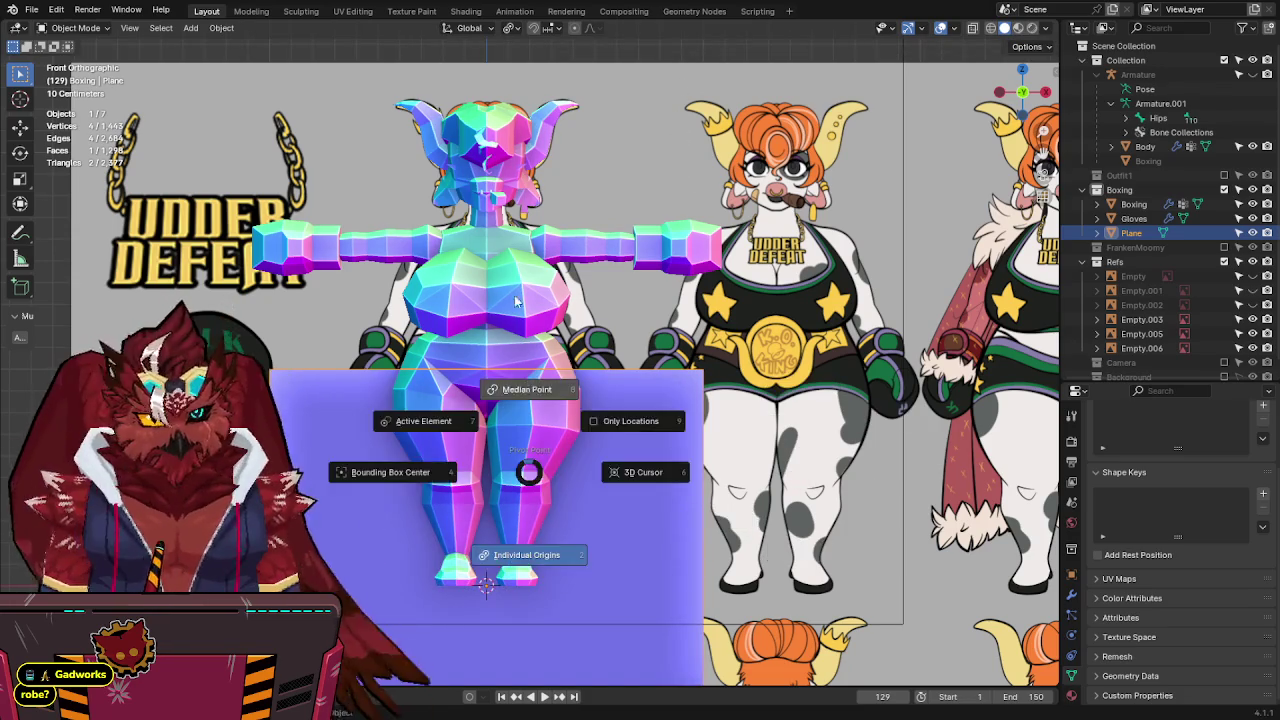
{"action": "left_click", "coordinate": [516, 300]}
{"action": "key", "text": "s"}
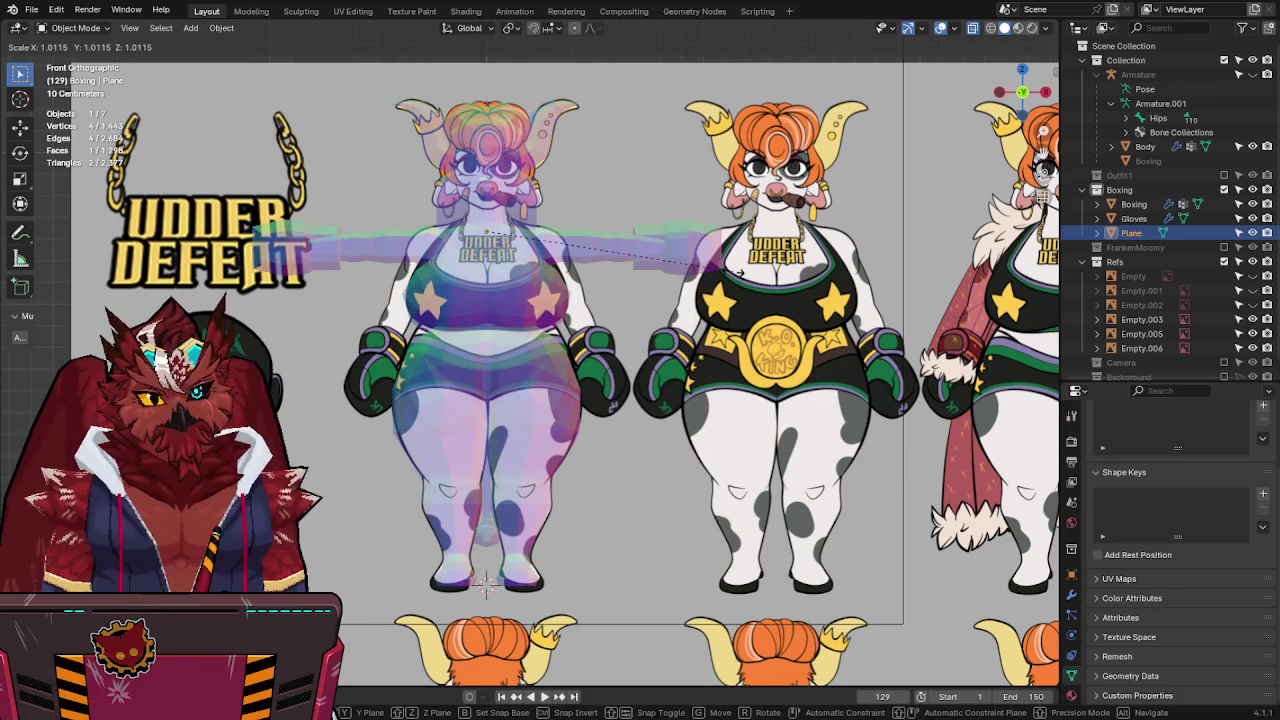
{"action": "left_click", "coordinate": [598, 280]}
In side view, move and tilt the plane's vertices to sit at the neck.
{"action": "key", "text": "KP_3"}
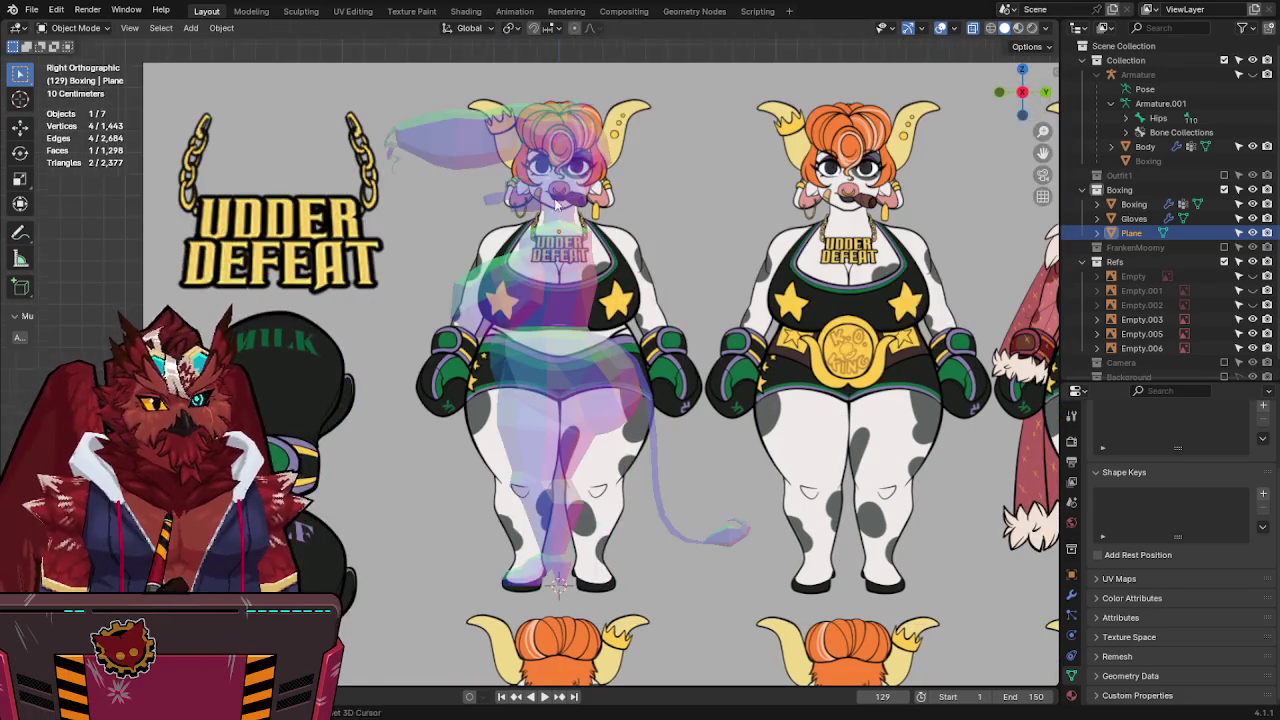
{"action": "key", "text": "g"}
{"action": "key", "text": "Escape"}
{"action": "key", "text": "Tab"}
{"action": "scroll", "coordinate": [513, 406], "scroll_direction": "up", "scroll_amount": 3}
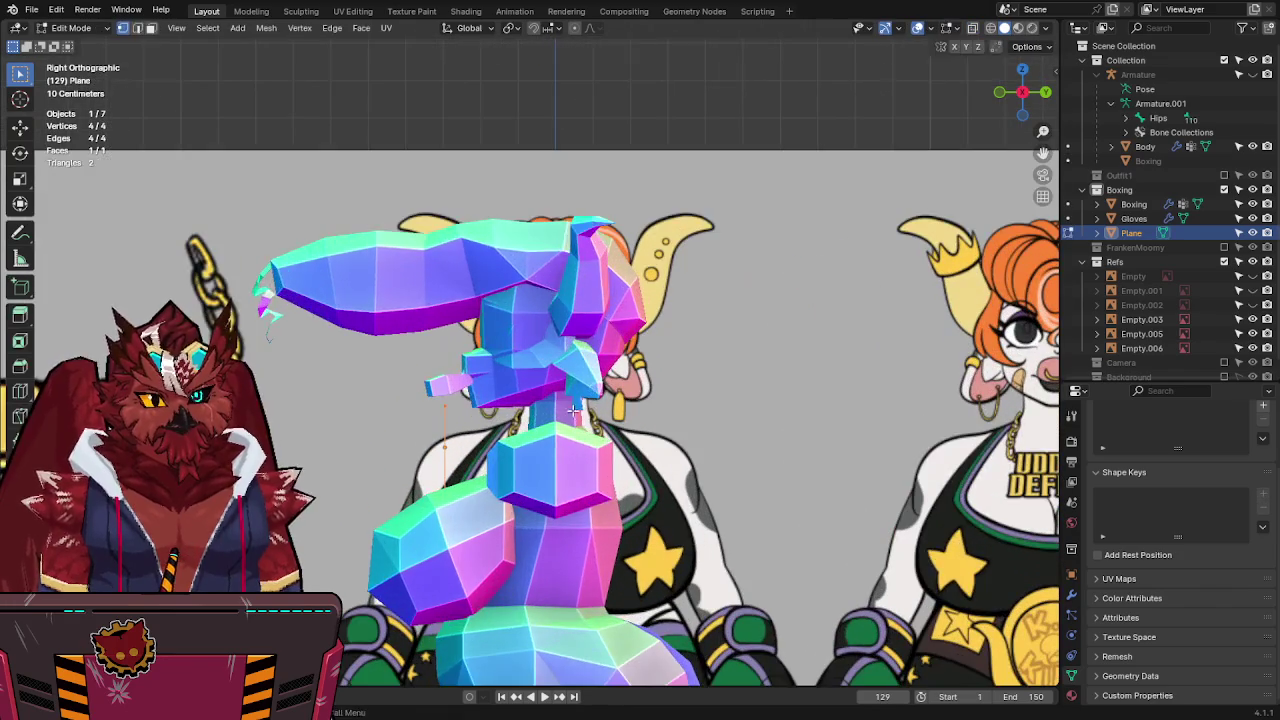
{"action": "key", "text": "g"}
{"action": "key", "text": "r"}
{"action": "key", "text": "g"}
{"action": "left_click", "coordinate": [632, 500]}
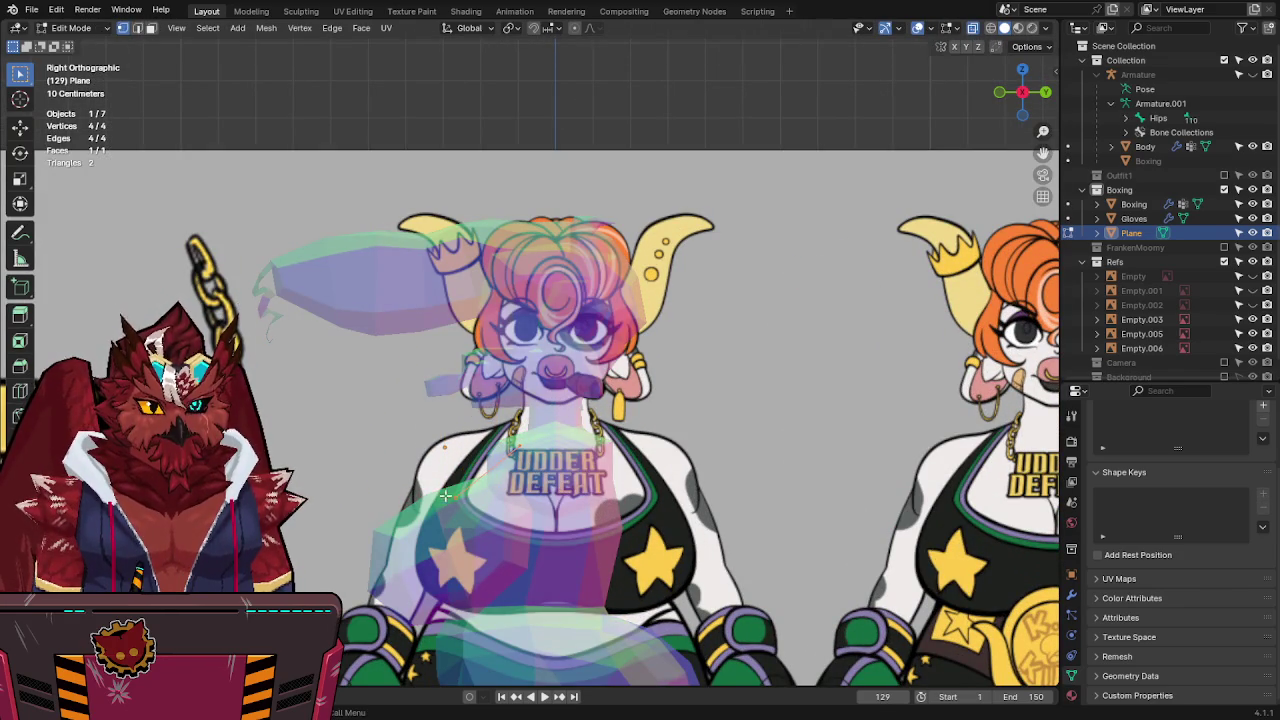
{"action": "key", "text": "g"}
{"action": "left_click", "coordinate": [470, 502]}
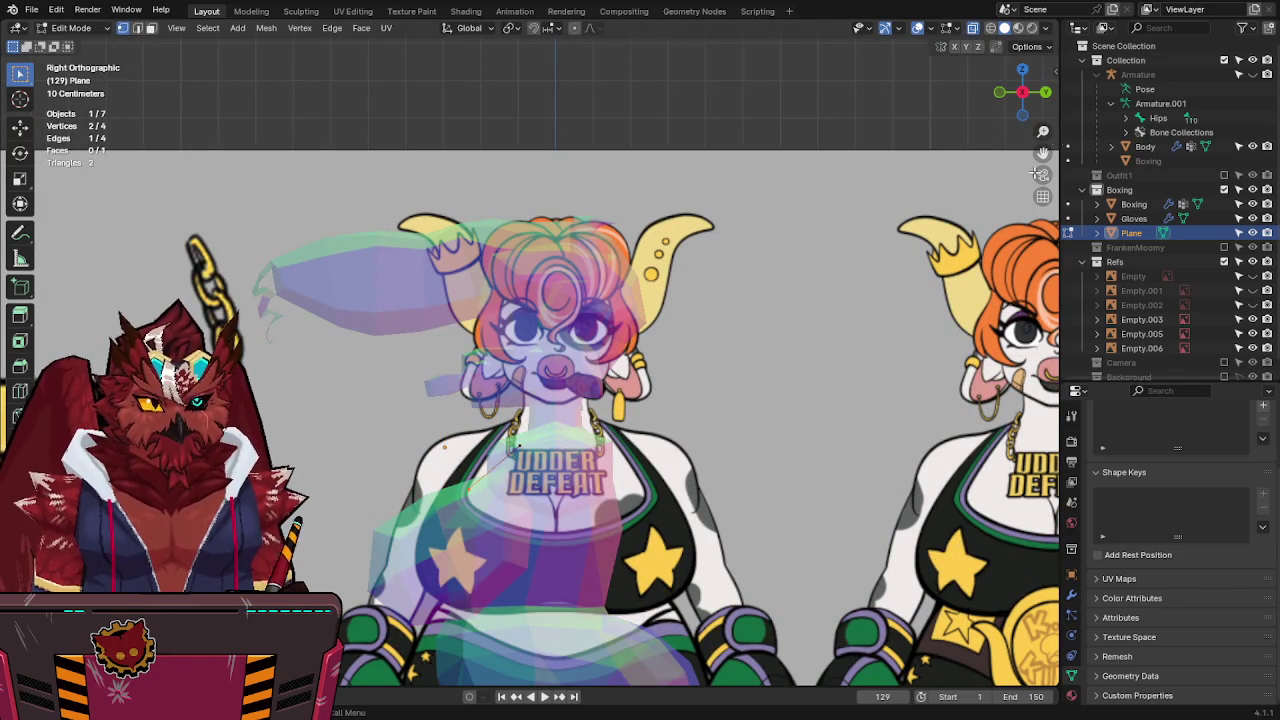
Shift the plane's vertices along Y so they rest at the chest's depth.
{"action": "left_click", "coordinate": [999, 92]}
{"action": "scroll", "coordinate": [648, 457], "scroll_direction": "up", "scroll_amount": 1}
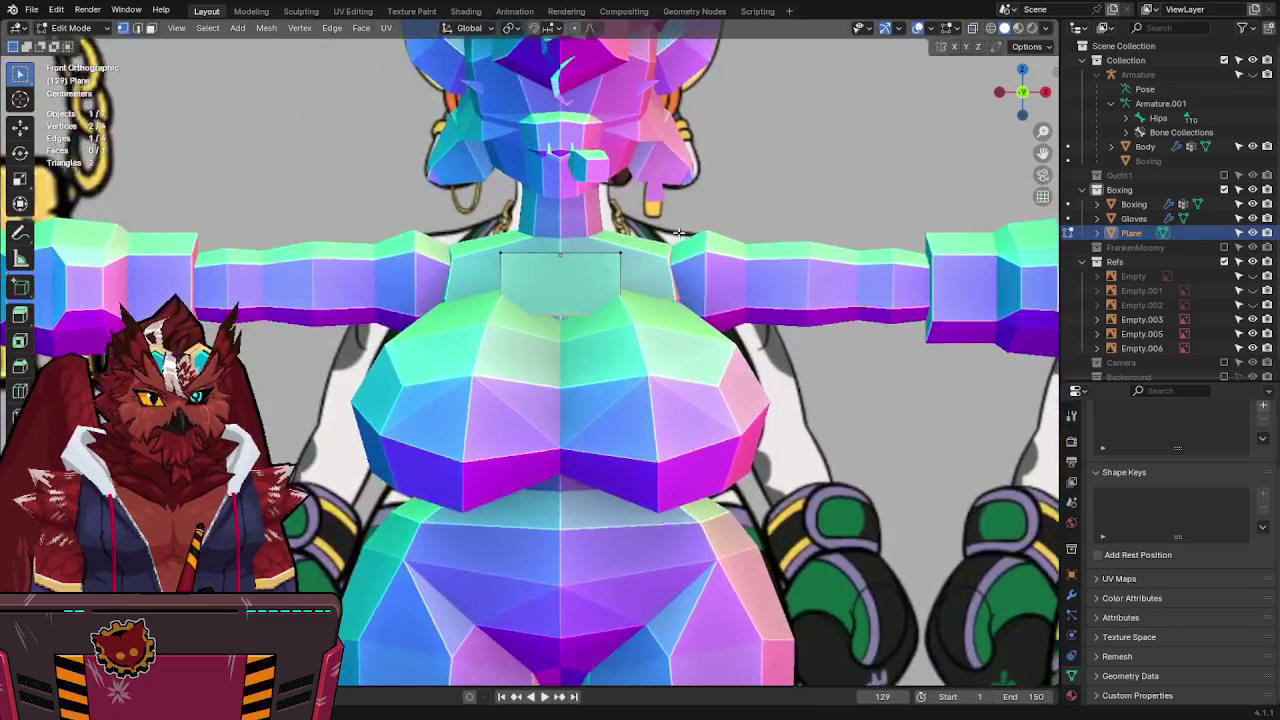
{"action": "middle_click_drag", "start_coordinate": [648, 457], "coordinate": [627, 297]}
{"action": "scroll", "coordinate": [627, 297], "scroll_direction": "up", "scroll_amount": 2}
{"action": "key", "text": "g"}
{"action": "key", "text": "y"}
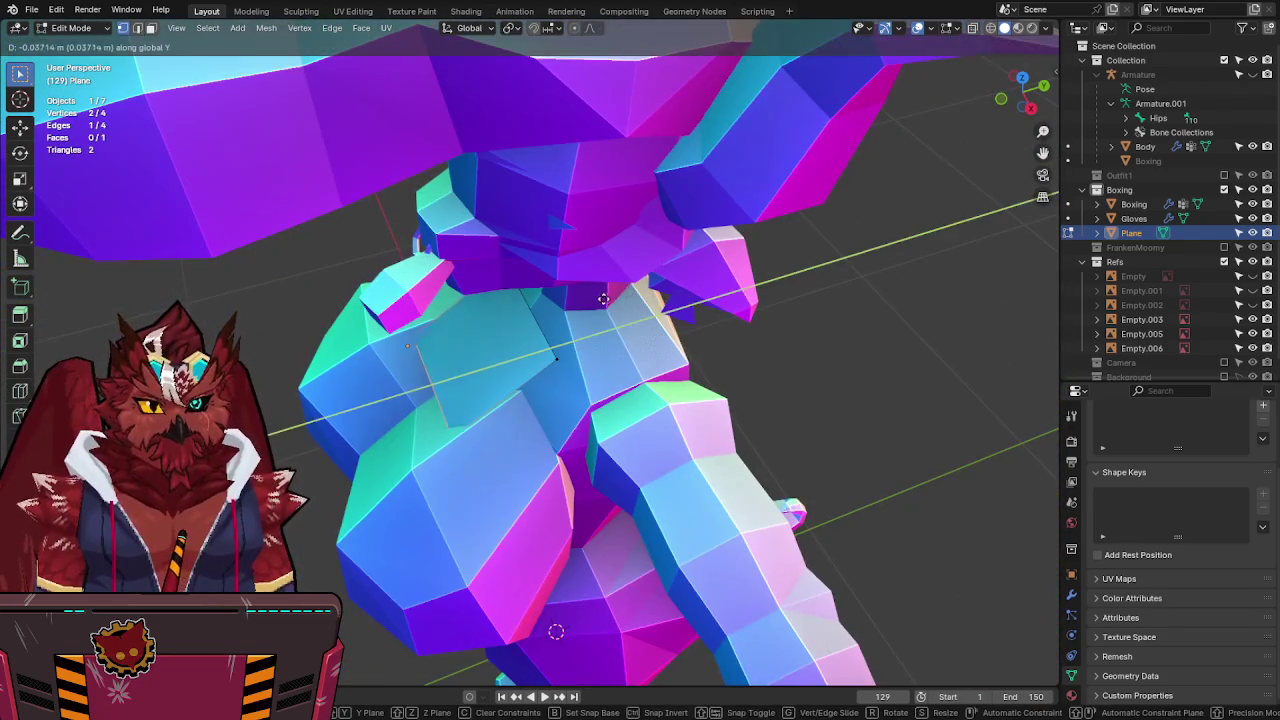
{"action": "left_click", "coordinate": [590, 303]}
{"action": "middle_click_drag", "start_coordinate": [590, 303], "coordinate": [1042, 62]}
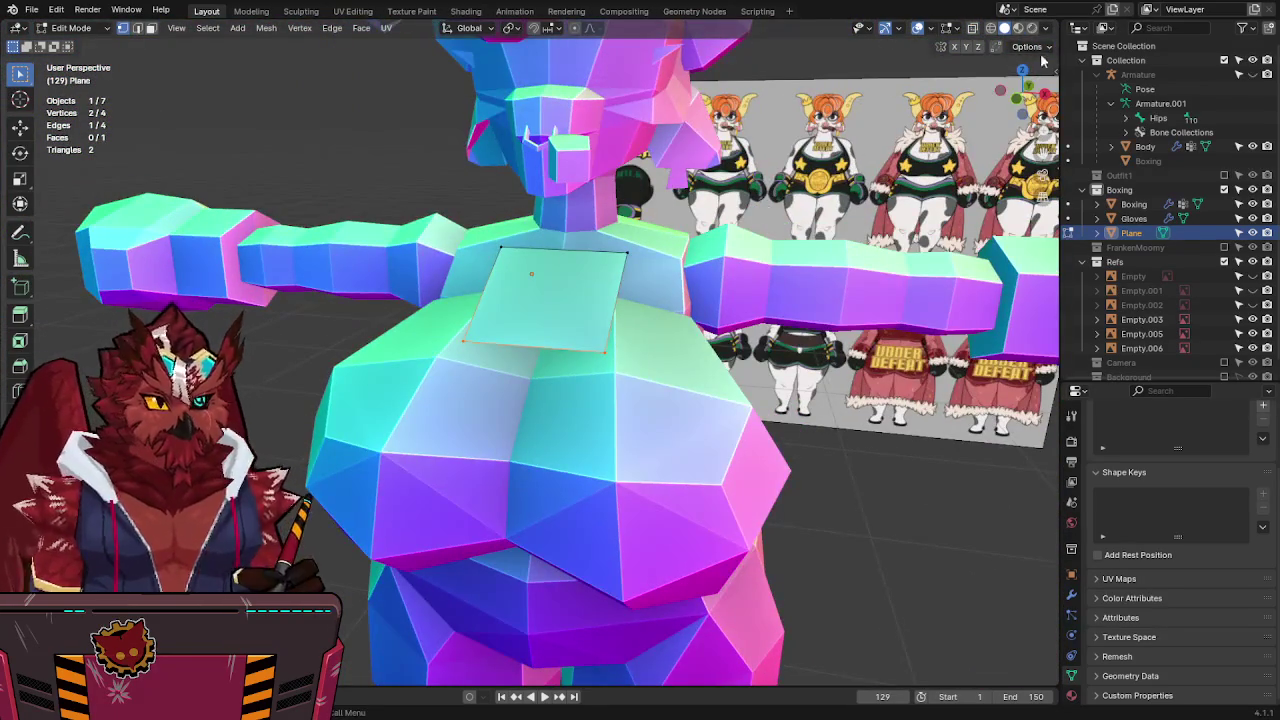
{"action": "left_click", "coordinate": [1017, 99]}
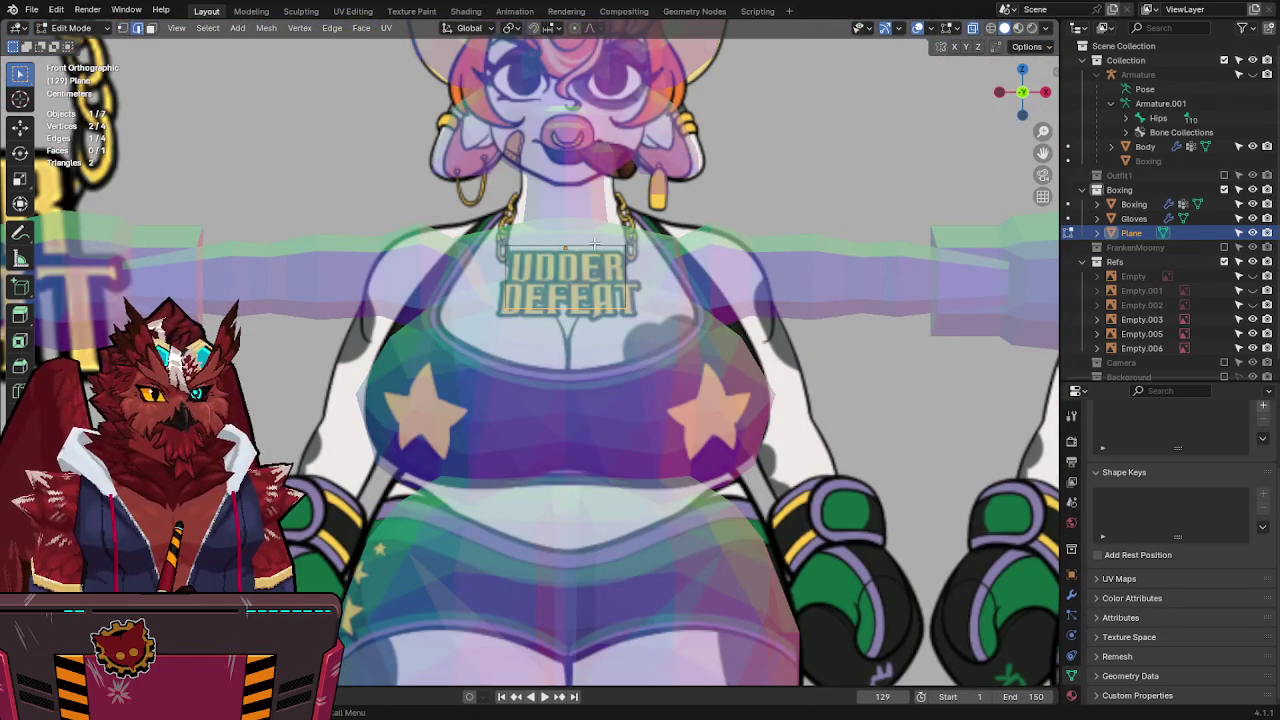
Adjust the vertices up-down and front-back so they hug the upper chest.
{"action": "key", "text": "g"}
{"action": "key", "text": "z"}
{"action": "key", "text": "alt+z"}
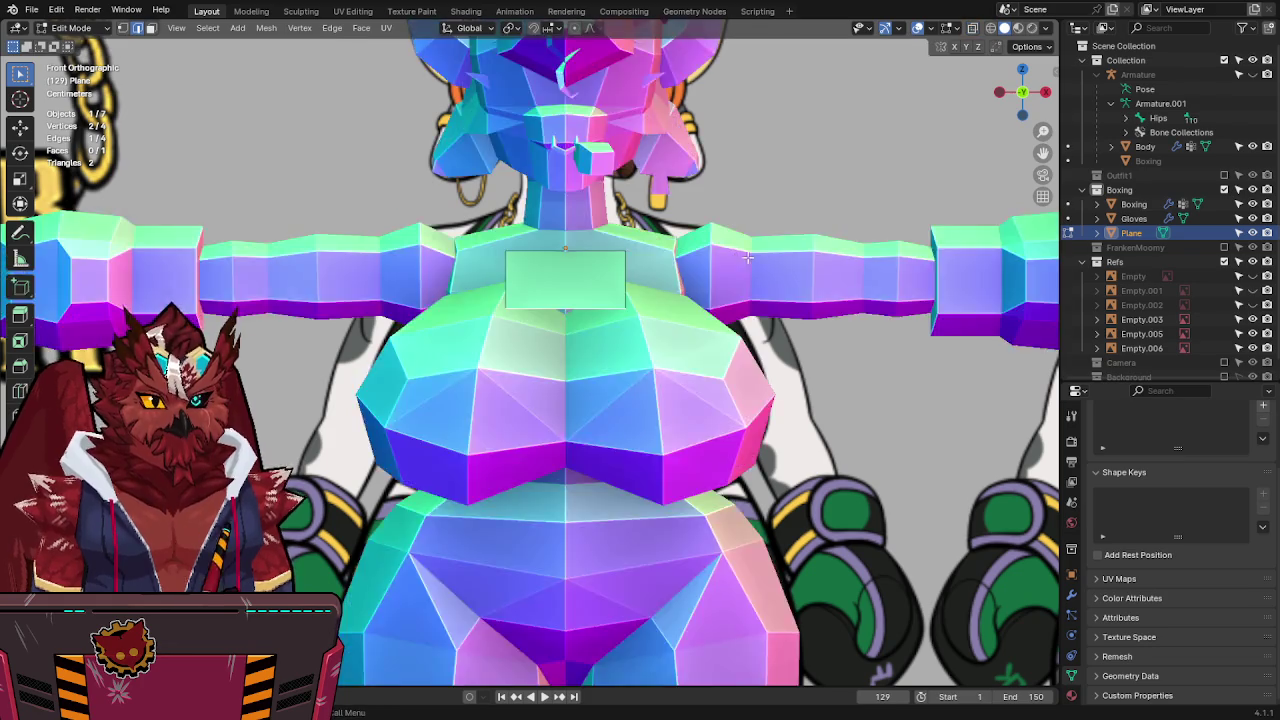
{"action": "middle_click_drag", "start_coordinate": [617, 274], "coordinate": [621, 299]}
{"action": "key", "text": "y"}
{"action": "key", "text": "z"}
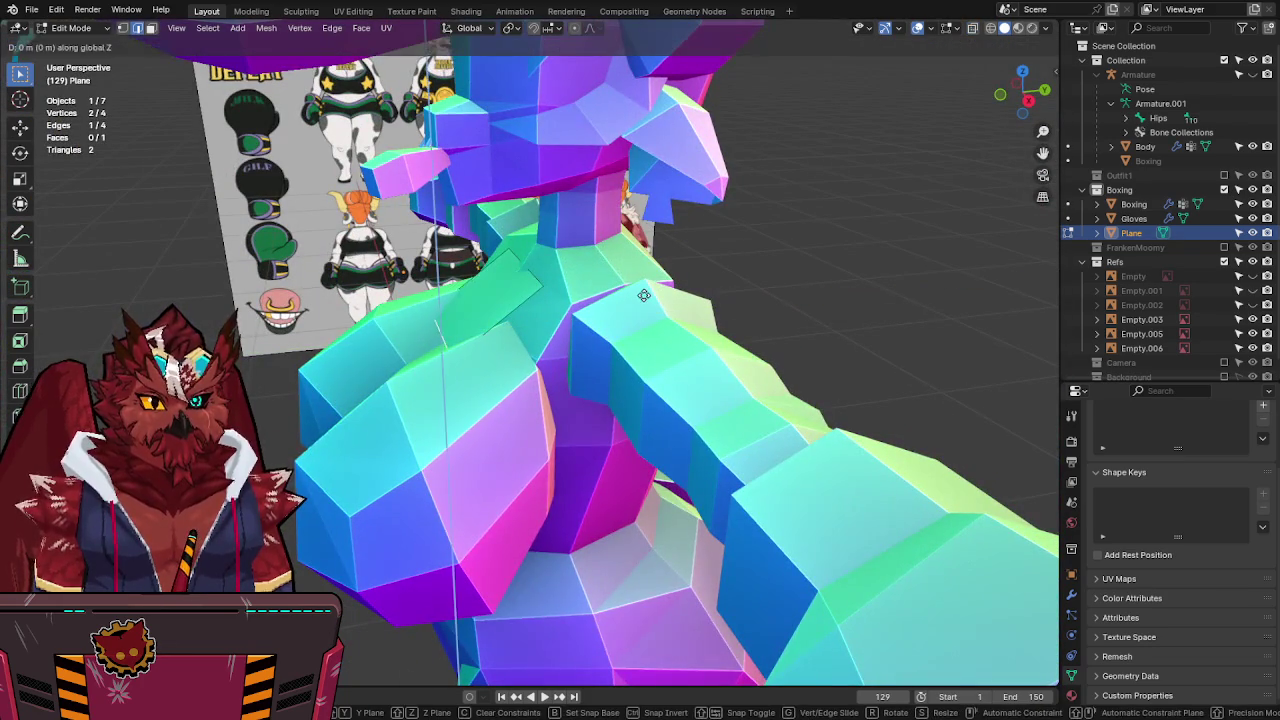
{"action": "left_click", "coordinate": [630, 205]}
{"action": "middle_click_drag", "start_coordinate": [630, 205], "coordinate": [655, 256]}
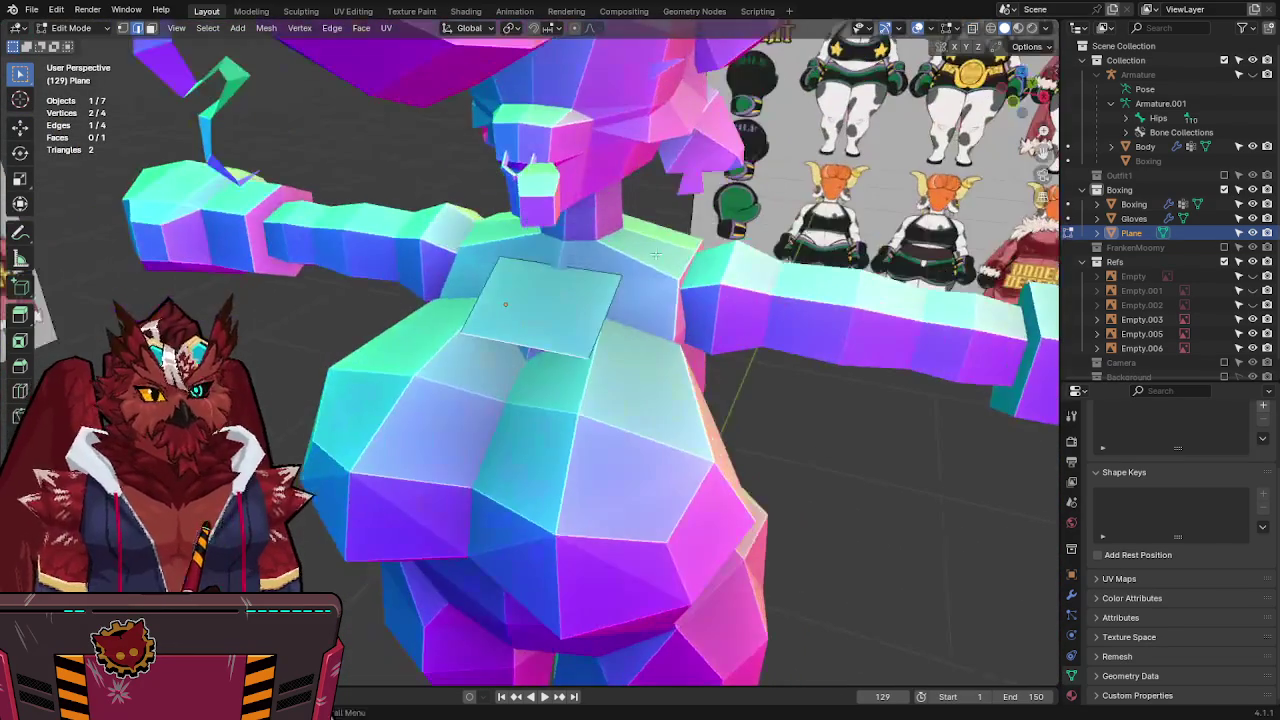
{"action": "key", "text": "g"}
{"action": "key", "text": "y"}
{"action": "left_click", "coordinate": [619, 257]}
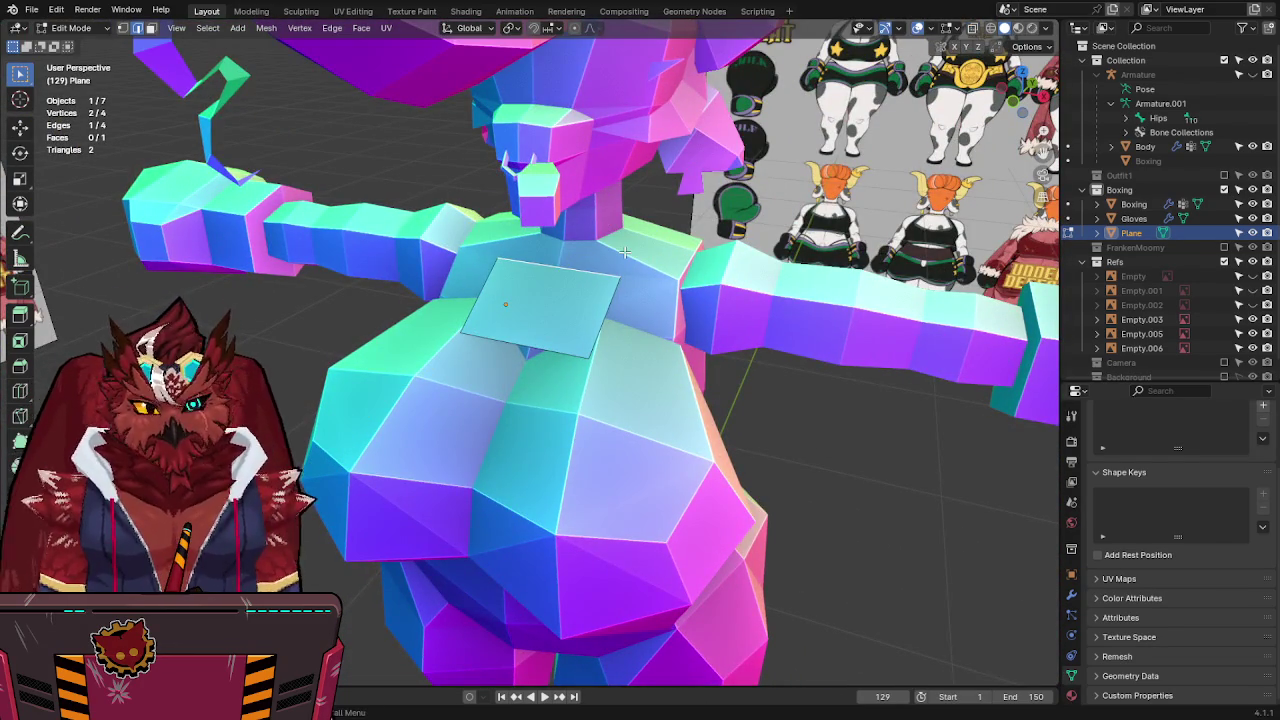
Check the strip in front view against the reference and save the file.
{"action": "key", "text": "KP_1"}
{"action": "key", "text": "alt+z"}
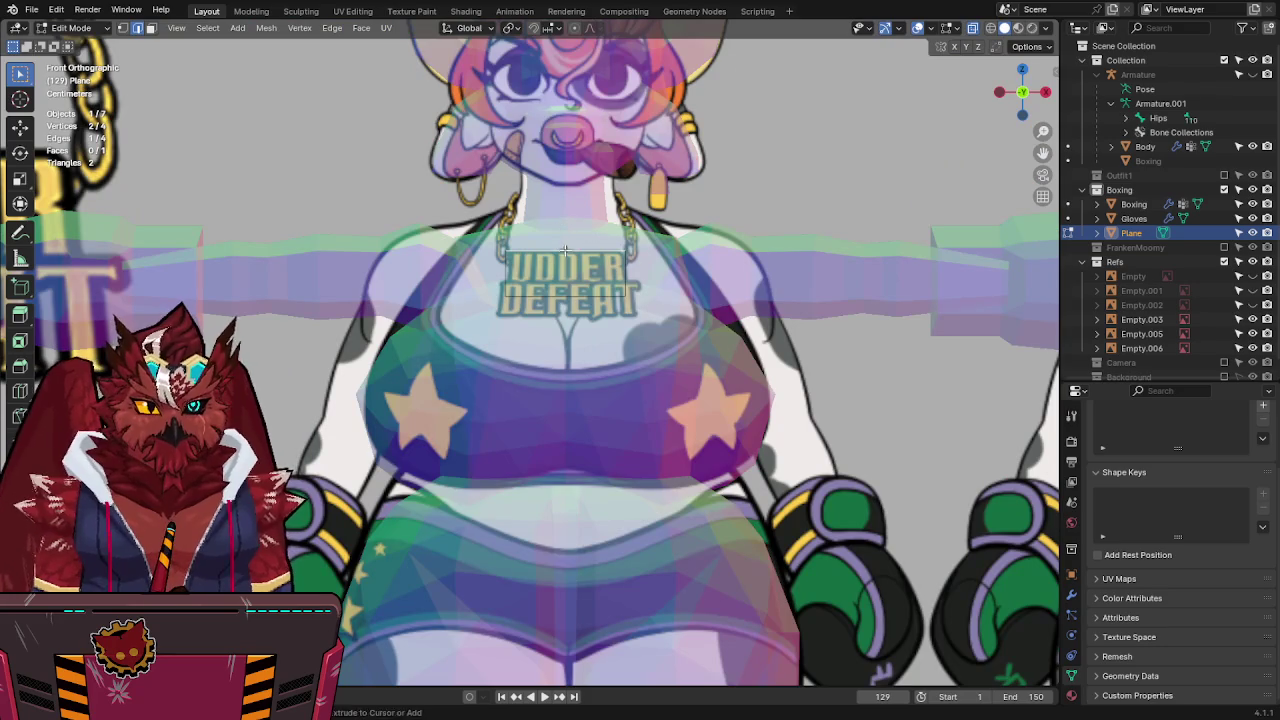
{"action": "key", "text": "alt+z"}
{"action": "scroll", "coordinate": [565, 247], "scroll_direction": "up", "scroll_amount": 1}
{"action": "key", "text": "ctrl+s"}
{"action": "key", "text": "alt+z"}
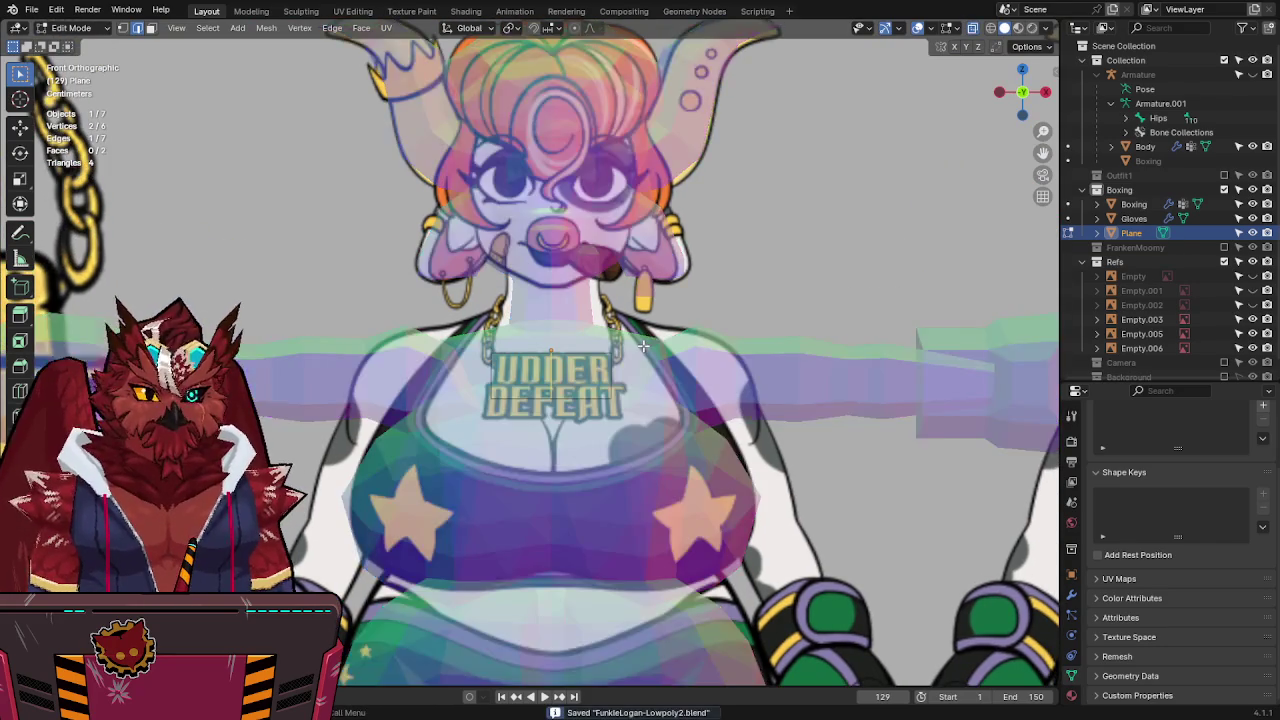
Delete the plane's left face and select the remaining face.
{"action": "middle_click_drag", "start_coordinate": [640, 255], "coordinate": [642, 345], "text": "shift"}
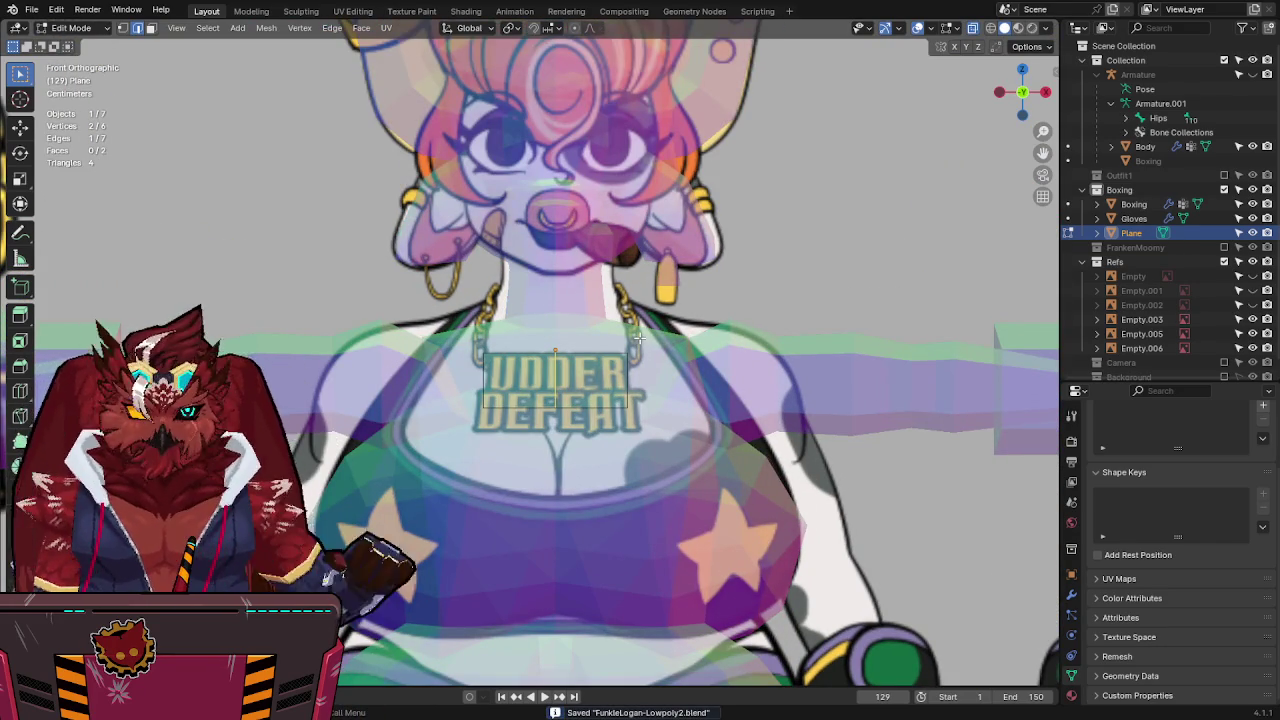
{"action": "left_click", "coordinate": [595, 388]}
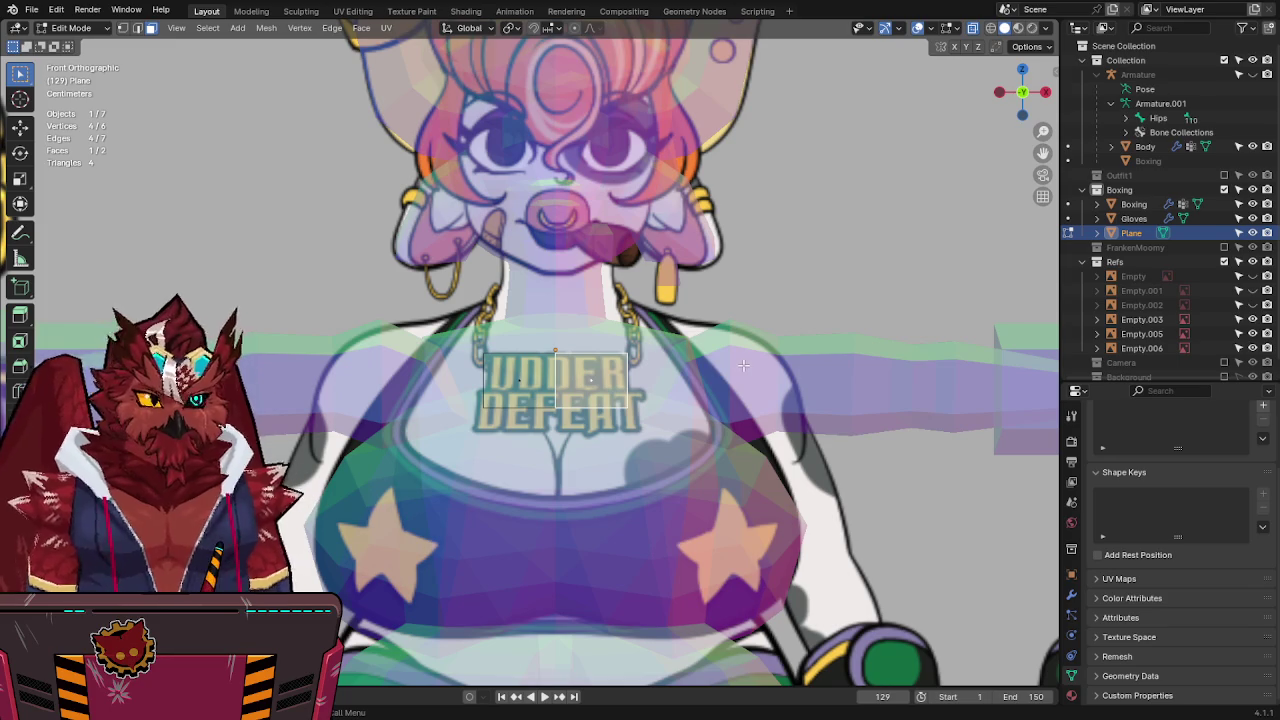
{"action": "left_click", "coordinate": [538, 368]}
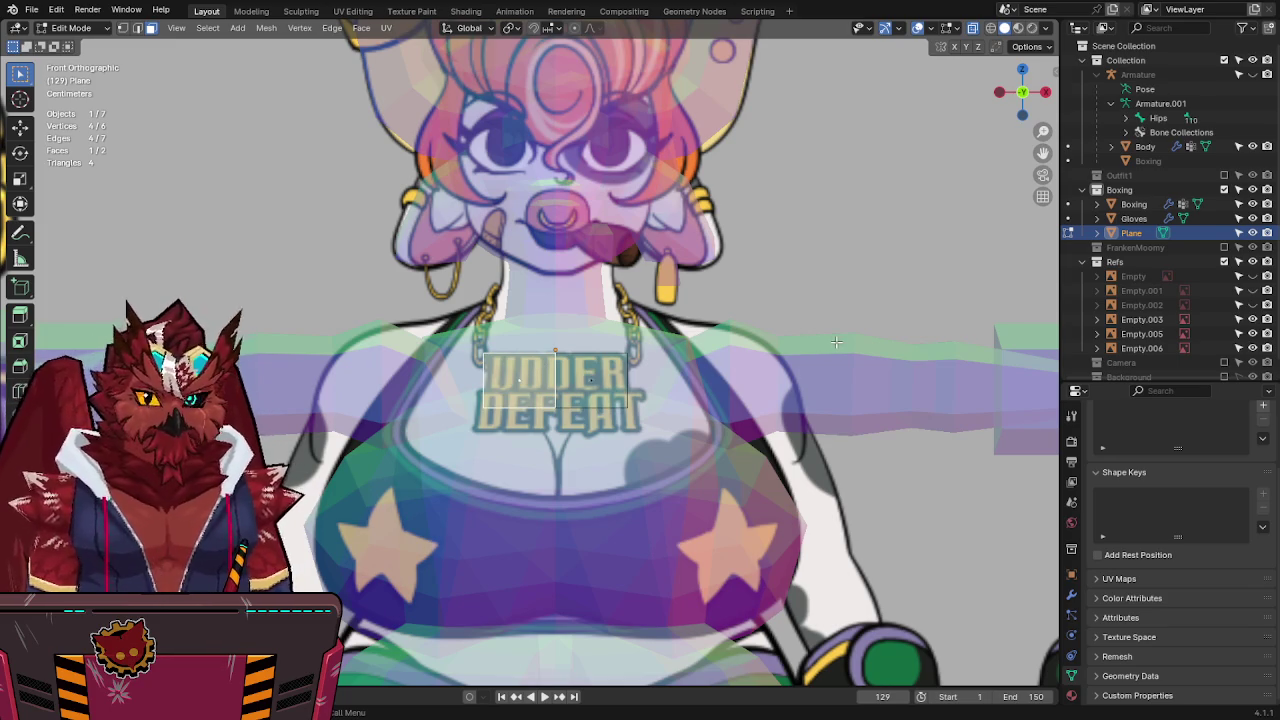
{"action": "key", "text": "x"}
{"action": "left_click", "coordinate": [822, 377]}
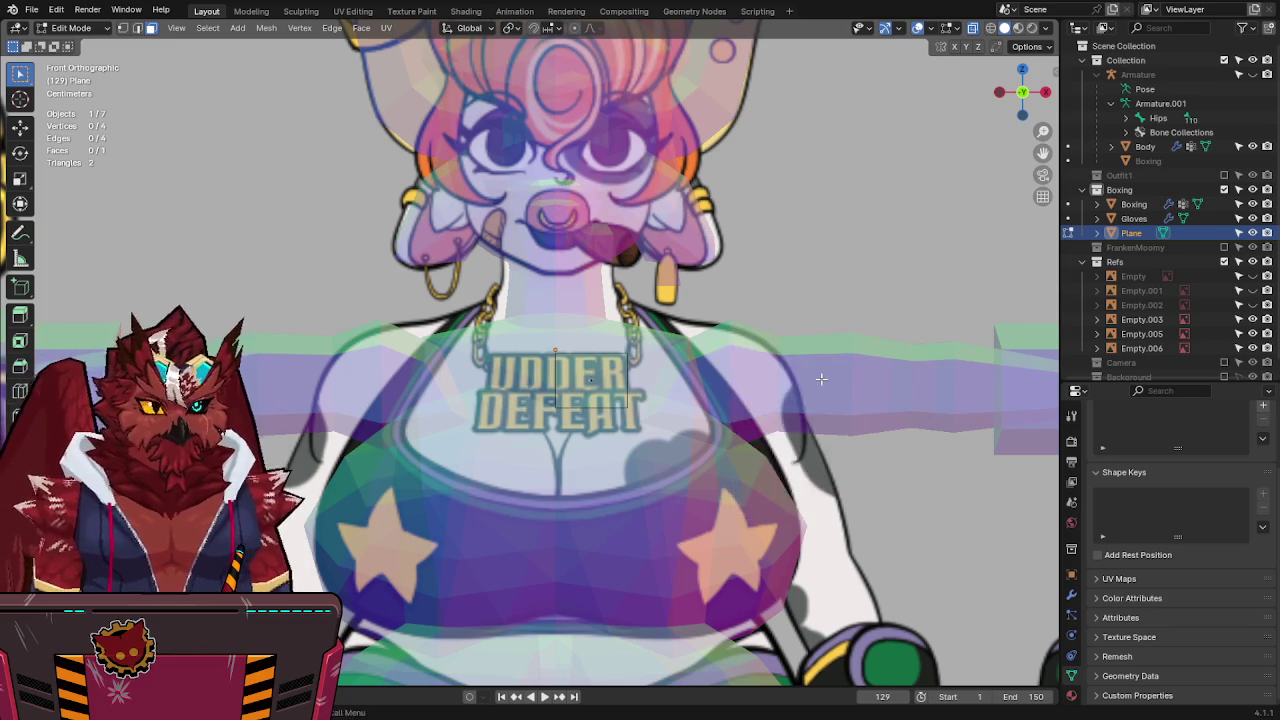
{"action": "right_click", "coordinate": [820, 378]}
{"action": "left_click", "coordinate": [760, 497]}
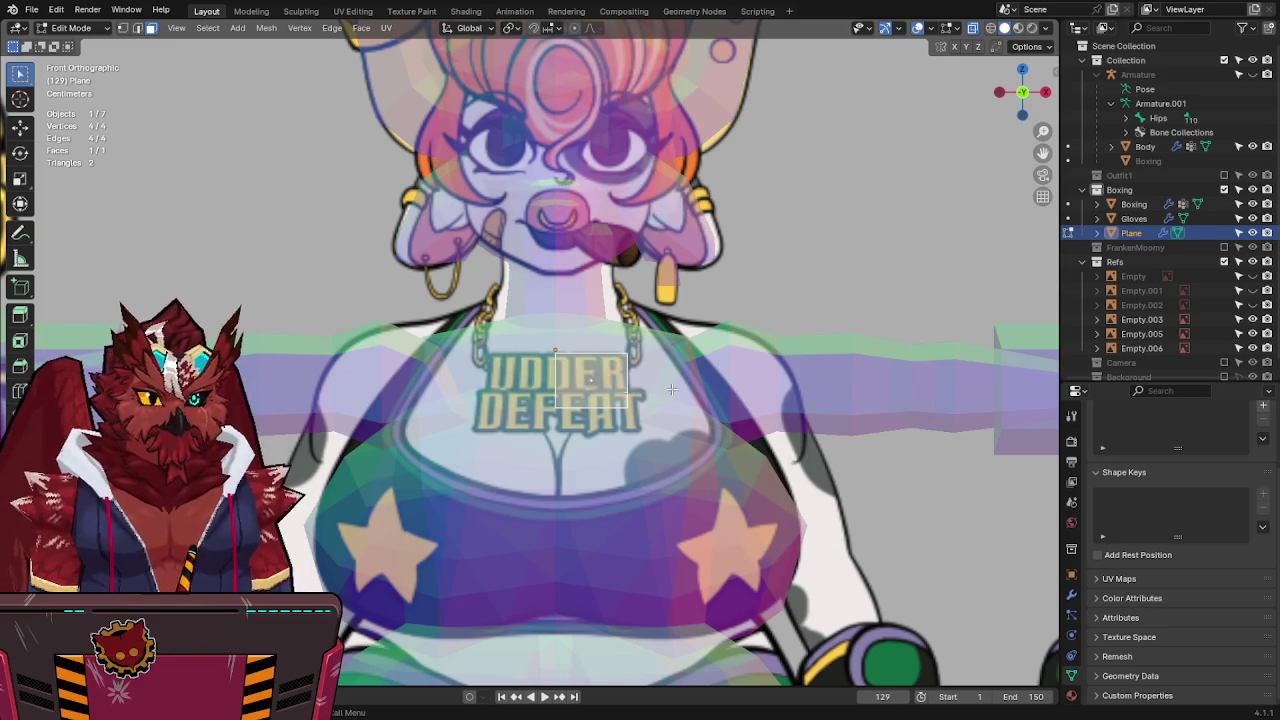
Duplicate the face, narrow it to about a third width on X, and place it by the right chain.
{"action": "key", "text": "shift+d"}
{"action": "left_click", "coordinate": [773, 345]}
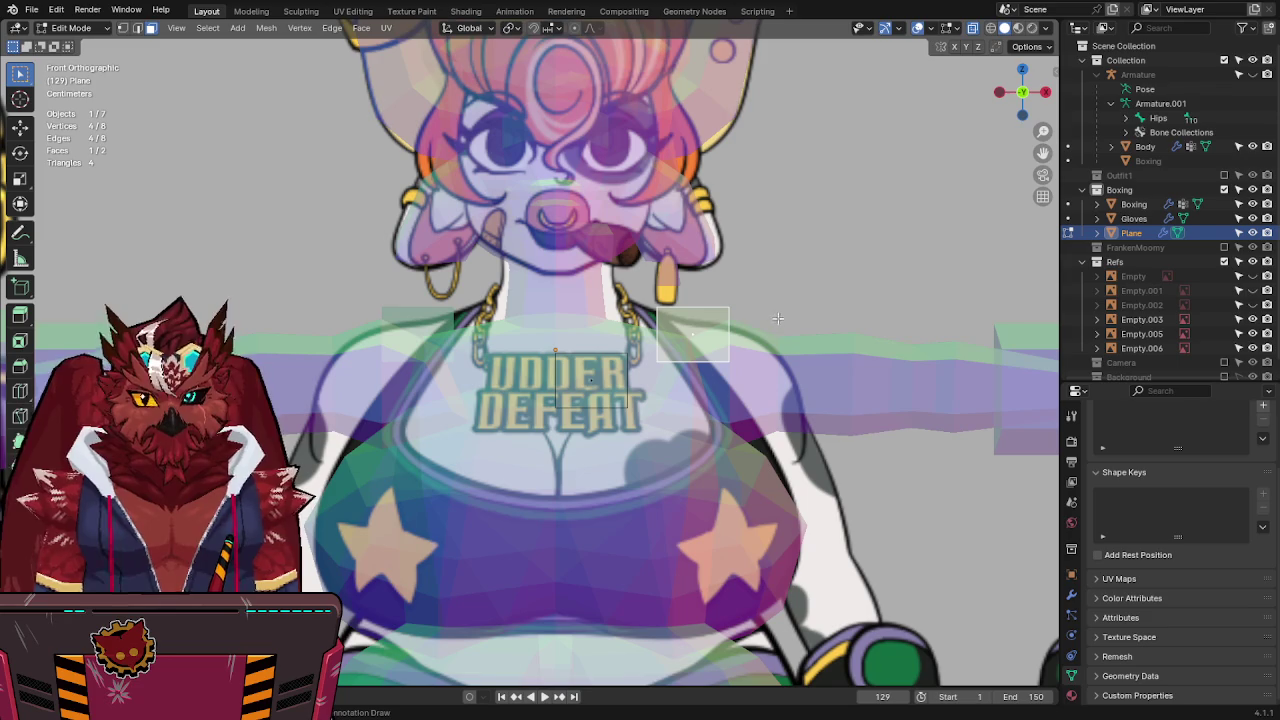
{"action": "key", "text": "s"}
{"action": "key", "text": "x"}
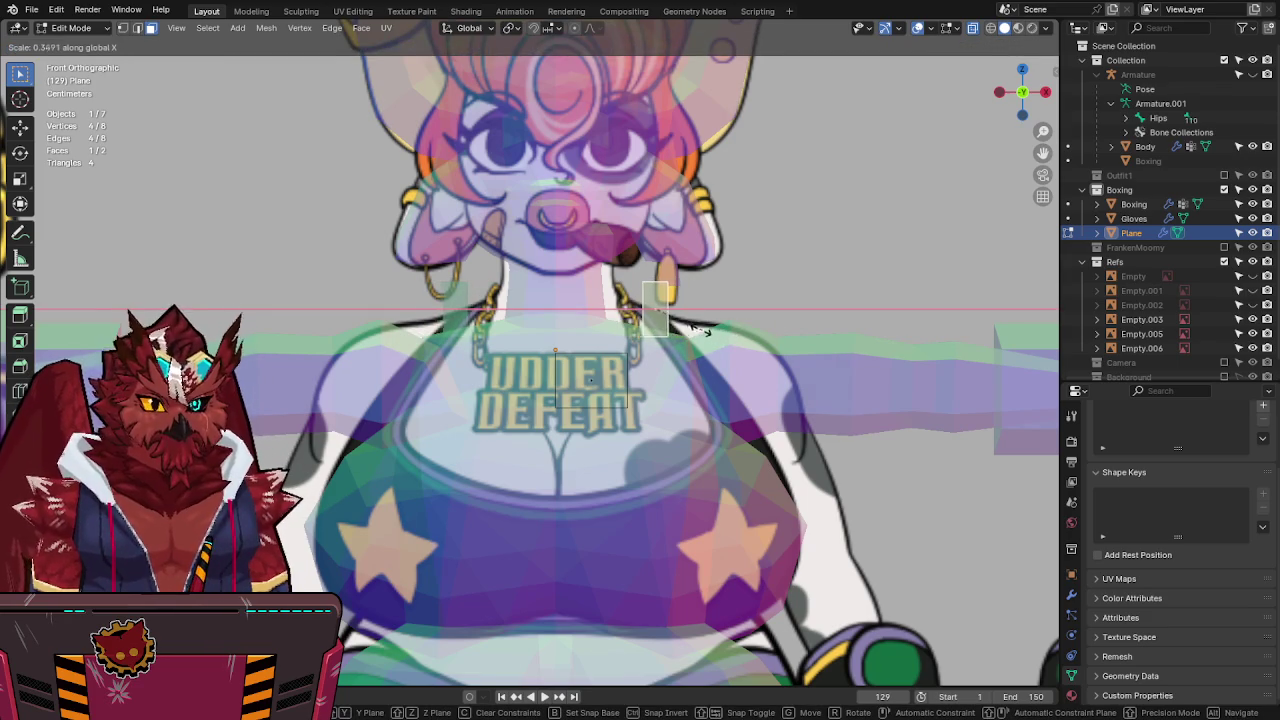
{"action": "left_click", "coordinate": [700, 331]}
{"action": "key", "text": "g"}
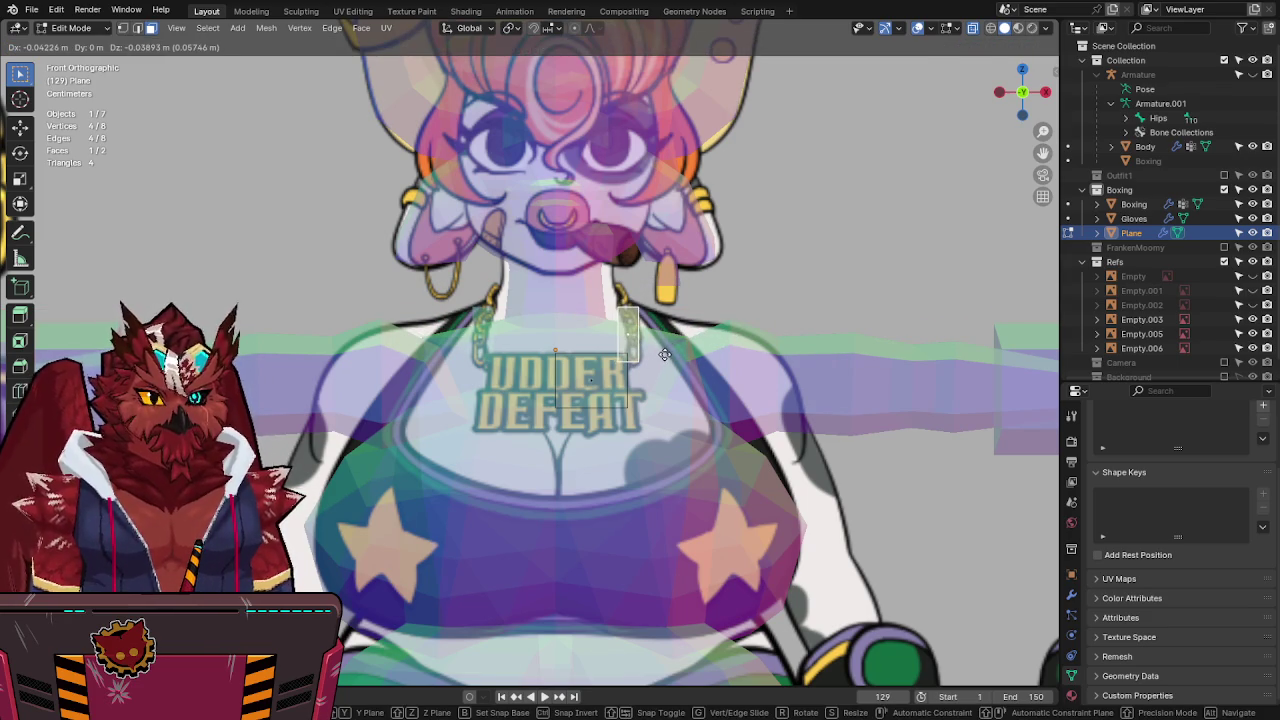
{"action": "left_click", "coordinate": [665, 355]}
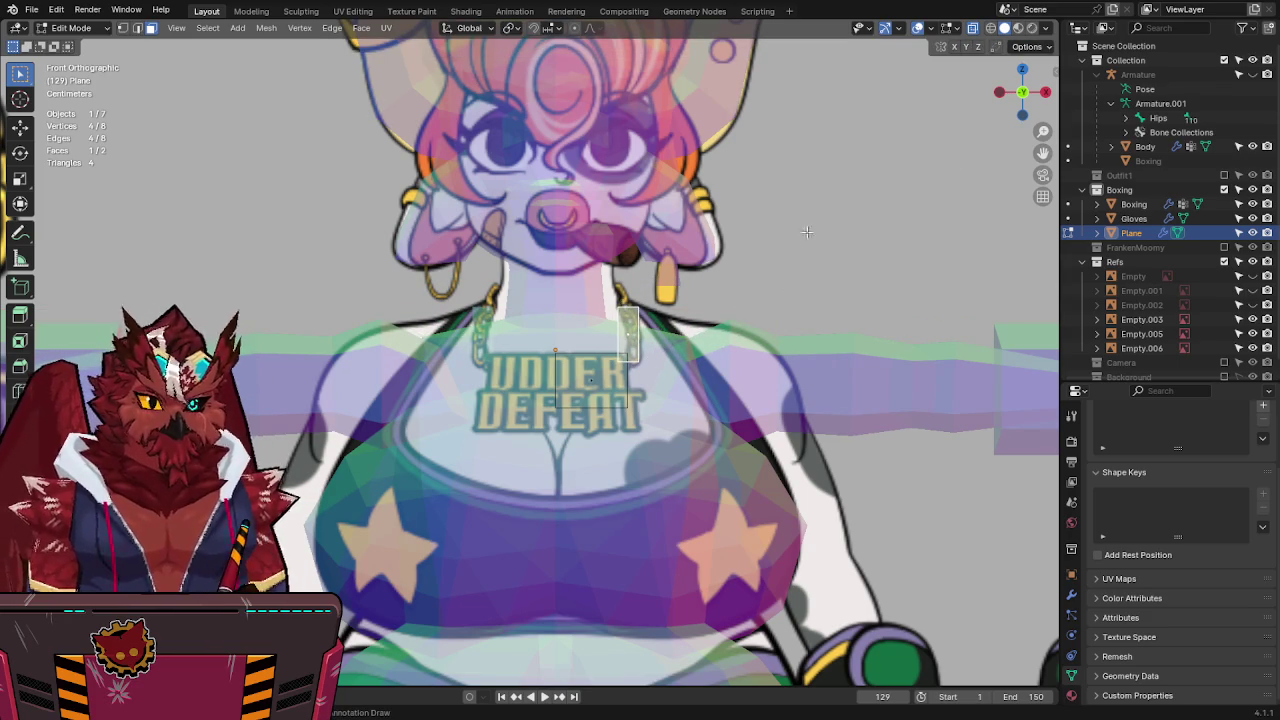
Tilt the narrow piece in side and front views and set it along the right chain.
{"action": "left_click", "coordinate": [1000, 93]}
{"action": "key", "text": "r"}
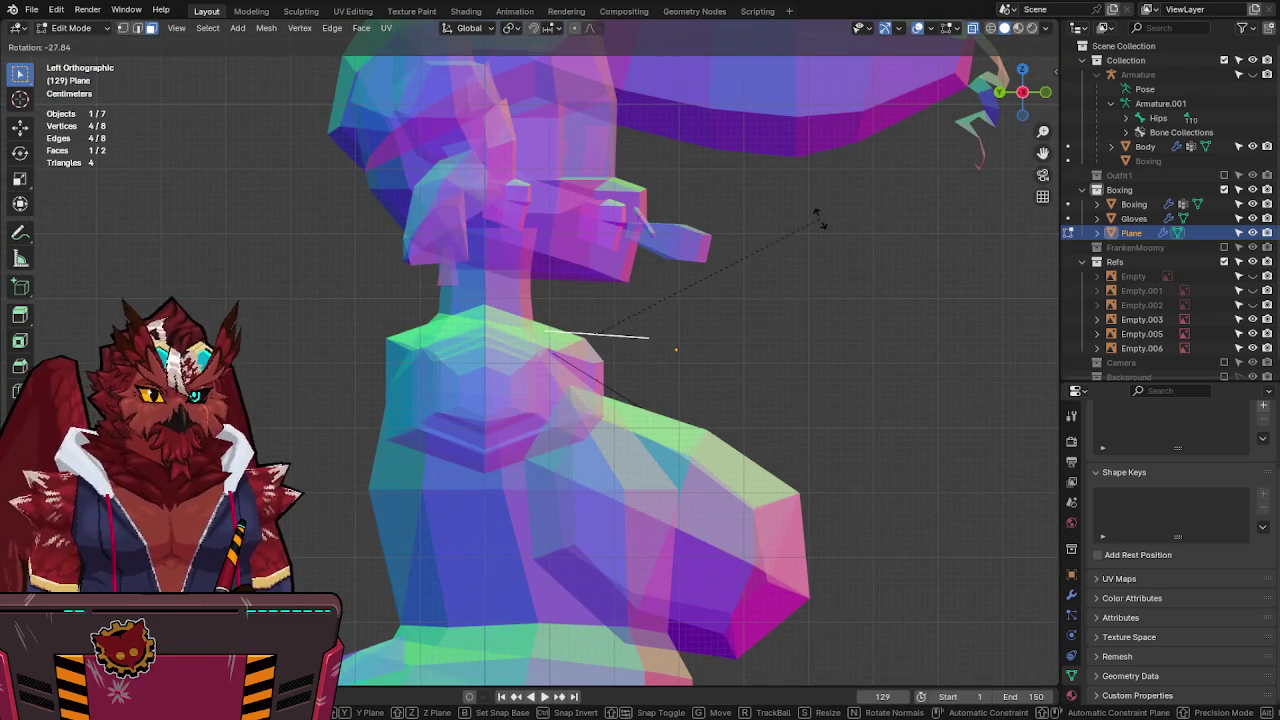
{"action": "left_click", "coordinate": [815, 200]}
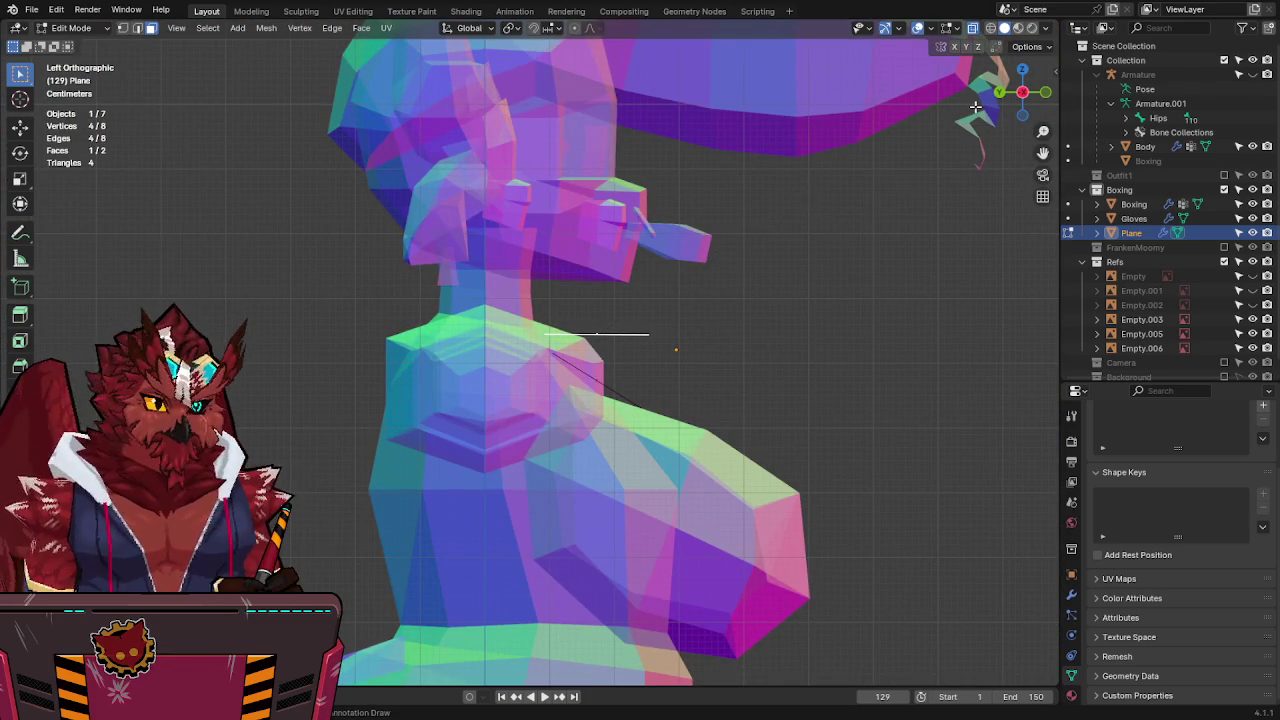
{"action": "left_click", "coordinate": [1048, 91]}
{"action": "left_click", "coordinate": [662, 325]}
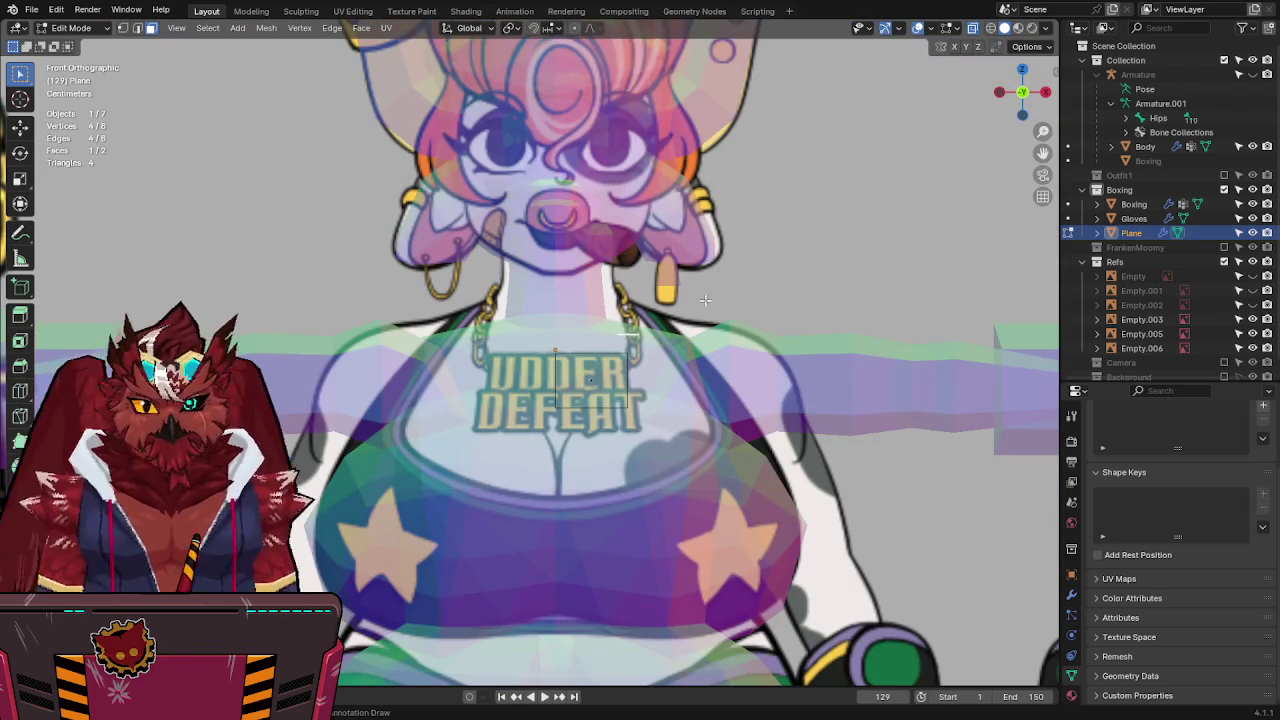
{"action": "key", "text": "r"}
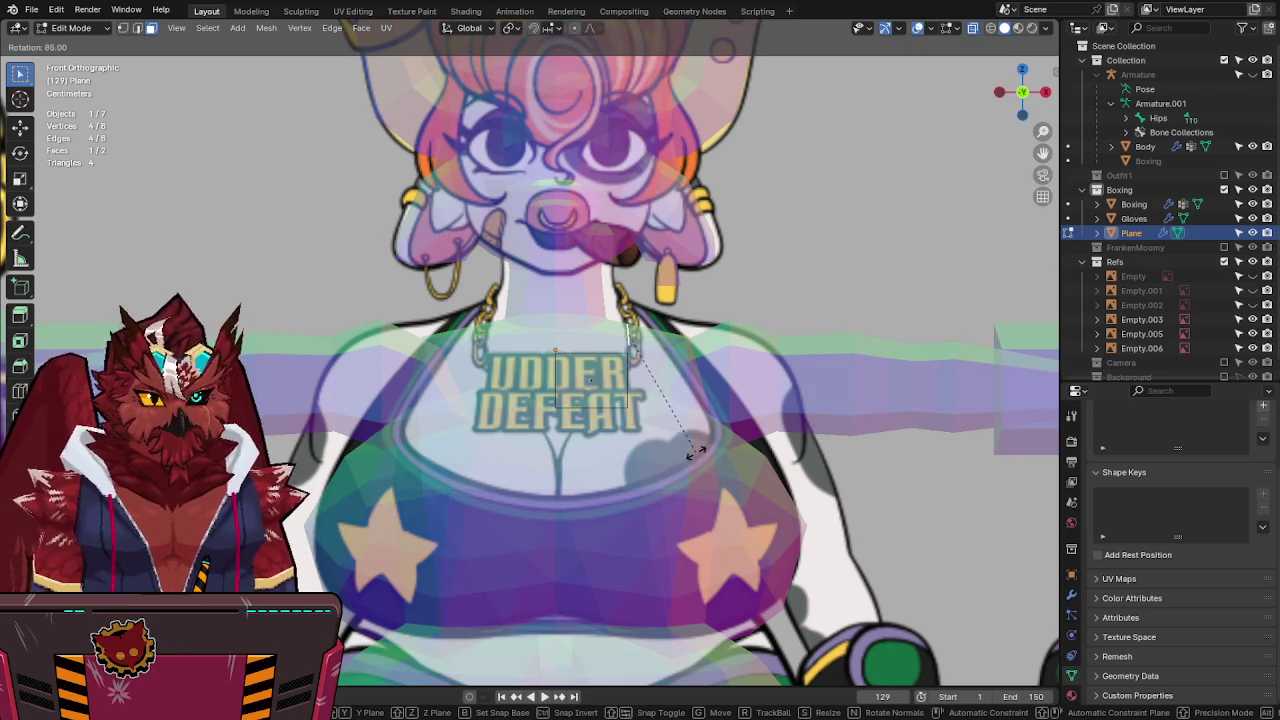
{"action": "key", "text": "g"}
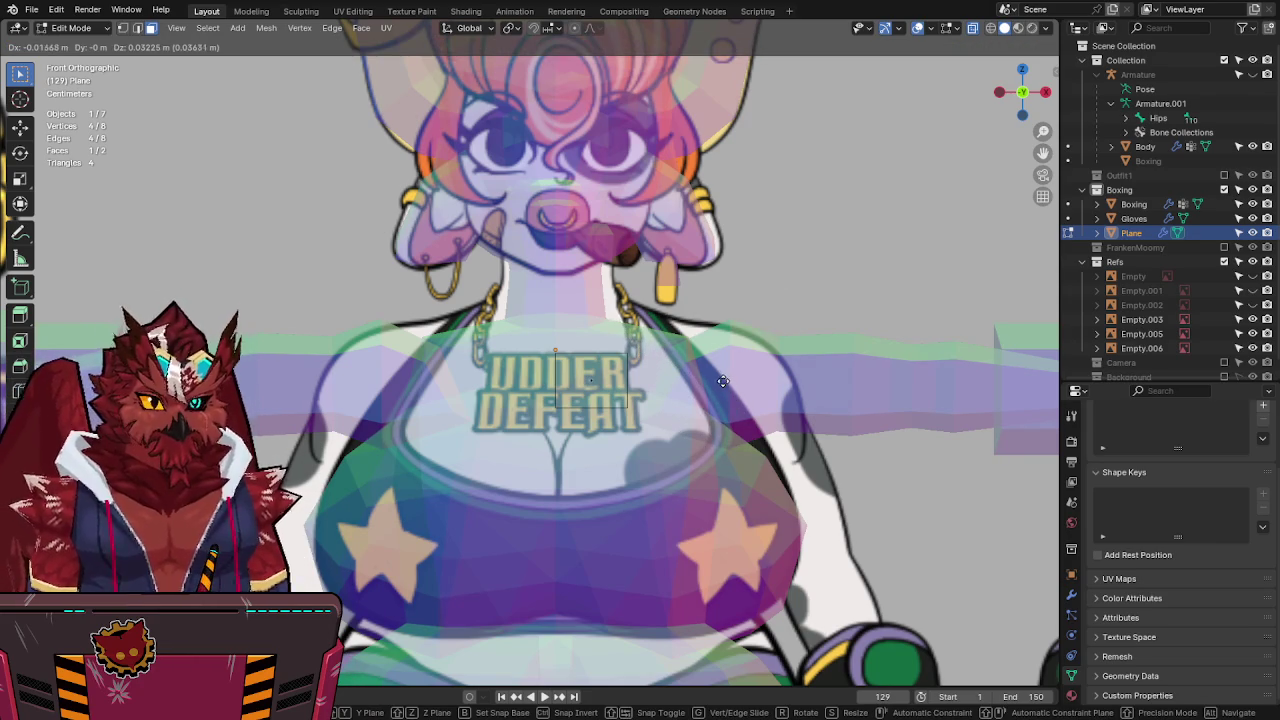
{"action": "left_click", "coordinate": [720, 380]}
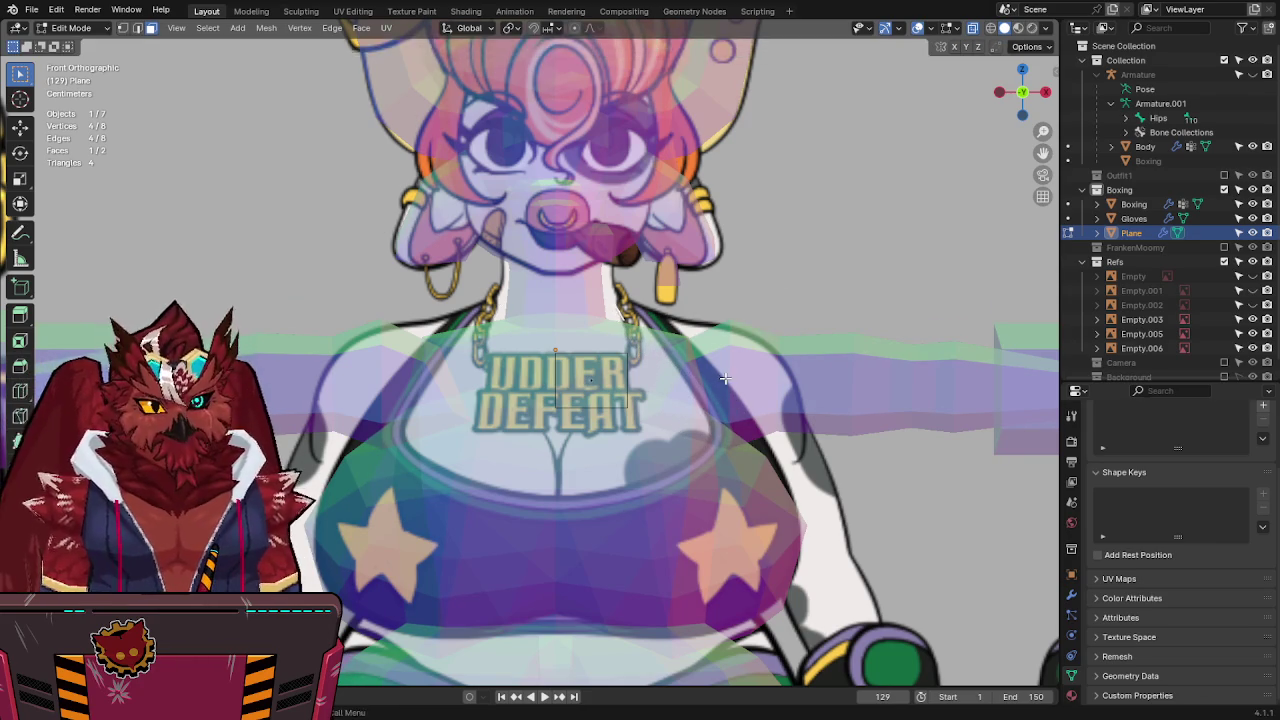
{"action": "key", "text": "alt+z"}
{"action": "middle_click_drag", "start_coordinate": [632, 334], "coordinate": [686, 283]}
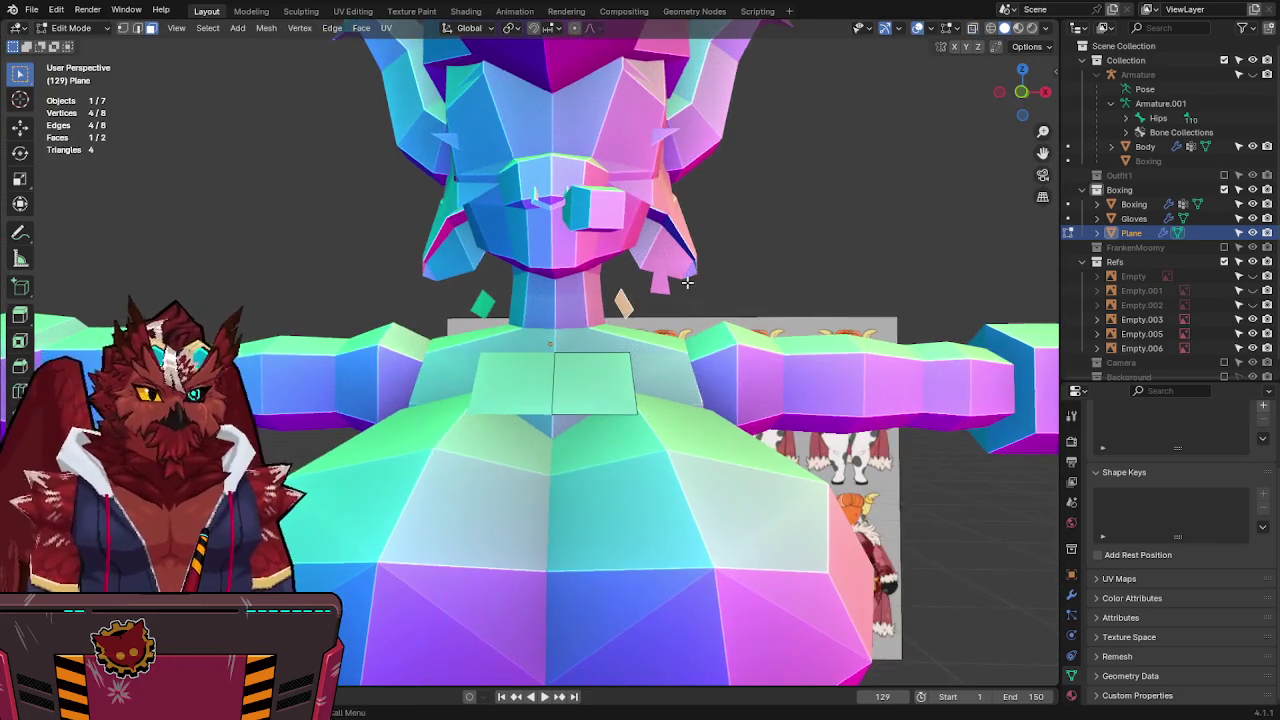
Scale the Boxing outfit's neck loop by 1.248 sideways, excluding the Z axis.
{"action": "key", "text": "KP_1"}
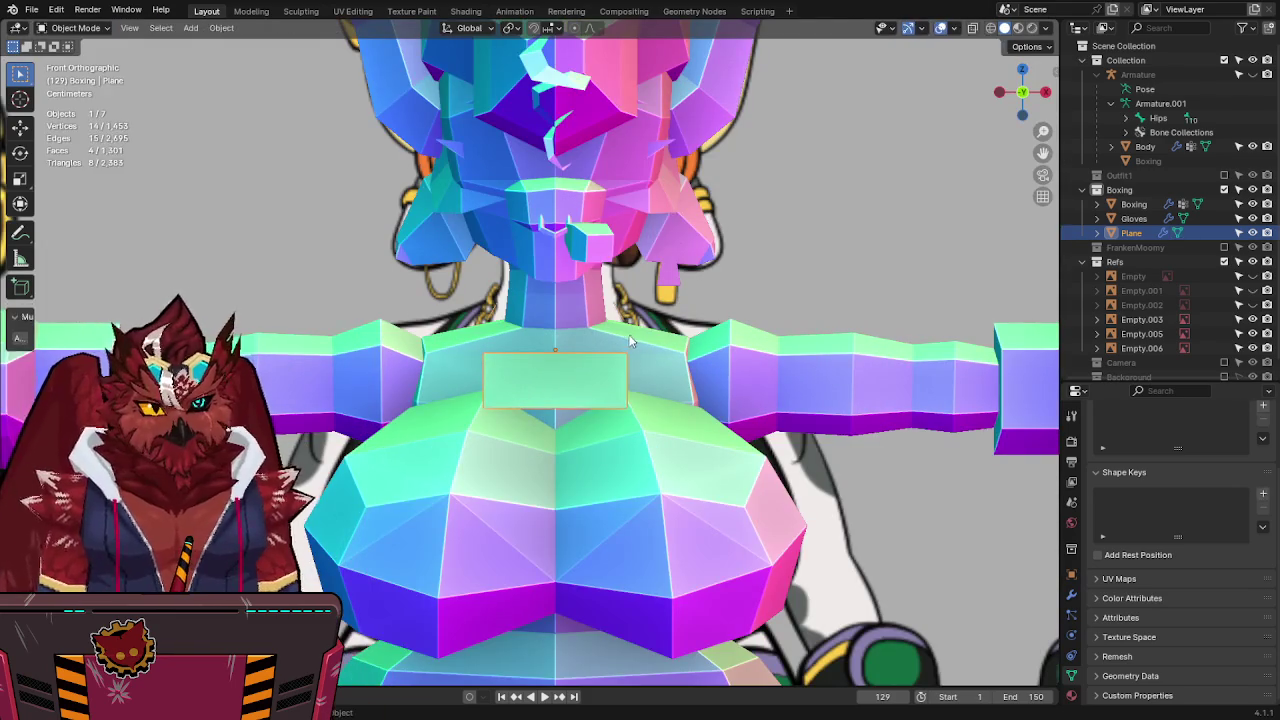
{"action": "key", "text": "alt+q"}
{"action": "key", "text": "alt+z"}
{"action": "key", "text": "s"}
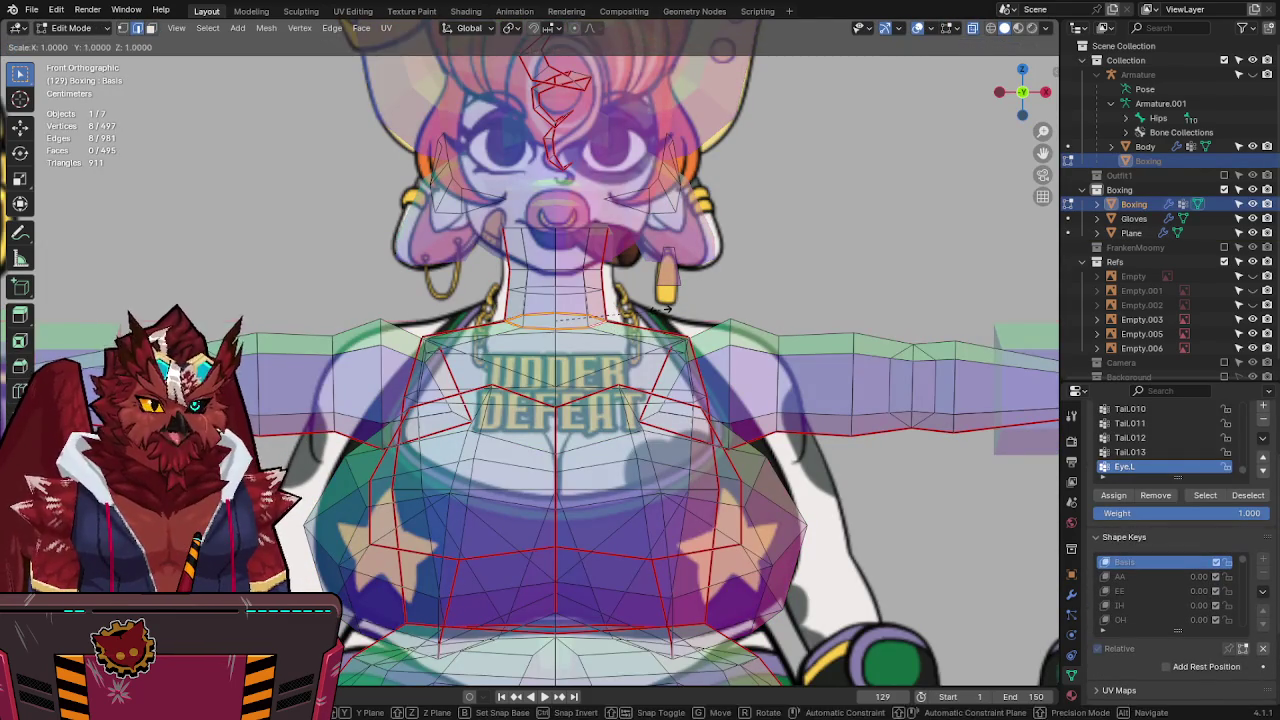
{"action": "key", "text": "shift+z"}
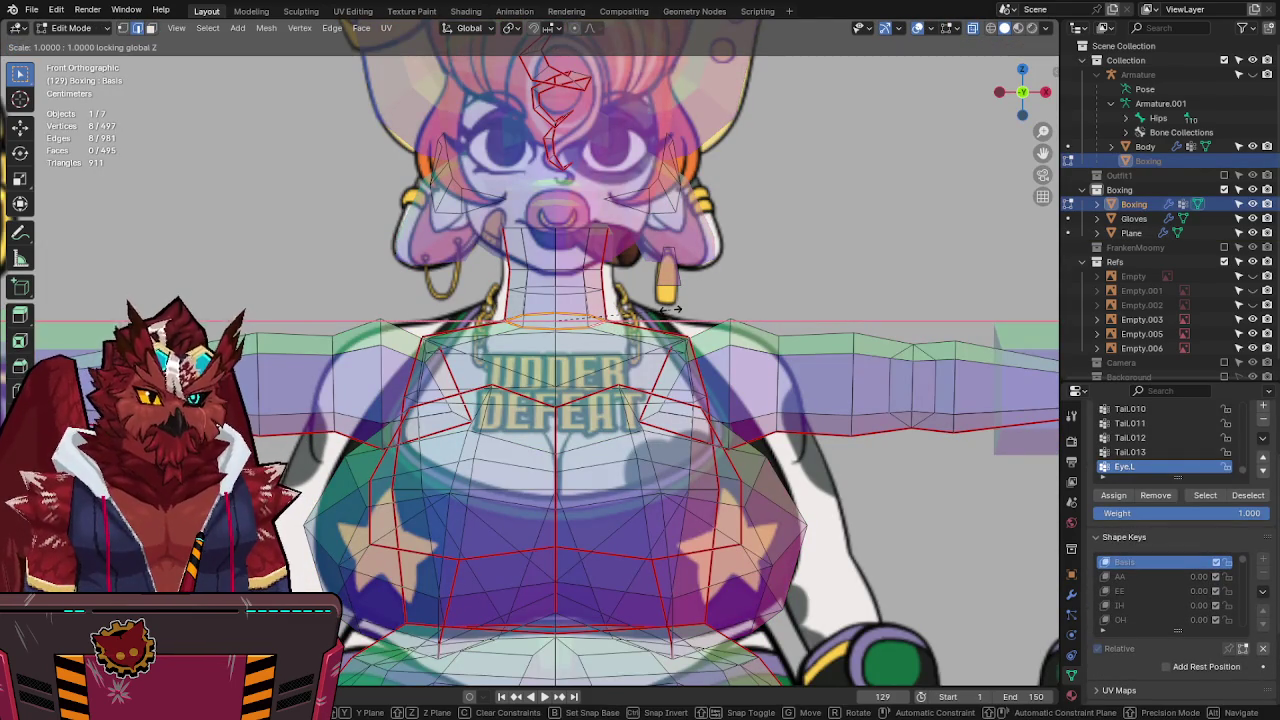
{"action": "left_click", "coordinate": [690, 311]}
{"action": "key", "text": "Tab"}
{"action": "key", "text": "alt+z"}
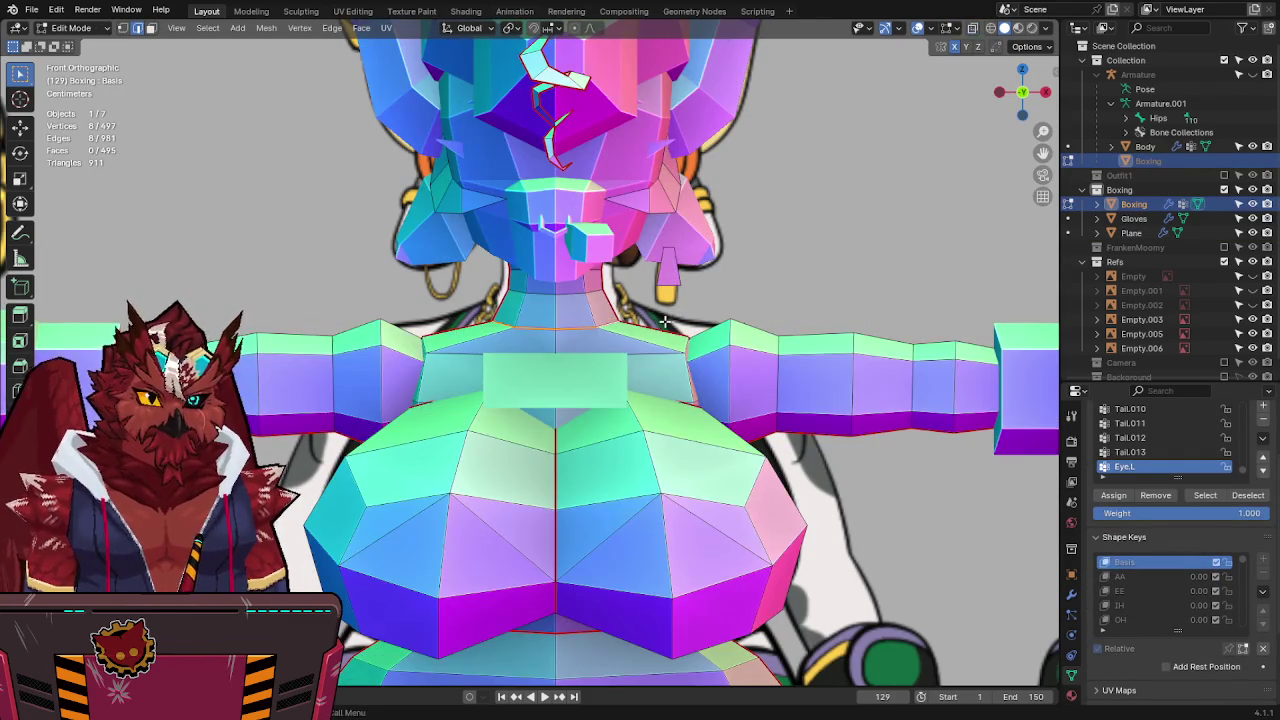
Select the necklace Plane in Edit Mode with X-ray on, viewed from the side.
{"action": "left_click", "coordinate": [620, 315]}
{"action": "key", "text": "Tab"}
{"action": "key", "text": "alt+z"}
{"action": "middle_click_drag", "start_coordinate": [620, 315], "coordinate": [636, 297]}
{"action": "left_click", "coordinate": [1033, 97]}
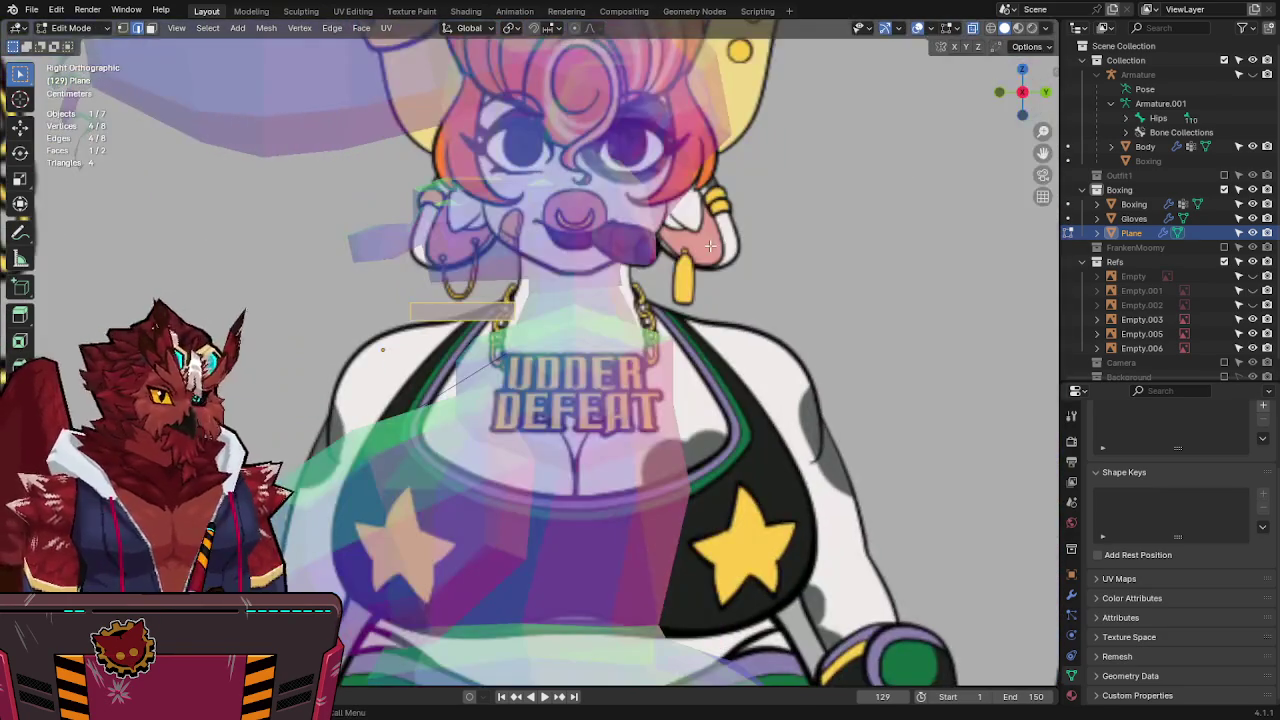
Move the necklace piece along Y to sit at the neck's depth.
{"action": "key", "text": "g"}
{"action": "key", "text": "y"}
{"action": "left_click", "coordinate": [769, 223]}
{"action": "key", "text": "alt+z"}
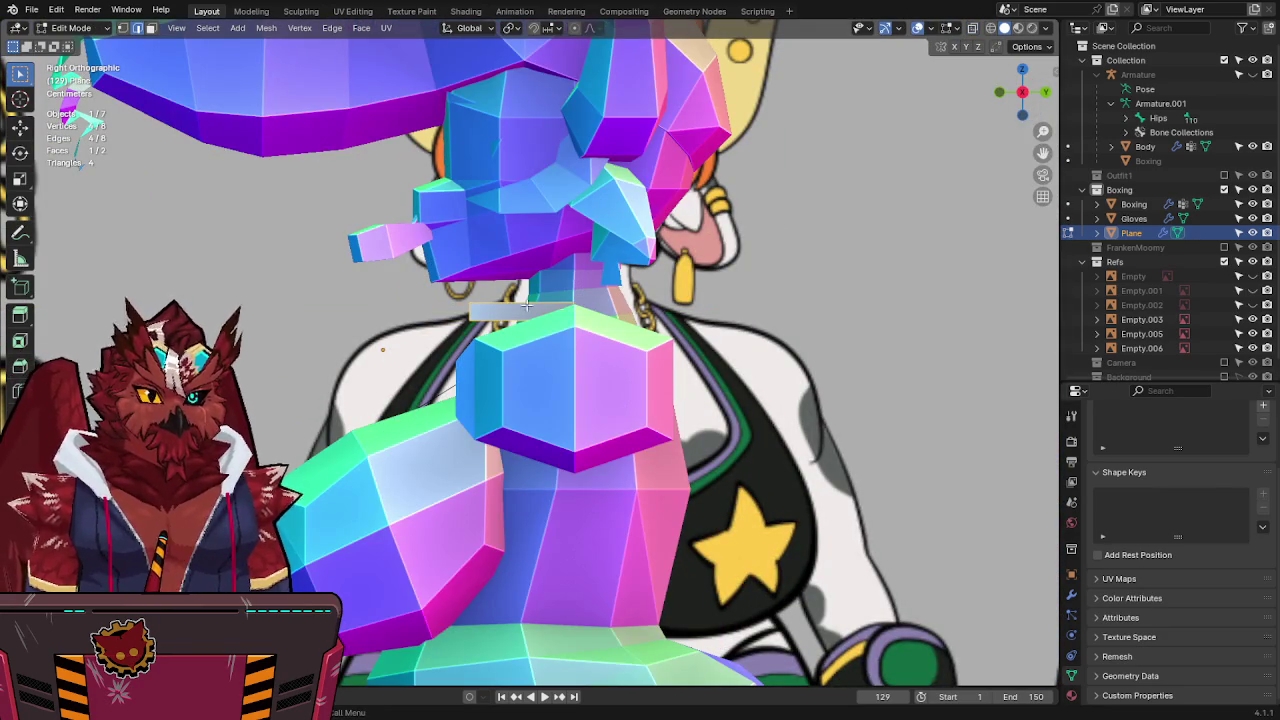
{"action": "key", "text": "alt+z"}
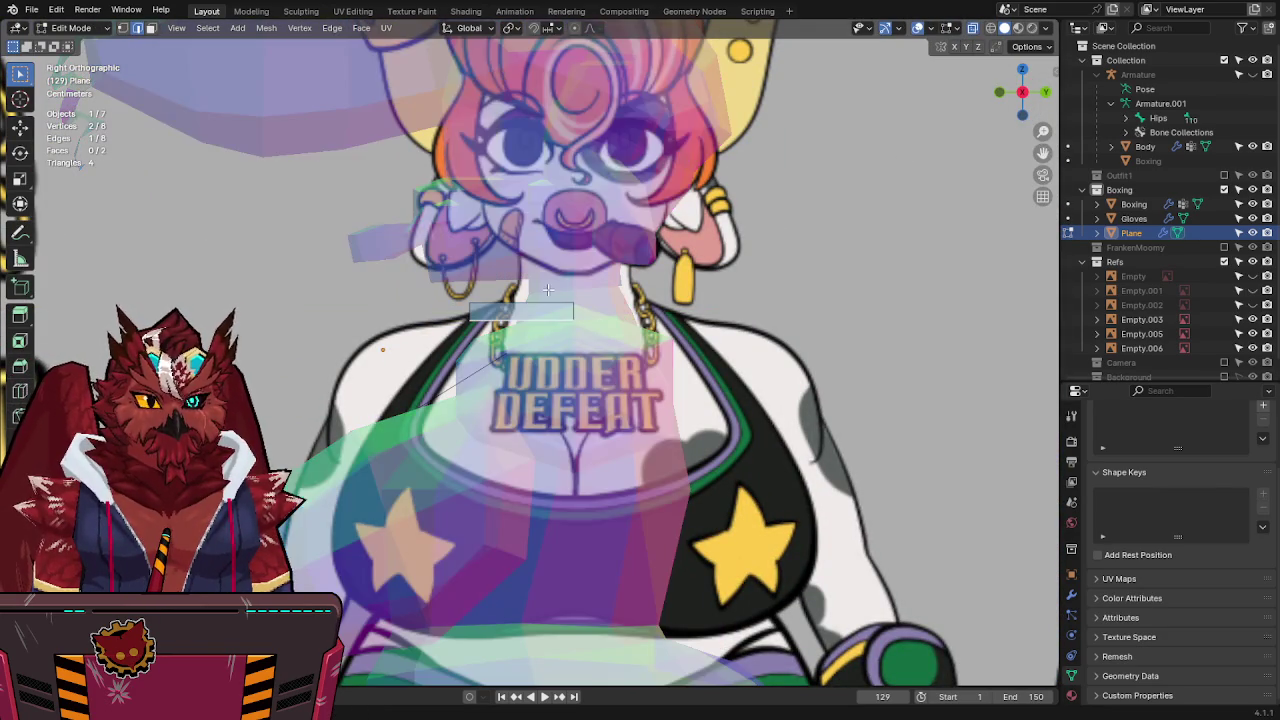
{"action": "key", "text": "alt+z"}
{"action": "mouse_move", "coordinate": [548, 289]}
{"action": "middle_mouse_down"}
{"action": "mouse_move", "coordinate": [563, 309]}
{"action": "mouse_move", "coordinate": [640, 297]}
{"action": "middle_mouse_up"}
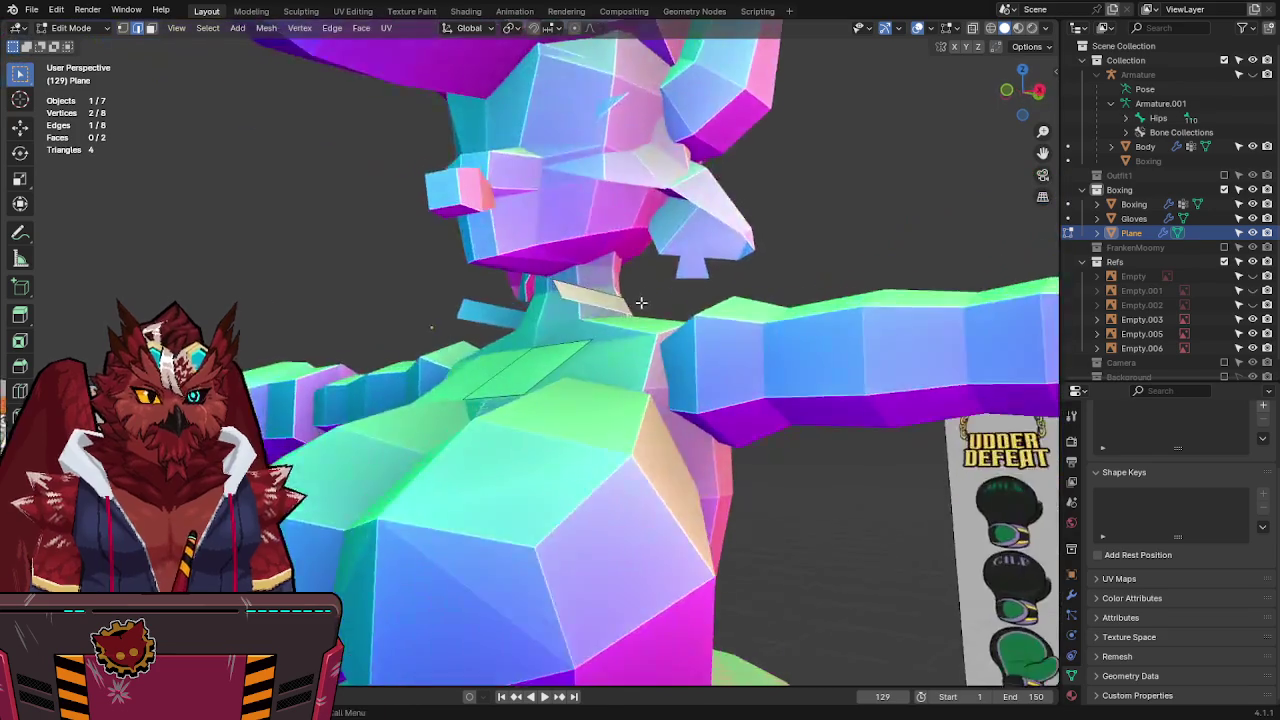
{"action": "scroll", "coordinate": [695, 342], "scroll_direction": "down", "scroll_amount": 3}
{"action": "mouse_move", "coordinate": [695, 342]}
{"action": "middle_mouse_down"}
{"action": "mouse_move", "coordinate": [640, 330]}
{"action": "mouse_move", "coordinate": [695, 363]}
{"action": "mouse_move", "coordinate": [660, 320]}
{"action": "middle_mouse_up"}
Raise two glove faces along Z, then save the file.
{"action": "key", "text": "3"}
{"action": "key", "text": "alt+q"}
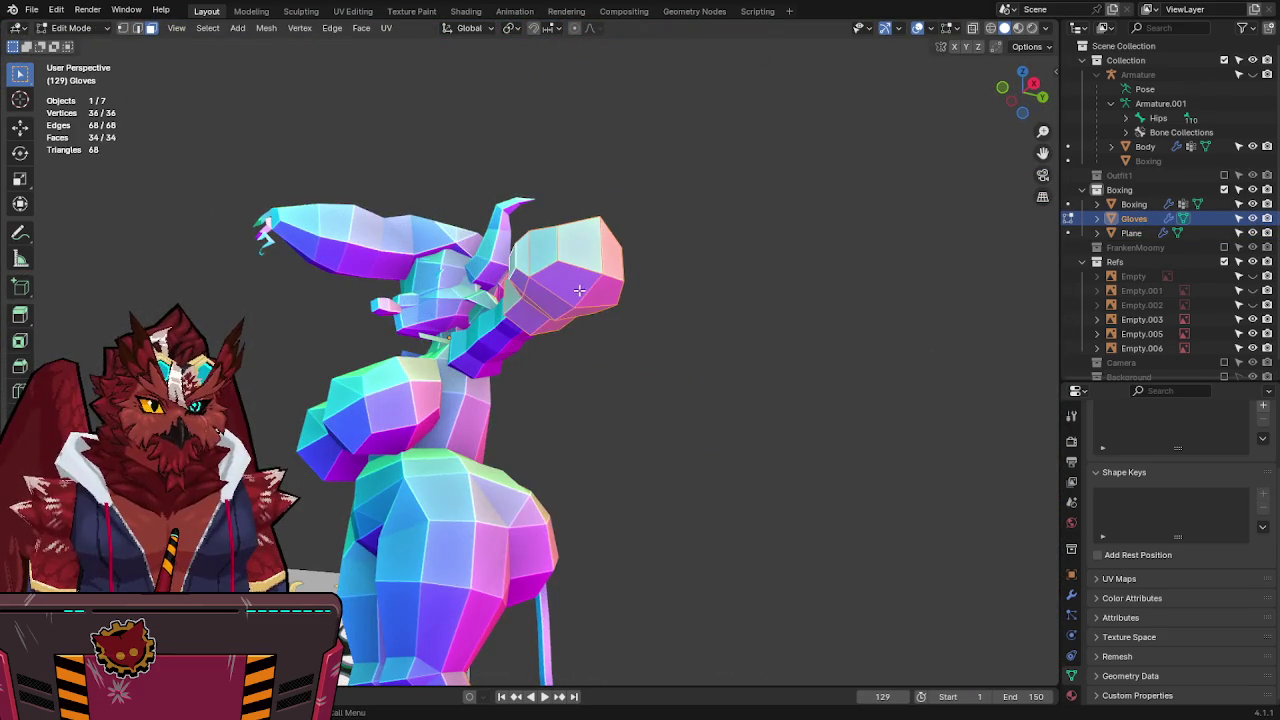
{"action": "left_click", "coordinate": [585, 295]}
{"action": "left_click", "coordinate": [600, 262], "text": "shift"}
{"action": "key", "text": "g"}
{"action": "key", "text": "z"}
{"action": "left_click", "coordinate": [654, 366]}
{"action": "mouse_move", "coordinate": [654, 366]}
{"action": "middle_mouse_down"}
{"action": "mouse_move", "coordinate": [786, 337]}
{"action": "mouse_move", "coordinate": [798, 372]}
{"action": "mouse_move", "coordinate": [490, 377]}
{"action": "middle_mouse_up"}
{"action": "key", "text": "Tab"}
{"action": "key", "text": "ctrl+s"}
Check the necklace Plane from the side and unhide the Boxing and Gloves meshes.
{"action": "scroll", "coordinate": [490, 377], "scroll_direction": "up", "scroll_amount": 3}
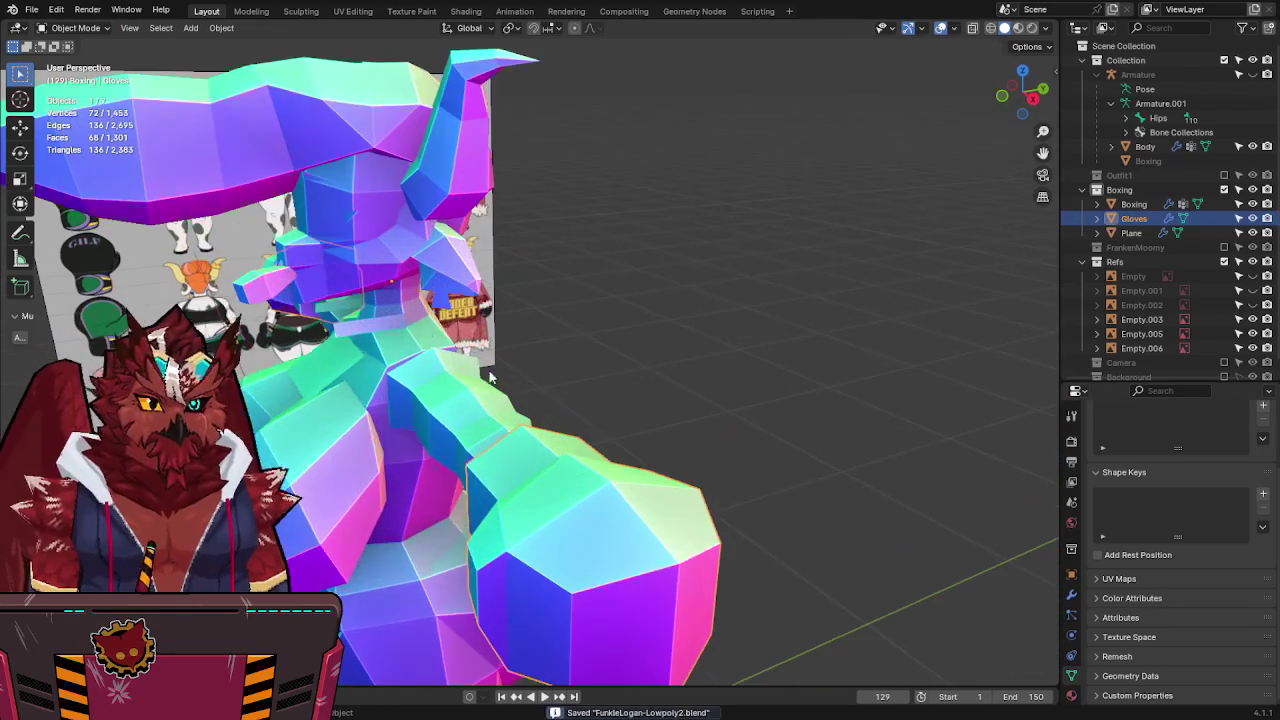
{"action": "left_click", "coordinate": [378, 320]}
{"action": "middle_click_drag", "start_coordinate": [378, 320], "coordinate": [611, 316]}
{"action": "scroll", "coordinate": [611, 316], "scroll_direction": "up", "scroll_amount": 2}
{"action": "key", "text": "Tab"}
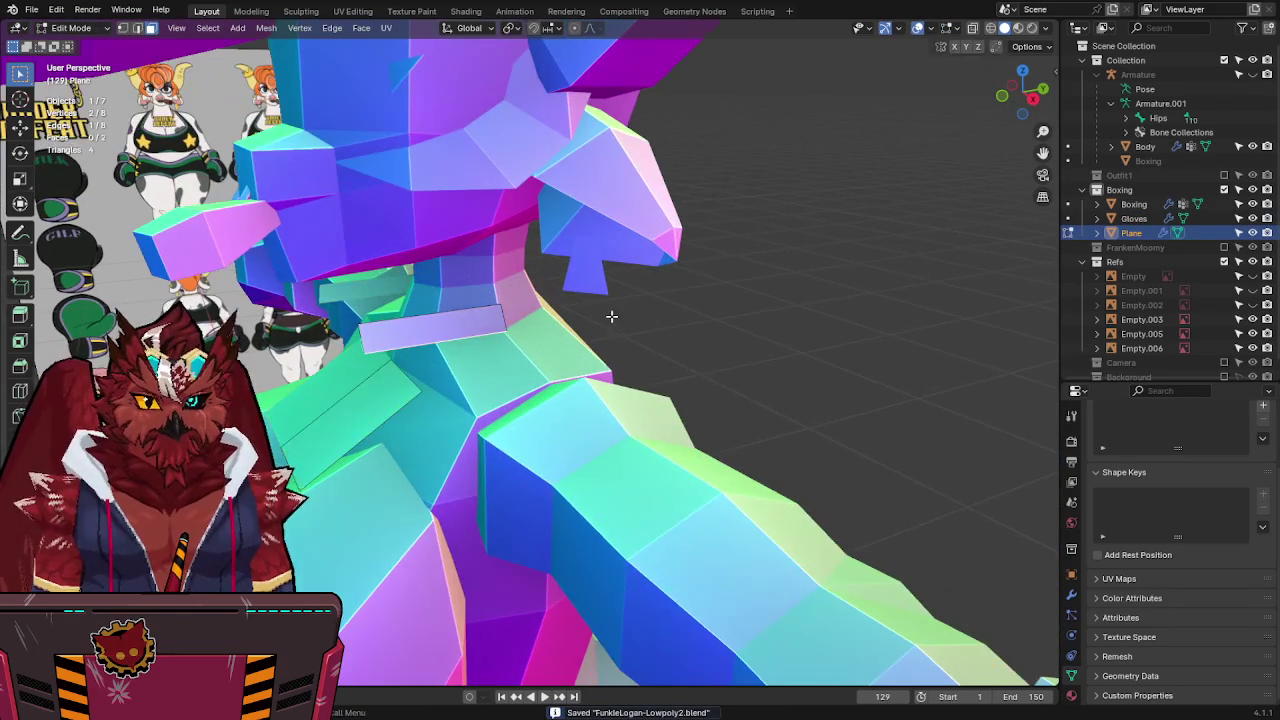
{"action": "left_click", "coordinate": [1033, 98]}
{"action": "scroll", "coordinate": [483, 420], "scroll_direction": "up", "scroll_amount": 2}
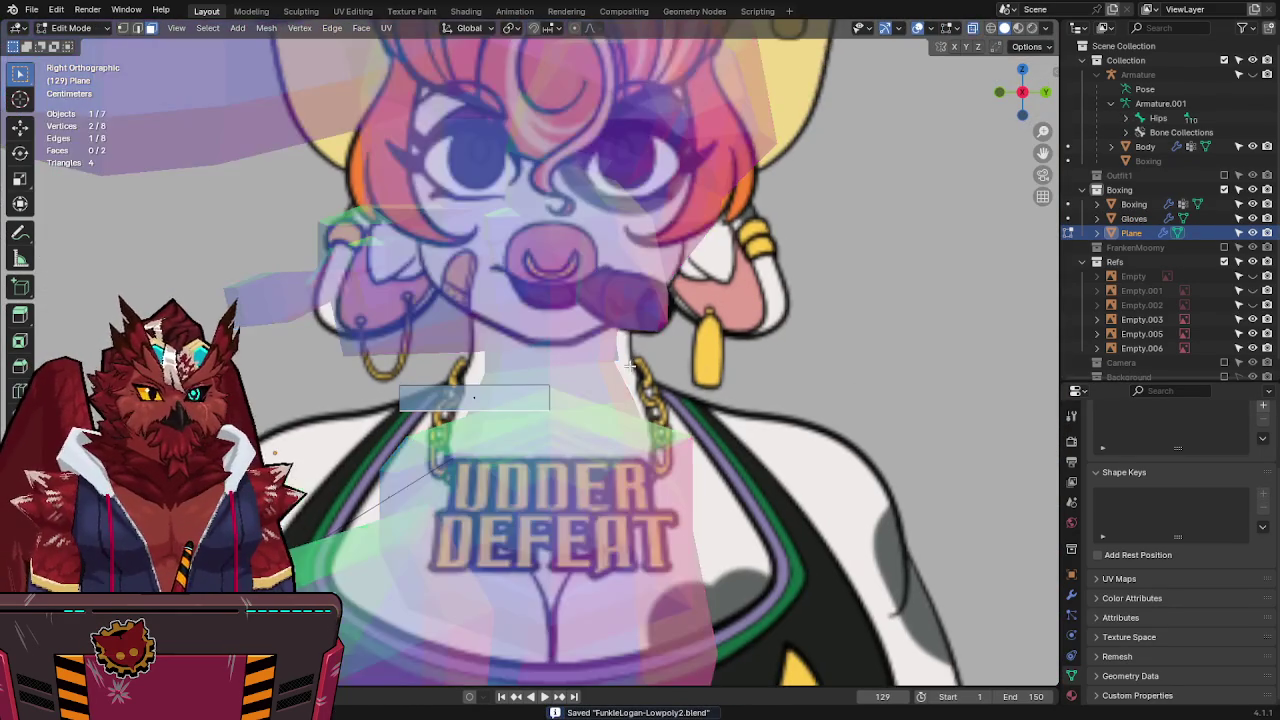
{"action": "scroll", "coordinate": [483, 420], "scroll_direction": "up", "scroll_amount": 2}
{"action": "key", "text": "Tab"}
{"action": "key", "text": "alt+h"}
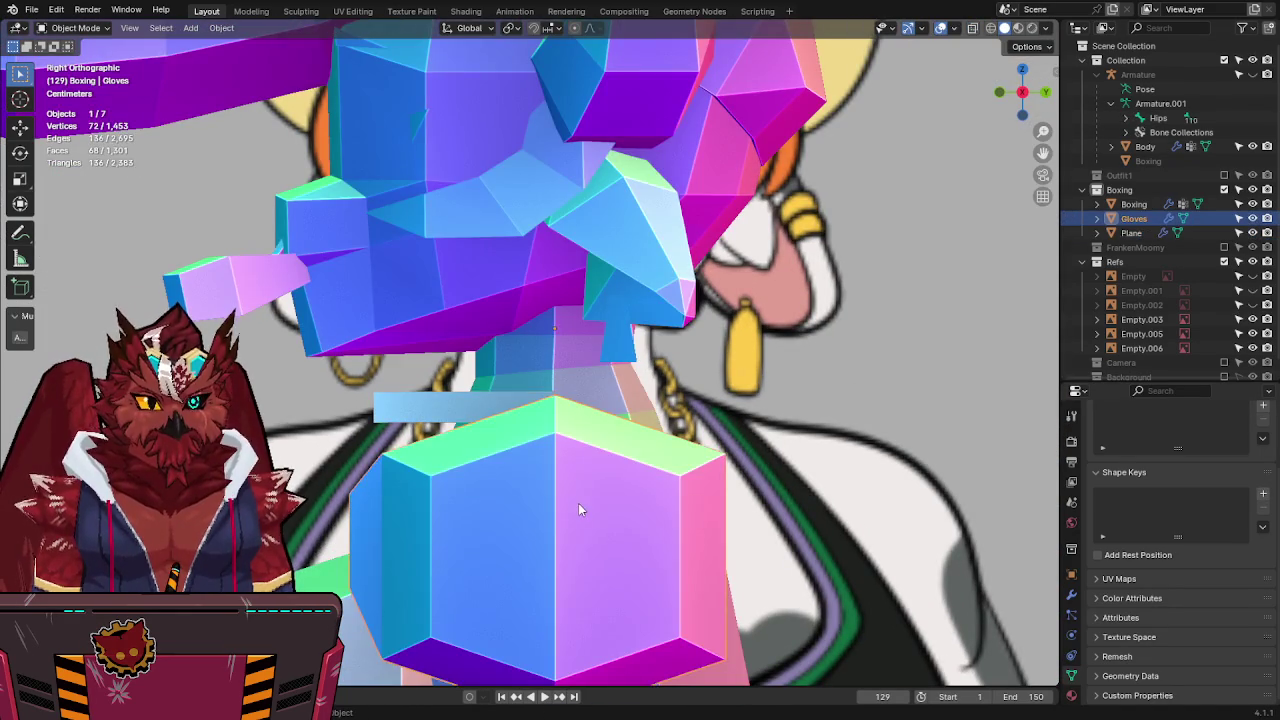
Extrude the strip's end edge twice, reposition the new vertex, and show the Mirror modifier.
{"action": "left_click", "coordinate": [523, 415]}
{"action": "key", "text": "Tab"}
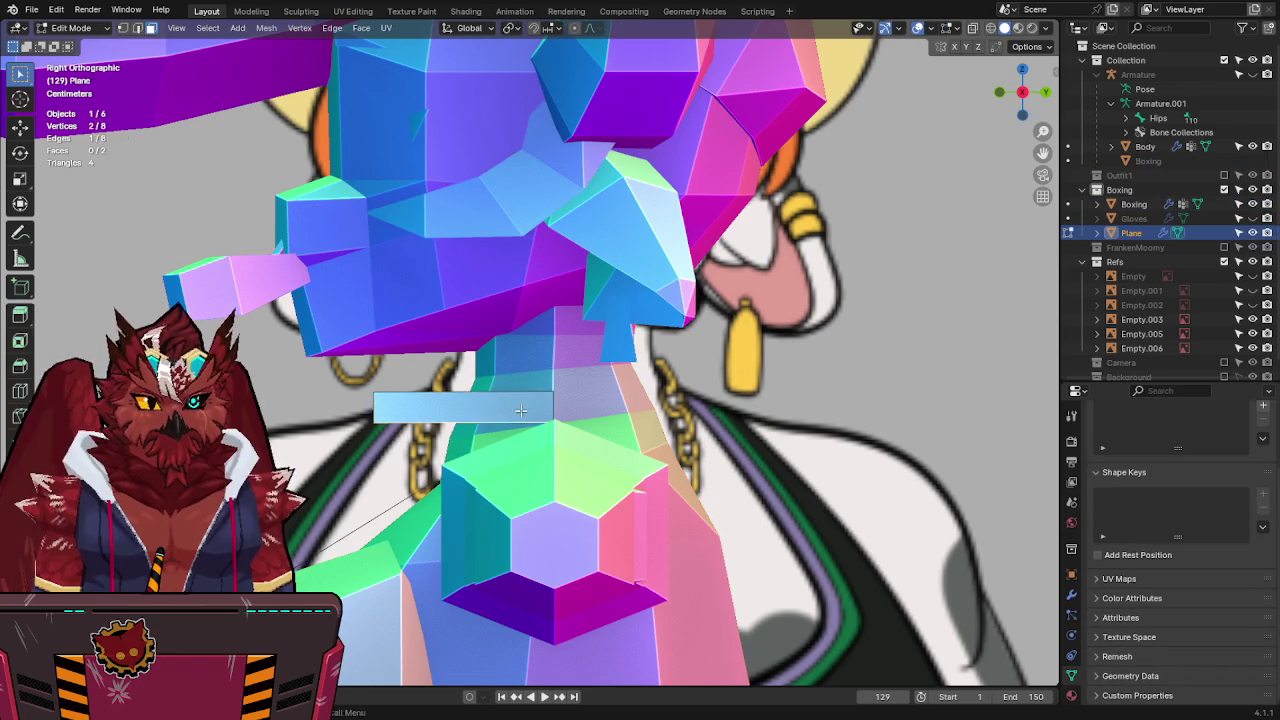
{"action": "key", "text": "alt+z"}
{"action": "key", "text": "e"}
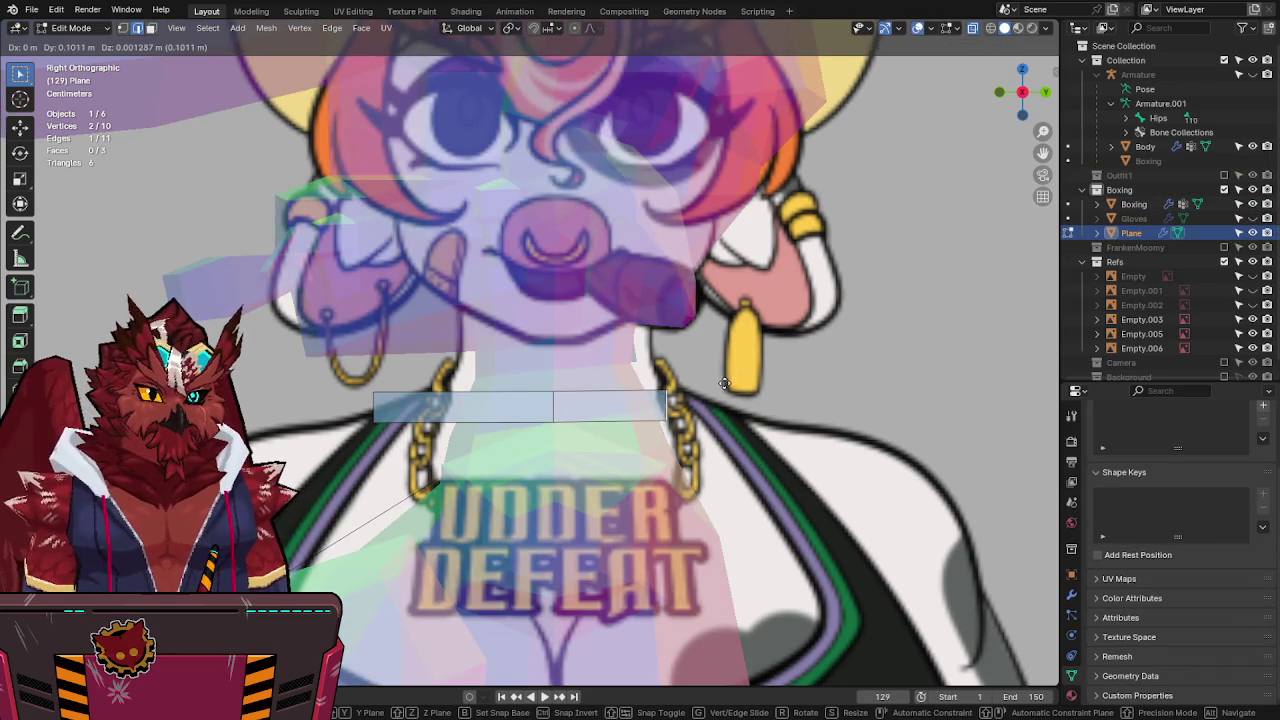
{"action": "left_click", "coordinate": [713, 360]}
{"action": "key", "text": "g"}
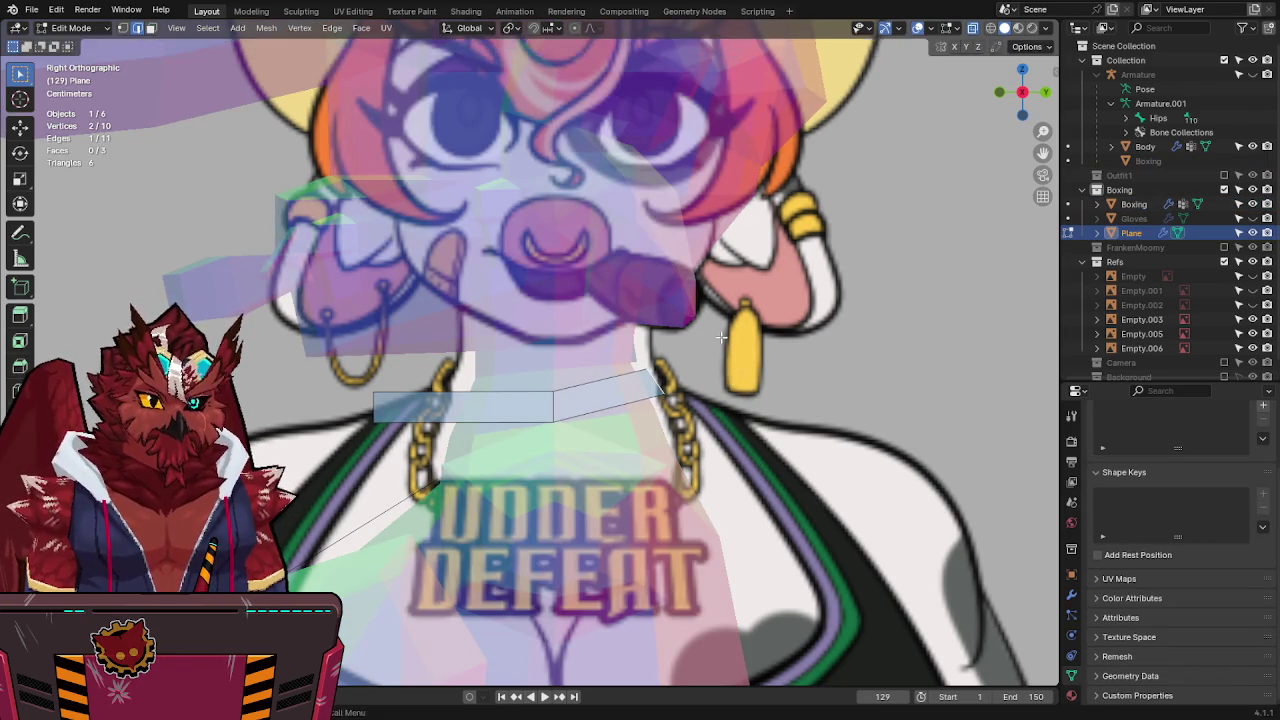
{"action": "left_click", "coordinate": [665, 371]}
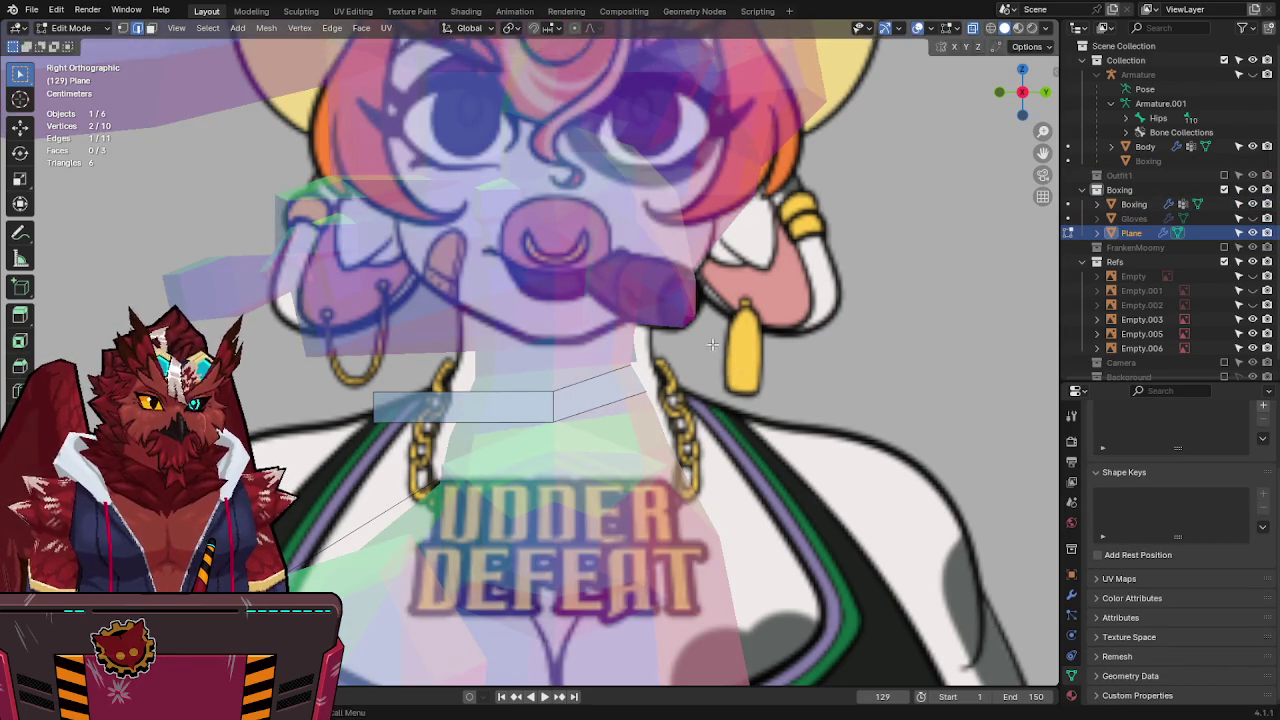
{"action": "key", "text": "e"}
{"action": "left_click", "coordinate": [690, 366]}
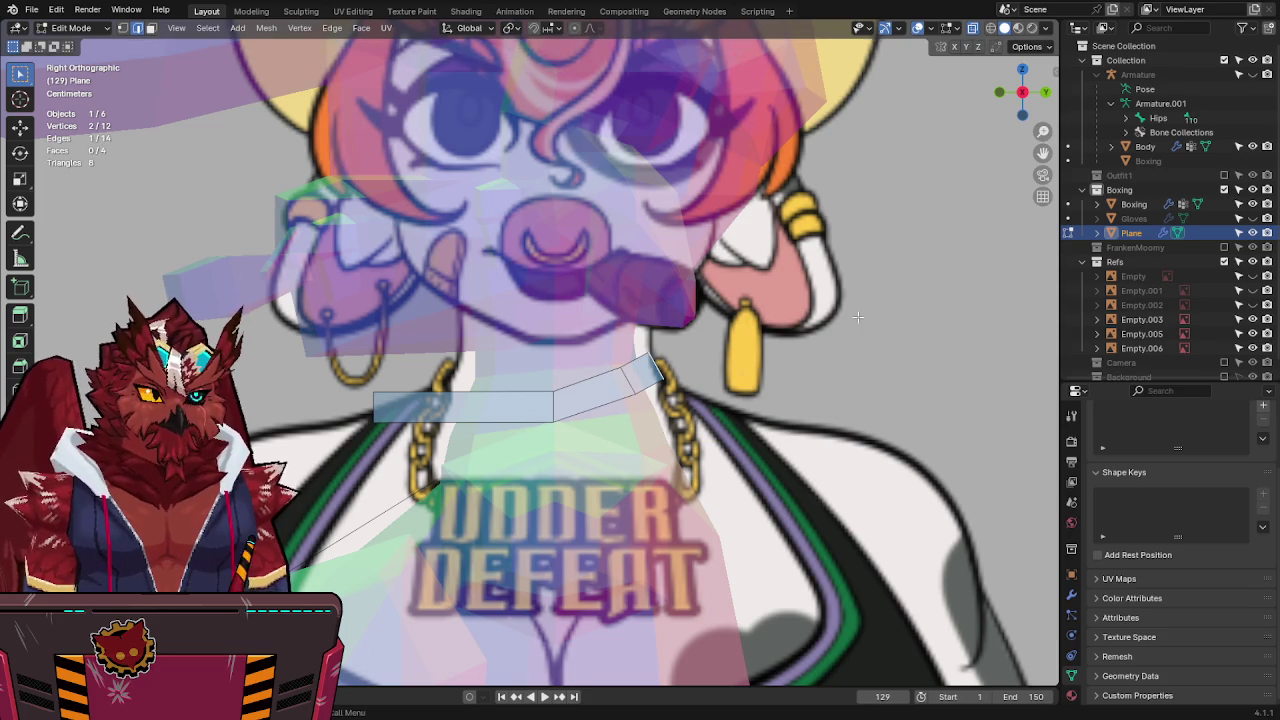
{"action": "left_click", "coordinate": [1071, 595]}
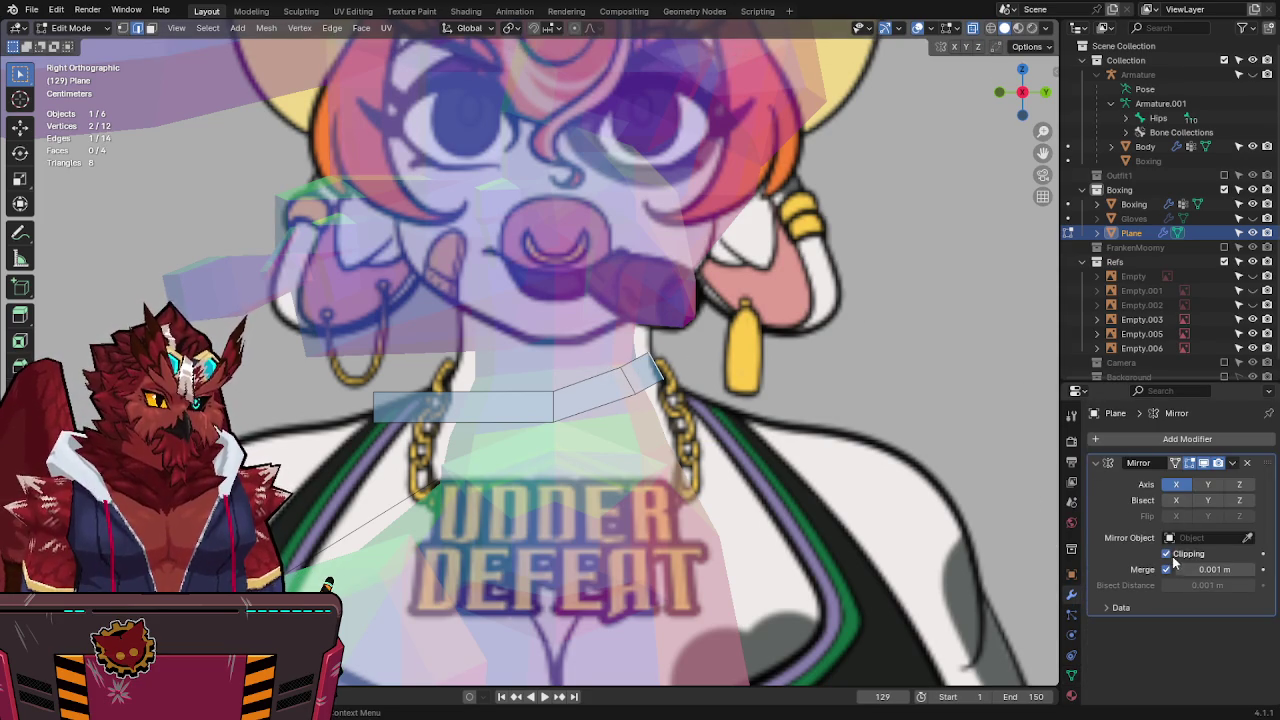
Slide the strip's end along X, then check it against the reference in front view.
{"action": "key", "text": "g"}
{"action": "key", "text": "x"}
{"action": "left_click", "coordinate": [276, 283]}
{"action": "mouse_move", "coordinate": [276, 283]}
{"action": "middle_mouse_down"}
{"action": "mouse_move", "coordinate": [880, 335]}
{"action": "mouse_move", "coordinate": [590, 380]}
{"action": "middle_mouse_up"}
{"action": "key", "text": "g"}
{"action": "key", "text": "x"}
{"action": "left_click", "coordinate": [880, 335]}
{"action": "scroll", "coordinate": [880, 335], "scroll_direction": "up", "scroll_amount": 5}
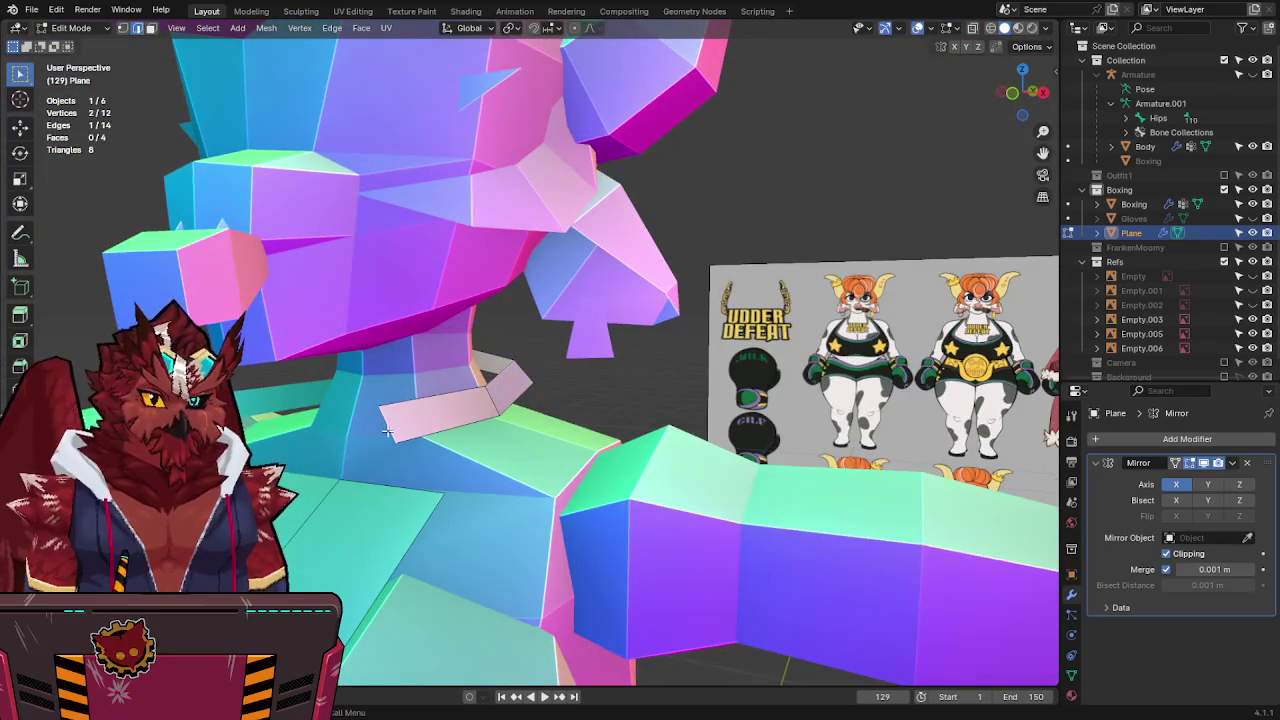
{"action": "key", "text": "KP_1"}
{"action": "scroll", "coordinate": [500, 400], "scroll_direction": "up", "scroll_amount": 3}
{"action": "key", "text": "alt+z"}
Move the strip's end edge along Y and rotate it to follow the neck.
{"action": "key", "text": "g"}
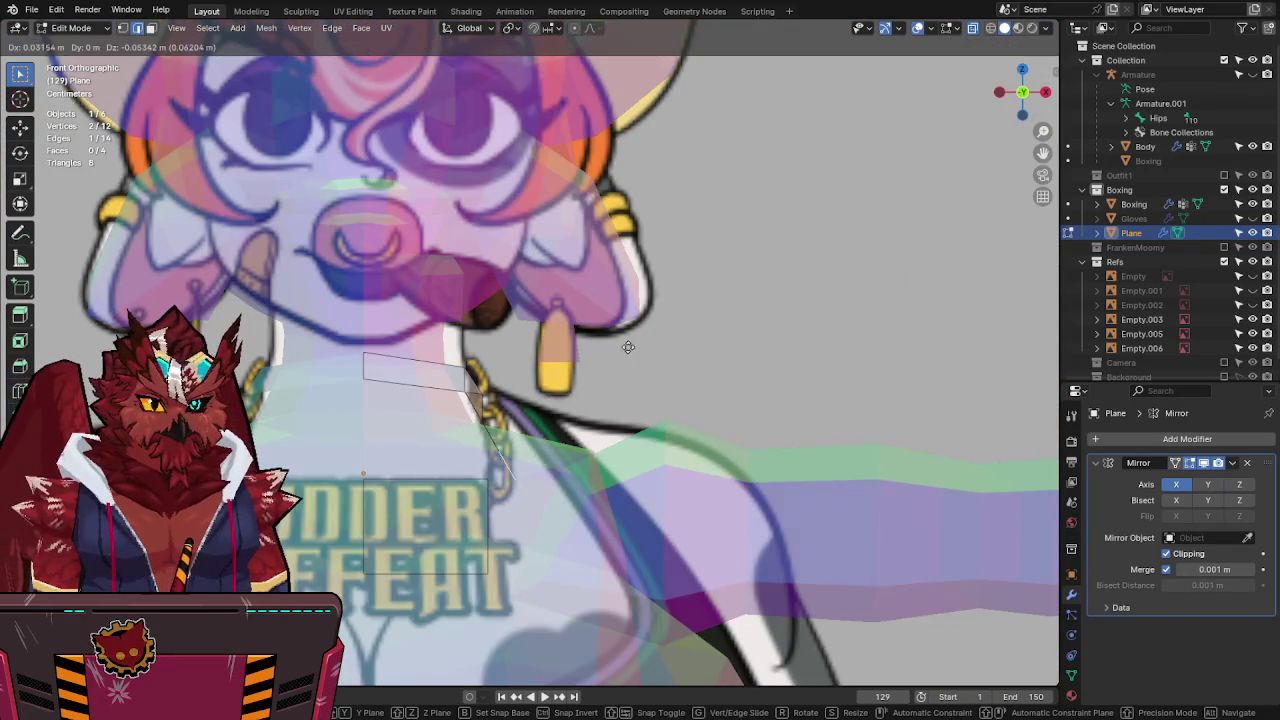
{"action": "key", "text": "alt+z"}
{"action": "mouse_move", "coordinate": [611, 365]}
{"action": "middle_mouse_down", "text": "alt"}
{"action": "mouse_move", "coordinate": [537, 403]}
{"action": "mouse_move", "coordinate": [588, 345]}
{"action": "middle_mouse_up", "text": "alt"}
{"action": "key", "text": "y"}
{"action": "key", "text": "r"}
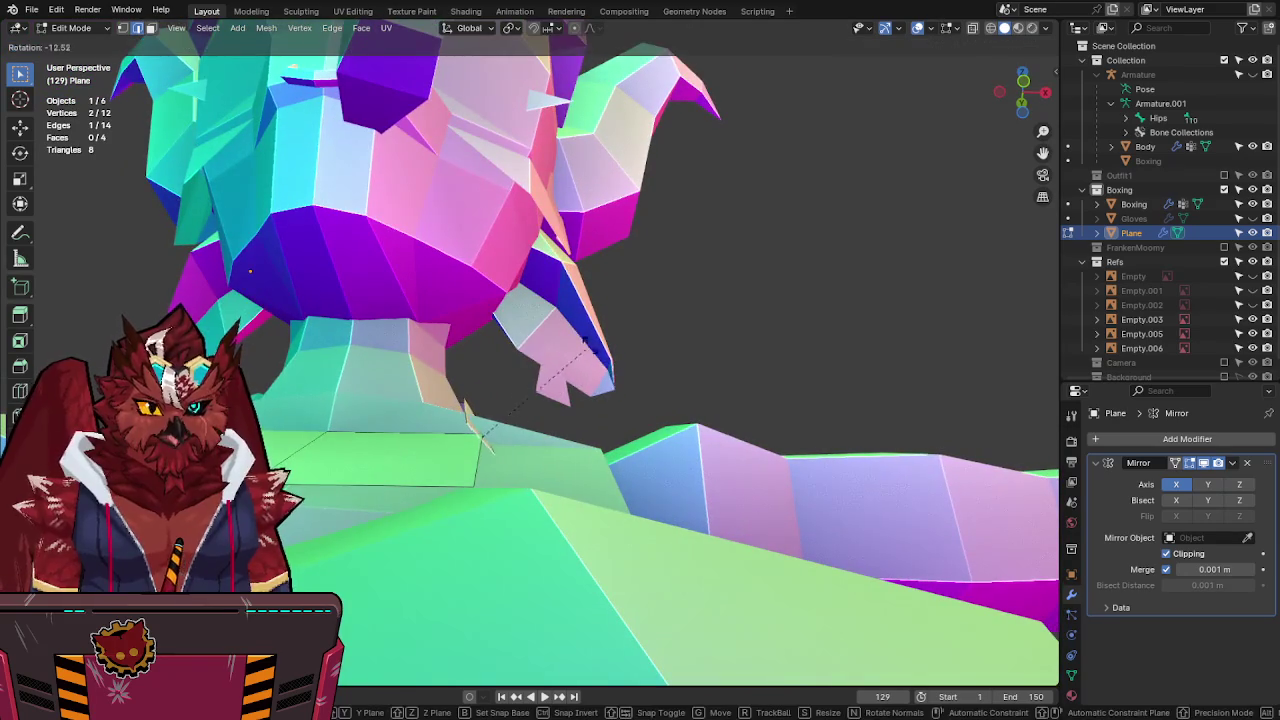
{"action": "left_click", "coordinate": [537, 313]}
{"action": "middle_click_drag", "start_coordinate": [465, 405], "coordinate": [600, 400]}
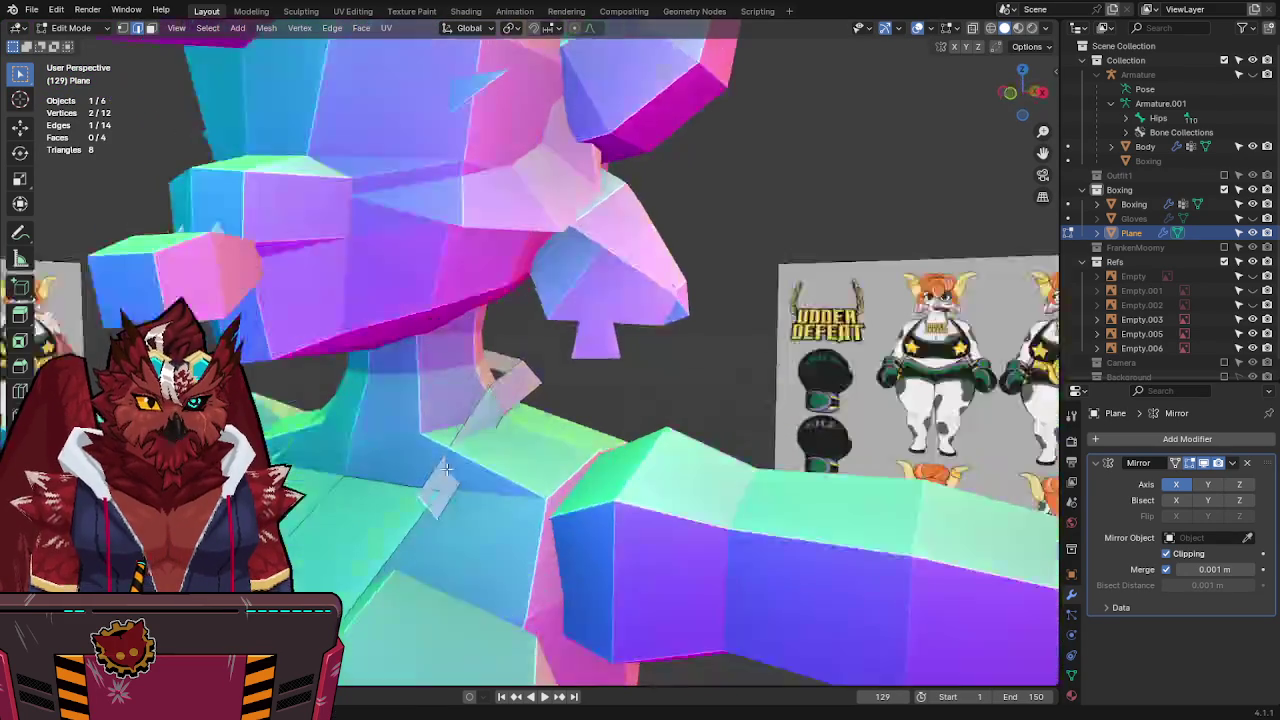
Extrude a fifth face from the strip end and raise it along Z.
{"action": "key", "text": "e"}
{"action": "mouse_move", "coordinate": [700, 428]}
{"action": "middle_mouse_down"}
{"action": "mouse_move", "coordinate": [790, 375]}
{"action": "mouse_move", "coordinate": [777, 371]}
{"action": "middle_mouse_up"}
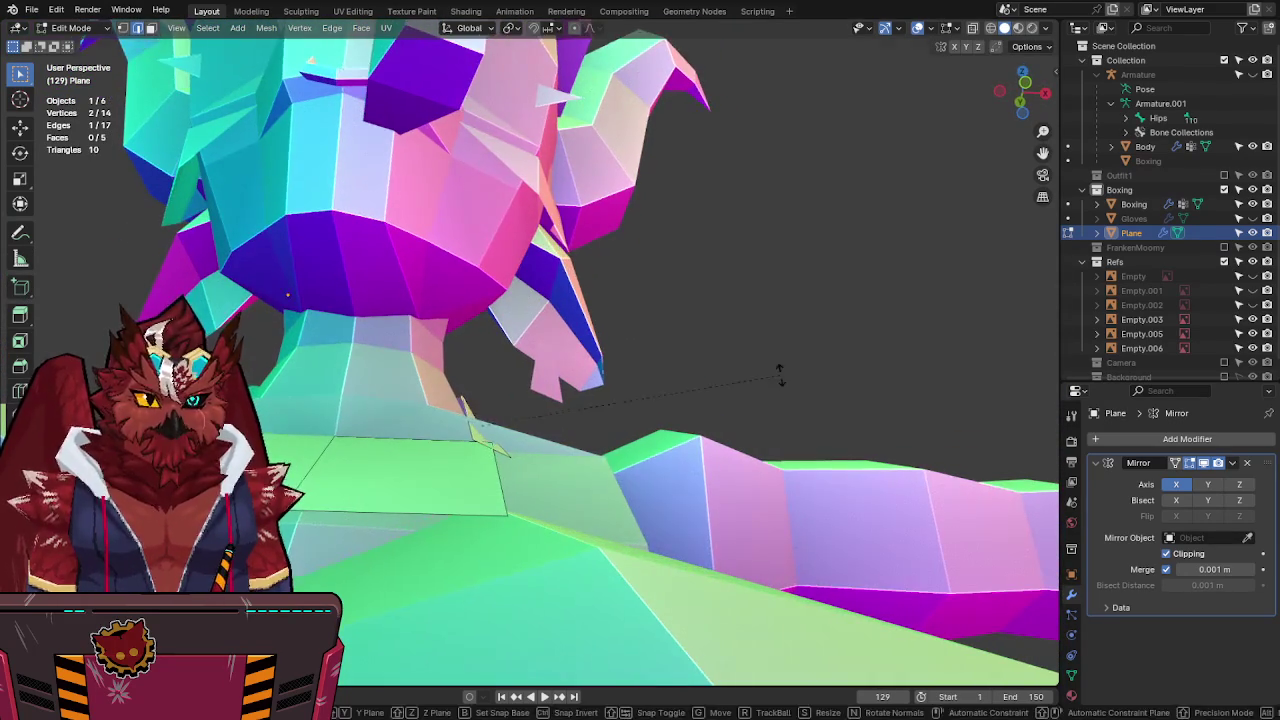
{"action": "mouse_move", "coordinate": [669, 306]}
{"action": "middle_mouse_down"}
{"action": "mouse_move", "coordinate": [484, 398]}
{"action": "mouse_move", "coordinate": [667, 404]}
{"action": "mouse_move", "coordinate": [557, 374]}
{"action": "middle_mouse_up"}
{"action": "key", "text": "g"}
{"action": "key", "text": "z"}
{"action": "left_click", "coordinate": [664, 395]}
In X-ray front view, refine the end vertices' positions to match the reference chain.
{"action": "key", "text": "KP_1"}
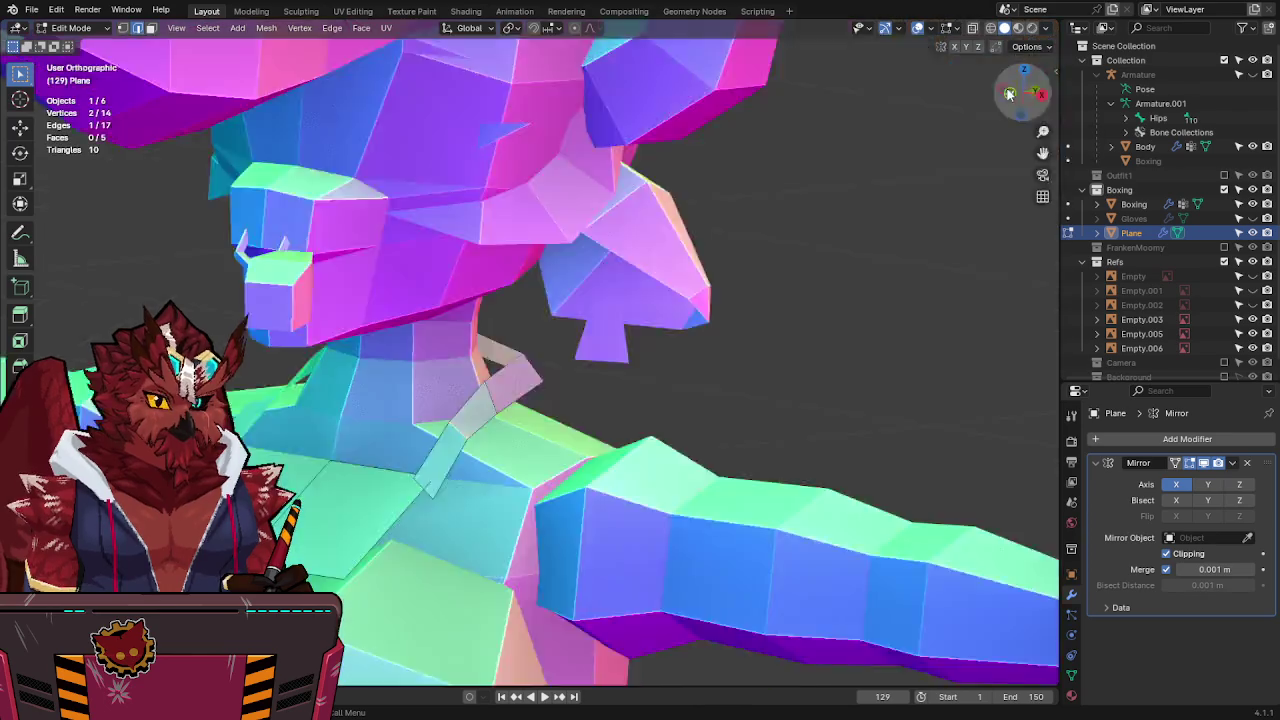
{"action": "key", "text": "alt+z"}
{"action": "key", "text": "g"}
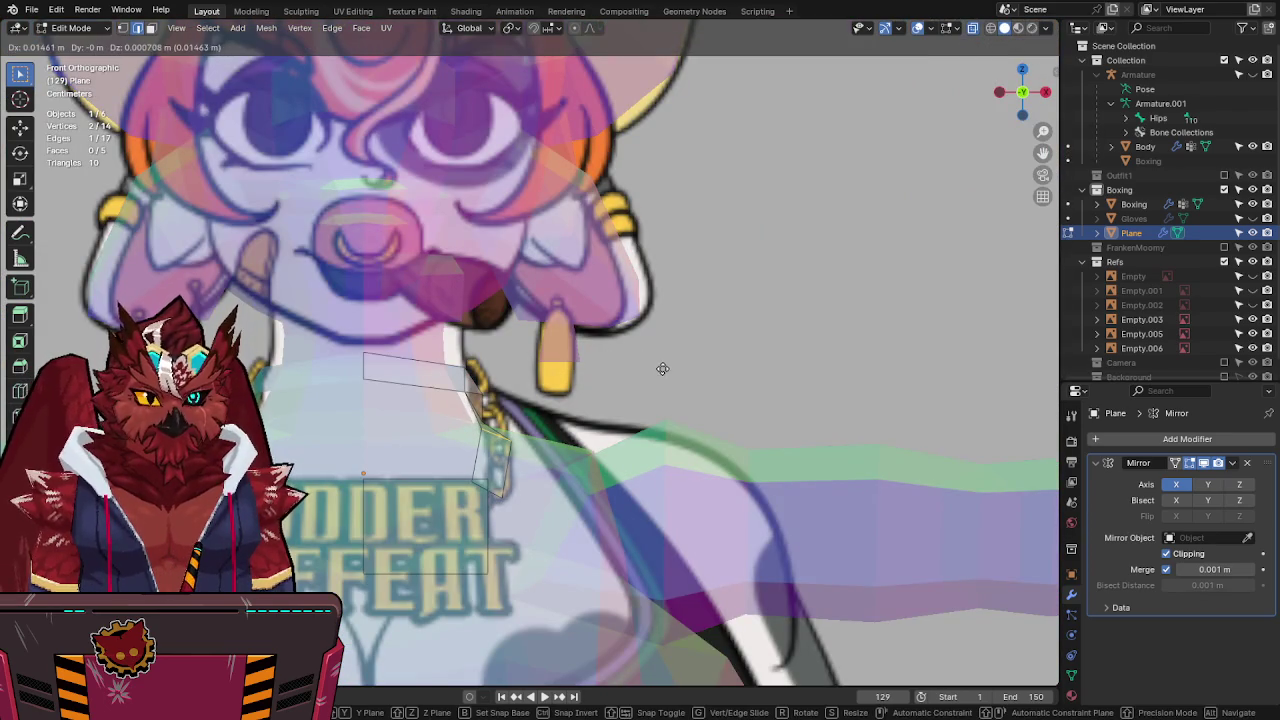
{"action": "left_click", "coordinate": [662, 369]}
{"action": "key", "text": "g"}
{"action": "left_click", "coordinate": [533, 393]}
{"action": "key", "text": "g"}
{"action": "left_click", "coordinate": [551, 393]}
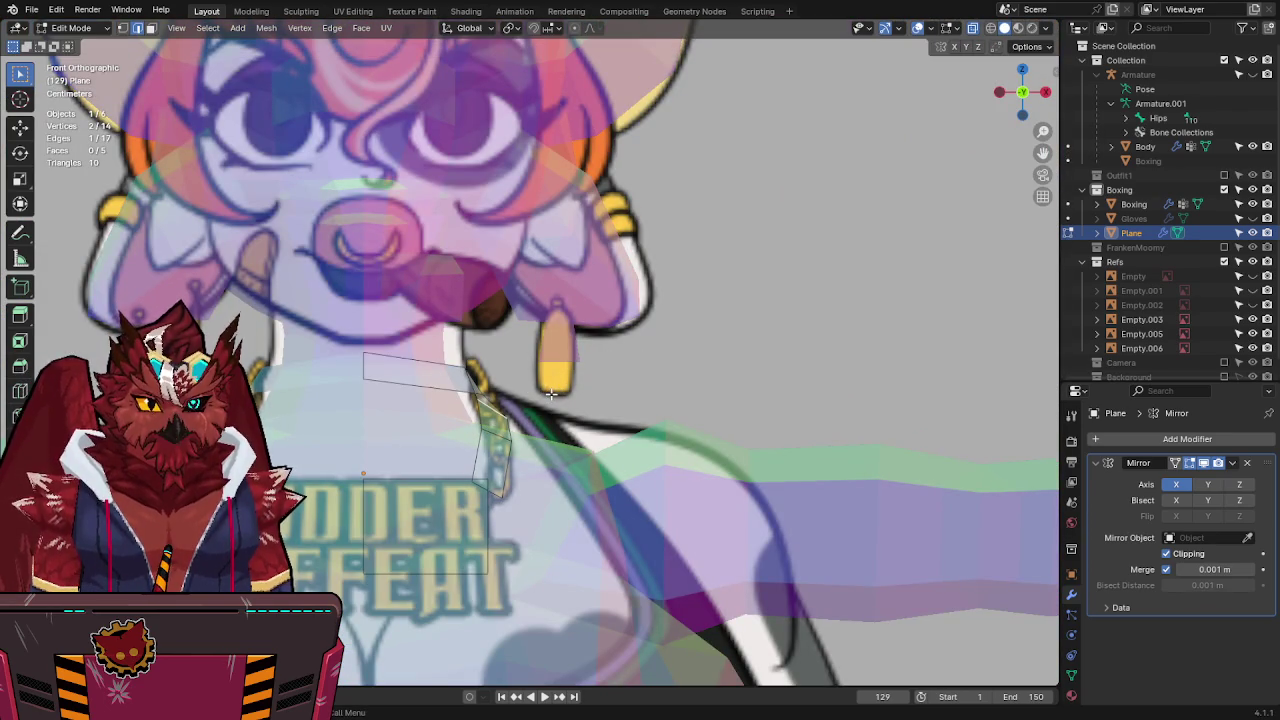
{"action": "key", "text": "g"}
{"action": "key", "text": "x"}
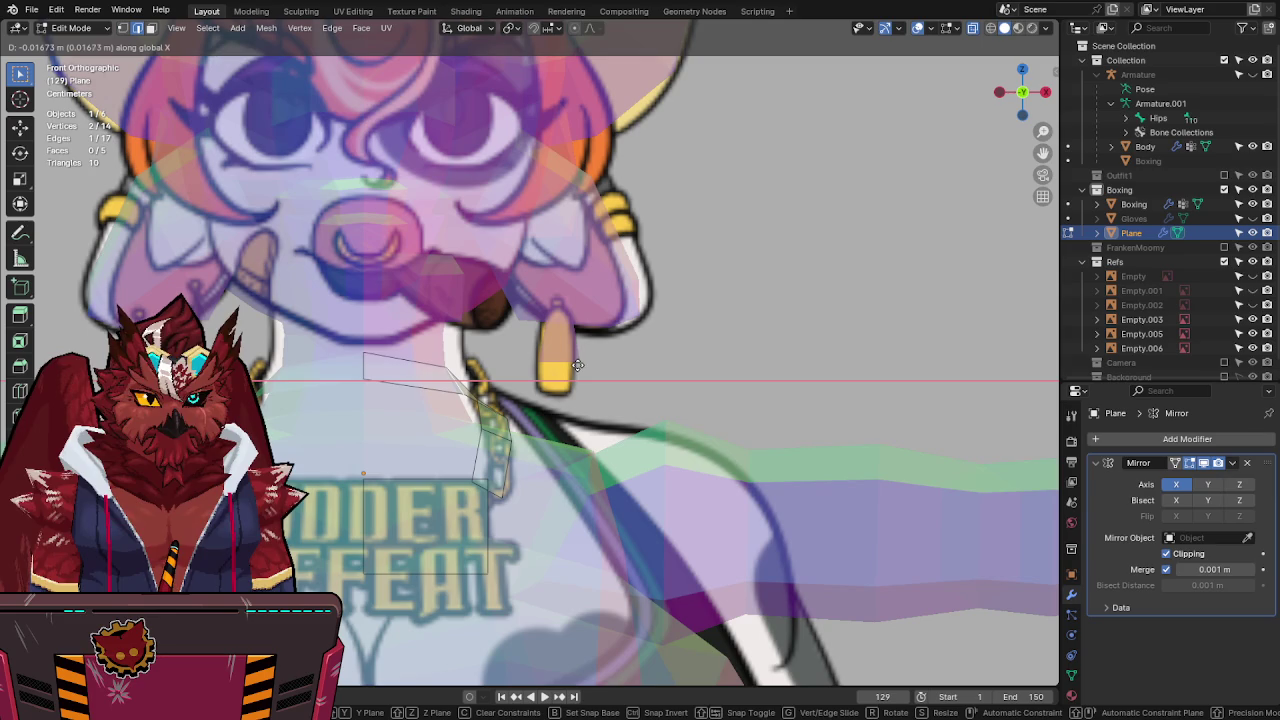
{"action": "key", "text": "z"}
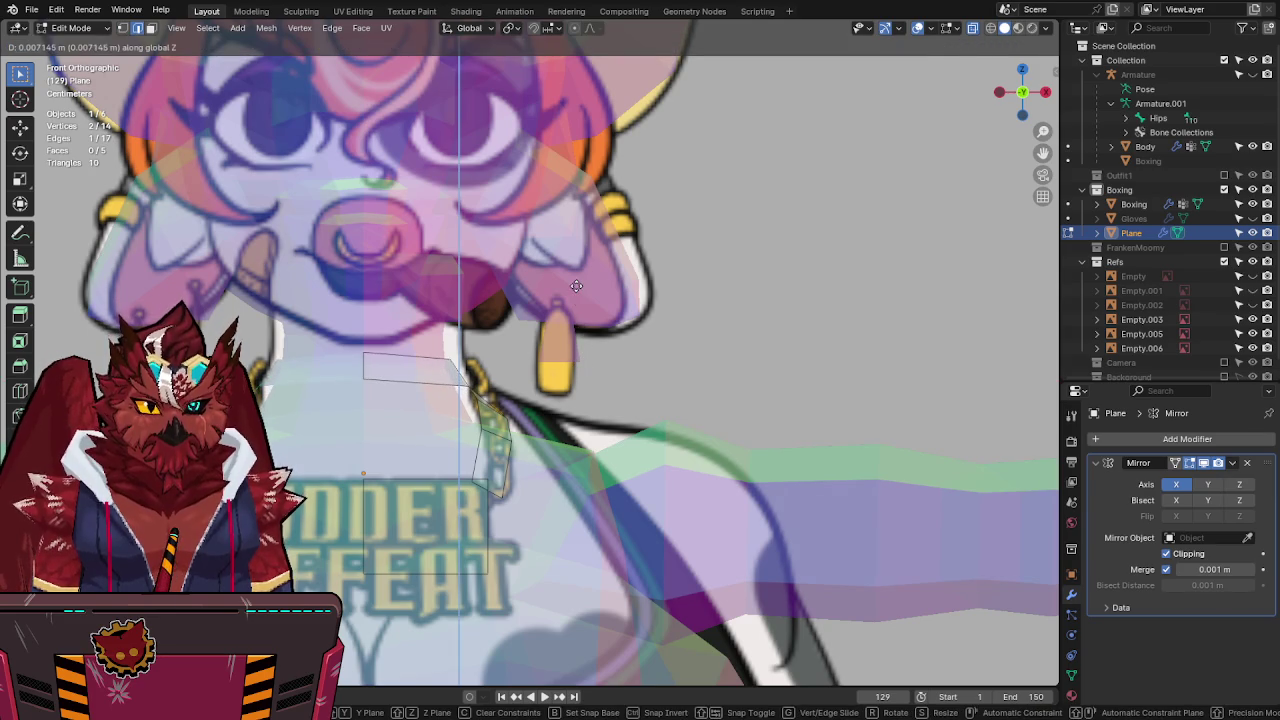
{"action": "left_click", "coordinate": [576, 286]}
Nudge the selected vertices sideways along X with two small moves.
{"action": "mouse_move", "coordinate": [579, 308]}
{"action": "middle_mouse_down"}
{"action": "mouse_move", "coordinate": [313, 374]}
{"action": "mouse_move", "coordinate": [523, 400]}
{"action": "middle_mouse_up"}
{"action": "key", "text": "g"}
{"action": "key", "text": "x"}
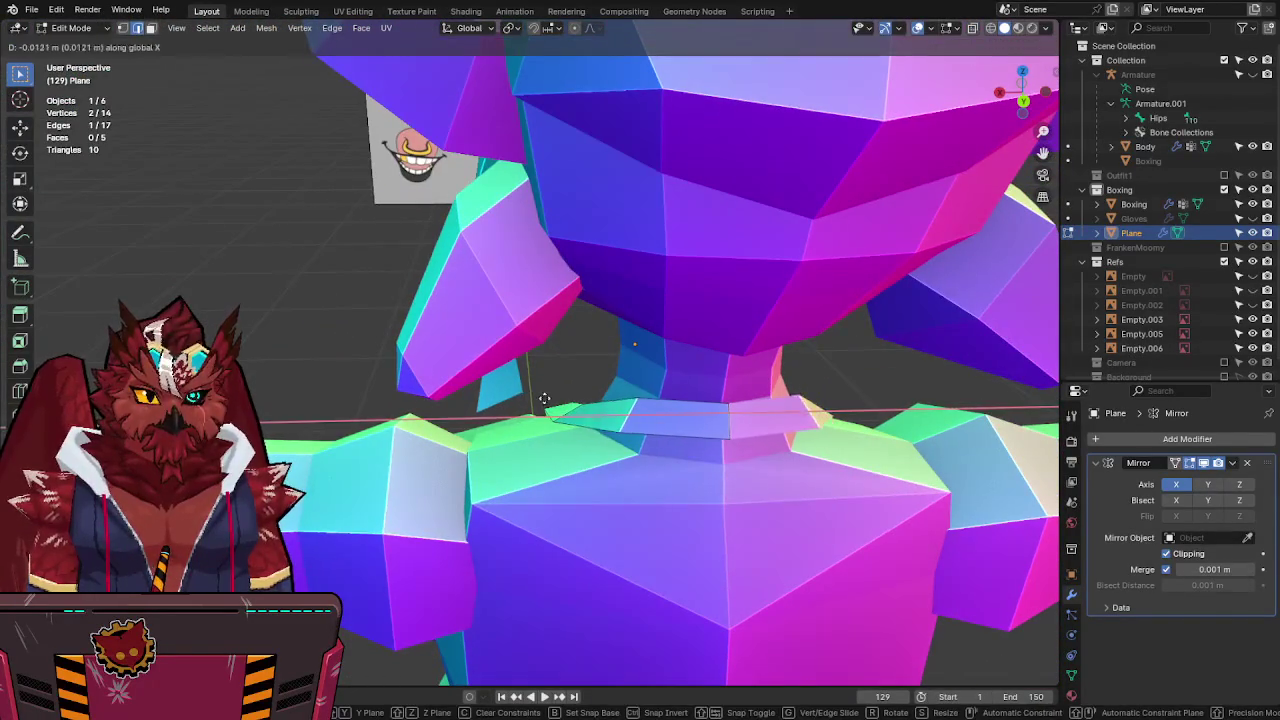
{"action": "left_click", "coordinate": [551, 400]}
{"action": "key", "text": "g"}
{"action": "key", "text": "x"}
{"action": "left_click", "coordinate": [538, 399]}
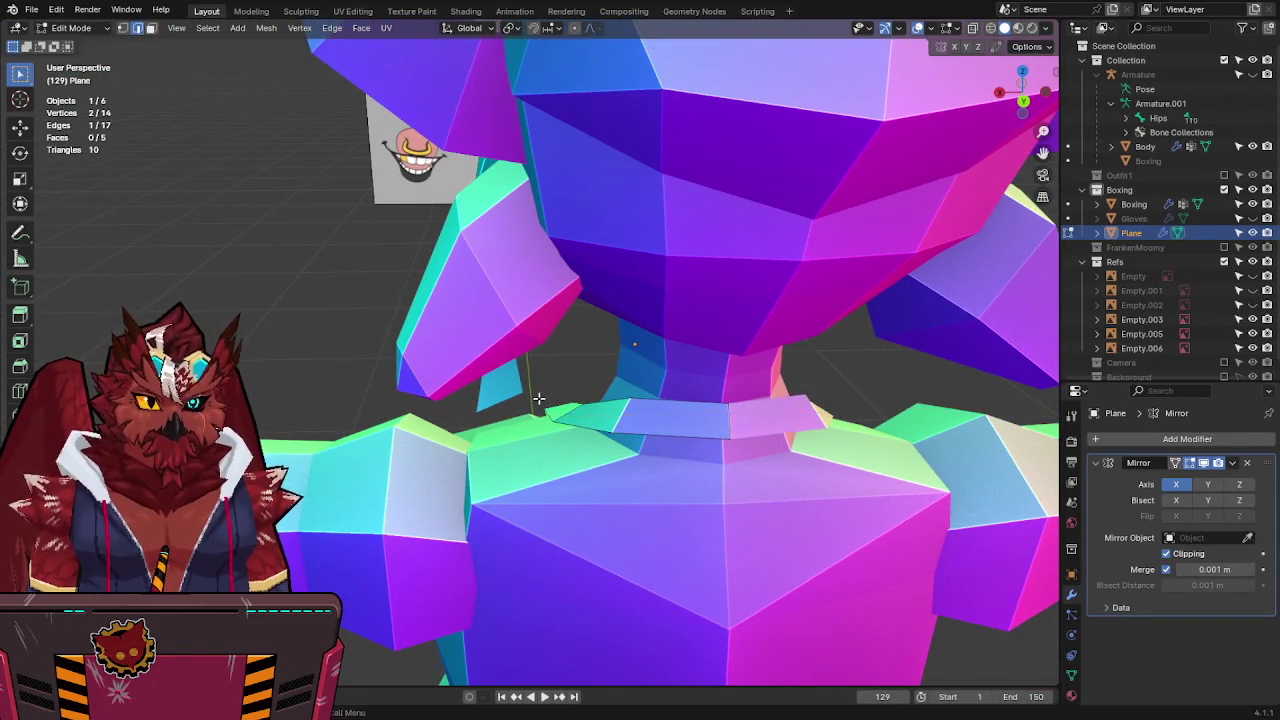
{"action": "middle_click_drag", "start_coordinate": [538, 399], "coordinate": [820, 309]}
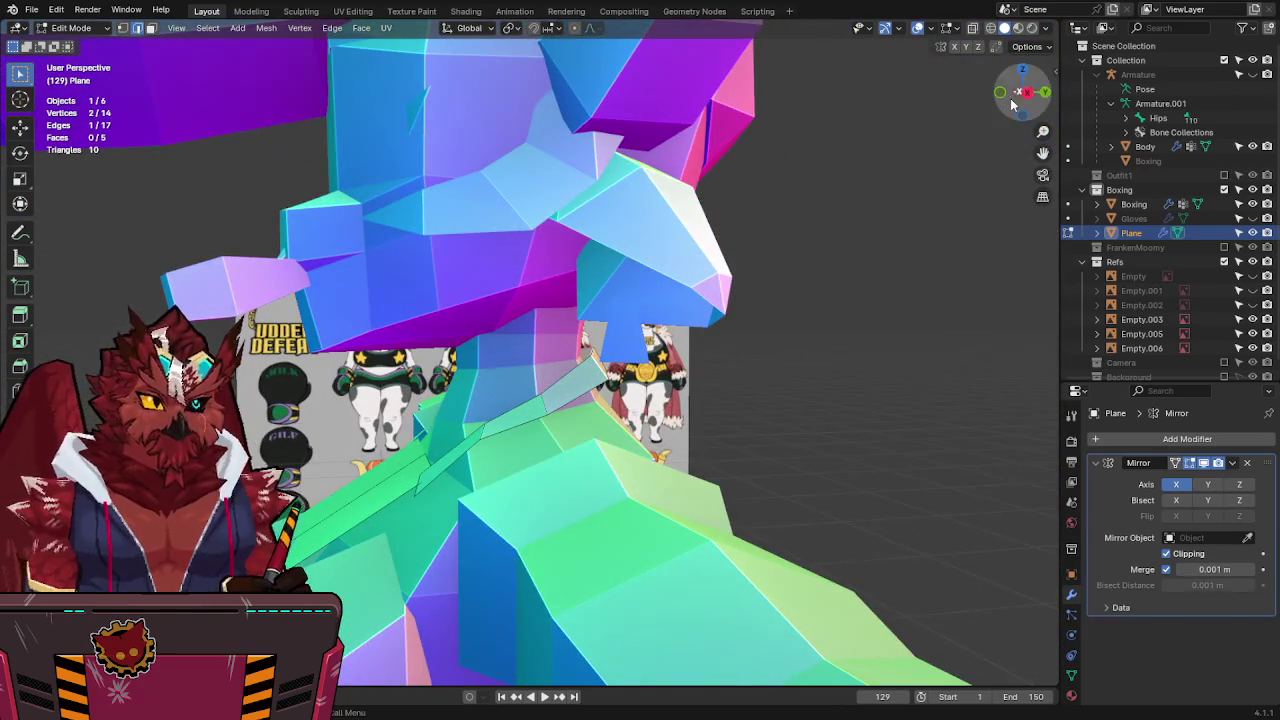
{"action": "left_click", "coordinate": [1030, 93]}
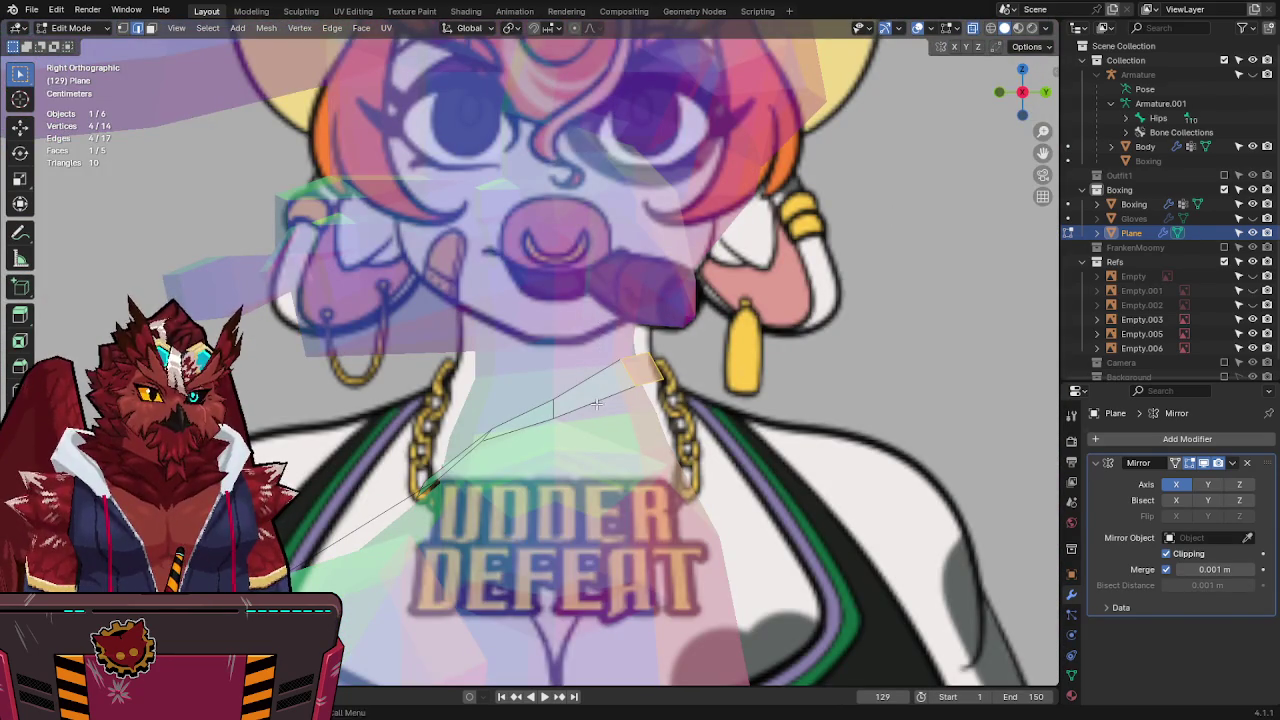
Lower the vertices along Z in side view, then reposition a single strip edge.
{"action": "key", "text": "g"}
{"action": "key", "text": "z"}
{"action": "left_click", "coordinate": [593, 459]}
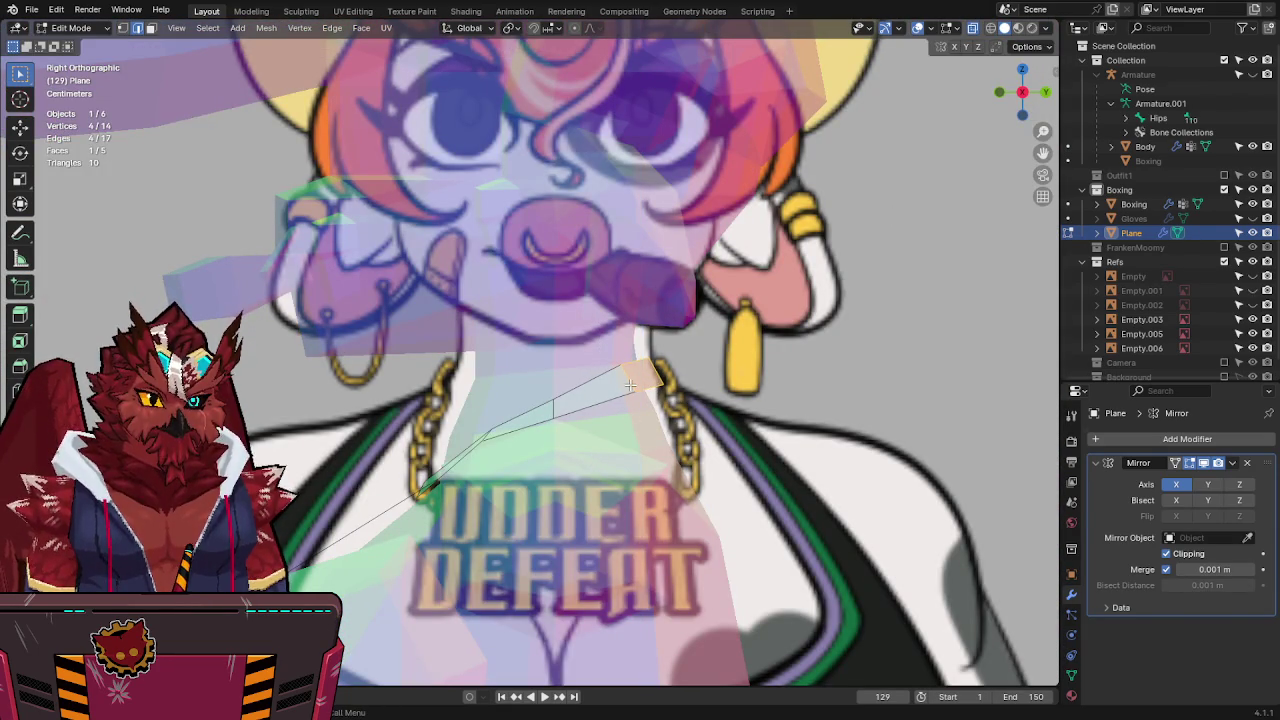
{"action": "left_click", "coordinate": [630, 385]}
{"action": "mouse_move", "coordinate": [630, 385]}
{"action": "middle_mouse_down"}
{"action": "mouse_move", "coordinate": [598, 406]}
{"action": "mouse_move", "coordinate": [478, 418]}
{"action": "mouse_move", "coordinate": [643, 391]}
{"action": "mouse_move", "coordinate": [625, 395]}
{"action": "middle_mouse_up"}
{"action": "key", "text": "g"}
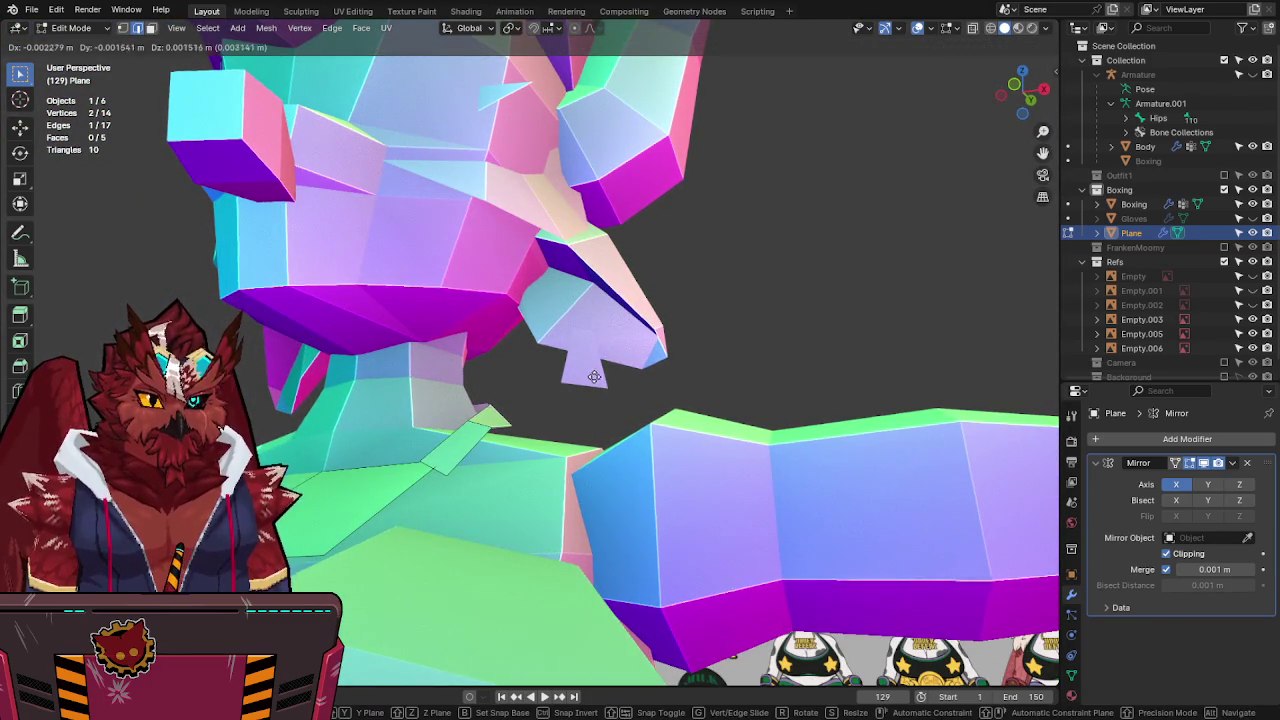
{"action": "left_click", "coordinate": [588, 375]}
Rotate the selected edge in side view to wrap the strip around the neck.
{"action": "mouse_move", "coordinate": [474, 428]}
{"action": "middle_mouse_down"}
{"action": "mouse_move", "coordinate": [640, 397]}
{"action": "mouse_move", "coordinate": [600, 414]}
{"action": "mouse_move", "coordinate": [605, 470]}
{"action": "middle_mouse_up"}
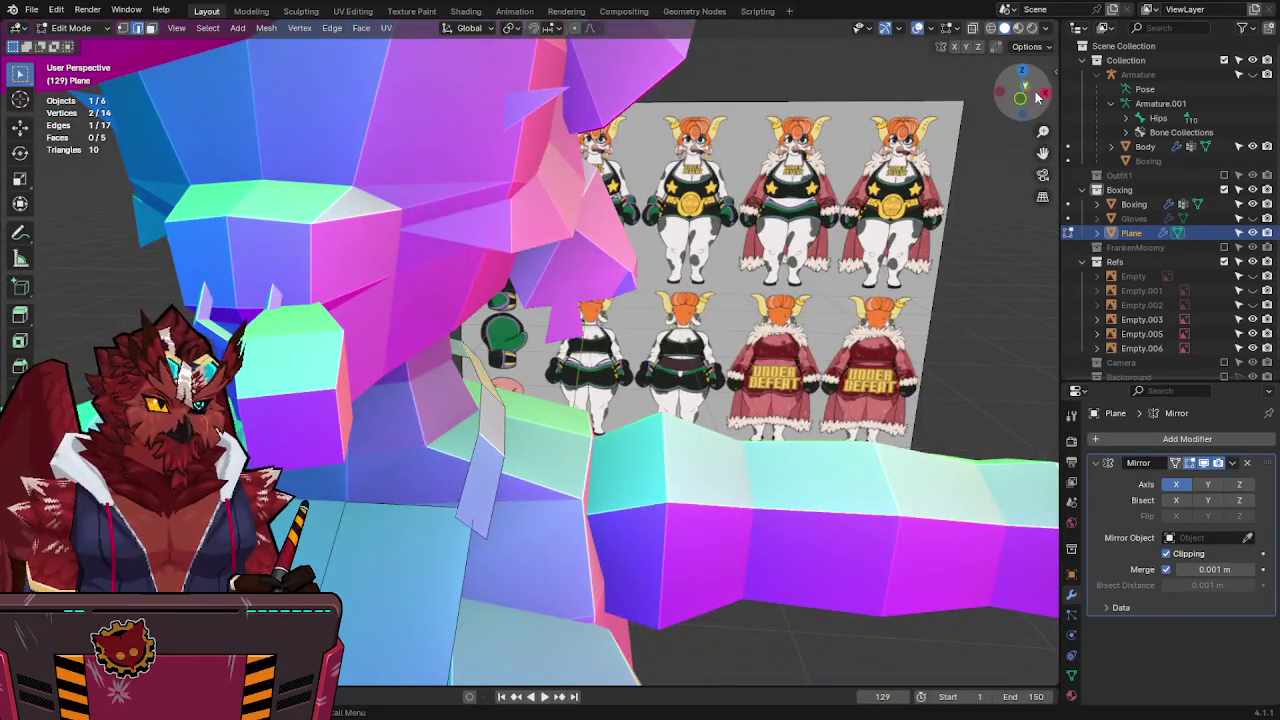
{"action": "left_click", "coordinate": [1045, 92]}
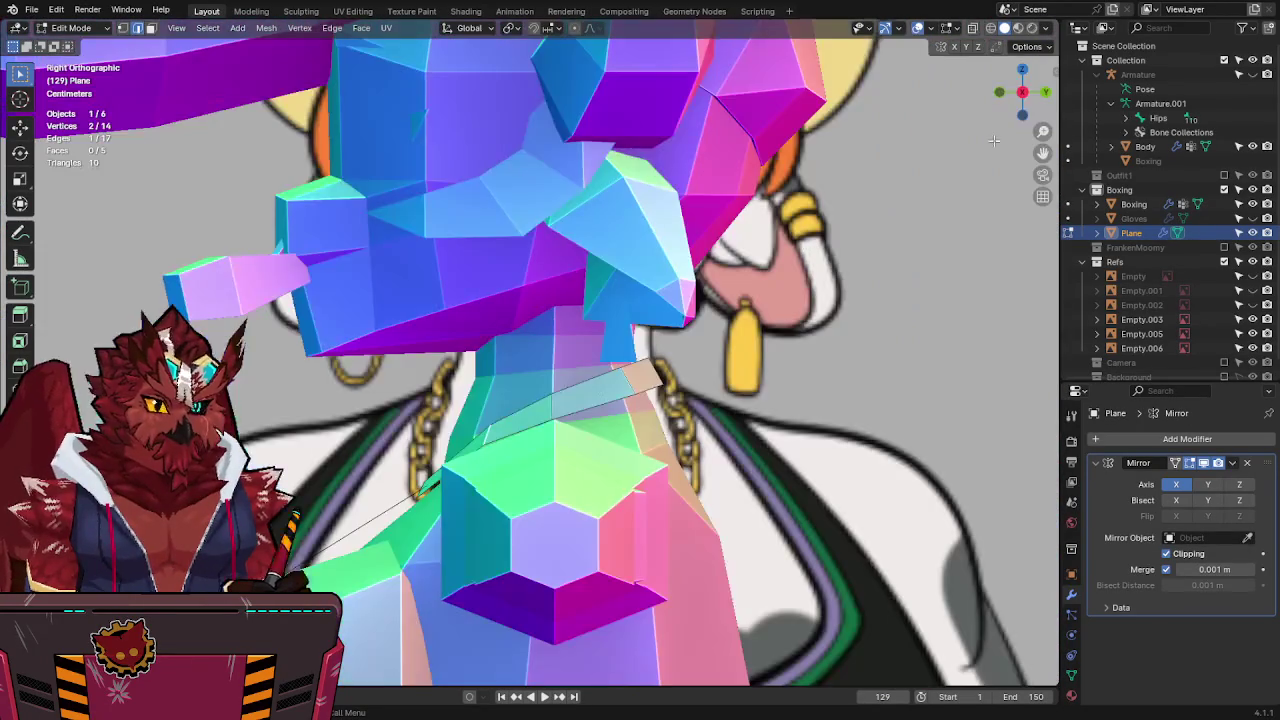
{"action": "key", "text": "alt+z"}
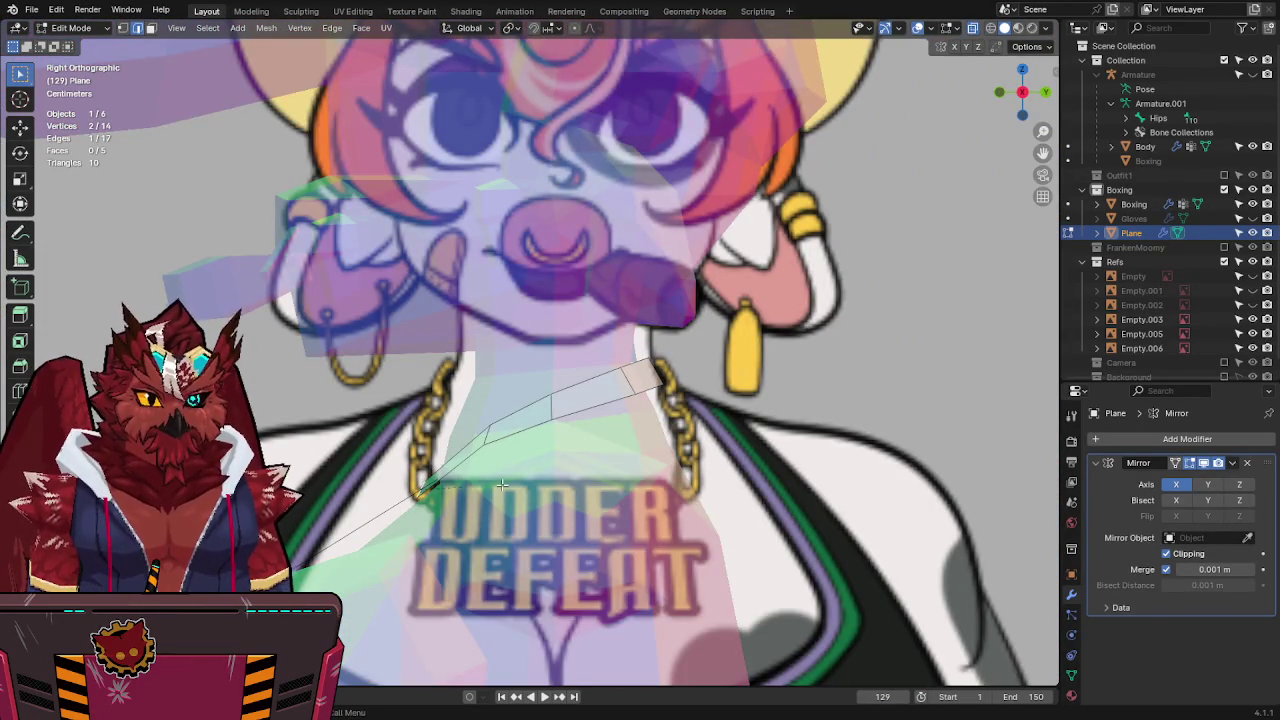
{"action": "key", "text": "r"}
{"action": "left_click", "coordinate": [492, 458]}
{"action": "mouse_move", "coordinate": [492, 458]}
{"action": "middle_mouse_down"}
{"action": "mouse_move", "coordinate": [581, 513]}
{"action": "mouse_move", "coordinate": [657, 445]}
{"action": "middle_mouse_up"}
{"action": "key", "text": "Tab"}
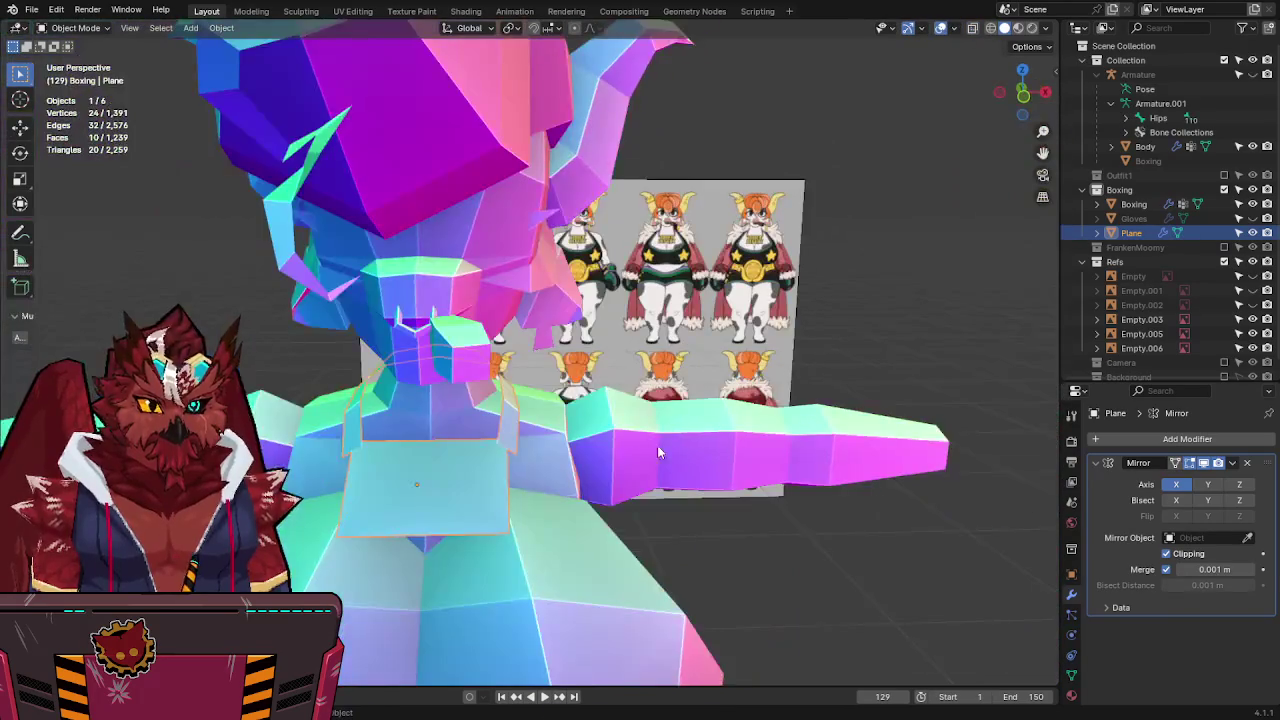
Save FunkleLogan-Lowpoly2.blend and review the necklace strip from the front and in perspective.
{"action": "key", "text": "ctrl+s"}
{"action": "key", "text": "KP_1"}
{"action": "scroll", "coordinate": [676, 428], "scroll_direction": "up", "scroll_amount": 4}
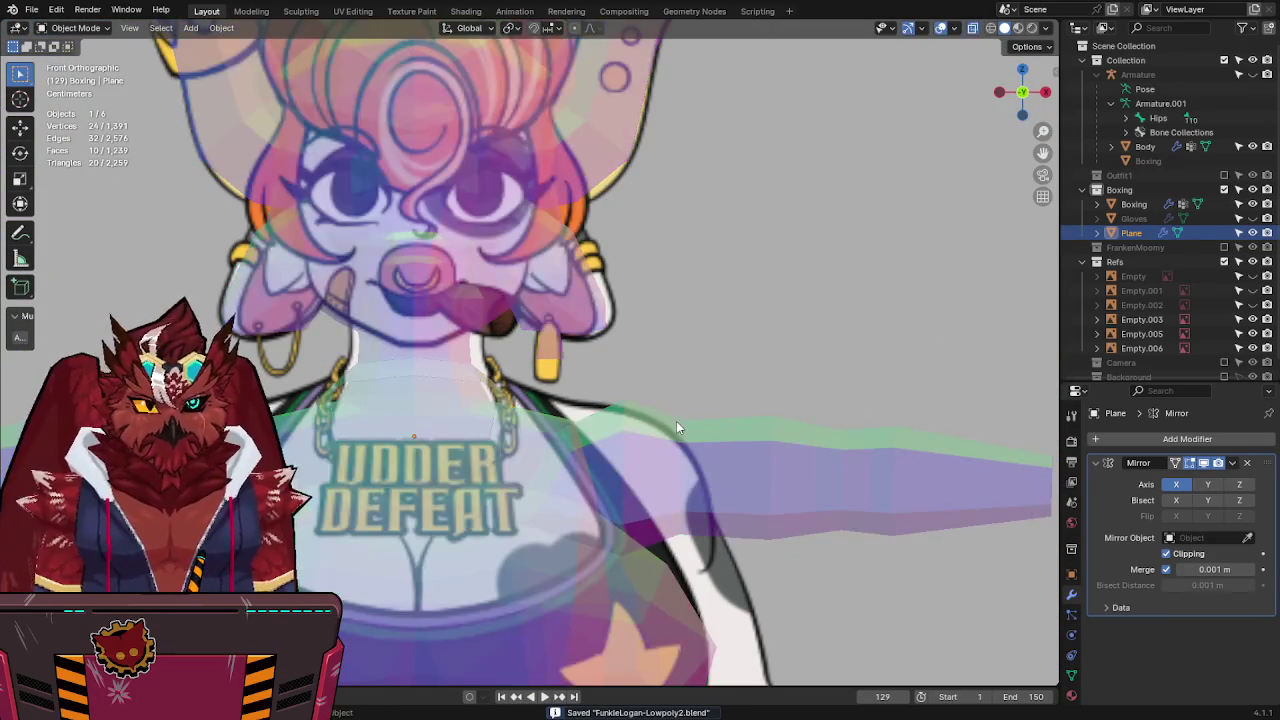
{"action": "mouse_move", "coordinate": [672, 421]}
{"action": "middle_mouse_down"}
{"action": "mouse_move", "coordinate": [653, 377]}
{"action": "mouse_move", "coordinate": [949, 333]}
{"action": "mouse_move", "coordinate": [830, 370]}
{"action": "mouse_move", "coordinate": [676, 384]}
{"action": "mouse_move", "coordinate": [446, 372]}
{"action": "mouse_move", "coordinate": [893, 349]}
{"action": "mouse_move", "coordinate": [835, 355]}
{"action": "middle_mouse_up"}
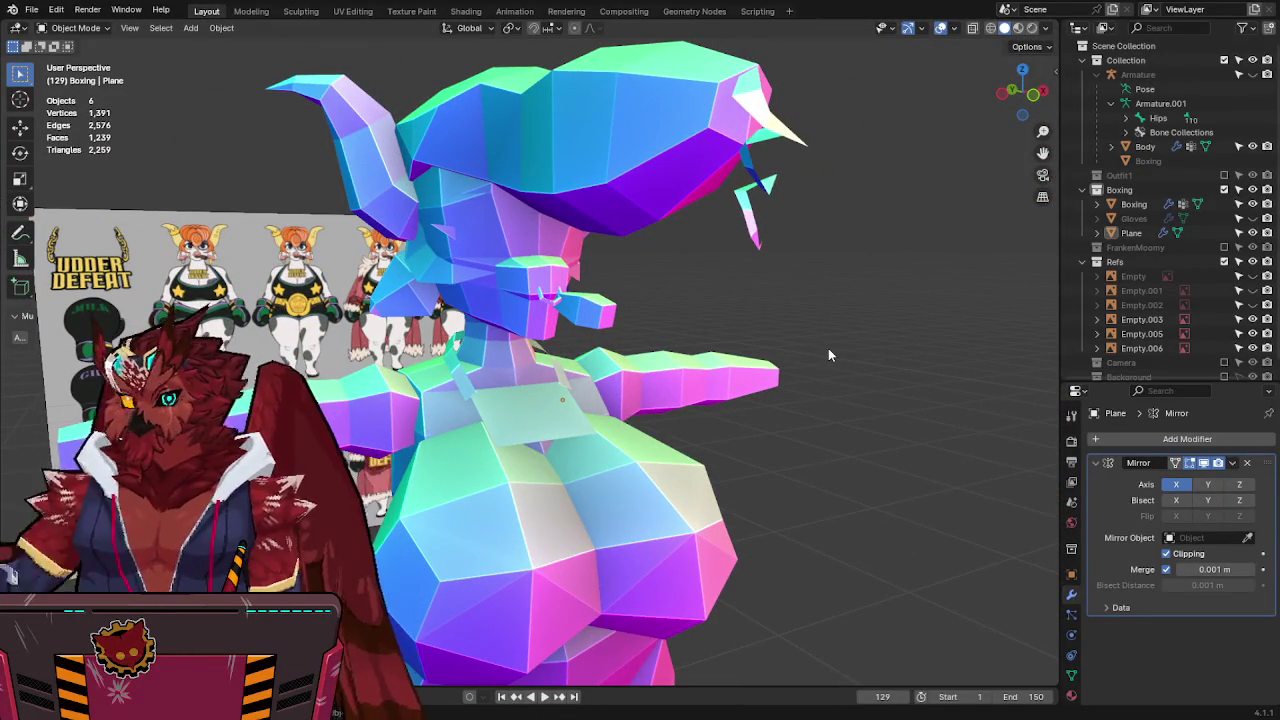
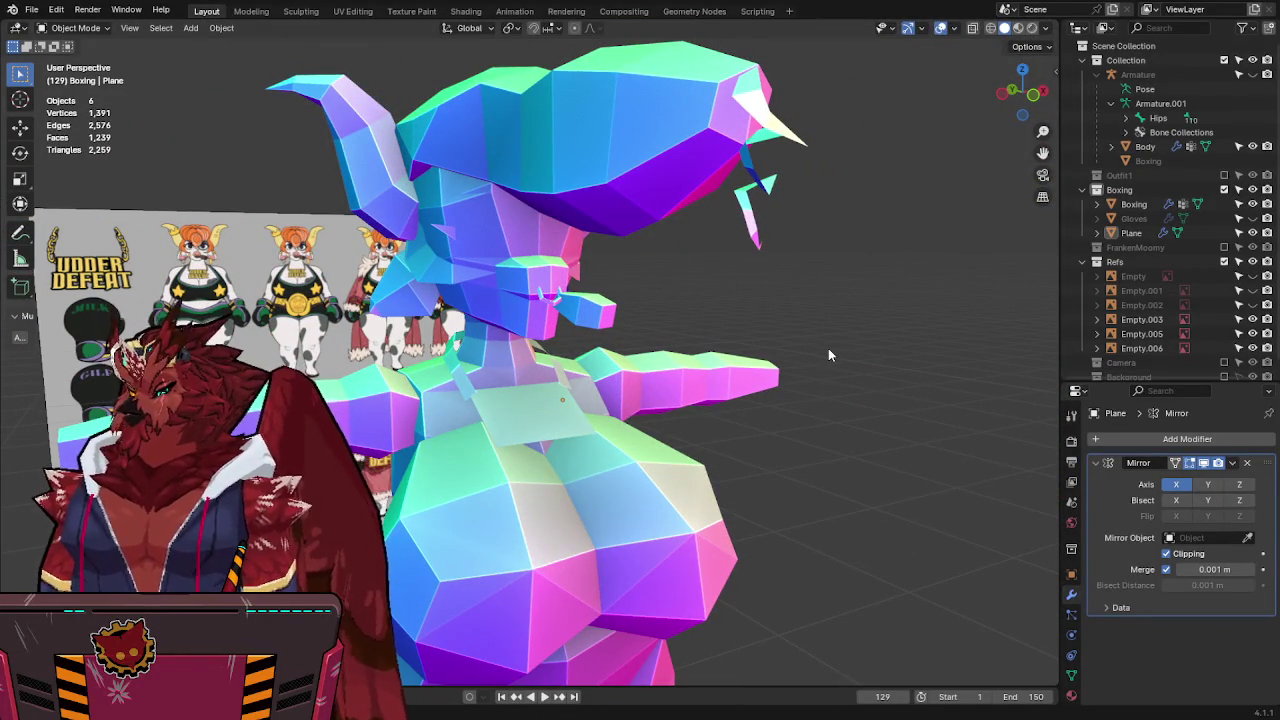
Save the file as FunkleLogan-Lowpoly2.blend and make the Gloves object visible again.
{"action": "mouse_move", "coordinate": [793, 349]}
{"action": "middle_mouse_down"}
{"action": "mouse_move", "coordinate": [713, 386]}
{"action": "mouse_move", "coordinate": [690, 340]}
{"action": "middle_mouse_up"}
{"action": "scroll", "coordinate": [675, 323], "scroll_direction": "down", "scroll_amount": 5}
{"action": "key", "text": "ctrl+s"}
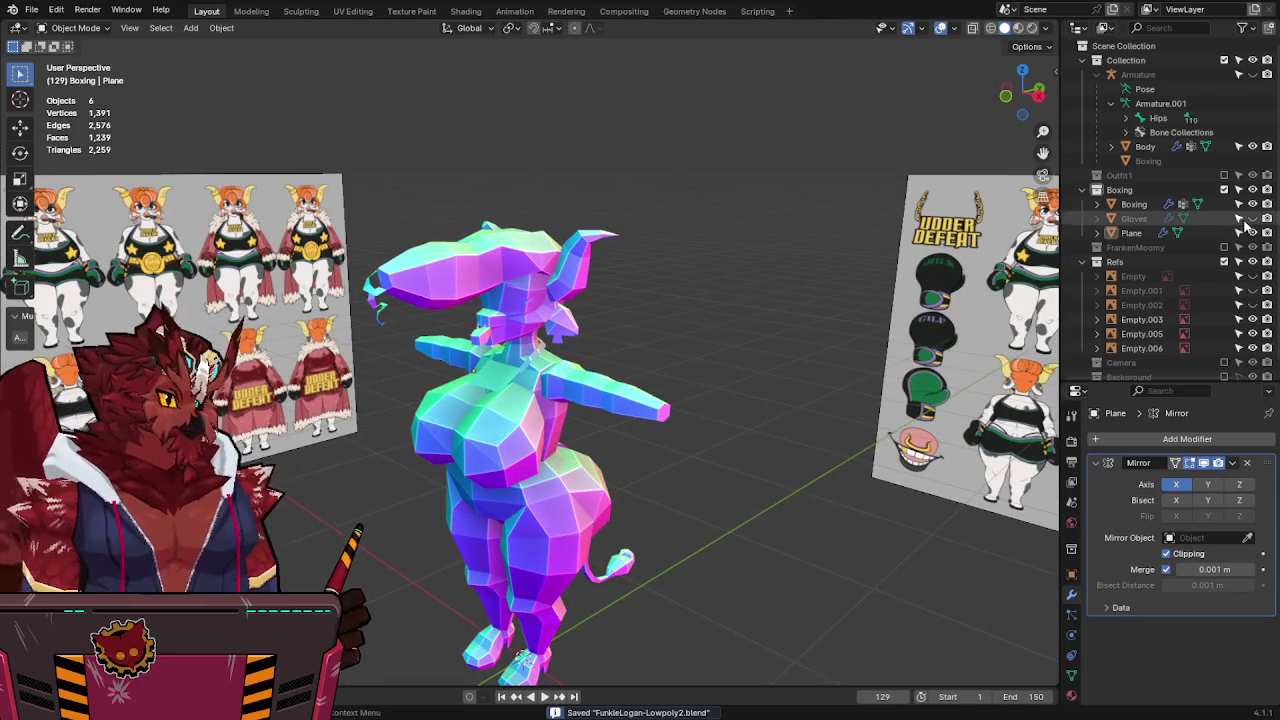
{"action": "left_click", "coordinate": [1253, 218]}
From the front view, select the Boxing mesh and enter Edit Mode with X-ray on.
{"action": "middle_click_drag", "start_coordinate": [660, 350], "coordinate": [694, 352]}
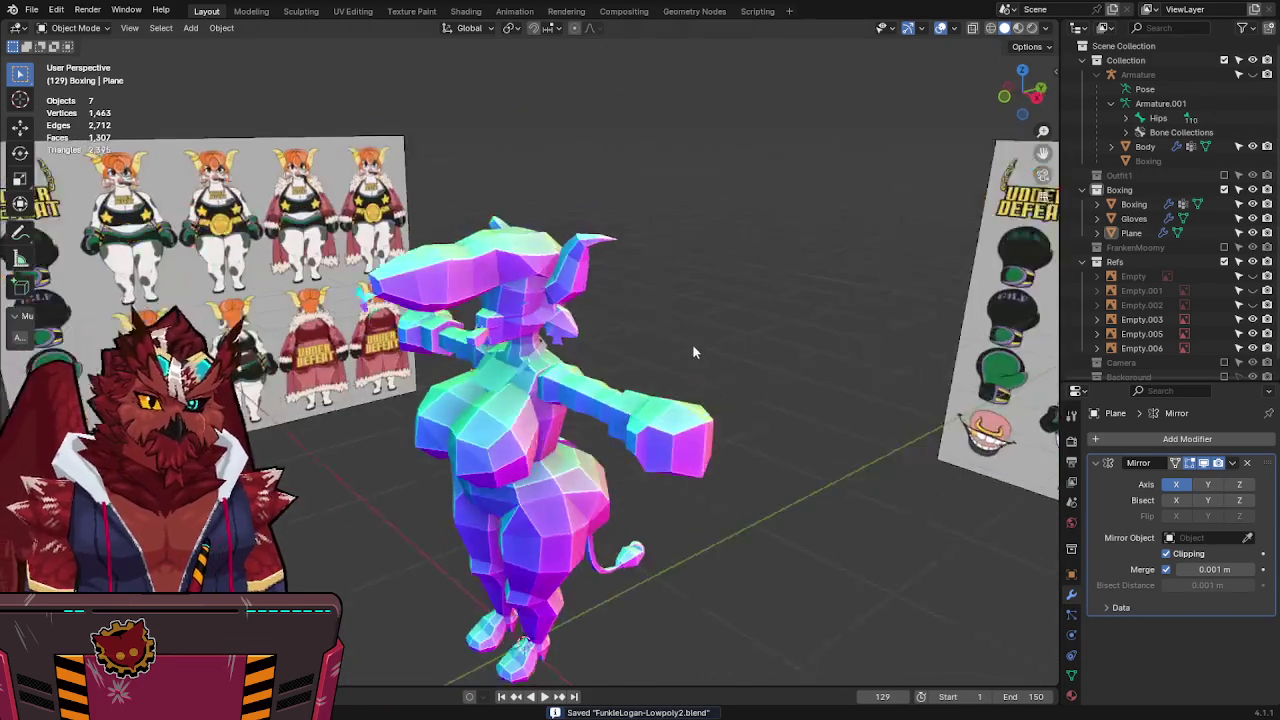
{"action": "key", "text": "KP_1"}
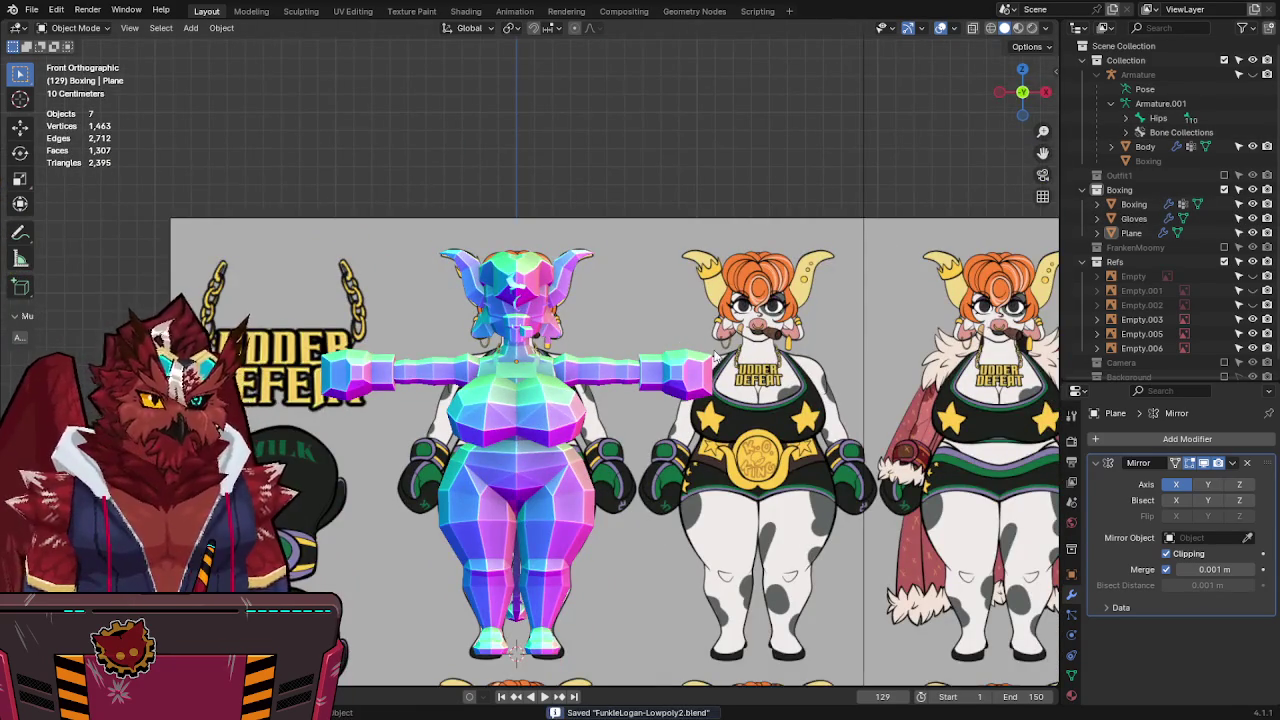
{"action": "middle_click_drag", "start_coordinate": [714, 358], "coordinate": [705, 268], "text": "shift"}
{"action": "key", "text": "alt+z"}
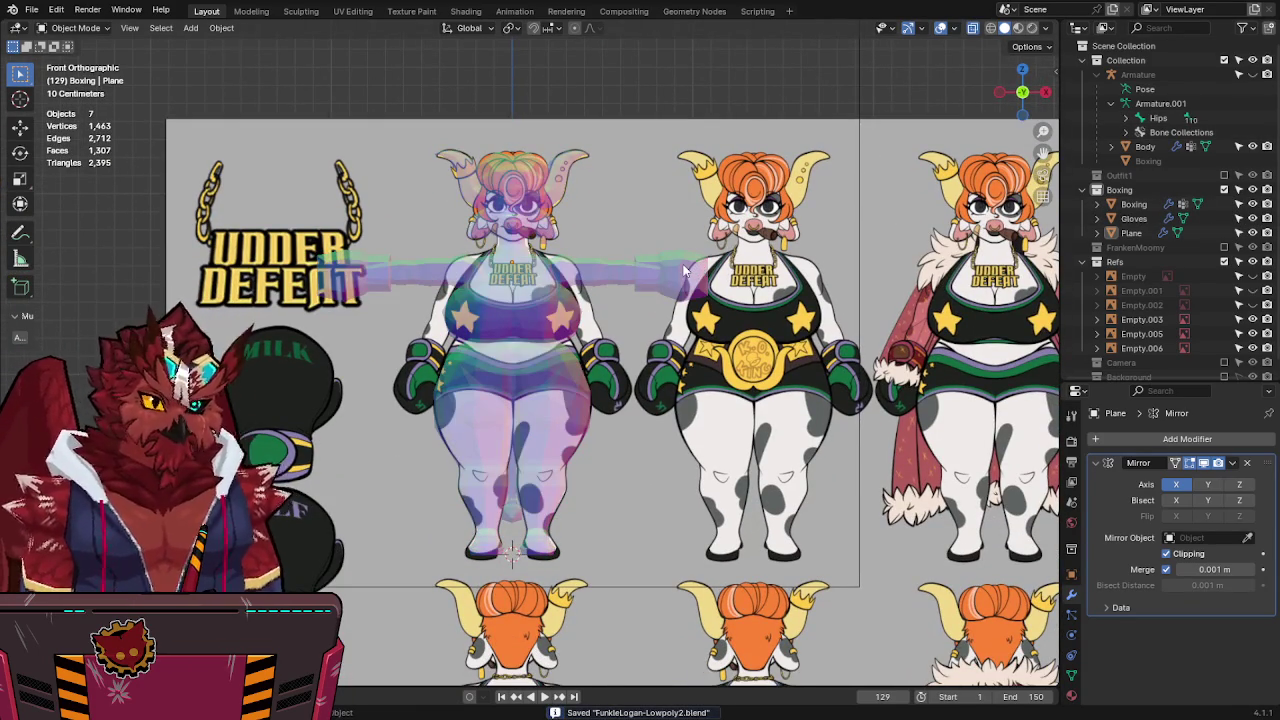
{"action": "scroll", "coordinate": [686, 270], "scroll_direction": "up", "scroll_amount": 3}
{"action": "scroll", "coordinate": [626, 274], "scroll_direction": "up", "scroll_amount": 3}
{"action": "key", "text": "alt+z"}
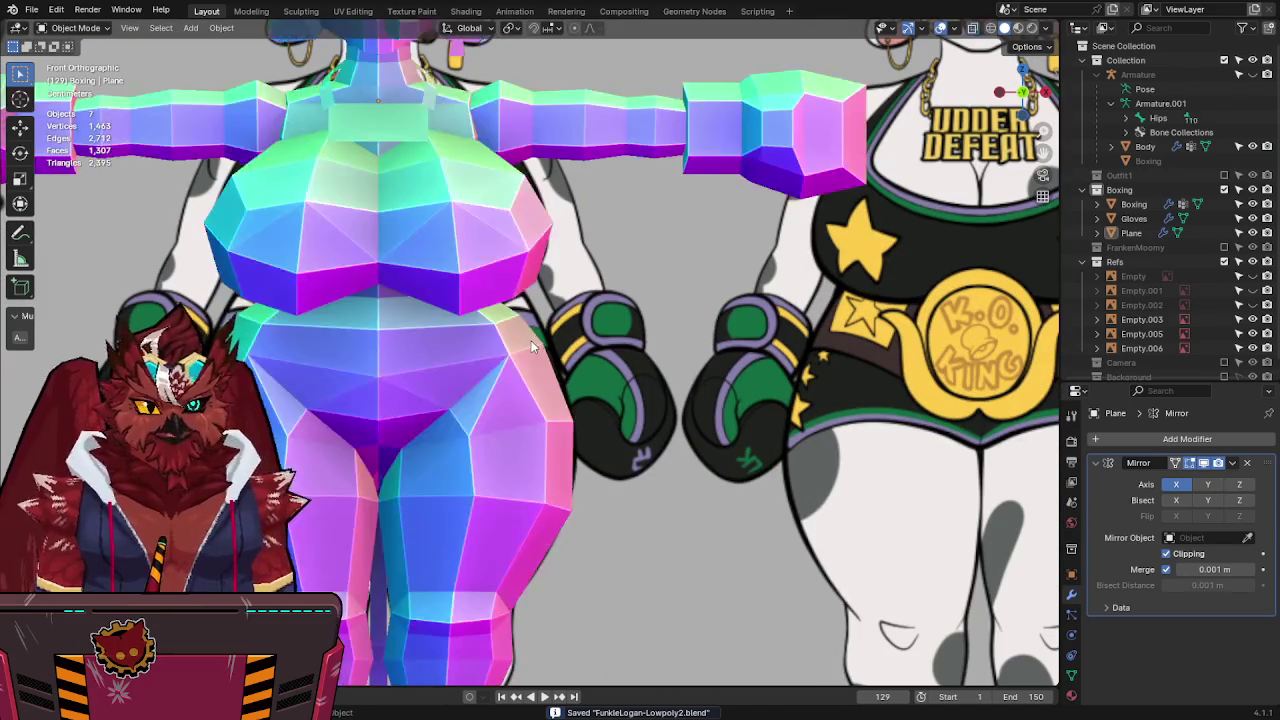
{"action": "left_click", "coordinate": [531, 340]}
{"action": "key", "text": "Tab"}
{"action": "key", "text": "alt+z"}
{"action": "key", "text": "alt+z"}
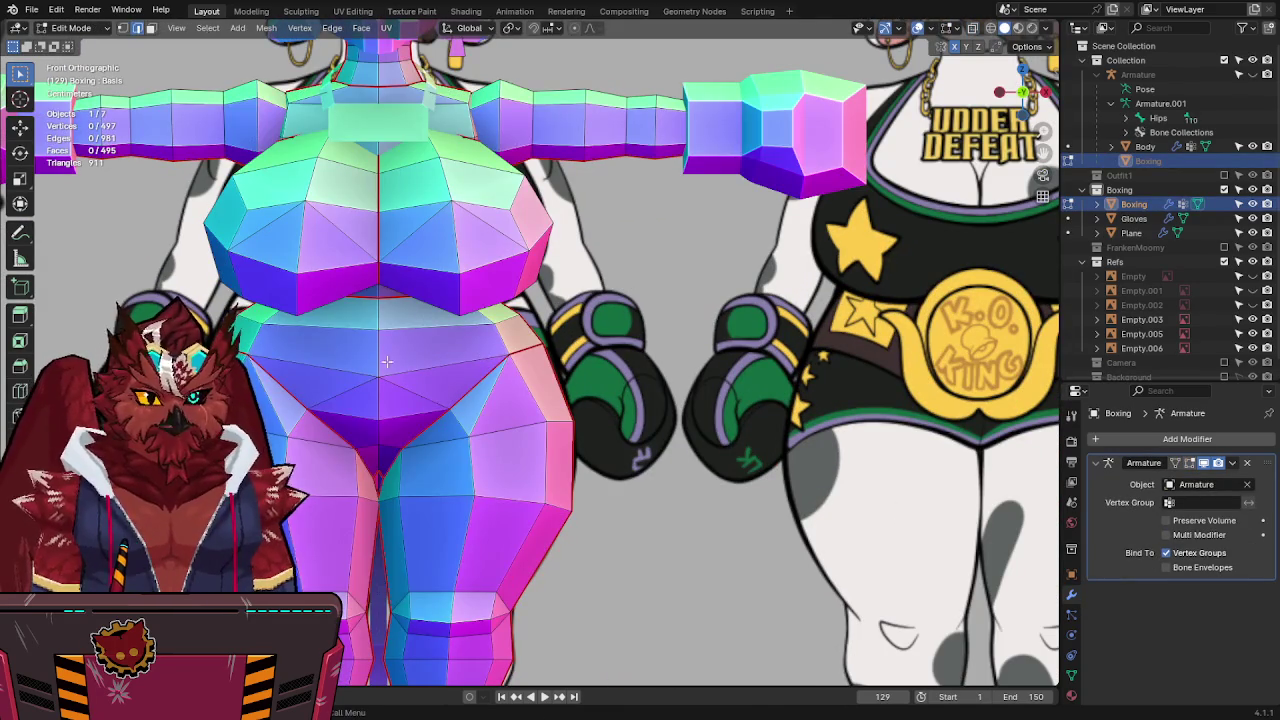
Circle-select the faces around the Boxing mesh's waist.
{"action": "key", "text": "c"}
{"action": "left_click_drag", "start_coordinate": [387, 385], "coordinate": [386, 325]}
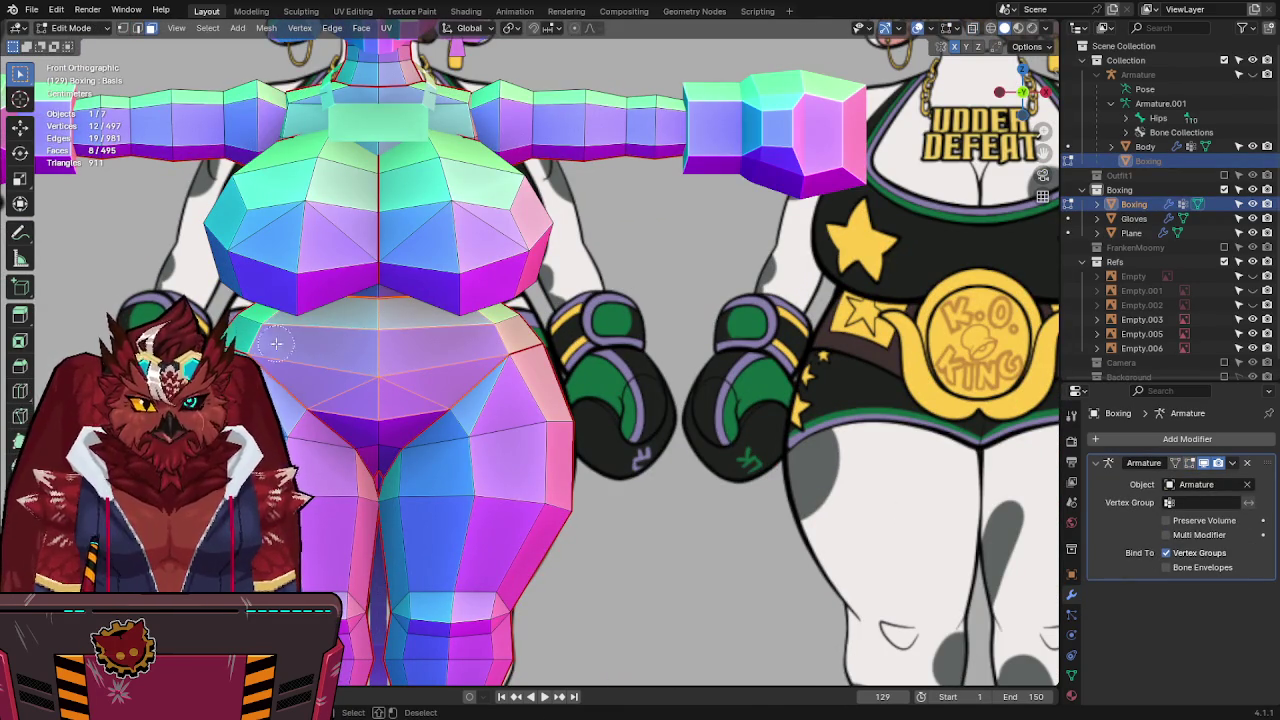
{"action": "mouse_move", "coordinate": [327, 350]}
{"action": "middle_mouse_down"}
{"action": "mouse_move", "coordinate": [496, 318]}
{"action": "mouse_move", "coordinate": [641, 313]}
{"action": "middle_mouse_up"}
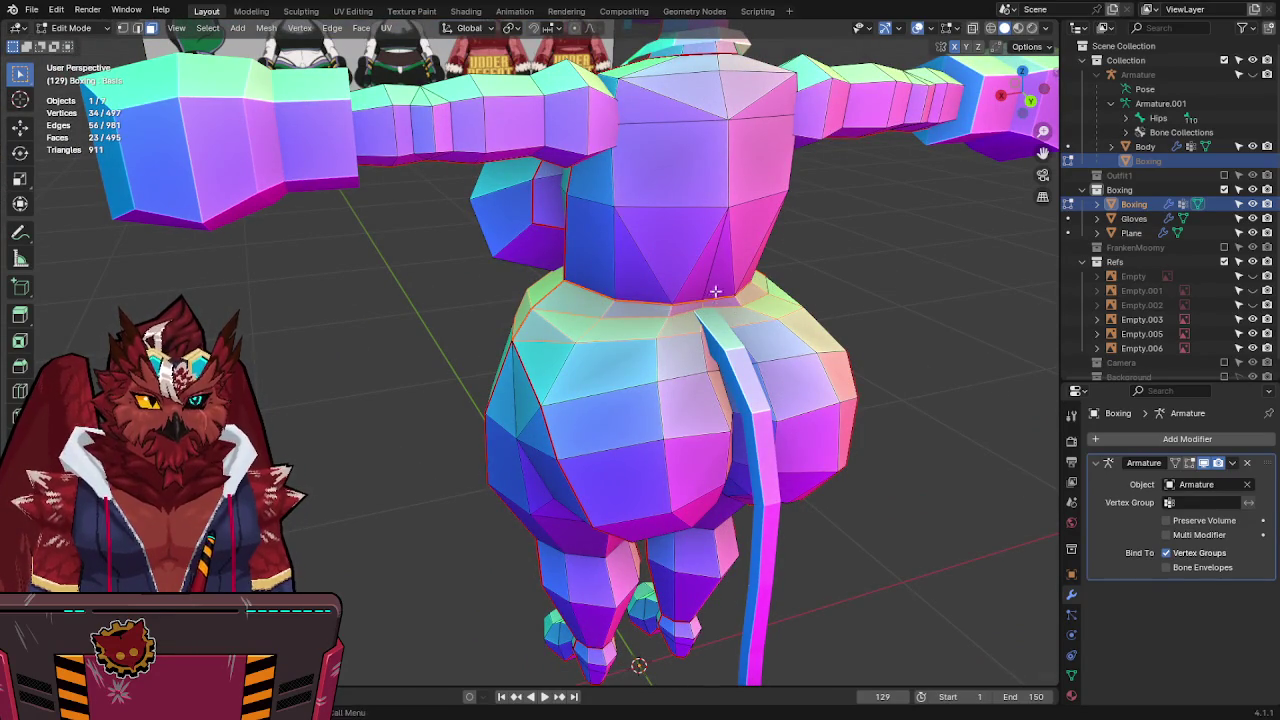
{"action": "middle_click_drag", "start_coordinate": [715, 291], "coordinate": [725, 254]}
{"action": "mouse_move", "coordinate": [818, 424]}
{"action": "middle_mouse_down"}
{"action": "mouse_move", "coordinate": [737, 380]}
{"action": "mouse_move", "coordinate": [790, 331]}
{"action": "middle_mouse_up"}
{"action": "key", "text": "KP_1"}
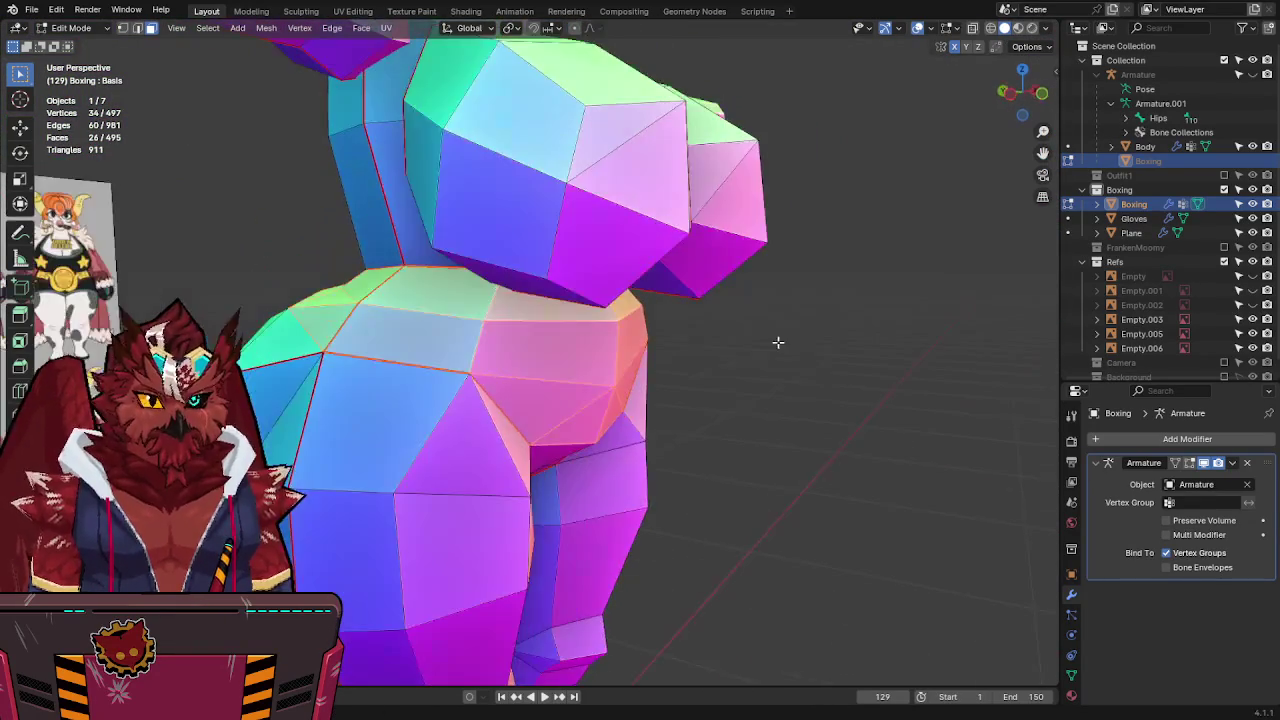
{"action": "key", "text": "KP_5"}
{"action": "key", "text": "alt+z"}
{"action": "scroll", "coordinate": [489, 355], "scroll_direction": "up", "scroll_amount": 2}
{"action": "scroll", "coordinate": [497, 341], "scroll_direction": "up", "scroll_amount": 1}
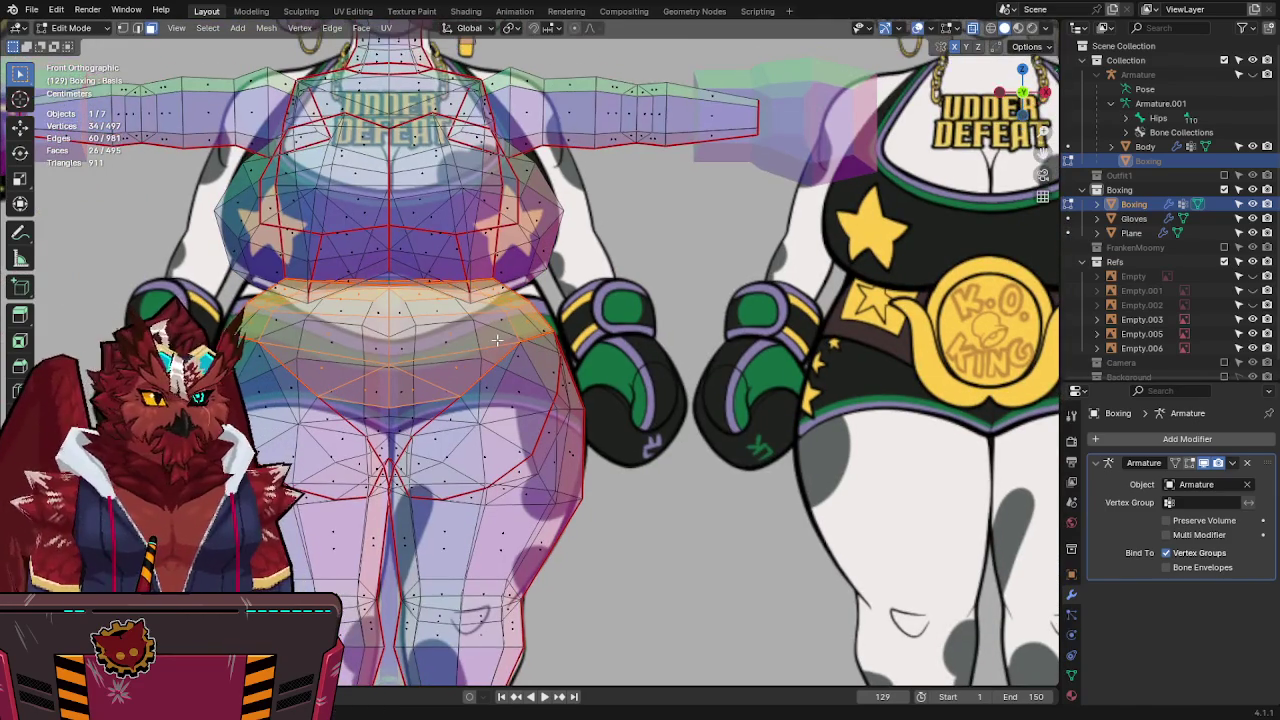
{"action": "scroll", "coordinate": [490, 335], "scroll_direction": "down", "scroll_amount": 3}
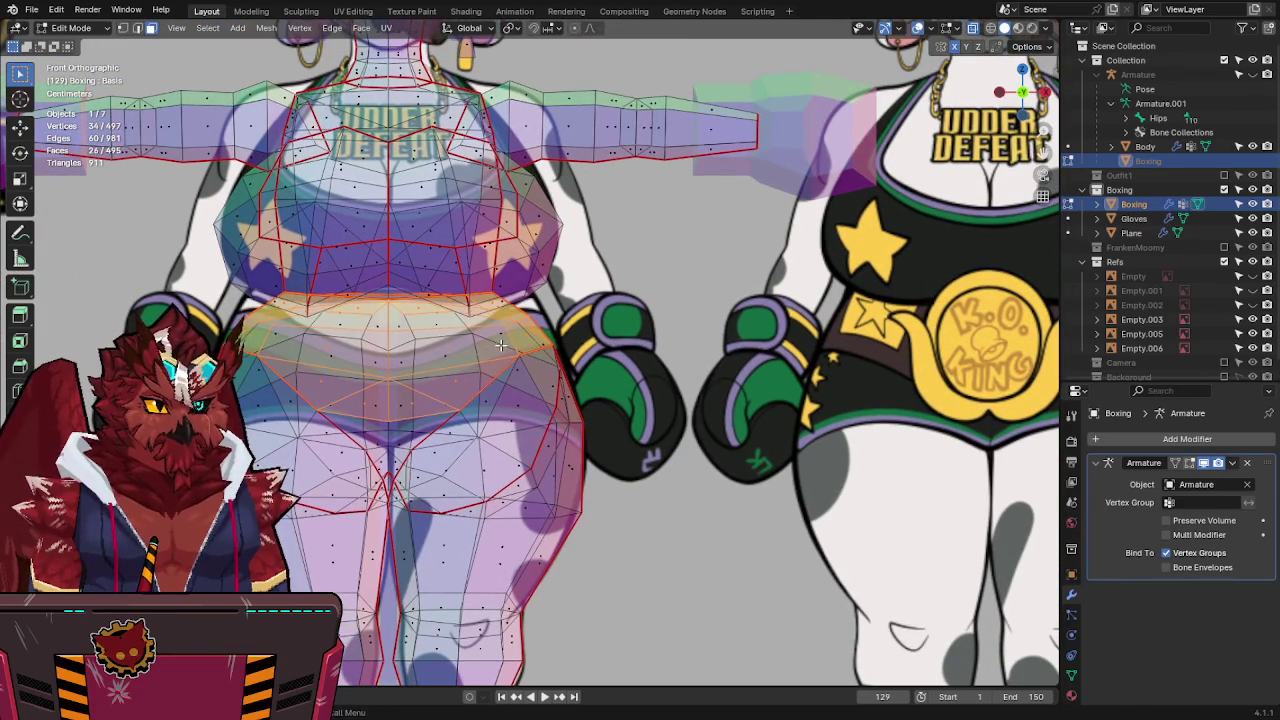
{"action": "key", "text": "alt+z"}
Check the waist selection against the reference character's belt from front and side views.
{"action": "middle_click_drag", "start_coordinate": [490, 335], "coordinate": [490, 297]}
{"action": "key", "text": "KP_1"}
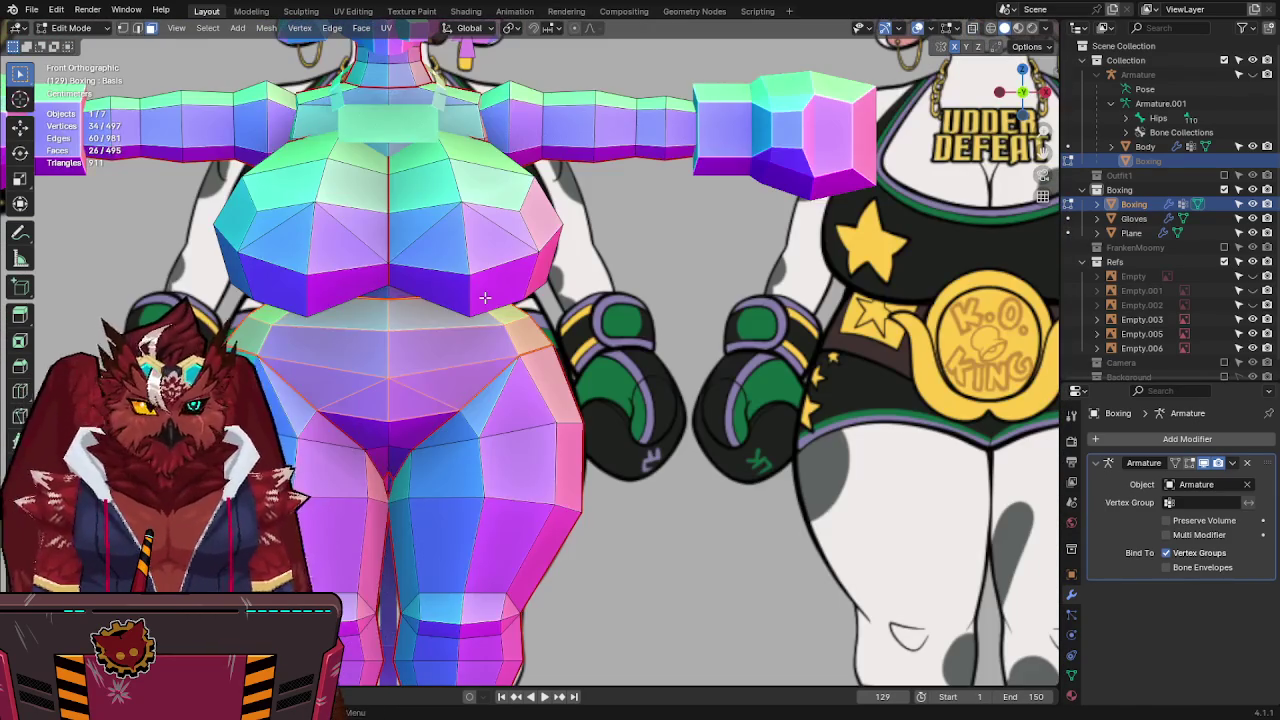
{"action": "key", "text": "alt+z"}
{"action": "scroll", "coordinate": [484, 297], "scroll_direction": "up", "scroll_amount": 2}
{"action": "scroll", "coordinate": [486, 297], "scroll_direction": "down", "scroll_amount": 3}
{"action": "scroll", "coordinate": [681, 286], "scroll_direction": "up", "scroll_amount": 1}
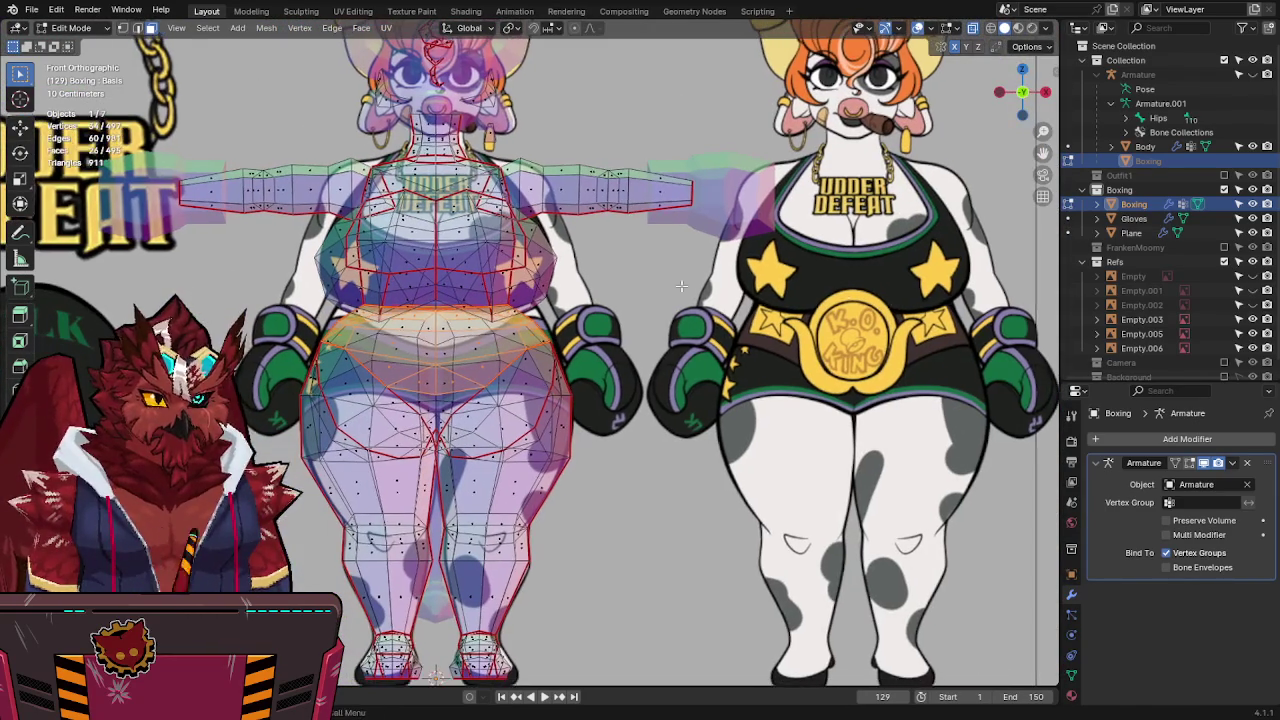
{"action": "middle_click_drag", "start_coordinate": [767, 305], "coordinate": [515, 310], "text": "shift"}
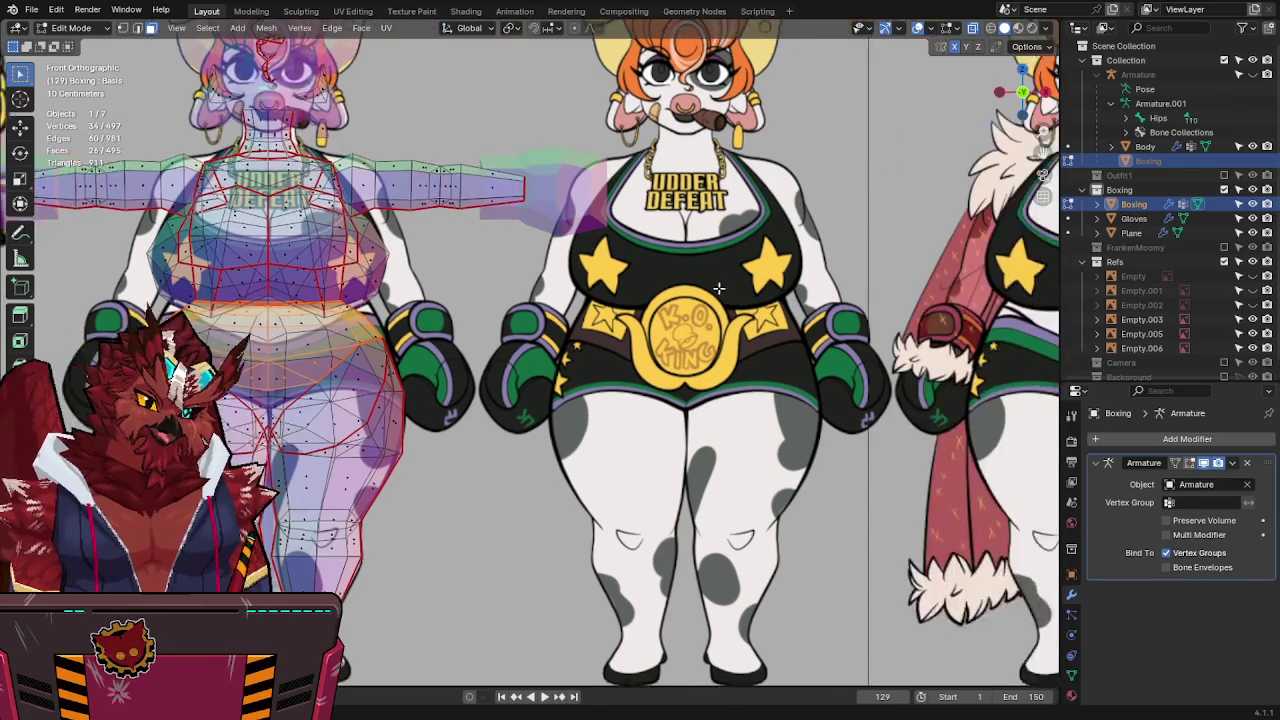
{"action": "scroll", "coordinate": [640, 315], "scroll_direction": "up", "scroll_amount": 4}
{"action": "scroll", "coordinate": [668, 287], "scroll_direction": "down", "scroll_amount": 4}
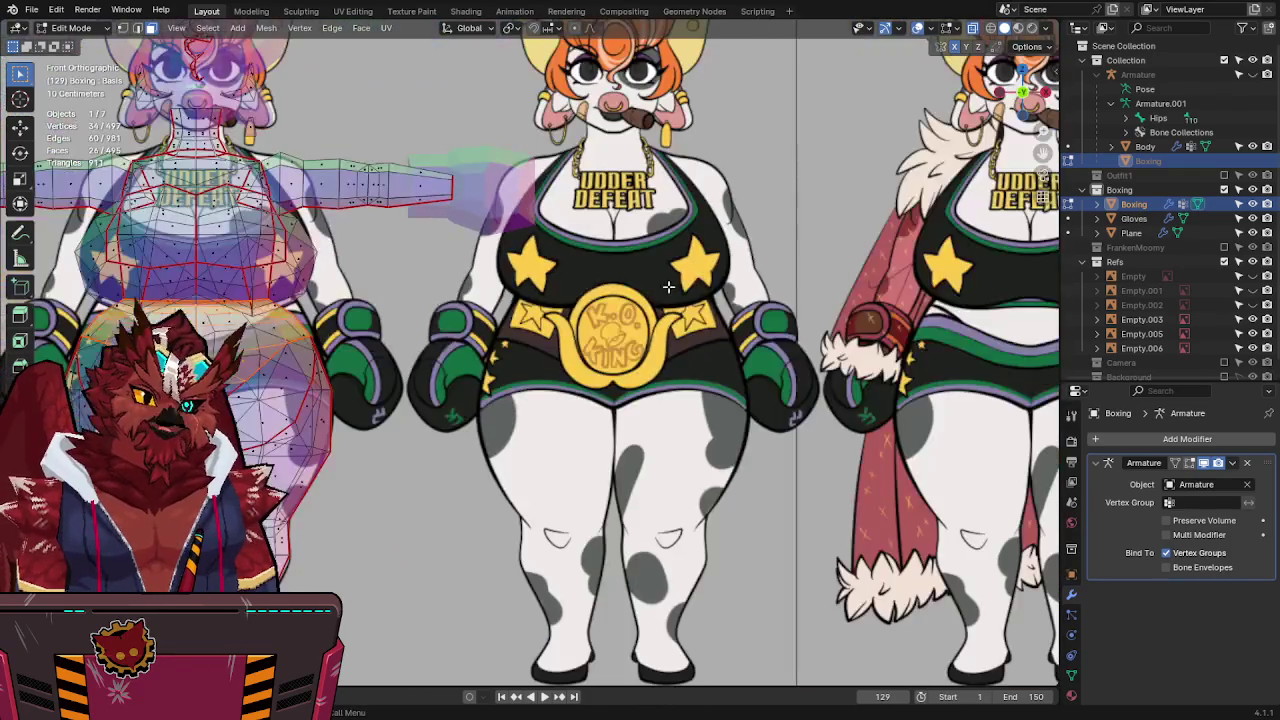
{"action": "key", "text": "KP_3"}
{"action": "key", "text": "alt+z"}
{"action": "scroll", "coordinate": [415, 282], "scroll_direction": "up", "scroll_amount": 1}
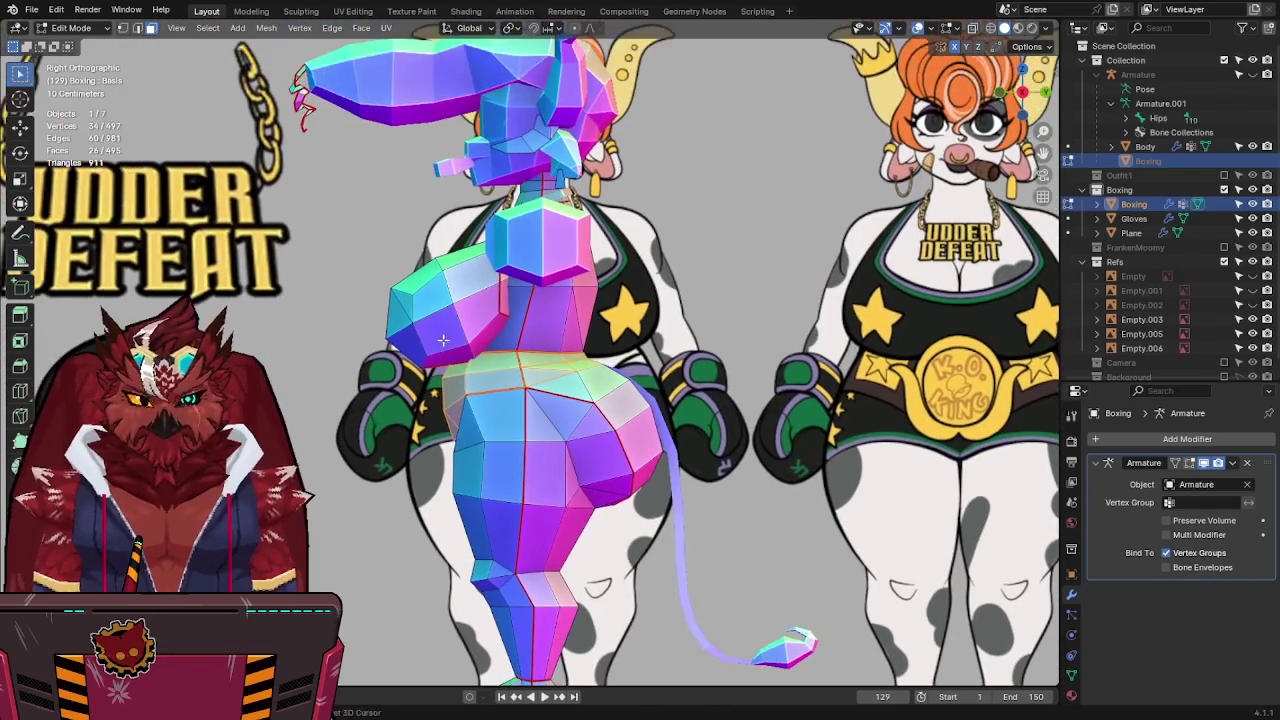
{"action": "scroll", "coordinate": [432, 340], "scroll_direction": "up", "scroll_amount": 2}
{"action": "mouse_move", "coordinate": [432, 340]}
{"action": "middle_mouse_down", "text": "shift"}
{"action": "mouse_move", "coordinate": [453, 297]}
{"action": "mouse_move", "coordinate": [568, 288]}
{"action": "middle_mouse_up", "text": "shift"}
{"action": "key", "text": "alt+z"}
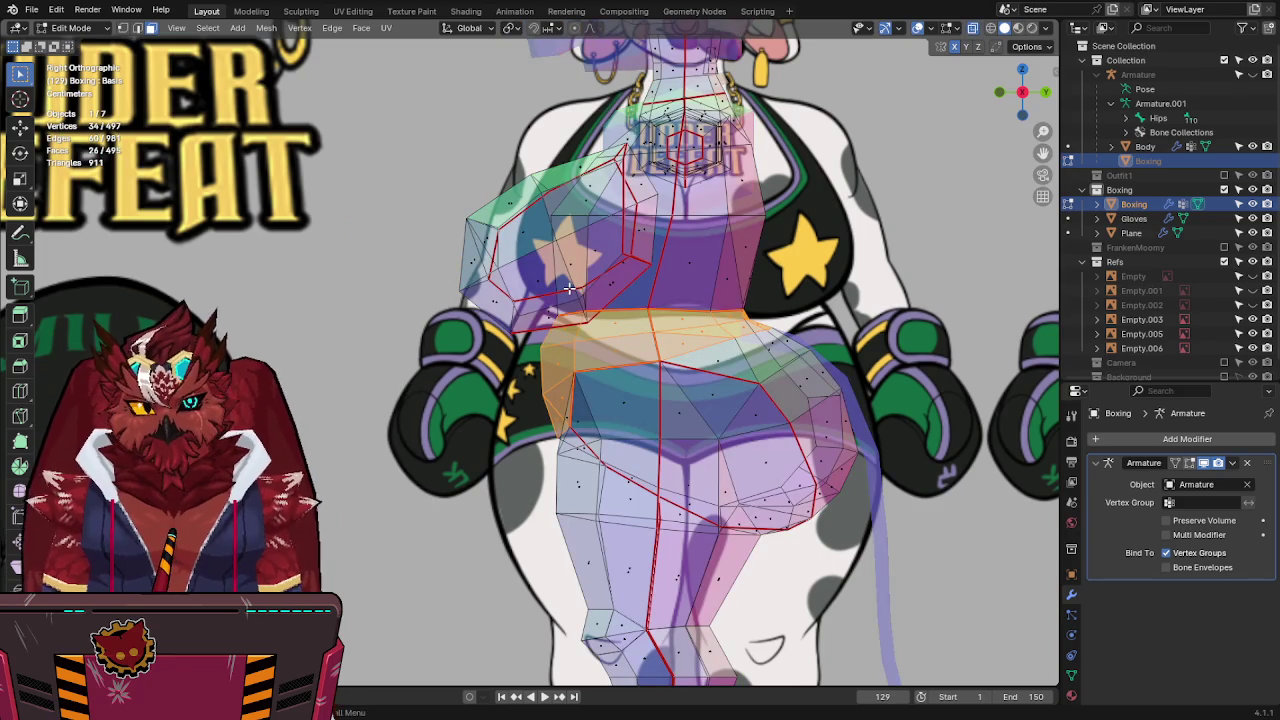
{"action": "key", "text": "alt+z"}
{"action": "key", "text": "KP_1"}
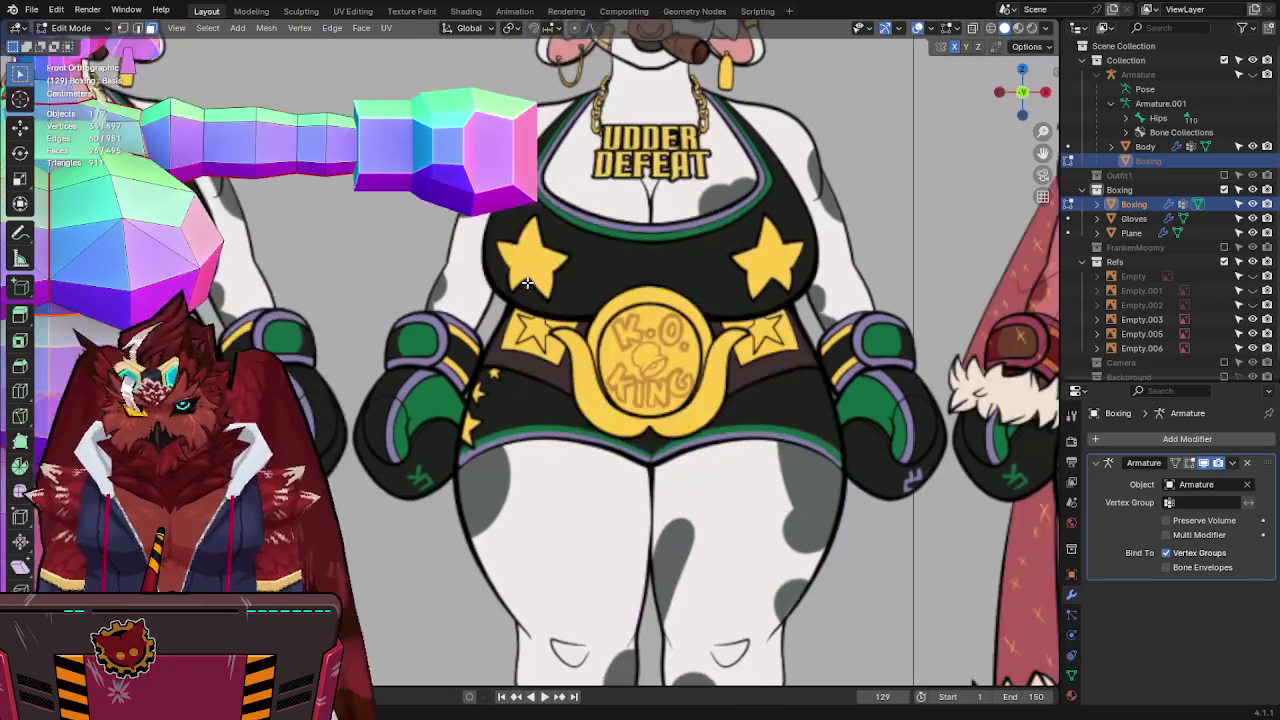
{"action": "scroll", "coordinate": [509, 296], "scroll_direction": "down", "scroll_amount": 5}
{"action": "mouse_move", "coordinate": [509, 296]}
{"action": "middle_mouse_down", "text": "shift"}
{"action": "mouse_move", "coordinate": [380, 293]}
{"action": "mouse_move", "coordinate": [640, 305]}
{"action": "middle_mouse_up", "text": "shift"}
{"action": "scroll", "coordinate": [640, 305], "scroll_direction": "up", "scroll_amount": 5}
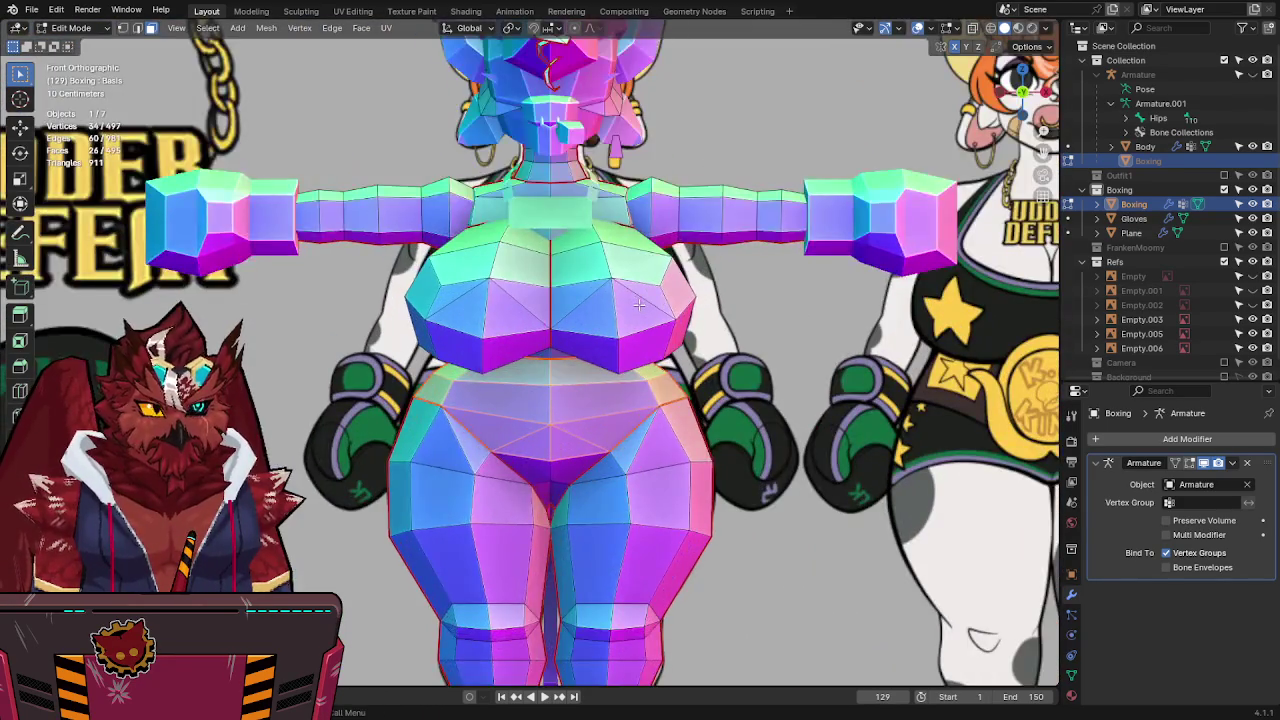
{"action": "key", "text": "alt+z"}
{"action": "middle_click_drag", "start_coordinate": [530, 277], "coordinate": [513, 272], "text": "shift"}
{"action": "key", "text": "alt+z"}
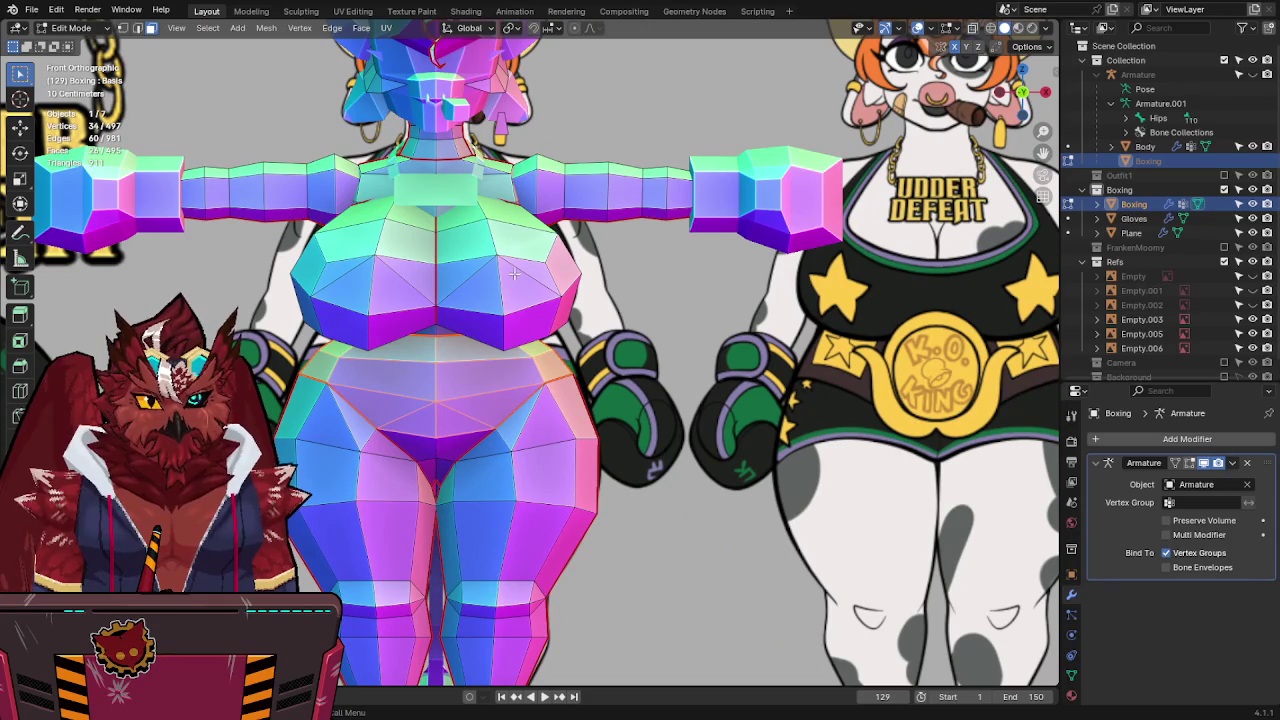
Duplicate the waist faces in place and separate them into a new Boxing.001 object.
{"action": "key", "text": "shift+d"}
{"action": "key", "text": "Escape"}
{"action": "key", "text": "p"}
{"action": "left_click", "coordinate": [691, 402]}
Edit the Boxing.001 waistband alone and fatten it outward along its normals with Shrink/Fatten.
{"action": "key", "text": "Tab"}
{"action": "key", "text": "Tab"}
{"action": "key", "text": "a"}
{"action": "key", "text": "Tab"}
{"action": "left_click", "coordinate": [449, 401]}
{"action": "key", "text": "Tab"}
{"action": "key", "text": "alt+s"}
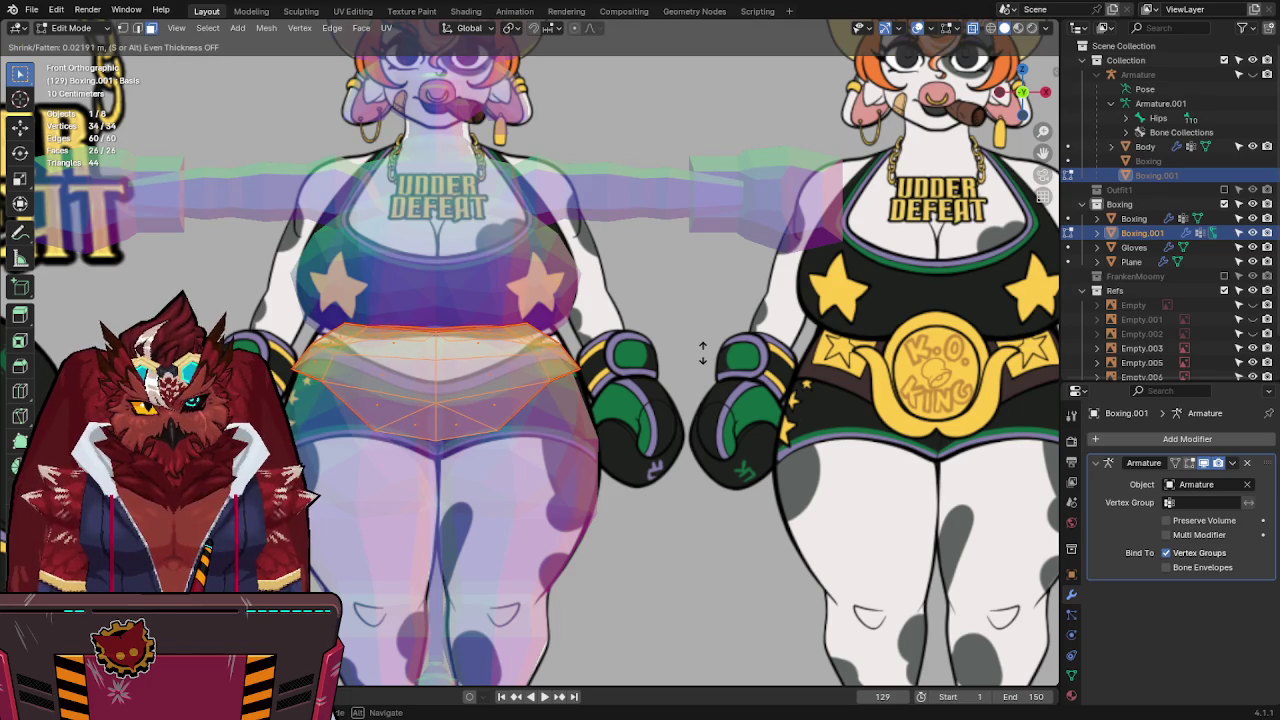
Confirm the waistband thickness change and slide one waistband vertex sideways along X.
{"action": "left_click", "coordinate": [700, 352]}
{"action": "key", "text": "alt+z"}
{"action": "mouse_move", "coordinate": [700, 352]}
{"action": "middle_mouse_down"}
{"action": "mouse_move", "coordinate": [677, 349]}
{"action": "mouse_move", "coordinate": [585, 415]}
{"action": "middle_mouse_up"}
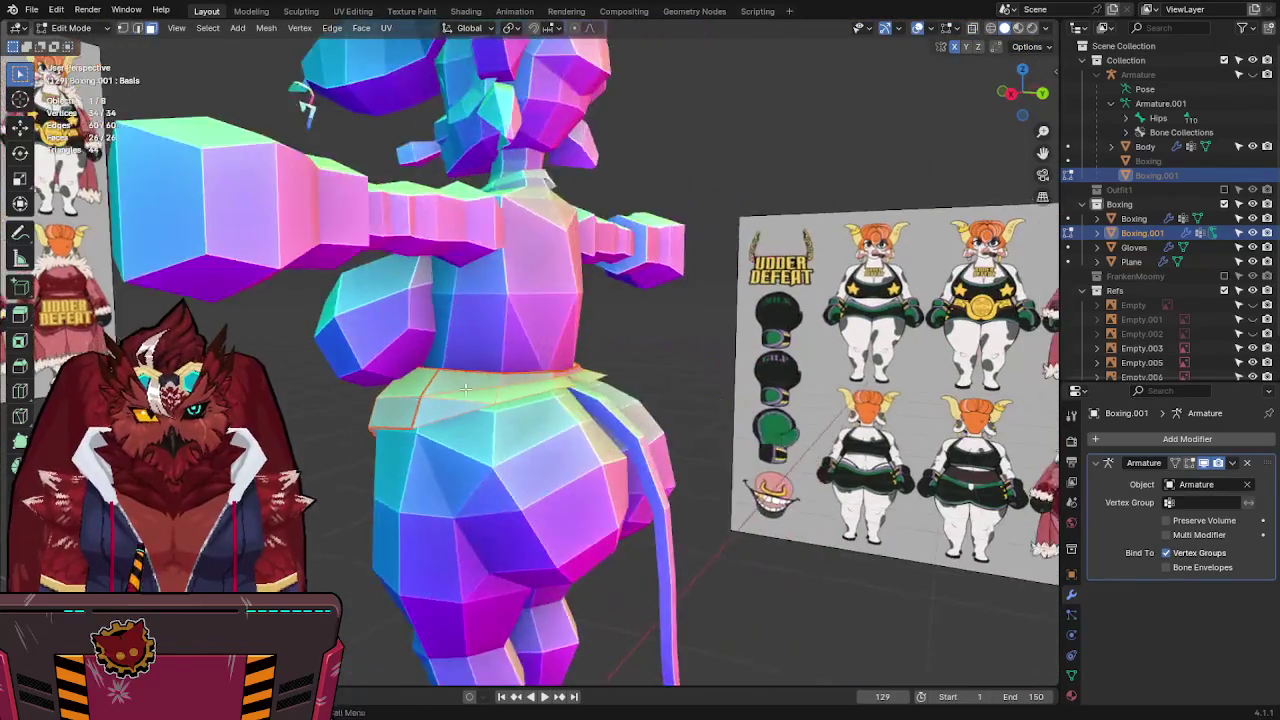
{"action": "scroll", "coordinate": [585, 415], "scroll_direction": "up", "scroll_amount": 5}
{"action": "key", "text": "1"}
{"action": "left_click", "coordinate": [638, 435]}
{"action": "key", "text": "g"}
{"action": "key", "text": "x"}
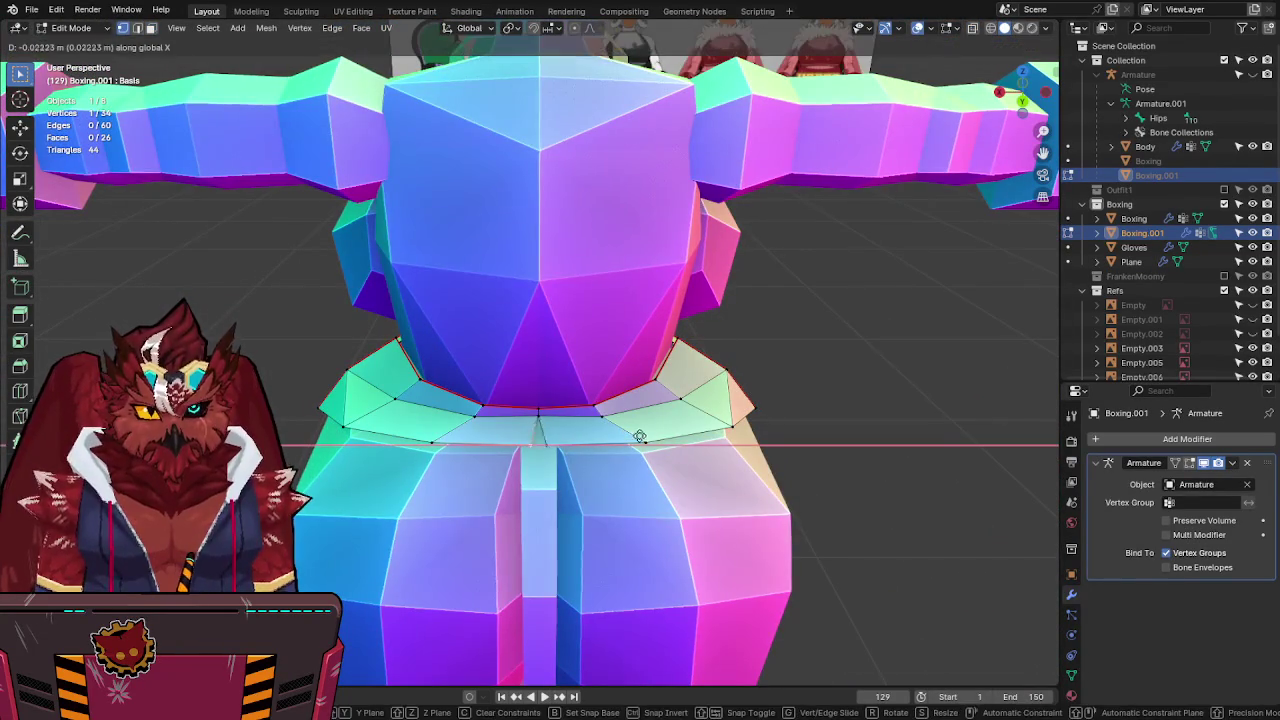
{"action": "left_click", "coordinate": [599, 435]}
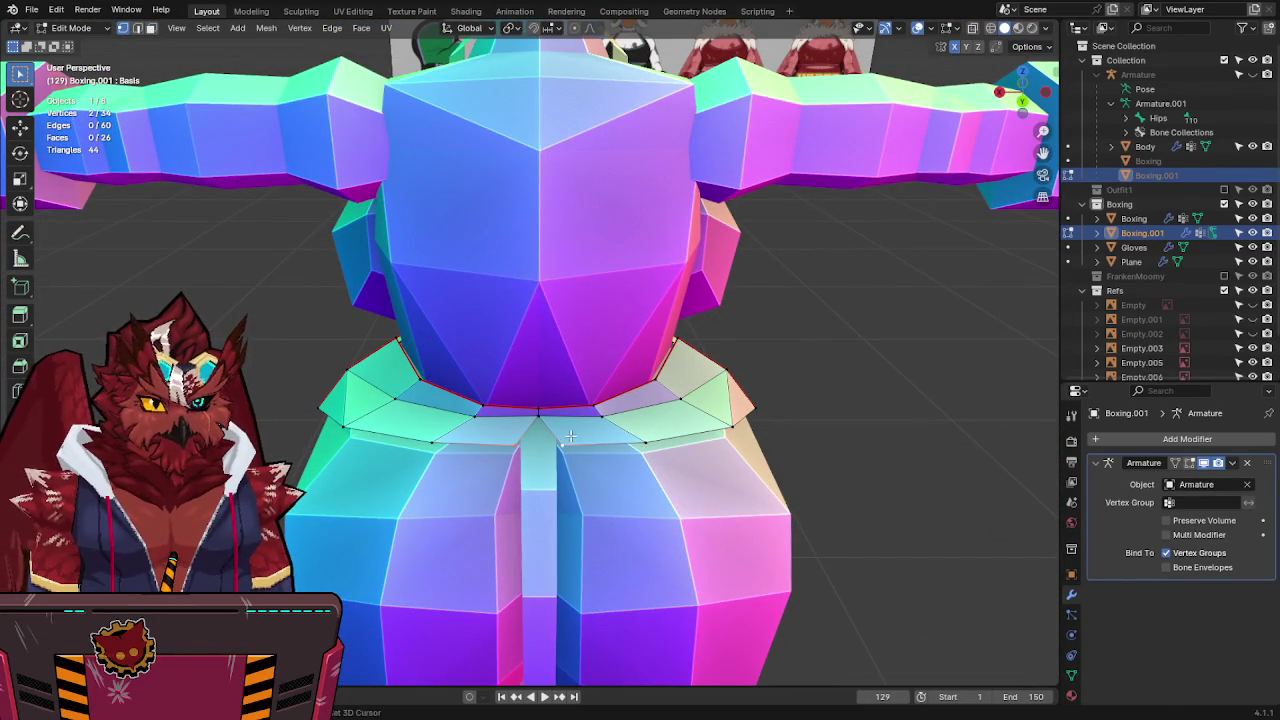
Merge overlapping vertices across the whole waistband mesh and inspect it from front and back.
{"action": "key", "text": "a"}
{"action": "key", "text": "F3"}
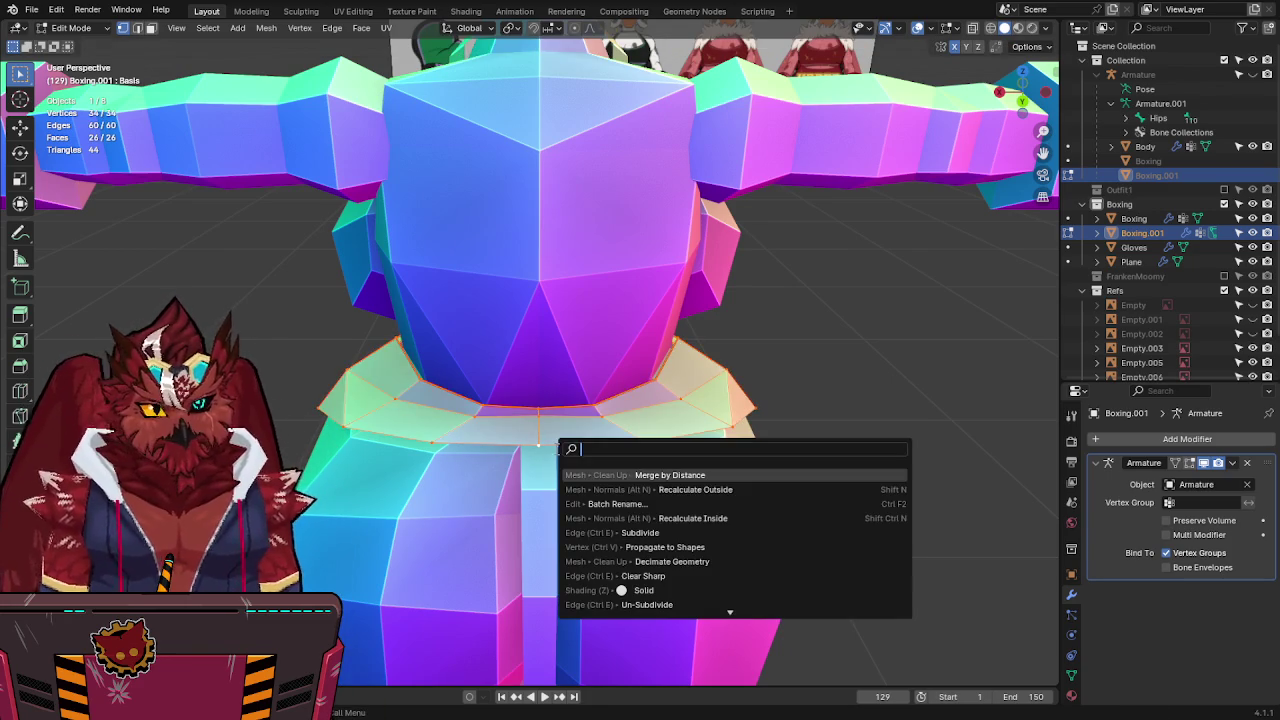
{"action": "left_click", "coordinate": [636, 475]}
{"action": "mouse_move", "coordinate": [636, 475]}
{"action": "middle_mouse_down"}
{"action": "mouse_move", "coordinate": [609, 405]}
{"action": "mouse_move", "coordinate": [697, 431]}
{"action": "middle_mouse_up"}
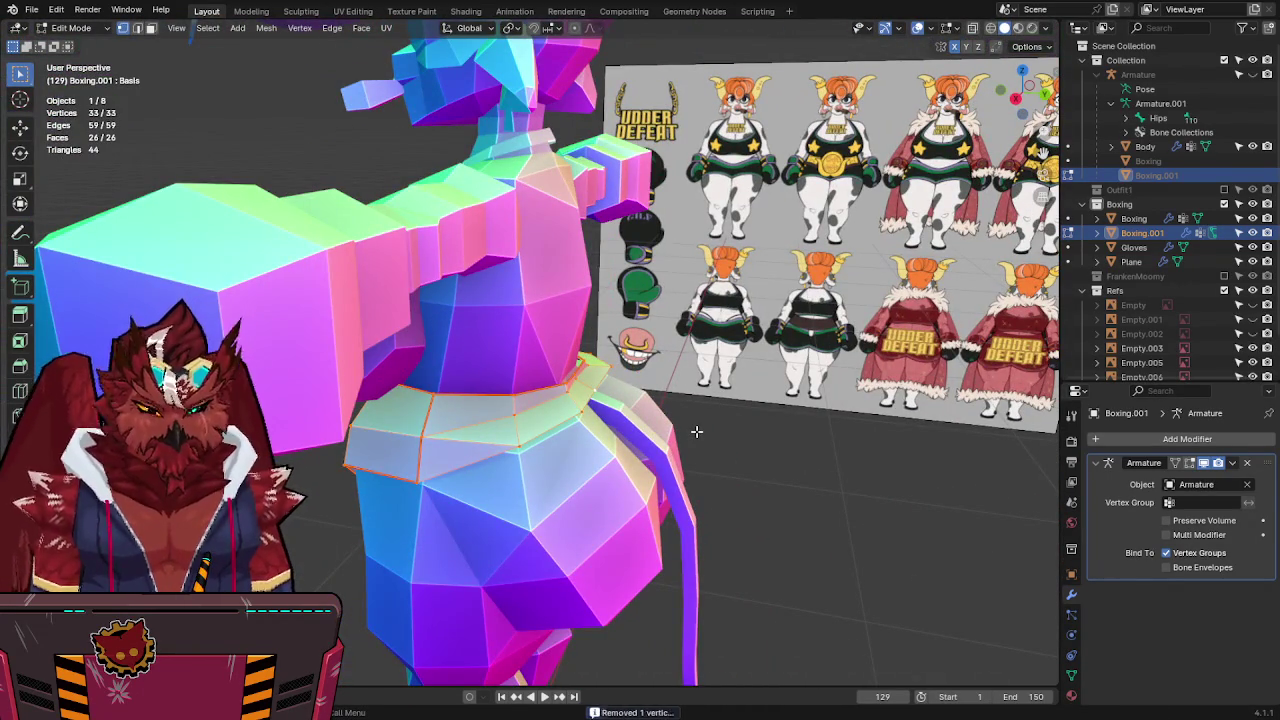
{"action": "key", "text": "KP_1"}
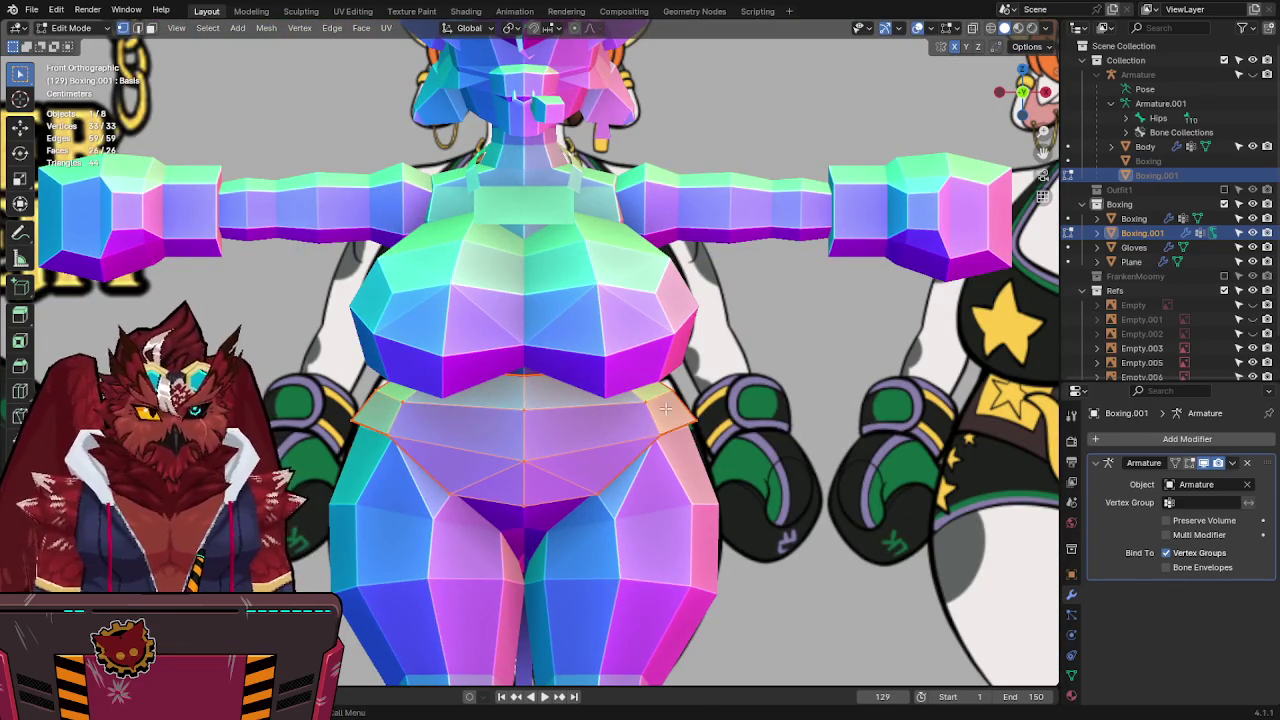
{"action": "middle_click_drag", "start_coordinate": [619, 391], "coordinate": [686, 388], "text": "alt"}
{"action": "key", "text": "alt+z"}
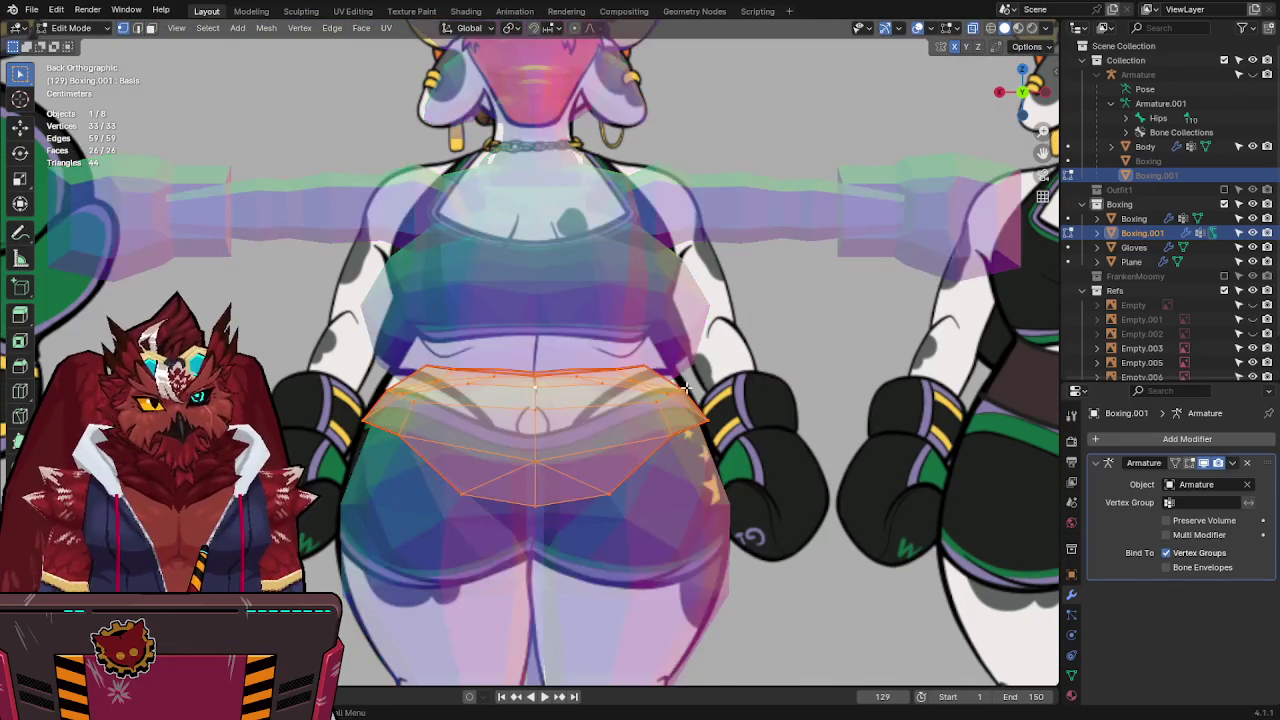
{"action": "scroll", "coordinate": [657, 393], "scroll_direction": "down", "scroll_amount": 3}
{"action": "scroll", "coordinate": [657, 393], "scroll_direction": "down", "scroll_amount": 2}
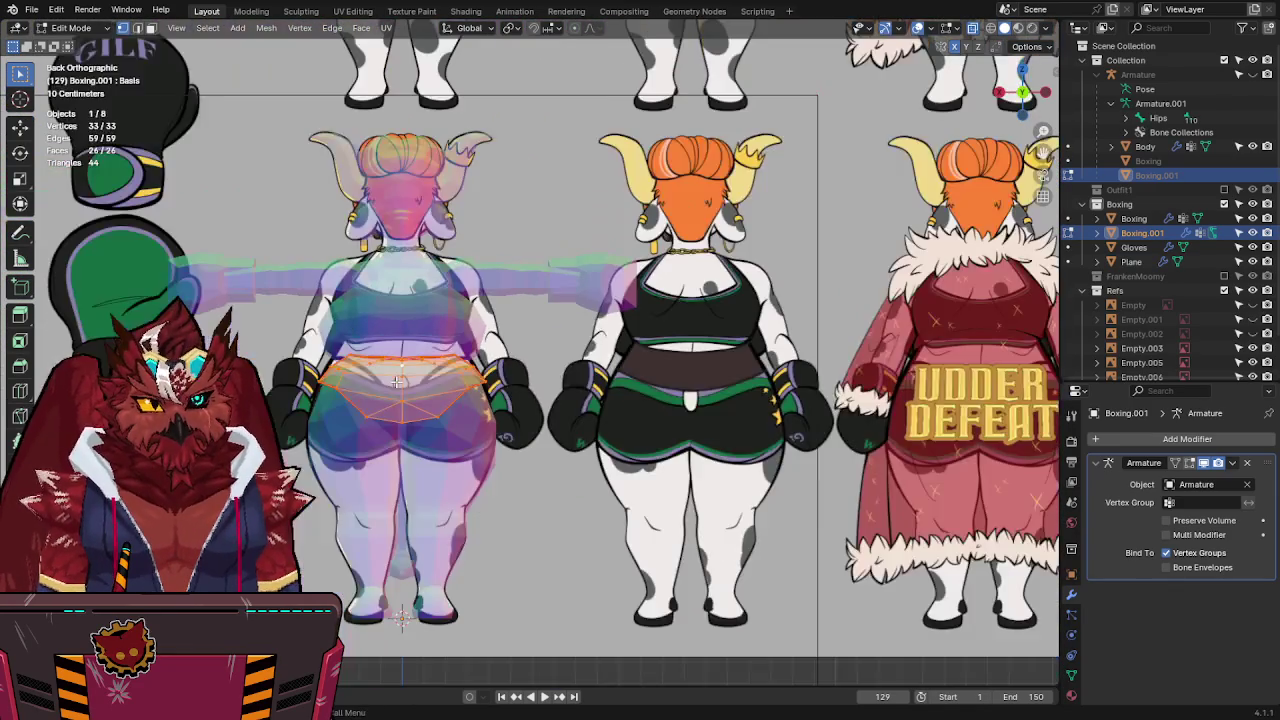
{"action": "scroll", "coordinate": [509, 398], "scroll_direction": "up", "scroll_amount": 5}
{"action": "key", "text": "alt+z"}
{"action": "middle_click_drag", "start_coordinate": [509, 398], "coordinate": [704, 388]}
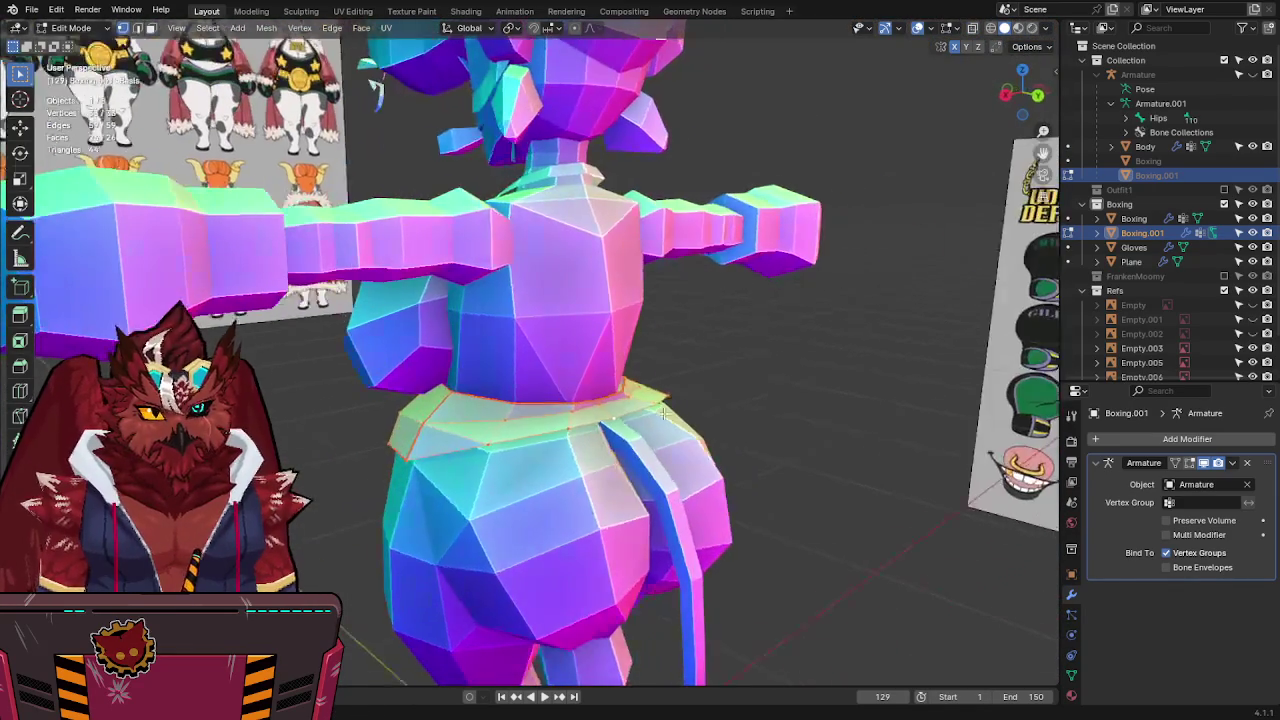
Extrude the waist loop into a flared band, undoing the stray spiky triangle.
{"action": "key", "text": "e"}
{"action": "left_click", "coordinate": [707, 362]}
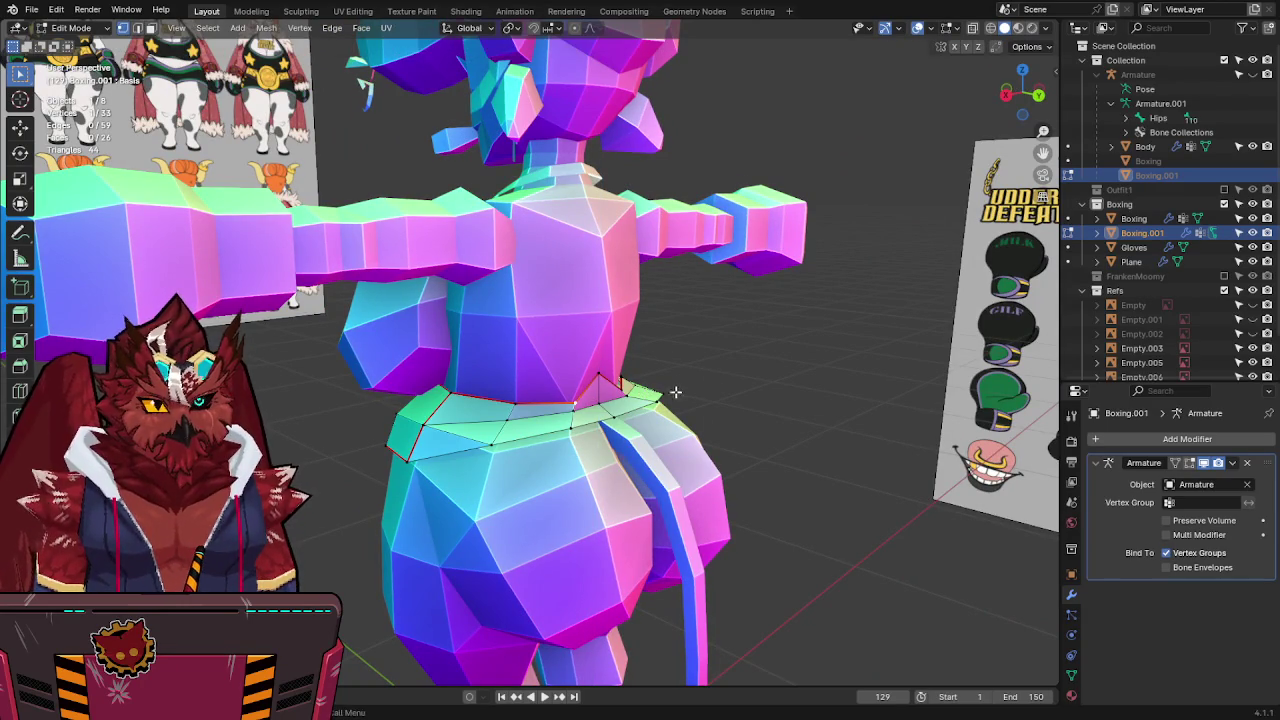
{"action": "key", "text": "ctrl+z"}
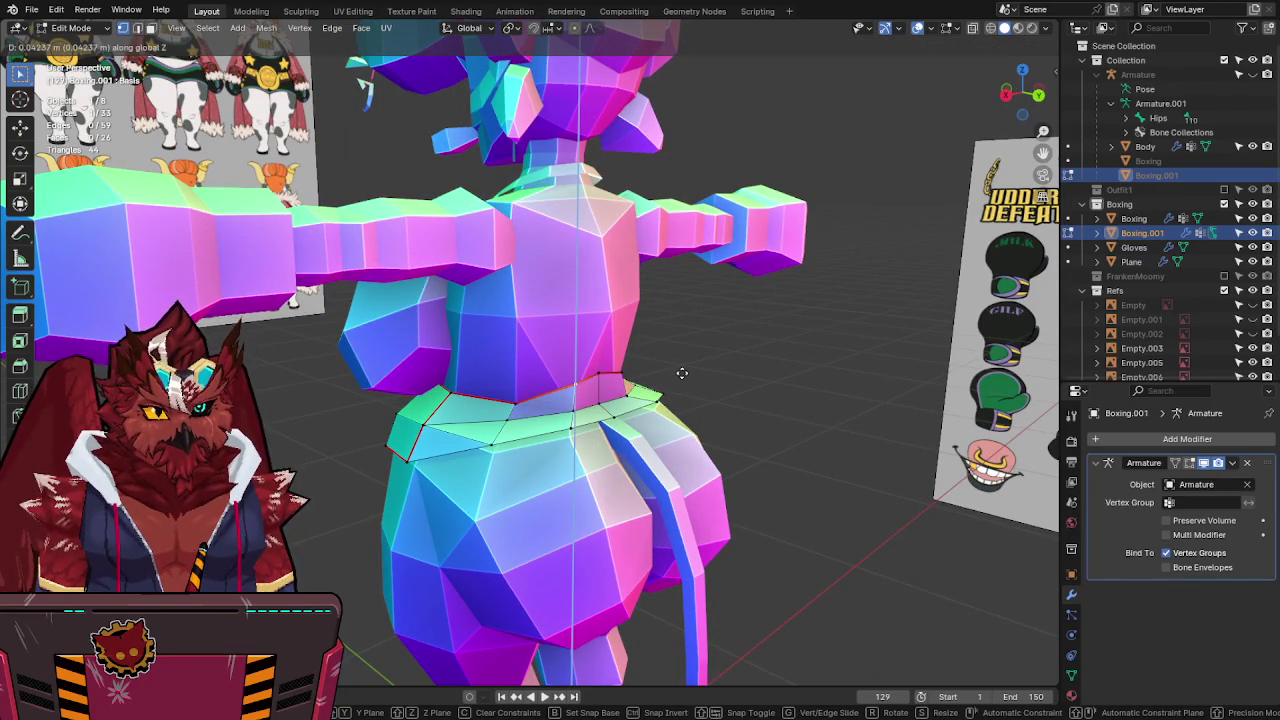
{"action": "key", "text": "ctrl+KP_3"}
{"action": "key", "text": "ctrl+KP_1"}
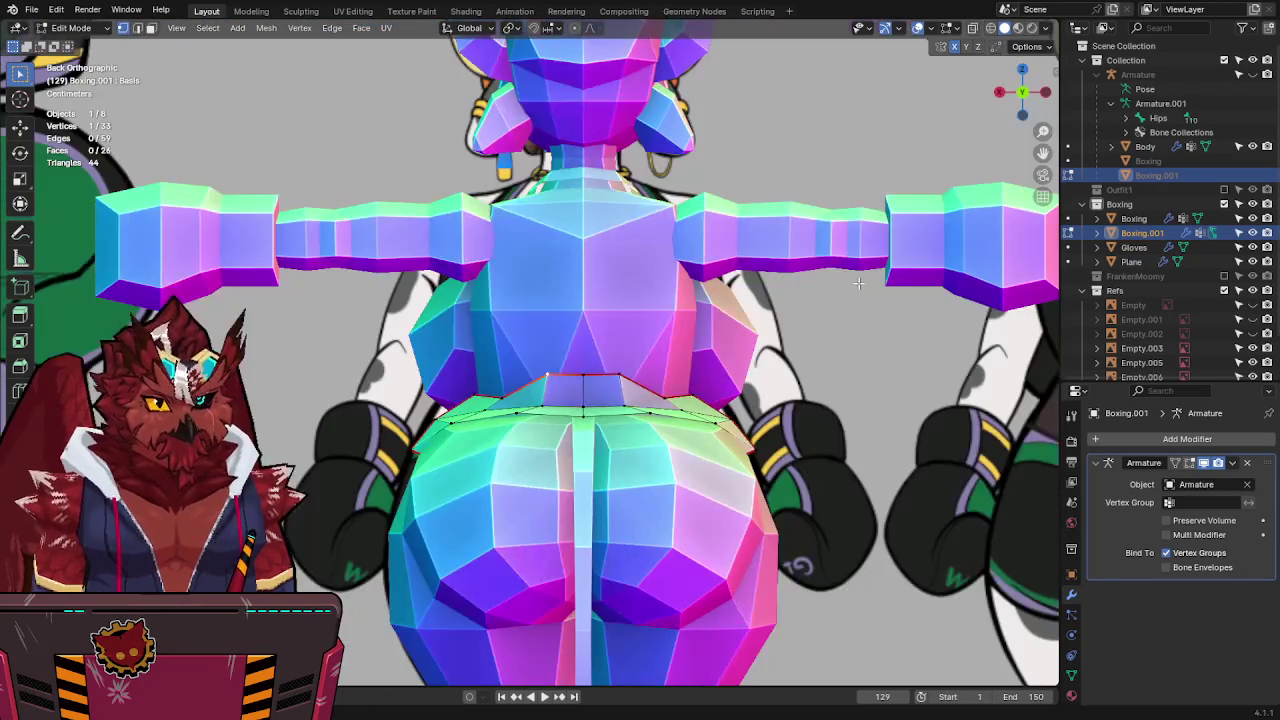
{"action": "key", "text": "alt+z"}
{"action": "scroll", "coordinate": [857, 289], "scroll_direction": "up", "scroll_amount": 2}
{"action": "scroll", "coordinate": [518, 291], "scroll_direction": "up", "scroll_amount": 2}
{"action": "scroll", "coordinate": [518, 291], "scroll_direction": "up", "scroll_amount": 2}
{"action": "key", "text": "alt+z"}
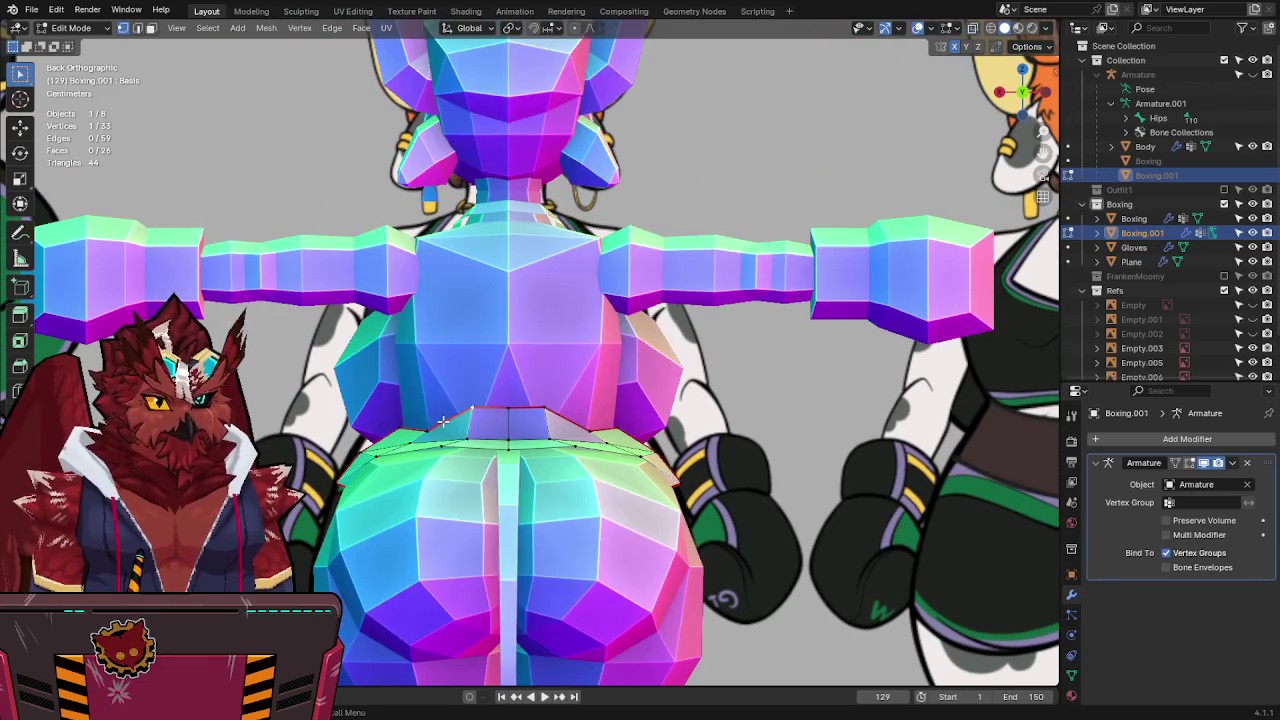
Move a band vertex and then band edges vertically along Z.
{"action": "key", "text": "g"}
{"action": "key", "text": "z"}
{"action": "scroll", "coordinate": [503, 390], "scroll_direction": "down", "scroll_amount": 3}
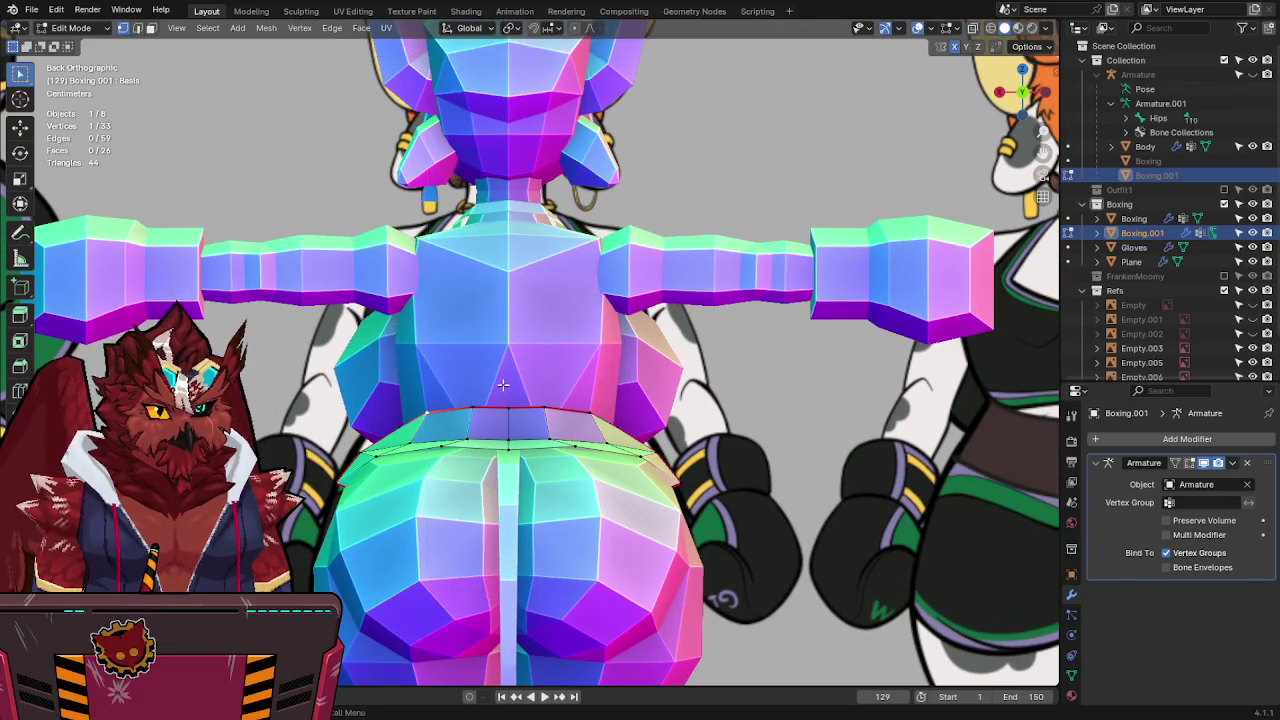
{"action": "mouse_move", "coordinate": [503, 390]}
{"action": "middle_mouse_down"}
{"action": "mouse_move", "coordinate": [597, 467]}
{"action": "mouse_move", "coordinate": [165, 85]}
{"action": "mouse_move", "coordinate": [446, 443]}
{"action": "mouse_move", "coordinate": [550, 432]}
{"action": "middle_mouse_up"}
{"action": "left_click", "coordinate": [662, 477]}
{"action": "key", "text": "g"}
{"action": "key", "text": "z"}
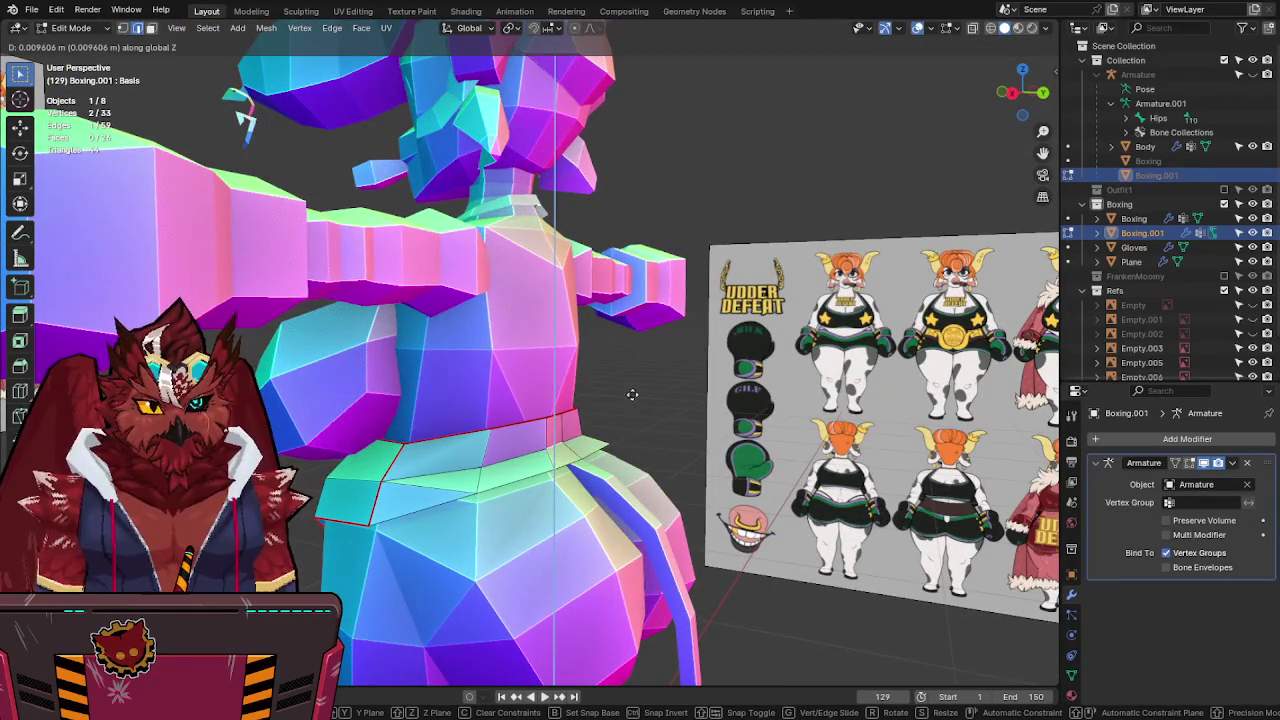
{"action": "left_click", "coordinate": [632, 394]}
Raise further band vertices along Z, then return to Object Mode and save.
{"action": "mouse_move", "coordinate": [631, 371]}
{"action": "middle_mouse_down"}
{"action": "mouse_move", "coordinate": [530, 383]}
{"action": "mouse_move", "coordinate": [606, 354]}
{"action": "mouse_move", "coordinate": [595, 412]}
{"action": "middle_mouse_up"}
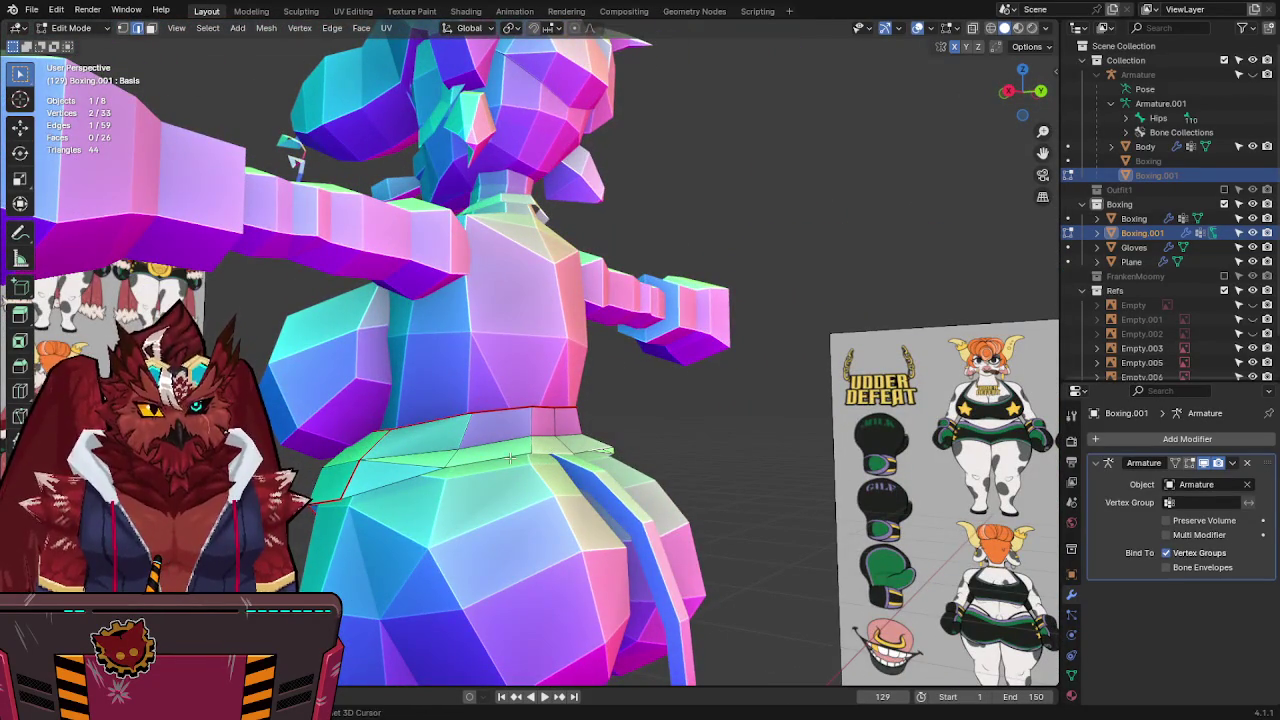
{"action": "left_click", "coordinate": [605, 452], "text": "shift"}
{"action": "key", "text": "g"}
{"action": "key", "text": "z"}
{"action": "left_click", "coordinate": [619, 515]}
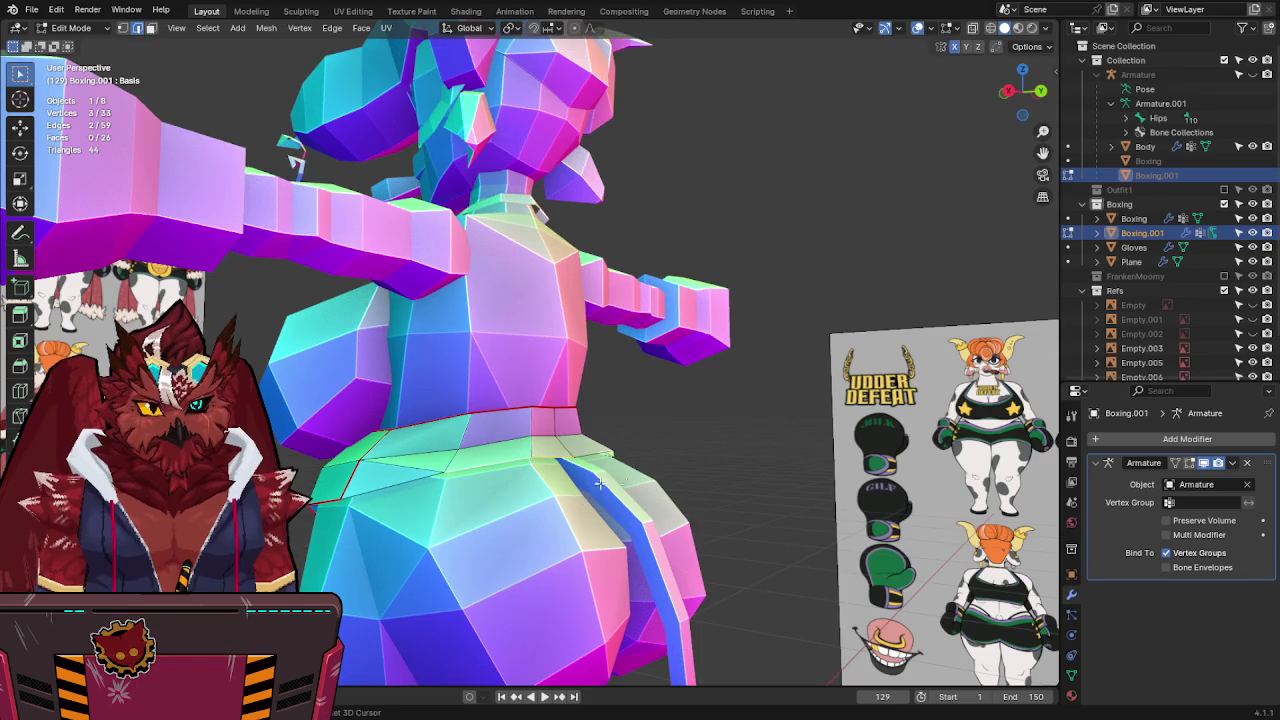
{"action": "mouse_move", "coordinate": [496, 462]}
{"action": "middle_mouse_down"}
{"action": "mouse_move", "coordinate": [548, 478]}
{"action": "mouse_move", "coordinate": [600, 470]}
{"action": "mouse_move", "coordinate": [465, 500]}
{"action": "middle_mouse_up"}
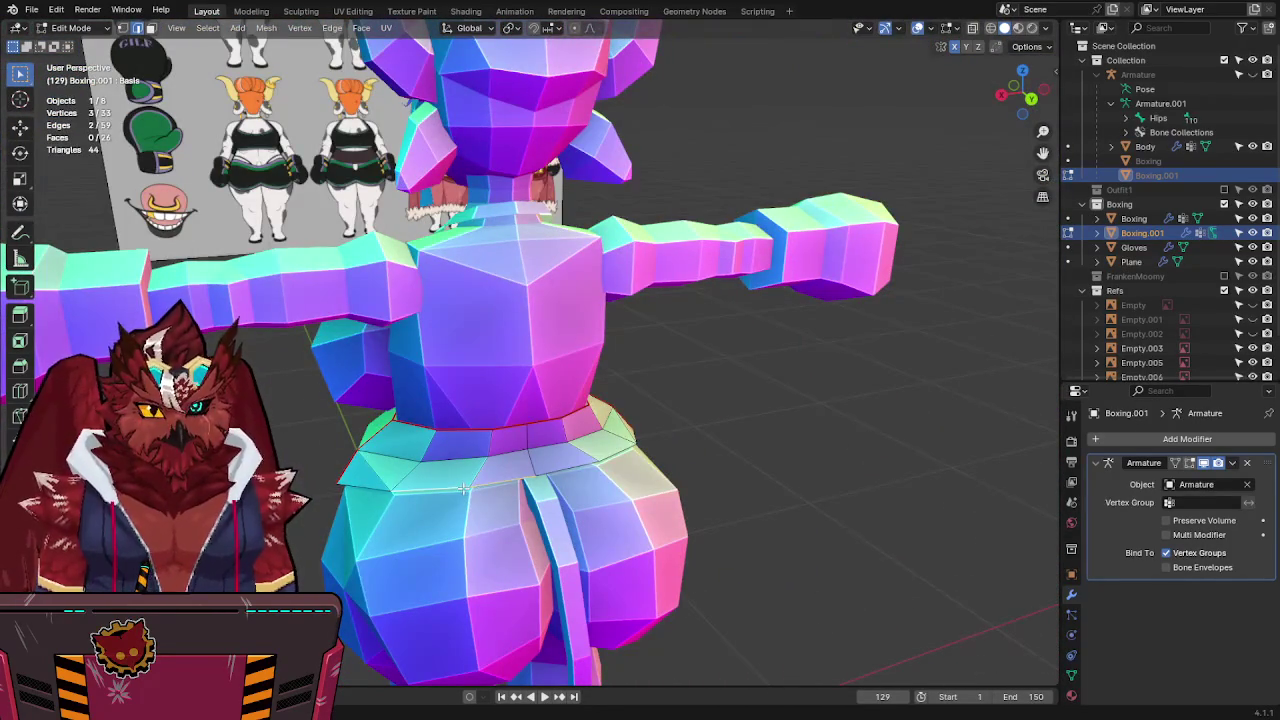
{"action": "right_click", "coordinate": [480, 485]}
{"action": "left_click", "coordinate": [457, 380]}
{"action": "mouse_move", "coordinate": [457, 380]}
{"action": "middle_mouse_down"}
{"action": "mouse_move", "coordinate": [461, 399]}
{"action": "mouse_move", "coordinate": [775, 378]}
{"action": "middle_mouse_up"}
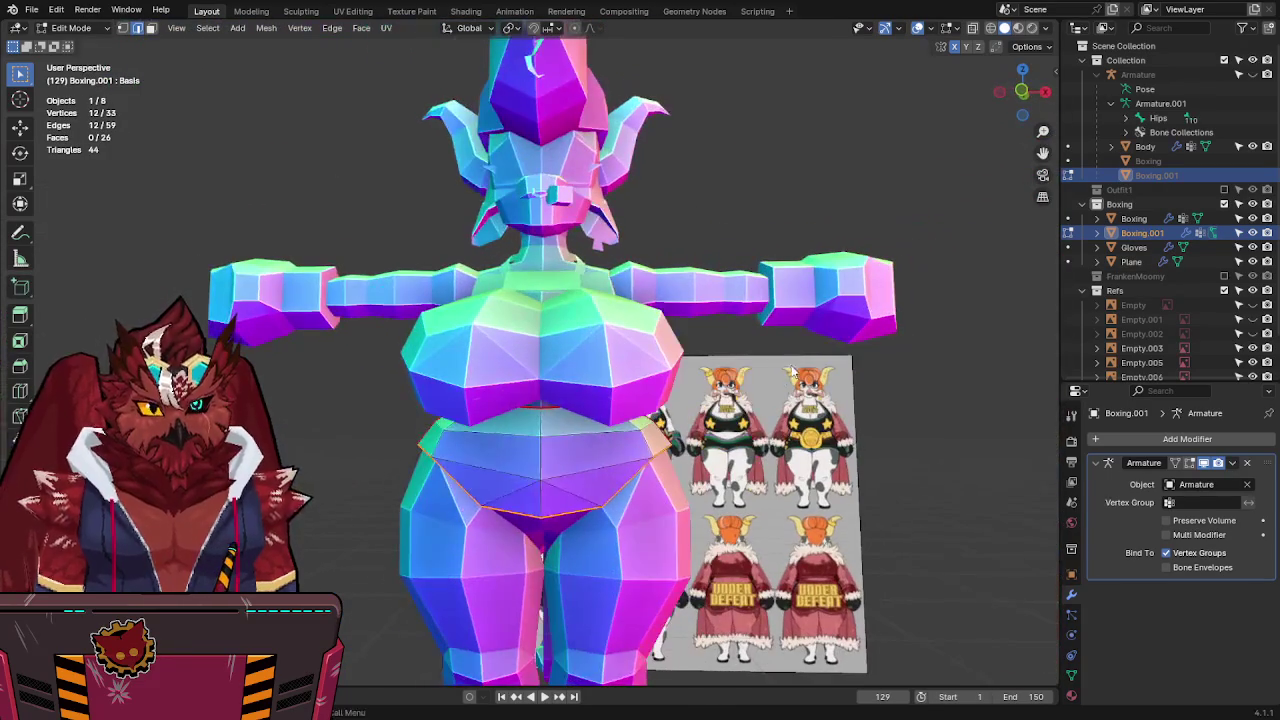
{"action": "key", "text": "Tab"}
{"action": "key", "text": "ctrl+s"}
In front X-ray view, move the waist loop vertically toward the reference belt.
{"action": "key", "text": "KP_1"}
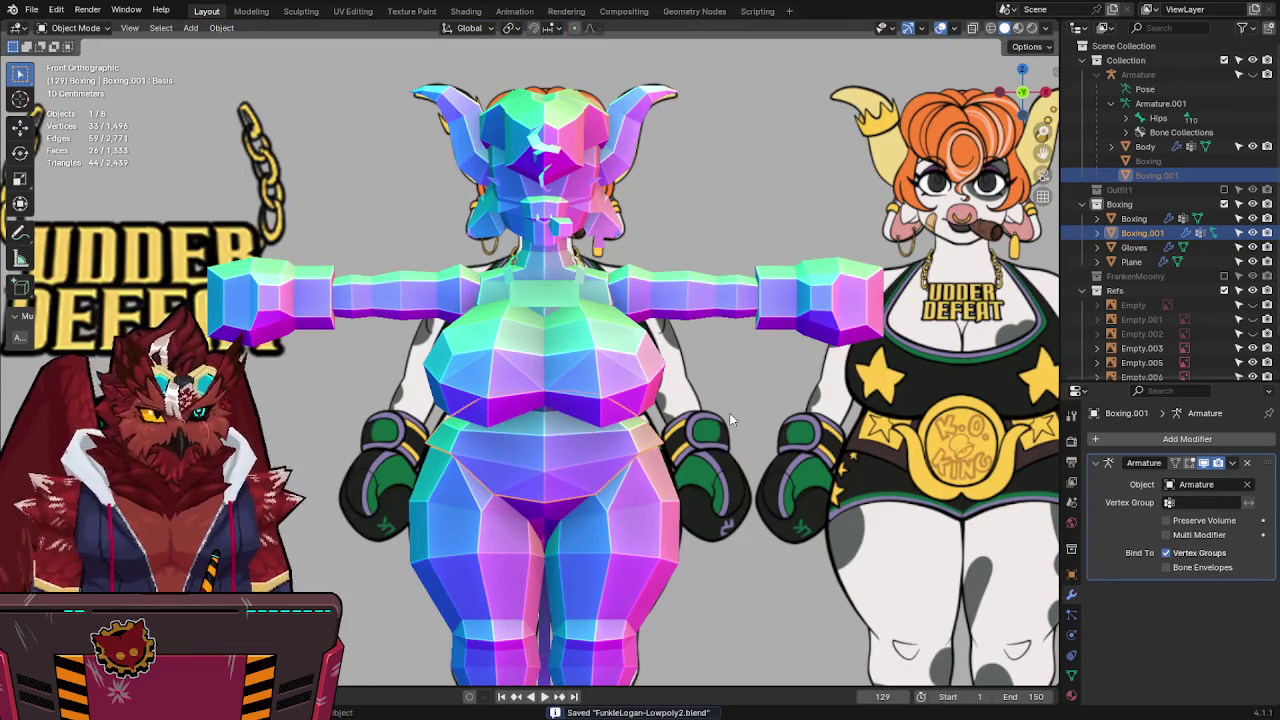
{"action": "key", "text": "alt+z"}
{"action": "key", "text": "alt+z"}
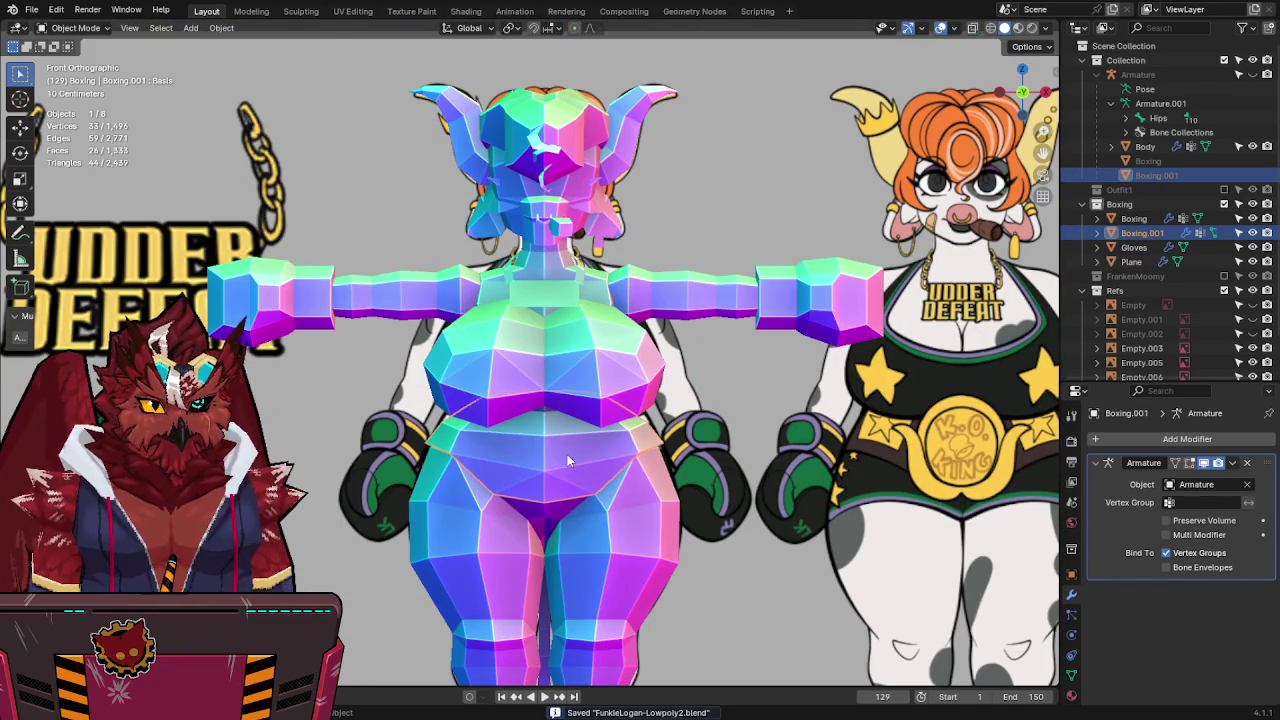
{"action": "key", "text": "Tab"}
{"action": "key", "text": "alt+z"}
{"action": "key", "text": "KP_Decimal"}
{"action": "scroll", "coordinate": [594, 365], "scroll_direction": "down", "scroll_amount": 1}
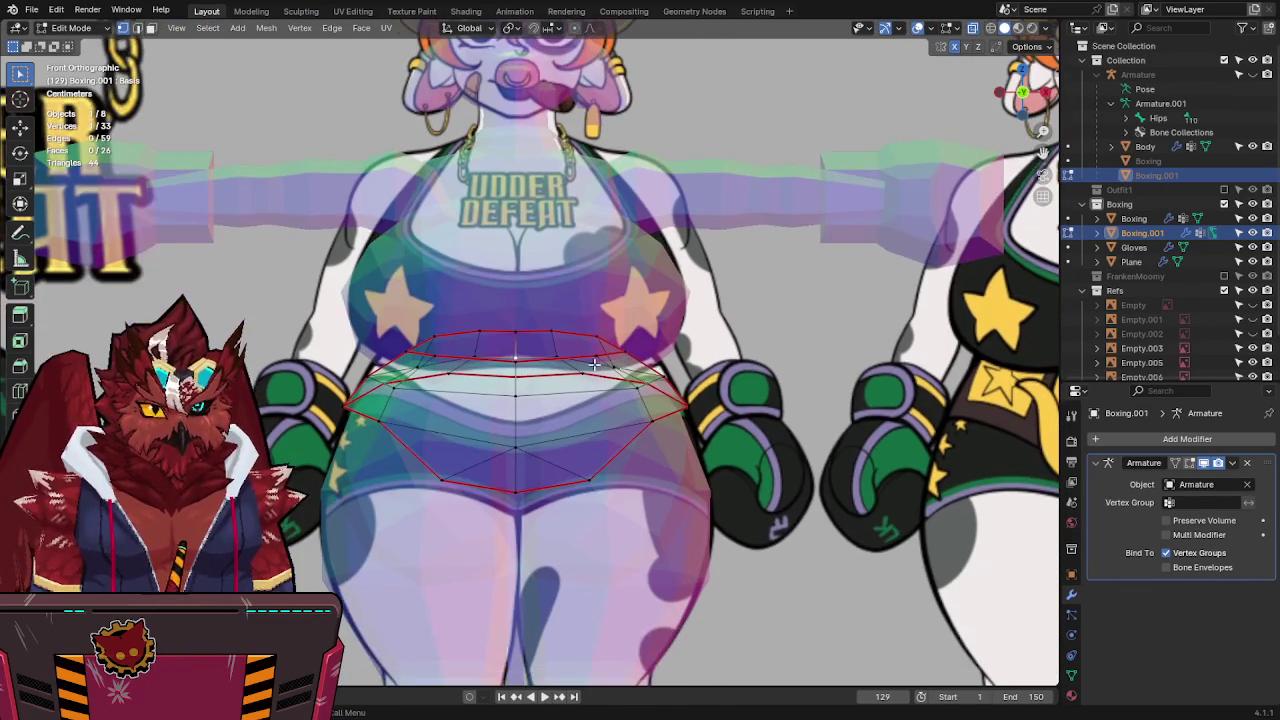
{"action": "scroll", "coordinate": [580, 366], "scroll_direction": "down", "scroll_amount": 4}
{"action": "scroll", "coordinate": [600, 375], "scroll_direction": "up", "scroll_amount": 3}
{"action": "key", "text": "g"}
{"action": "key", "text": "z"}
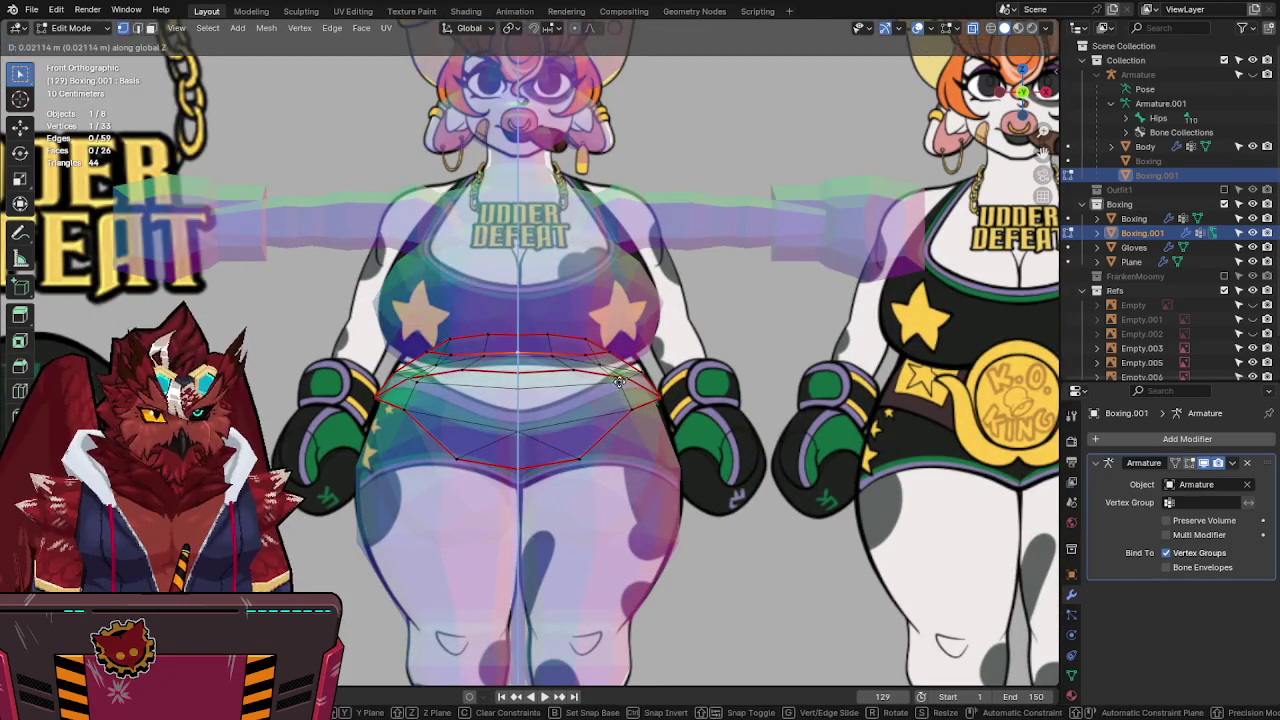
{"action": "left_click", "coordinate": [625, 366]}
Fine-tune the band loop's height along Z in perspective and front views.
{"action": "key", "text": "alt+z"}
{"action": "mouse_move", "coordinate": [625, 366]}
{"action": "middle_mouse_down"}
{"action": "mouse_move", "coordinate": [565, 345]}
{"action": "mouse_move", "coordinate": [622, 330]}
{"action": "middle_mouse_up"}
{"action": "key", "text": "g"}
{"action": "key", "text": "z"}
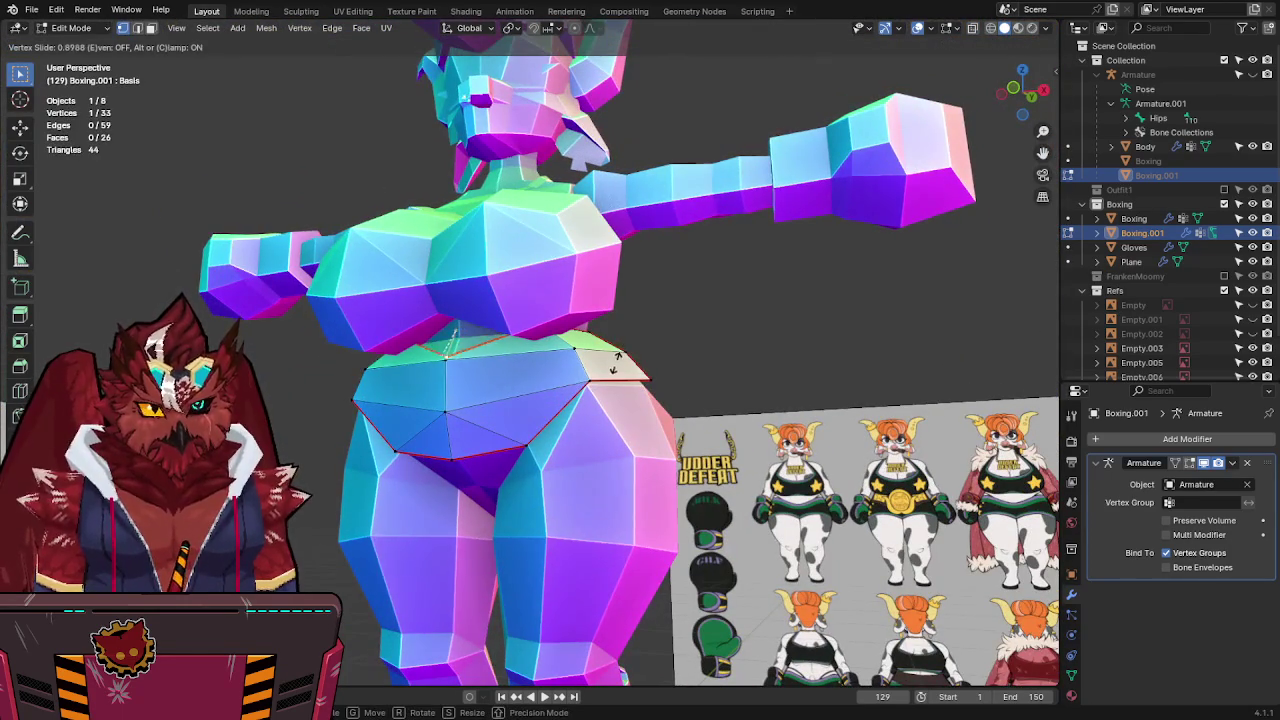
{"action": "left_click", "coordinate": [622, 317]}
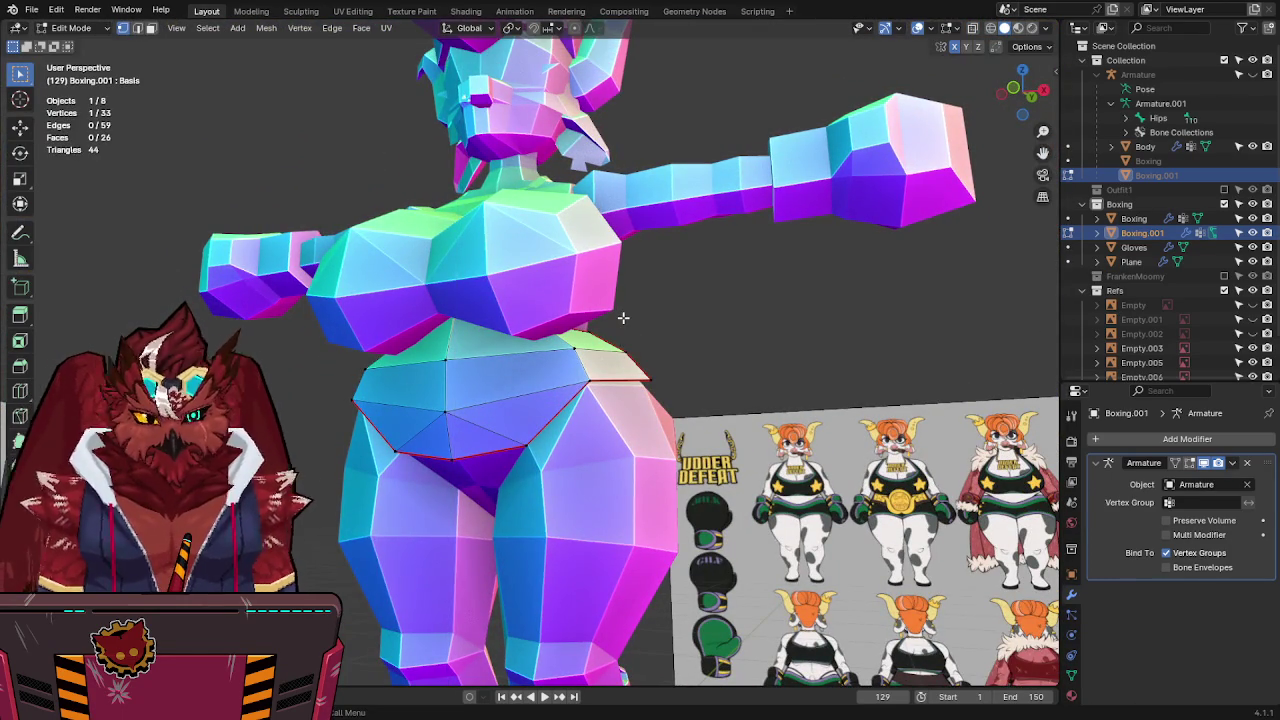
{"action": "key", "text": "KP_1"}
{"action": "key", "text": "alt+z"}
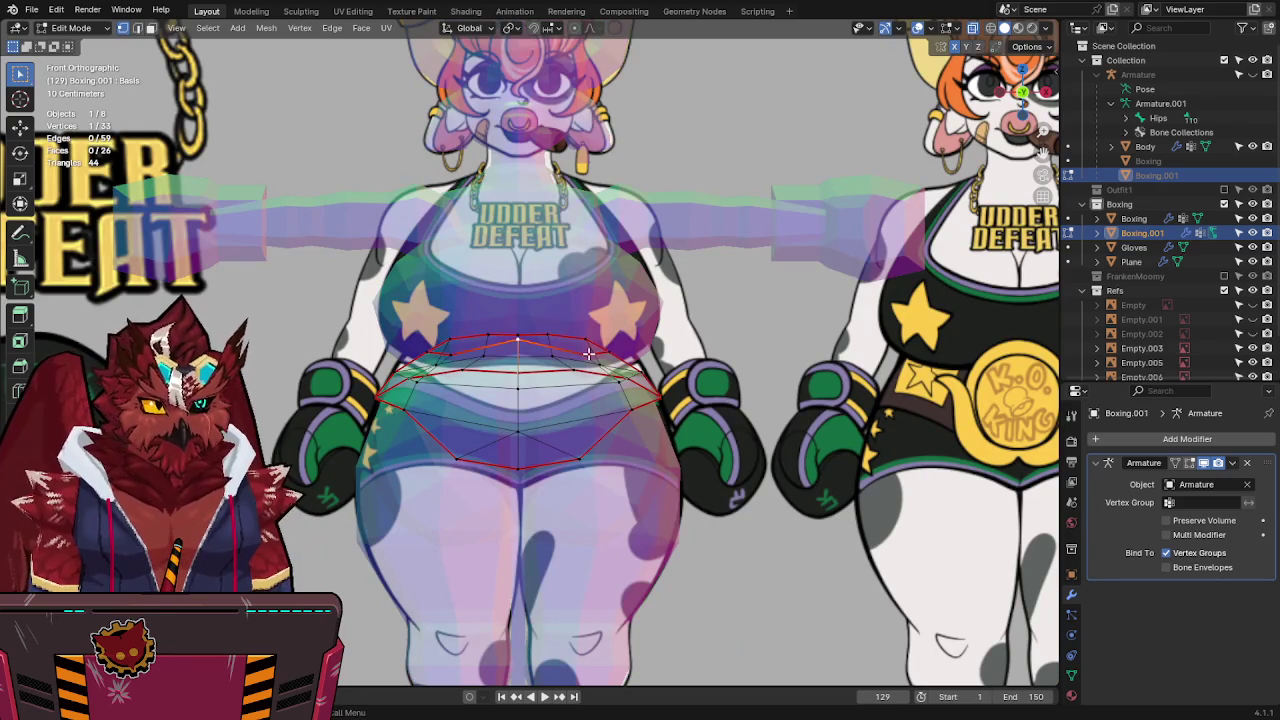
{"action": "key", "text": "g"}
{"action": "key", "text": "z"}
{"action": "left_click", "coordinate": [588, 320]}
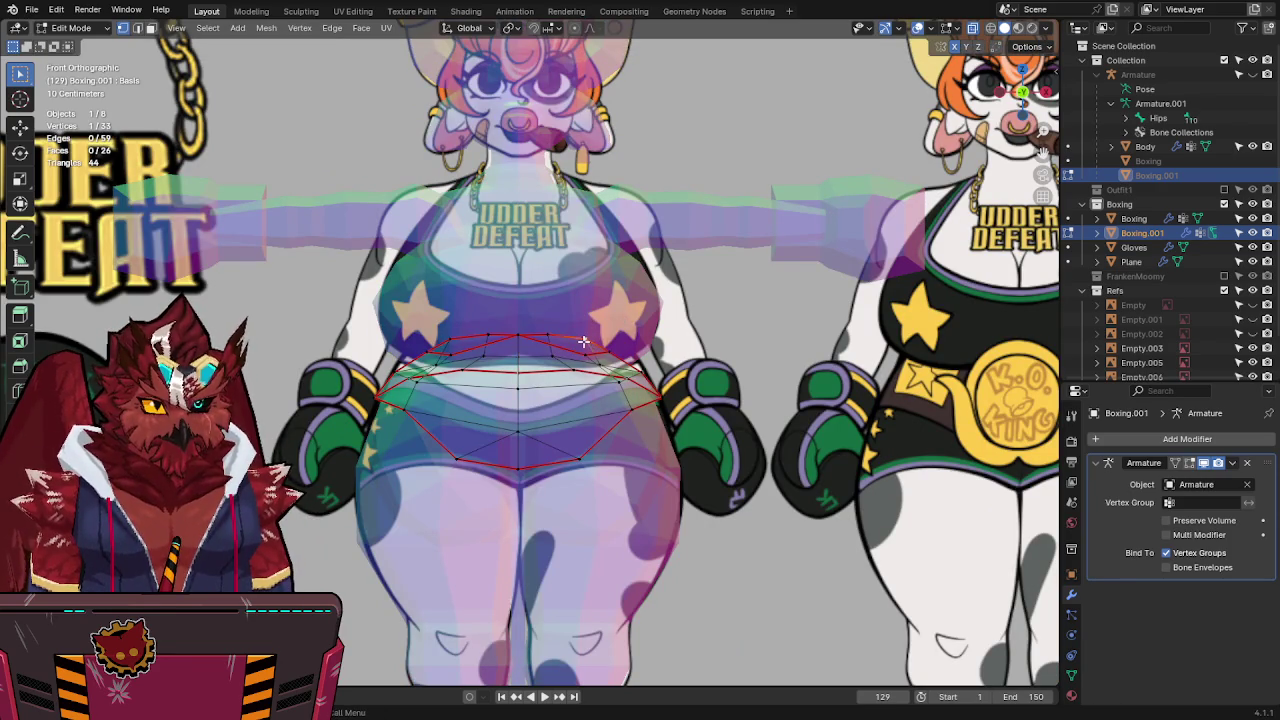
Make a final vertical adjustment to the band, leave Edit Mode, save, and start renaming.
{"action": "middle_click_drag", "start_coordinate": [583, 345], "coordinate": [519, 370], "text": "shift"}
{"action": "key", "text": "alt+z"}
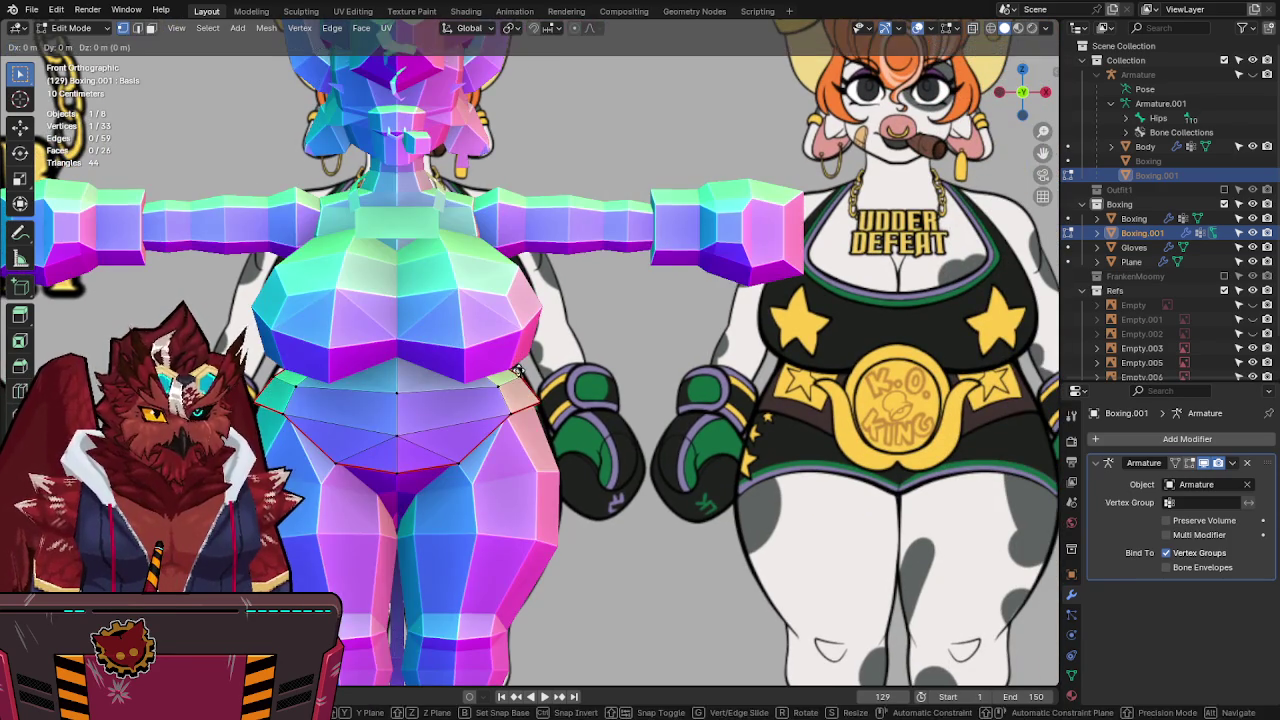
{"action": "key", "text": "alt+z"}
{"action": "key", "text": "g"}
{"action": "key", "text": "z"}
{"action": "left_click", "coordinate": [514, 268]}
{"action": "key", "text": "alt+z"}
{"action": "mouse_move", "coordinate": [514, 268]}
{"action": "middle_mouse_down"}
{"action": "mouse_move", "coordinate": [394, 344]}
{"action": "mouse_move", "coordinate": [540, 341]}
{"action": "middle_mouse_up"}
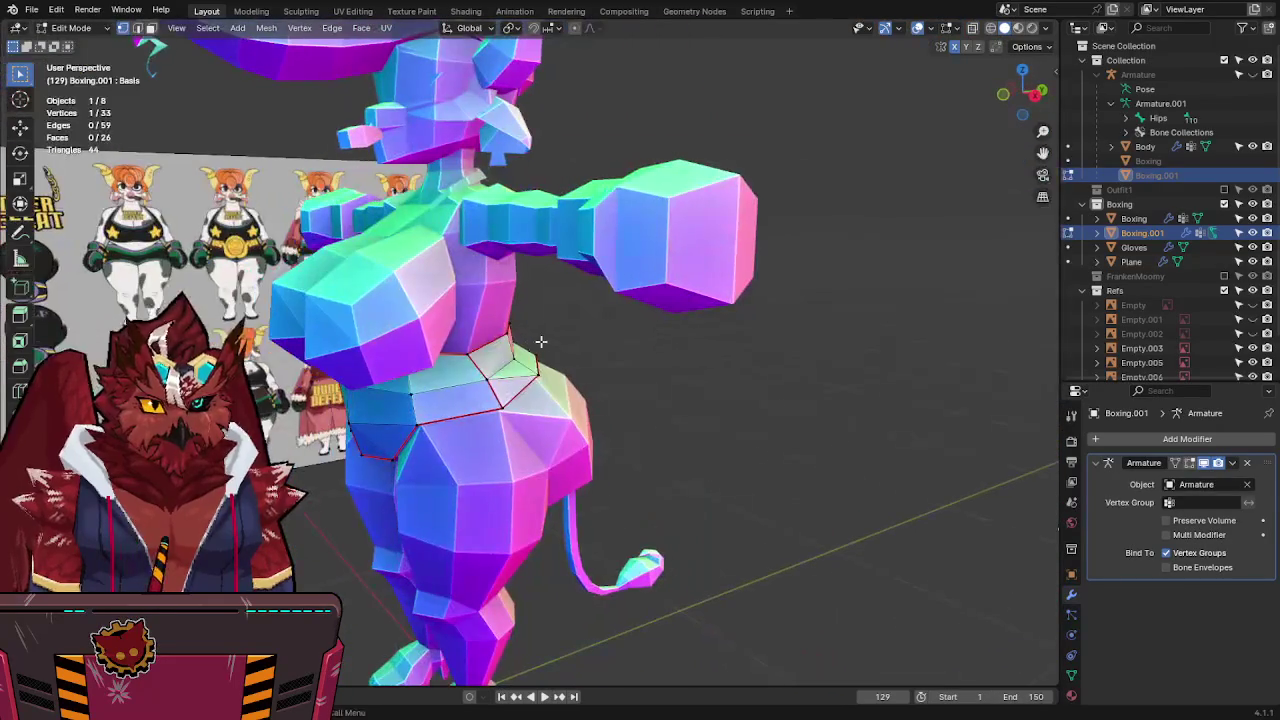
{"action": "key", "text": "Tab"}
{"action": "key", "text": "ctrl+s"}
{"action": "key", "text": "F2"}
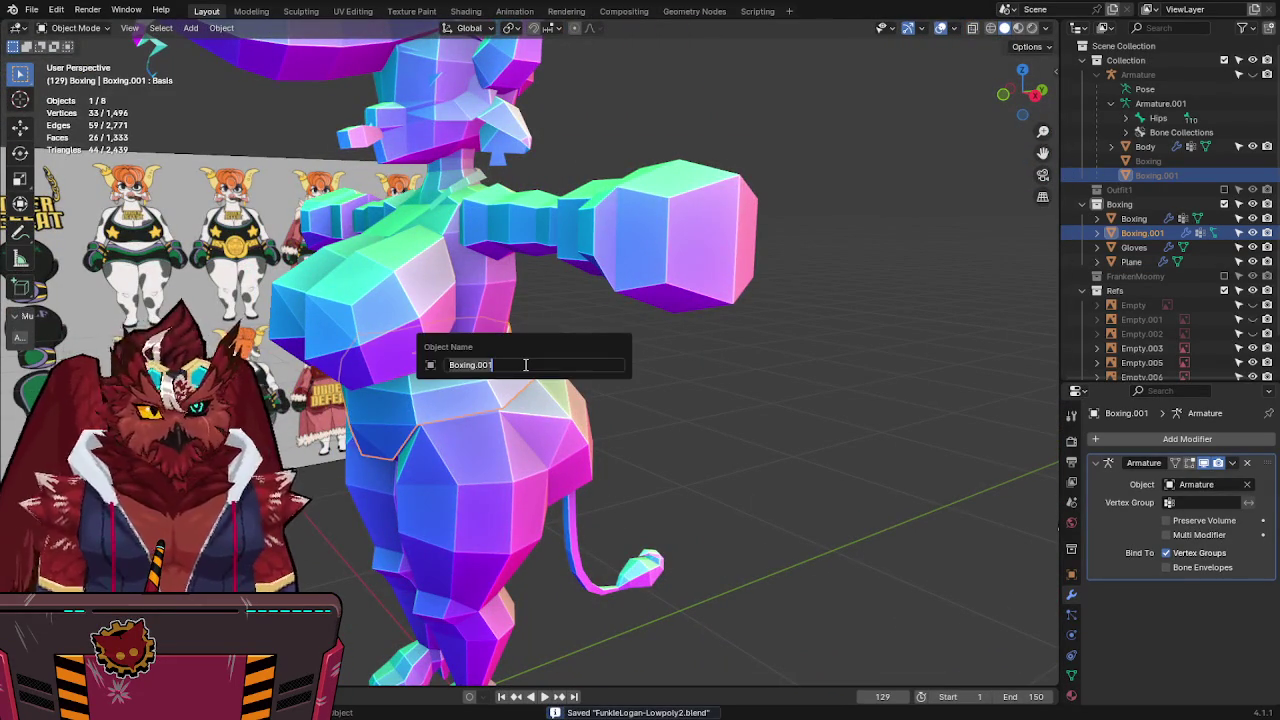
Rename the waistband object to 'Belt', check it around the model, and save.
{"action": "type", "text": "Belt"}
{"action": "key", "text": "Return"}
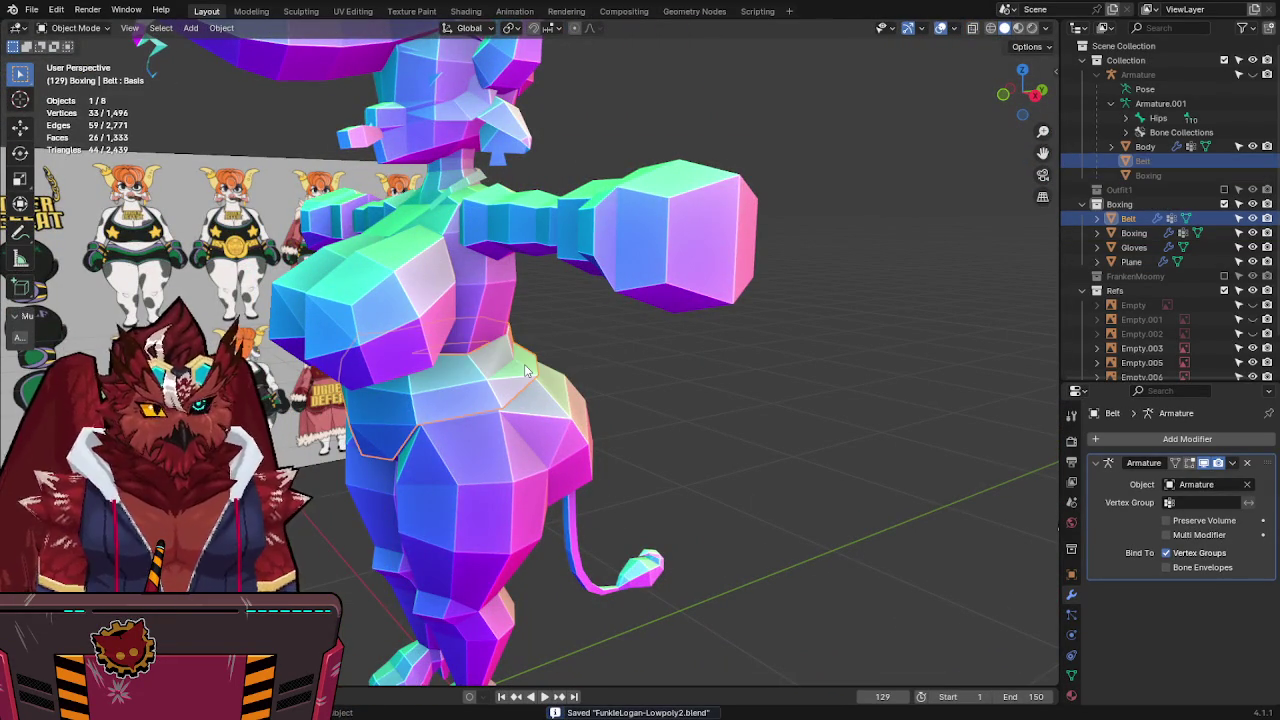
{"action": "mouse_move", "coordinate": [527, 371]}
{"action": "middle_mouse_down"}
{"action": "mouse_move", "coordinate": [467, 357]}
{"action": "mouse_move", "coordinate": [558, 325]}
{"action": "middle_mouse_up"}
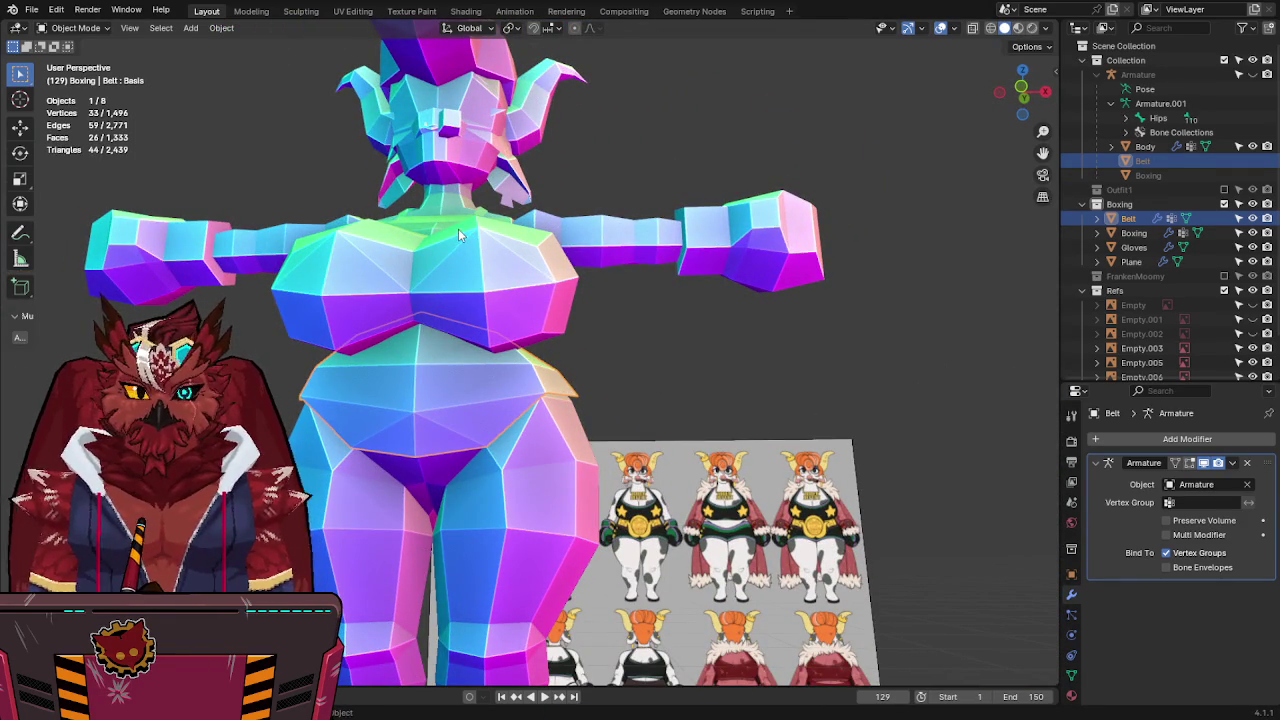
{"action": "mouse_move", "coordinate": [447, 233]}
{"action": "middle_mouse_down"}
{"action": "mouse_move", "coordinate": [306, 293]}
{"action": "mouse_move", "coordinate": [558, 330]}
{"action": "mouse_move", "coordinate": [541, 308]}
{"action": "mouse_move", "coordinate": [511, 386]}
{"action": "mouse_move", "coordinate": [436, 388]}
{"action": "middle_mouse_up"}
{"action": "key", "text": "ctrl+s"}
In front view, select the right-hand reference image Empty.003 and start moving it along X.
{"action": "key", "text": "KP_1"}
{"action": "scroll", "coordinate": [541, 308], "scroll_direction": "down", "scroll_amount": 1}
{"action": "scroll", "coordinate": [511, 386], "scroll_direction": "up", "scroll_amount": 1}
{"action": "left_click", "coordinate": [833, 323]}
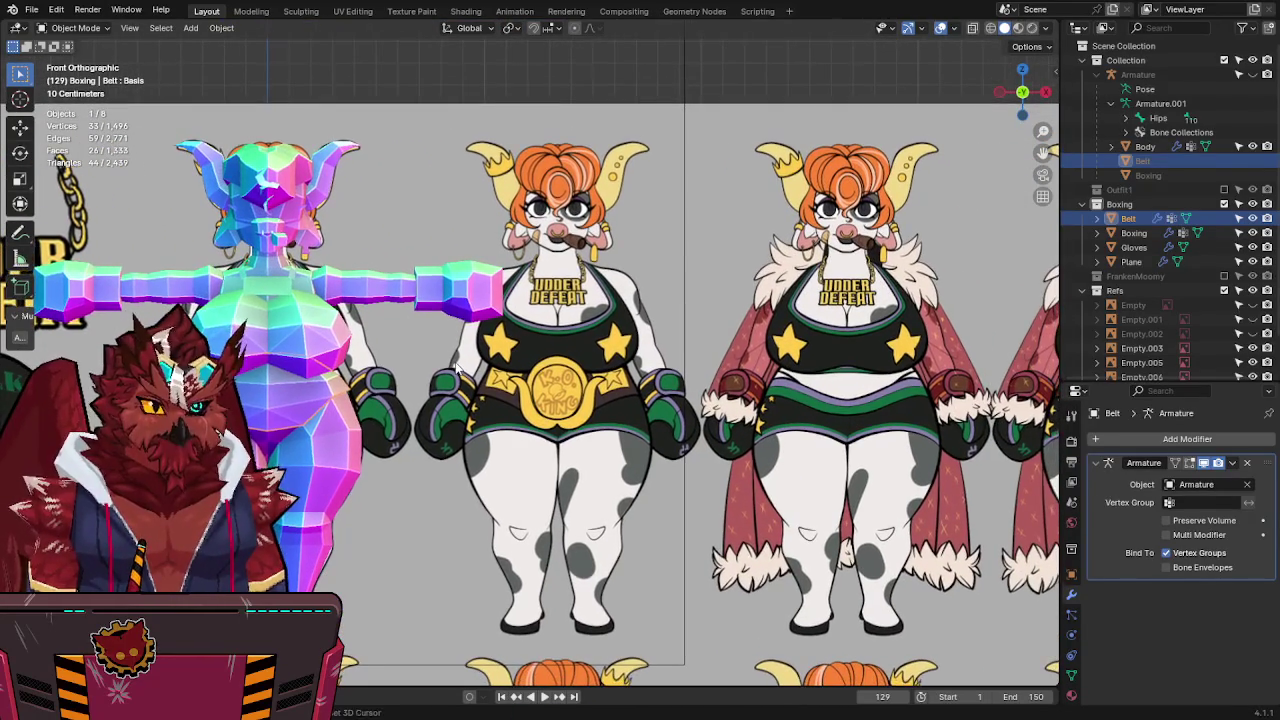
{"action": "key", "text": "g"}
{"action": "key", "text": "x"}
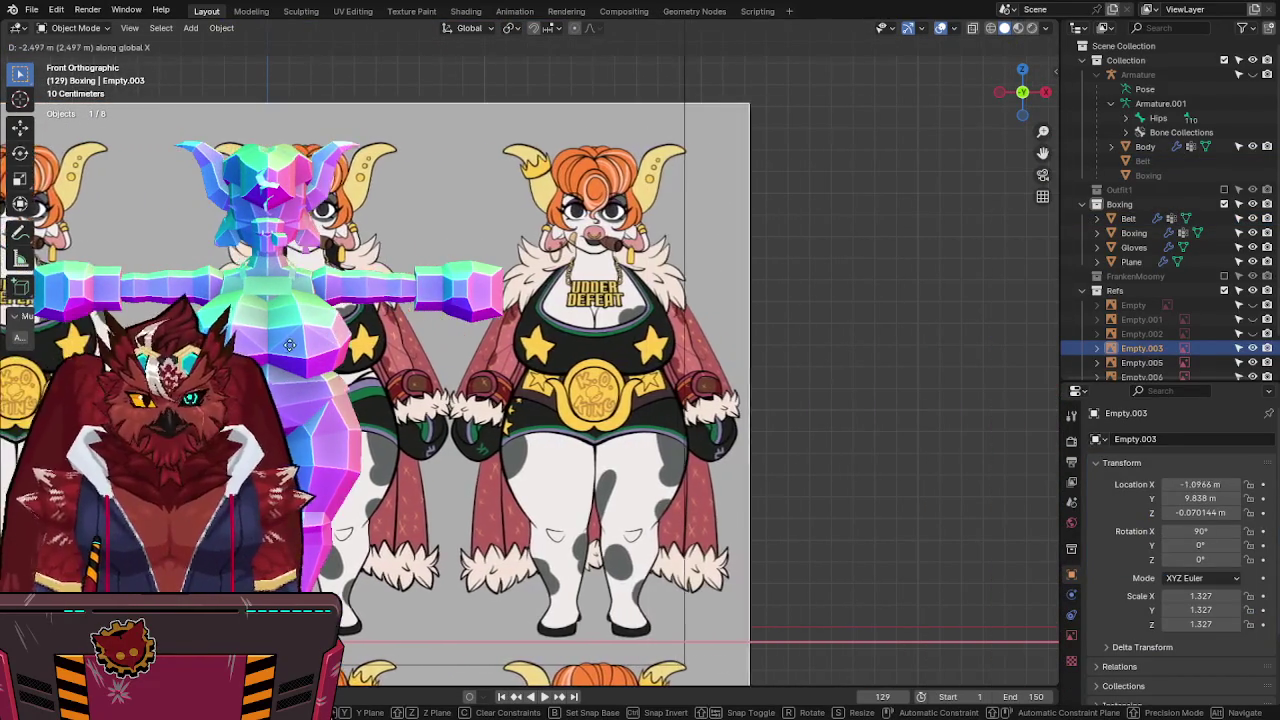
Place reference image Empty.003 at X -1.2637 m behind the model and save.
{"action": "left_click", "coordinate": [983, 375]}
{"action": "middle_click_drag", "start_coordinate": [541, 331], "coordinate": [758, 318], "text": "shift"}
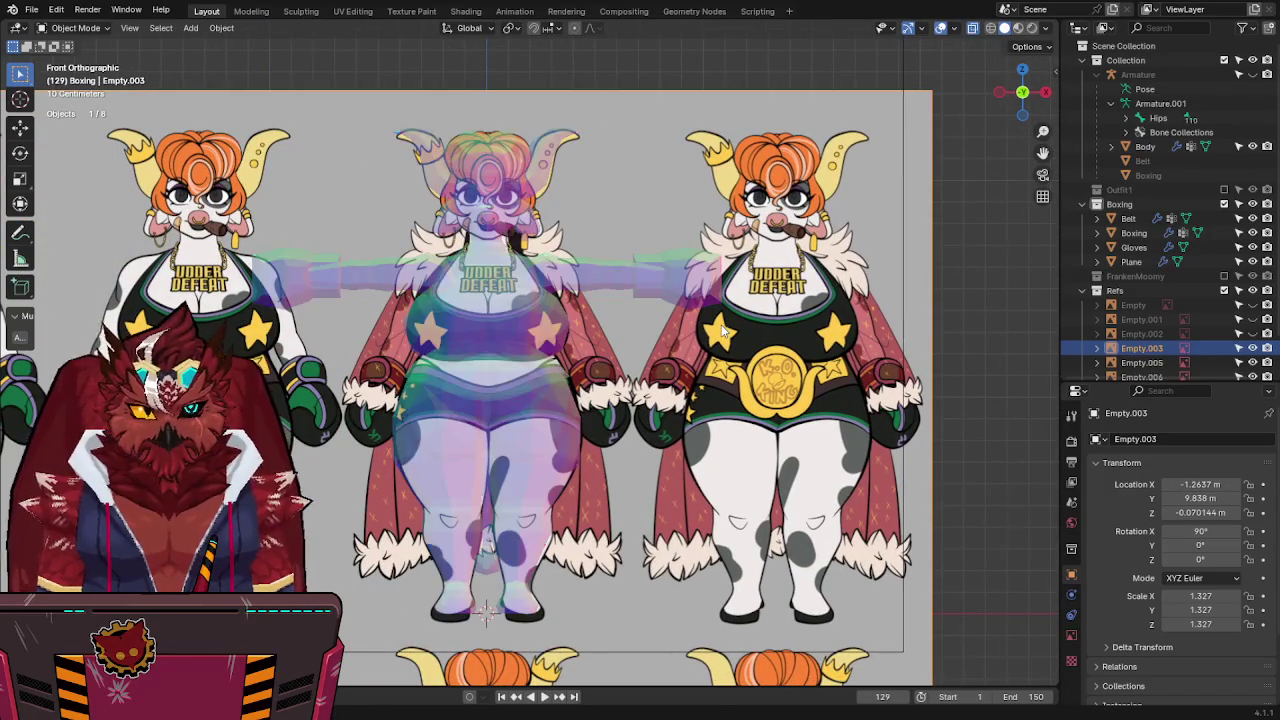
{"action": "key", "text": "ctrl+s"}
{"action": "scroll", "coordinate": [585, 268], "scroll_direction": "up", "scroll_amount": 3, "text": "shift"}
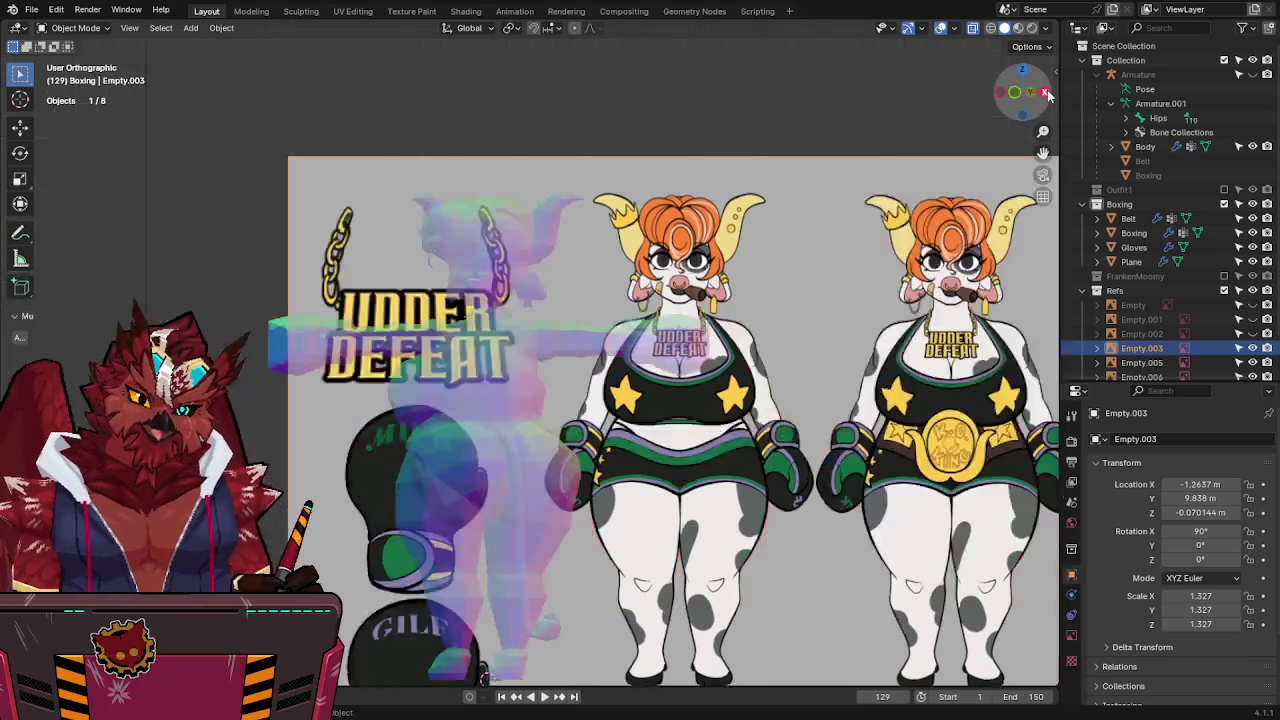
Return to front view with X-ray on, save, and enter Edit Mode on the Boxing mesh.
{"action": "left_click", "coordinate": [1045, 92]}
{"action": "scroll", "coordinate": [747, 208], "scroll_direction": "down", "scroll_amount": 2}
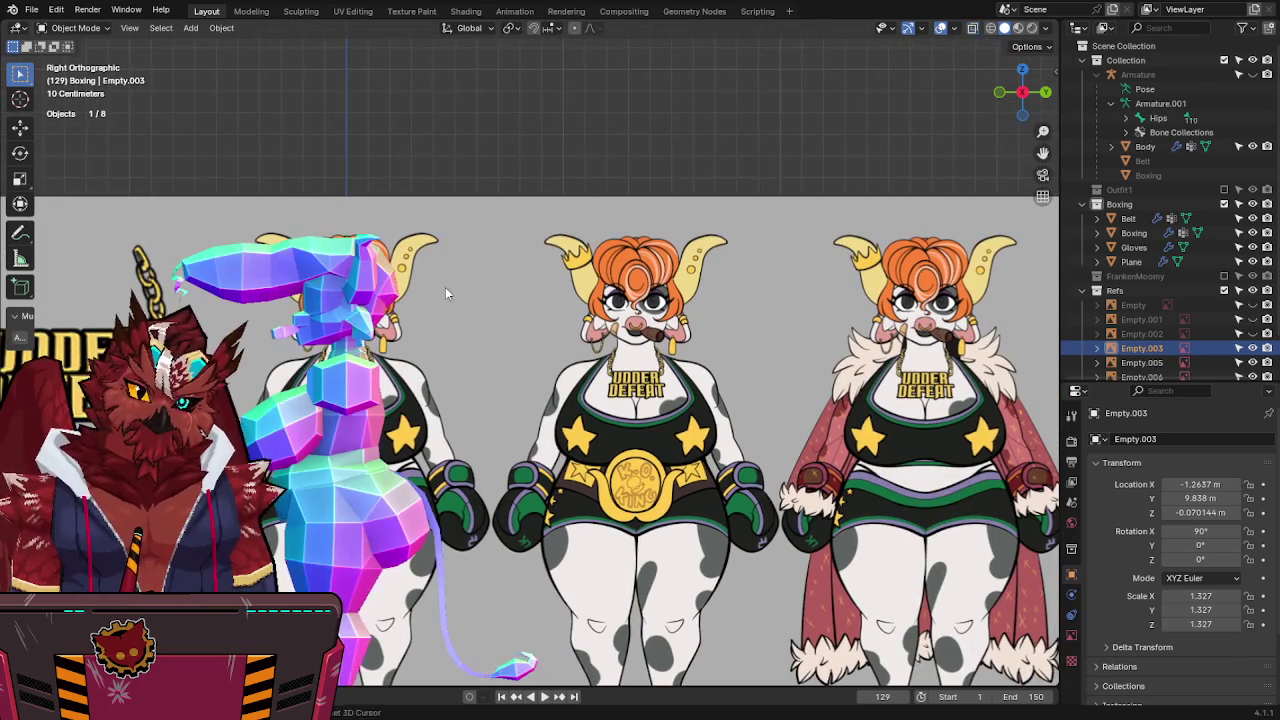
{"action": "scroll", "coordinate": [546, 281], "scroll_direction": "up", "scroll_amount": 2}
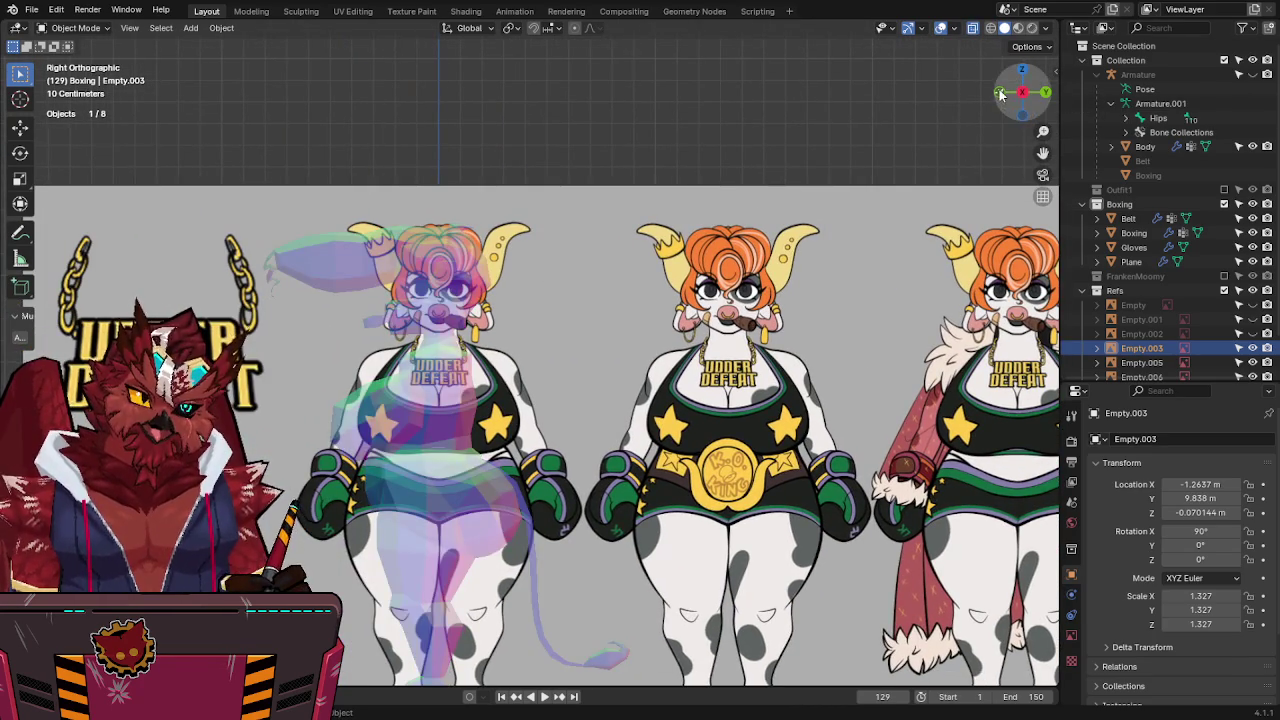
{"action": "key", "text": "KP_1"}
{"action": "key", "text": "alt+z"}
{"action": "middle_click_drag", "start_coordinate": [576, 316], "coordinate": [727, 254], "text": "shift"}
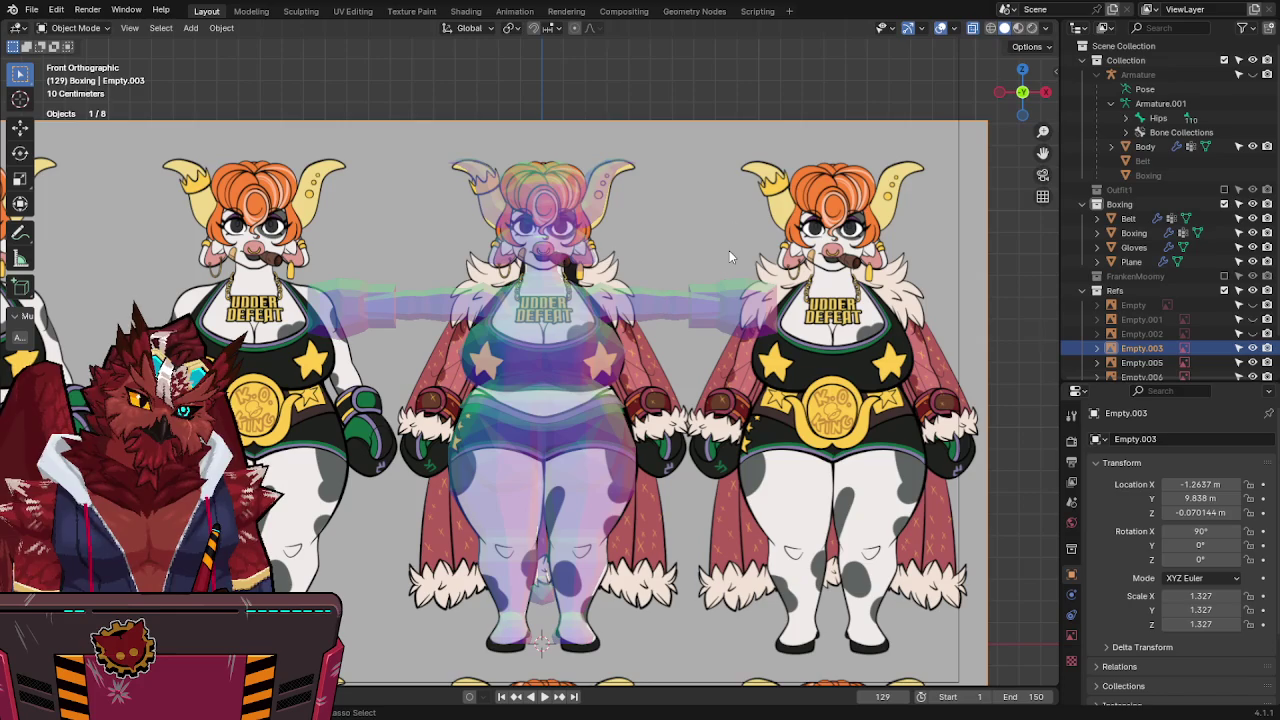
{"action": "key", "text": "ctrl+s"}
{"action": "left_click", "coordinate": [655, 305]}
{"action": "key", "text": "Tab"}
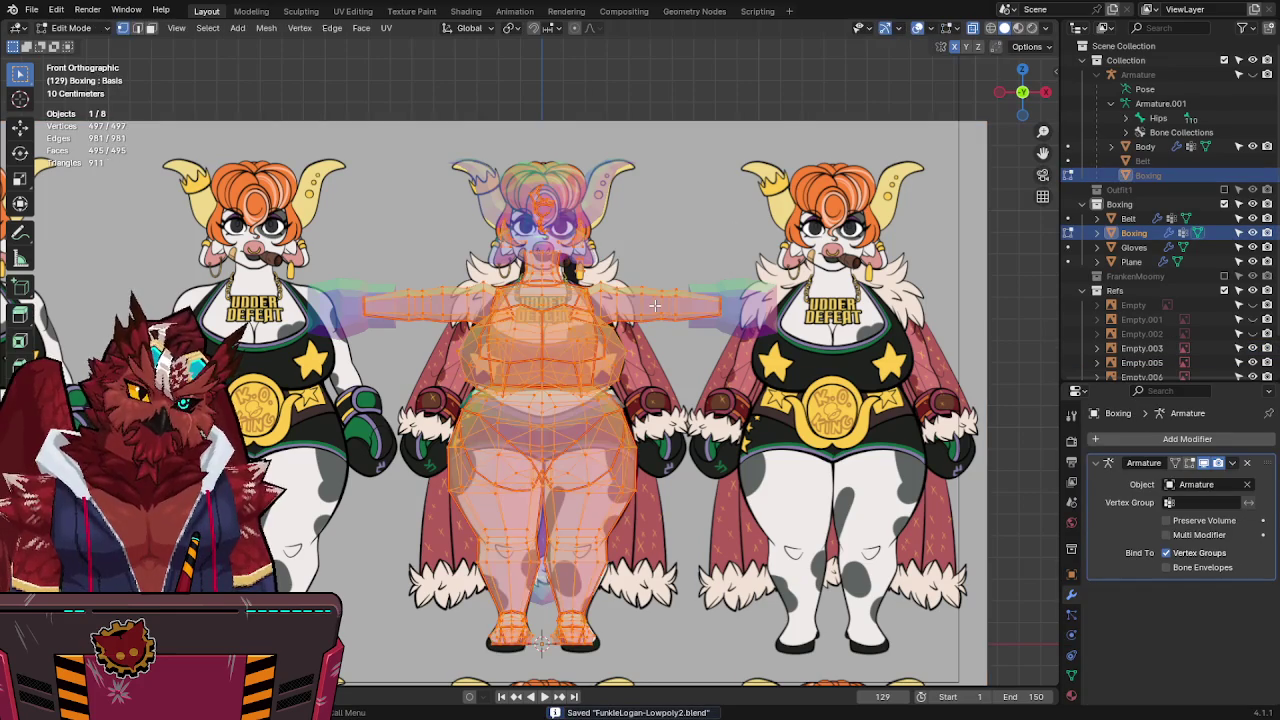
Duplicate the screen-right arm and separate the copy into its own object, Boxing.001.
{"action": "key", "text": "alt+a"}
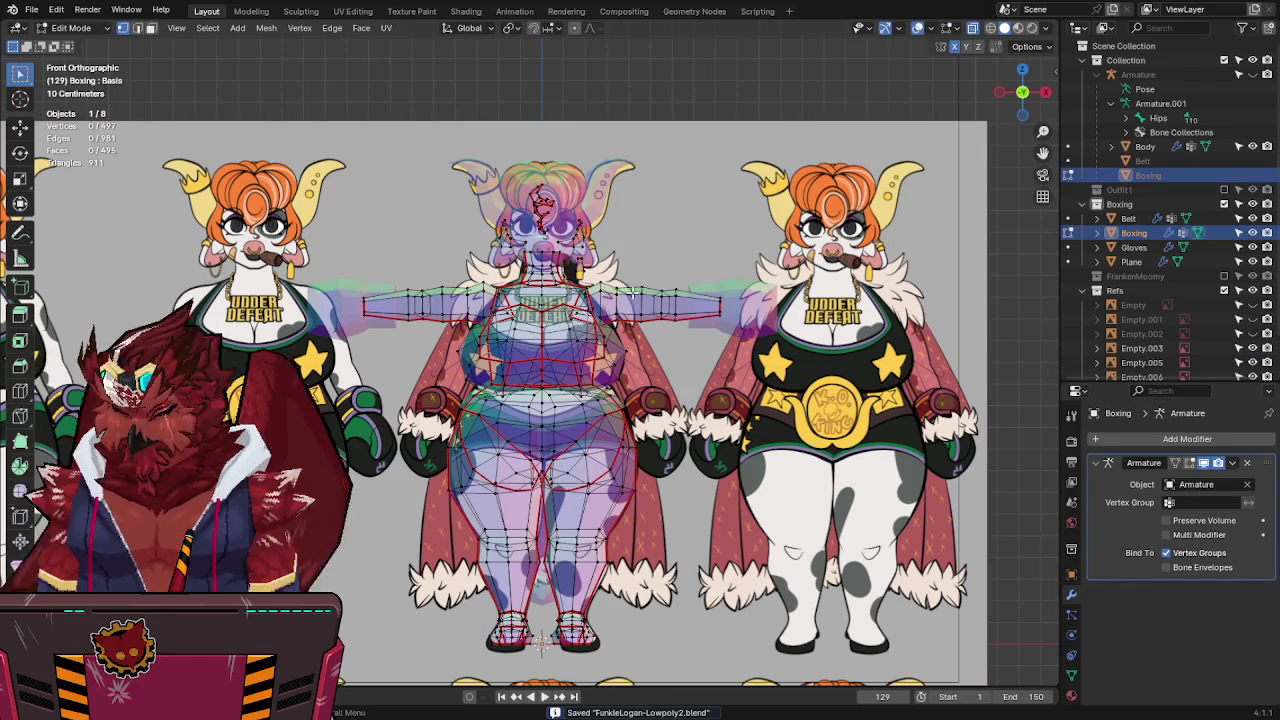
{"action": "key", "text": "l"}
{"action": "key", "text": "l"}
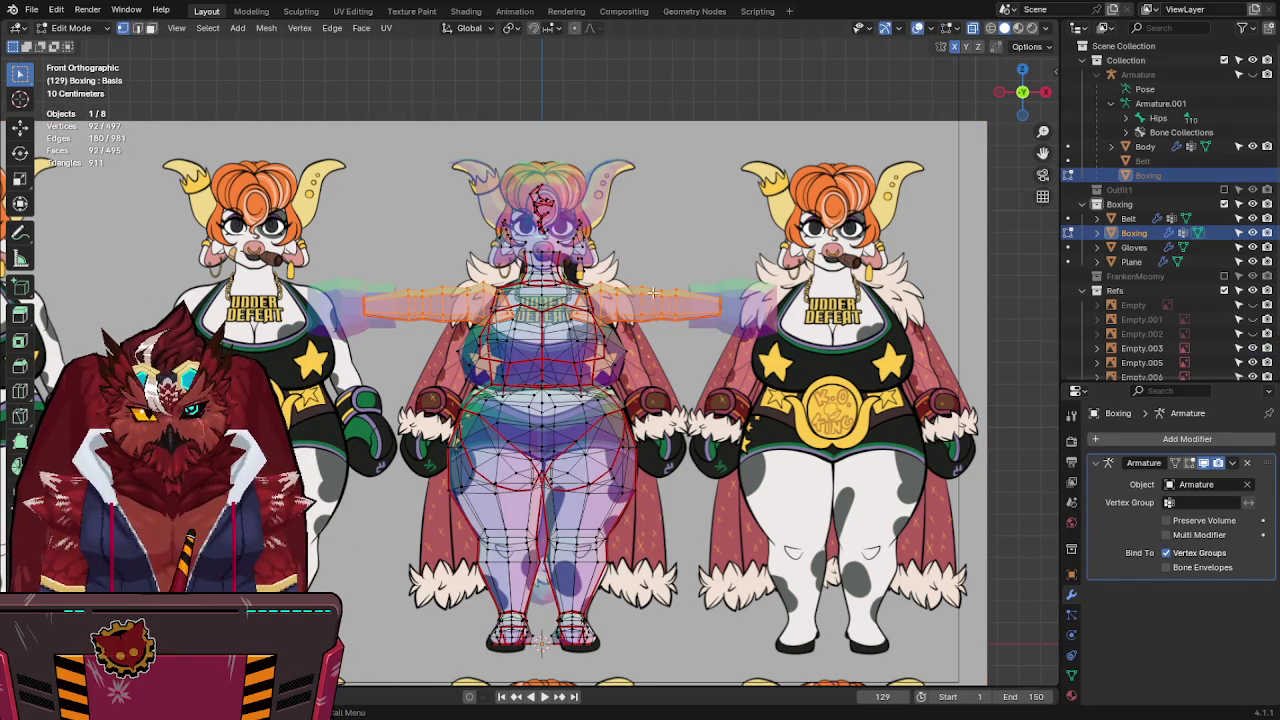
{"action": "key", "text": "alt+a"}
{"action": "key", "text": "l"}
{"action": "key", "text": "shift+d"}
{"action": "key", "text": "Escape"}
{"action": "key", "text": "p"}
{"action": "left_click", "coordinate": [825, 280]}
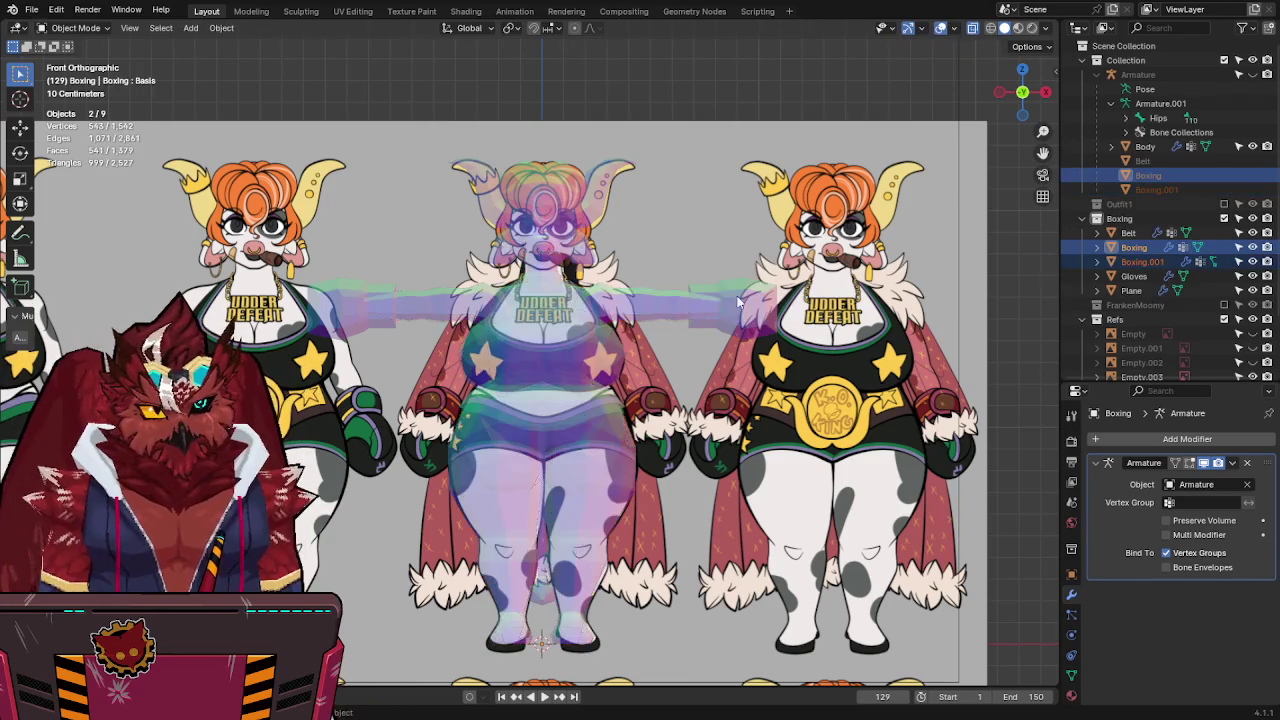
Select Boxing.001, delete all its shape keys, and re-enter Edit Mode.
{"action": "key", "text": "Tab"}
{"action": "left_click", "coordinate": [665, 302]}
{"action": "key", "text": "Tab"}
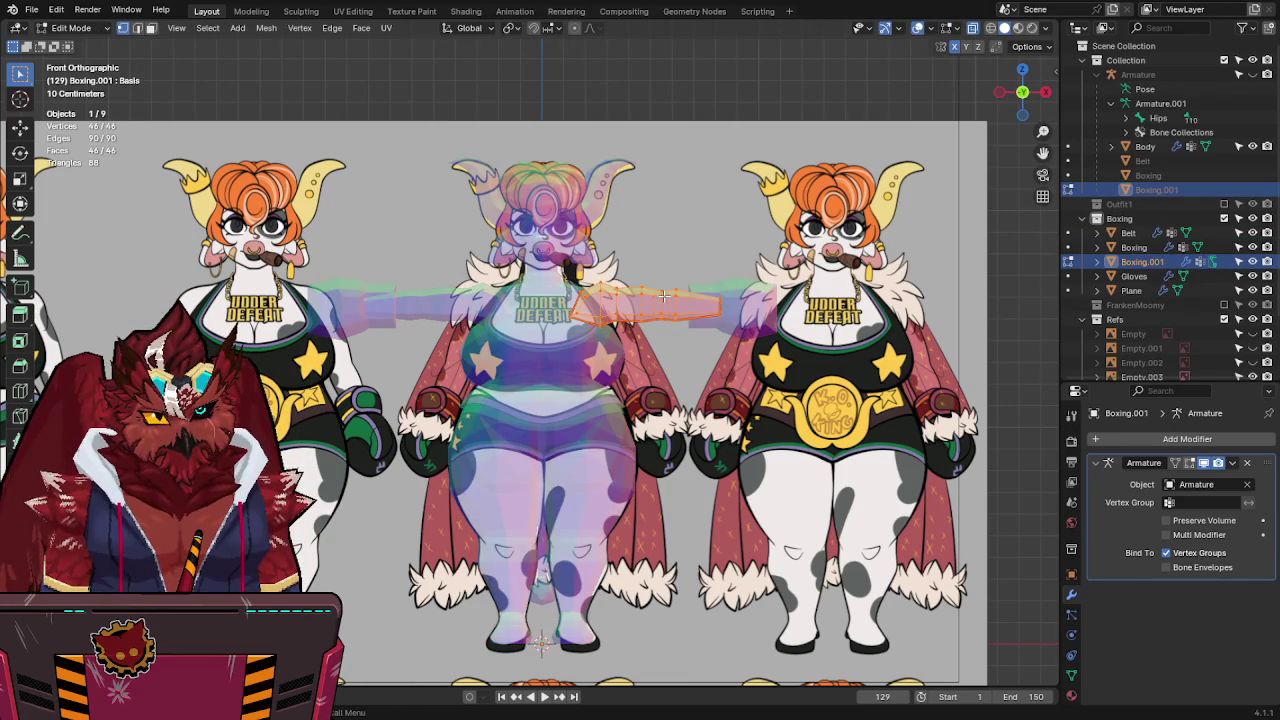
{"action": "key", "text": "F3"}
{"action": "key", "text": "Escape"}
{"action": "key", "text": "Tab"}
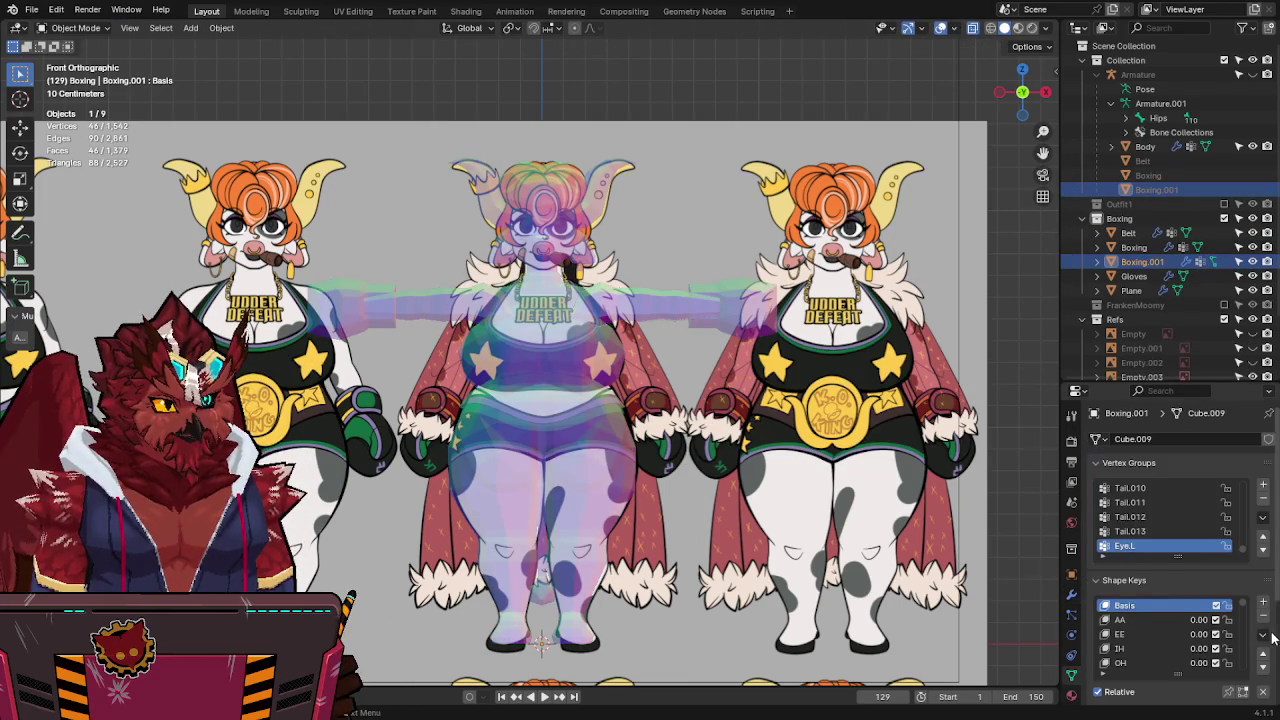
{"action": "left_click", "coordinate": [1262, 634]}
{"action": "left_click", "coordinate": [1180, 537]}
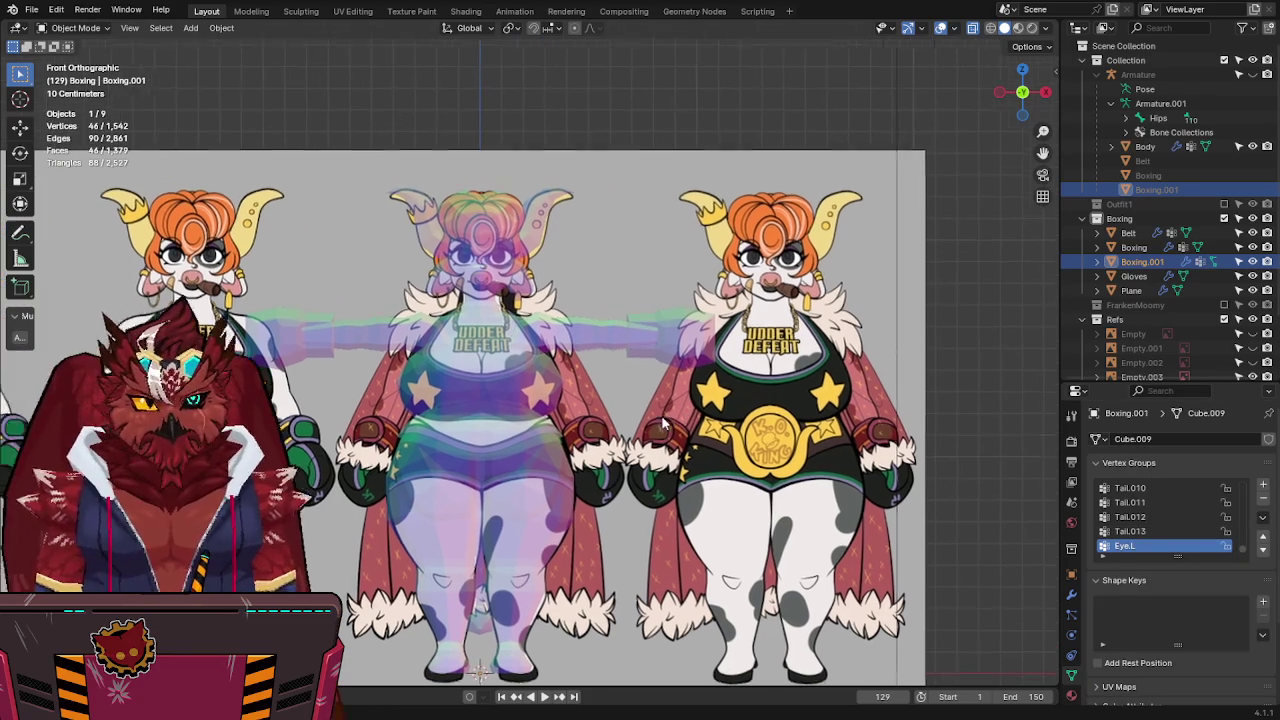
{"action": "key", "text": "Tab"}
{"action": "right_click", "coordinate": [814, 380]}
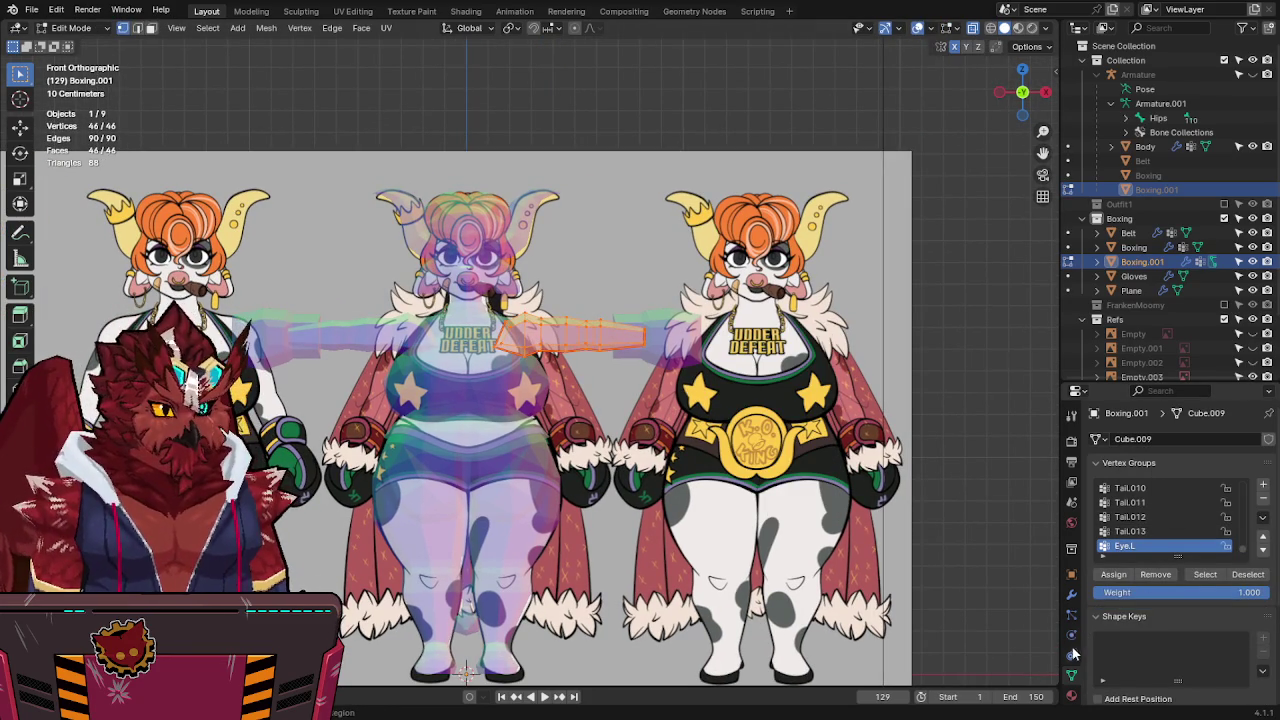
In edge select mode, scale up the arm's wrist-end loop into a wider cuff.
{"action": "left_click", "coordinate": [1071, 594]}
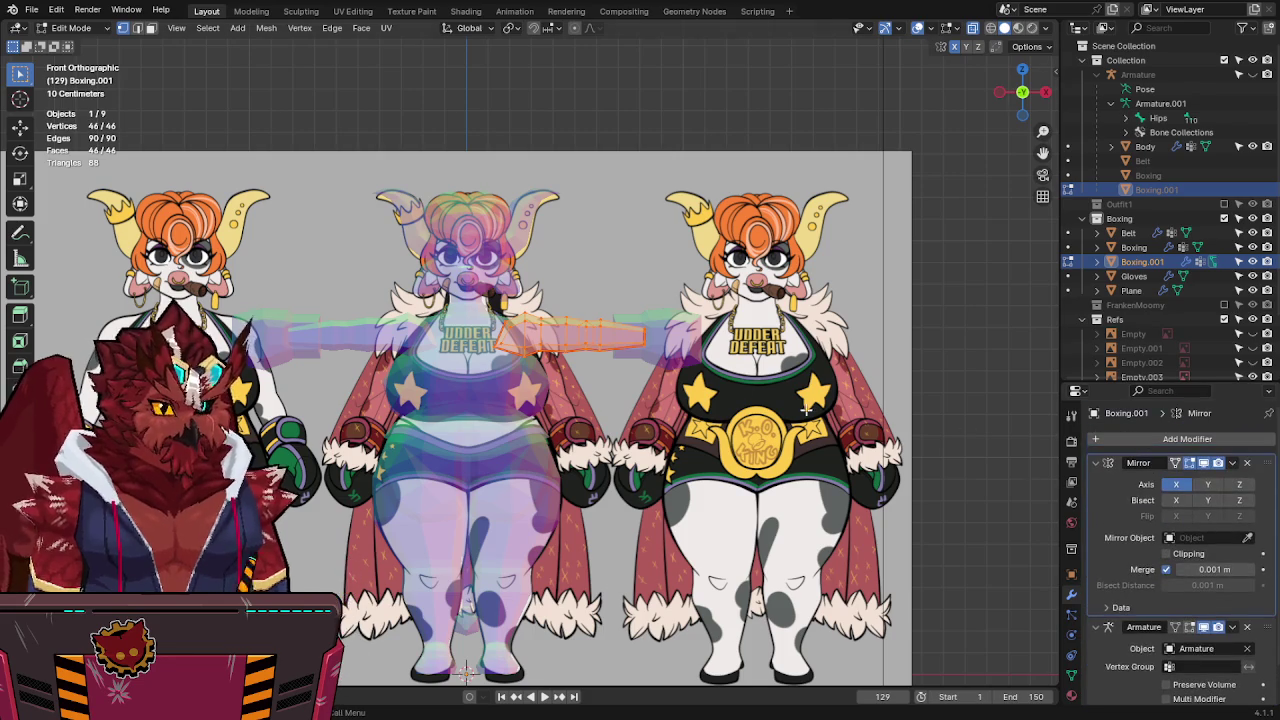
{"action": "middle_click_drag", "start_coordinate": [734, 370], "coordinate": [724, 378], "text": "shift"}
{"action": "scroll", "coordinate": [724, 378], "scroll_direction": "up", "scroll_amount": 2}
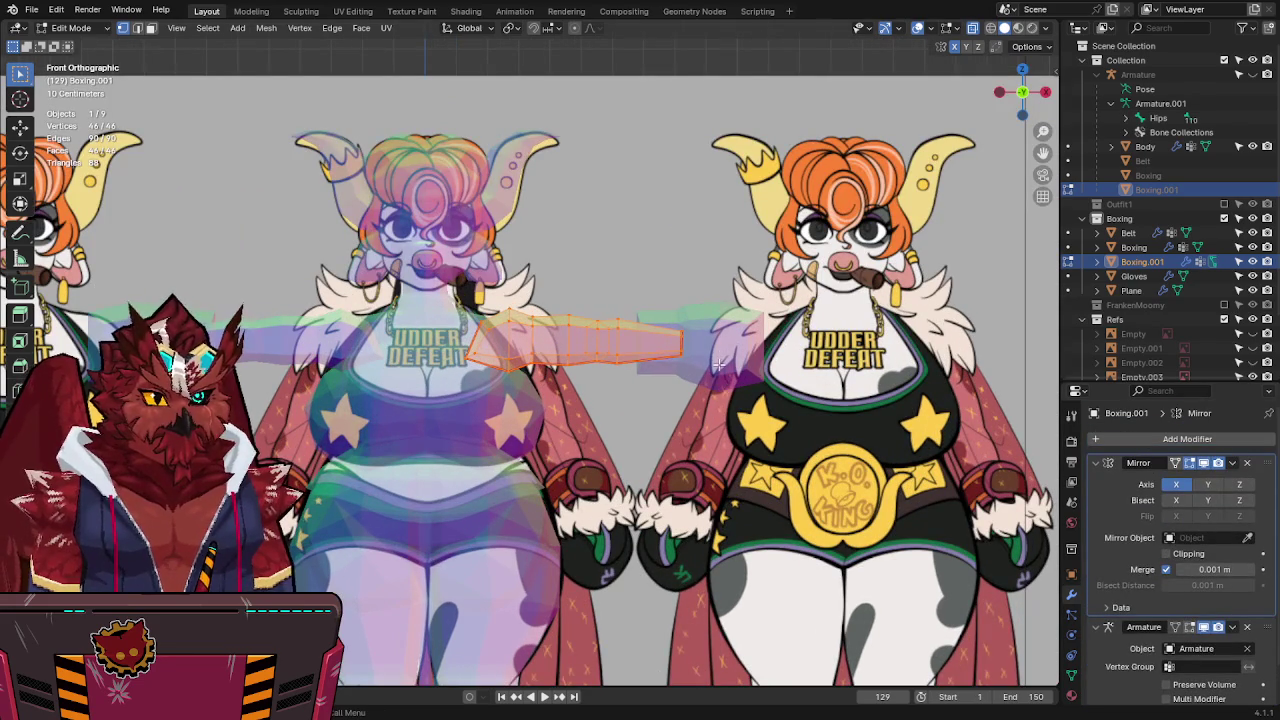
{"action": "key", "text": "2"}
{"action": "left_click", "coordinate": [682, 345], "text": "alt"}
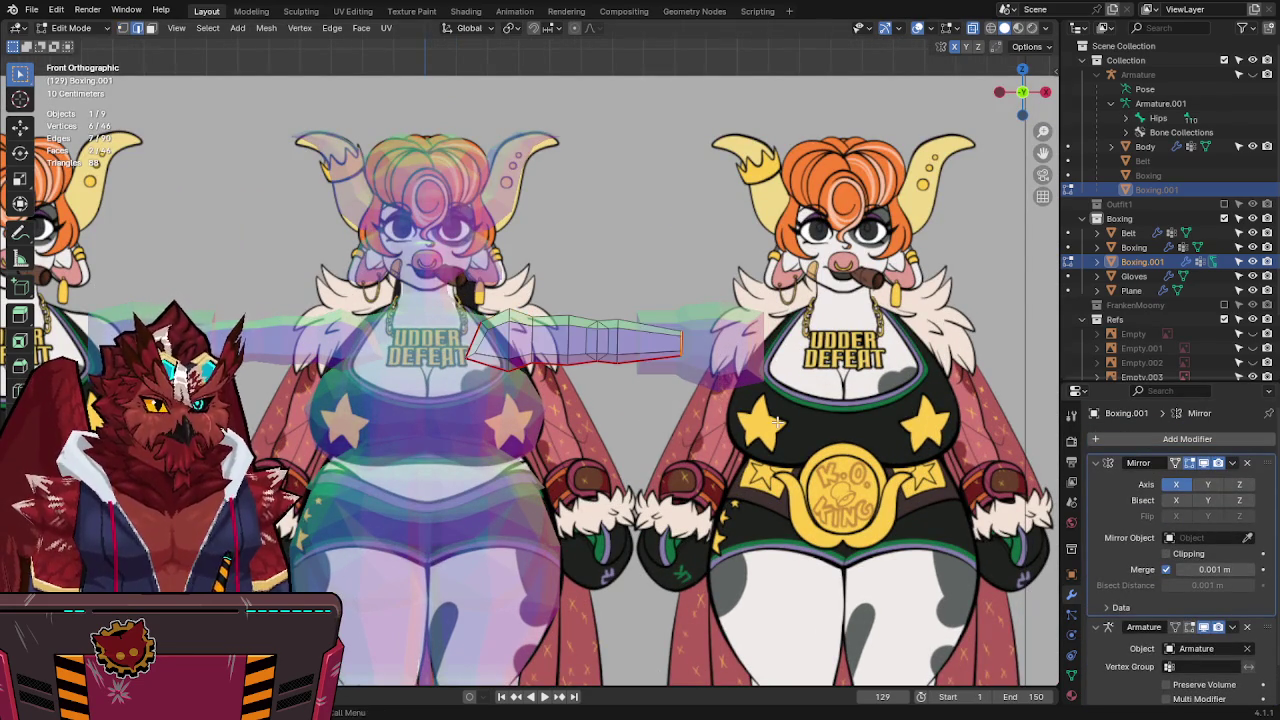
{"action": "key", "text": "s"}
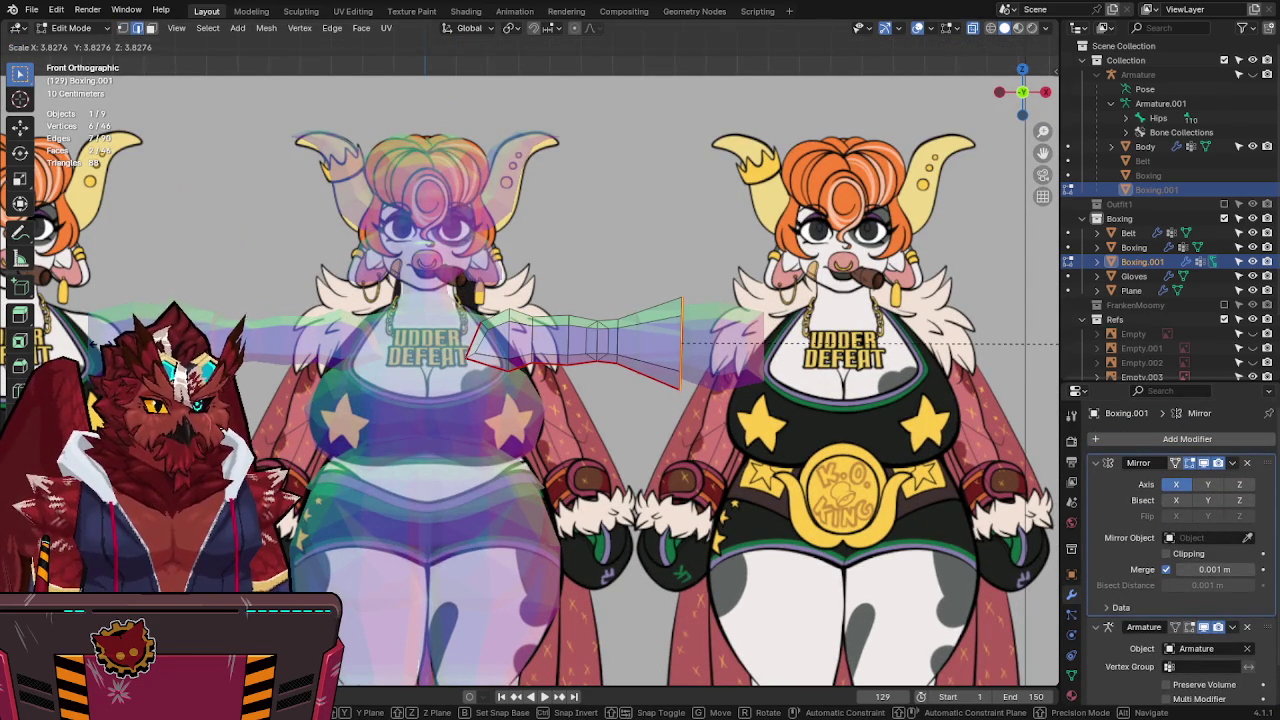
{"action": "key", "text": "Return"}
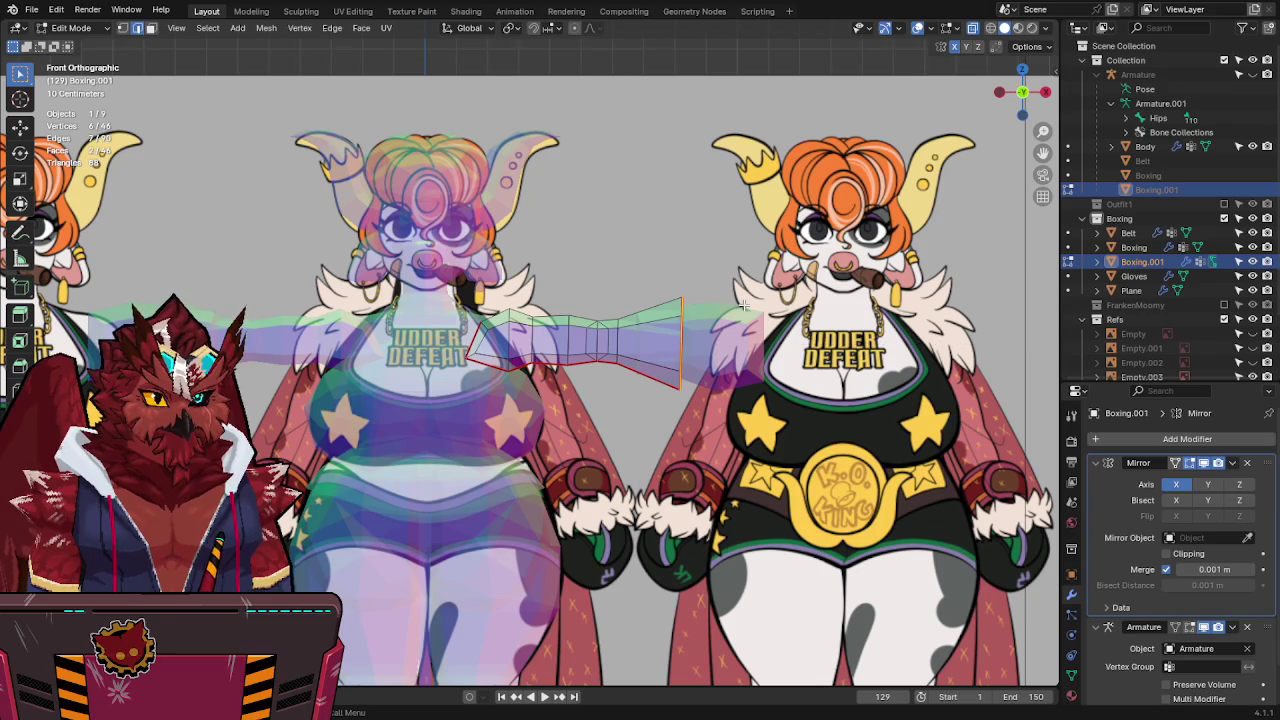
With Local orientation, enlarge the inner loops, excluding the X axis, to taper the sleeve.
{"action": "left_click", "coordinate": [595, 339], "text": "alt"}
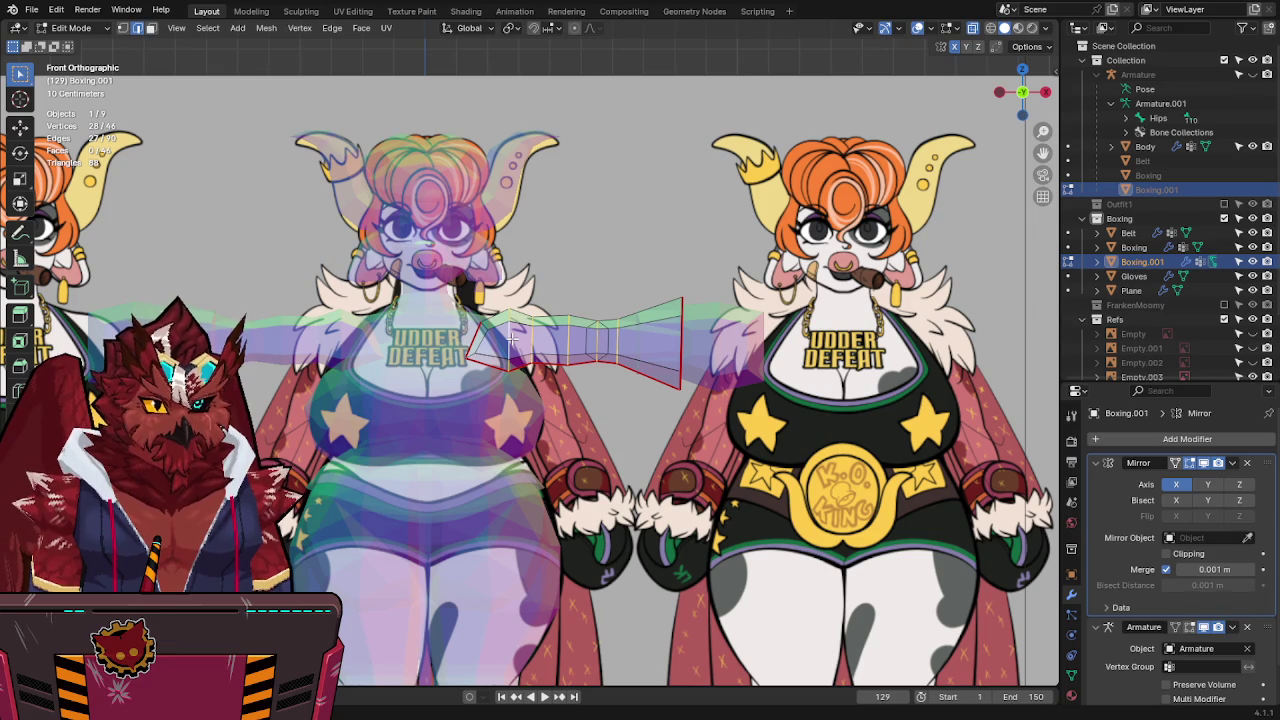
{"action": "key", "text": "comma"}
{"action": "left_click", "coordinate": [740, 441]}
{"action": "key", "text": "s"}
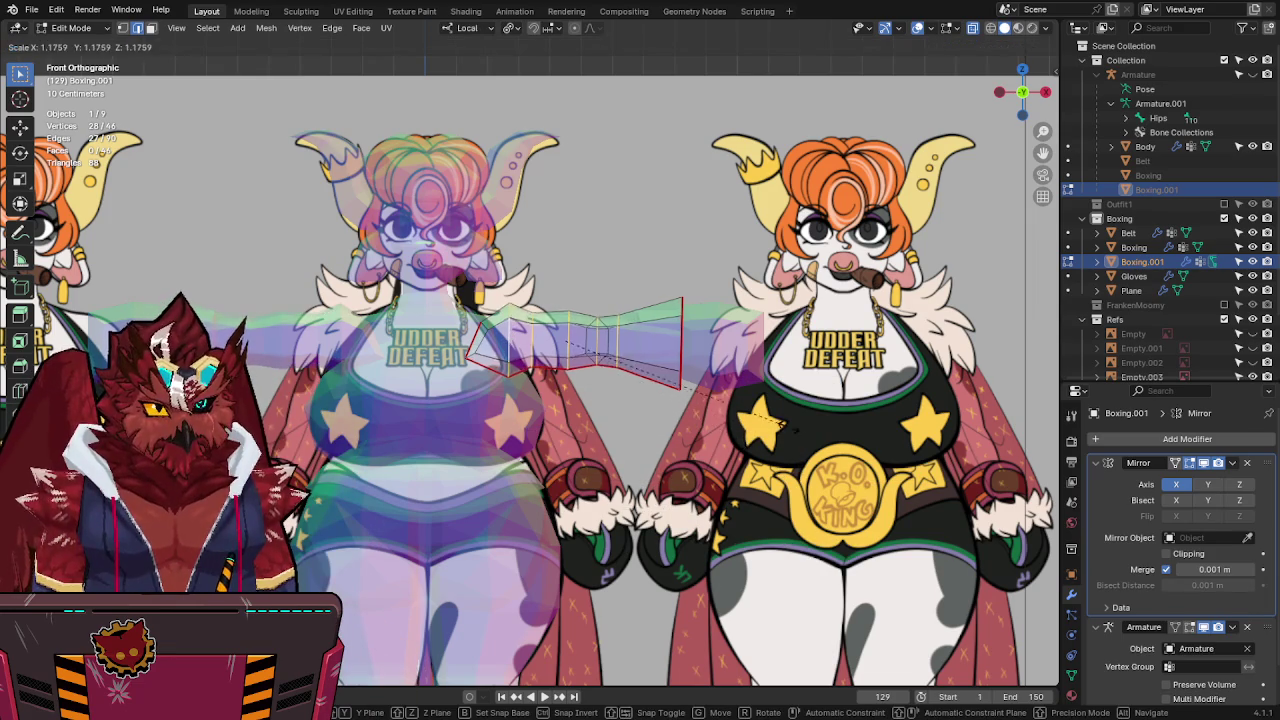
{"action": "left_click", "coordinate": [619, 360]}
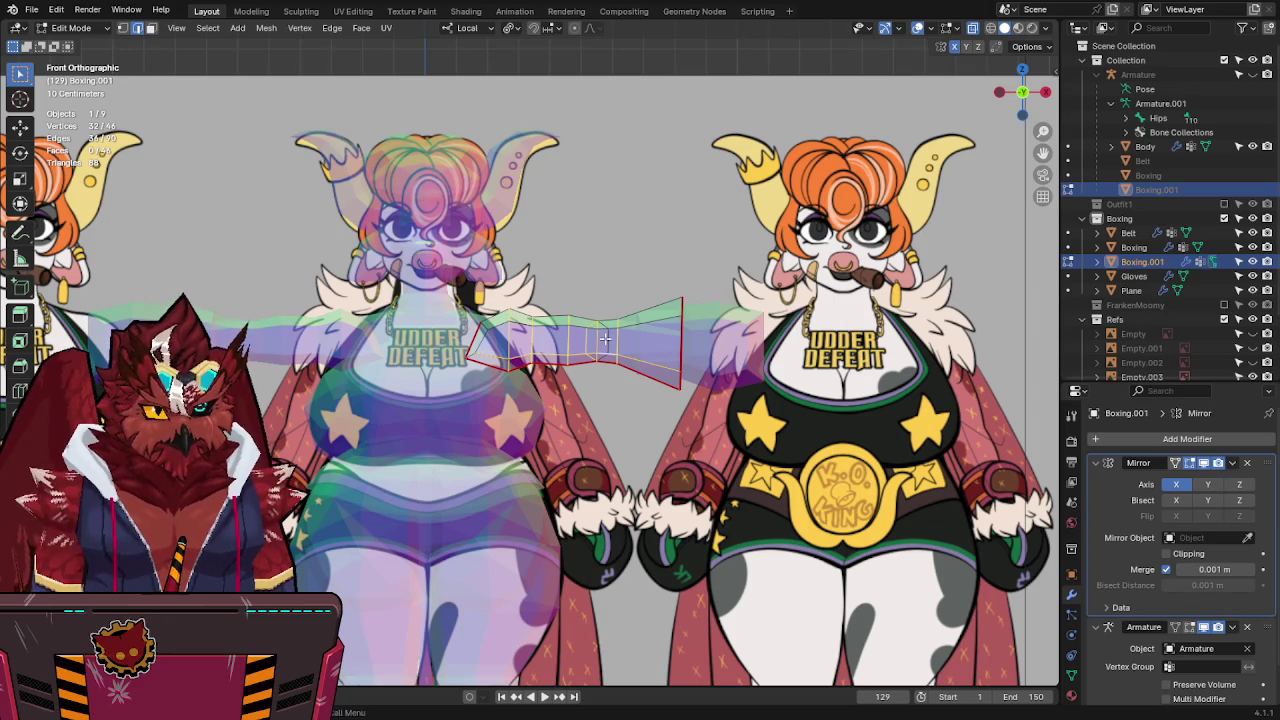
{"action": "key", "text": "s"}
{"action": "key", "text": "shift+x"}
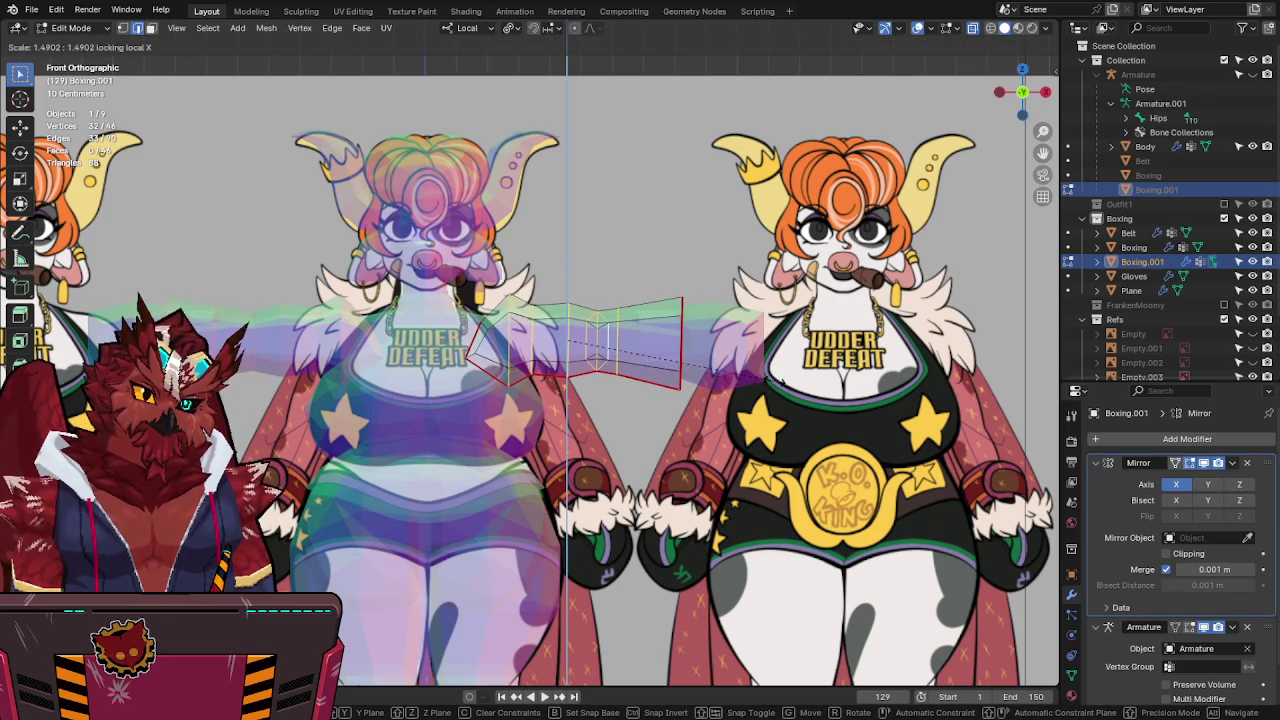
{"action": "left_click", "coordinate": [751, 385]}
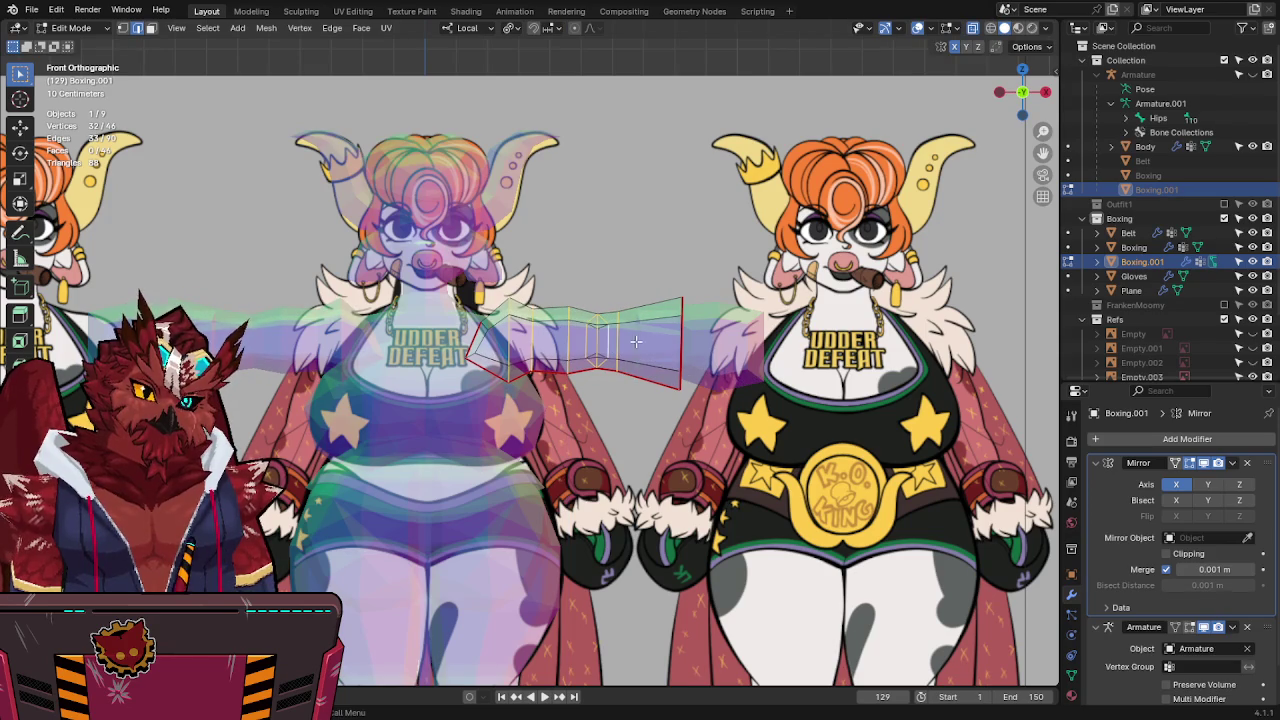
{"action": "left_click", "coordinate": [598, 344], "text": "alt"}
Rescale the sleeve loops near the cuff, slightly enlarging one and shrinking it back.
{"action": "key", "text": "g"}
{"action": "left_click", "coordinate": [598, 344]}
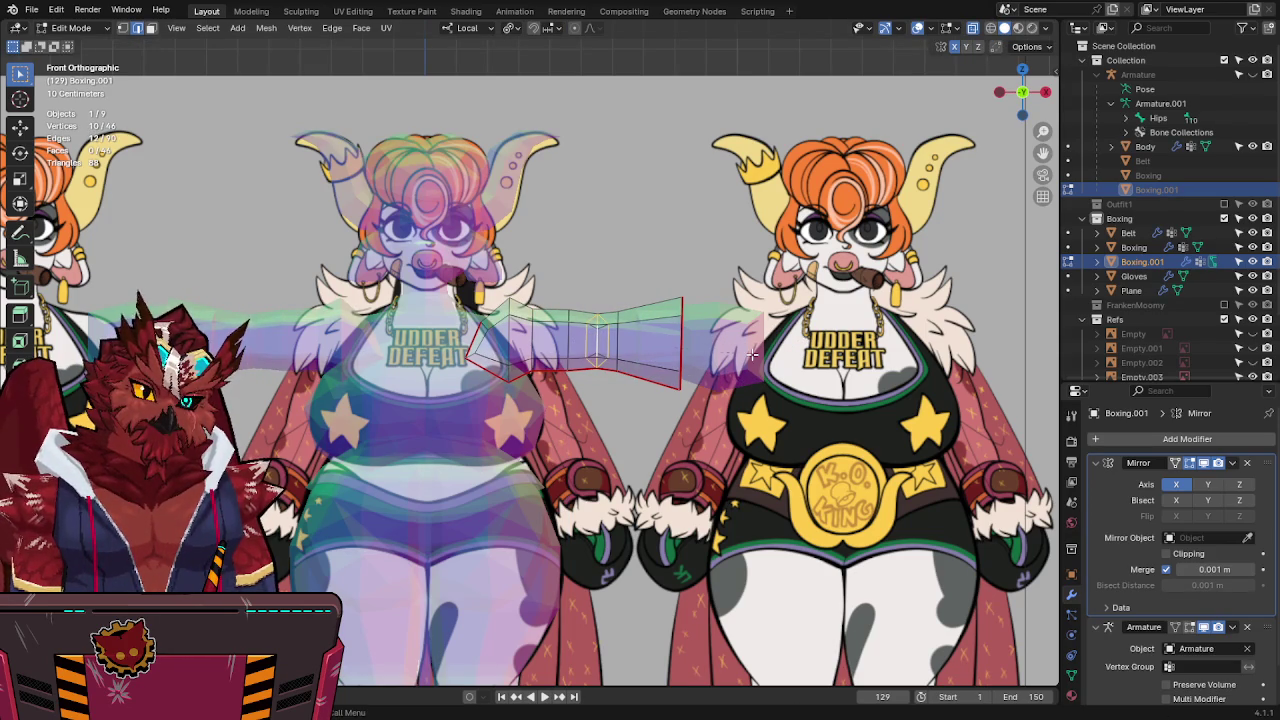
{"action": "key", "text": "g"}
{"action": "key", "text": "Escape"}
{"action": "left_click", "coordinate": [622, 340], "text": "alt"}
{"action": "key", "text": "s"}
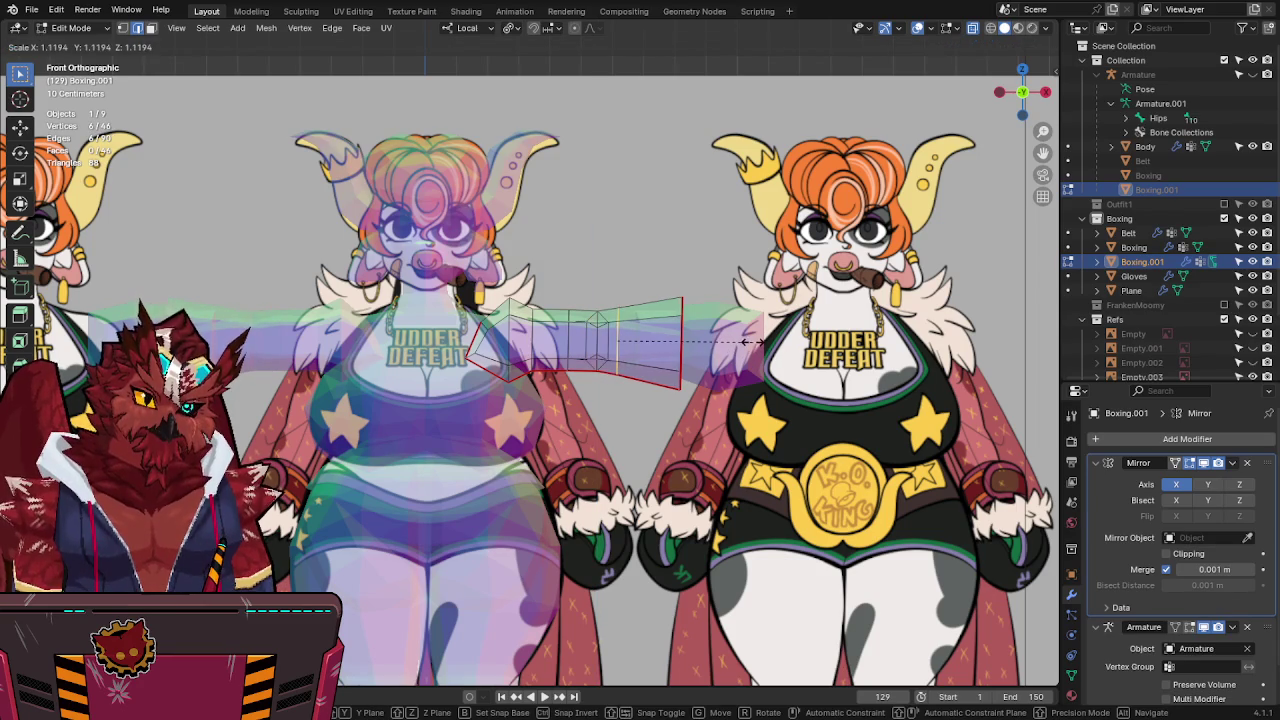
{"action": "left_click", "coordinate": [748, 342]}
{"action": "middle_click_drag", "start_coordinate": [598, 350], "coordinate": [624, 350], "text": "shift"}
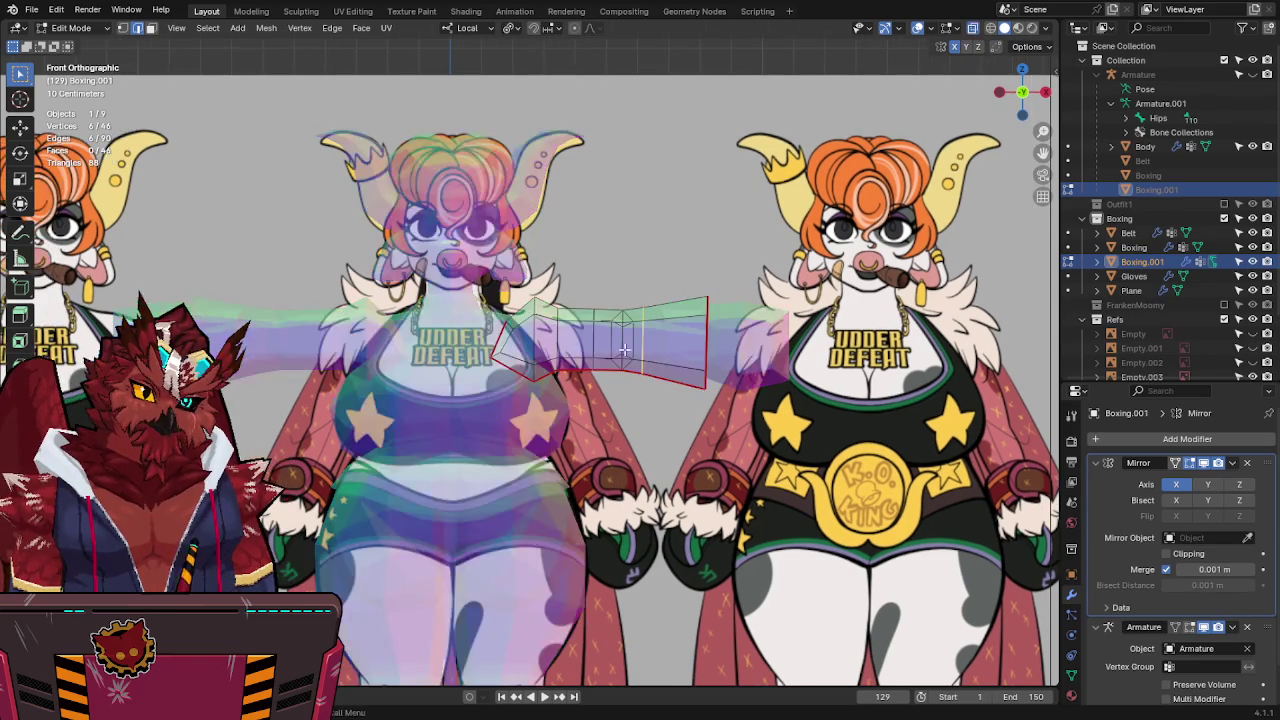
{"action": "key", "text": "s"}
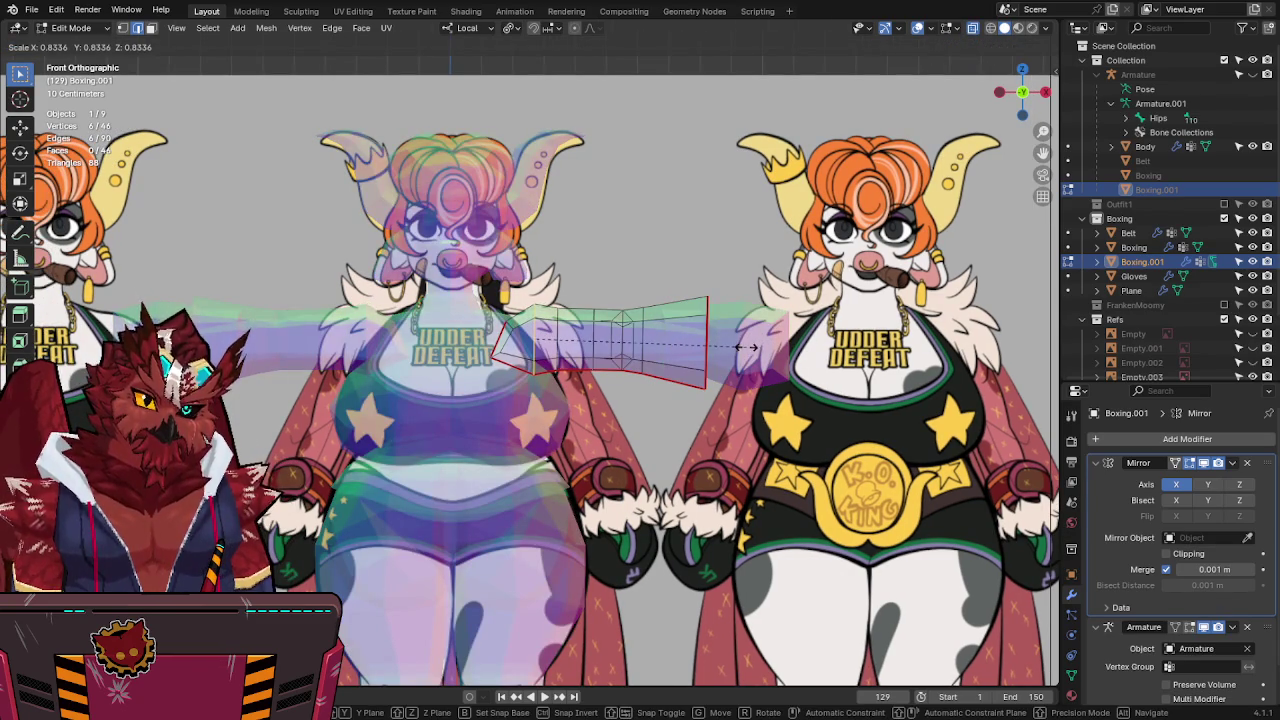
{"action": "left_click", "coordinate": [748, 347]}
{"action": "key", "text": "alt+z"}
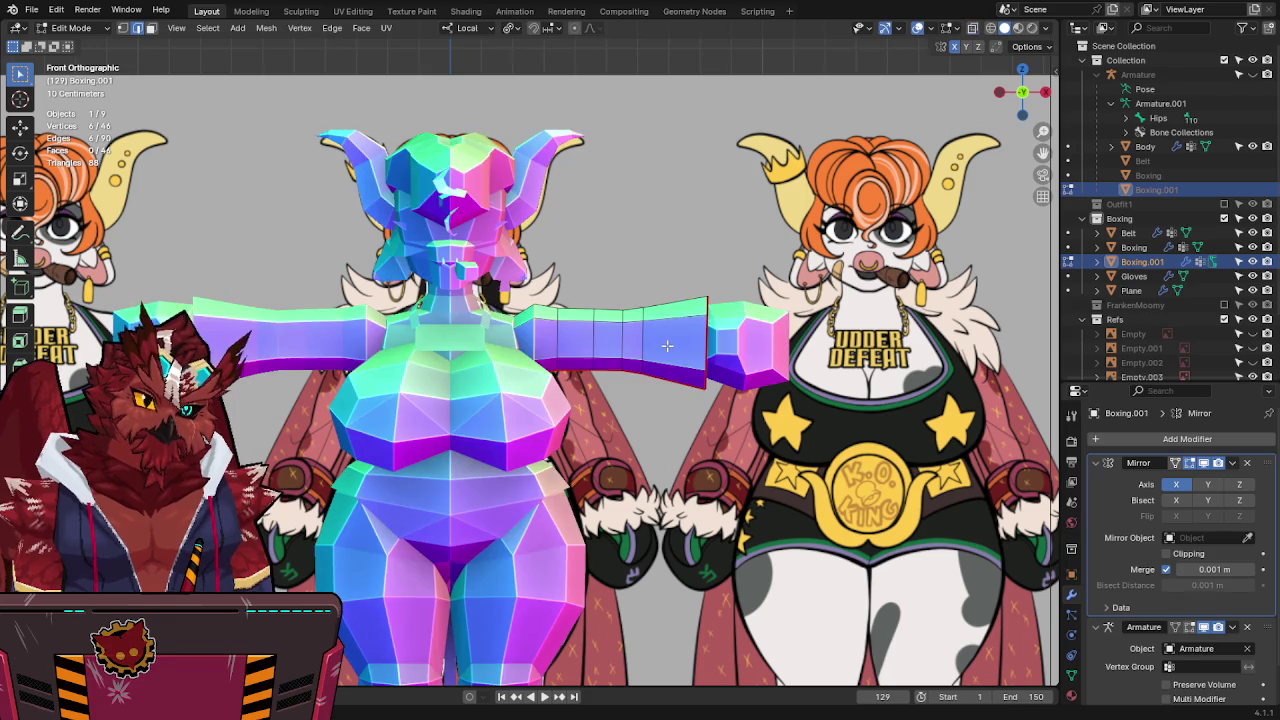
{"action": "key", "text": "alt+z"}
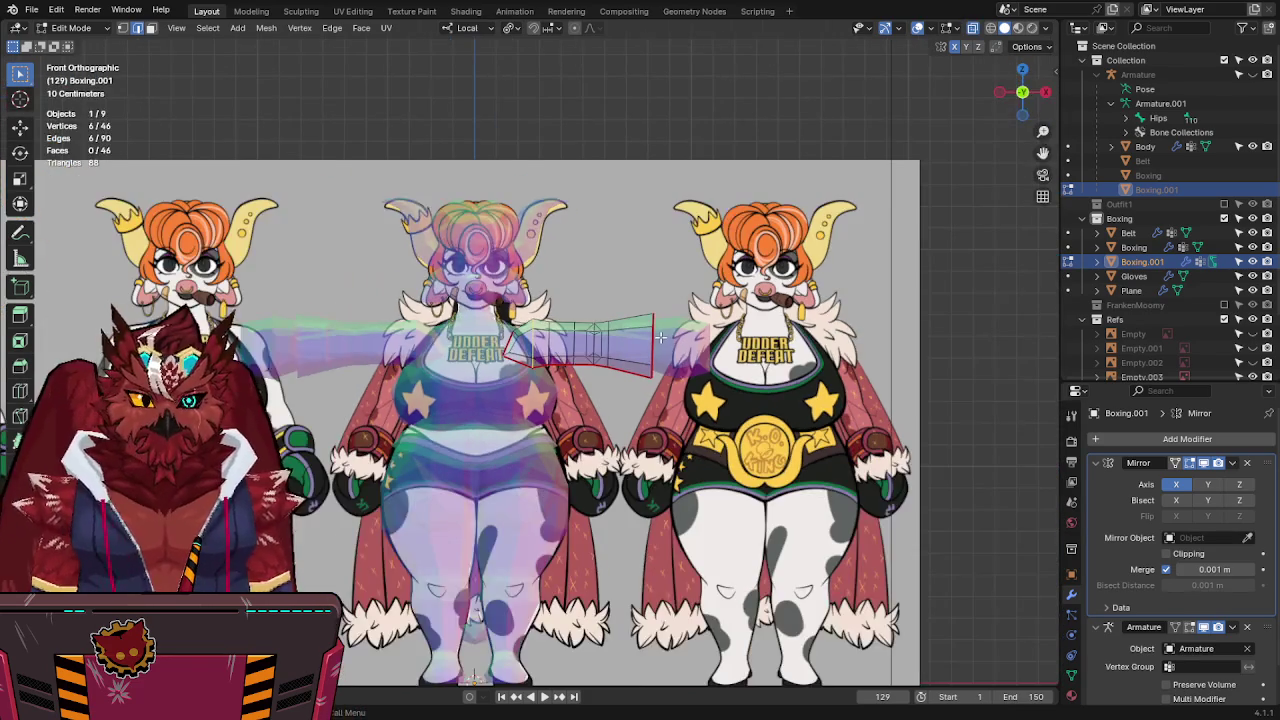
Delete the sleeve's end face in face select mode to leave an open cuff, then save.
{"action": "key", "text": "alt+z"}
{"action": "mouse_move", "coordinate": [663, 343]}
{"action": "middle_mouse_down"}
{"action": "mouse_move", "coordinate": [570, 367]}
{"action": "mouse_move", "coordinate": [580, 350]}
{"action": "mouse_move", "coordinate": [657, 336]}
{"action": "middle_mouse_up"}
{"action": "key", "text": "3"}
{"action": "key", "text": "x"}
{"action": "left_click", "coordinate": [537, 362]}
{"action": "key", "text": "ctrl+s"}
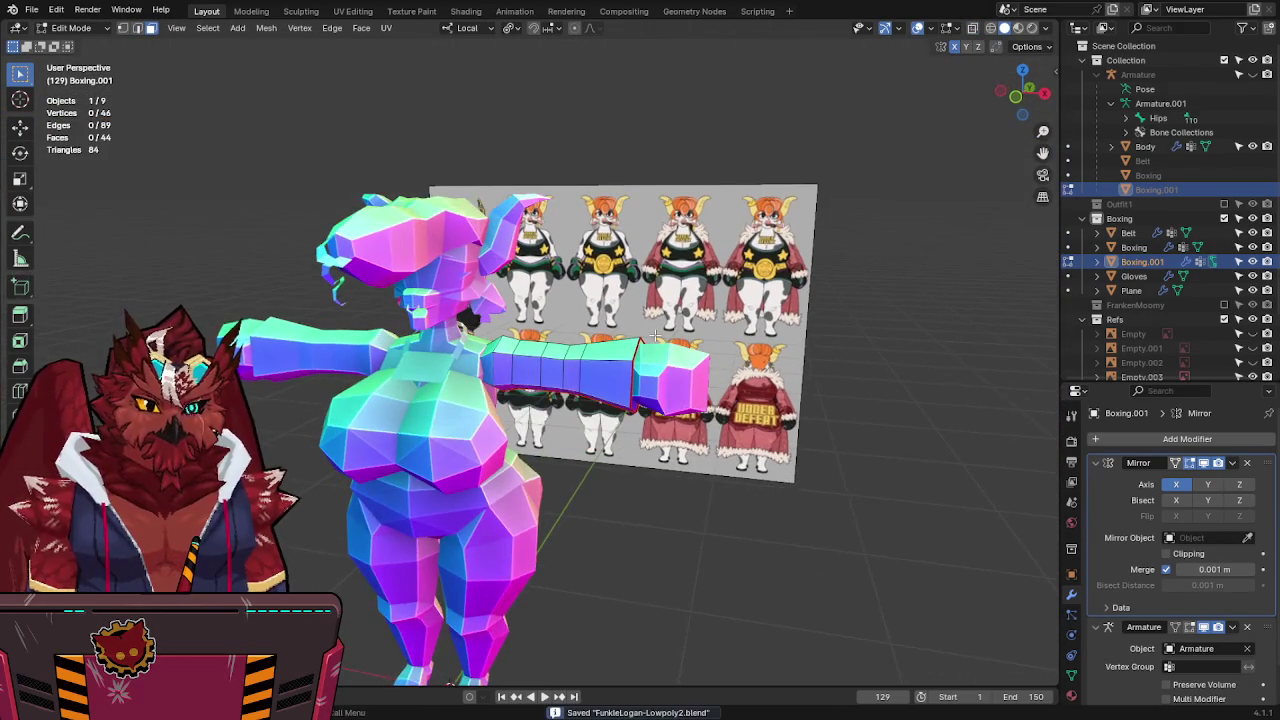
Check the sleeve in front view, return to Object Mode and save the file.
{"action": "key", "text": "KP_1"}
{"action": "scroll", "coordinate": [655, 336], "scroll_direction": "up", "scroll_amount": 2}
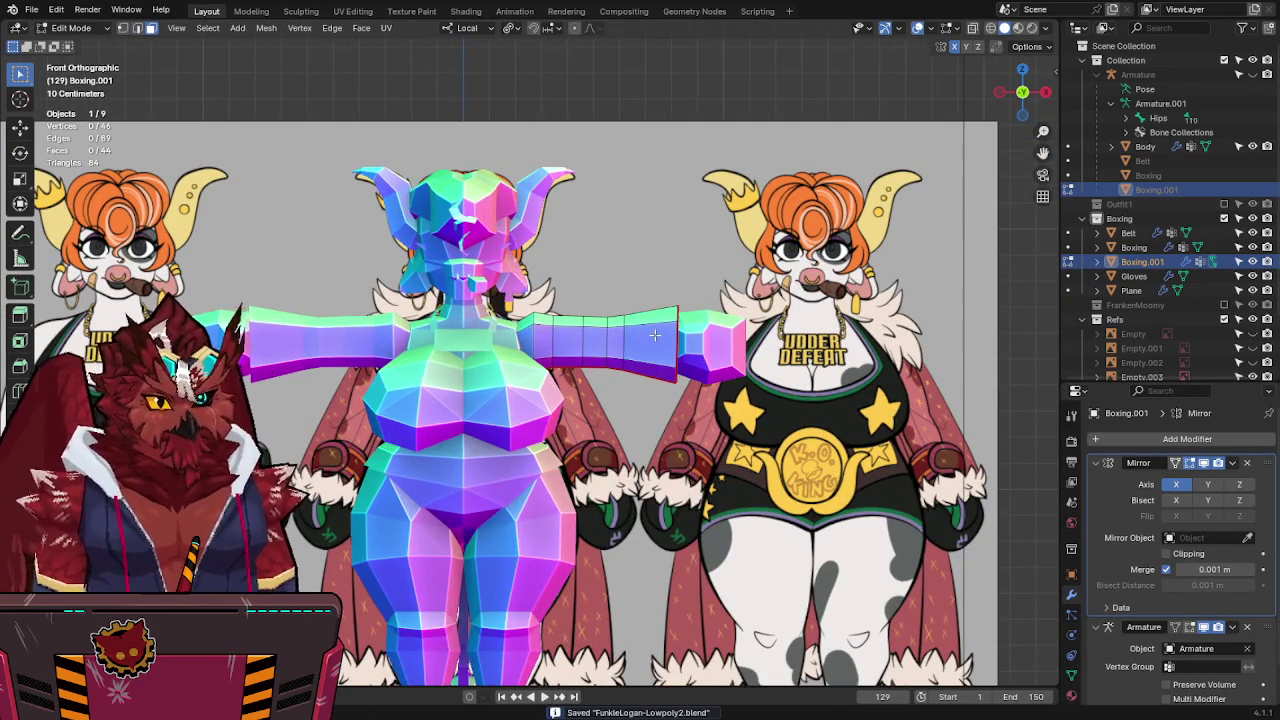
{"action": "key", "text": "alt+z"}
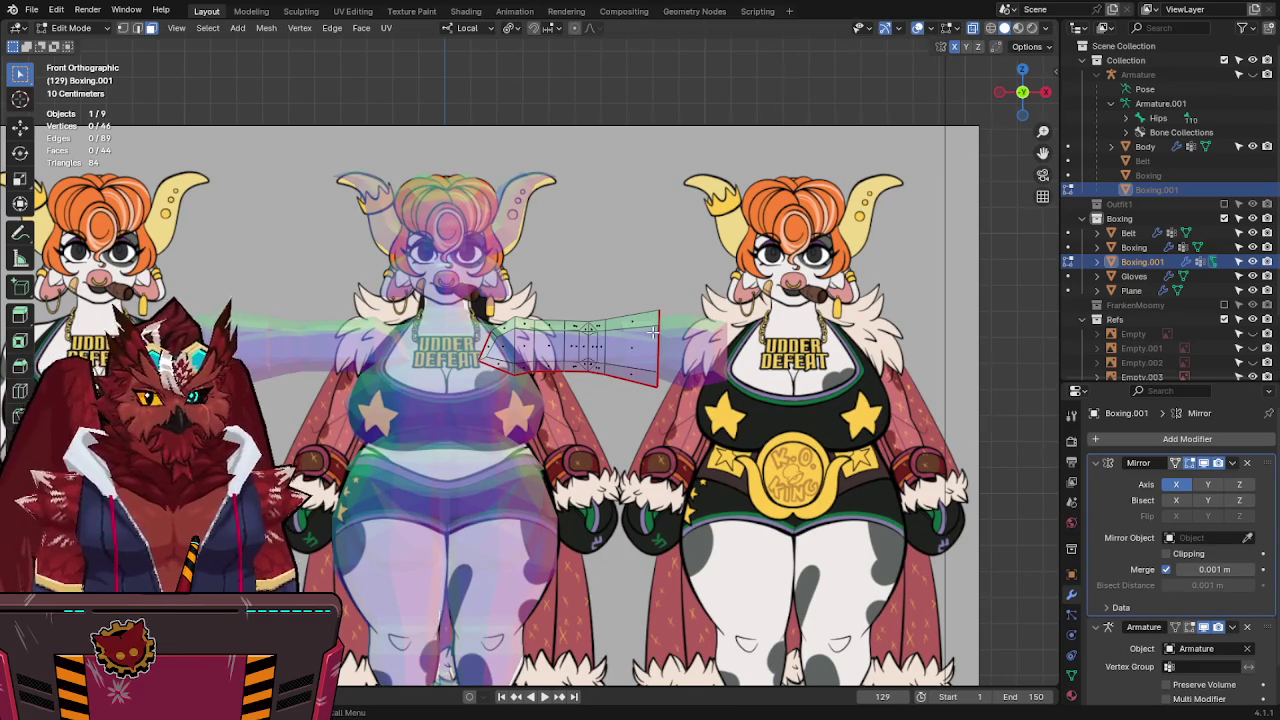
{"action": "key", "text": "alt+z"}
{"action": "key", "text": "Tab"}
{"action": "key", "text": "ctrl+s"}
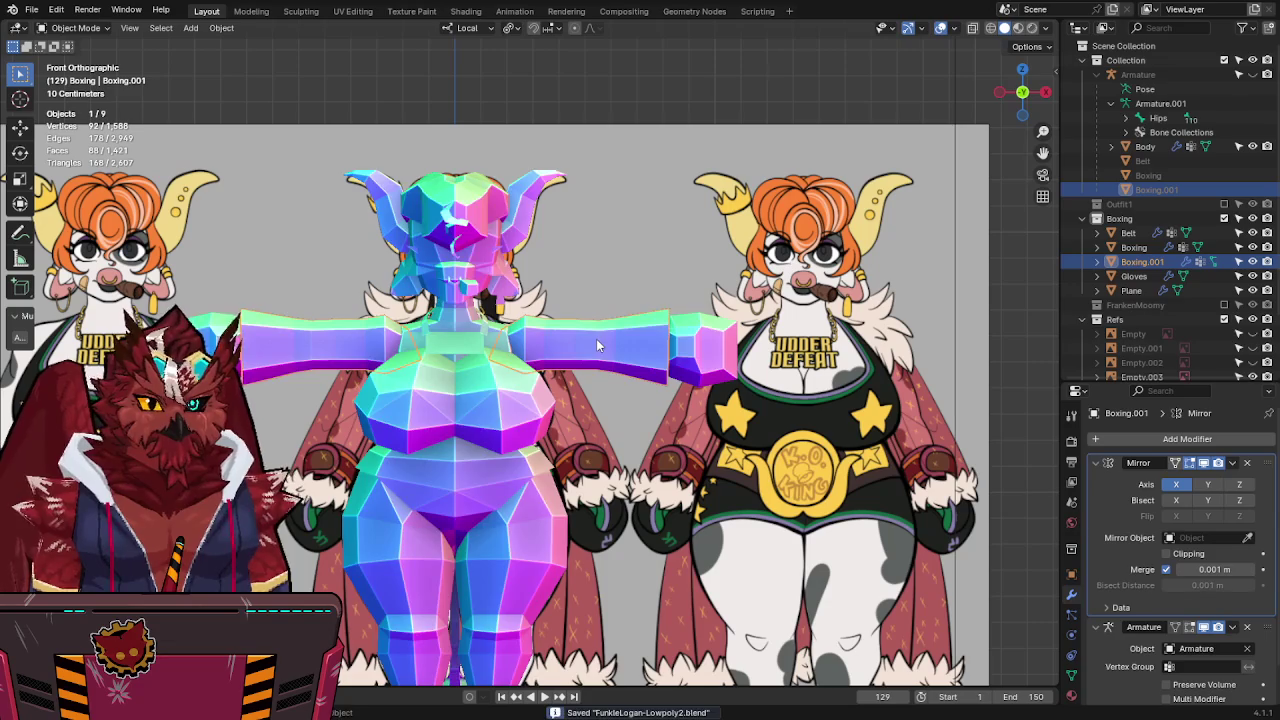
Enable FrankenMoomy and duplicate Franken-Jacket in place into the Boxing collection.
{"action": "key", "text": "alt+z"}
{"action": "key", "text": "alt+z"}
{"action": "middle_click_drag", "start_coordinate": [594, 339], "coordinate": [594, 264], "text": "shift"}
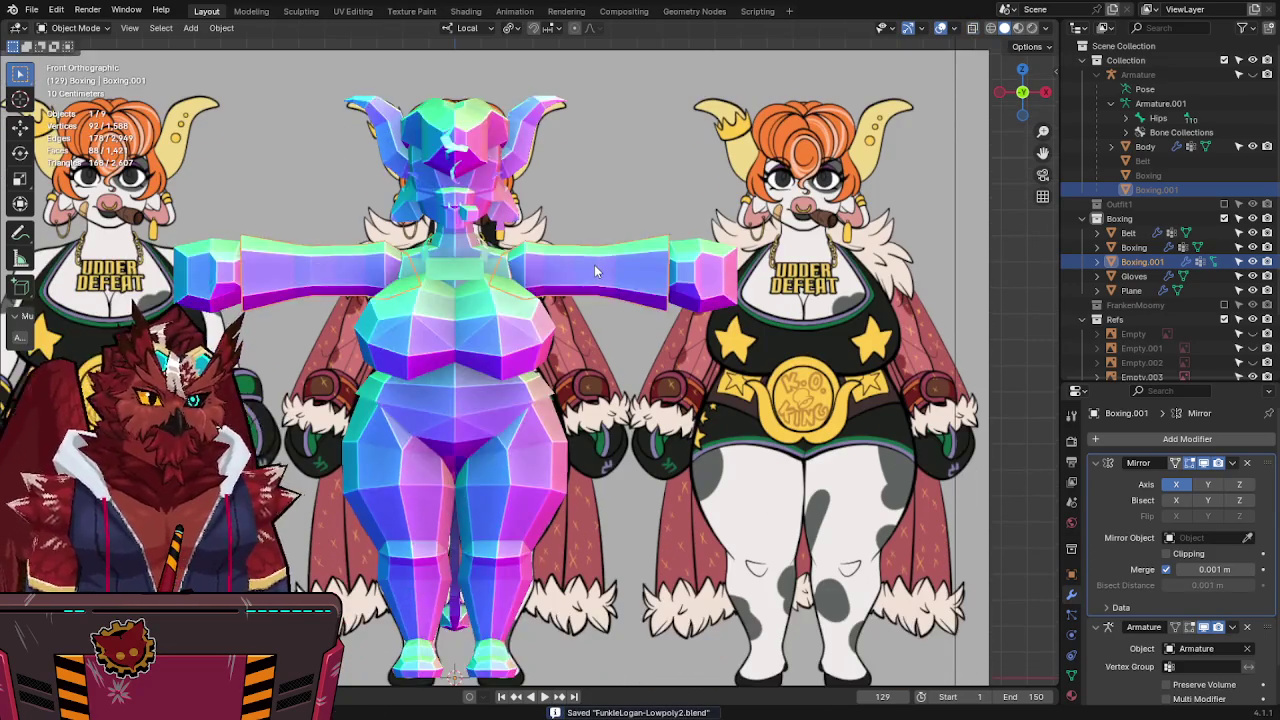
{"action": "key", "text": "alt+z"}
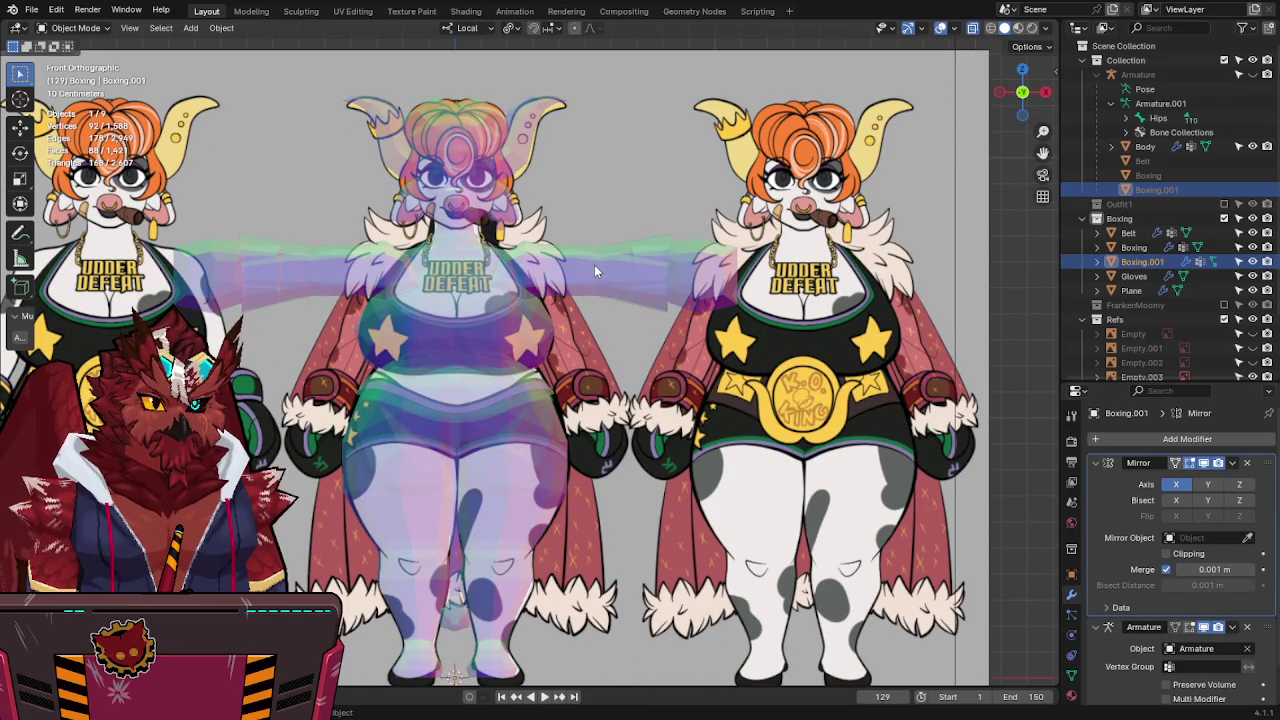
{"action": "key", "text": "alt+z"}
{"action": "key", "text": "ctrl+s"}
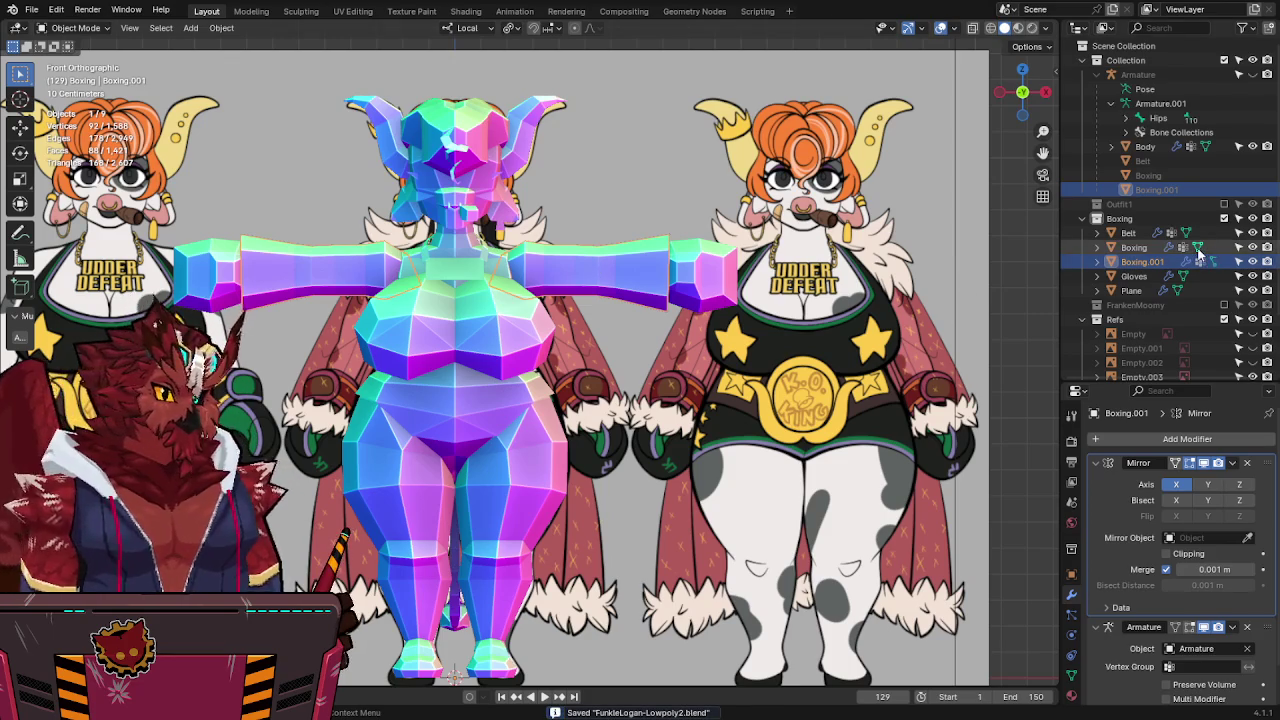
{"action": "left_click", "coordinate": [1224, 304]}
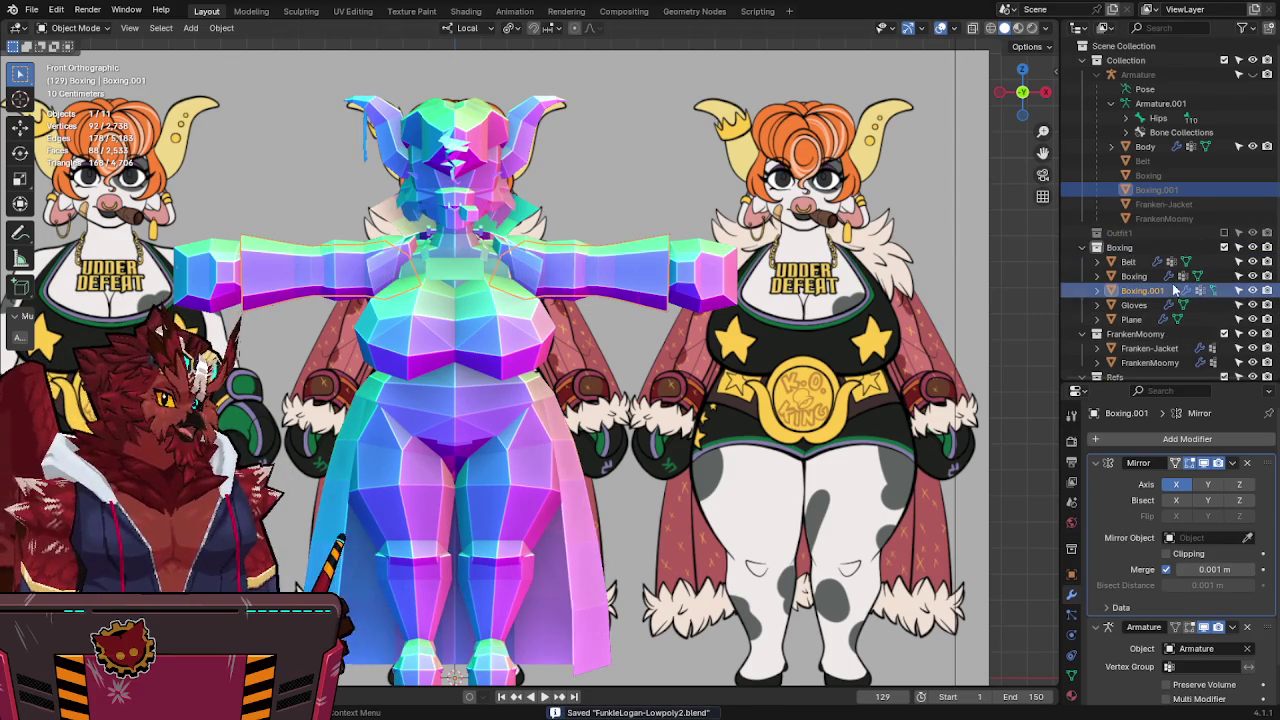
{"action": "left_click", "coordinate": [512, 522]}
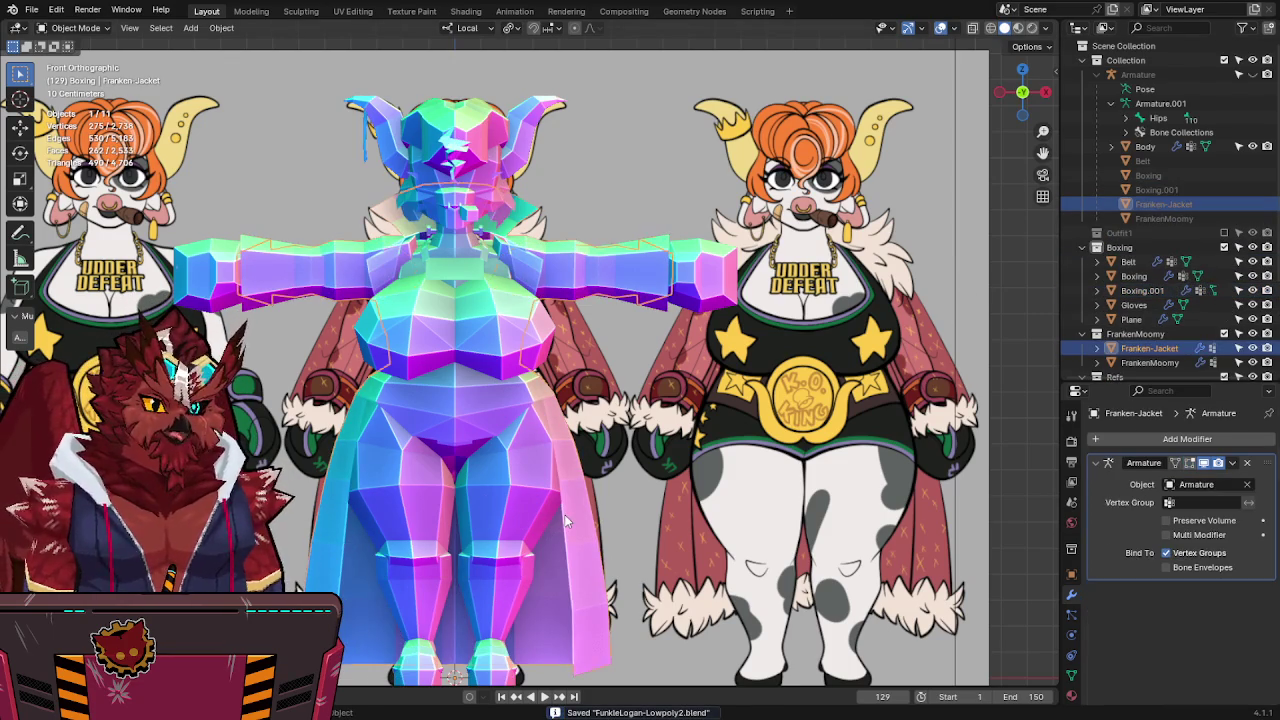
{"action": "key", "text": "shift+d"}
{"action": "right_click", "coordinate": [650, 369]}
{"action": "key", "text": "m"}
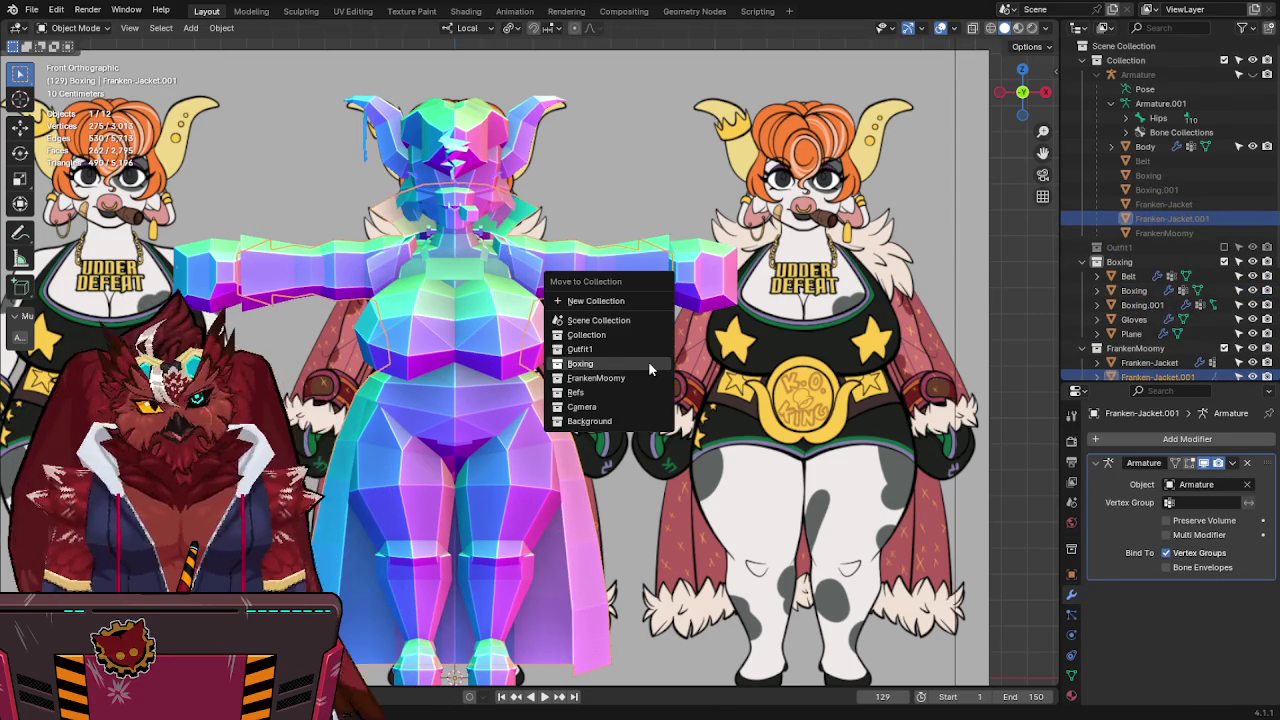
{"action": "left_click", "coordinate": [648, 364]}
Exclude the FrankenMoomy collection again and edit the jacket copy in X-ray.
{"action": "scroll", "coordinate": [1236, 287], "scroll_direction": "down", "scroll_amount": 3}
{"action": "left_click", "coordinate": [1224, 275]}
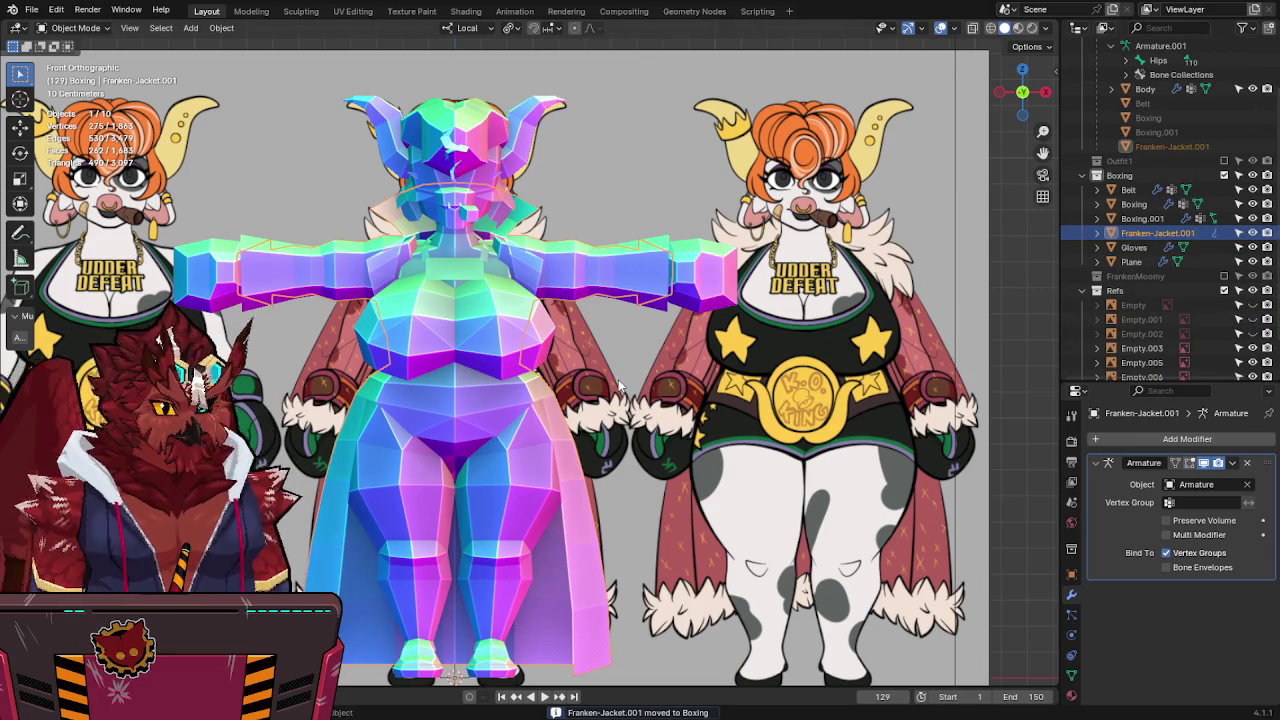
{"action": "key", "text": "alt+z"}
{"action": "key", "text": "Tab"}
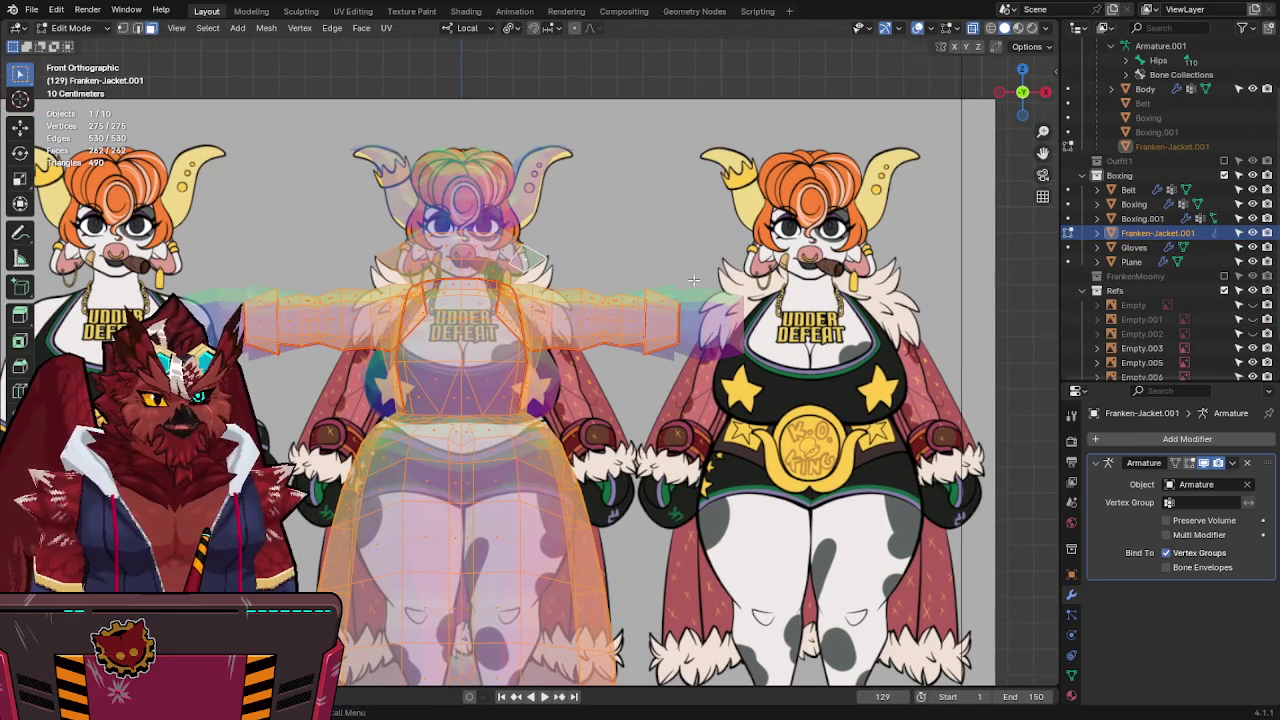
Delete the copied jacket's sleeve geometry.
{"action": "key", "text": "1"}
{"action": "key", "text": "alt+a"}
{"action": "key", "text": "l"}
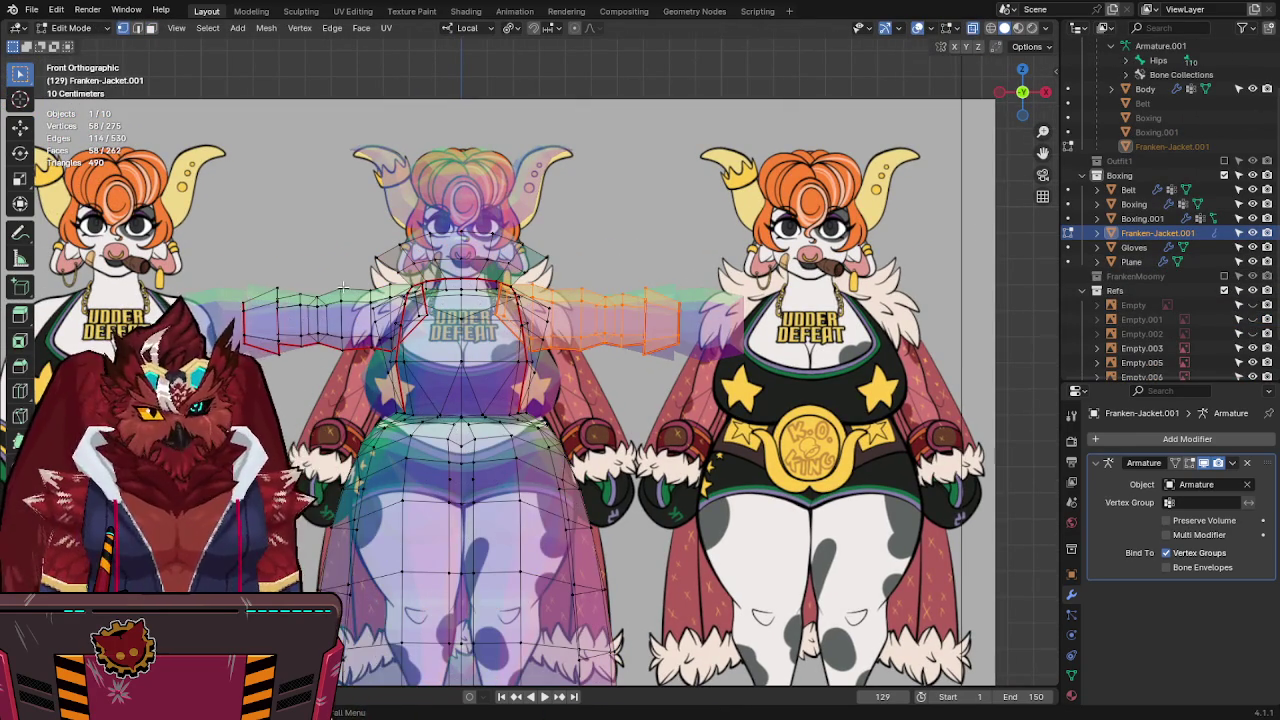
{"action": "key", "text": "x"}
{"action": "left_click", "coordinate": [701, 261]}
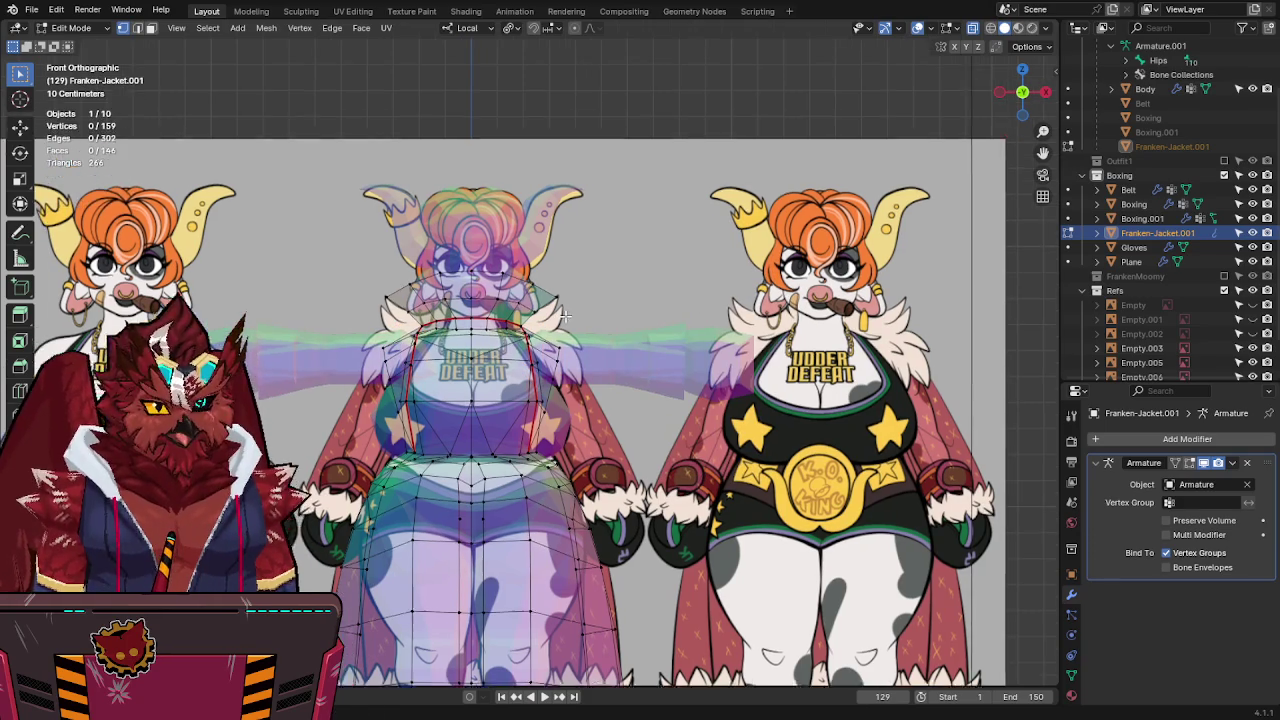
Delete the jacket's left half, box-selected in front X-ray view.
{"action": "mouse_move", "coordinate": [492, 232]}
{"action": "middle_mouse_down", "text": "shift"}
{"action": "mouse_move", "coordinate": [588, 275]}
{"action": "mouse_move", "coordinate": [525, 301]}
{"action": "mouse_move", "coordinate": [483, 268]}
{"action": "middle_mouse_up", "text": "shift"}
{"action": "key", "text": "alt+z"}
{"action": "key", "text": "KP_1"}
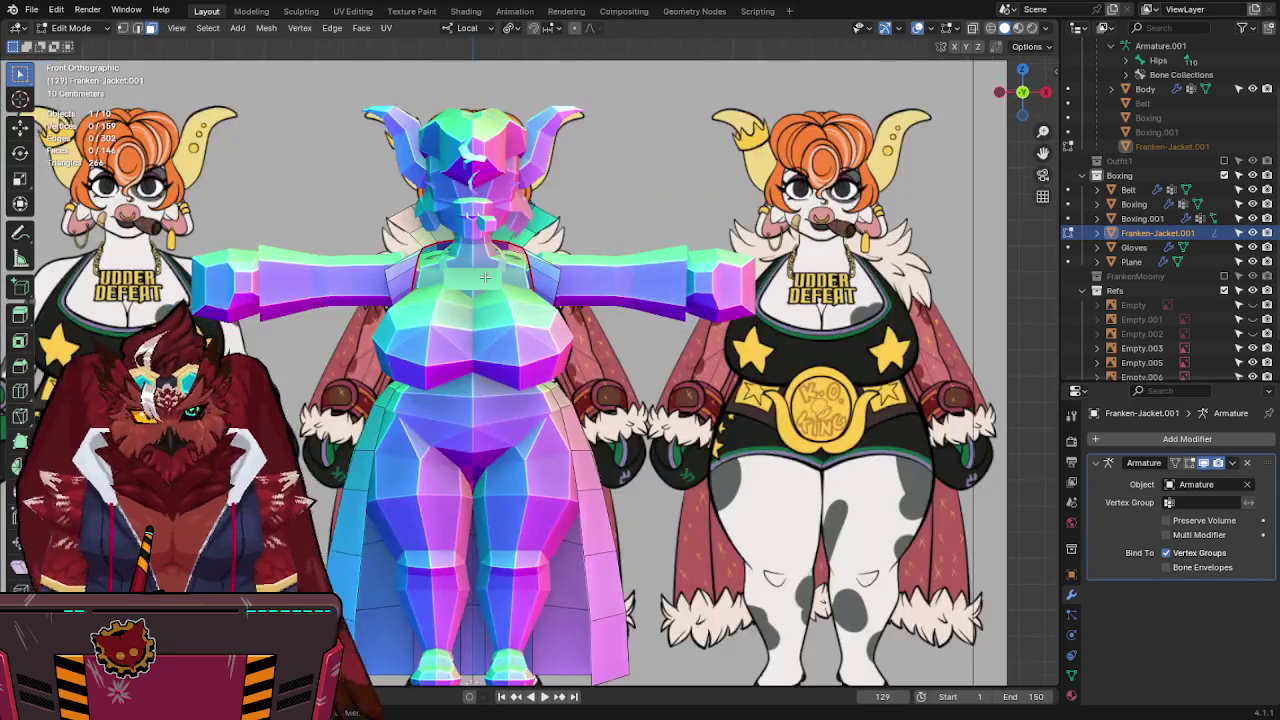
{"action": "key", "text": "alt+z"}
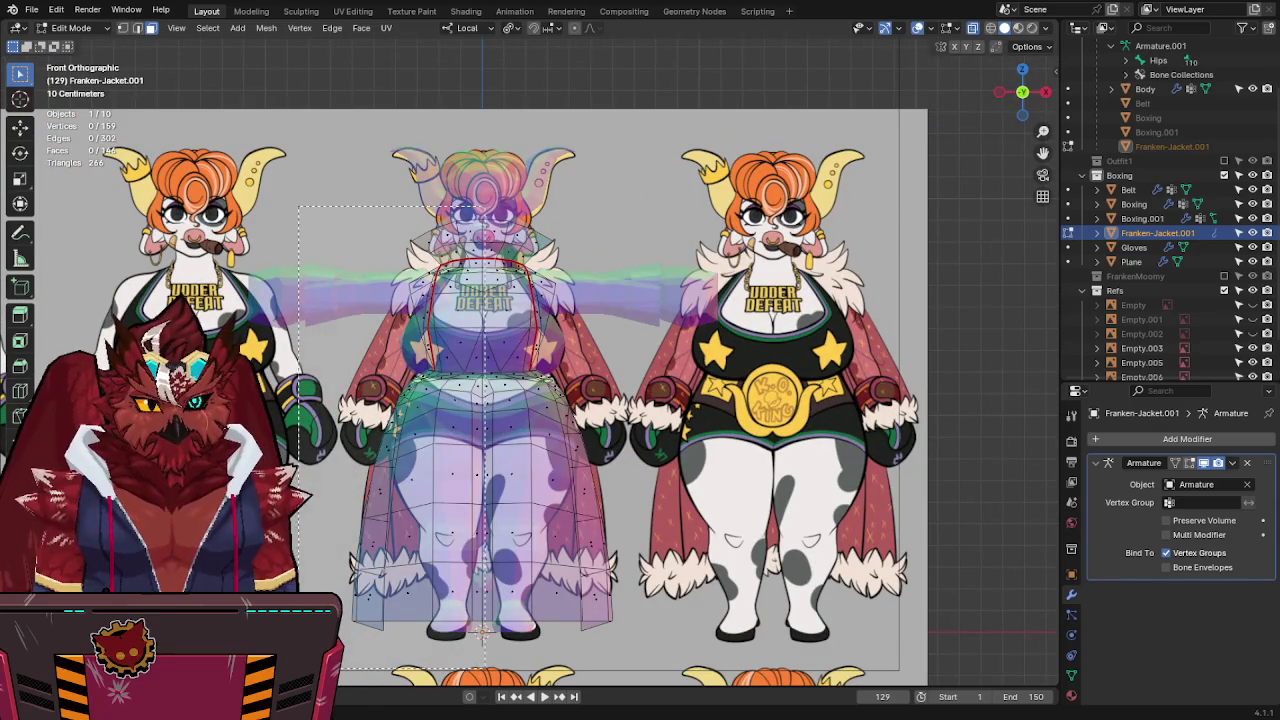
{"action": "left_click_drag", "start_coordinate": [483, 217], "coordinate": [298, 636]}
{"action": "key", "text": "x"}
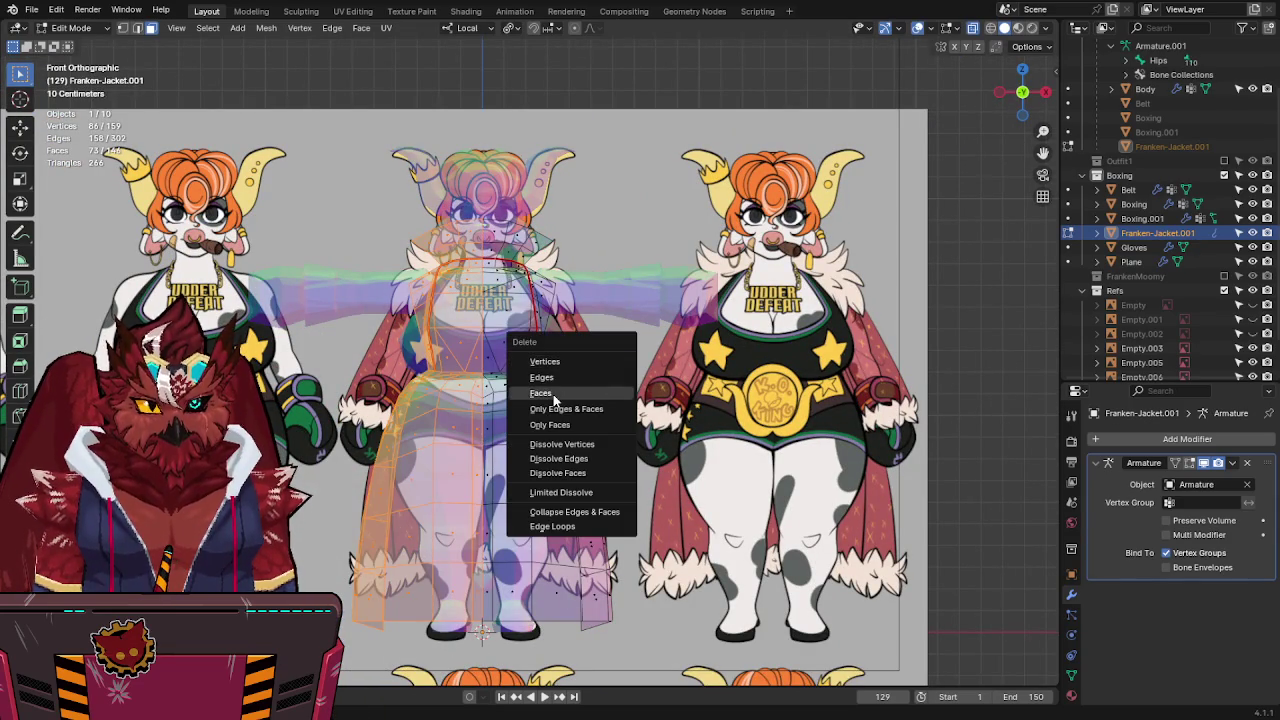
{"action": "left_click", "coordinate": [552, 400]}
Add a Mirror modifier above the Armature and rename the object Boxing-Jacket.
{"action": "key", "text": "q"}
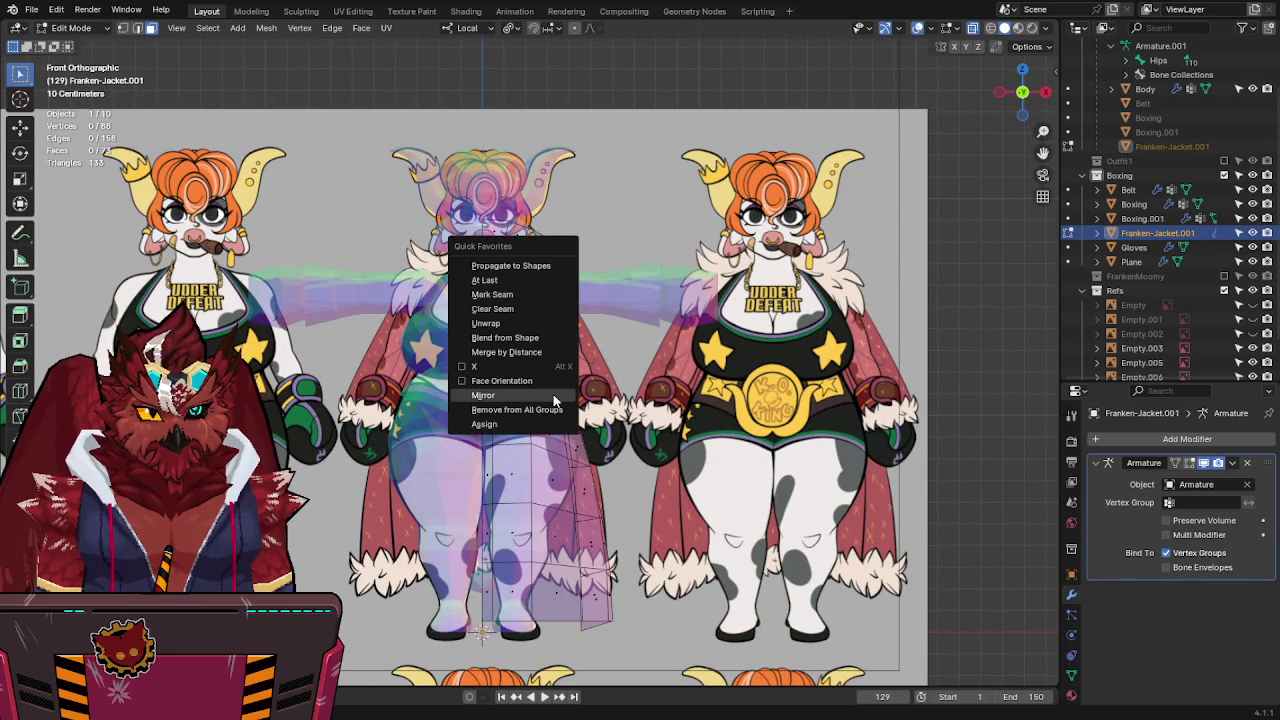
{"action": "left_click", "coordinate": [553, 394]}
{"action": "left_click_drag", "start_coordinate": [1278, 594], "coordinate": [1270, 462]}
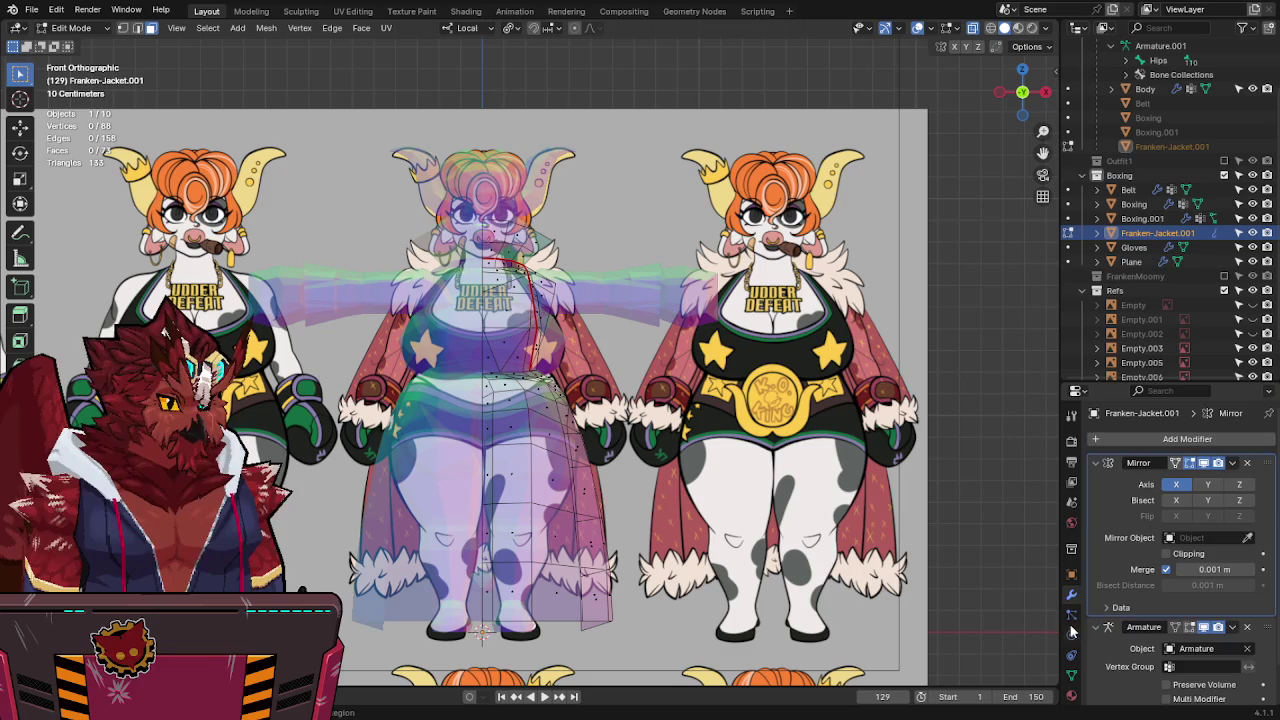
{"action": "key", "text": "Tab"}
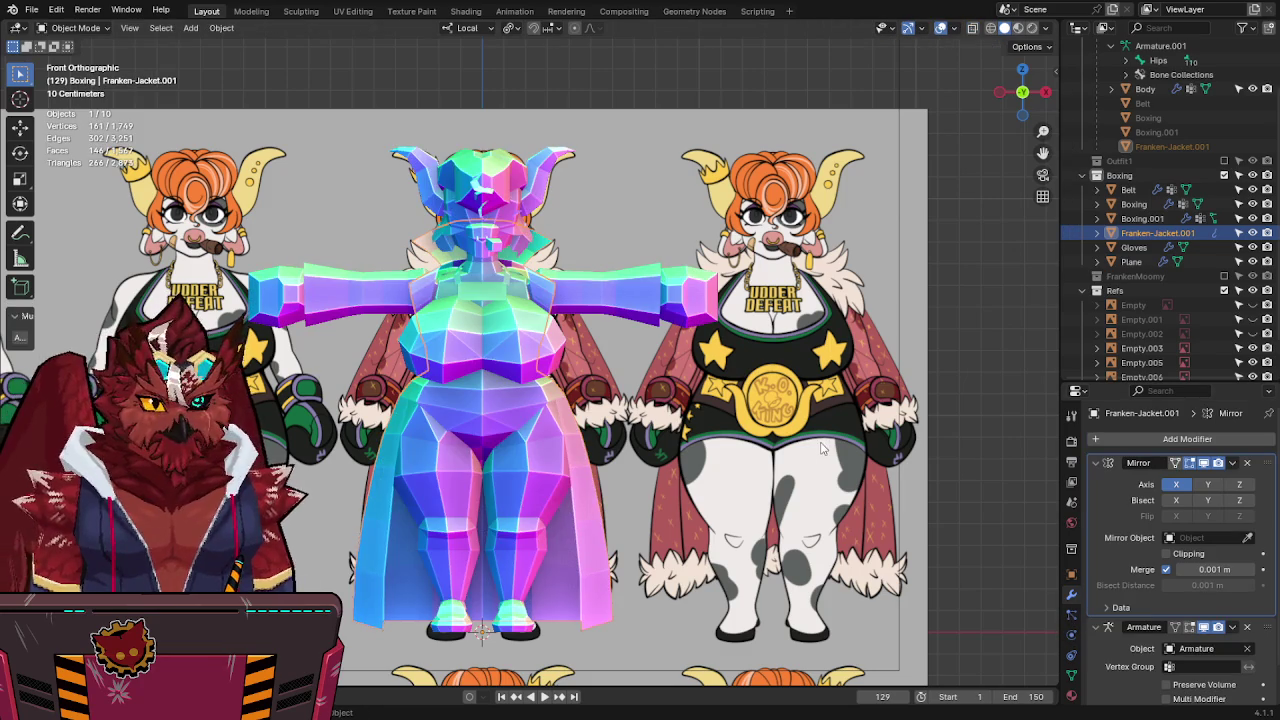
{"action": "key", "text": "F2"}
{"action": "type", "text": "Boxing-Ja"}
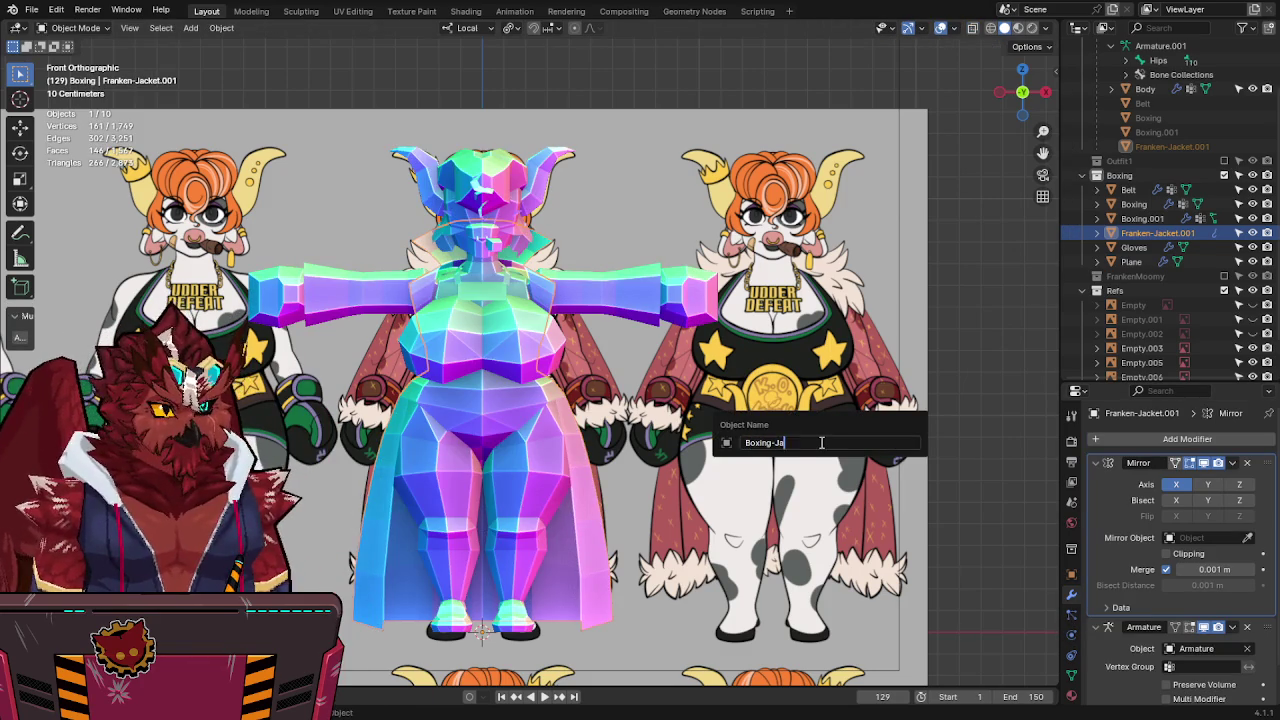
{"action": "type", "text": "cket"}
{"action": "key", "text": "Return"}
Save the file and return to Edit Mode in X-ray view.
{"action": "middle_click_drag", "start_coordinate": [686, 593], "coordinate": [693, 498], "text": "shift"}
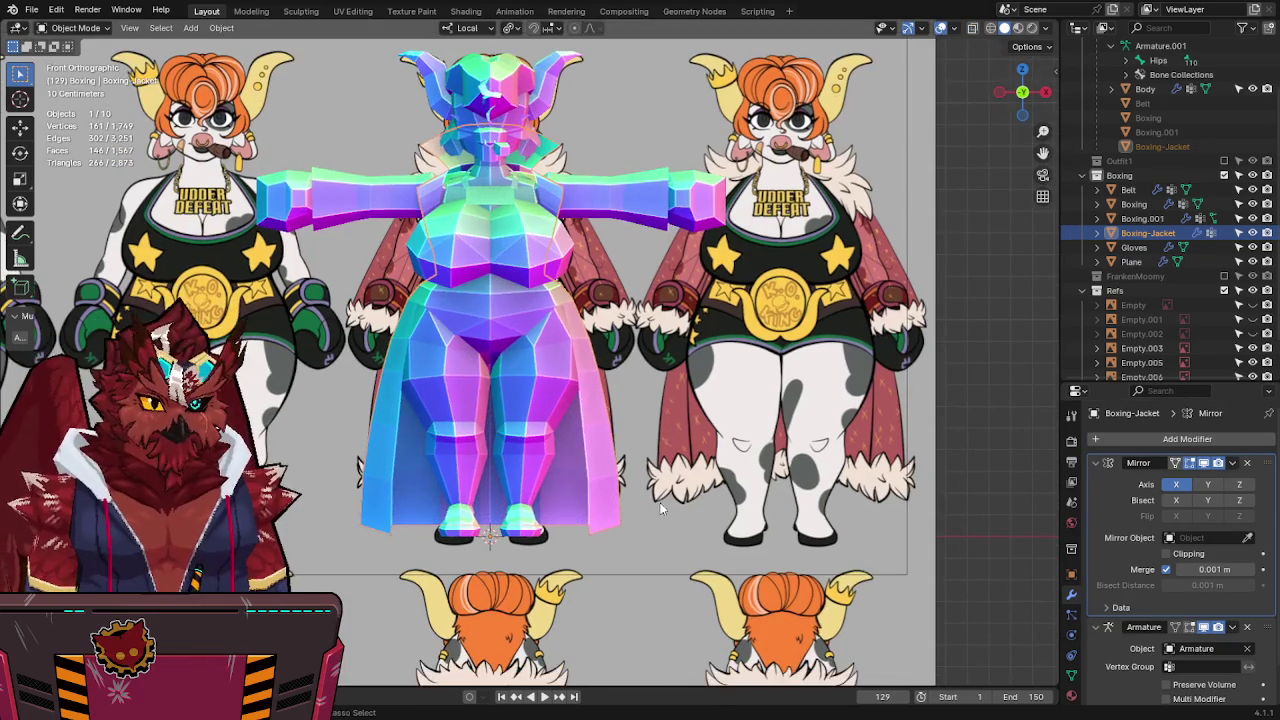
{"action": "key", "text": "ctrl+s"}
{"action": "key", "text": "alt+z"}
{"action": "key", "text": "Tab"}
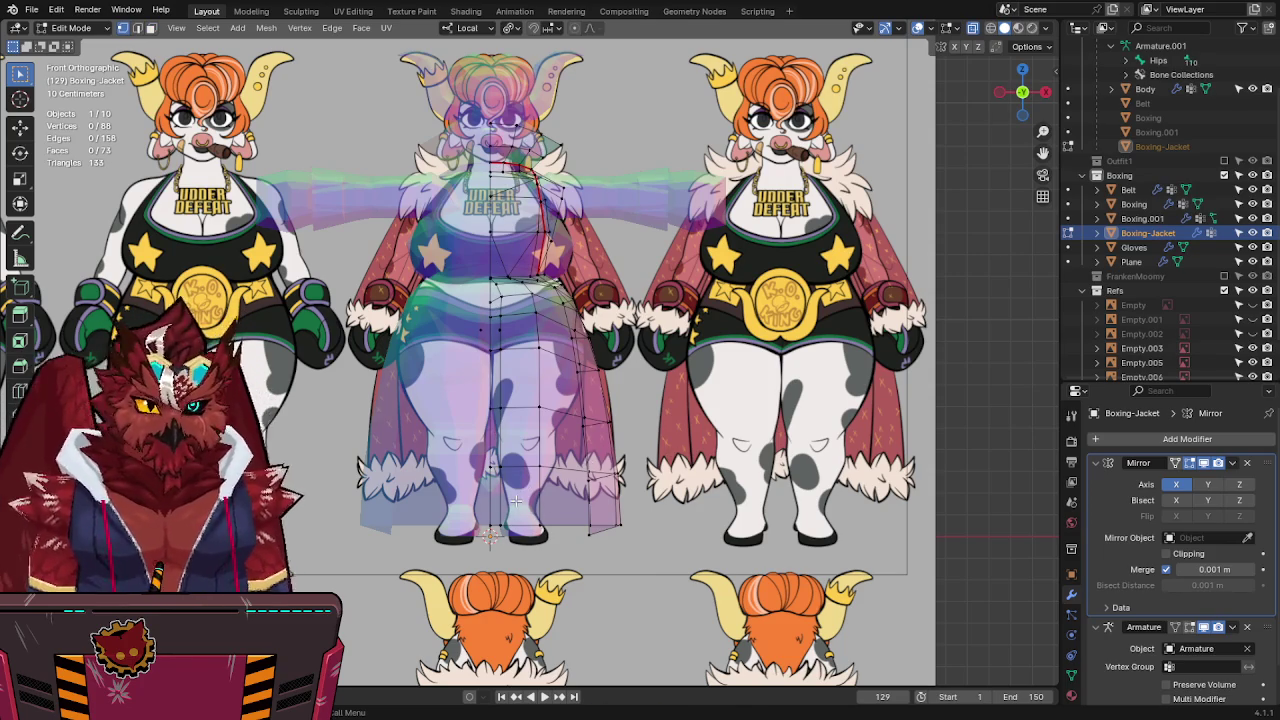
Delete the extra vertices along the jacket's lower hem and save.
{"action": "left_click_drag", "start_coordinate": [558, 497], "coordinate": [475, 545]}
{"action": "left_click", "coordinate": [617, 516], "text": "shift"}
{"action": "left_click_drag", "start_coordinate": [648, 497], "coordinate": [553, 545], "text": "shift"}
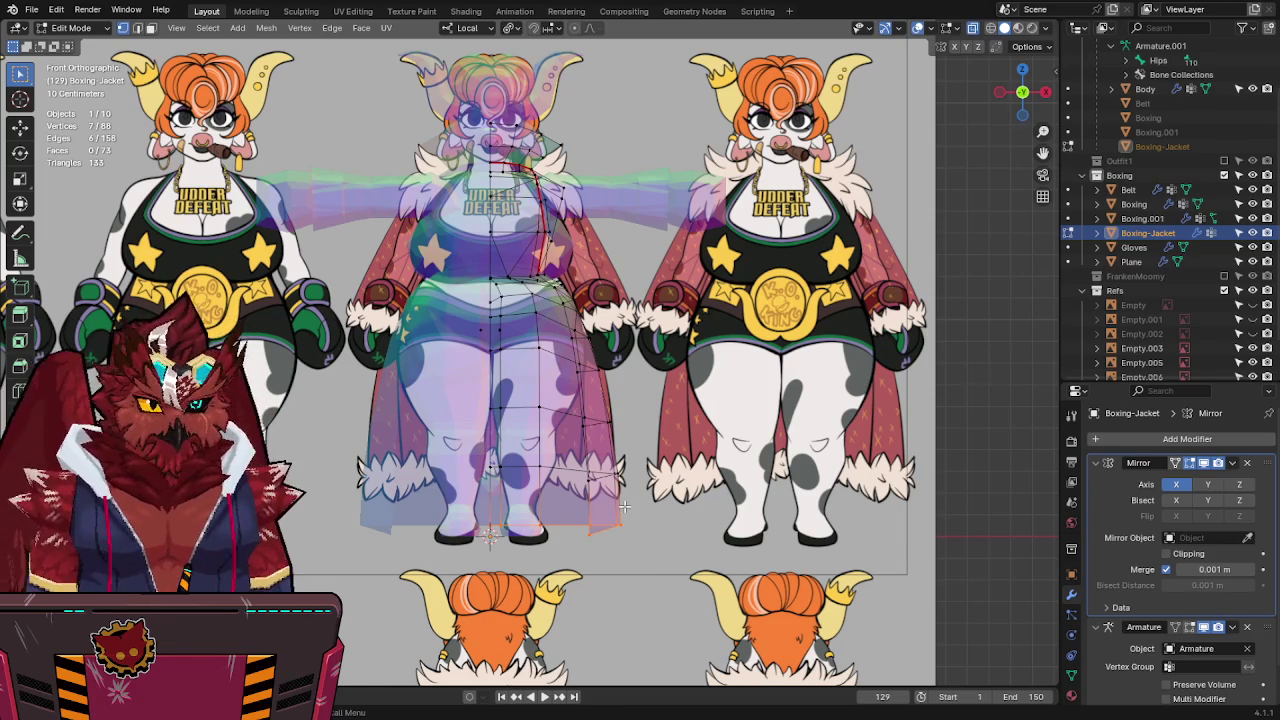
{"action": "key", "text": "x"}
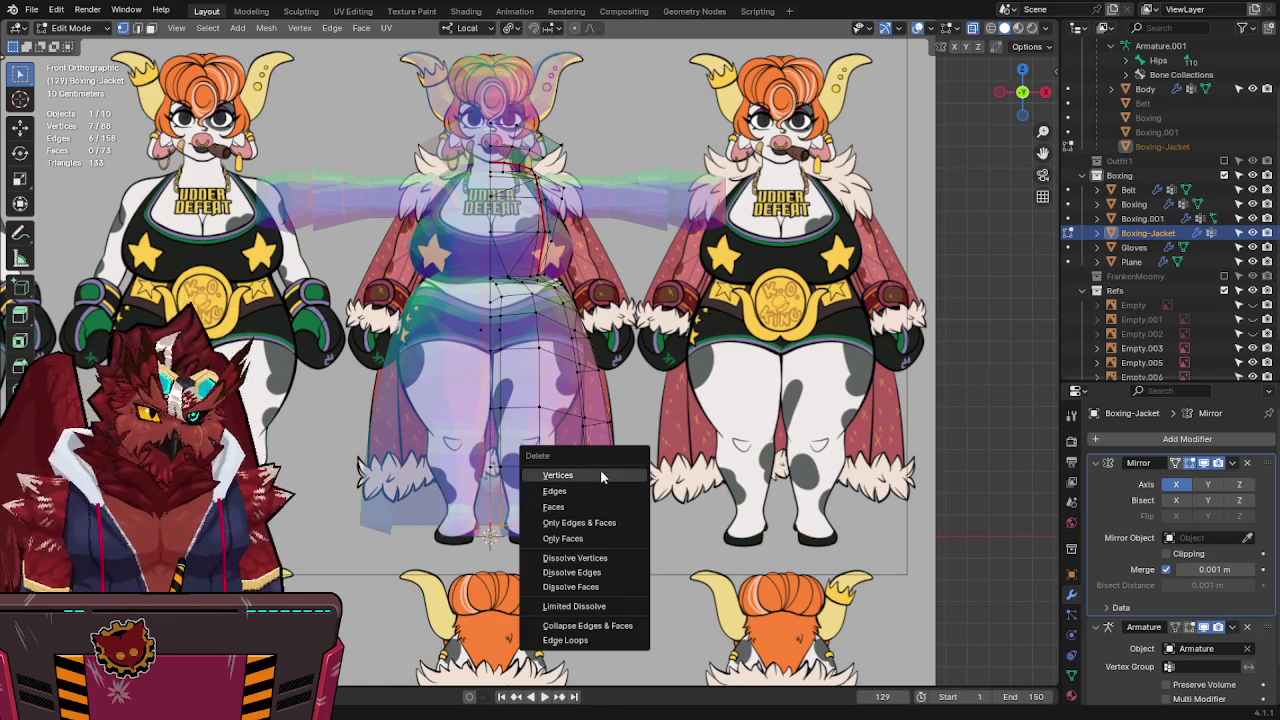
{"action": "left_click", "coordinate": [600, 469]}
{"action": "key", "text": "alt+z"}
{"action": "middle_click_drag", "start_coordinate": [600, 469], "coordinate": [612, 505], "text": "shift"}
{"action": "key", "text": "ctrl+s"}
{"action": "key", "text": "alt+z"}
{"action": "mouse_move", "coordinate": [593, 348]}
{"action": "middle_mouse_down", "text": "shift"}
{"action": "mouse_move", "coordinate": [563, 395]}
{"action": "mouse_move", "coordinate": [566, 434]}
{"action": "mouse_move", "coordinate": [582, 423]}
{"action": "mouse_move", "coordinate": [497, 345]}
{"action": "mouse_move", "coordinate": [496, 387]}
{"action": "mouse_move", "coordinate": [440, 247]}
{"action": "middle_mouse_up", "text": "shift"}
Select and delete a few more faces from the jacket, down to 65 vertices and 53 faces.
{"action": "key", "text": "alt+z"}
{"action": "key", "text": "alt+z"}
{"action": "left_click", "coordinate": [489, 357], "text": "alt"}
{"action": "key", "text": "shift+g"}
{"action": "left_click", "coordinate": [500, 389]}
{"action": "mouse_move", "coordinate": [337, 296]}
{"action": "middle_mouse_down"}
{"action": "mouse_move", "coordinate": [549, 370]}
{"action": "mouse_move", "coordinate": [526, 345]}
{"action": "mouse_move", "coordinate": [646, 410]}
{"action": "mouse_move", "coordinate": [485, 479]}
{"action": "mouse_move", "coordinate": [471, 509]}
{"action": "mouse_move", "coordinate": [455, 505]}
{"action": "mouse_move", "coordinate": [460, 470]}
{"action": "mouse_move", "coordinate": [537, 491]}
{"action": "mouse_move", "coordinate": [640, 363]}
{"action": "middle_mouse_up"}
{"action": "left_click", "coordinate": [455, 505], "text": "alt"}
{"action": "key", "text": "x"}
{"action": "left_click", "coordinate": [460, 470]}
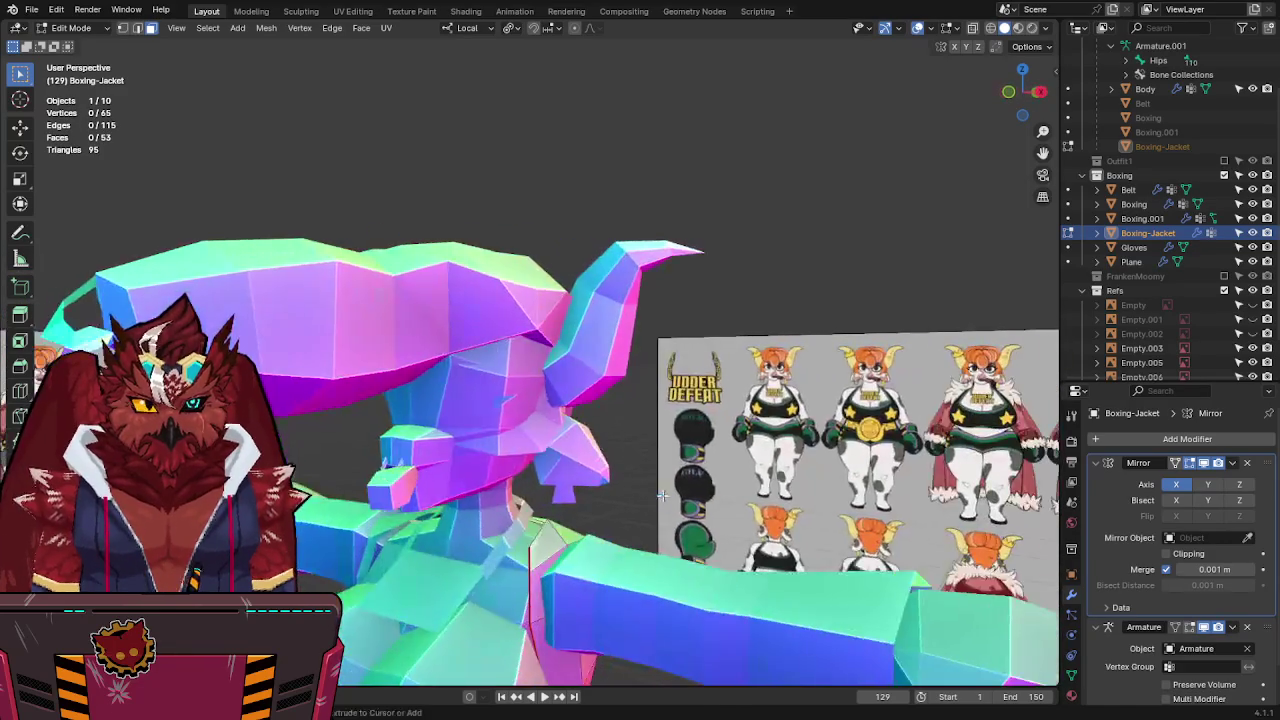
Save, briefly isolate the jacket, then resume editing it in front X-ray view.
{"action": "key", "text": "ctrl+s"}
{"action": "key", "text": "KP_1"}
{"action": "key", "text": "Tab"}
{"action": "key", "text": "shift+h"}
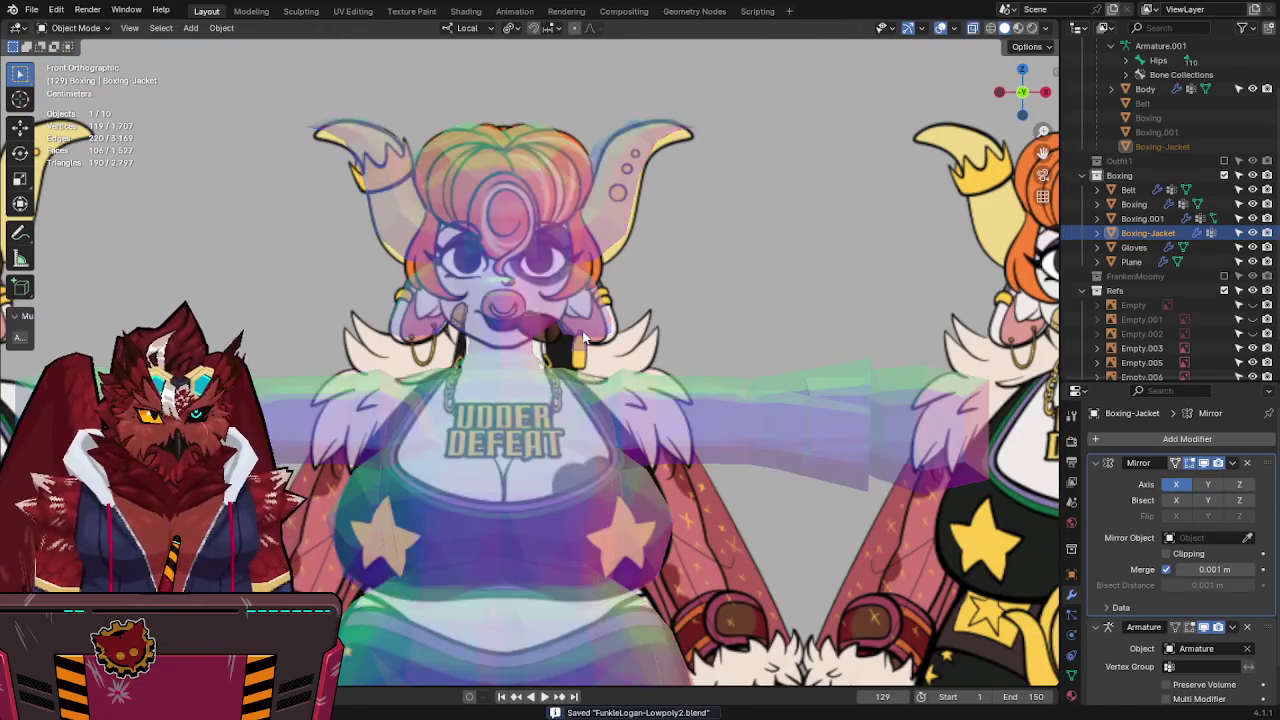
{"action": "key", "text": "alt+h"}
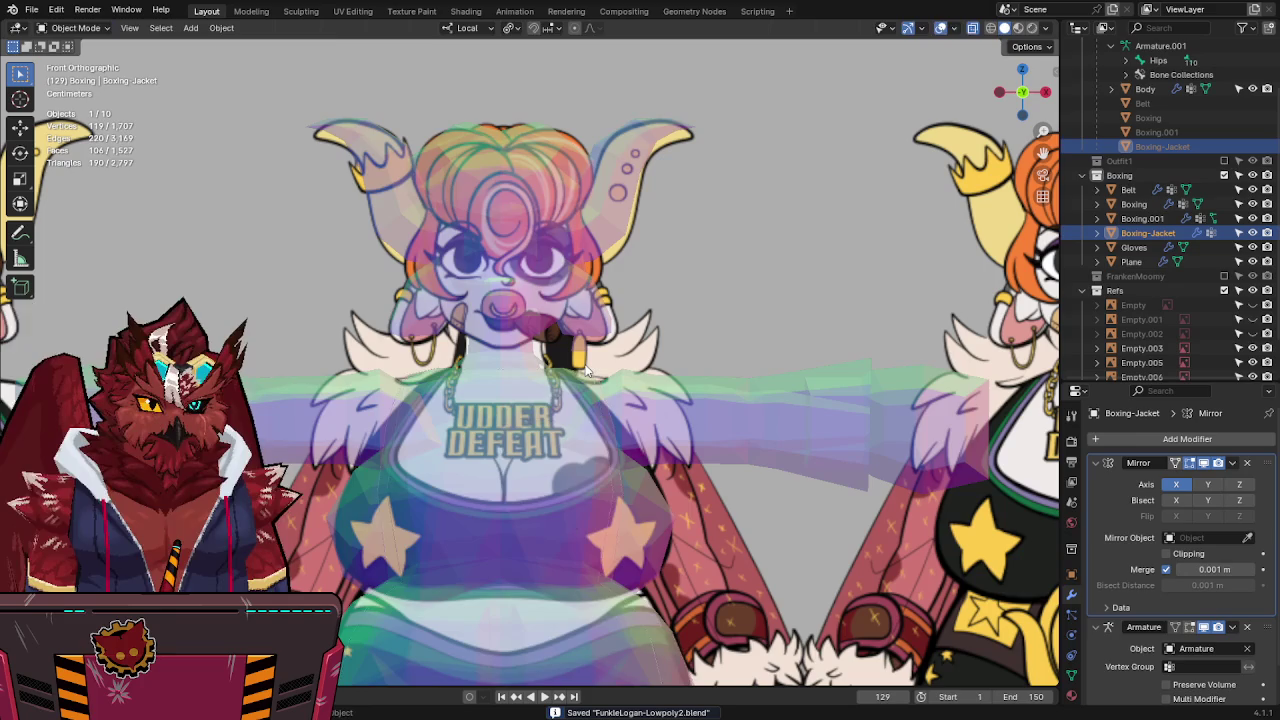
{"action": "key", "text": "Tab"}
{"action": "key", "text": "alt+z"}
{"action": "key", "text": "alt+z"}
{"action": "mouse_move", "coordinate": [601, 375]}
{"action": "middle_mouse_down"}
{"action": "mouse_move", "coordinate": [528, 452]}
{"action": "mouse_move", "coordinate": [604, 410]}
{"action": "middle_mouse_up"}
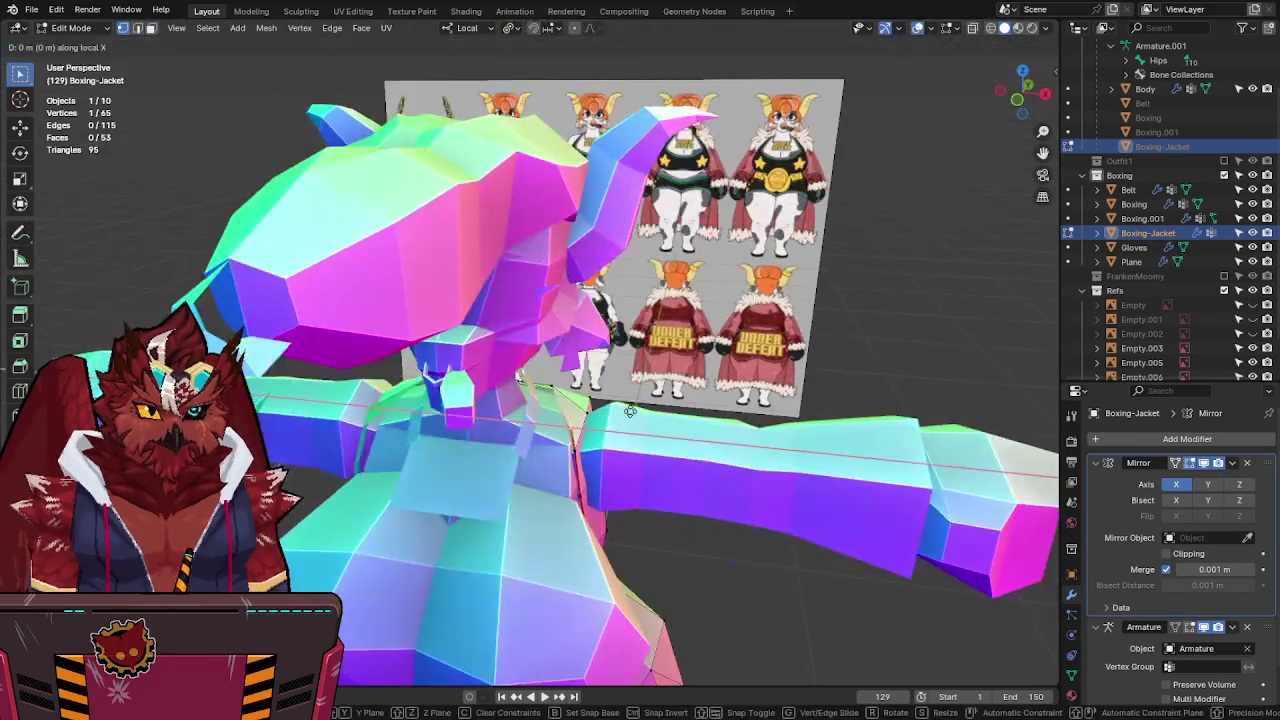
{"action": "key", "text": "KP_1"}
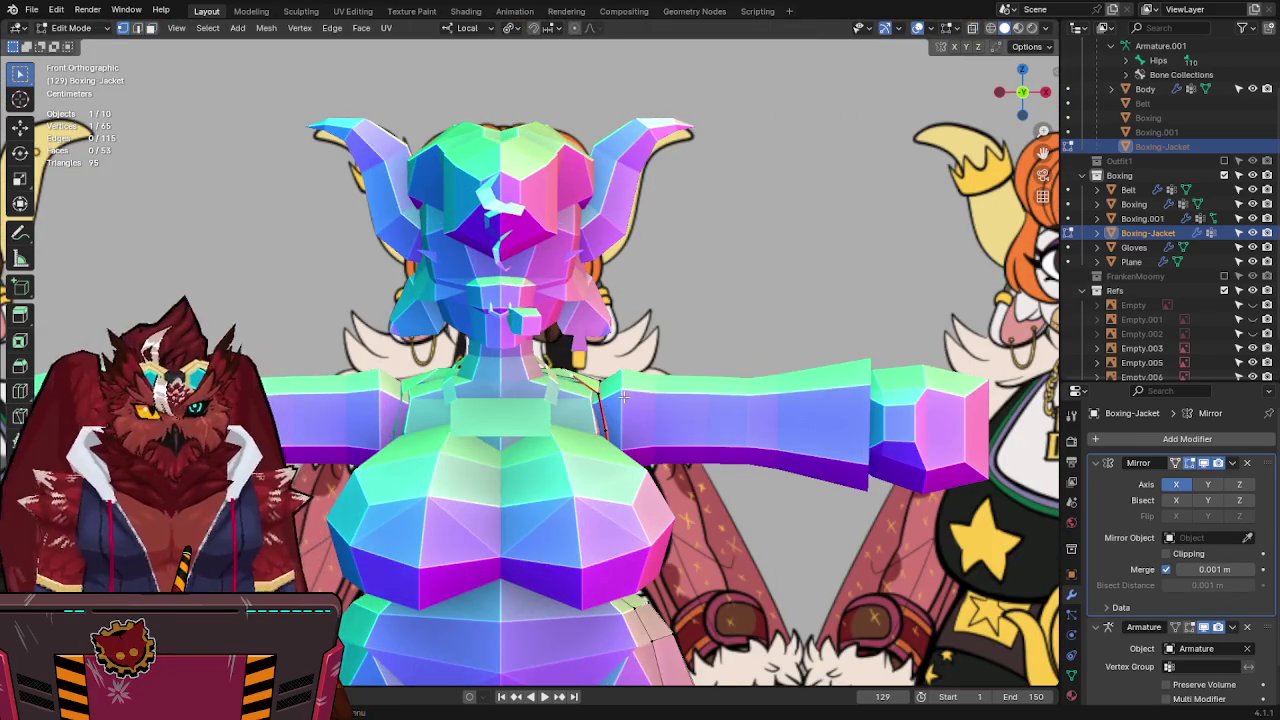
{"action": "key", "text": "alt+z"}
Move the collar and shoulder vertices so the jacket sits snugly on the body.
{"action": "key", "text": "g"}
{"action": "left_click", "coordinate": [608, 393]}
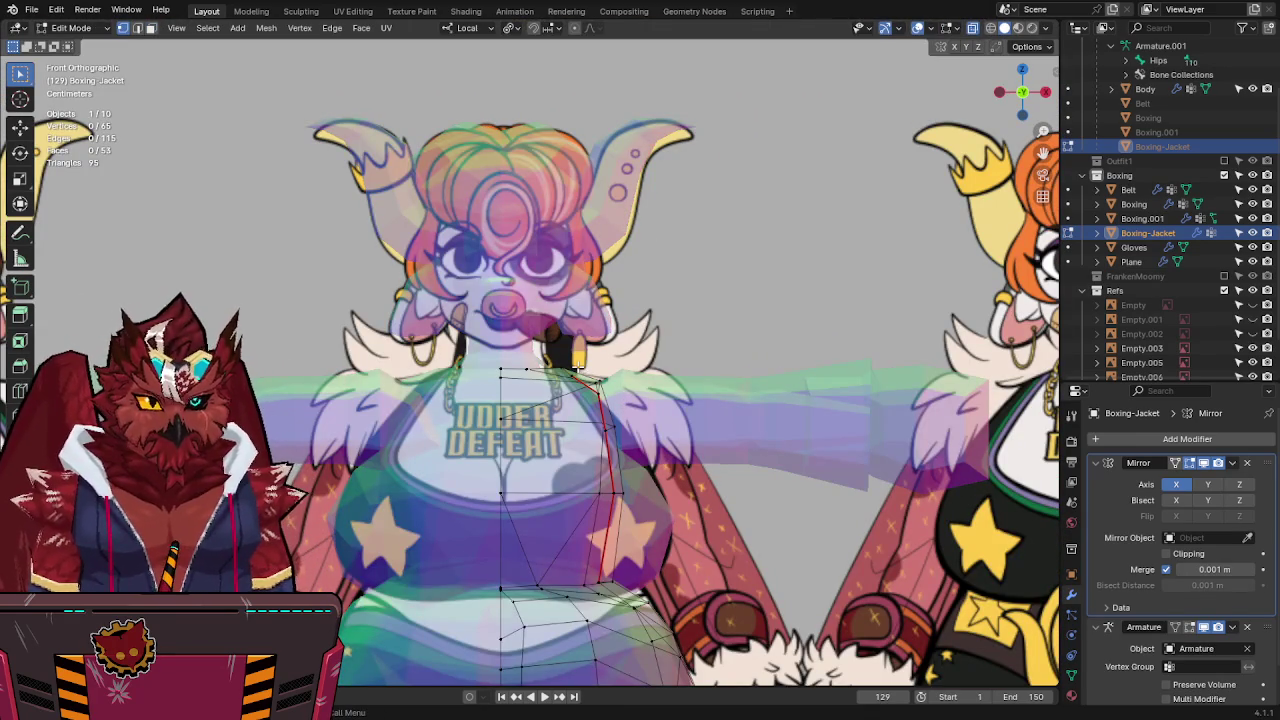
{"action": "key", "text": "g"}
{"action": "key", "text": "alt+z"}
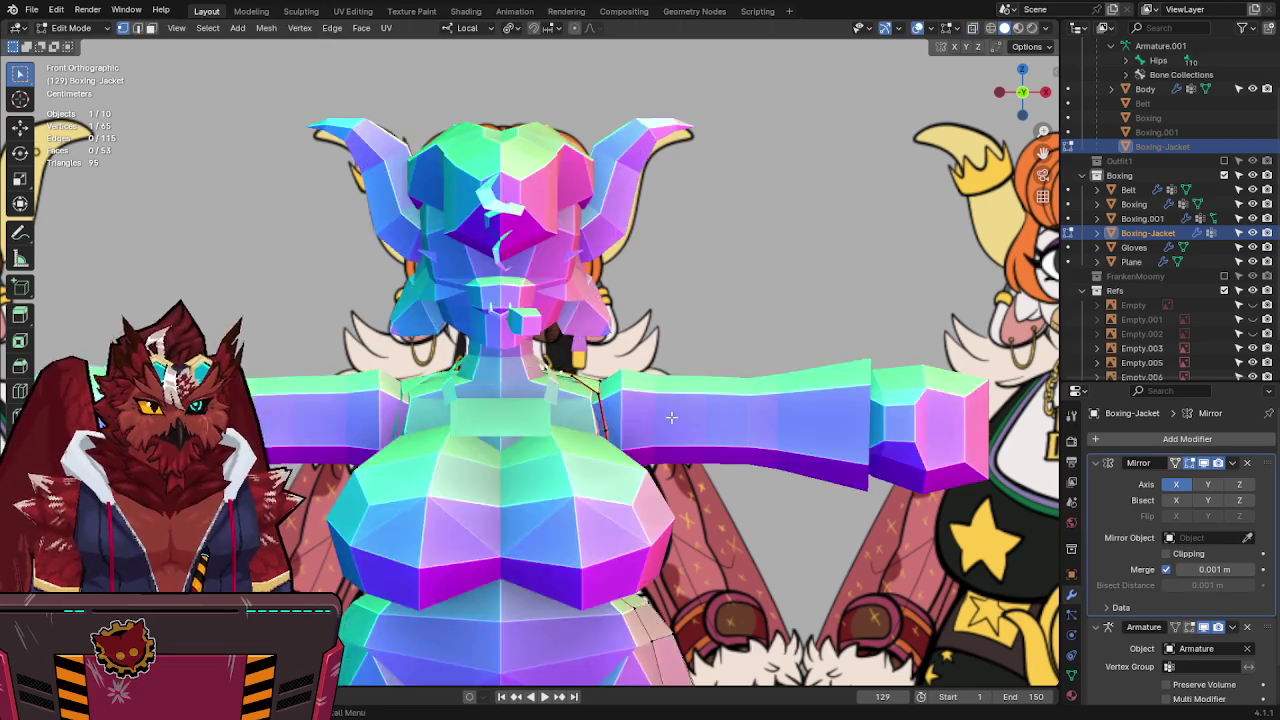
{"action": "mouse_move", "coordinate": [566, 405]}
{"action": "middle_mouse_down"}
{"action": "mouse_move", "coordinate": [478, 471]}
{"action": "mouse_move", "coordinate": [621, 461]}
{"action": "mouse_move", "coordinate": [516, 348]}
{"action": "mouse_move", "coordinate": [576, 376]}
{"action": "middle_mouse_up"}
{"action": "left_click", "coordinate": [566, 464]}
{"action": "key", "text": "ctrl+s"}
{"action": "key", "text": "g"}
{"action": "left_click", "coordinate": [528, 342]}
Return to Object Mode, save, and orbit around the jacket to inspect the fit.
{"action": "key", "text": "Tab"}
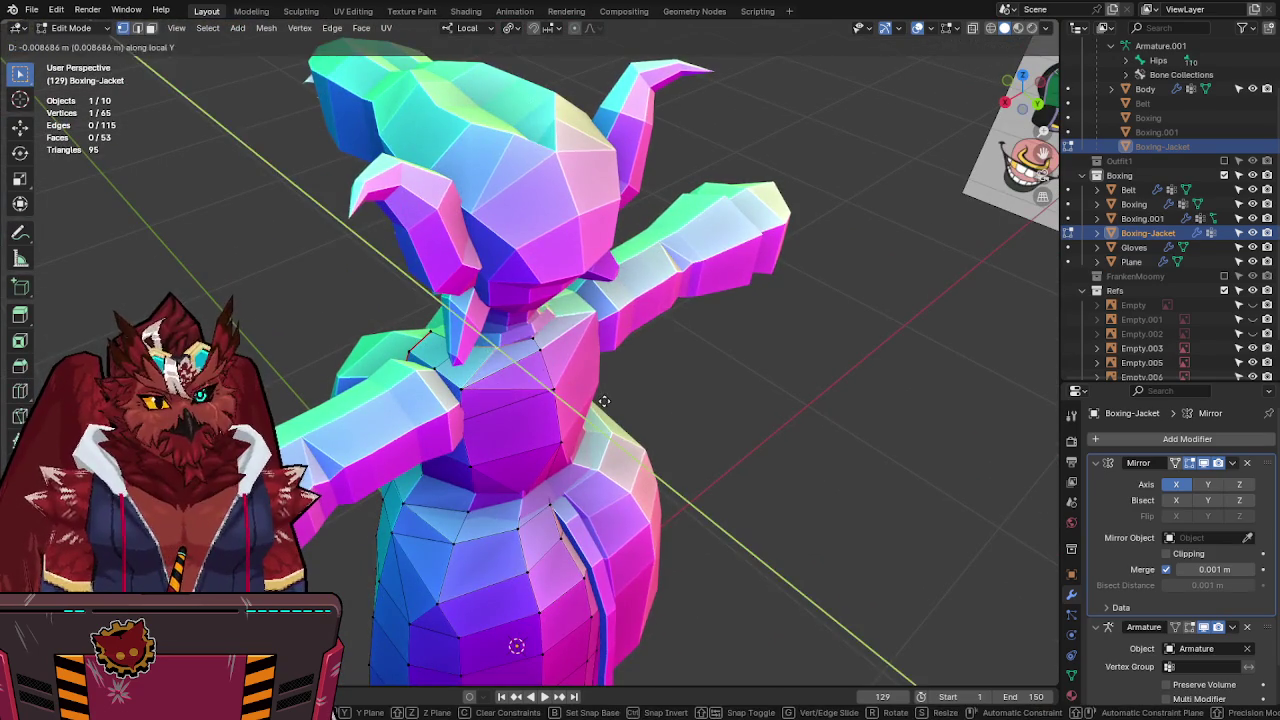
{"action": "scroll", "coordinate": [575, 410], "scroll_direction": "up", "scroll_amount": 2}
{"action": "key", "text": "ctrl+s"}
{"action": "scroll", "coordinate": [600, 420], "scroll_direction": "down", "scroll_amount": 3}
{"action": "mouse_move", "coordinate": [615, 414]}
{"action": "middle_mouse_down"}
{"action": "mouse_move", "coordinate": [600, 299]}
{"action": "mouse_move", "coordinate": [740, 374]}
{"action": "mouse_move", "coordinate": [788, 334]}
{"action": "mouse_move", "coordinate": [724, 320]}
{"action": "middle_mouse_up"}
{"action": "scroll", "coordinate": [768, 370], "scroll_direction": "up", "scroll_amount": 2}
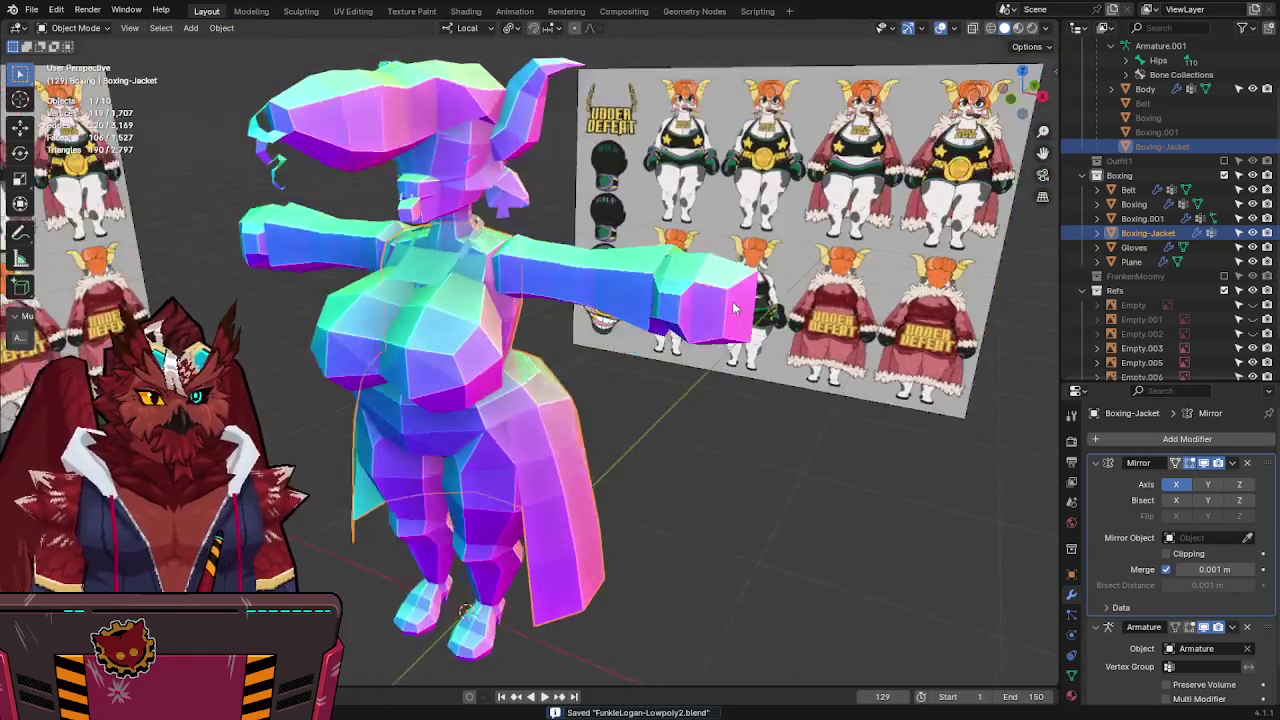
{"action": "scroll", "coordinate": [724, 320], "scroll_direction": "up", "scroll_amount": 2}
{"action": "middle_click_drag", "start_coordinate": [713, 325], "coordinate": [697, 384]}
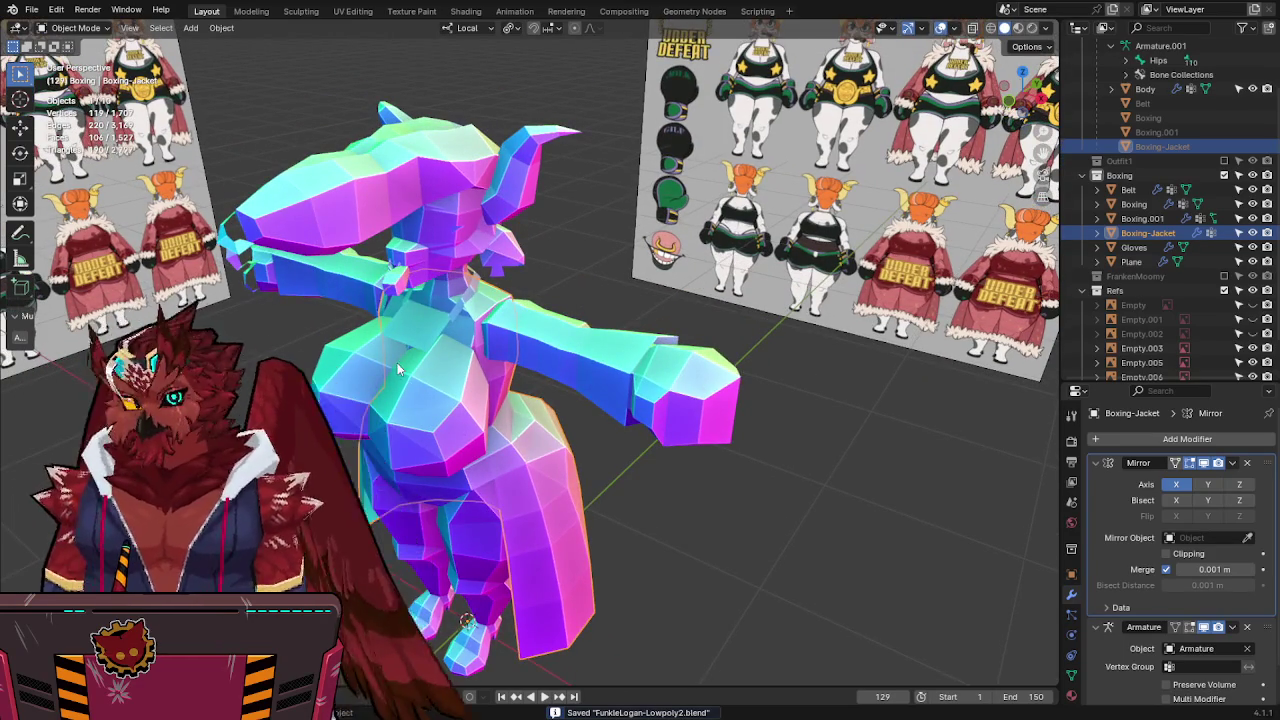
{"action": "scroll", "coordinate": [405, 395], "scroll_direction": "up", "scroll_amount": 3}
{"action": "mouse_move", "coordinate": [405, 395]}
{"action": "middle_mouse_down"}
{"action": "mouse_move", "coordinate": [587, 312]}
{"action": "mouse_move", "coordinate": [848, 302]}
{"action": "mouse_move", "coordinate": [911, 314]}
{"action": "mouse_move", "coordinate": [753, 362]}
{"action": "mouse_move", "coordinate": [574, 372]}
{"action": "mouse_move", "coordinate": [527, 334]}
{"action": "mouse_move", "coordinate": [437, 311]}
{"action": "mouse_move", "coordinate": [413, 318]}
{"action": "mouse_move", "coordinate": [540, 340]}
{"action": "mouse_move", "coordinate": [500, 343]}
{"action": "mouse_move", "coordinate": [515, 339]}
{"action": "middle_mouse_up"}
{"action": "key", "text": "ctrl+s"}
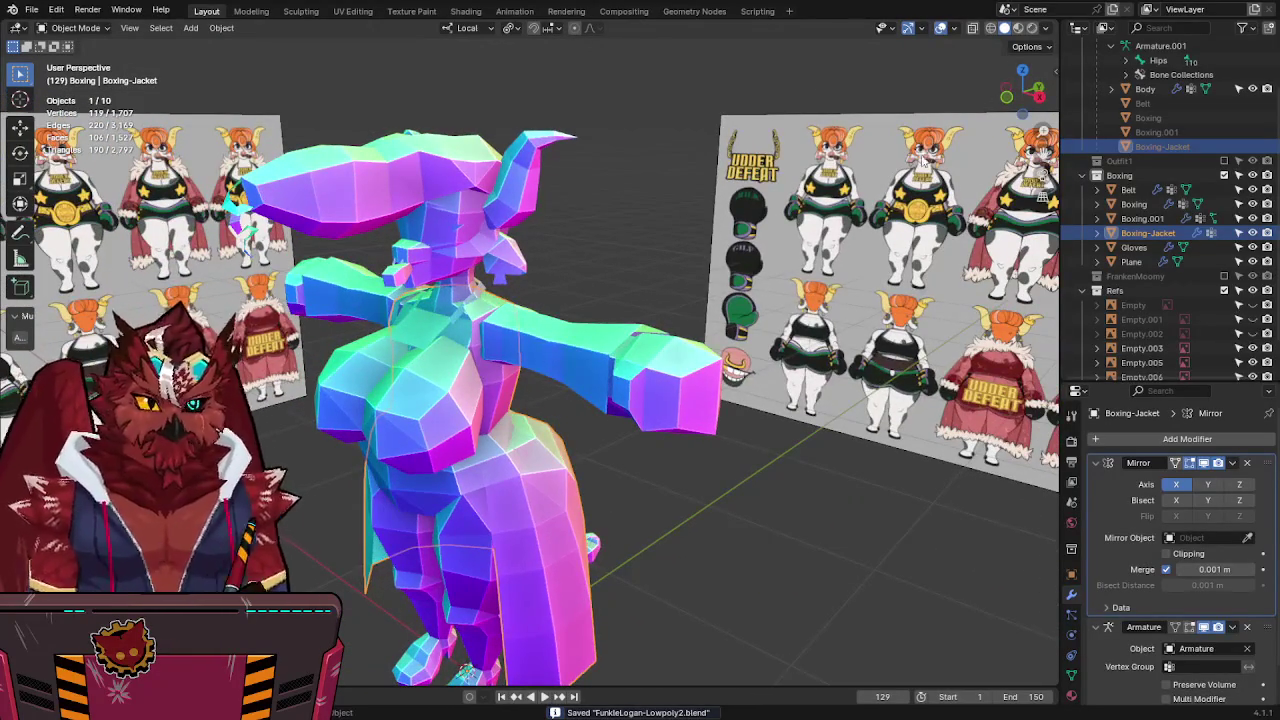
Set viewport shading to Random colour, MatCap lighting with grey matcap, cavity ridge 0.
{"action": "left_click", "coordinate": [1046, 28]}
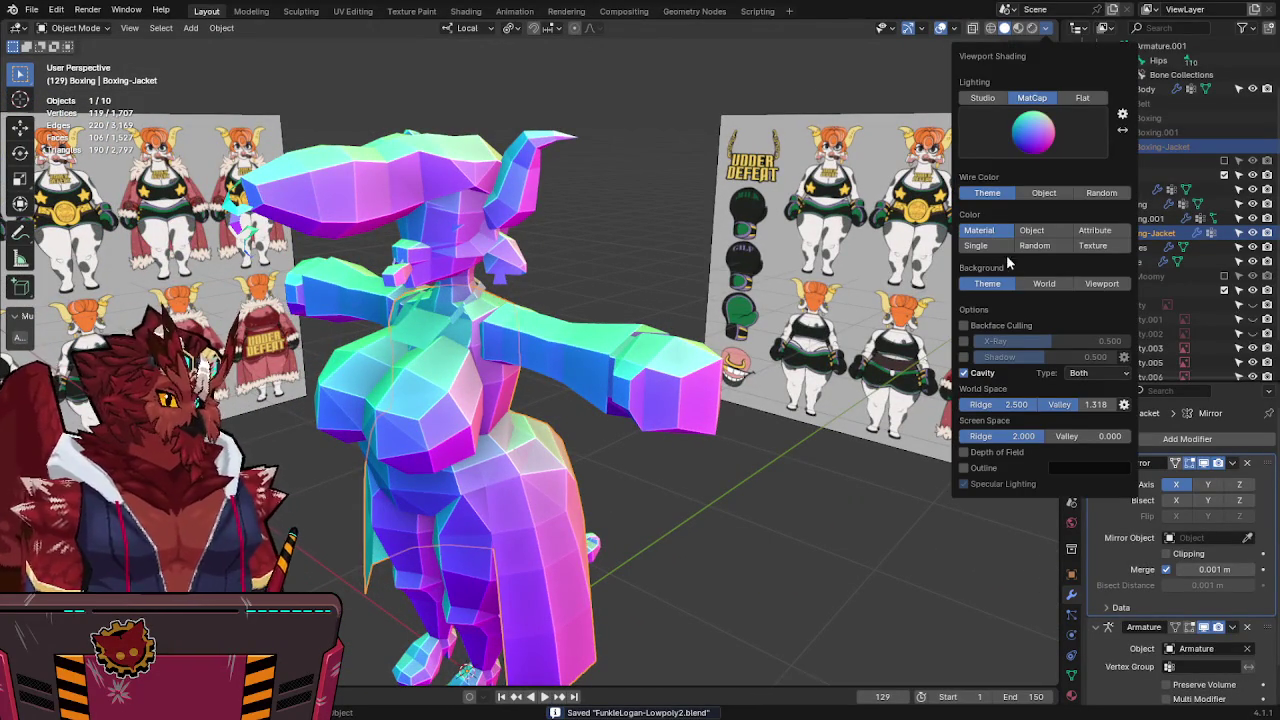
{"action": "left_click", "coordinate": [1058, 246]}
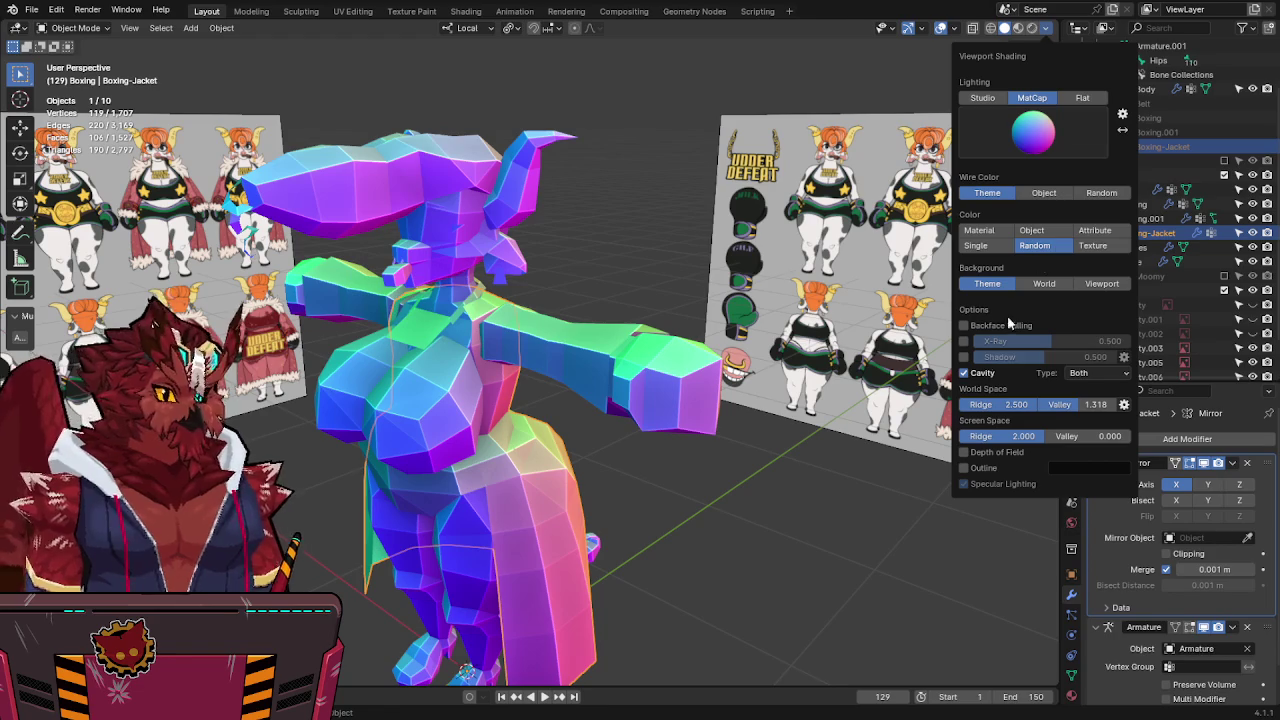
{"action": "left_click", "coordinate": [982, 98]}
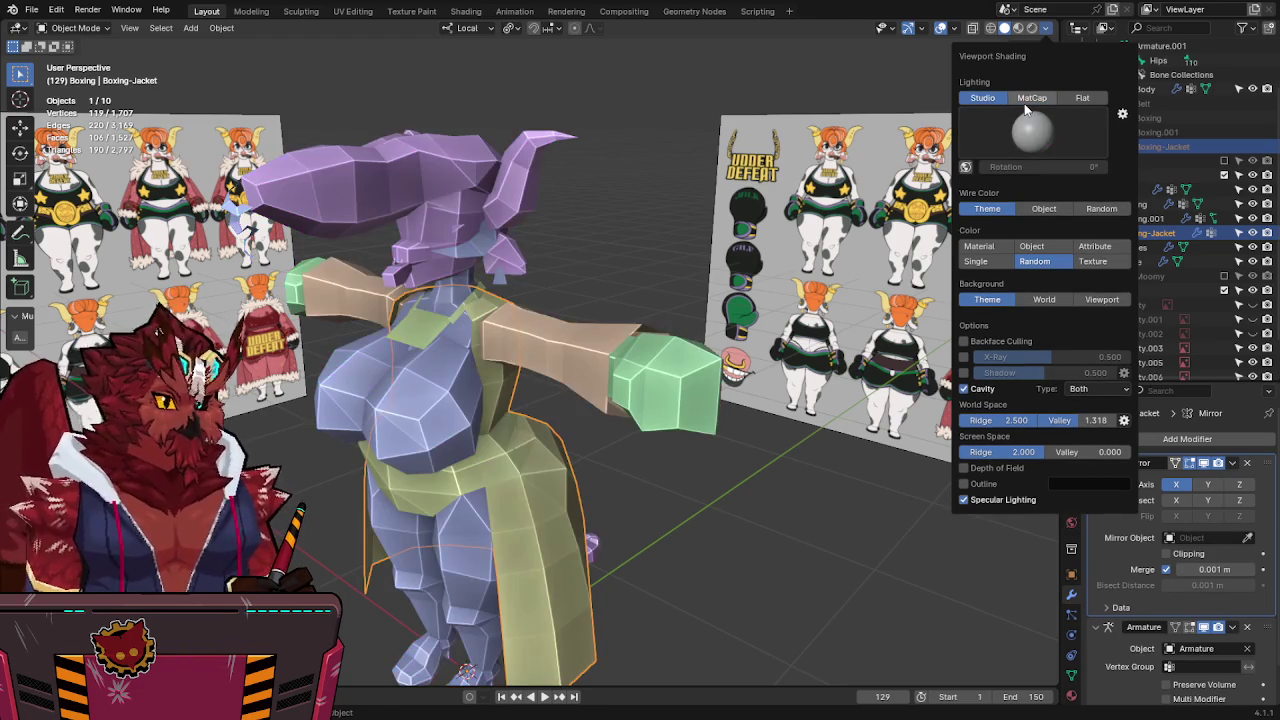
{"action": "left_click", "coordinate": [1032, 98]}
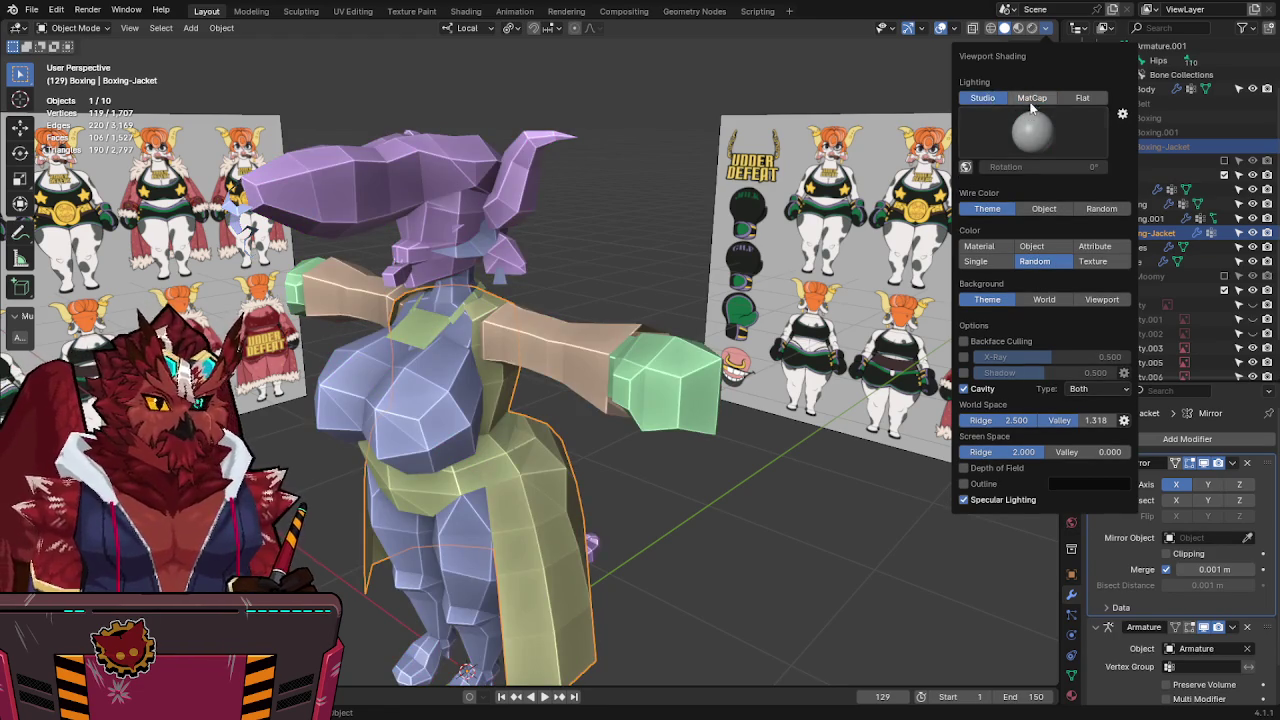
{"action": "left_click", "coordinate": [1032, 130]}
{"action": "left_click", "coordinate": [795, 187]}
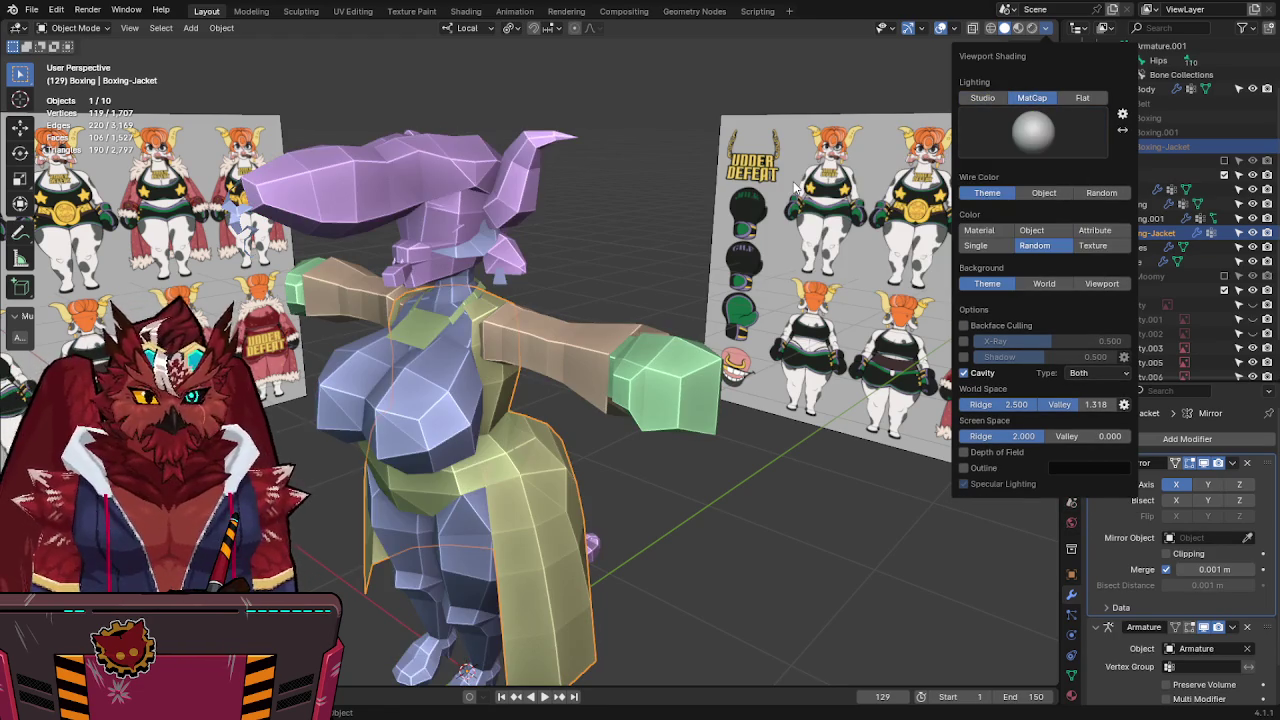
{"action": "left_click", "coordinate": [963, 373]}
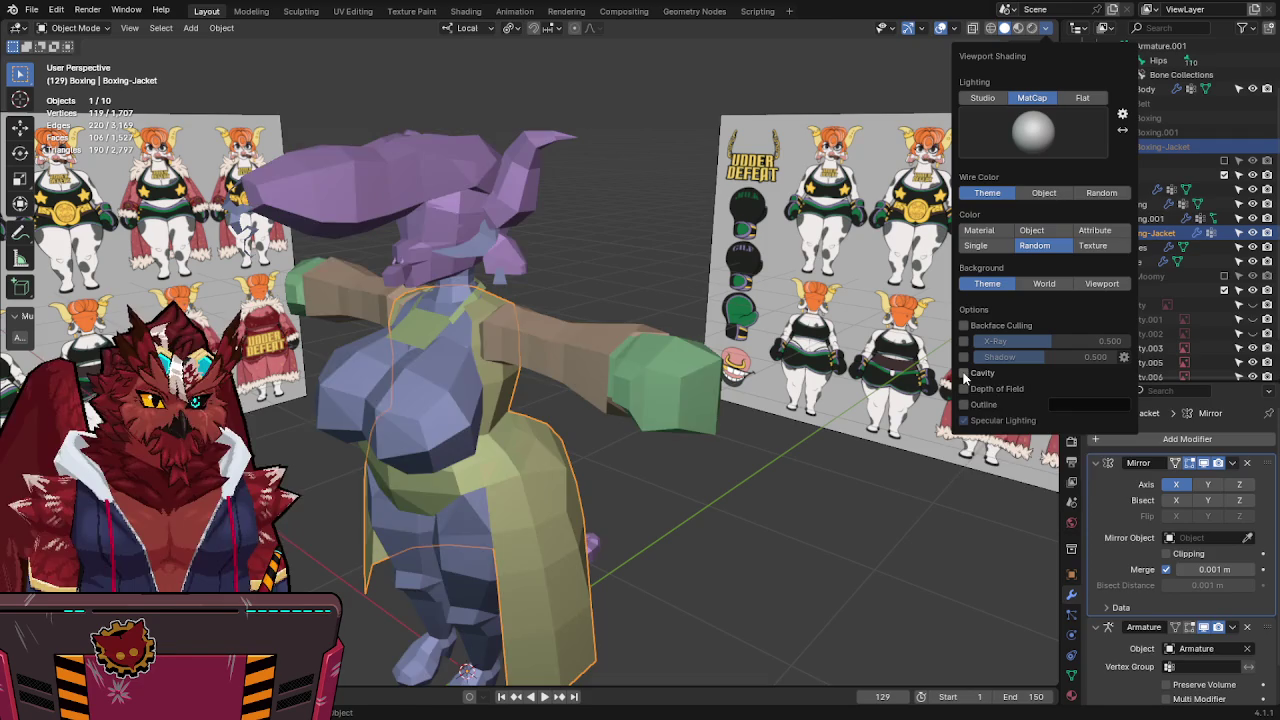
{"action": "left_click", "coordinate": [964, 373]}
{"action": "left_click_drag", "start_coordinate": [1013, 408], "coordinate": [962, 408]}
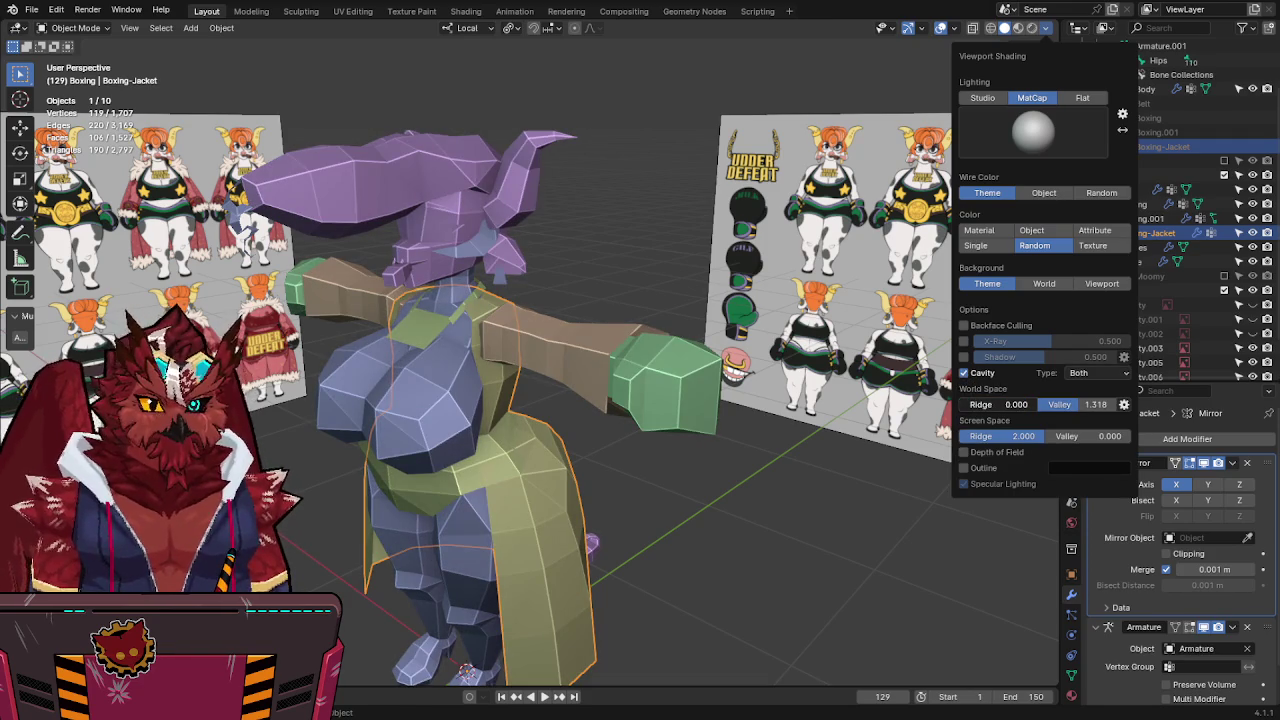
{"action": "mouse_move", "coordinate": [600, 400]}
{"action": "middle_mouse_down"}
{"action": "mouse_move", "coordinate": [543, 403]}
{"action": "mouse_move", "coordinate": [593, 400]}
{"action": "mouse_move", "coordinate": [610, 285]}
{"action": "mouse_move", "coordinate": [627, 309]}
{"action": "mouse_move", "coordinate": [503, 425]}
{"action": "middle_mouse_up"}
{"action": "key", "text": "ctrl+s"}
{"action": "scroll", "coordinate": [600, 350], "scroll_direction": "up", "scroll_amount": 2}
Select Boxing-Jacket and inspect its mesh in Edit Mode, toggling X-ray.
{"action": "left_click", "coordinate": [398, 423]}
{"action": "middle_click_drag", "start_coordinate": [398, 423], "coordinate": [444, 391]}
{"action": "left_click", "coordinate": [558, 460]}
{"action": "mouse_move", "coordinate": [558, 460]}
{"action": "middle_mouse_down"}
{"action": "mouse_move", "coordinate": [573, 458]}
{"action": "mouse_move", "coordinate": [465, 498]}
{"action": "mouse_move", "coordinate": [533, 441]}
{"action": "middle_mouse_up"}
{"action": "key", "text": "Tab"}
{"action": "key", "text": "alt+z"}
{"action": "mouse_move", "coordinate": [489, 355]}
{"action": "middle_mouse_down"}
{"action": "mouse_move", "coordinate": [484, 366]}
{"action": "mouse_move", "coordinate": [437, 361]}
{"action": "mouse_move", "coordinate": [534, 357]}
{"action": "mouse_move", "coordinate": [523, 366]}
{"action": "mouse_move", "coordinate": [566, 341]}
{"action": "mouse_move", "coordinate": [537, 334]}
{"action": "middle_mouse_up"}
{"action": "key", "text": "alt+z"}
View the figure head-on in front view, return to Object Mode and save.
{"action": "scroll", "coordinate": [565, 341], "scroll_direction": "down", "scroll_amount": 2}
{"action": "scroll", "coordinate": [538, 334], "scroll_direction": "down", "scroll_amount": 3}
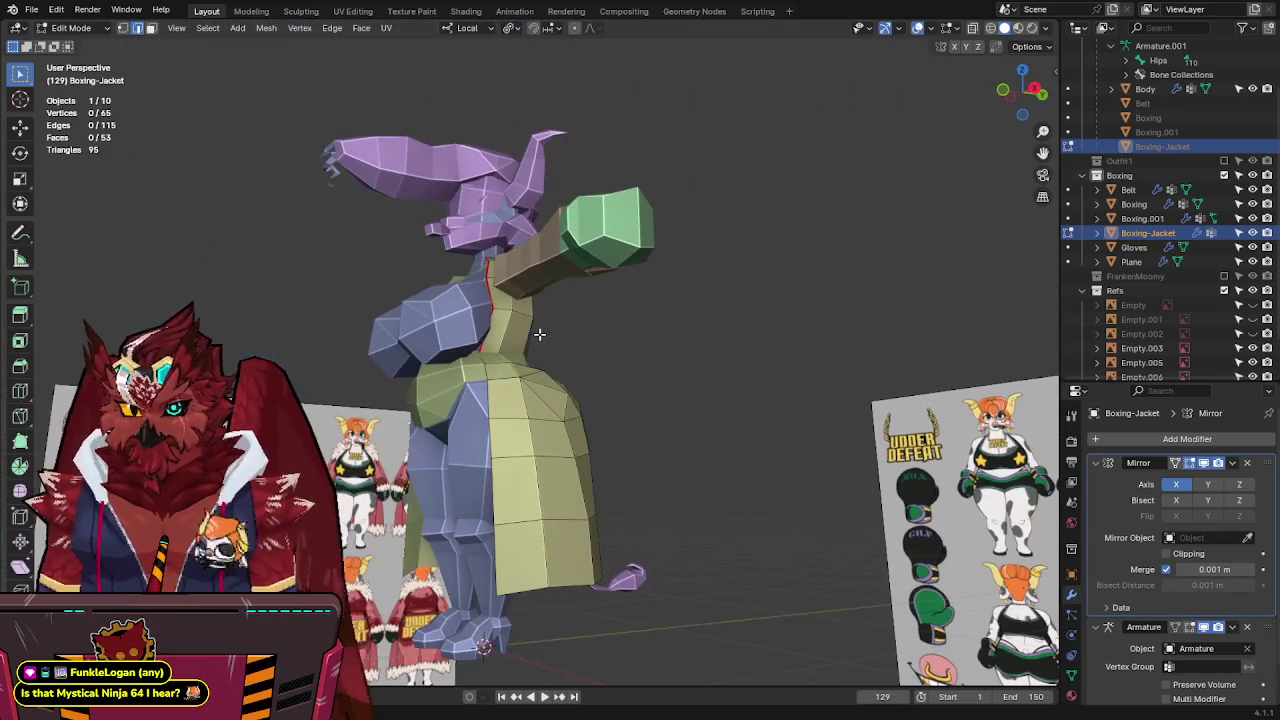
{"action": "key", "text": "KP_1"}
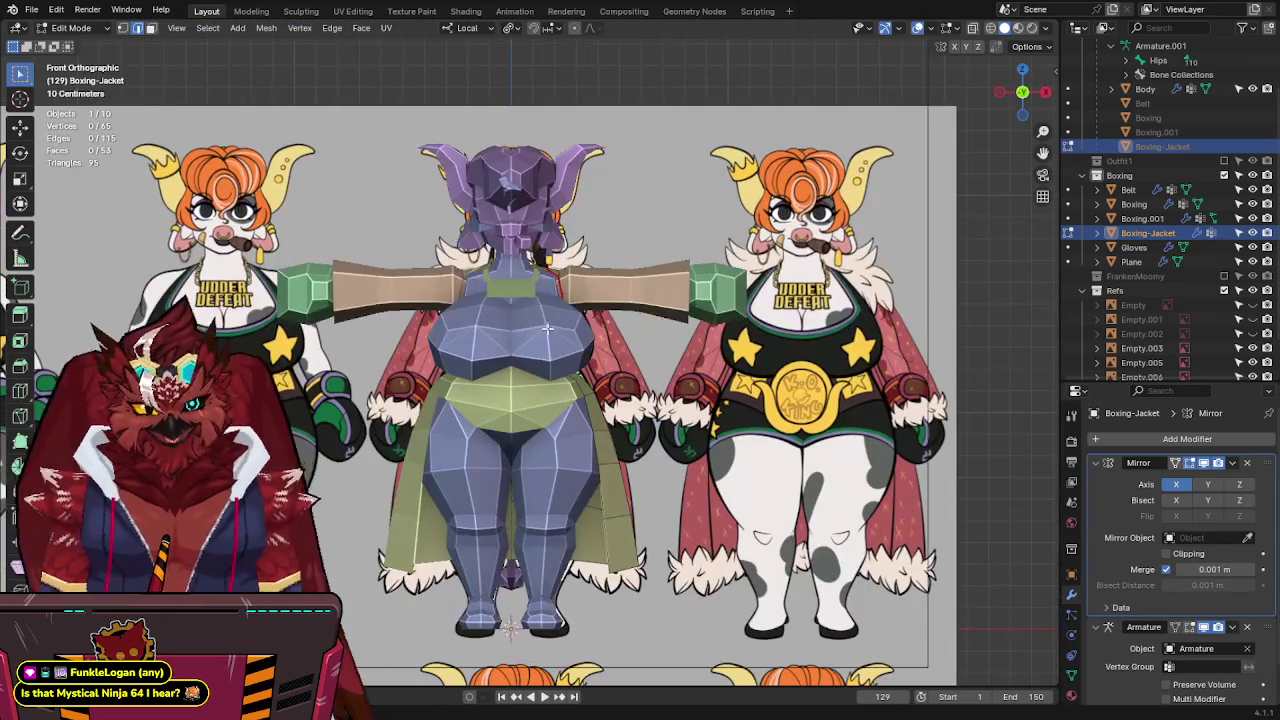
{"action": "key", "text": "alt+z"}
{"action": "key", "text": "alt+z"}
{"action": "key", "text": "Tab"}
{"action": "key", "text": "ctrl+s"}
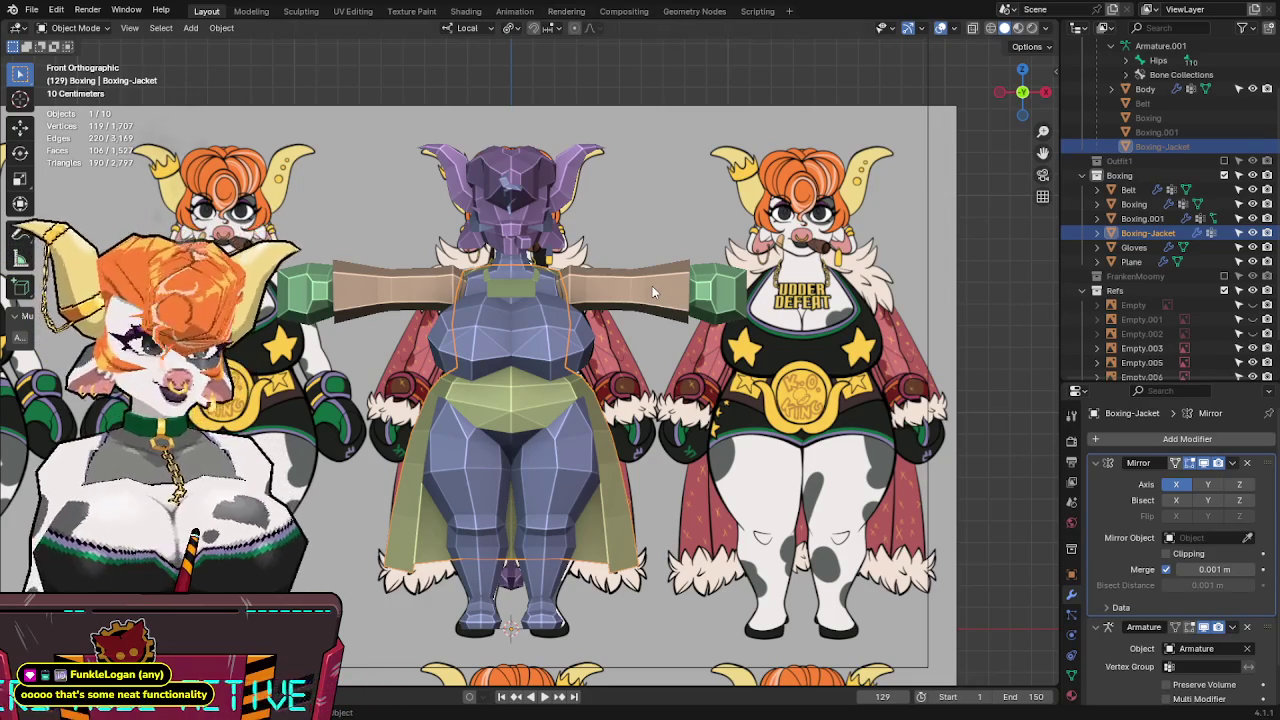
Deselect the jacket and save the file.
{"action": "mouse_move", "coordinate": [651, 280]}
{"action": "middle_mouse_down"}
{"action": "mouse_move", "coordinate": [622, 278]}
{"action": "mouse_move", "coordinate": [599, 321]}
{"action": "middle_mouse_up"}
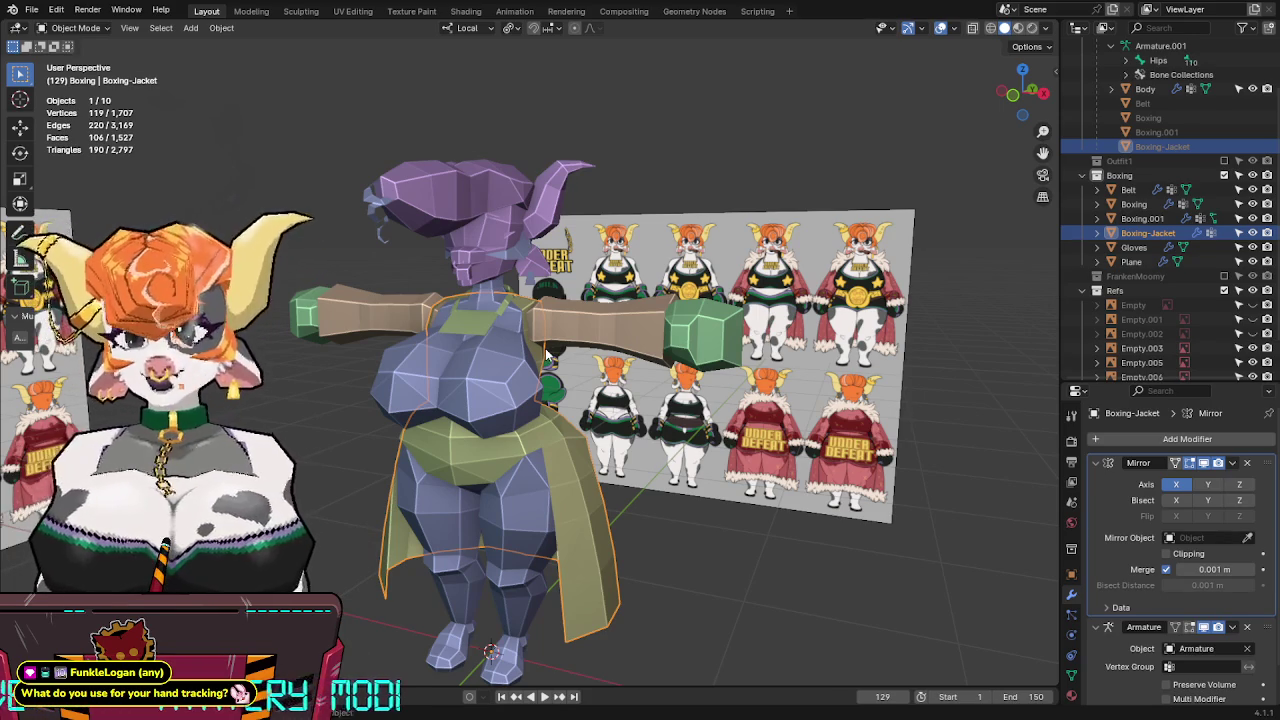
{"action": "mouse_move", "coordinate": [576, 305]}
{"action": "middle_mouse_down"}
{"action": "mouse_move", "coordinate": [546, 314]}
{"action": "mouse_move", "coordinate": [609, 438]}
{"action": "mouse_move", "coordinate": [627, 417]}
{"action": "mouse_move", "coordinate": [593, 392]}
{"action": "middle_mouse_up"}
{"action": "left_click", "coordinate": [609, 438]}
{"action": "key", "text": "ctrl+s"}
In front view, select the arm object Boxing.001 and enter Edit Mode.
{"action": "key", "text": "KP_1"}
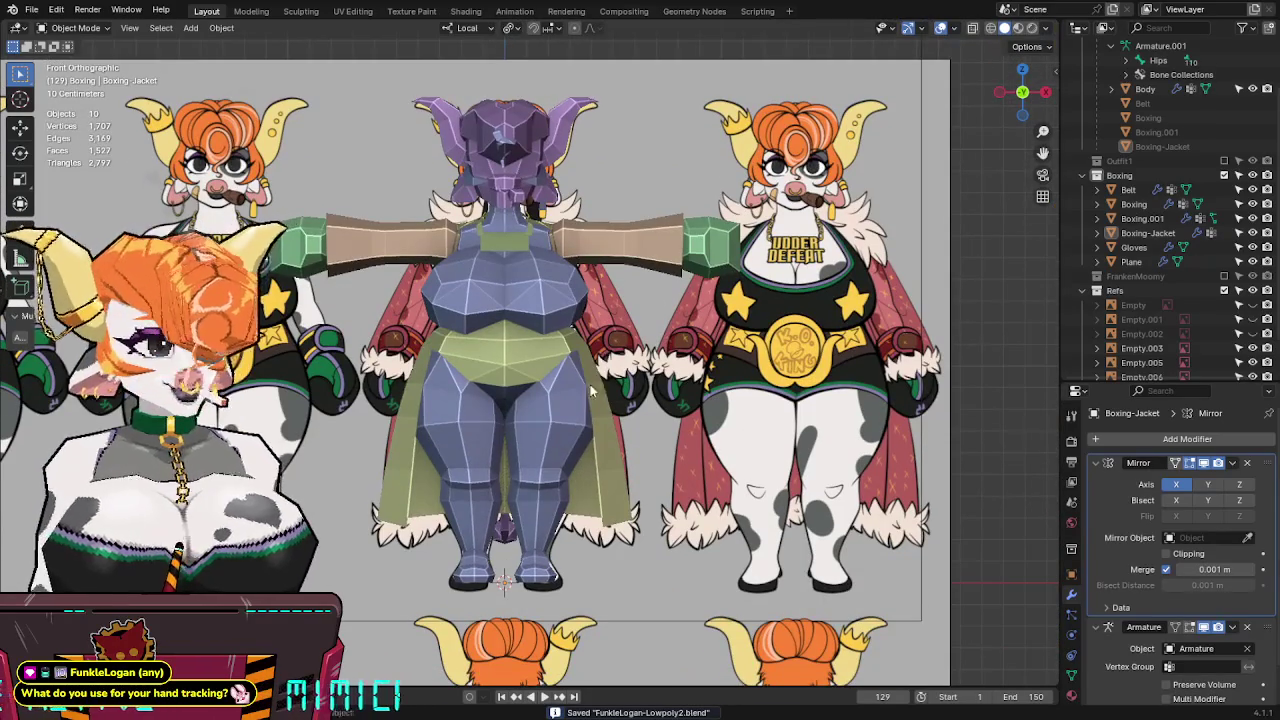
{"action": "middle_click_drag", "start_coordinate": [639, 321], "coordinate": [589, 391], "text": "shift"}
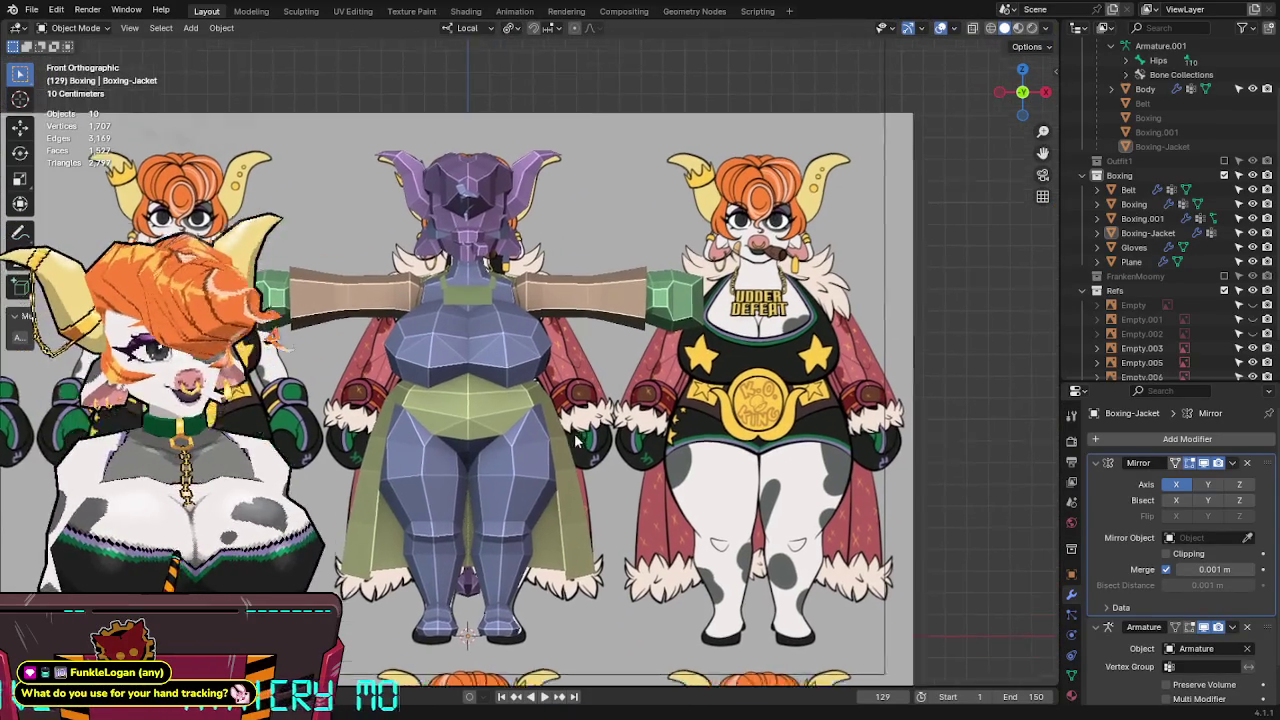
{"action": "left_click", "coordinate": [595, 351]}
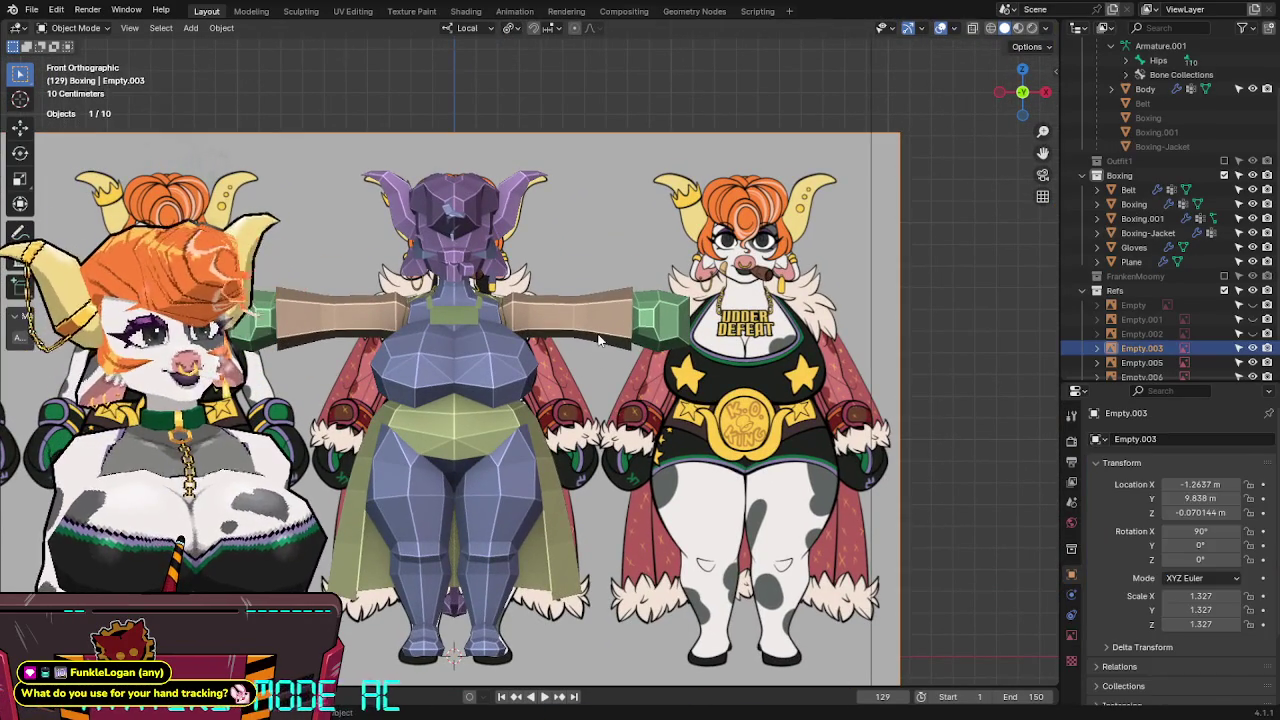
{"action": "left_click", "coordinate": [615, 318]}
{"action": "key", "text": "Tab"}
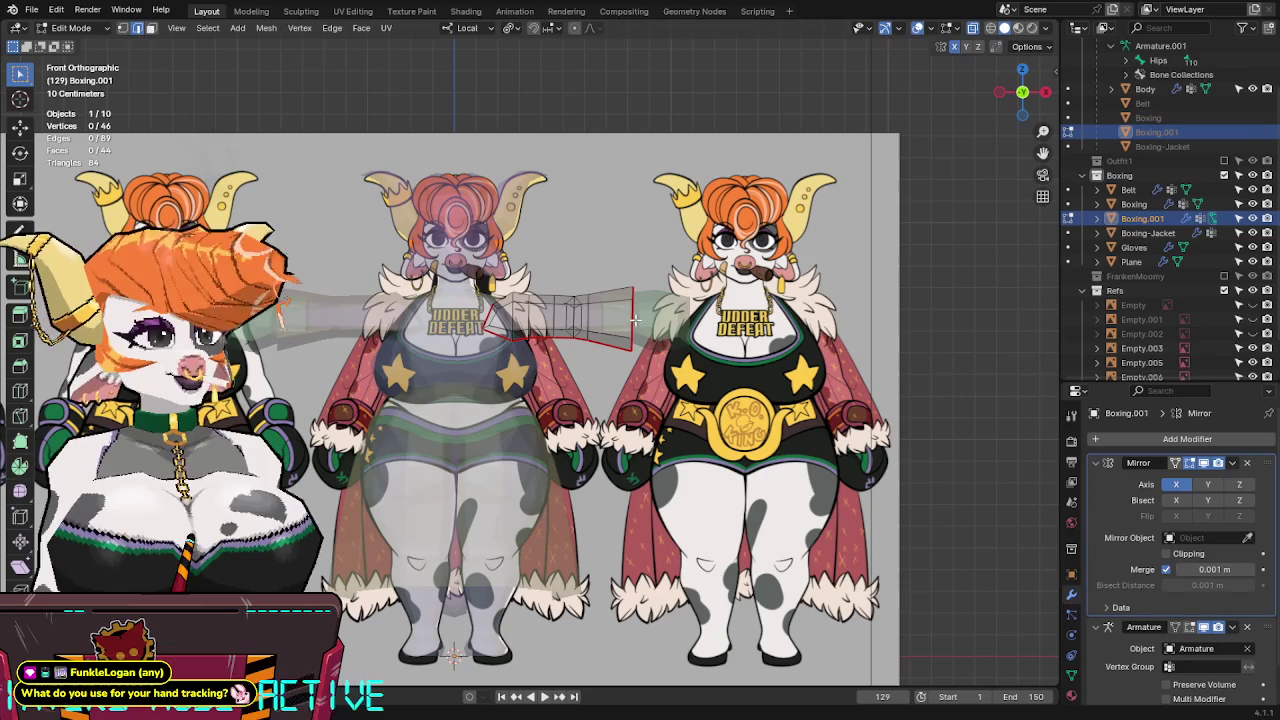
Add a torus to the Boxing.001 mesh, rotated 90 degrees upright.
{"action": "key", "text": "shift+a"}
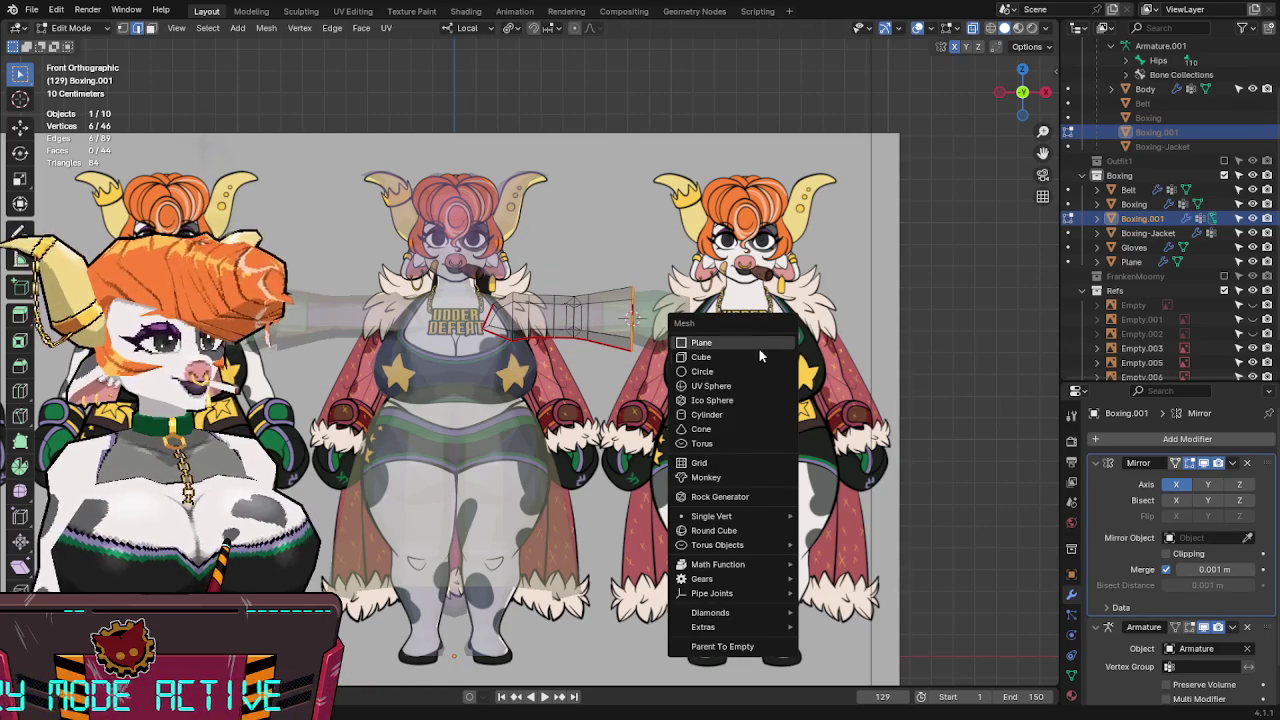
{"action": "left_click", "coordinate": [728, 442]}
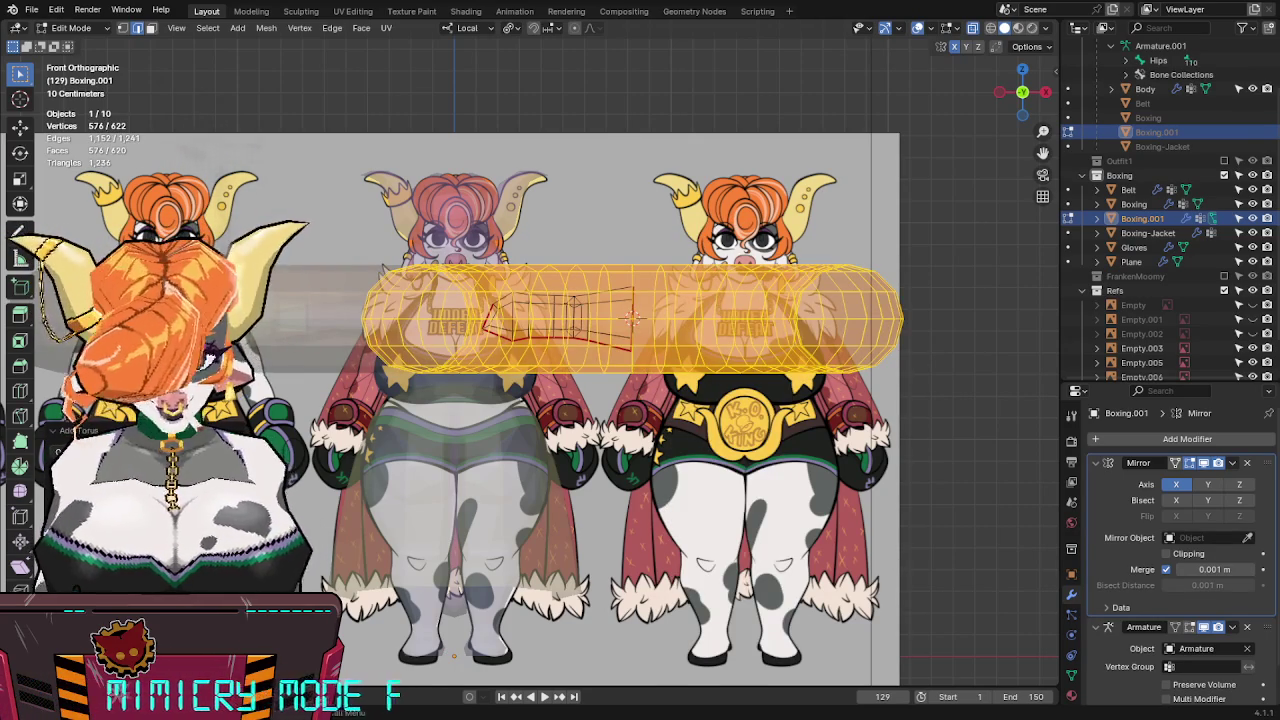
{"action": "key", "text": "r"}
{"action": "key", "text": "9"}
{"action": "key", "text": "0"}
{"action": "key", "text": "Return"}
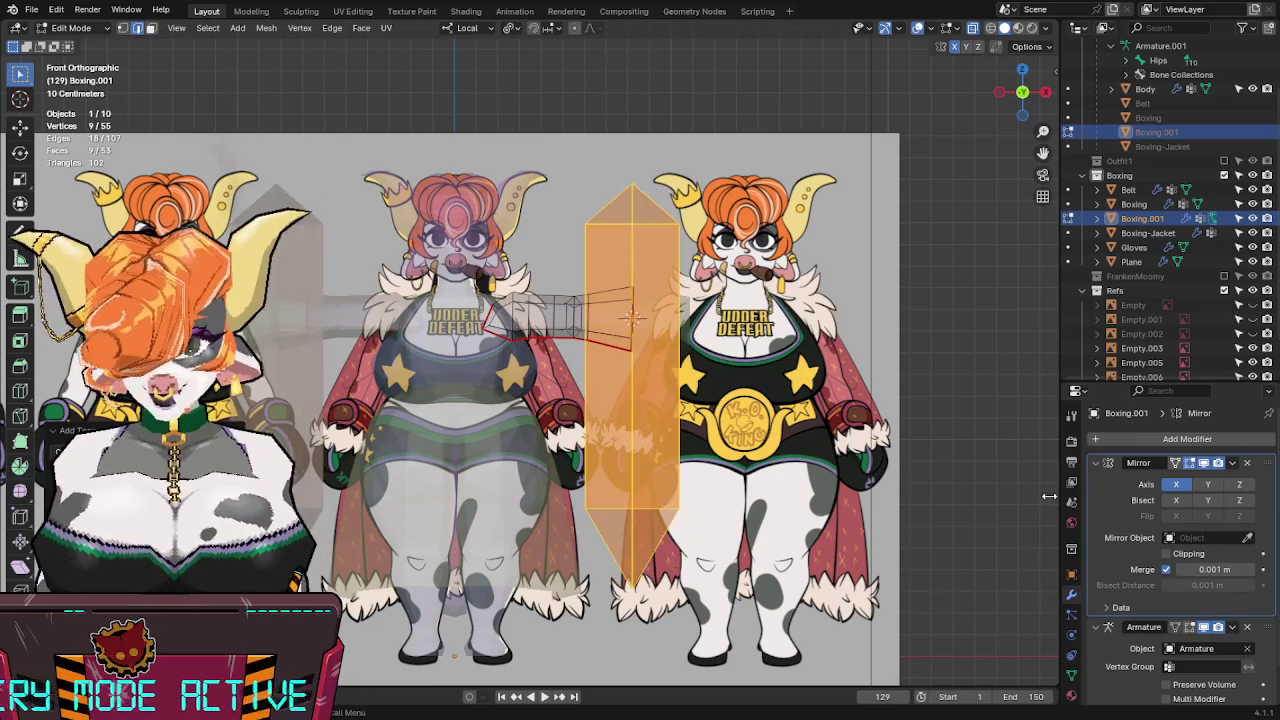
{"action": "key", "text": "e"}
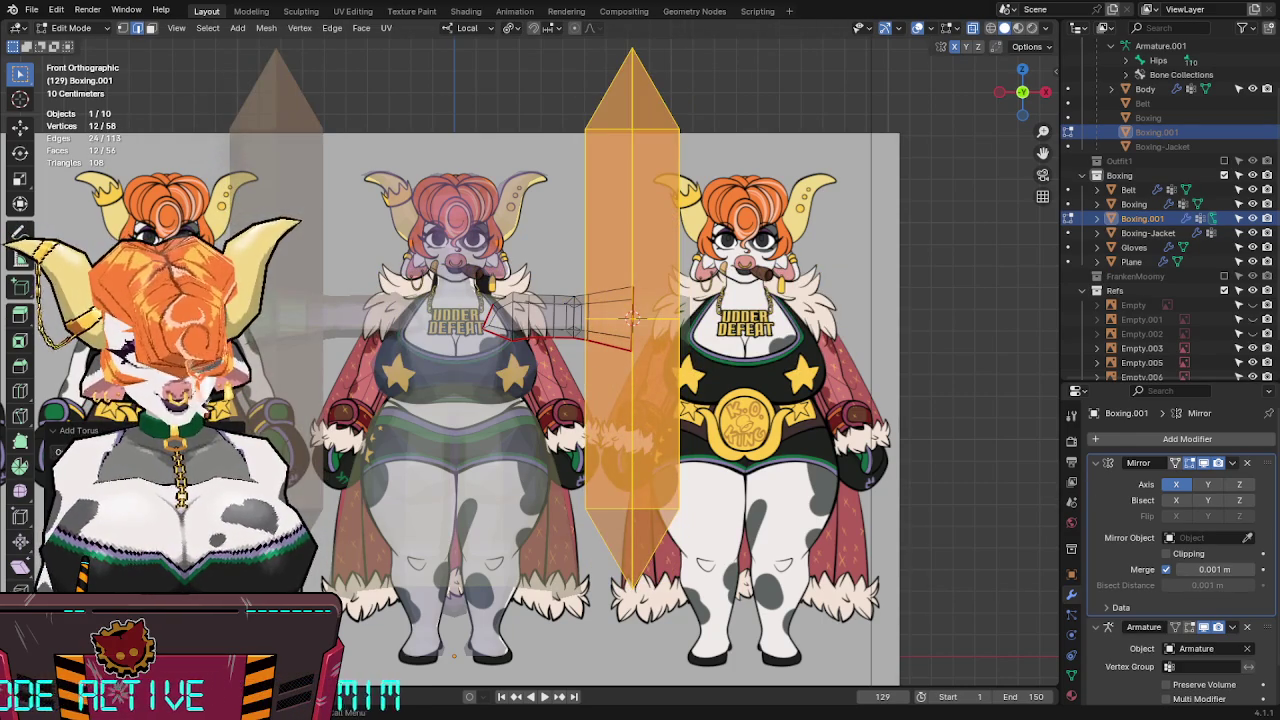
Give the torus 6 major segments and small radii, then shrink it in Right view.
{"action": "middle_click_drag", "start_coordinate": [779, 357], "coordinate": [700, 300]}
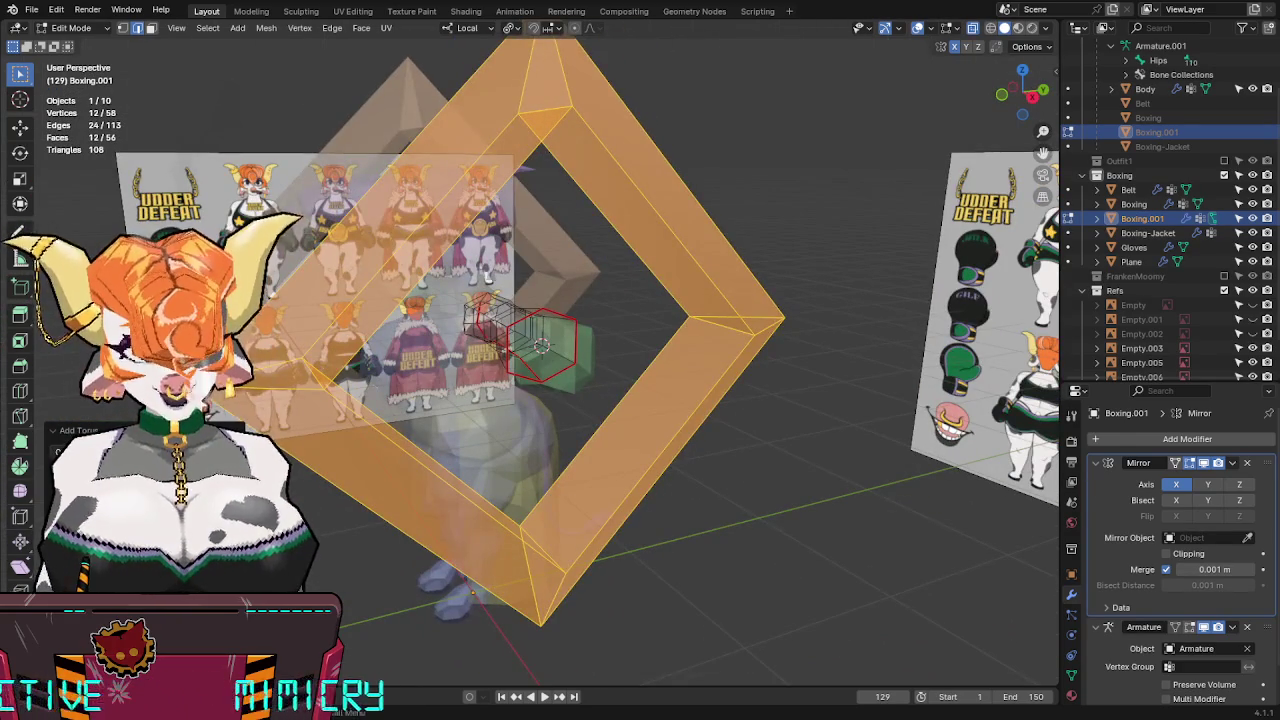
{"action": "left_click_drag", "start_coordinate": [150, 470], "coordinate": [175, 470]}
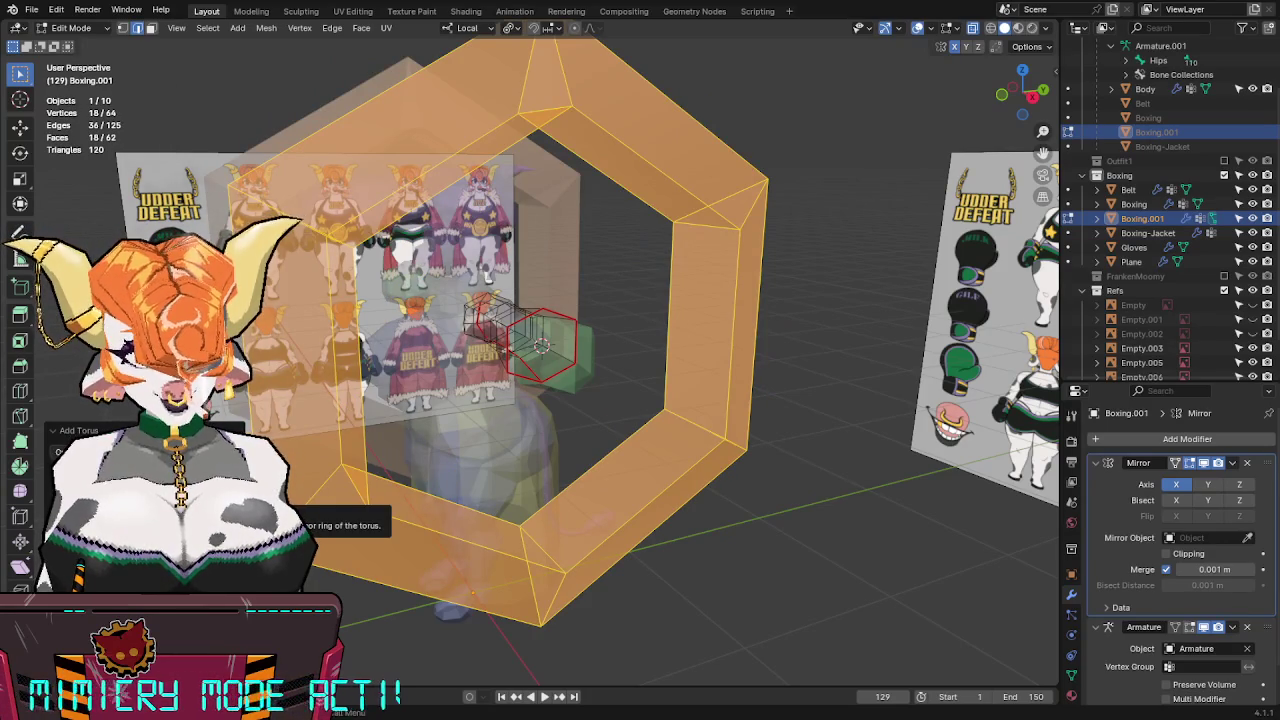
{"action": "mouse_move", "coordinate": [150, 530]}
{"action": "left_mouse_down"}
{"action": "mouse_move", "coordinate": [110, 530]}
{"action": "mouse_move", "coordinate": [130, 530]}
{"action": "left_mouse_up"}
{"action": "mouse_move", "coordinate": [130, 530]}
{"action": "middle_mouse_down"}
{"action": "mouse_move", "coordinate": [749, 403]}
{"action": "mouse_move", "coordinate": [288, 430]}
{"action": "middle_mouse_up"}
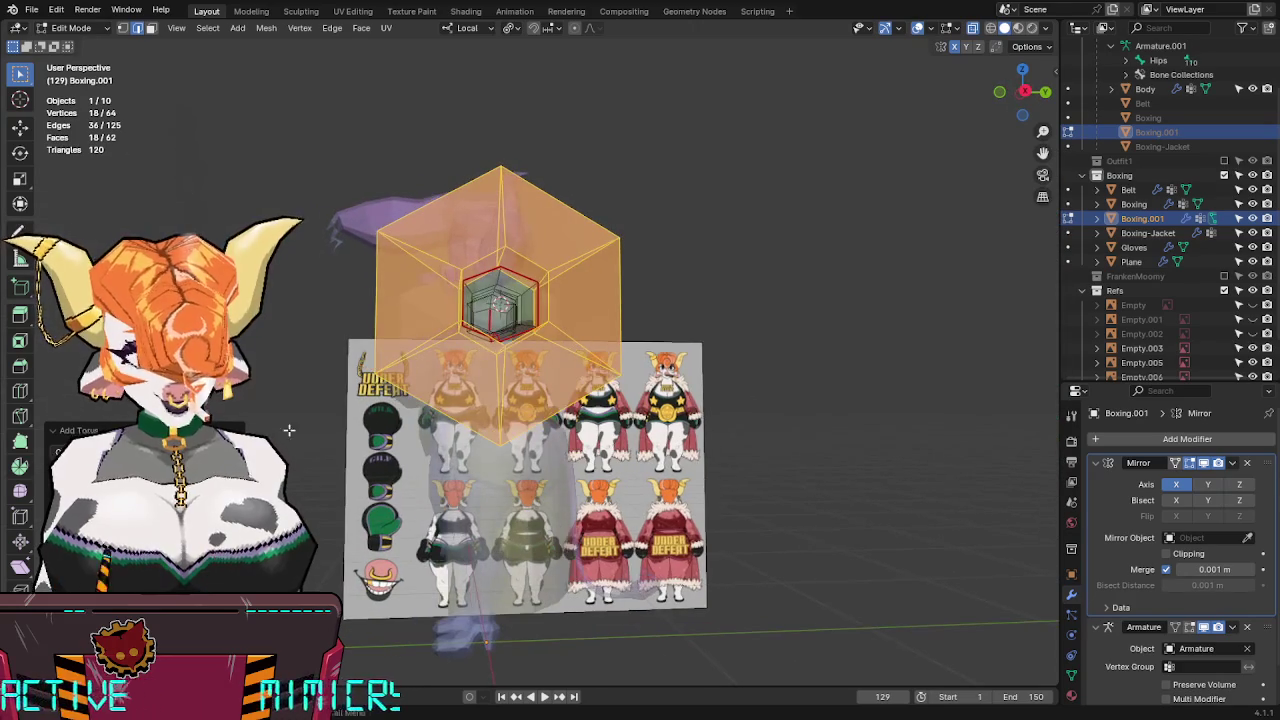
{"action": "left_click", "coordinate": [1025, 90]}
{"action": "key", "text": "s"}
{"action": "key", "text": "s"}
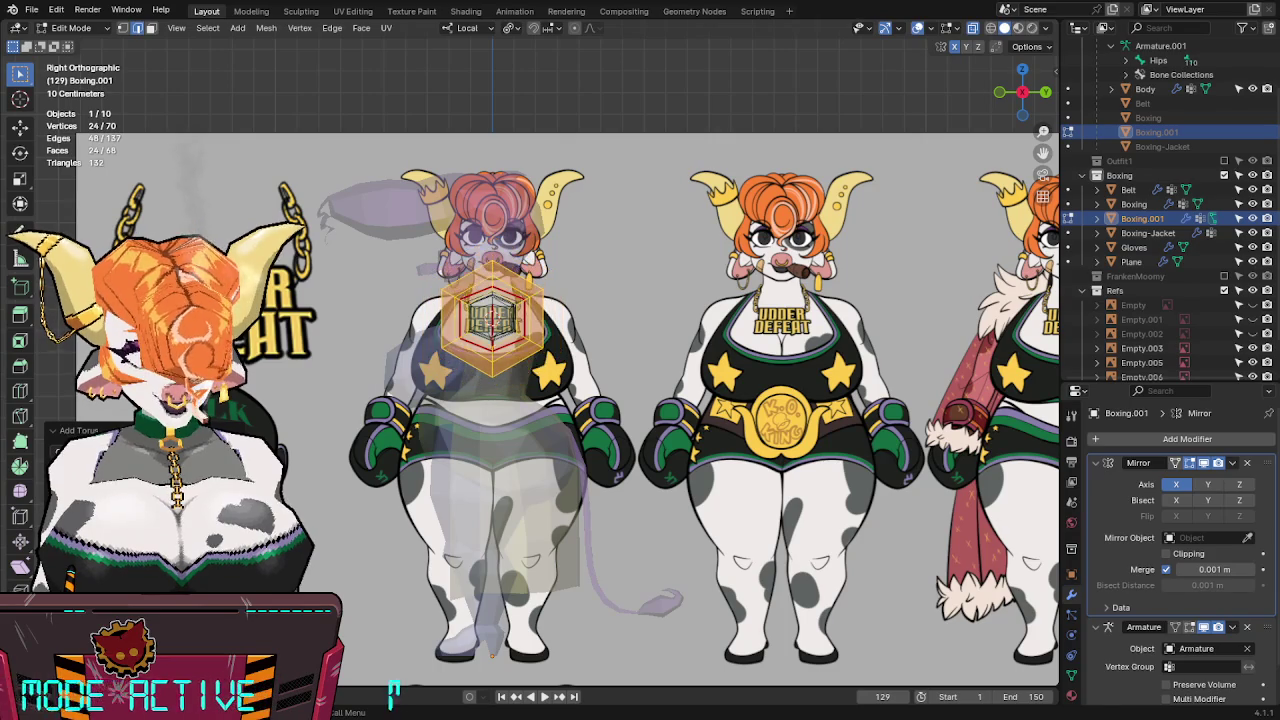
Shrink the hexagonal ring slightly and widen it along X in front view.
{"action": "key", "text": "s"}
{"action": "key", "text": "Return"}
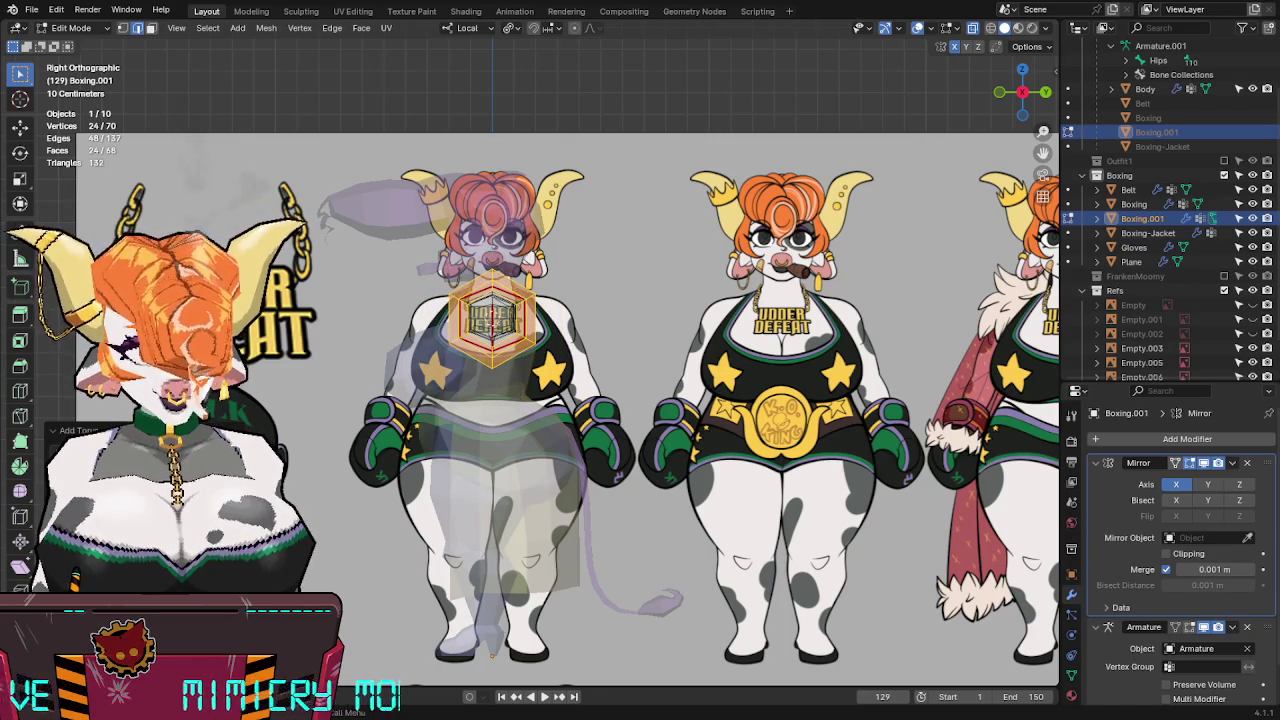
{"action": "key", "text": "KP_1"}
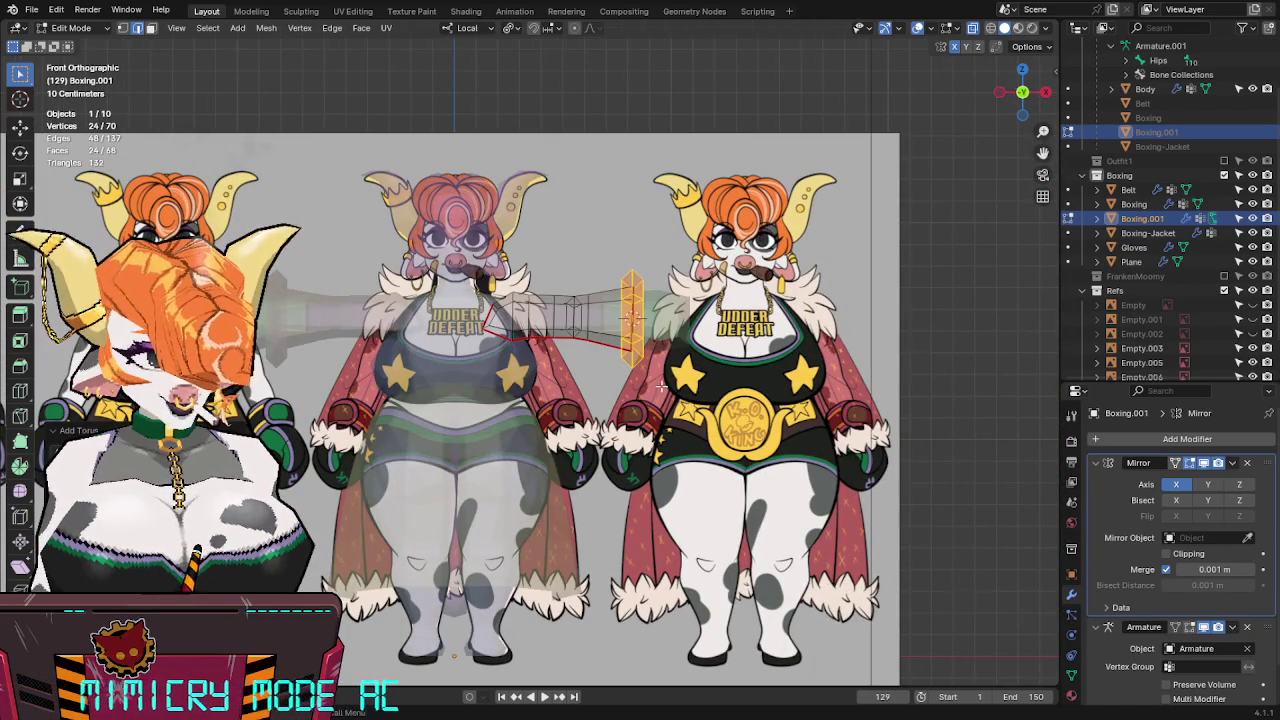
{"action": "scroll", "coordinate": [679, 376], "scroll_direction": "up", "scroll_amount": 2}
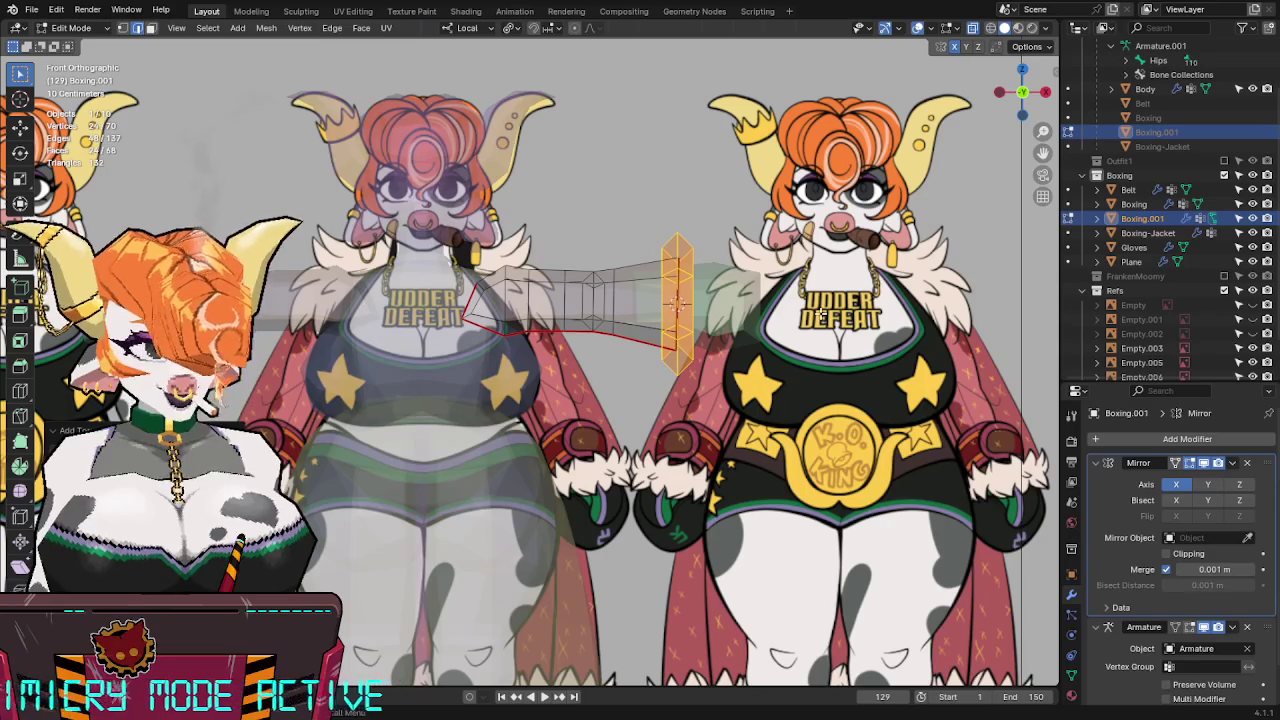
{"action": "key", "text": "s"}
{"action": "key", "text": "x"}
{"action": "left_click", "coordinate": [893, 298]}
{"action": "mouse_move", "coordinate": [893, 298]}
{"action": "middle_mouse_down"}
{"action": "mouse_move", "coordinate": [698, 364]}
{"action": "mouse_move", "coordinate": [746, 346]}
{"action": "mouse_move", "coordinate": [723, 354]}
{"action": "mouse_move", "coordinate": [680, 327]}
{"action": "middle_mouse_up"}
{"action": "key", "text": "alt+z"}
Adjust the ring's depth along Y from the right side so it caps the sleeve, and save.
{"action": "key", "text": "s"}
{"action": "key", "text": "y"}
{"action": "key", "text": "y"}
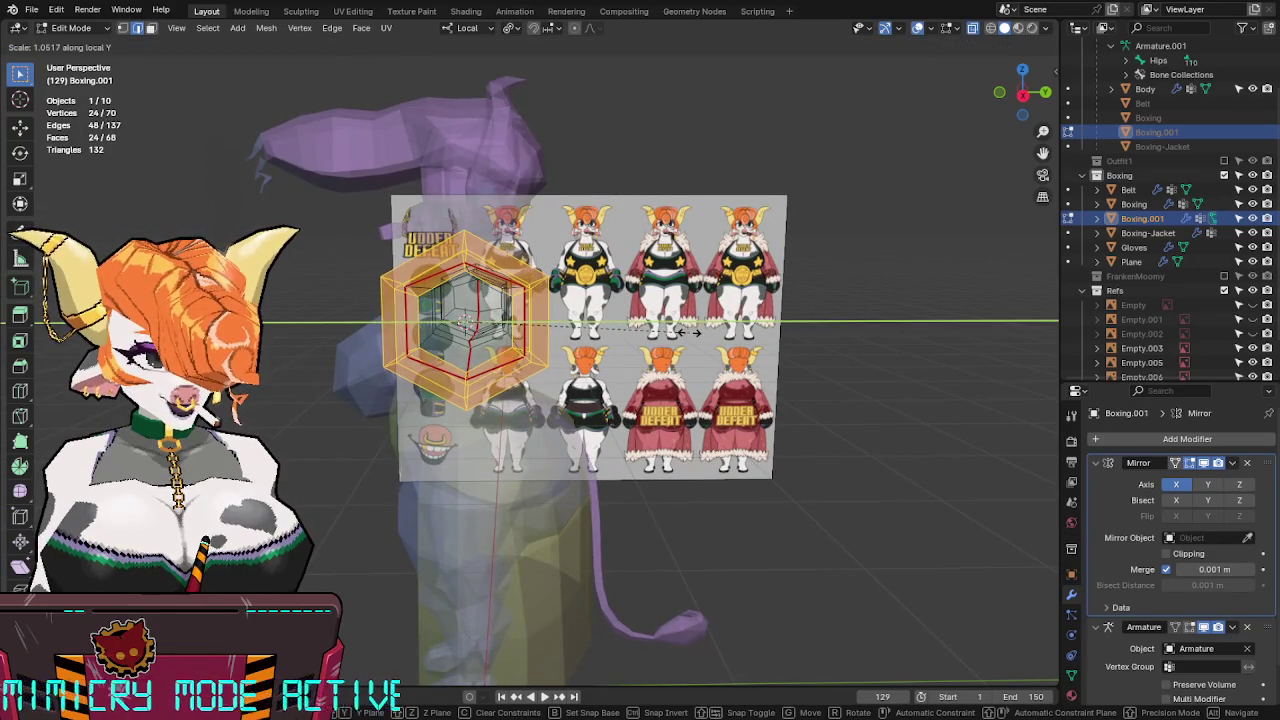
{"action": "left_click", "coordinate": [686, 331]}
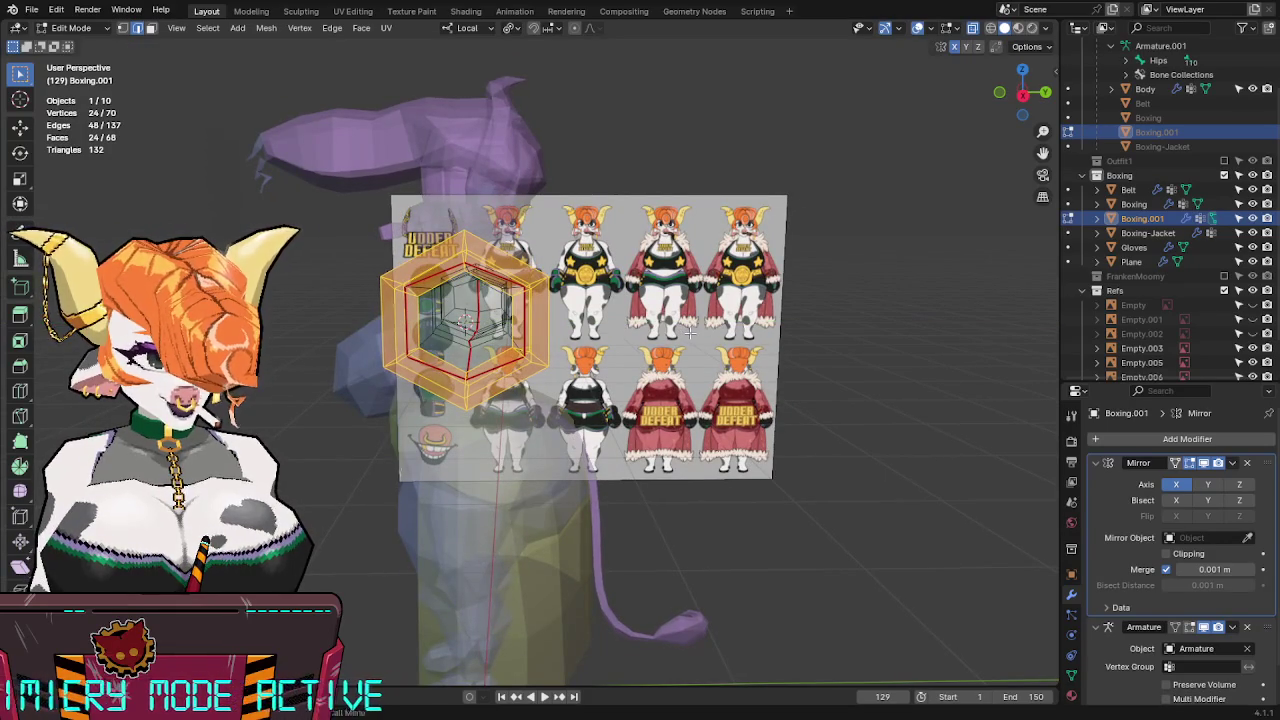
{"action": "left_click", "coordinate": [1022, 93]}
{"action": "key", "text": "s"}
{"action": "key", "text": "y"}
{"action": "key", "text": "y"}
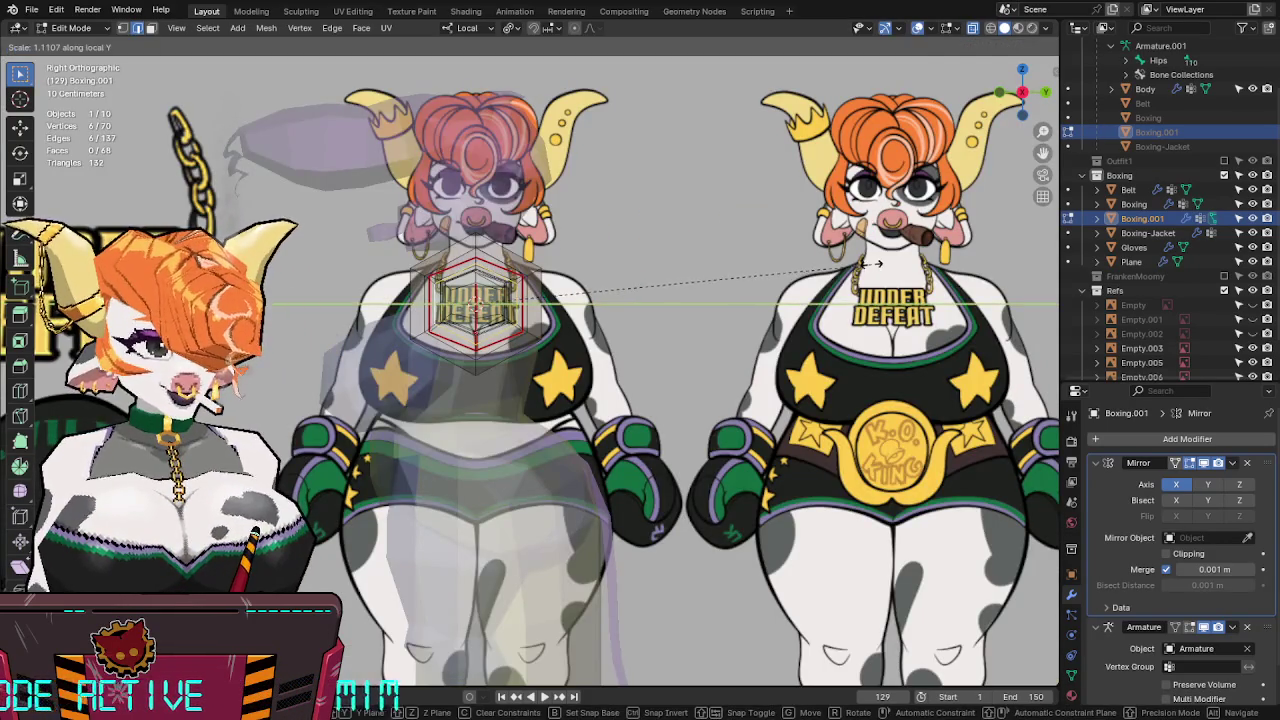
{"action": "left_click", "coordinate": [877, 263]}
{"action": "mouse_move", "coordinate": [877, 263]}
{"action": "middle_mouse_down"}
{"action": "mouse_move", "coordinate": [737, 316]}
{"action": "mouse_move", "coordinate": [706, 283]}
{"action": "mouse_move", "coordinate": [708, 305]}
{"action": "mouse_move", "coordinate": [657, 323]}
{"action": "middle_mouse_up"}
{"action": "key", "text": "ctrl+s"}
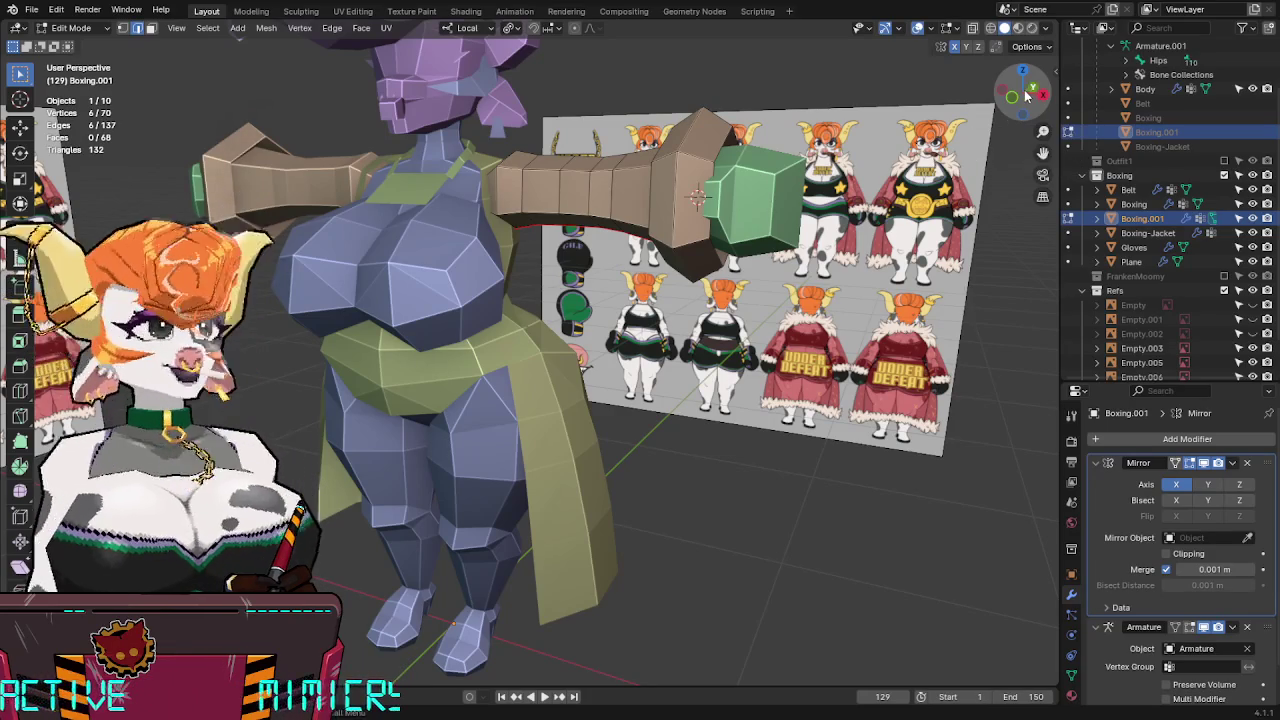
Compare against the front reference, save, and return to Object Mode with the jacket selected.
{"action": "left_click", "coordinate": [1018, 97]}
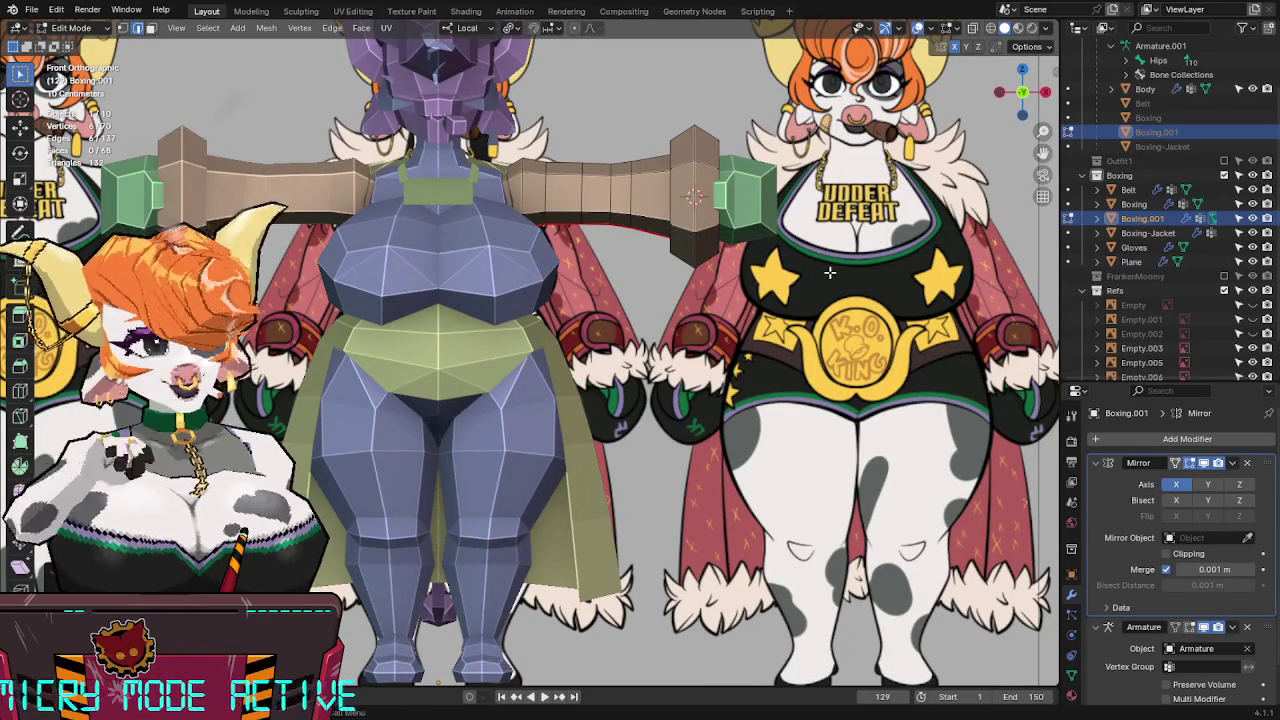
{"action": "mouse_move", "coordinate": [645, 465]}
{"action": "middle_mouse_down", "text": "shift"}
{"action": "mouse_move", "coordinate": [668, 410]}
{"action": "mouse_move", "coordinate": [453, 314]}
{"action": "mouse_move", "coordinate": [530, 277]}
{"action": "middle_mouse_up", "text": "shift"}
{"action": "key", "text": "ctrl+s"}
{"action": "key", "text": "Tab"}
{"action": "left_click", "coordinate": [605, 388]}
Select all objects sharing the belt's colour via Select Grouped, then reselect only the Belt.
{"action": "left_click", "coordinate": [439, 295]}
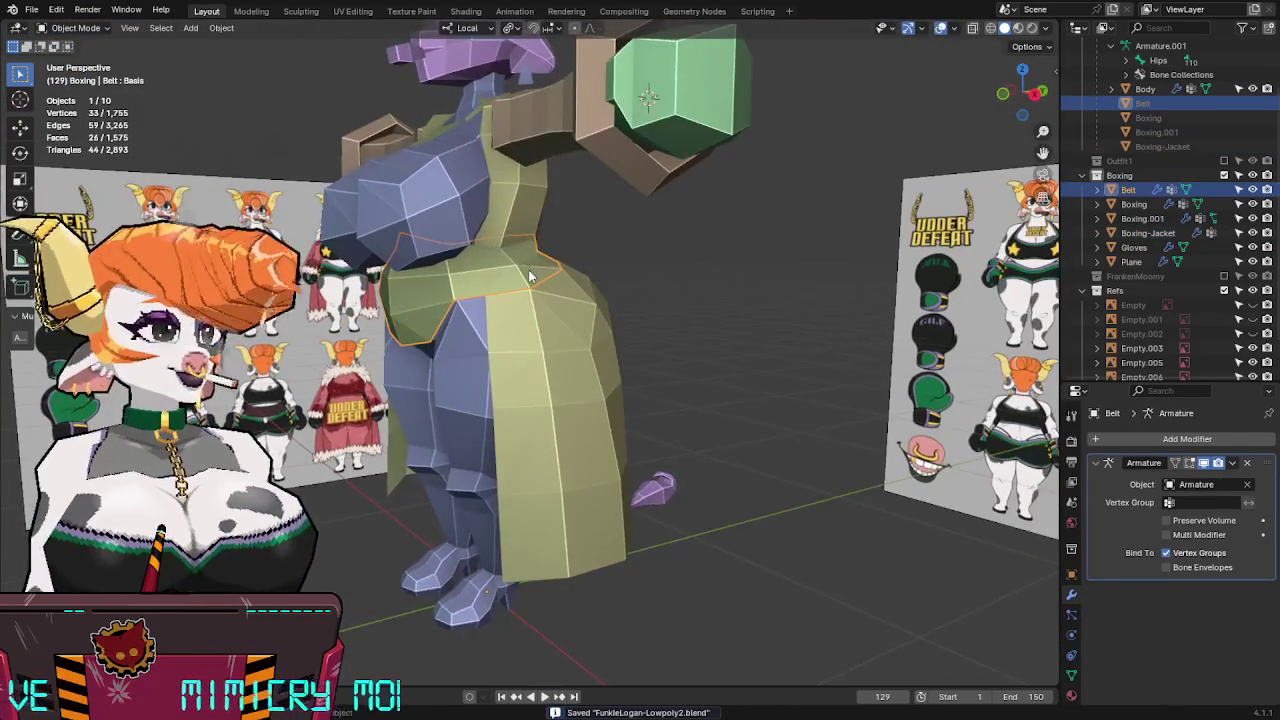
{"action": "key", "text": "F3"}
{"action": "type", "text": "reca"}
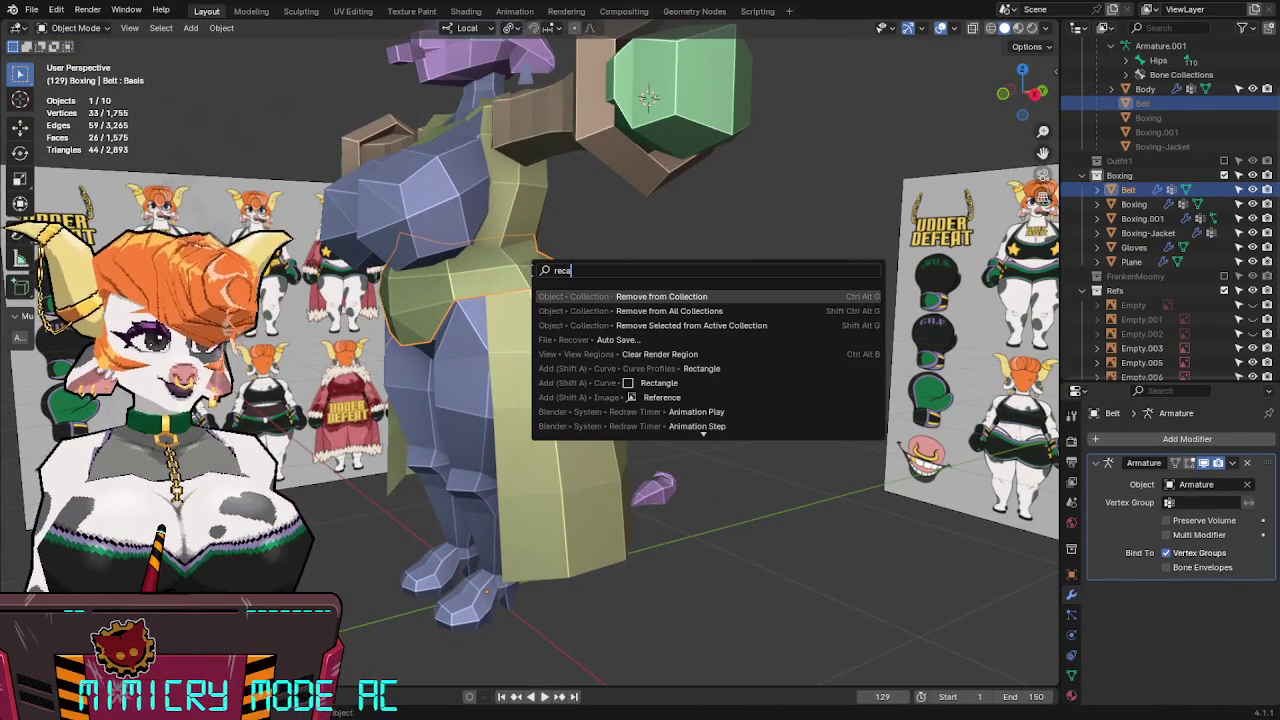
{"action": "key", "text": "BackSpace"}
{"action": "key", "text": "BackSpace"}
{"action": "key", "text": "BackSpace"}
{"action": "type", "text": "color"}
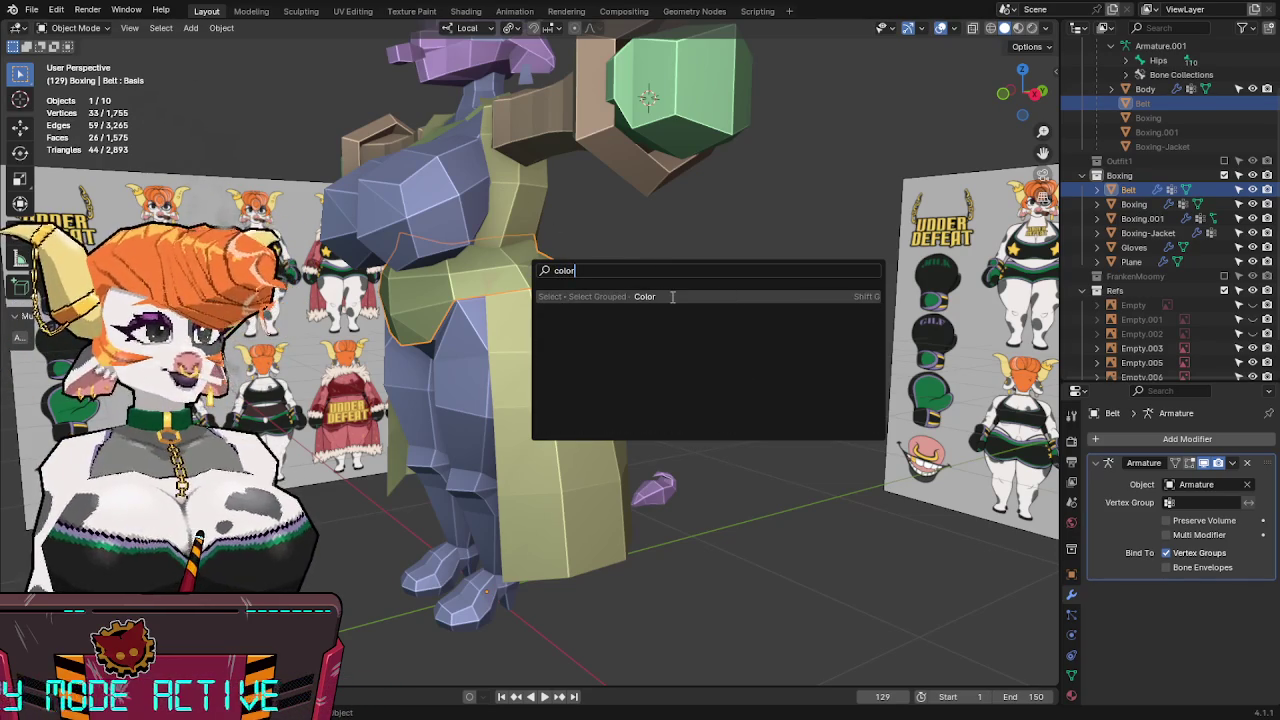
{"action": "left_click", "coordinate": [672, 296]}
{"action": "left_click", "coordinate": [403, 305]}
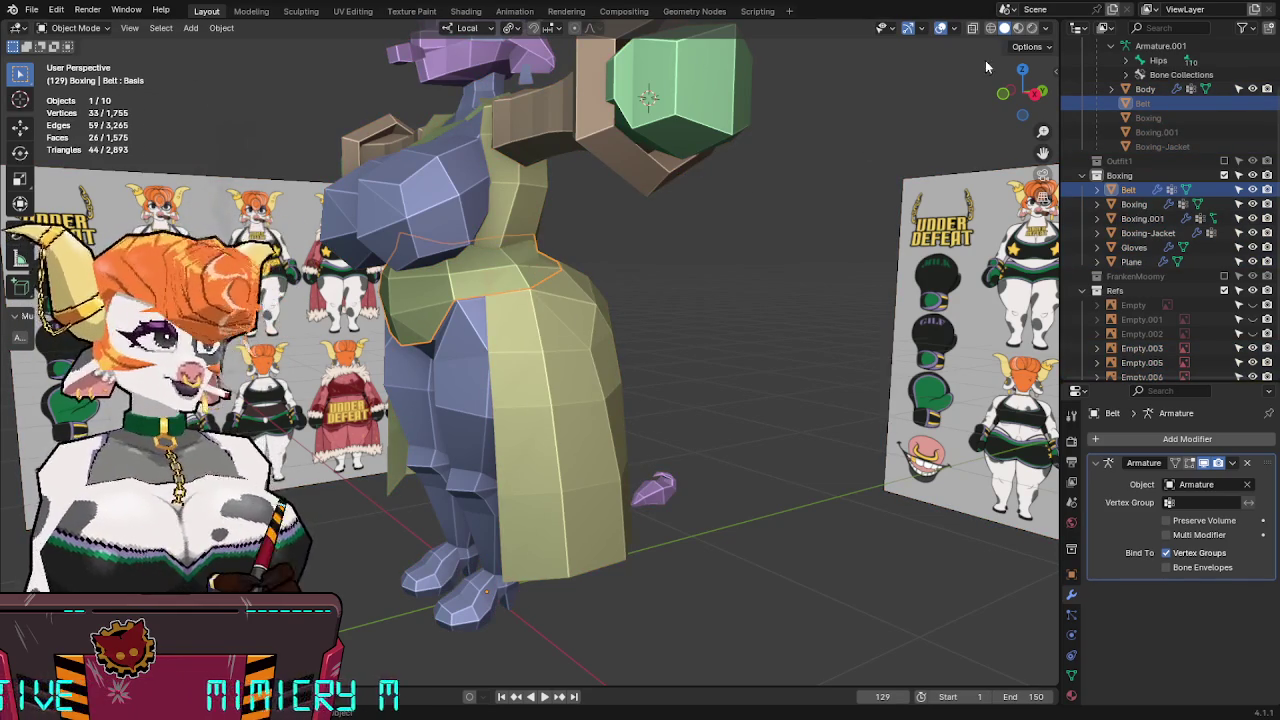
Check the sidebar View settings, inspect the jacket and Boxing.001 pieces, and save.
{"action": "key", "text": "n"}
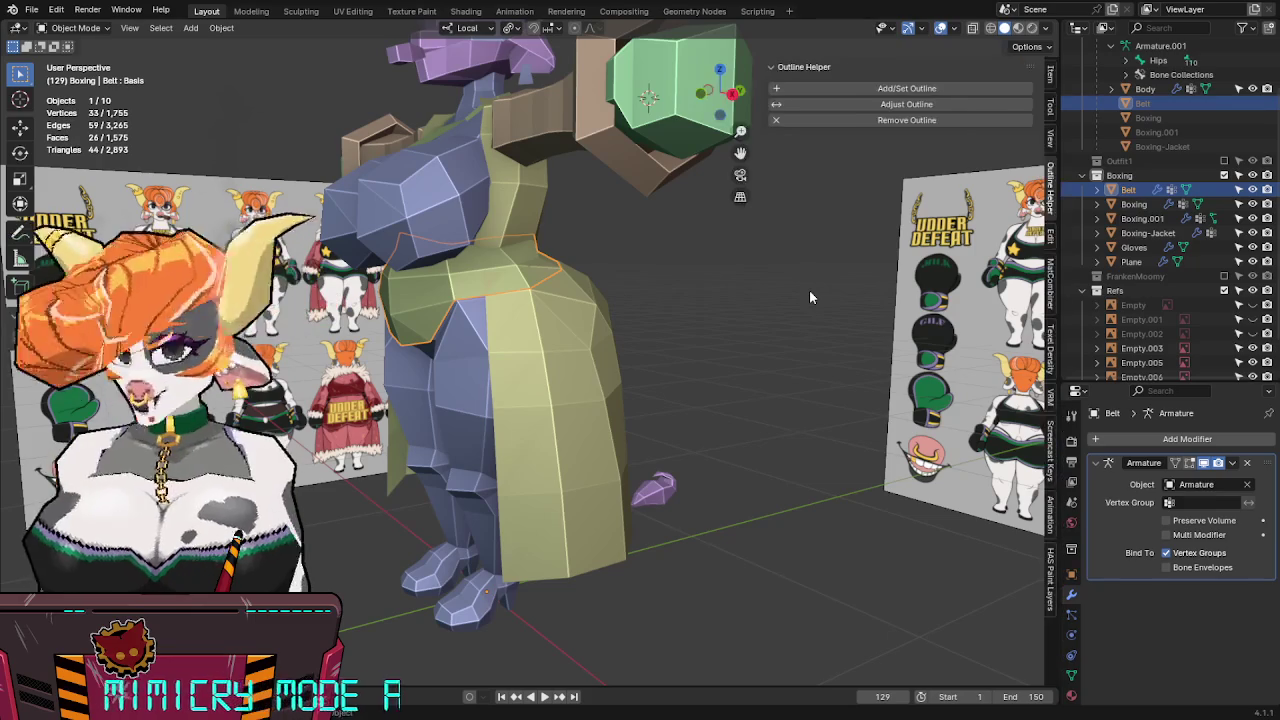
{"action": "left_click", "coordinate": [1051, 135]}
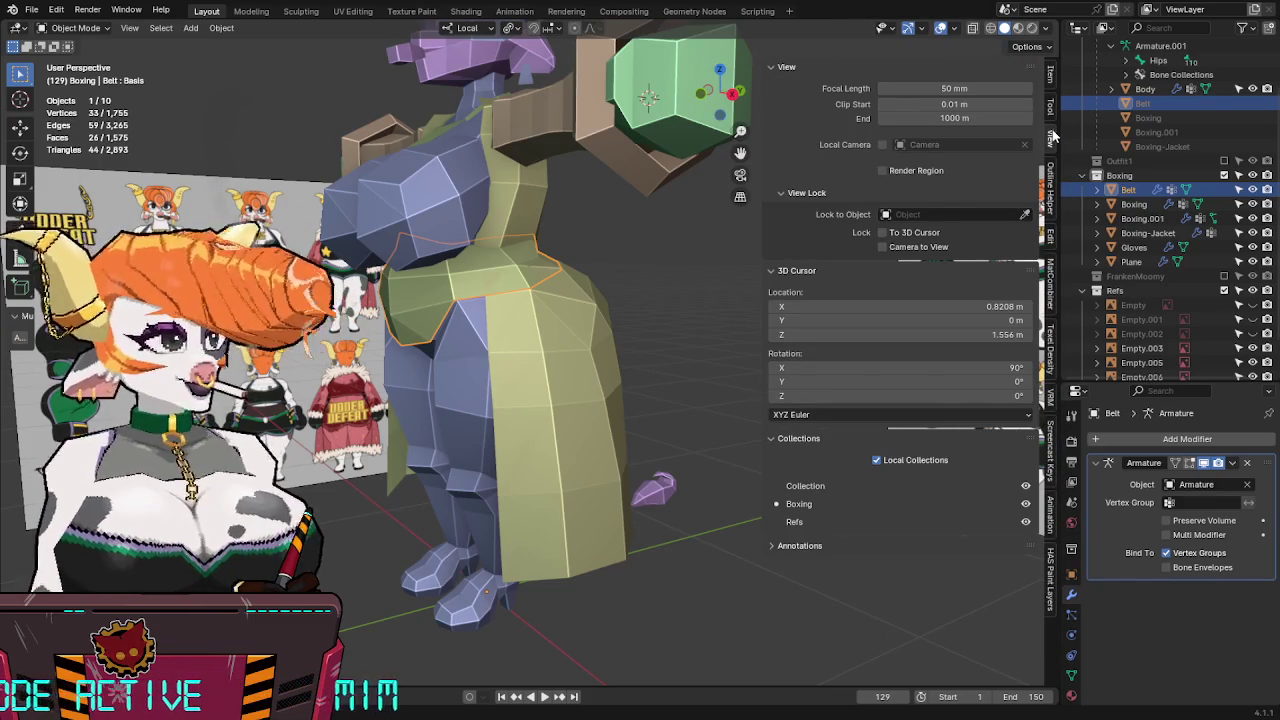
{"action": "key", "text": "n"}
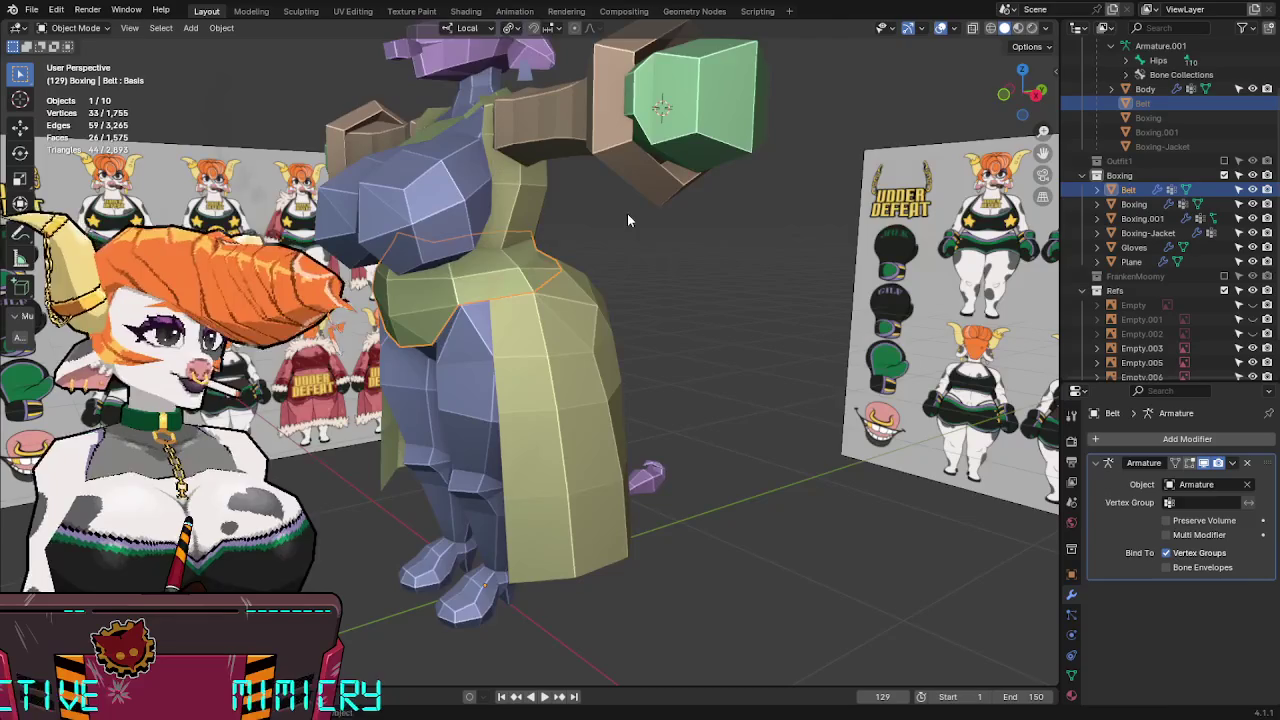
{"action": "key", "text": "g"}
{"action": "key", "text": "Escape"}
{"action": "left_click", "coordinate": [543, 334]}
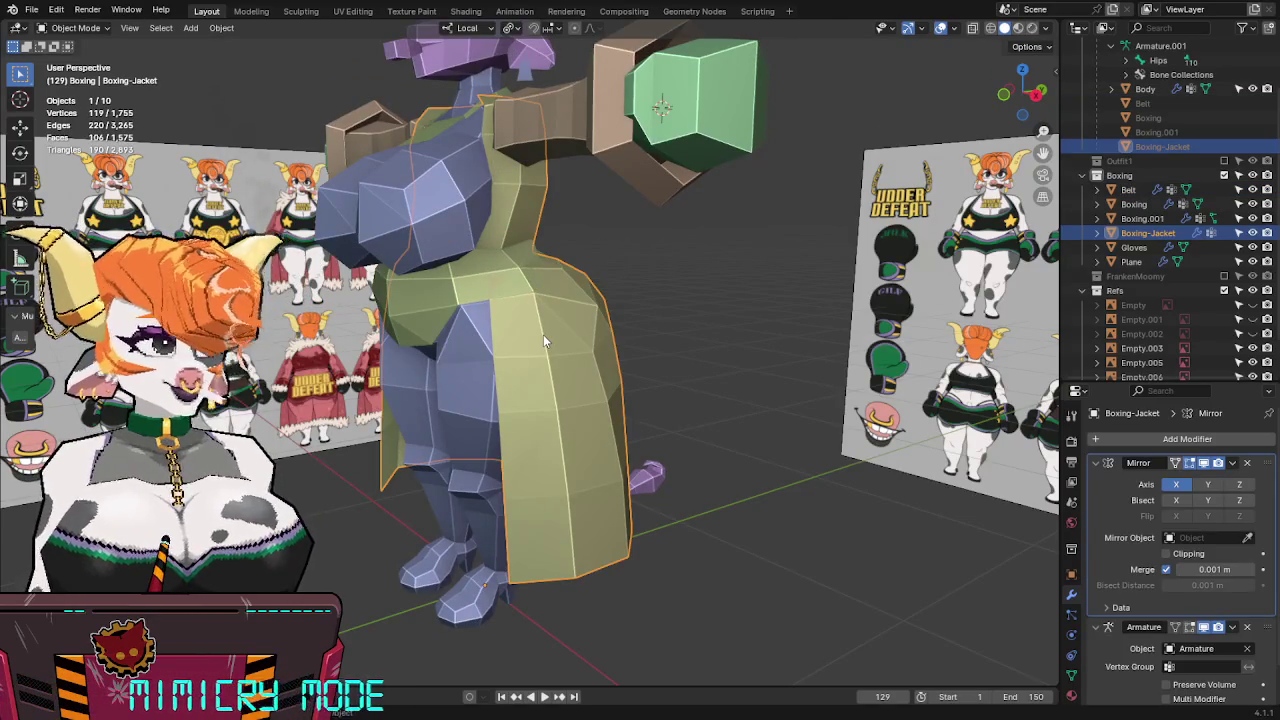
{"action": "left_click", "coordinate": [1142, 218]}
{"action": "mouse_move", "coordinate": [790, 225]}
{"action": "middle_mouse_down"}
{"action": "mouse_move", "coordinate": [743, 221]}
{"action": "mouse_move", "coordinate": [760, 228]}
{"action": "mouse_move", "coordinate": [584, 294]}
{"action": "middle_mouse_up"}
{"action": "key", "text": "ctrl+s"}
Set viewport shading lighting to Studio and bring up the rename prompt for the Belt.
{"action": "left_click", "coordinate": [528, 263]}
{"action": "mouse_move", "coordinate": [528, 263]}
{"action": "middle_mouse_down"}
{"action": "mouse_move", "coordinate": [590, 350]}
{"action": "mouse_move", "coordinate": [578, 351]}
{"action": "mouse_move", "coordinate": [620, 300]}
{"action": "middle_mouse_up"}
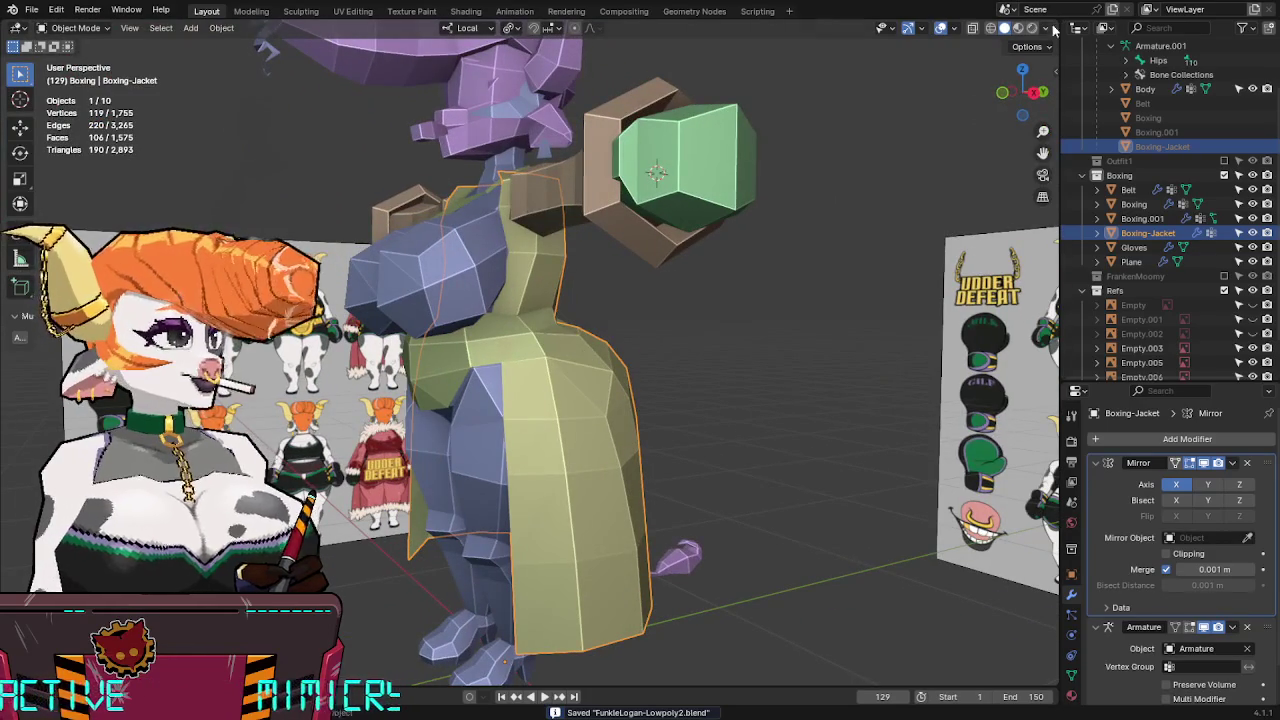
{"action": "left_click", "coordinate": [1047, 28]}
{"action": "left_click", "coordinate": [985, 97]}
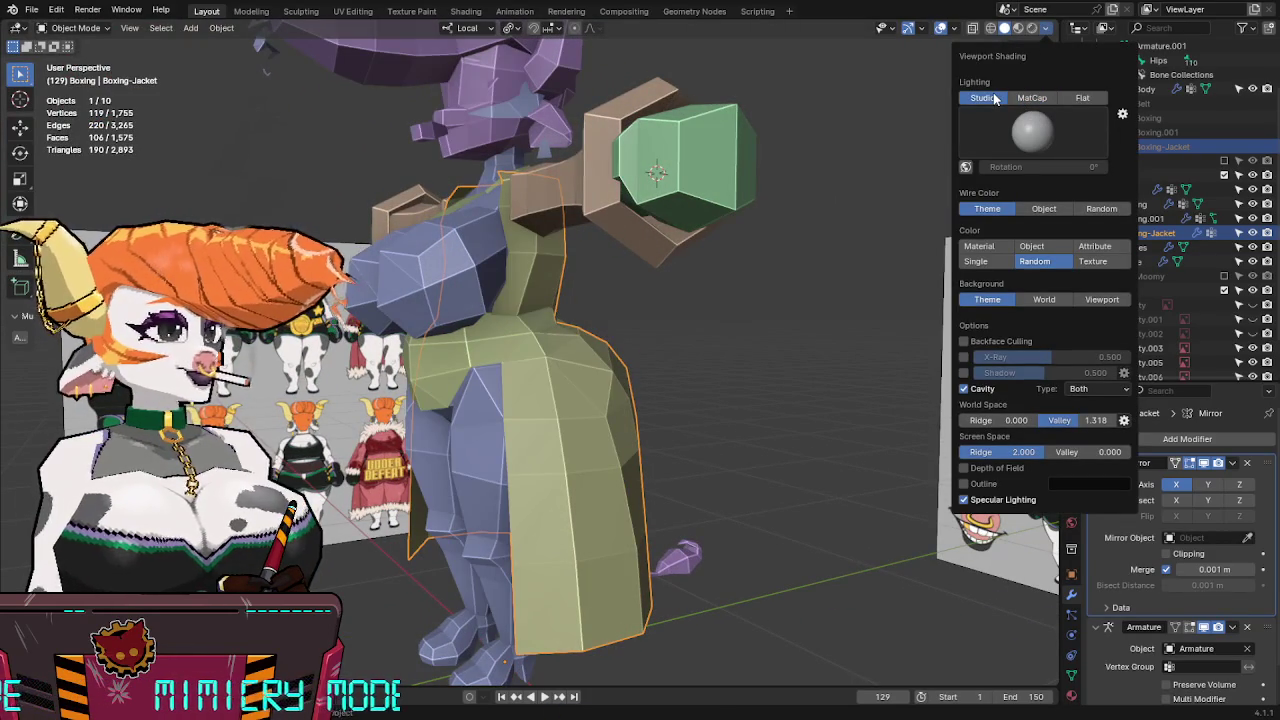
{"action": "left_click", "coordinate": [417, 374]}
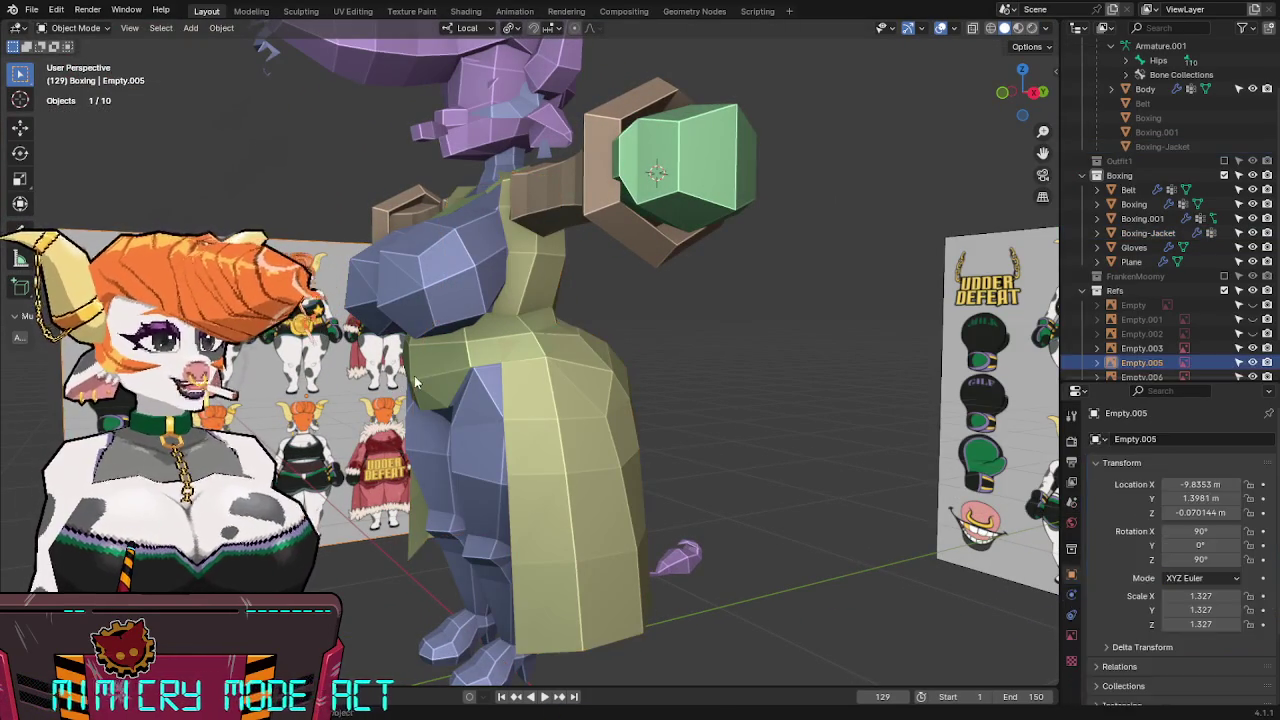
{"action": "left_click", "coordinate": [417, 374]}
{"action": "key", "text": "F2"}
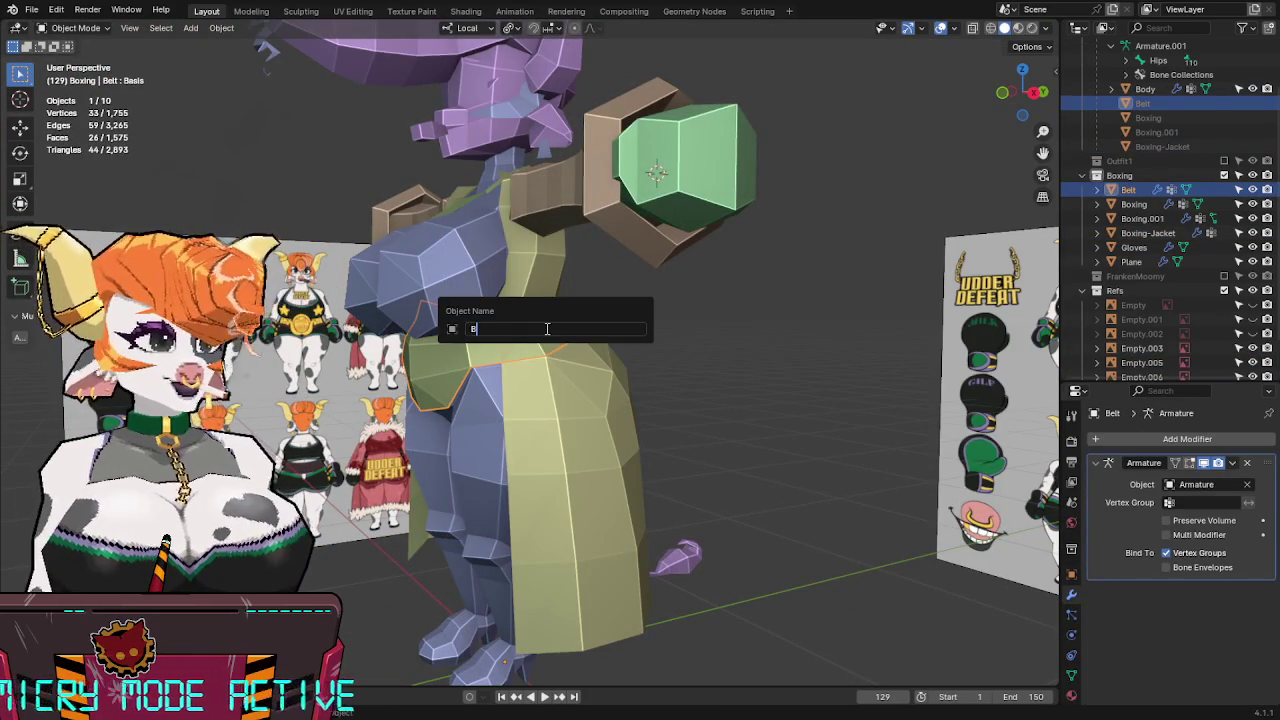
Rename the belt object to 'belt', then to 'belt3'.
{"action": "type", "text": "elt"}
{"action": "key", "text": "Return"}
{"action": "key", "text": "F2"}
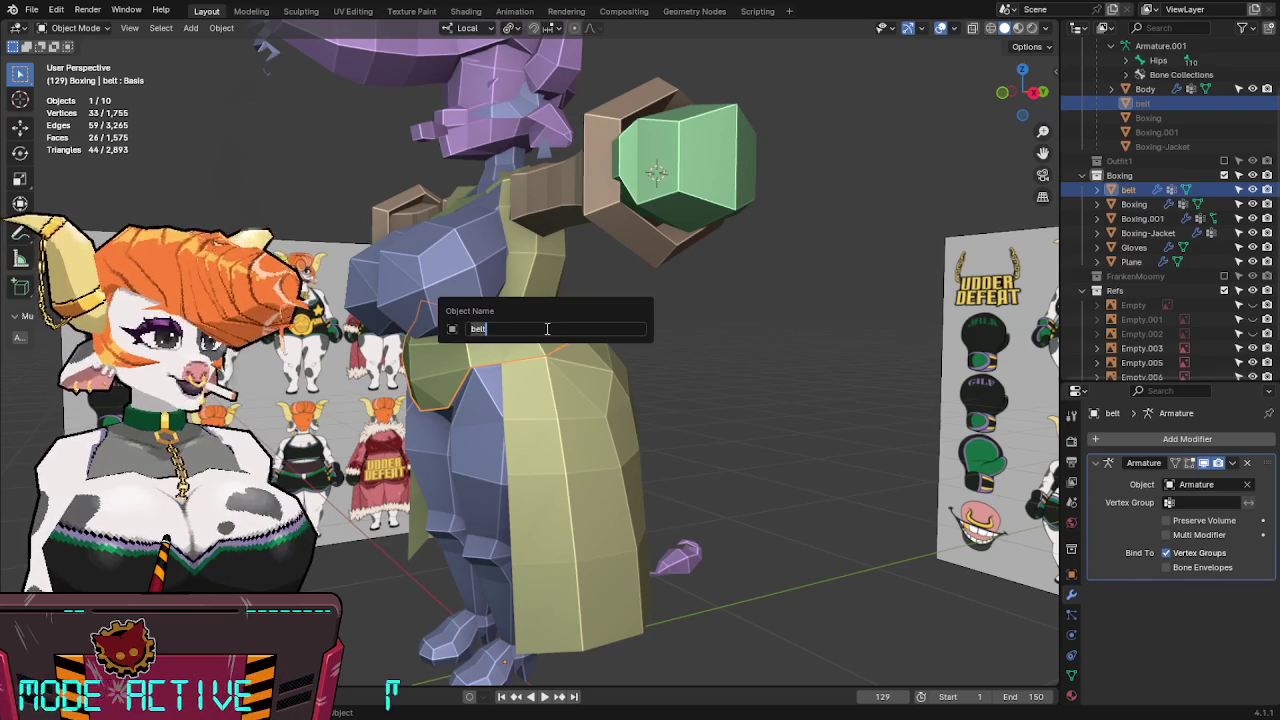
{"action": "type", "text": "3"}
{"action": "key", "text": "Return"}
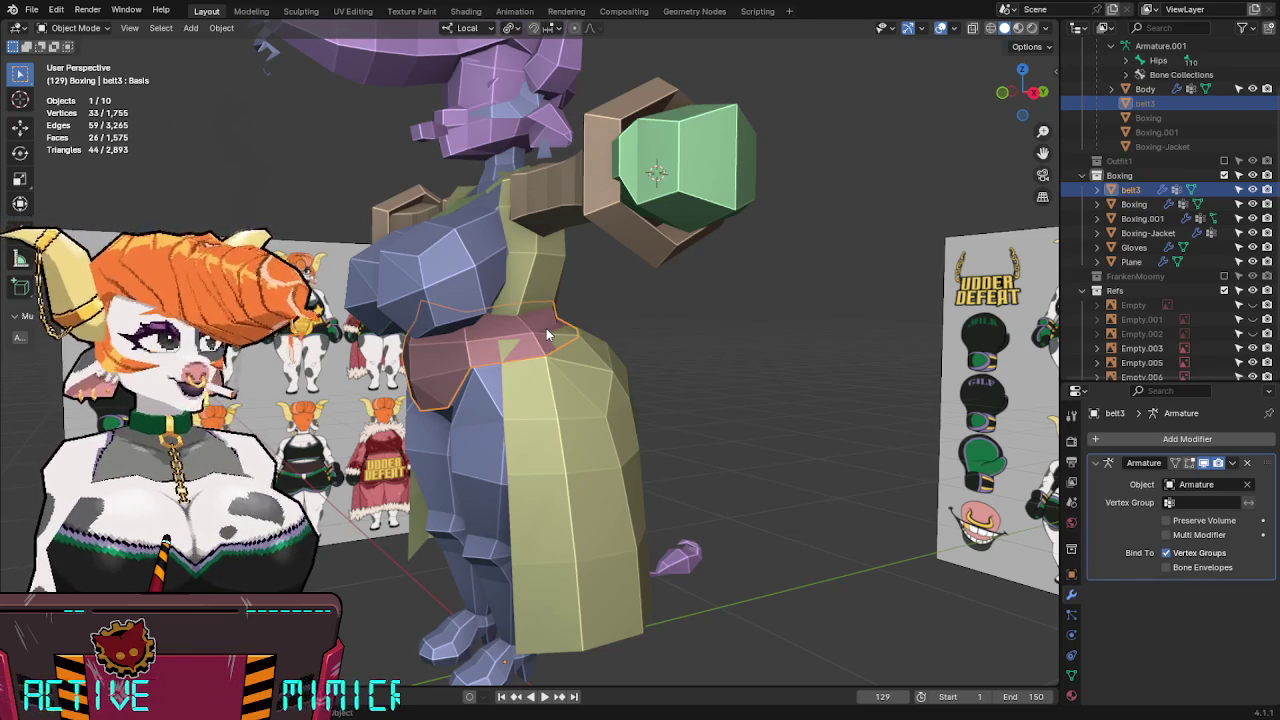
Select the whole belt3 mesh and push it outward very slightly with Alt+S.
{"action": "mouse_move", "coordinate": [546, 328]}
{"action": "middle_mouse_down"}
{"action": "mouse_move", "coordinate": [585, 320]}
{"action": "mouse_move", "coordinate": [573, 312]}
{"action": "middle_mouse_up"}
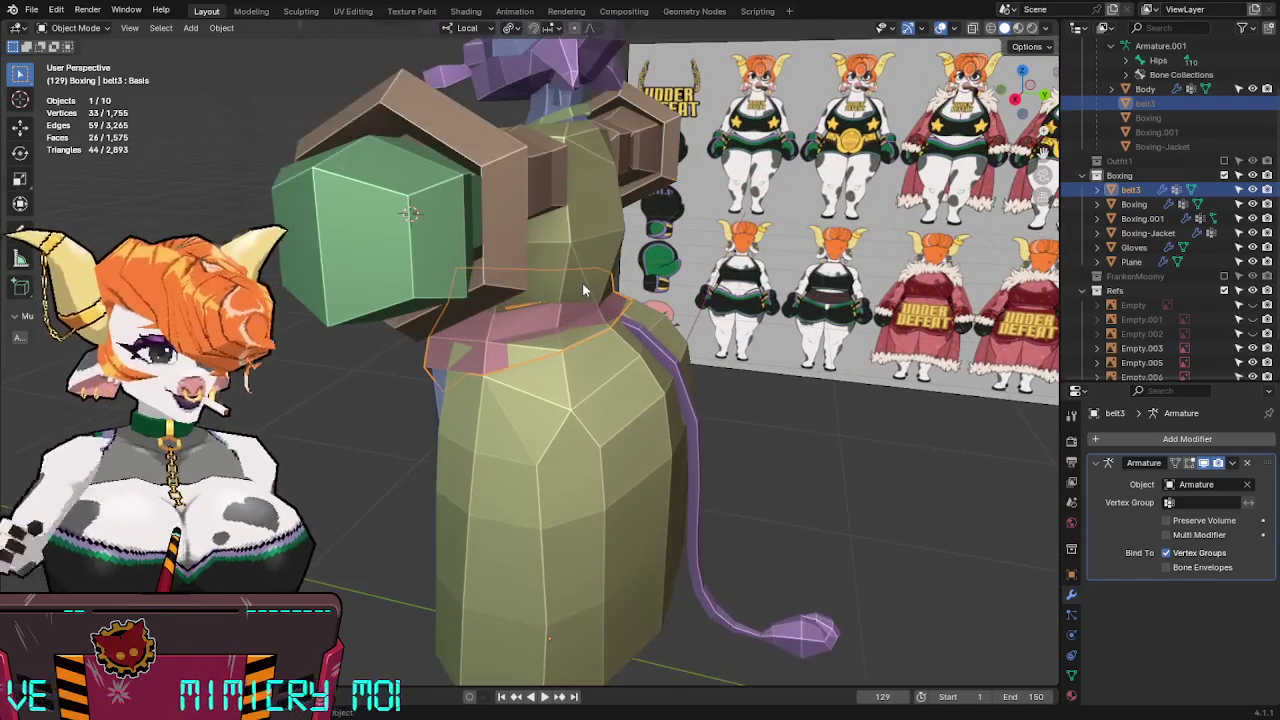
{"action": "scroll", "coordinate": [582, 283], "scroll_direction": "up", "scroll_amount": 2}
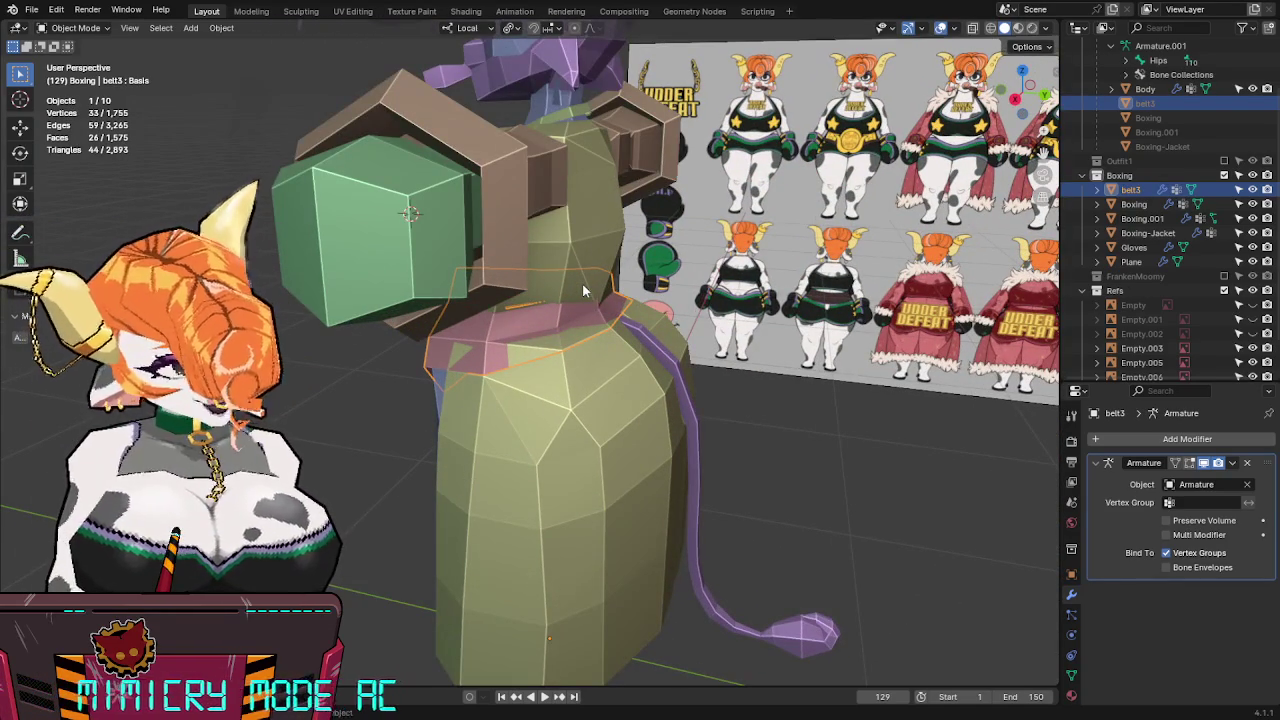
{"action": "mouse_move", "coordinate": [601, 300]}
{"action": "middle_mouse_down"}
{"action": "mouse_move", "coordinate": [537, 297]}
{"action": "mouse_move", "coordinate": [665, 311]}
{"action": "middle_mouse_up"}
{"action": "key", "text": "Tab"}
{"action": "mouse_move", "coordinate": [594, 409]}
{"action": "middle_mouse_down"}
{"action": "mouse_move", "coordinate": [714, 355]}
{"action": "mouse_move", "coordinate": [797, 390]}
{"action": "middle_mouse_up"}
{"action": "scroll", "coordinate": [755, 343], "scroll_direction": "up", "scroll_amount": 2}
{"action": "key", "text": "a"}
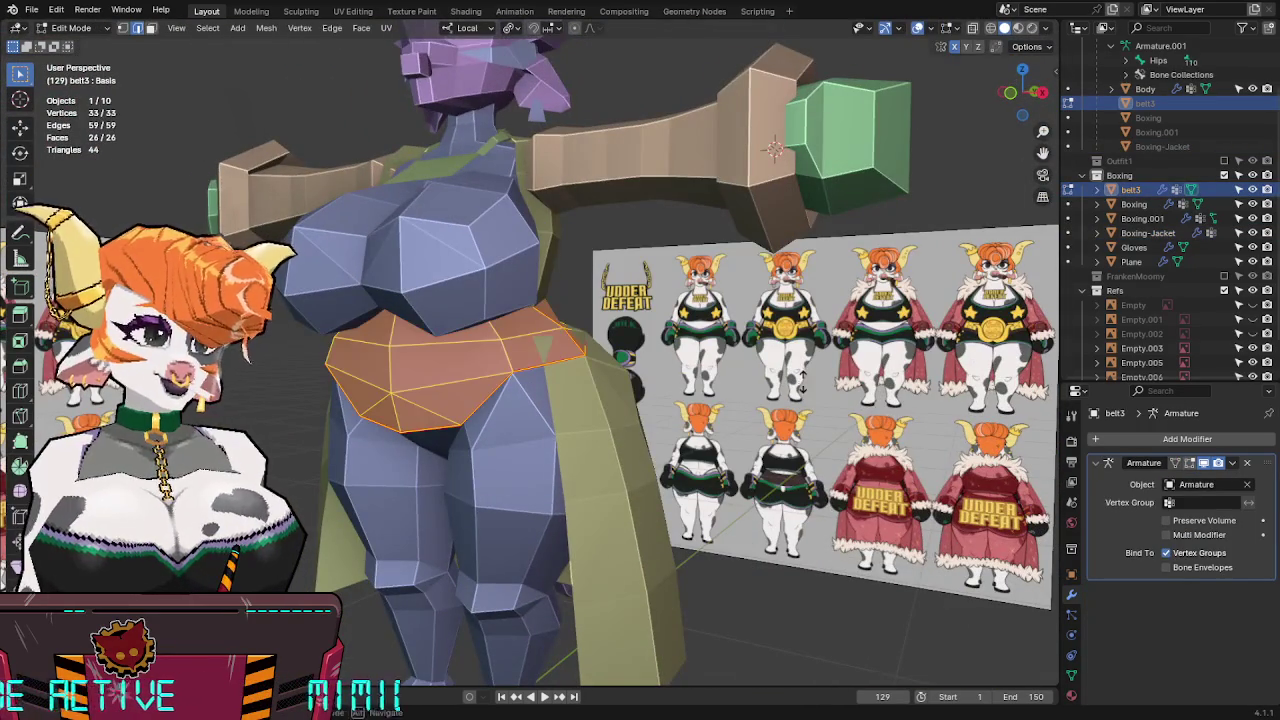
{"action": "key", "text": "alt+s"}
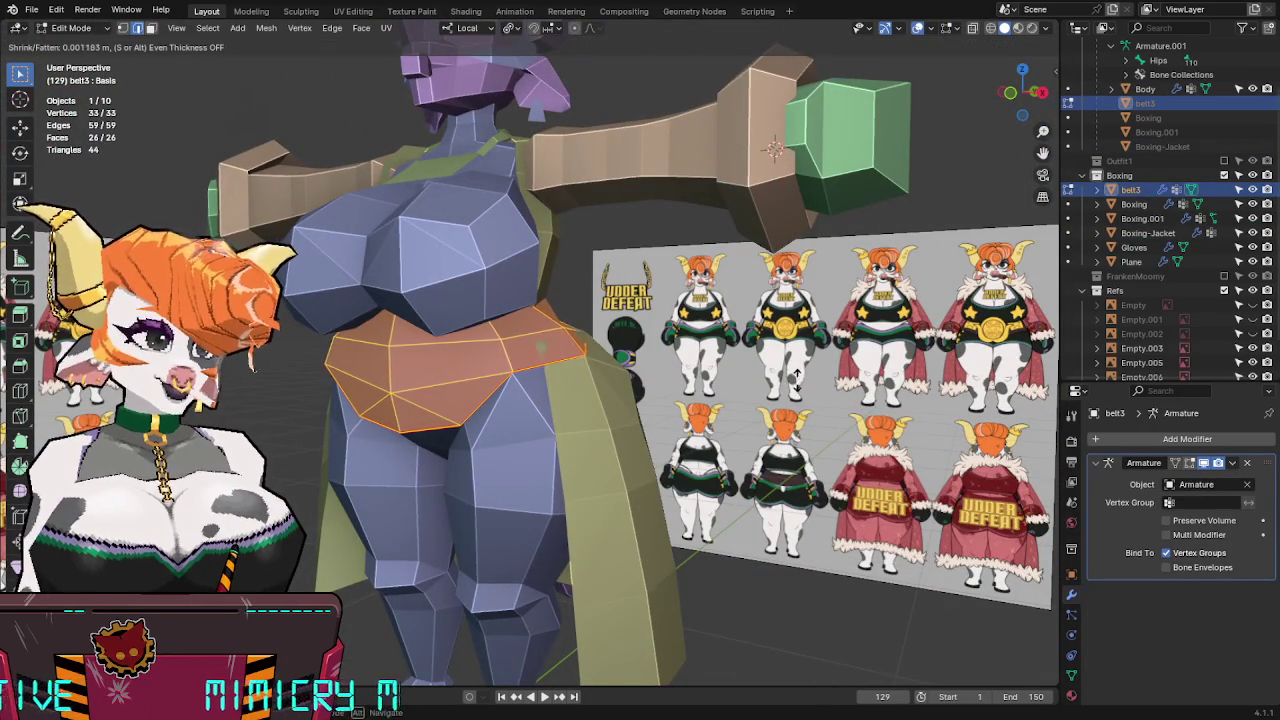
{"action": "left_click", "coordinate": [800, 395]}
Switch editing to Boxing-Jacket, select its collar vertices and move them into place.
{"action": "mouse_move", "coordinate": [800, 395]}
{"action": "middle_mouse_down"}
{"action": "mouse_move", "coordinate": [634, 320]}
{"action": "mouse_move", "coordinate": [760, 320]}
{"action": "middle_mouse_up"}
{"action": "key", "text": "alt+q"}
{"action": "scroll", "coordinate": [634, 320], "scroll_direction": "up", "scroll_amount": 2}
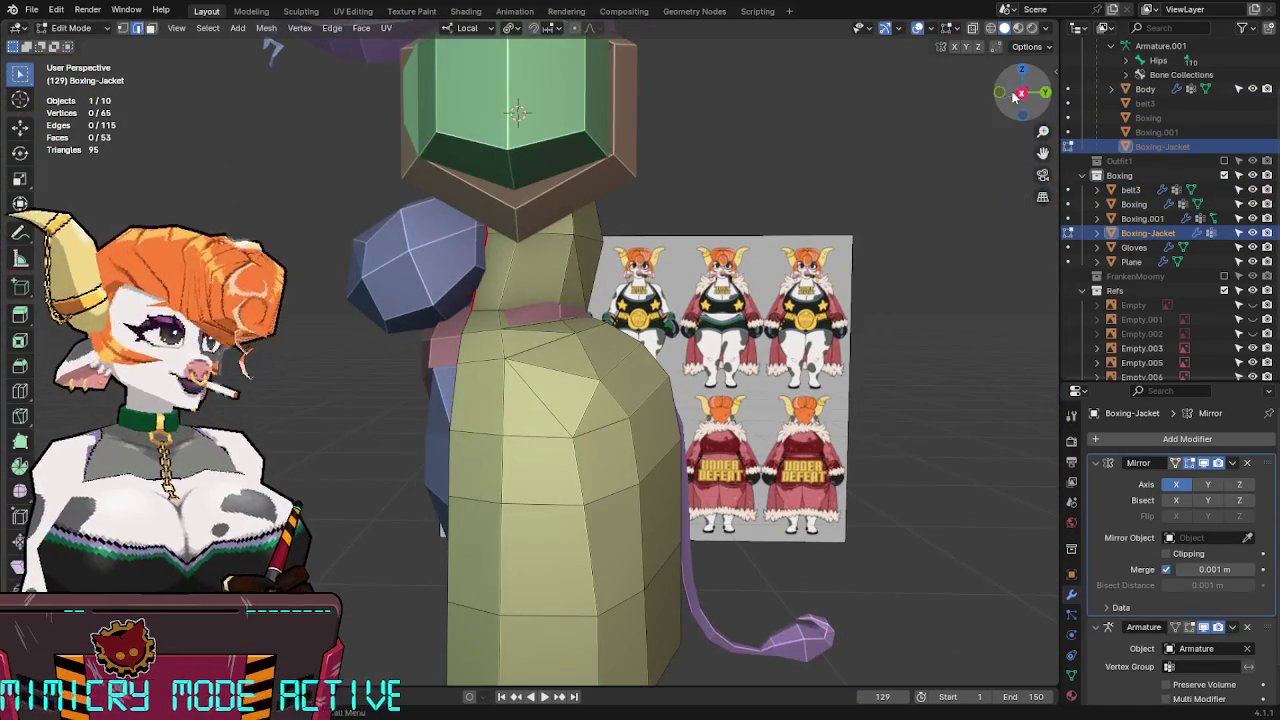
{"action": "left_click", "coordinate": [1018, 94]}
{"action": "left_click_drag", "start_coordinate": [1010, 94], "coordinate": [648, 287], "text": "alt"}
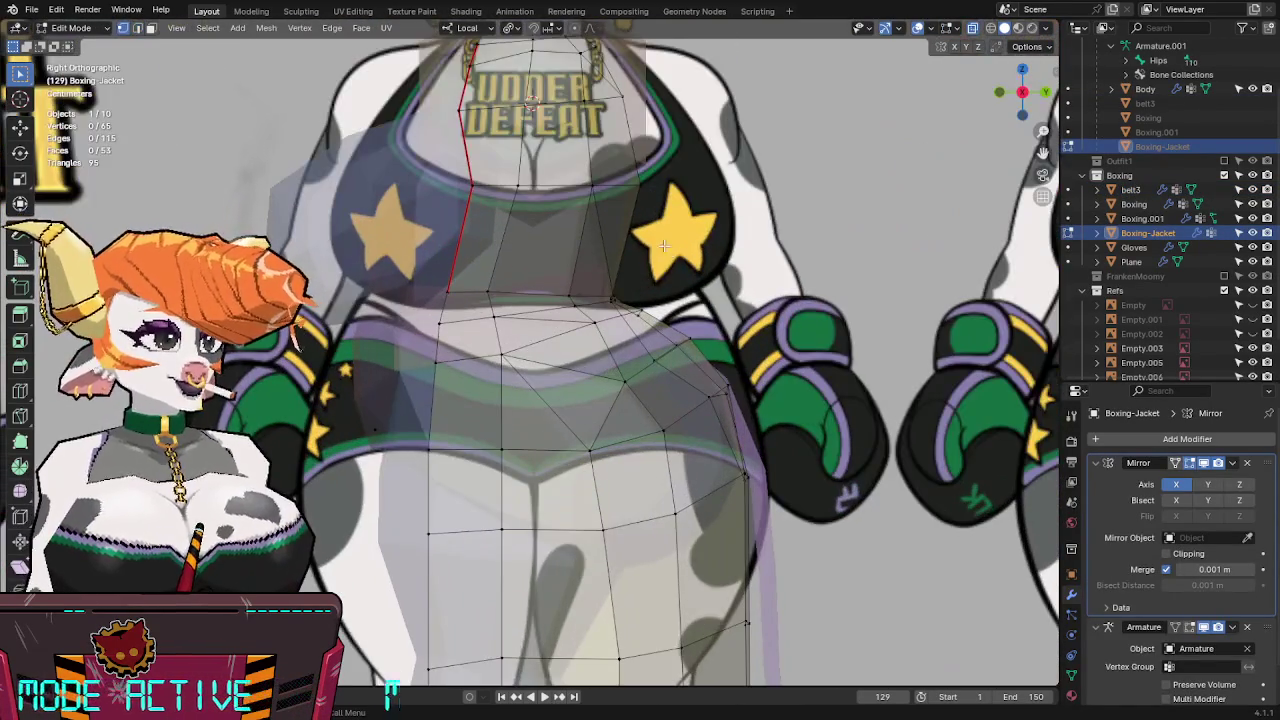
{"action": "left_click", "coordinate": [565, 287], "text": "shift"}
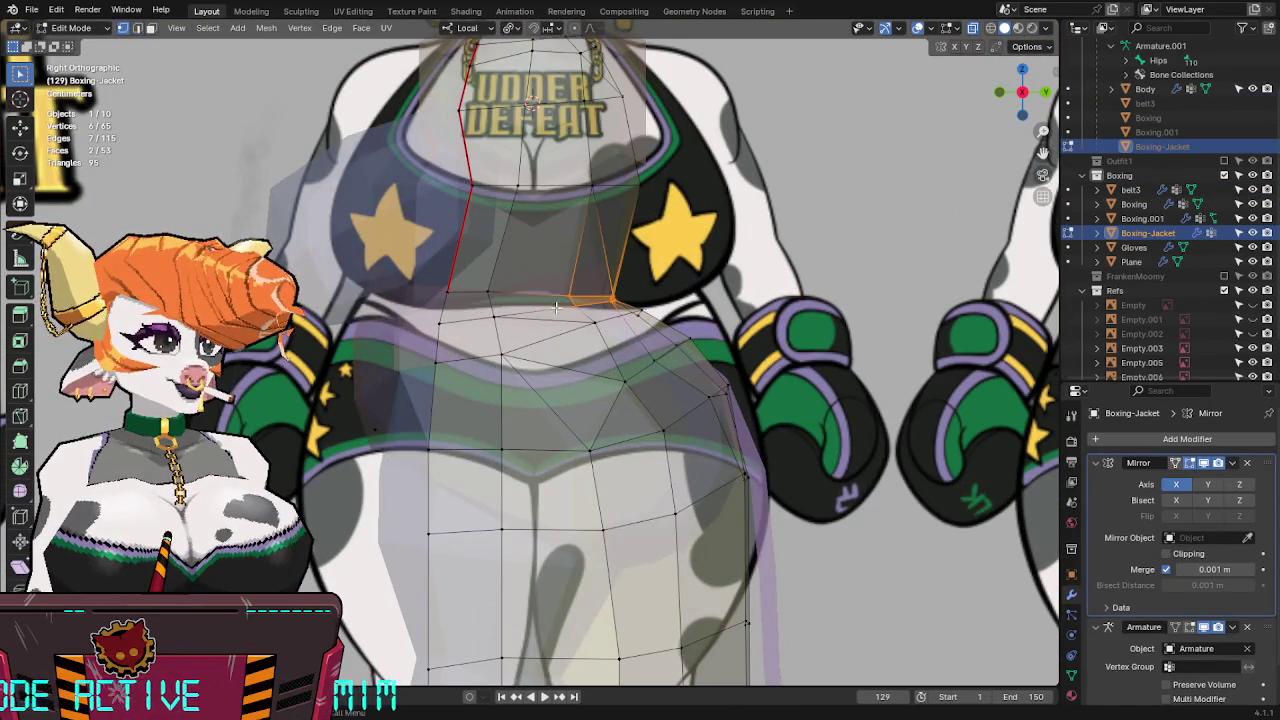
{"action": "left_click", "coordinate": [565, 287], "text": "shift"}
{"action": "key", "text": "alt+z"}
{"action": "key", "text": "g"}
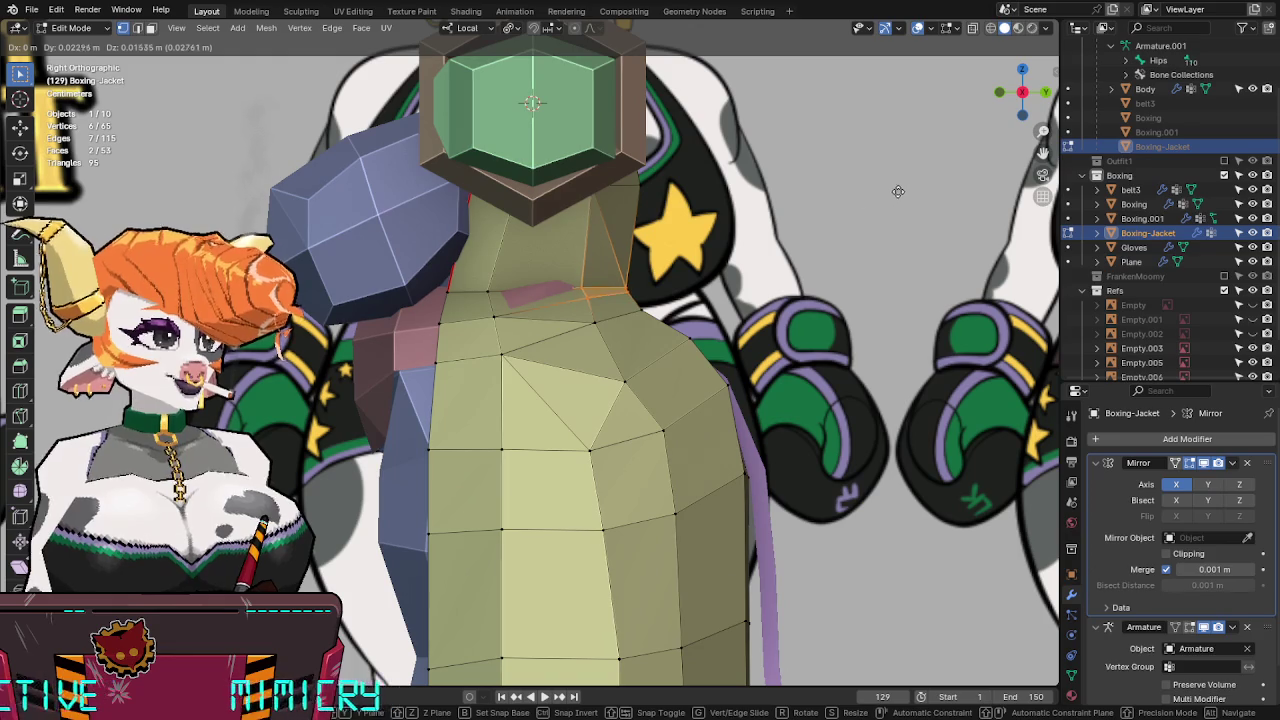
{"action": "left_click", "coordinate": [898, 191]}
Narrow the collar side-to-side with two X-axis scales.
{"action": "left_click_drag", "start_coordinate": [898, 191], "coordinate": [640, 250], "text": "alt"}
{"action": "key", "text": "s"}
{"action": "key", "text": "x"}
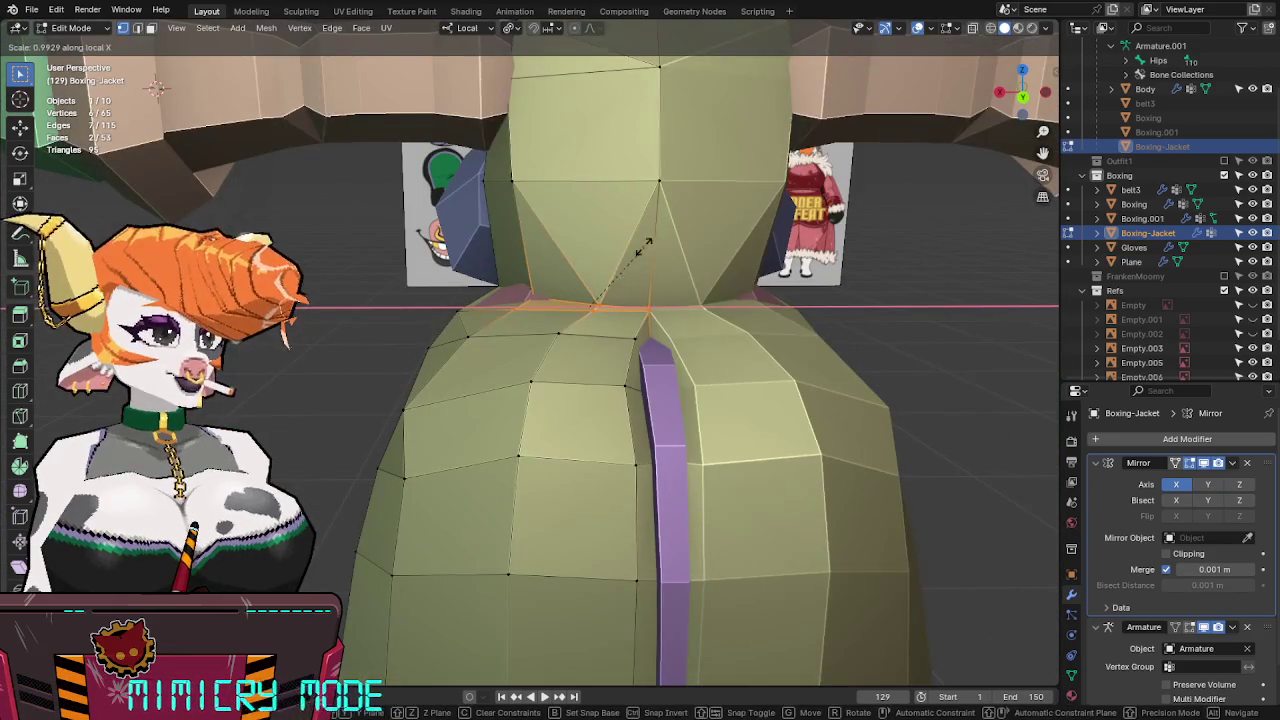
{"action": "left_click", "coordinate": [614, 248]}
{"action": "key", "text": "alt+z"}
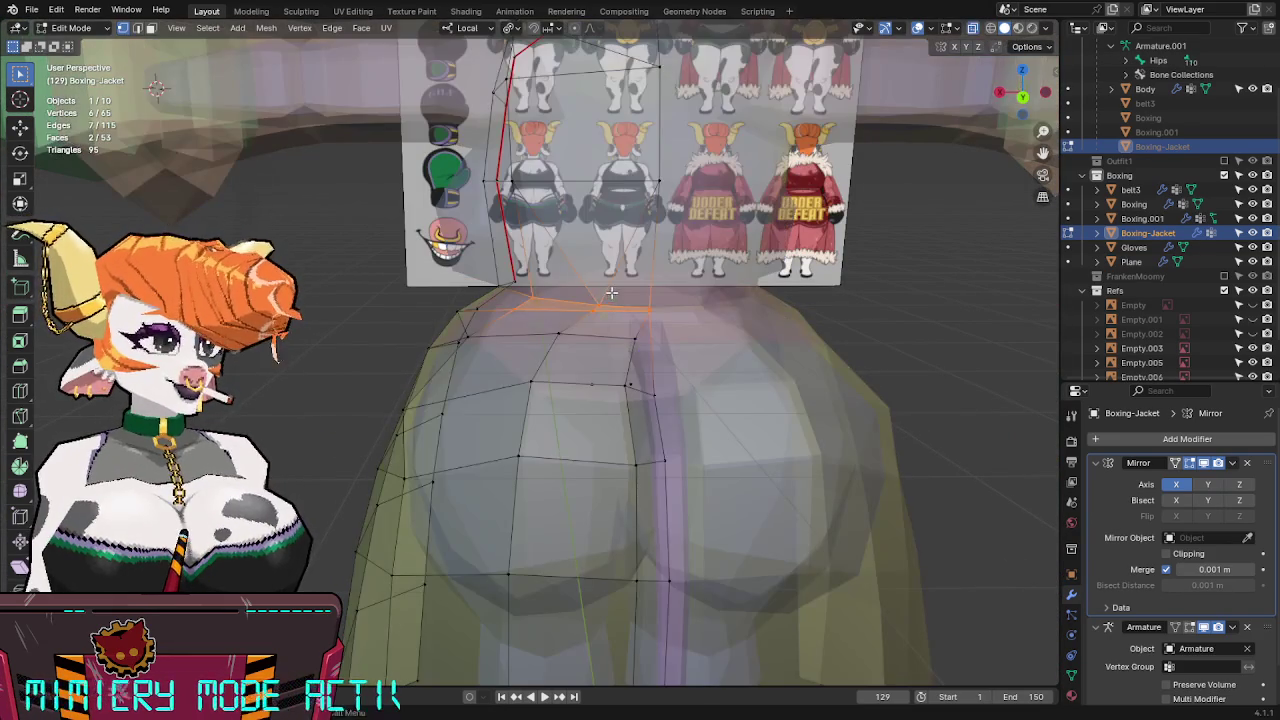
{"action": "key", "text": "s"}
{"action": "key", "text": "x"}
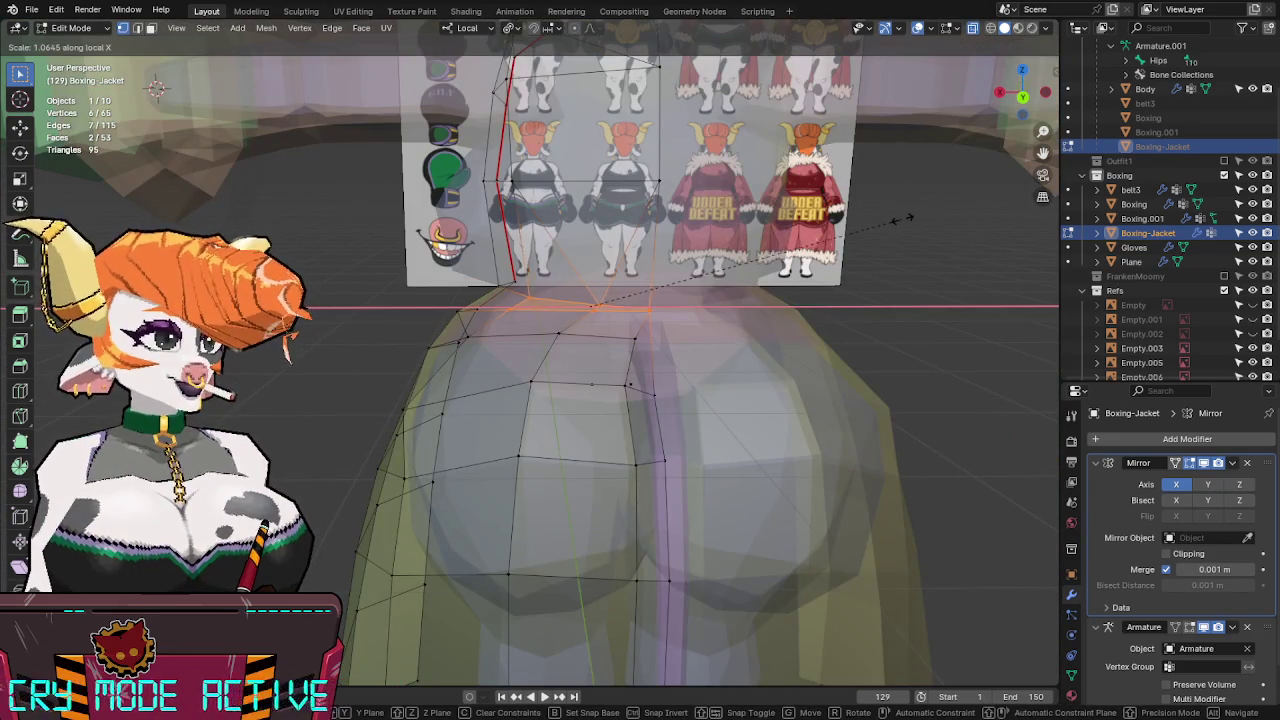
{"action": "left_click", "coordinate": [932, 215]}
{"action": "key", "text": "alt+z"}
Delete the selected neck faces and pull the neck vertices inward along X.
{"action": "key", "text": "x"}
{"action": "left_click", "coordinate": [923, 214]}
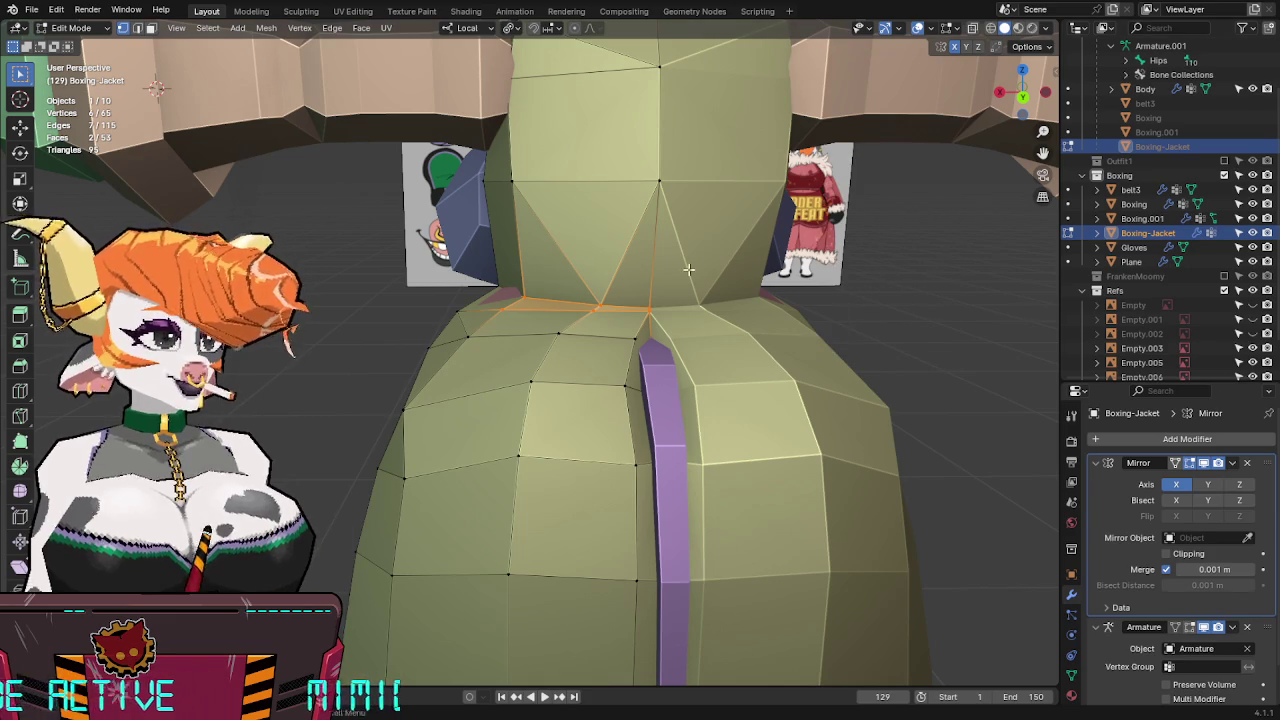
{"action": "key", "text": "s"}
{"action": "key", "text": "x"}
{"action": "left_click", "coordinate": [530, 291]}
{"action": "mouse_move", "coordinate": [530, 291]}
{"action": "middle_mouse_down"}
{"action": "mouse_move", "coordinate": [724, 288]}
{"action": "mouse_move", "coordinate": [454, 292]}
{"action": "mouse_move", "coordinate": [580, 214]}
{"action": "mouse_move", "coordinate": [374, 309]}
{"action": "middle_mouse_up"}
Adjust a single neck vertex, return to Object Mode and save the file.
{"action": "key", "text": "1"}
{"action": "key", "text": "s"}
{"action": "left_click", "coordinate": [615, 225]}
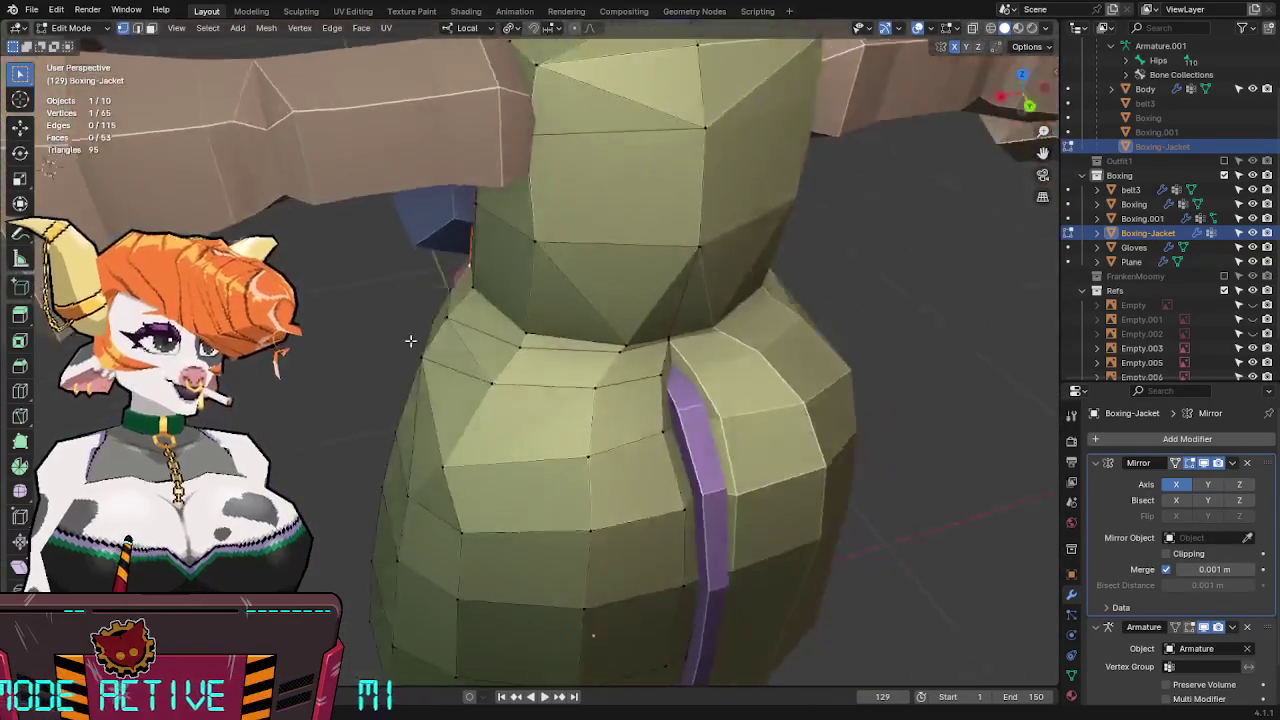
{"action": "scroll", "coordinate": [409, 337], "scroll_direction": "down", "scroll_amount": 4}
{"action": "key", "text": "Tab"}
{"action": "mouse_move", "coordinate": [510, 310]}
{"action": "middle_mouse_down"}
{"action": "mouse_move", "coordinate": [600, 300]}
{"action": "mouse_move", "coordinate": [717, 314]}
{"action": "middle_mouse_up"}
{"action": "key", "text": "ctrl+s"}
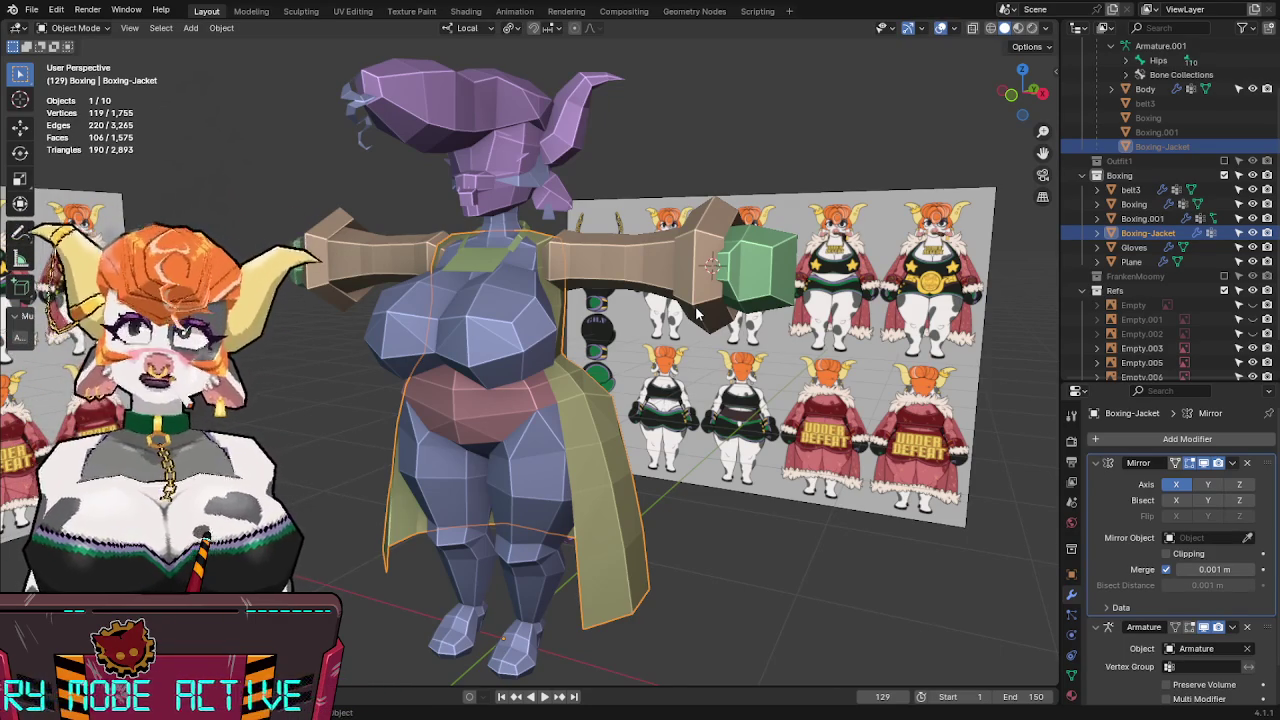
Save, then in right view with X-ray move the selected jacket vertices along local Z.
{"action": "middle_click_drag", "start_coordinate": [697, 355], "coordinate": [668, 398]}
{"action": "key", "text": "ctrl+s"}
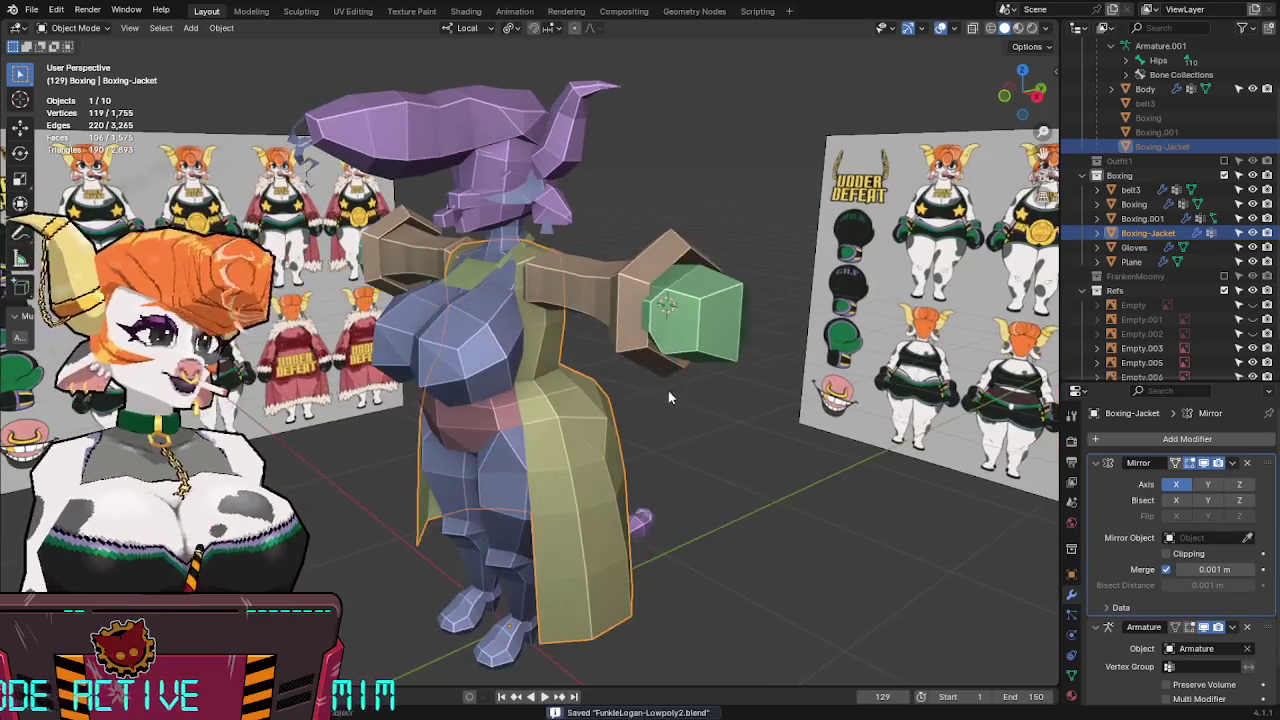
{"action": "key", "text": "KP_3"}
{"action": "key", "text": "Tab"}
{"action": "middle_click_drag", "start_coordinate": [600, 604], "coordinate": [609, 443], "text": "shift"}
{"action": "key", "text": "alt+z"}
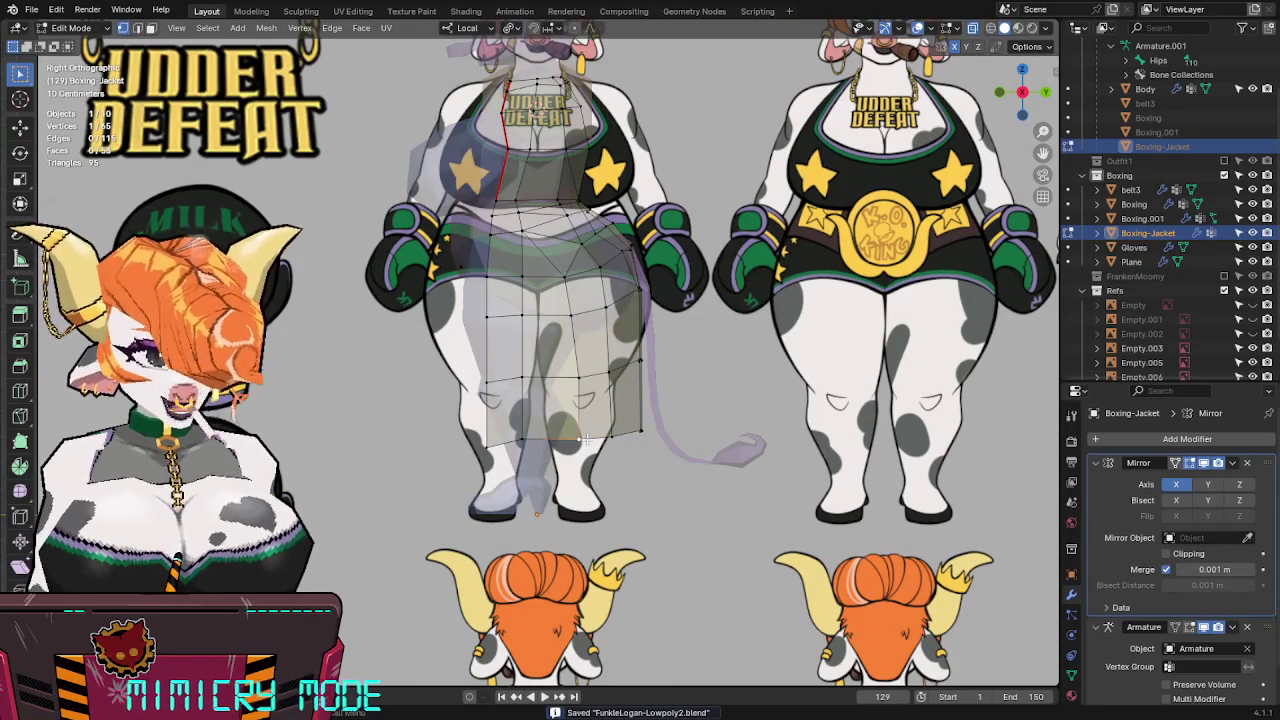
{"action": "key", "text": "g"}
{"action": "key", "text": "z"}
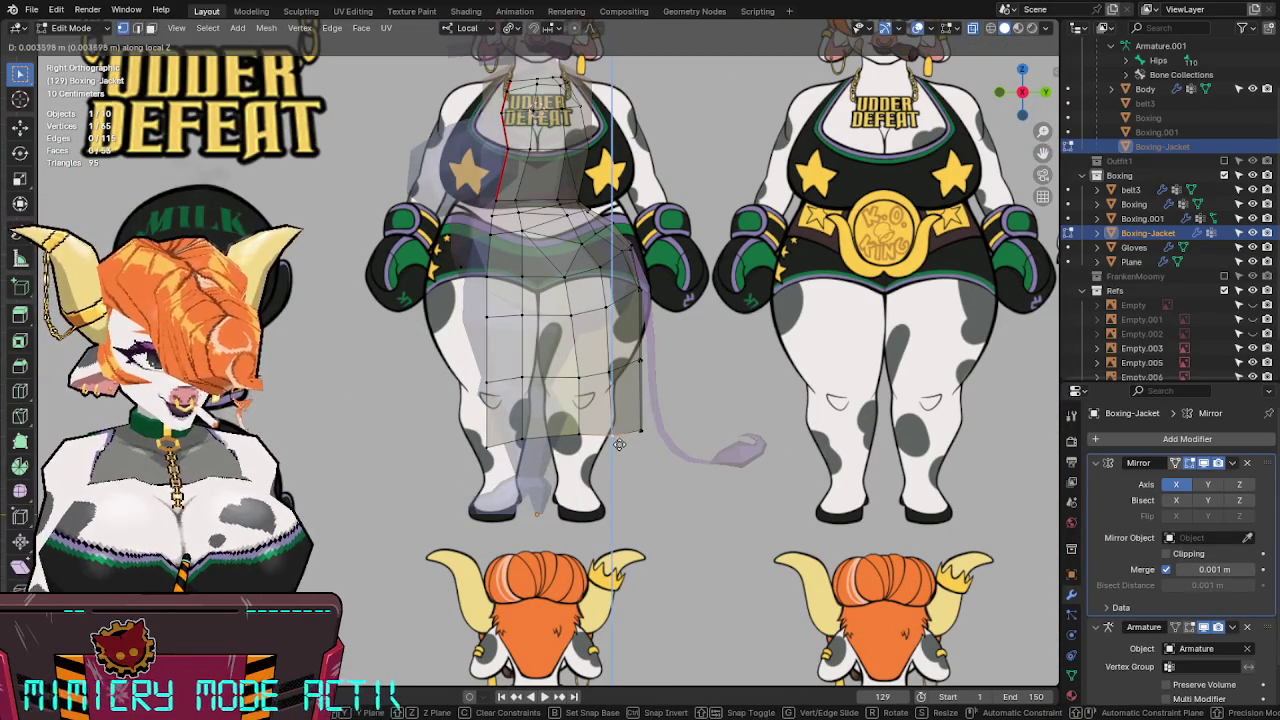
{"action": "left_click", "coordinate": [632, 401]}
Adjust the height of the jacket's bottom corner vertex along local Z.
{"action": "left_click_drag", "start_coordinate": [622, 466], "coordinate": [622, 467]}
{"action": "key", "text": "g"}
{"action": "key", "text": "z"}
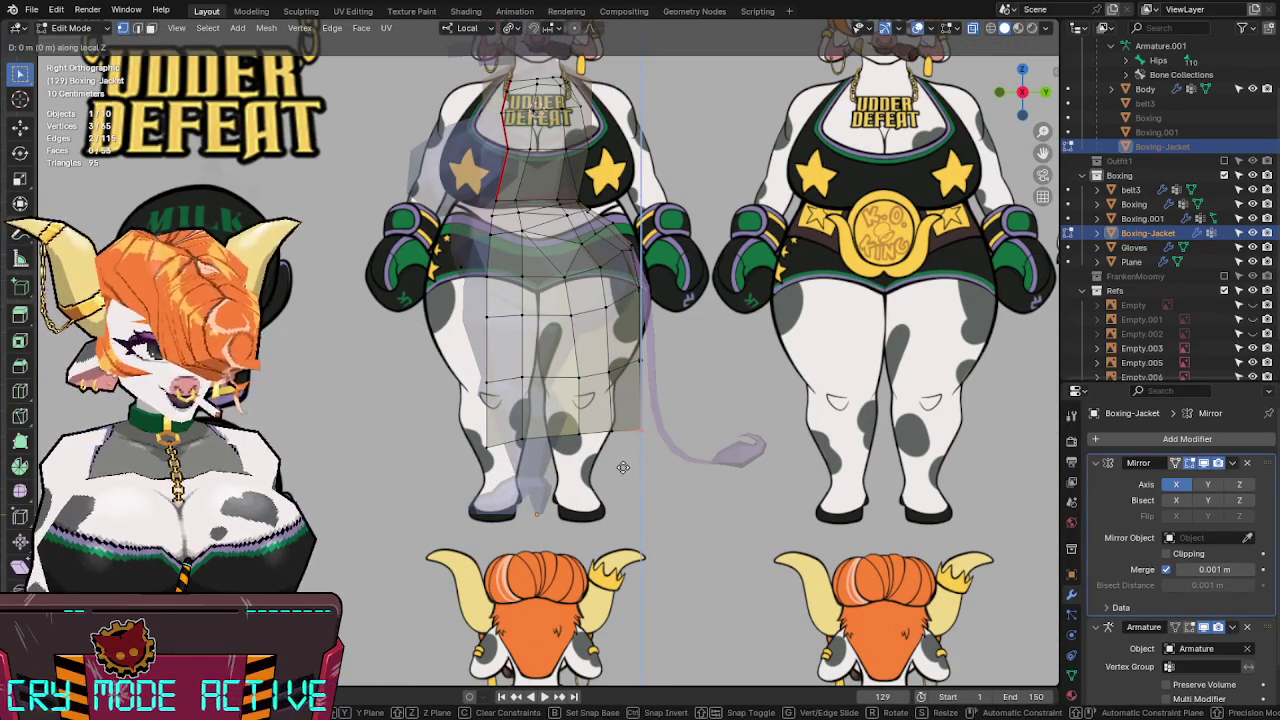
{"action": "left_click", "coordinate": [625, 450]}
{"action": "key", "text": "alt+z"}
{"action": "key", "text": "Tab"}
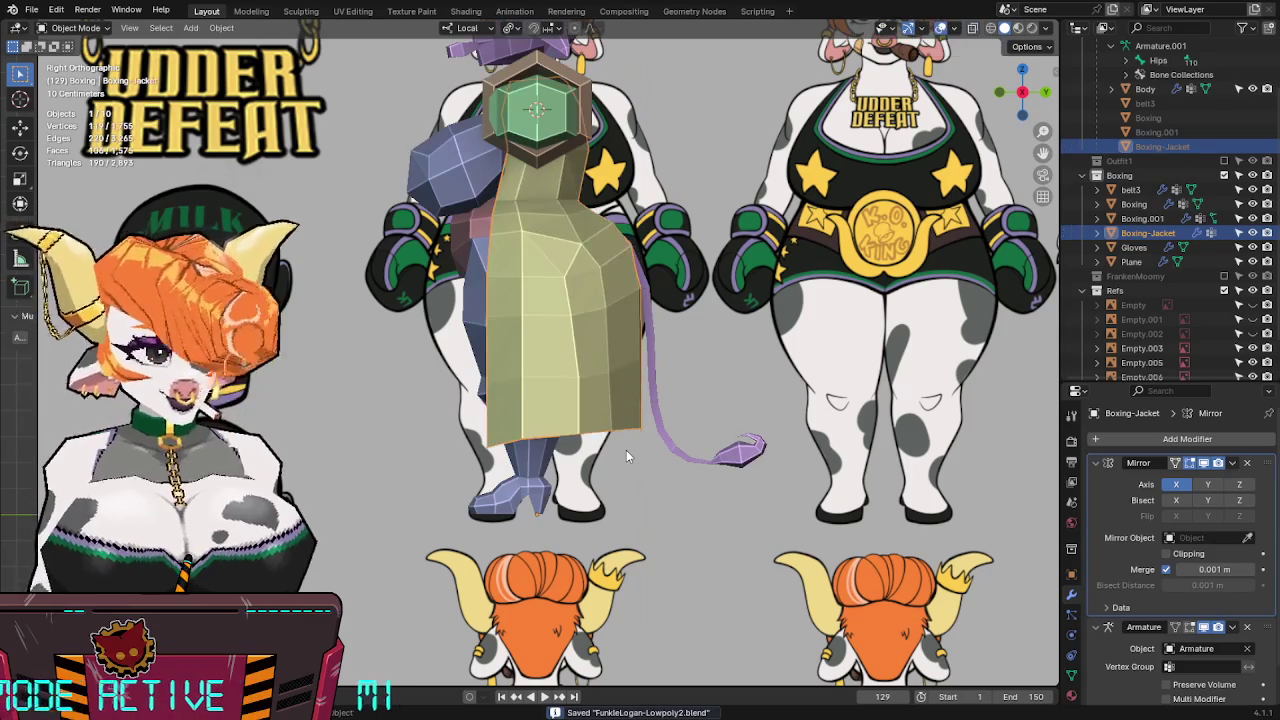
{"action": "key", "text": "KP_1"}
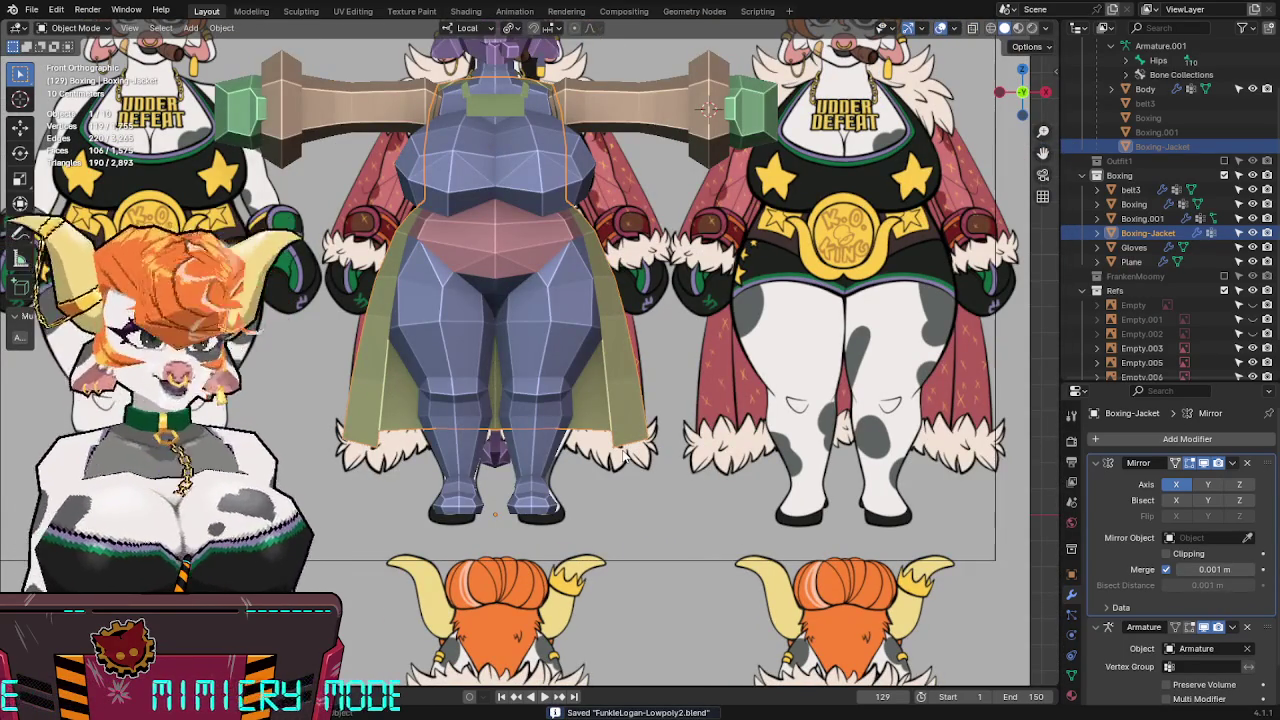
Extrude the jacket's bottom edge loop into a new hem row and scale it outward.
{"action": "key", "text": "Tab"}
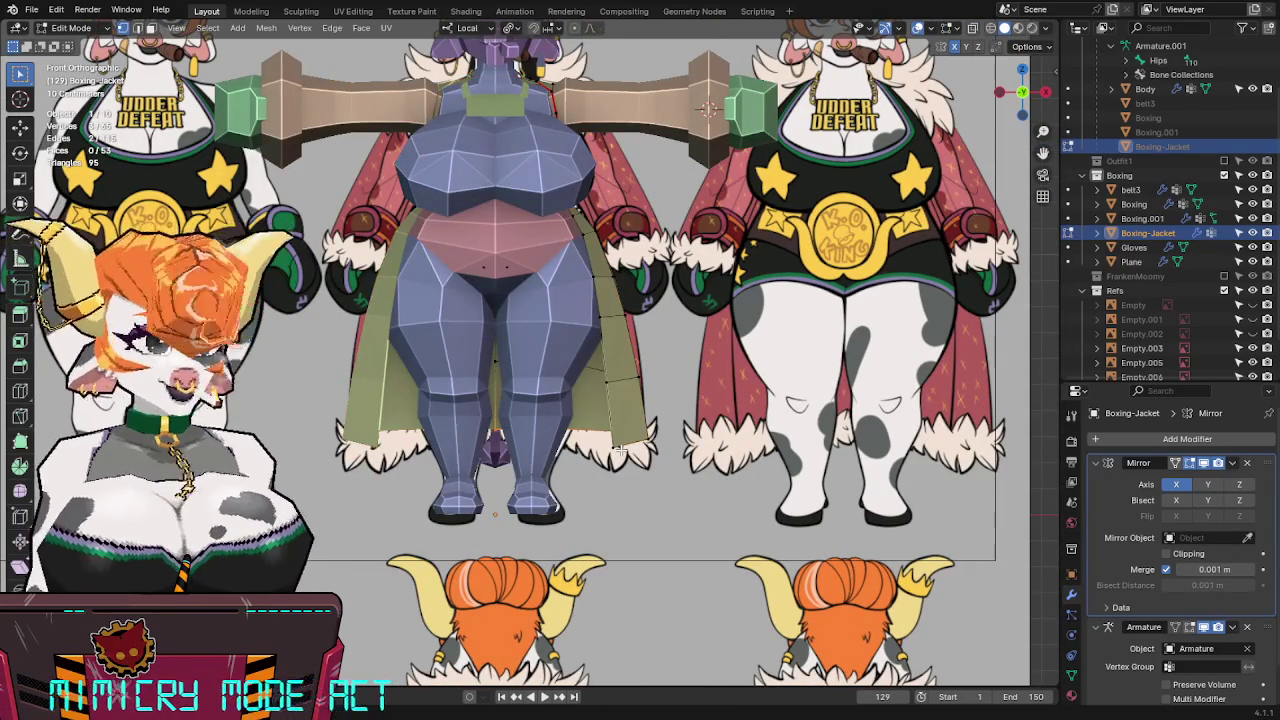
{"action": "key", "text": "alt+z"}
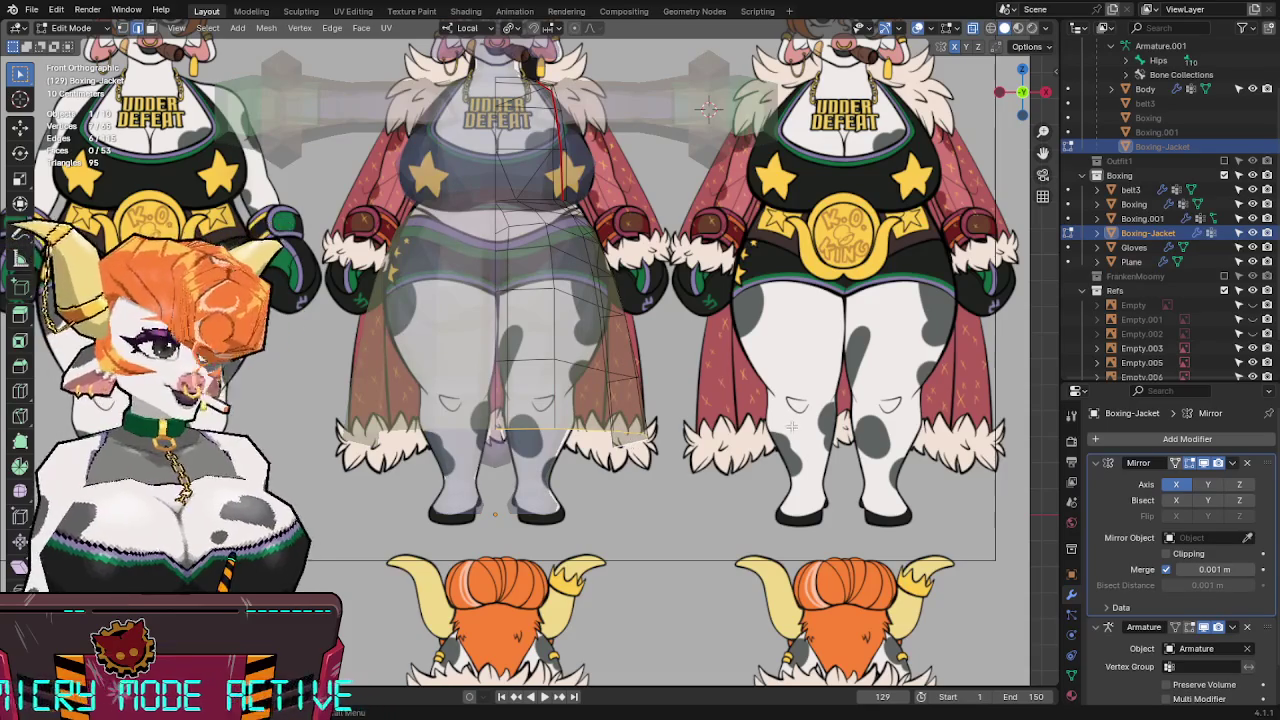
{"action": "key", "text": "e"}
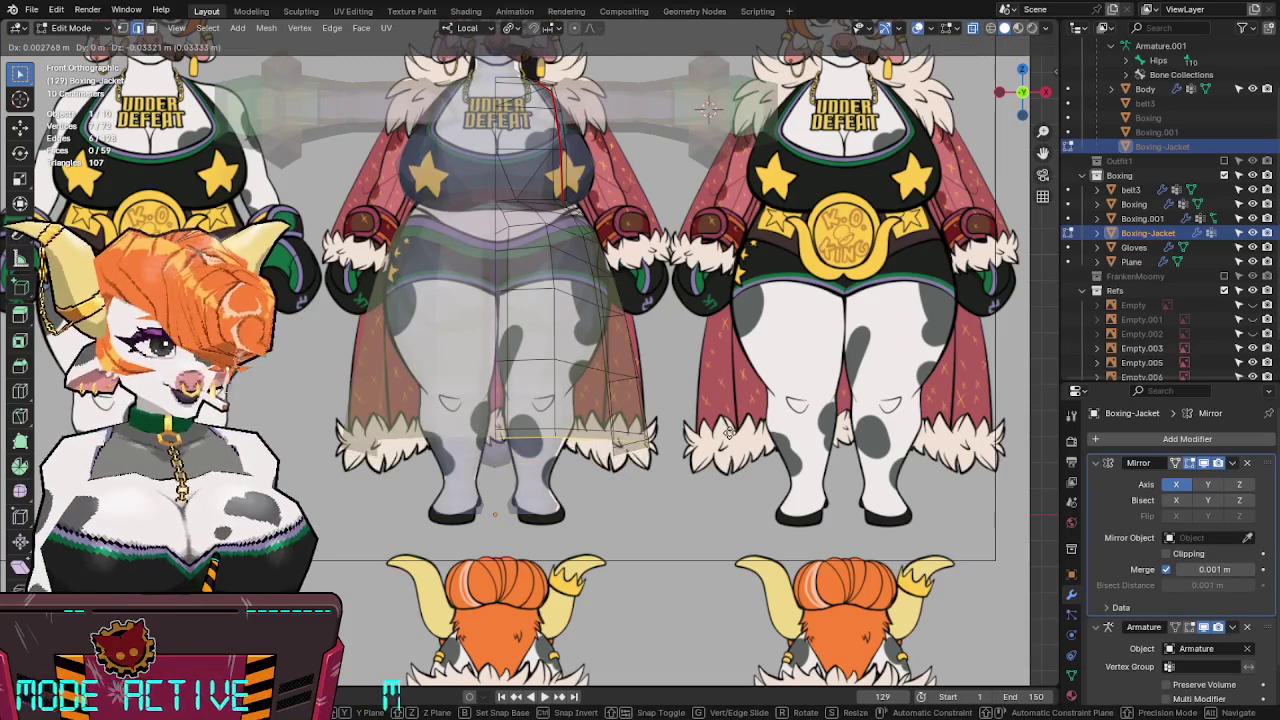
{"action": "right_click", "coordinate": [740, 430]}
{"action": "key", "text": "s"}
{"action": "left_click", "coordinate": [741, 431]}
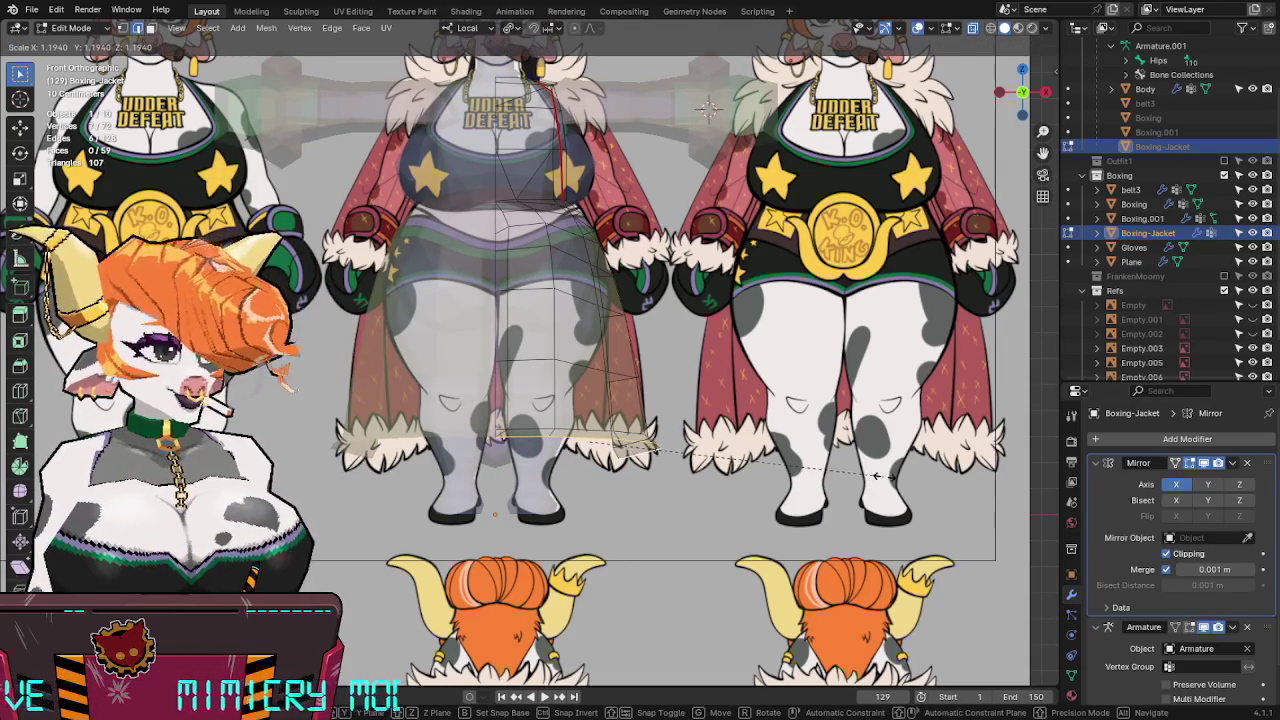
Push the new hem edges outward, edge-slide the loop, and set the hem height along Z.
{"action": "key", "text": "g"}
{"action": "key", "text": "x"}
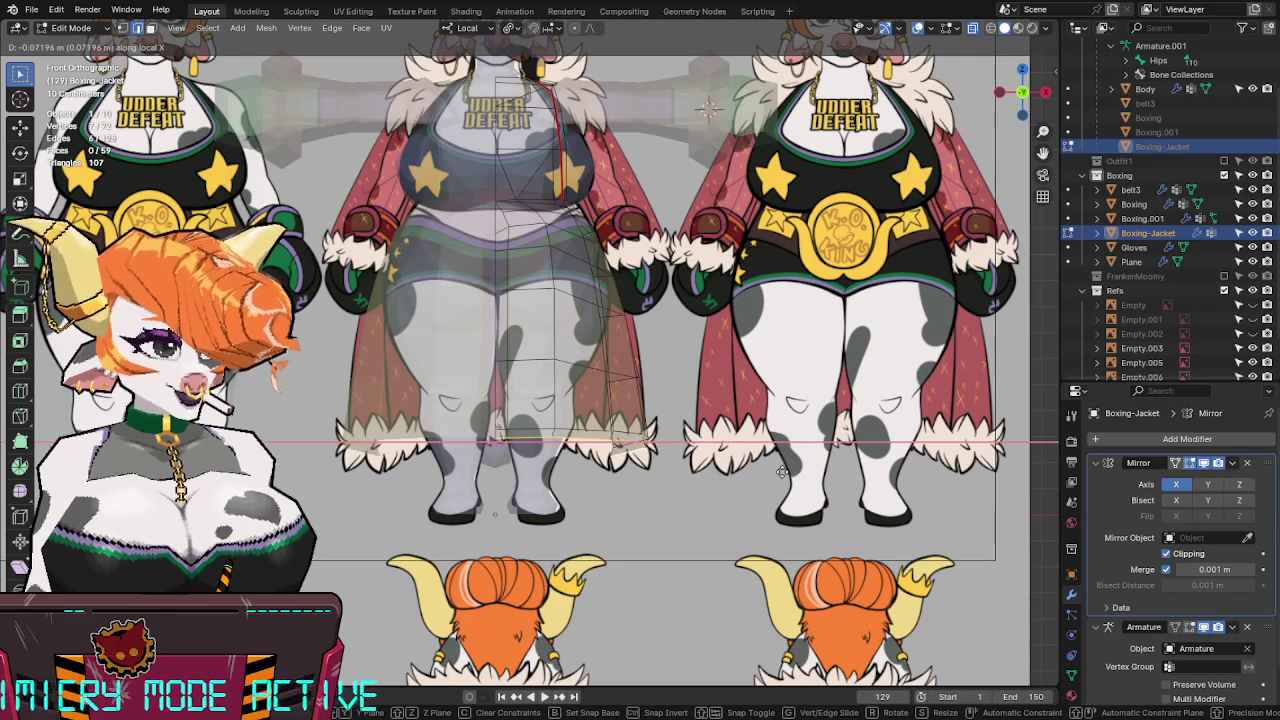
{"action": "key", "text": "x"}
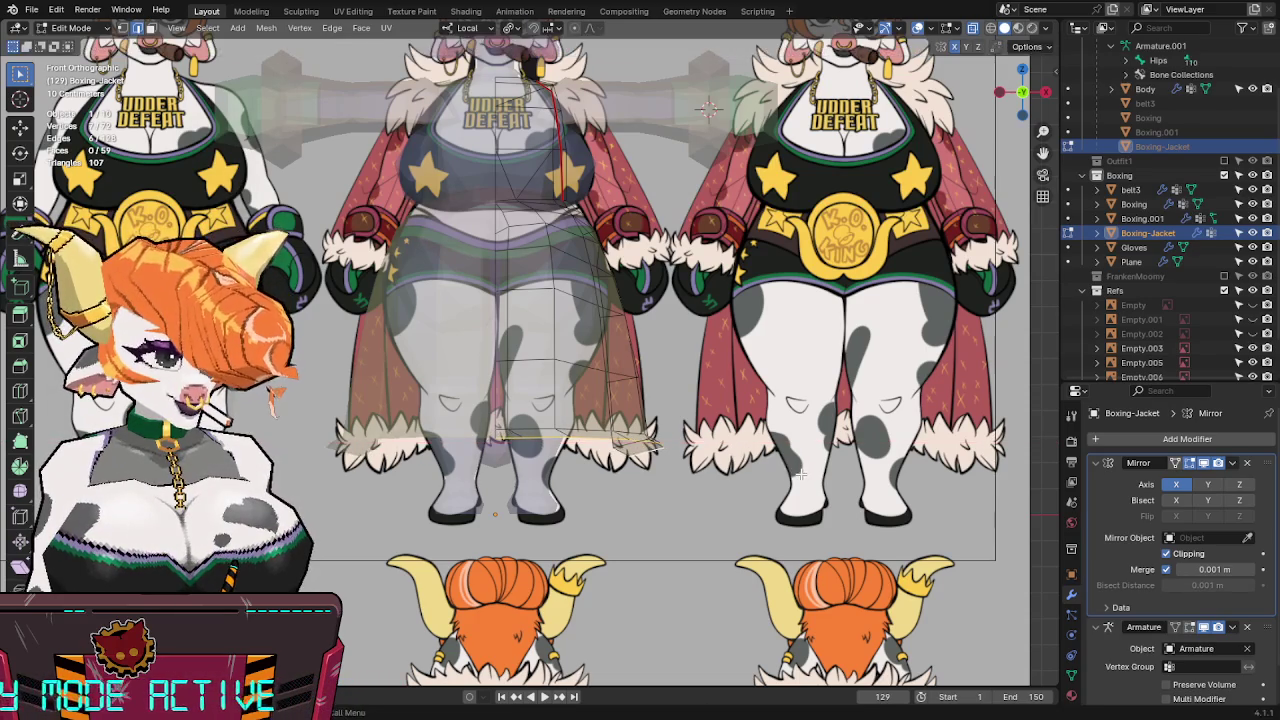
{"action": "left_click", "coordinate": [783, 487]}
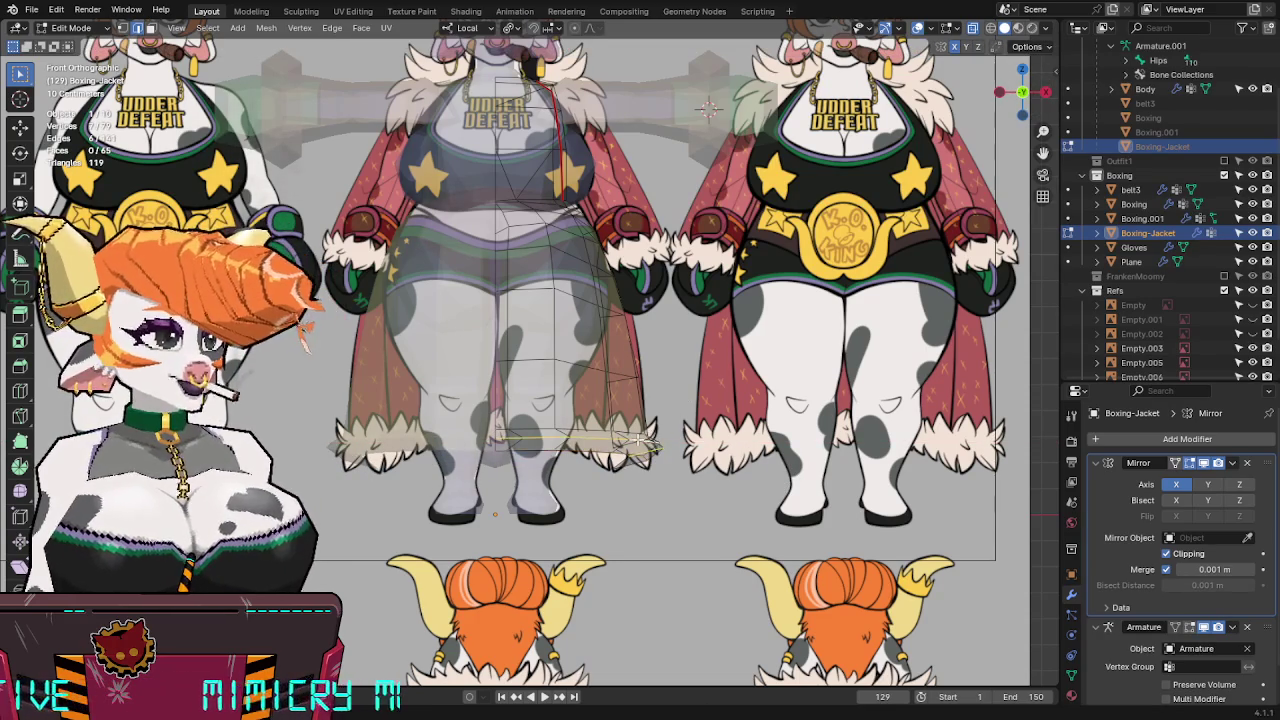
{"action": "key", "text": "g"}
{"action": "key", "text": "g"}
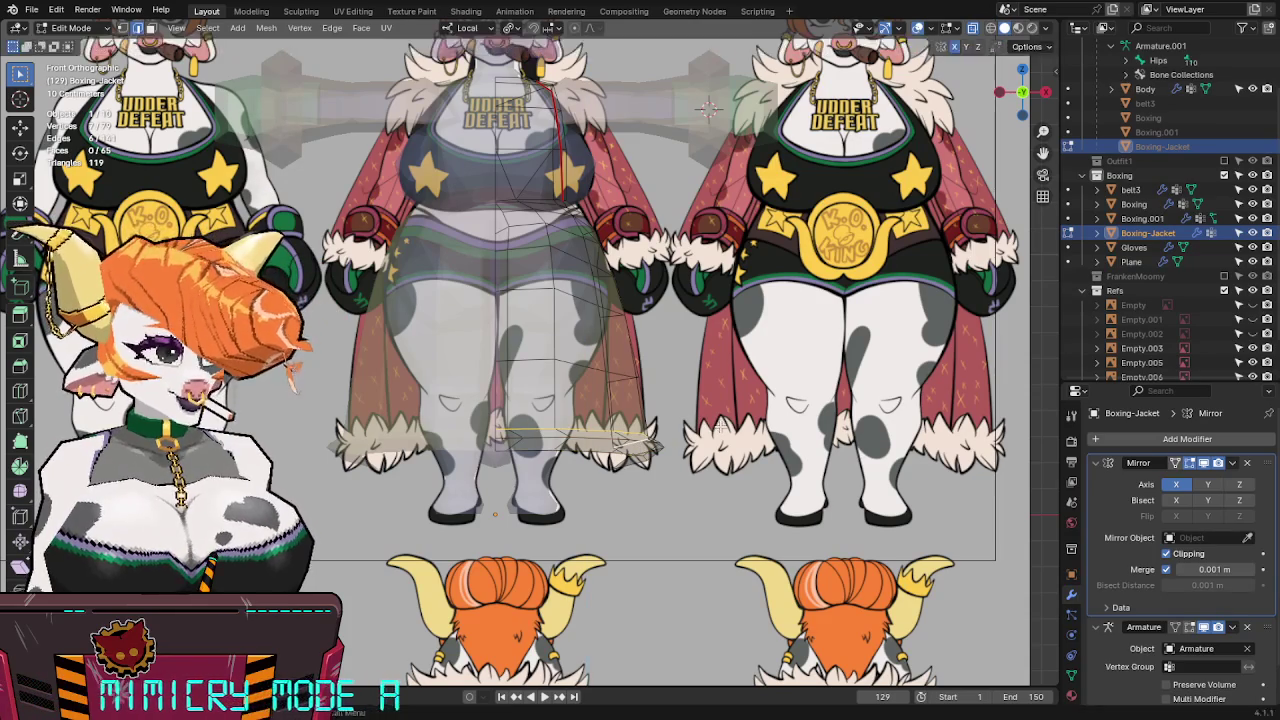
{"action": "left_click", "coordinate": [634, 452]}
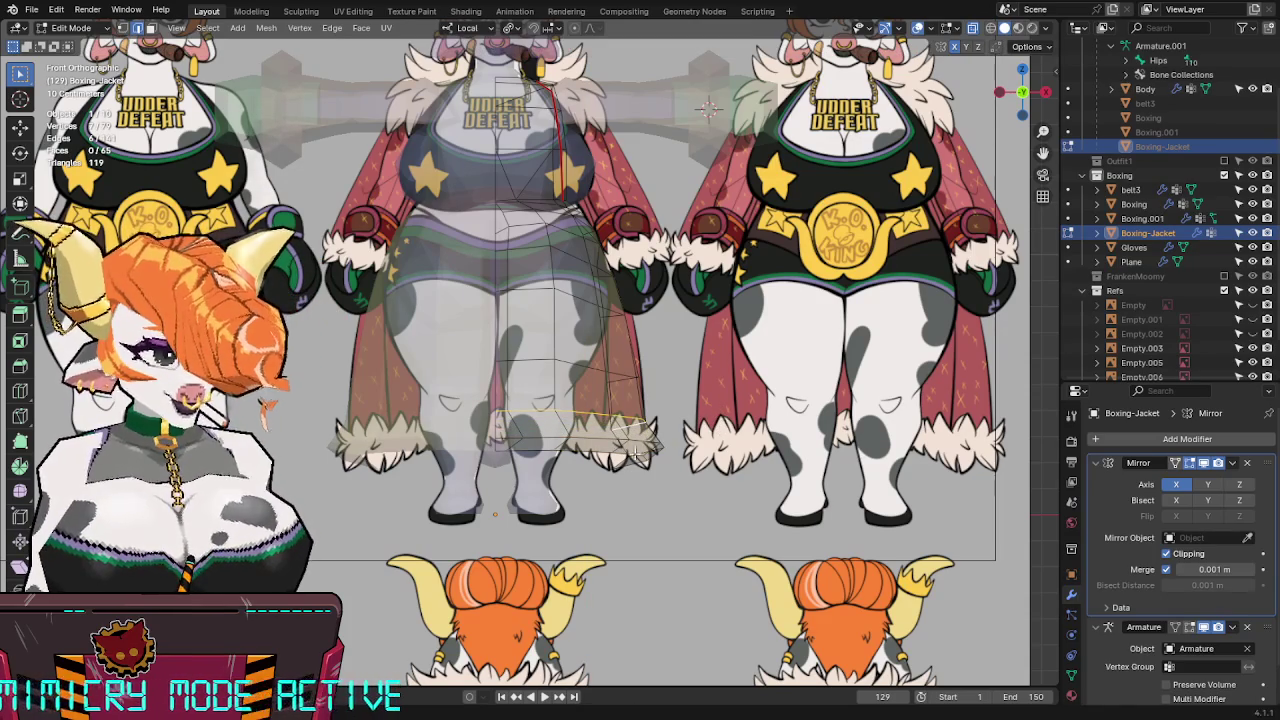
{"action": "key", "text": "g"}
{"action": "key", "text": "z"}
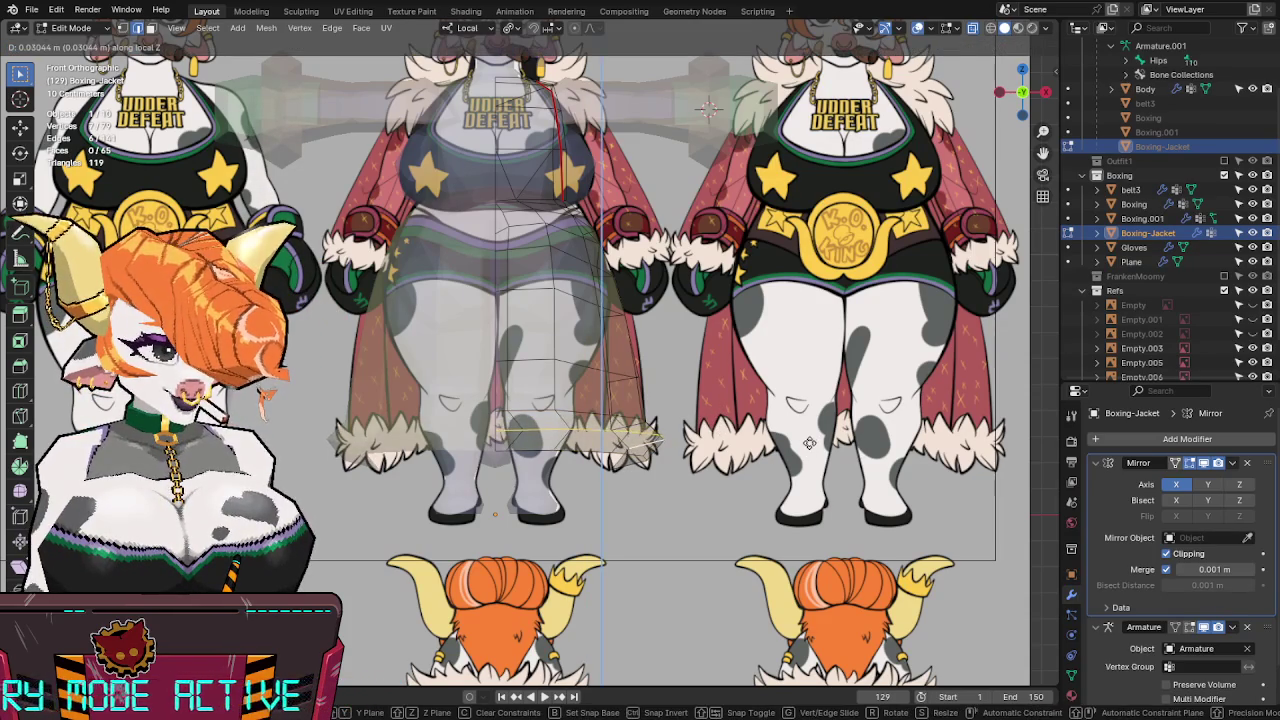
{"action": "left_click", "coordinate": [809, 443]}
In right view, adjust the hem's front-to-back position along local Y.
{"action": "key", "text": "alt+z"}
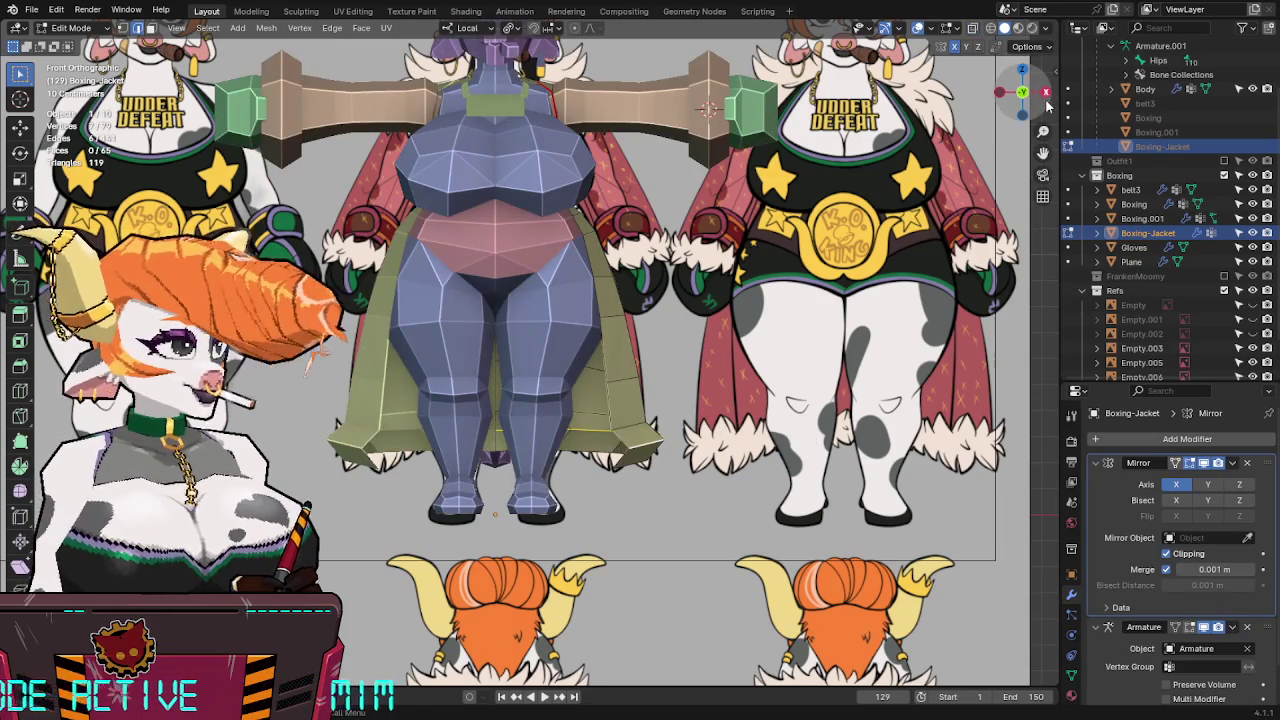
{"action": "left_click", "coordinate": [1045, 93]}
{"action": "key", "text": "alt+z"}
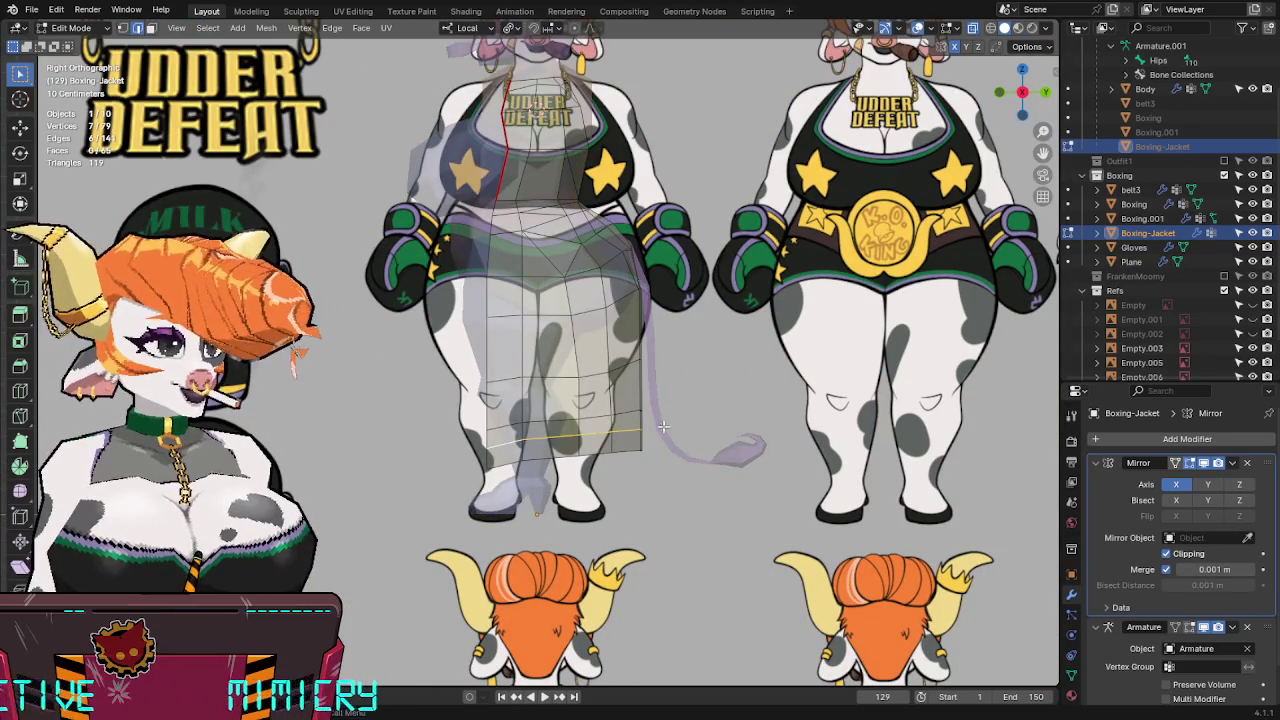
{"action": "key", "text": "s"}
{"action": "key", "text": "y"}
{"action": "key", "text": "g"}
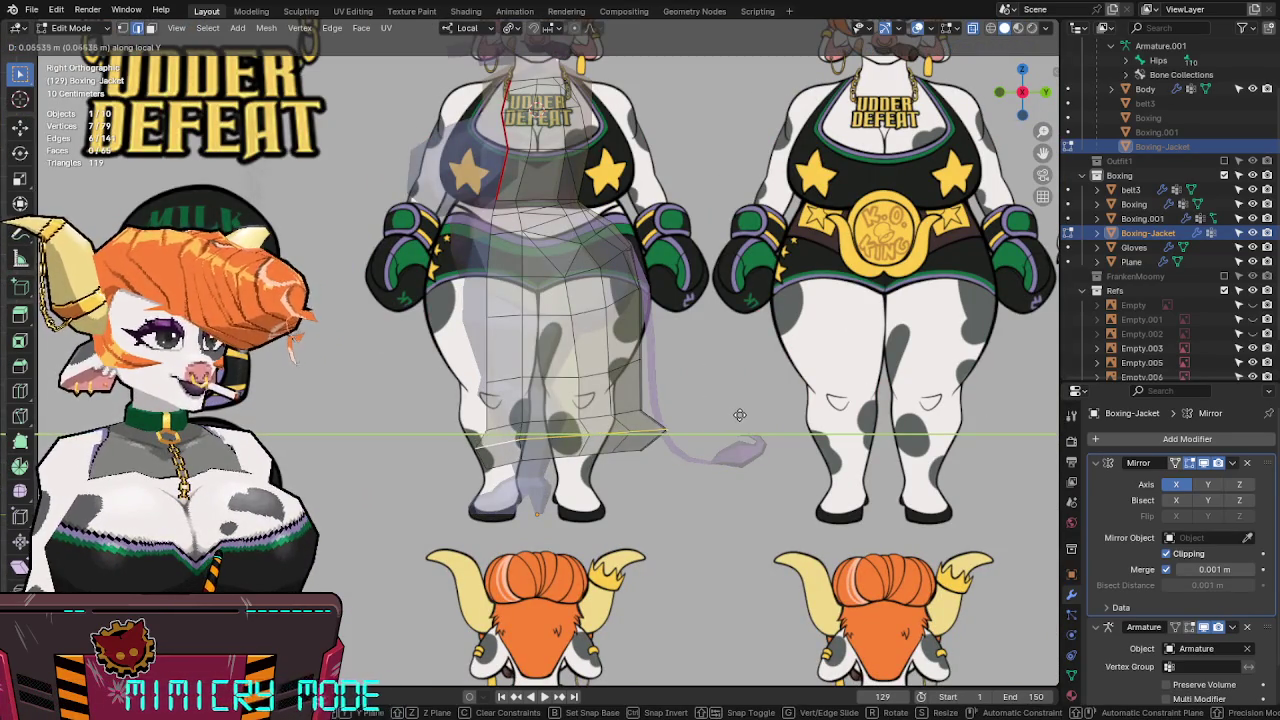
{"action": "left_click", "coordinate": [737, 415]}
{"action": "key", "text": "alt+z"}
{"action": "mouse_move", "coordinate": [737, 415]}
{"action": "middle_mouse_down"}
{"action": "mouse_move", "coordinate": [672, 328]}
{"action": "mouse_move", "coordinate": [686, 257]}
{"action": "mouse_move", "coordinate": [800, 391]}
{"action": "mouse_move", "coordinate": [981, 177]}
{"action": "middle_mouse_up"}
From the front view, fine-tune the hem's height along Z and inspect the flare.
{"action": "left_click", "coordinate": [1006, 88]}
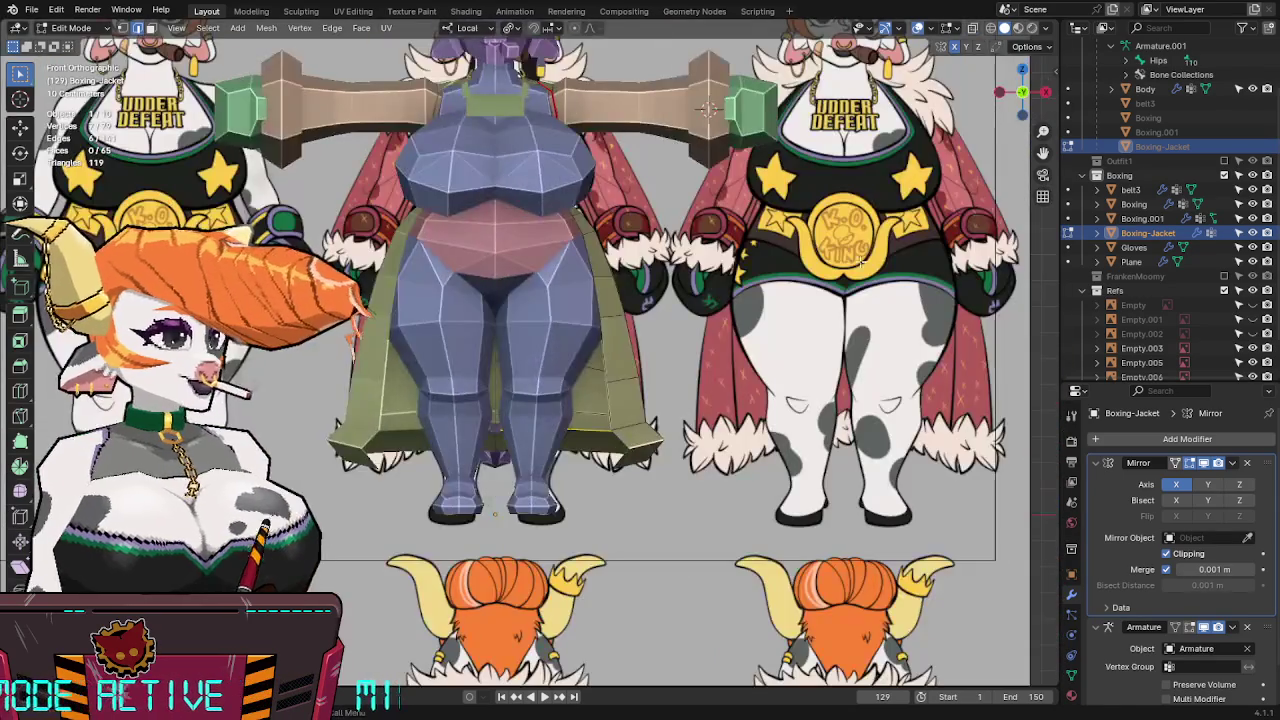
{"action": "key", "text": "alt+z"}
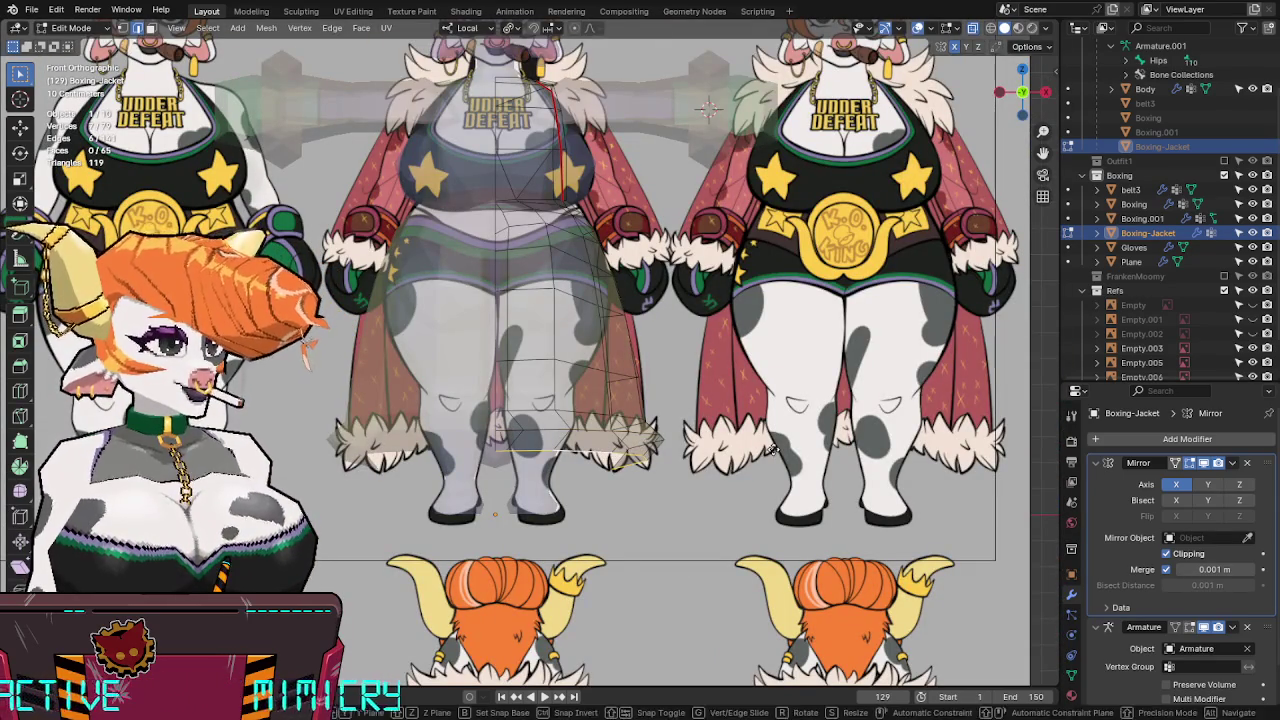
{"action": "key", "text": "g"}
{"action": "key", "text": "z"}
{"action": "key", "text": "z"}
{"action": "left_click", "coordinate": [777, 491]}
{"action": "key", "text": "alt+z"}
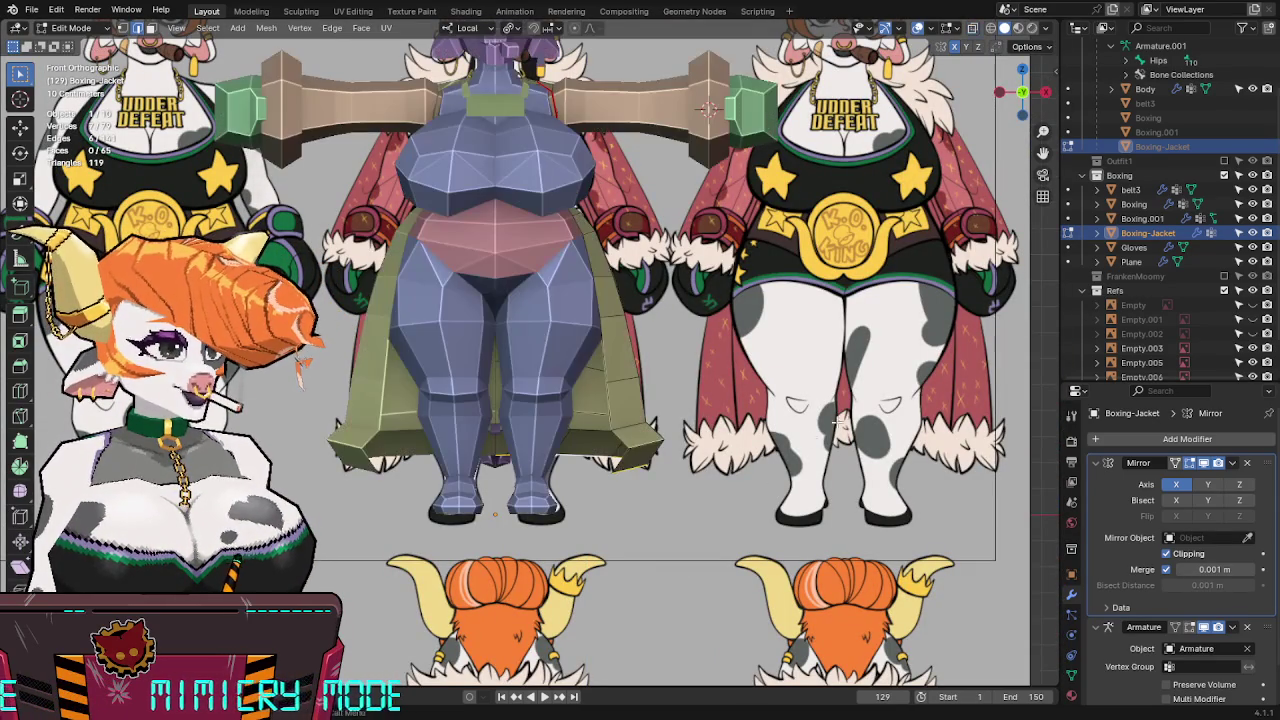
{"action": "mouse_move", "coordinate": [835, 407]}
{"action": "middle_mouse_down"}
{"action": "mouse_move", "coordinate": [565, 425]}
{"action": "mouse_move", "coordinate": [493, 403]}
{"action": "mouse_move", "coordinate": [478, 67]}
{"action": "middle_mouse_up"}
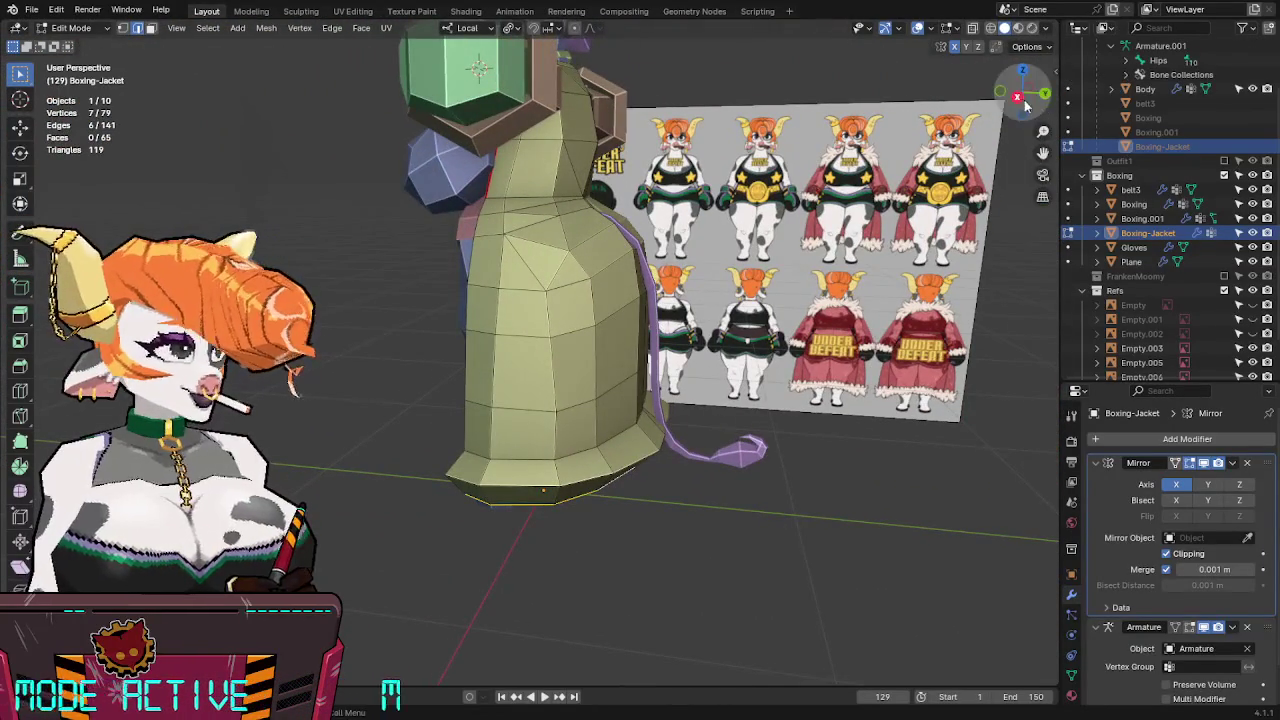
In right view, scale the hem loop thinner along Y, shift it along Y, and save.
{"action": "left_click", "coordinate": [1021, 99]}
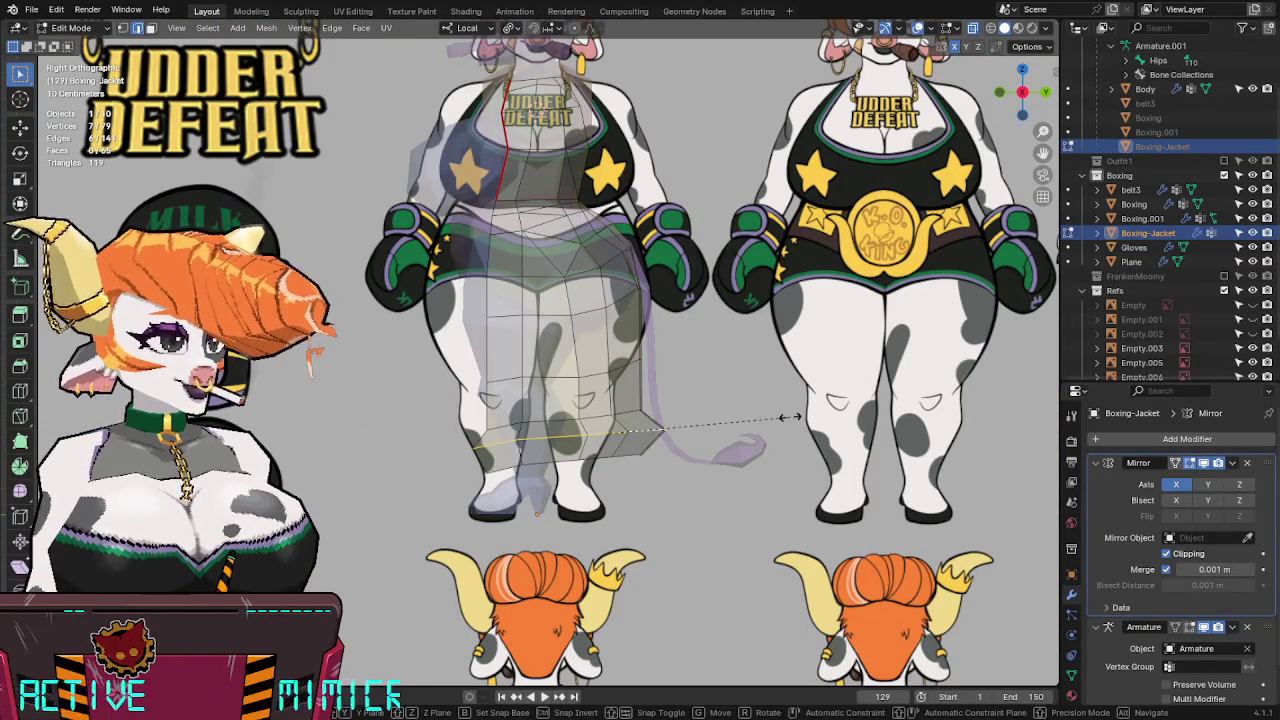
{"action": "key", "text": "s"}
{"action": "key", "text": "y"}
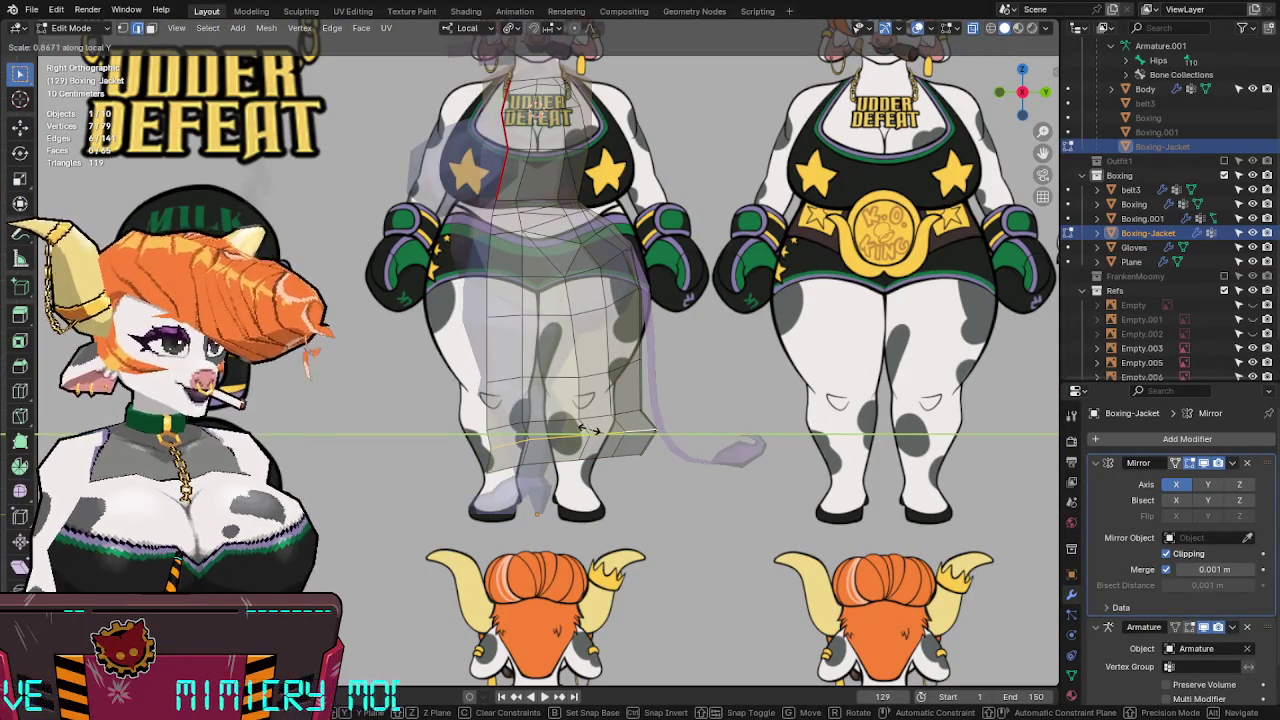
{"action": "left_click", "coordinate": [655, 432]}
{"action": "key", "text": "g"}
{"action": "key", "text": "y"}
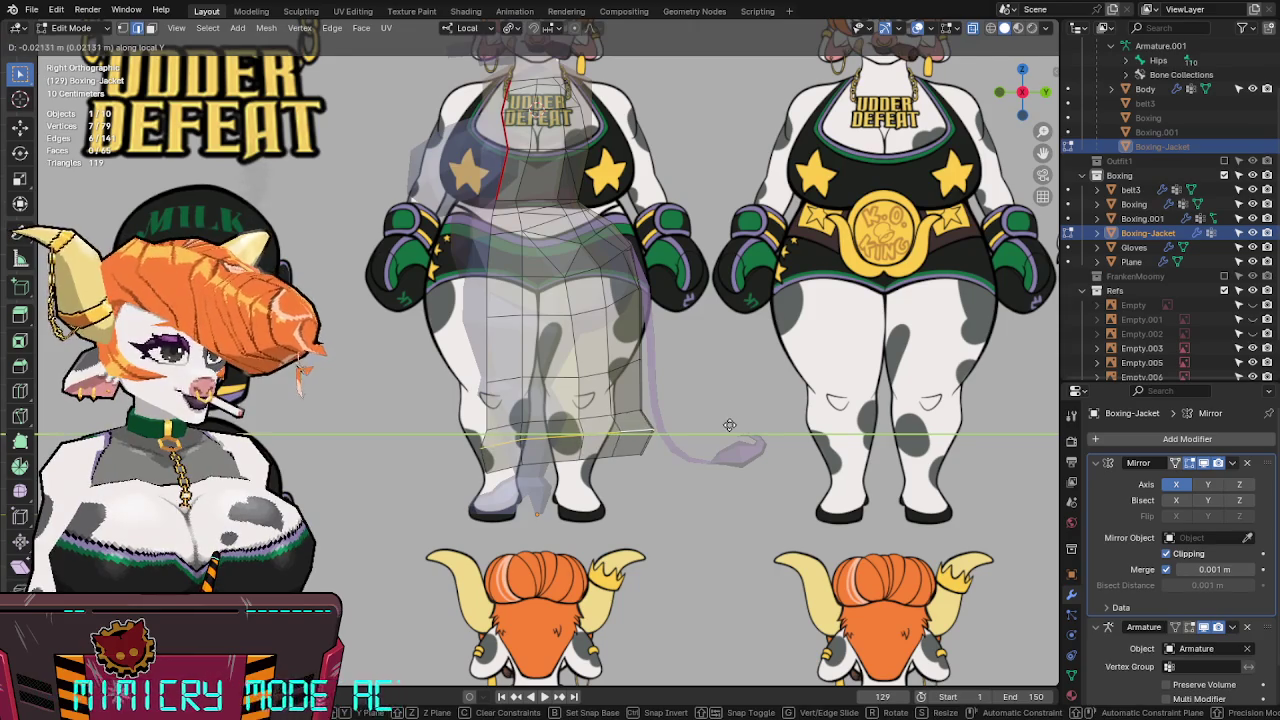
{"action": "left_click", "coordinate": [730, 425]}
{"action": "mouse_move", "coordinate": [730, 425]}
{"action": "middle_mouse_down"}
{"action": "mouse_move", "coordinate": [615, 425]}
{"action": "mouse_move", "coordinate": [563, 385]}
{"action": "middle_mouse_up"}
{"action": "key", "text": "ctrl+s"}
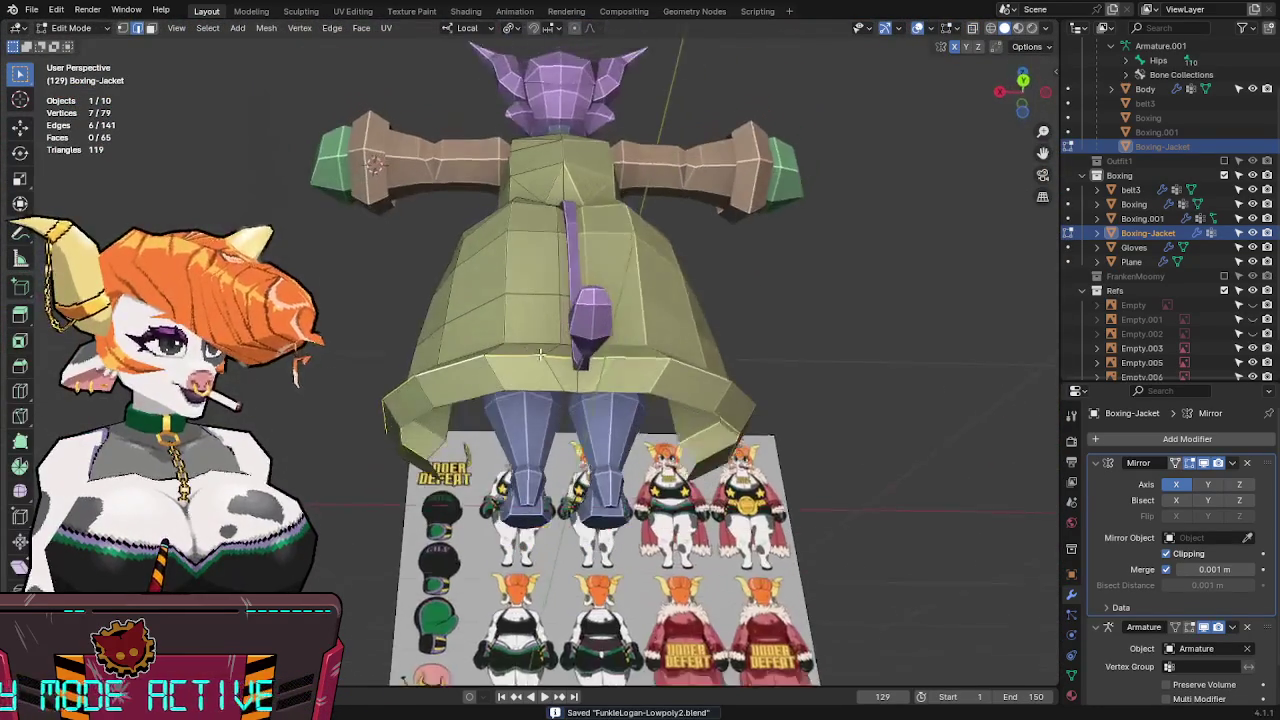
Slide one hem vertex and one jacket edge so the bell shape flows evenly.
{"action": "left_click", "coordinate": [563, 385]}
{"action": "key", "text": "g"}
{"action": "key", "text": "g"}
{"action": "left_click", "coordinate": [580, 368]}
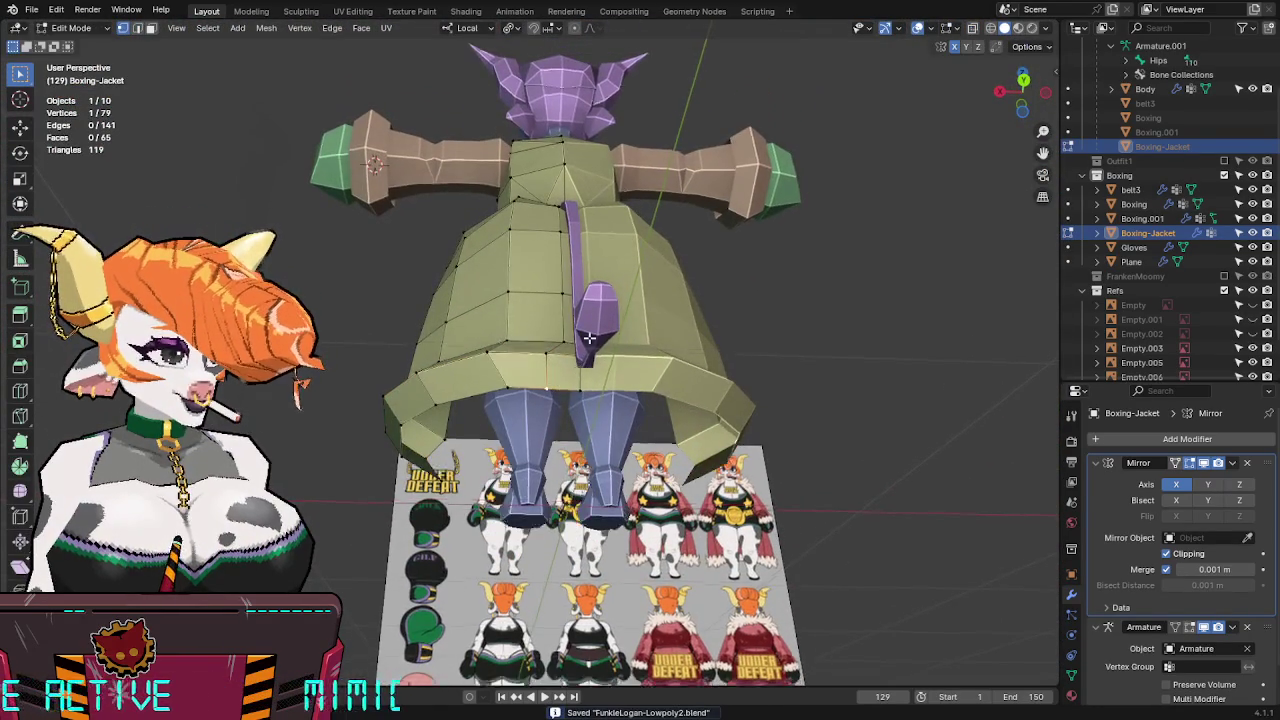
{"action": "middle_click_drag", "start_coordinate": [580, 368], "coordinate": [543, 444]}
{"action": "left_click", "coordinate": [543, 444]}
{"action": "key", "text": "g"}
{"action": "key", "text": "g"}
{"action": "left_click", "coordinate": [667, 438]}
{"action": "mouse_move", "coordinate": [667, 438]}
{"action": "middle_mouse_down"}
{"action": "mouse_move", "coordinate": [604, 191]}
{"action": "mouse_move", "coordinate": [532, 412]}
{"action": "middle_mouse_up"}
Inspect the jacket from below and behind, return to Object Mode, and save.
{"action": "key", "text": "Tab"}
{"action": "key", "text": "ctrl+s"}
{"action": "key", "text": "Tab"}
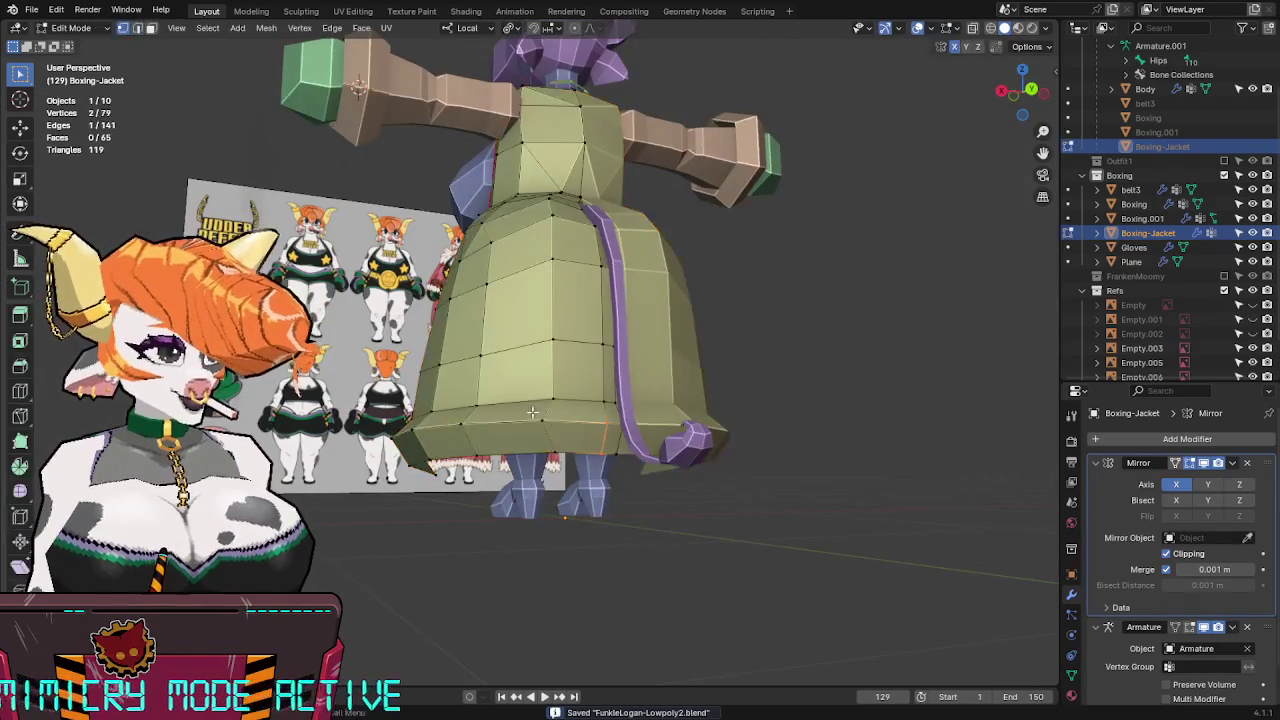
{"action": "mouse_move", "coordinate": [628, 393]}
{"action": "middle_mouse_down"}
{"action": "mouse_move", "coordinate": [615, 520]}
{"action": "mouse_move", "coordinate": [626, 266]}
{"action": "mouse_move", "coordinate": [536, 270]}
{"action": "mouse_move", "coordinate": [585, 321]}
{"action": "mouse_move", "coordinate": [522, 481]}
{"action": "mouse_move", "coordinate": [507, 459]}
{"action": "mouse_move", "coordinate": [743, 424]}
{"action": "mouse_move", "coordinate": [705, 433]}
{"action": "mouse_move", "coordinate": [741, 419]}
{"action": "mouse_move", "coordinate": [615, 340]}
{"action": "mouse_move", "coordinate": [618, 447]}
{"action": "middle_mouse_up"}
{"action": "key", "text": "Tab"}
{"action": "key", "text": "ctrl+s"}
{"action": "scroll", "coordinate": [678, 385], "scroll_direction": "up", "scroll_amount": 2}
{"action": "key", "text": "Tab"}
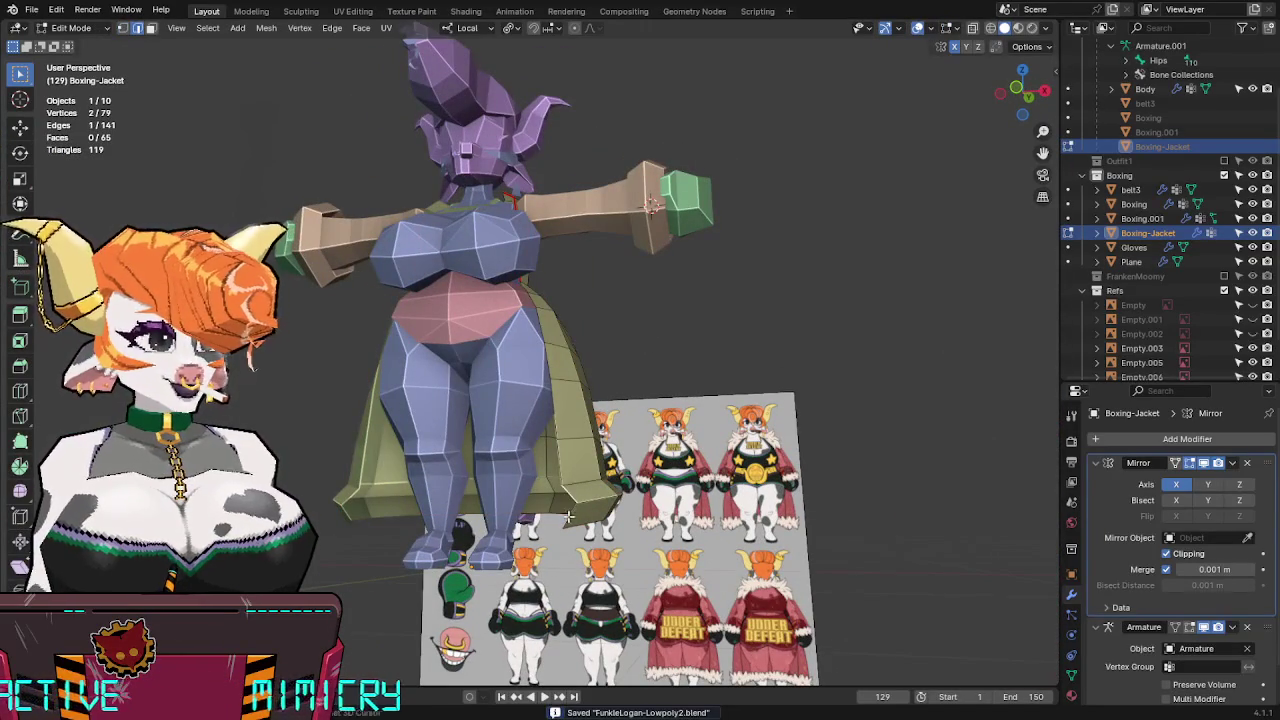
{"action": "mouse_move", "coordinate": [568, 522]}
{"action": "middle_mouse_down"}
{"action": "mouse_move", "coordinate": [622, 481]}
{"action": "mouse_move", "coordinate": [438, 490]}
{"action": "mouse_move", "coordinate": [661, 451]}
{"action": "mouse_move", "coordinate": [385, 480]}
{"action": "mouse_move", "coordinate": [741, 451]}
{"action": "mouse_move", "coordinate": [371, 406]}
{"action": "mouse_move", "coordinate": [388, 468]}
{"action": "mouse_move", "coordinate": [449, 432]}
{"action": "middle_mouse_up"}
{"action": "key", "text": "Tab"}
{"action": "key", "text": "ctrl+s"}
{"action": "key", "text": "KP_1"}
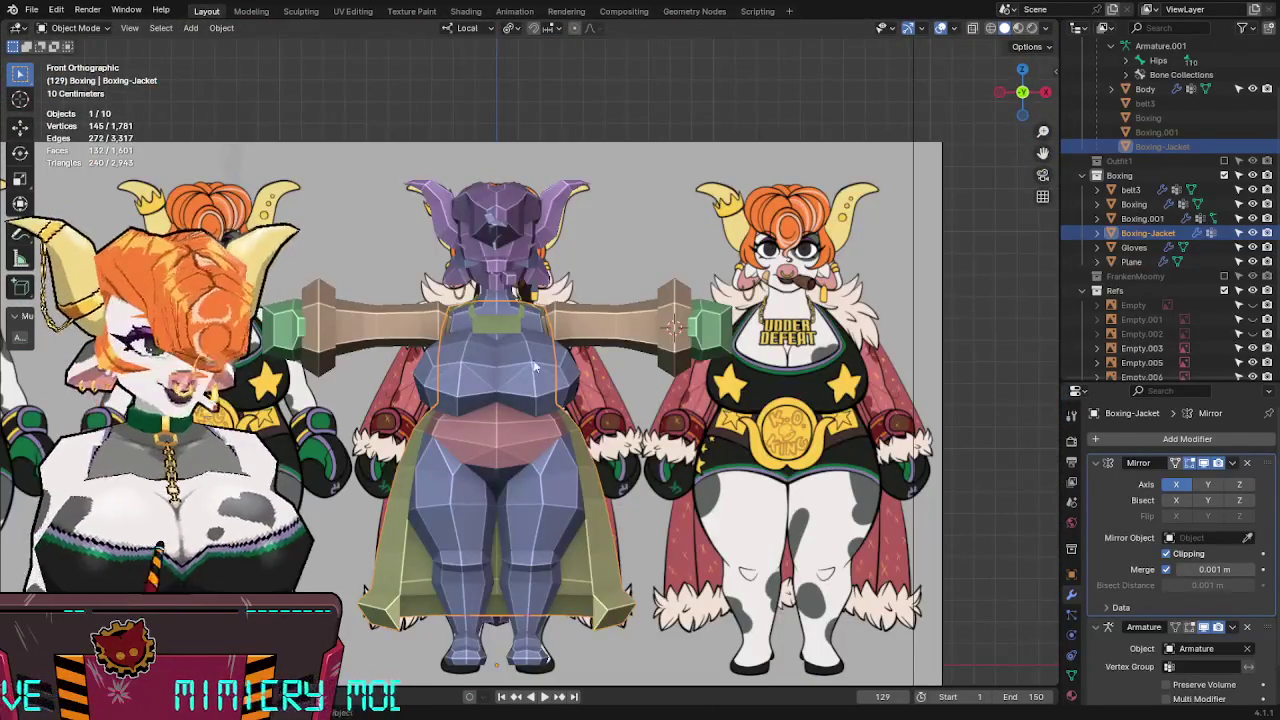
Select the sleeve mesh Boxing.001 and enter Edit Mode.
{"action": "key", "text": "alt+z"}
{"action": "key", "text": "alt+z"}
{"action": "scroll", "coordinate": [590, 382], "scroll_direction": "up", "scroll_amount": 4}
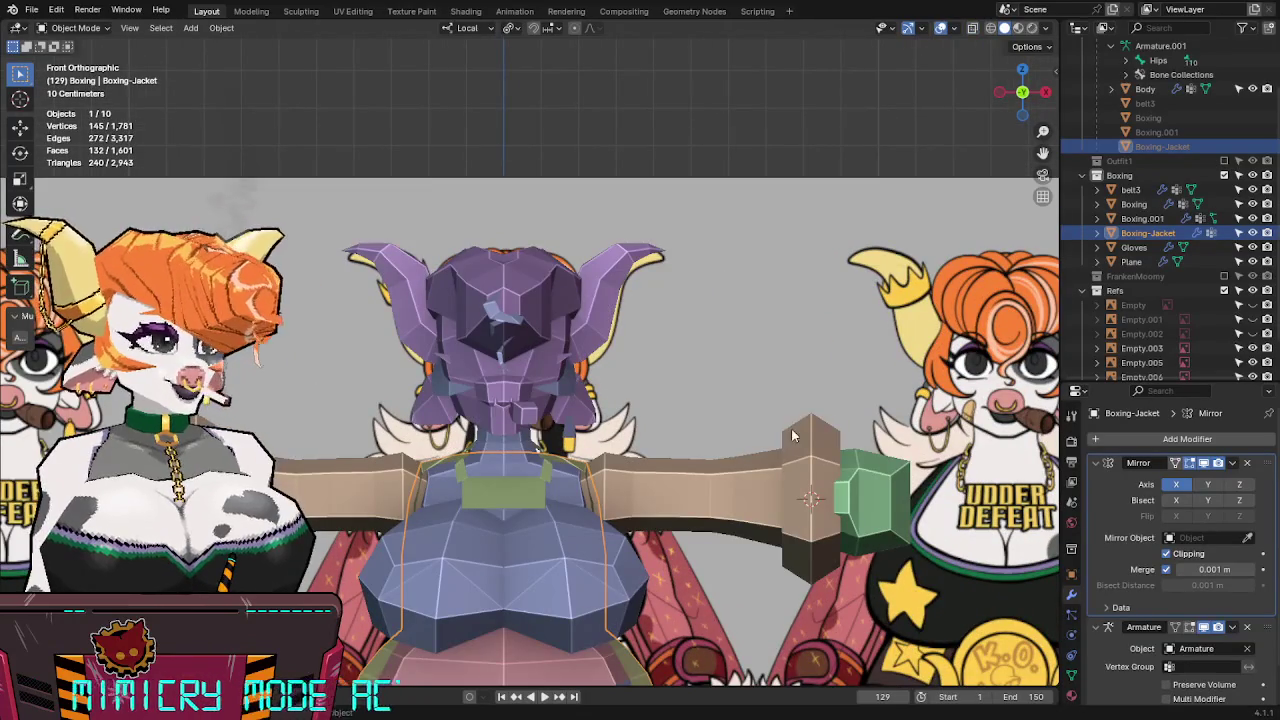
{"action": "middle_click_drag", "start_coordinate": [808, 428], "coordinate": [815, 330], "text": "shift"}
{"action": "left_click", "coordinate": [831, 374]}
{"action": "key", "text": "Tab"}
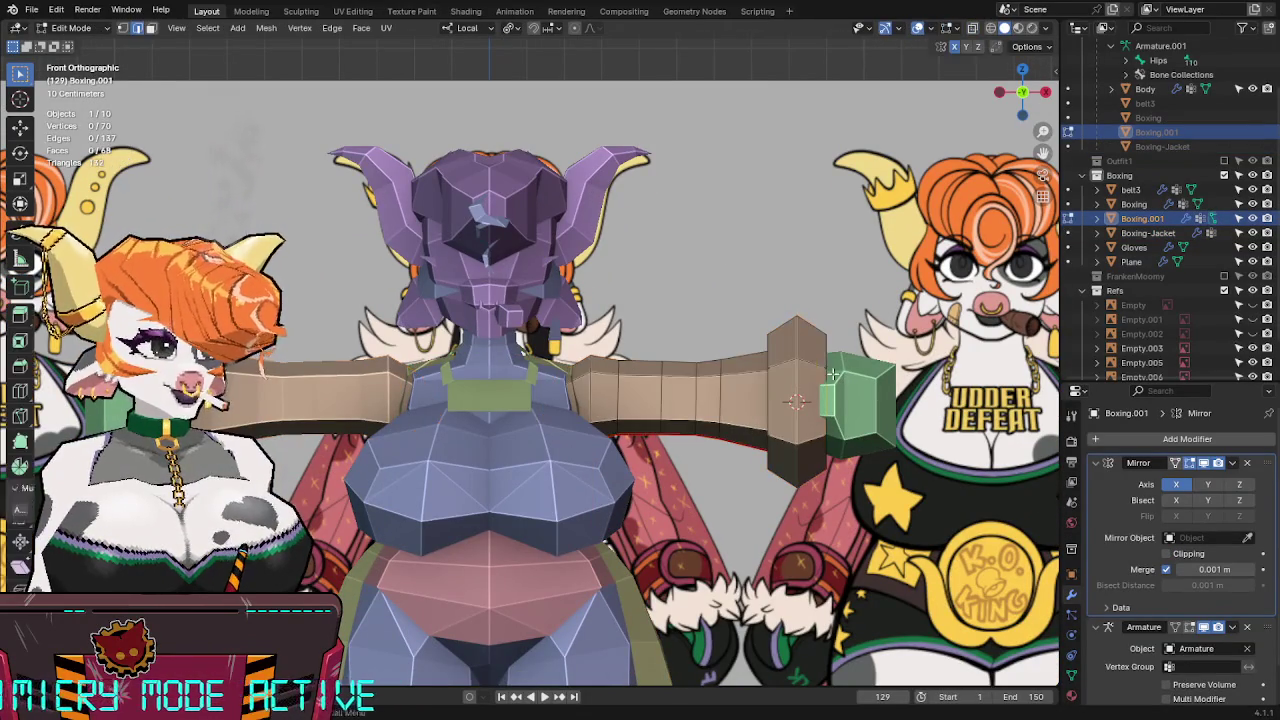
Duplicate the cuff piece and separate the copy into its own object.
{"action": "key", "text": "l"}
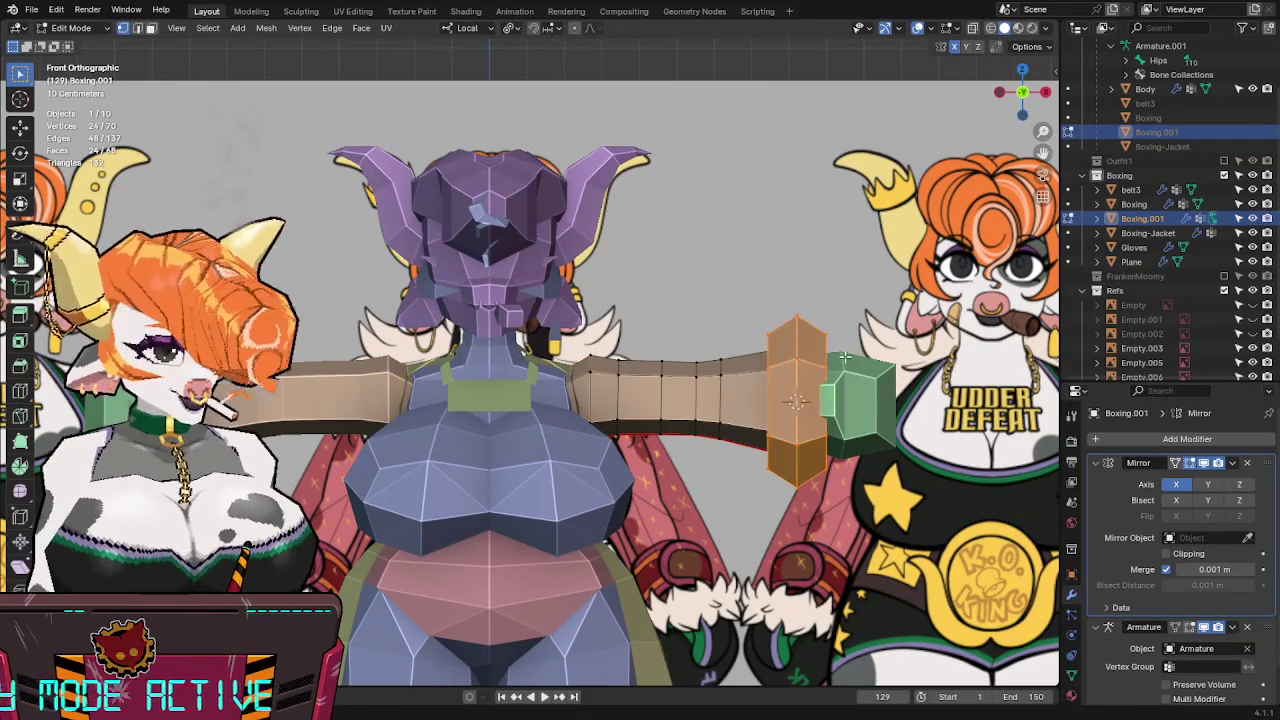
{"action": "key", "text": "alt+z"}
{"action": "key", "text": "shift+d"}
{"action": "left_click", "coordinate": [712, 220]}
{"action": "key", "text": "p"}
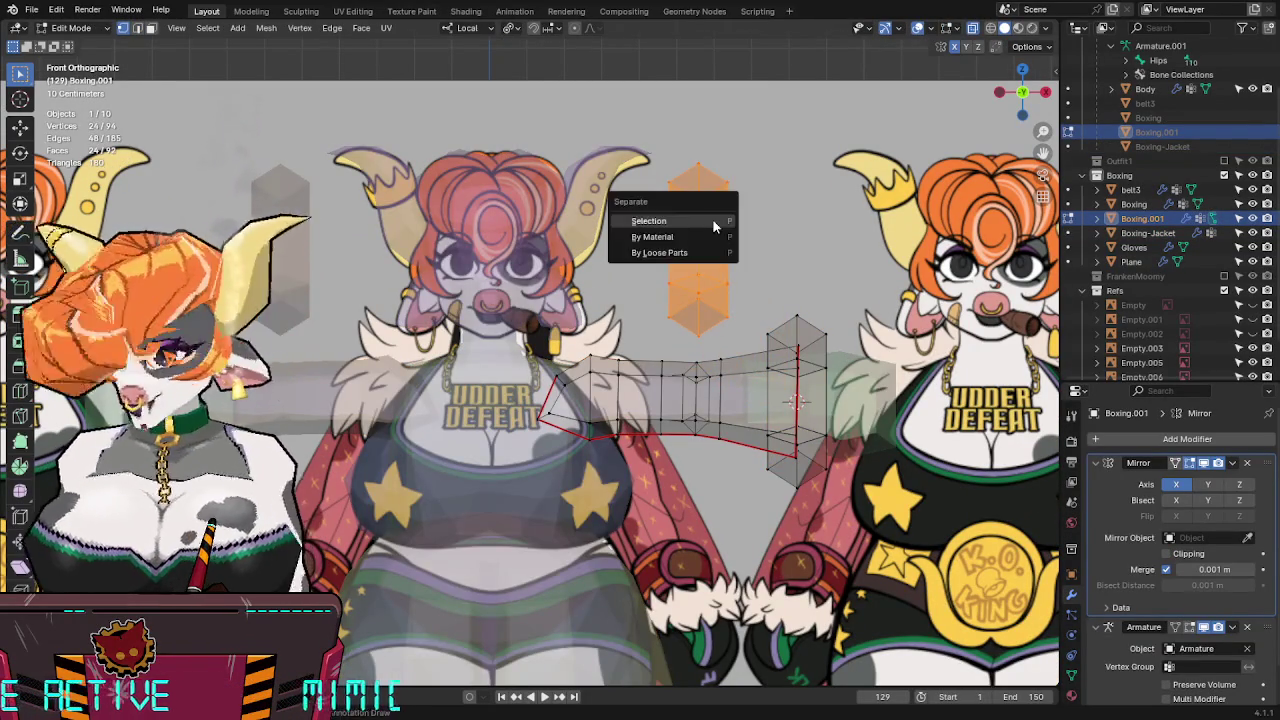
{"action": "left_click", "coordinate": [712, 218]}
{"action": "key", "text": "Tab"}
{"action": "key", "text": "alt+z"}
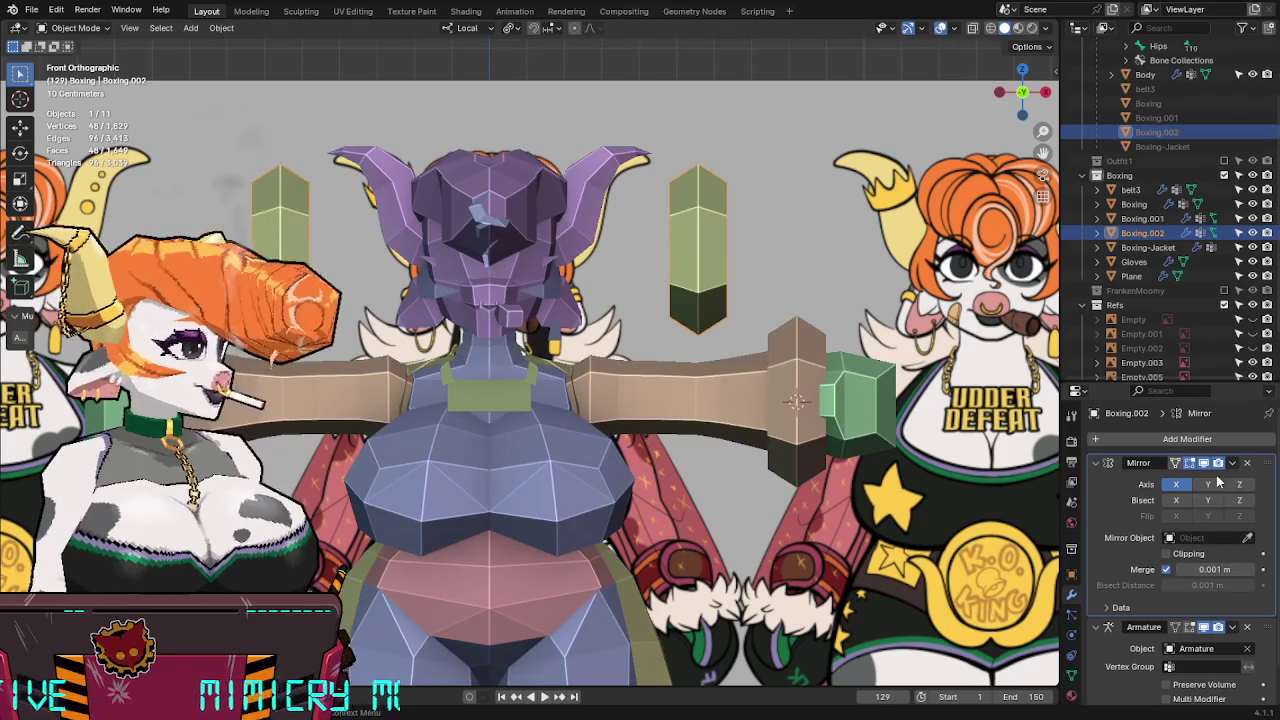
Remove the new cuff's Mirror modifier, rotate it 90 degrees and centre it at the neck.
{"action": "left_click", "coordinate": [1247, 462]}
{"action": "key", "text": "Tab"}
{"action": "key", "text": "alt+z"}
{"action": "key", "text": "a"}
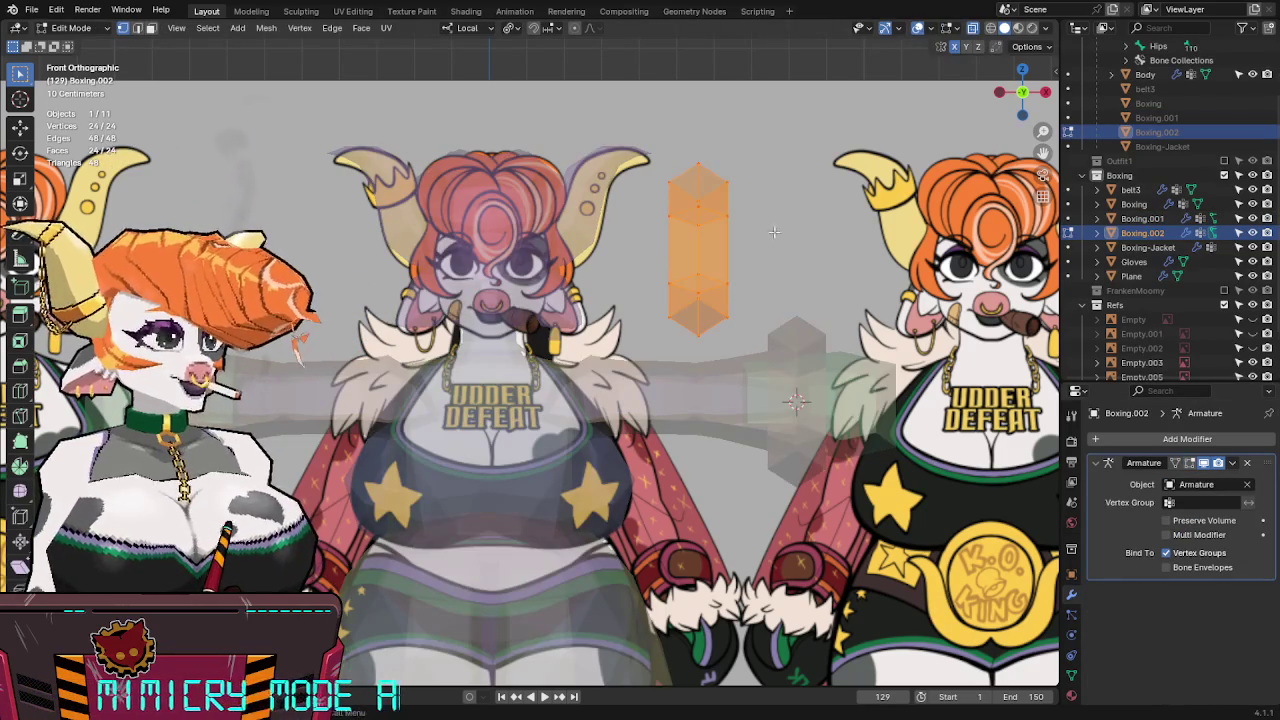
{"action": "key", "text": "r"}
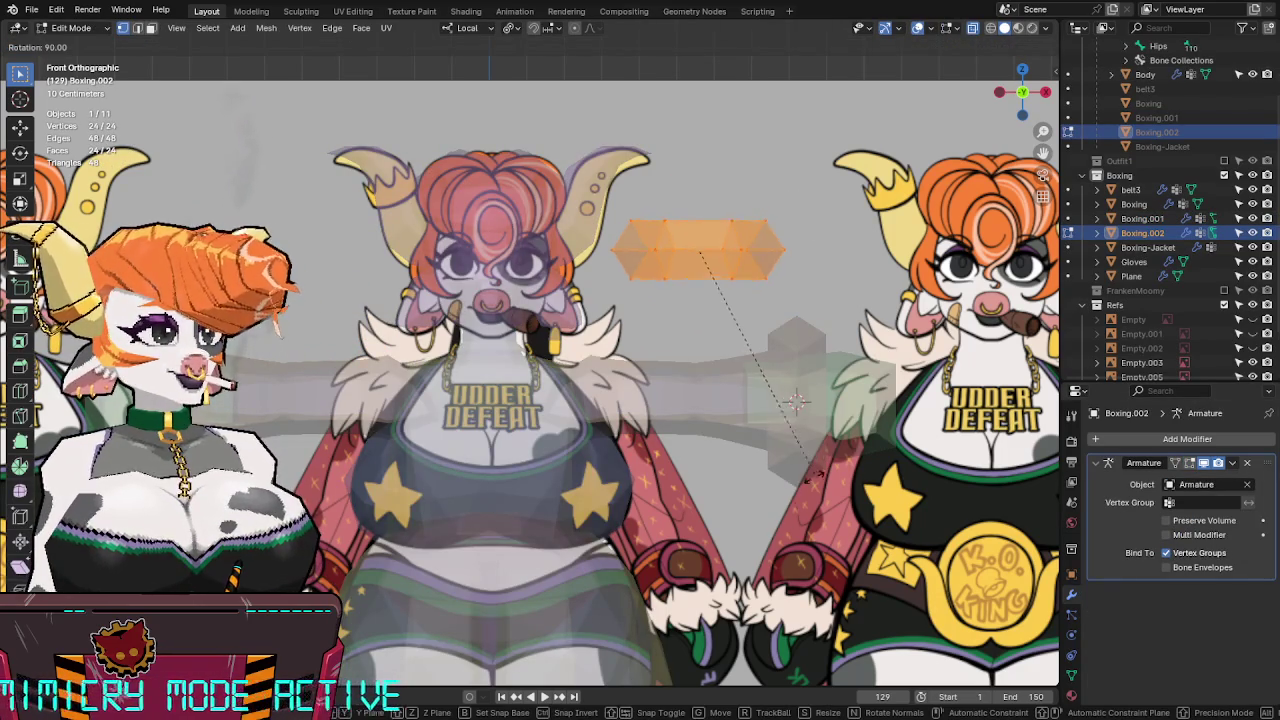
{"action": "left_click", "coordinate": [808, 487]}
{"action": "key", "text": "g"}
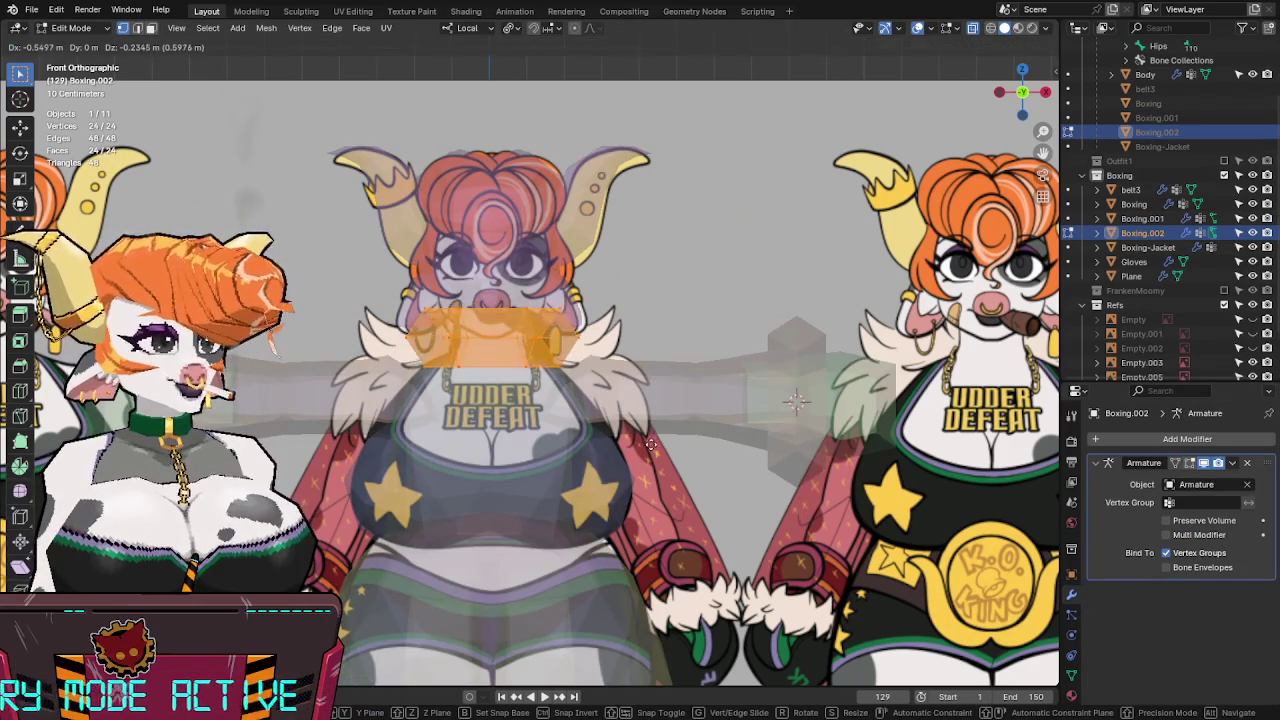
{"action": "left_click", "coordinate": [677, 307]}
{"action": "key", "text": "alt+z"}
Check the cuff's placement in wireframe from a top view.
{"action": "mouse_move", "coordinate": [677, 307]}
{"action": "middle_mouse_down"}
{"action": "mouse_move", "coordinate": [618, 325]}
{"action": "mouse_move", "coordinate": [600, 360]}
{"action": "mouse_move", "coordinate": [634, 391]}
{"action": "middle_mouse_up"}
{"action": "key", "text": "alt+z"}
{"action": "key", "text": "alt+z"}
{"action": "key", "text": "shift+z"}
{"action": "key", "text": "KP_7"}
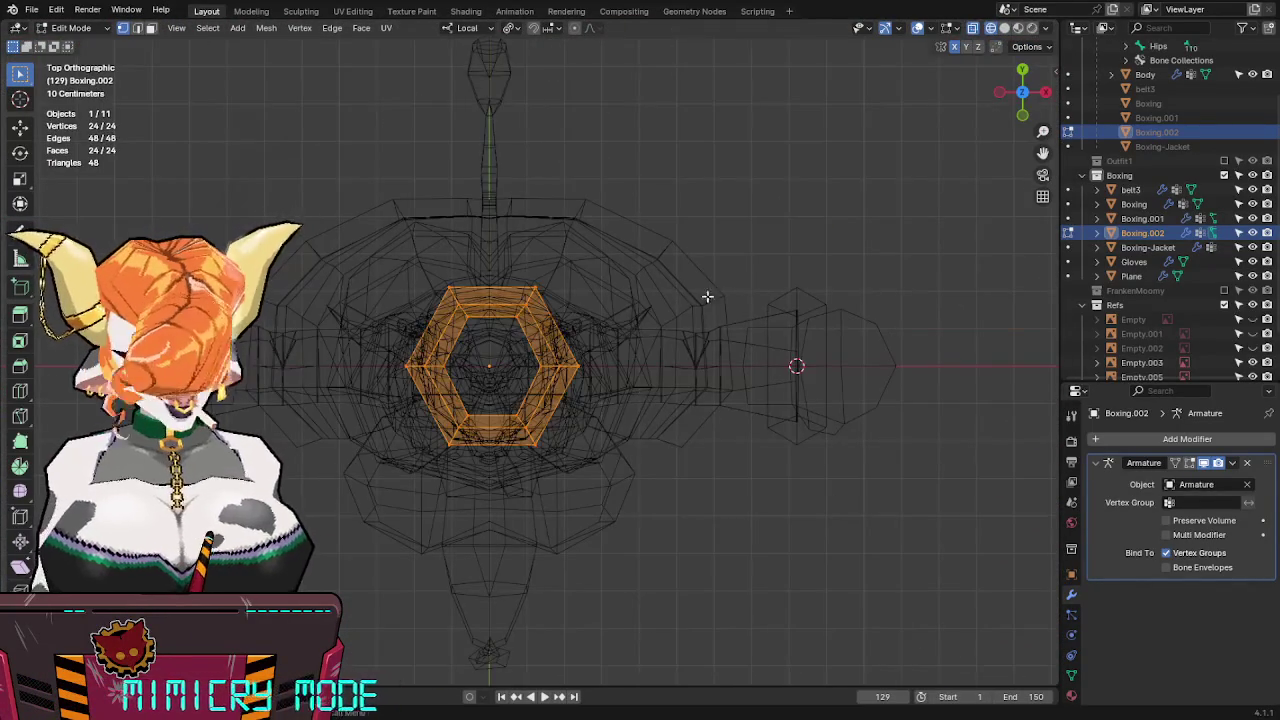
Cancel the rotation and delete all of the copied cuff's vertices.
{"action": "key", "text": "r"}
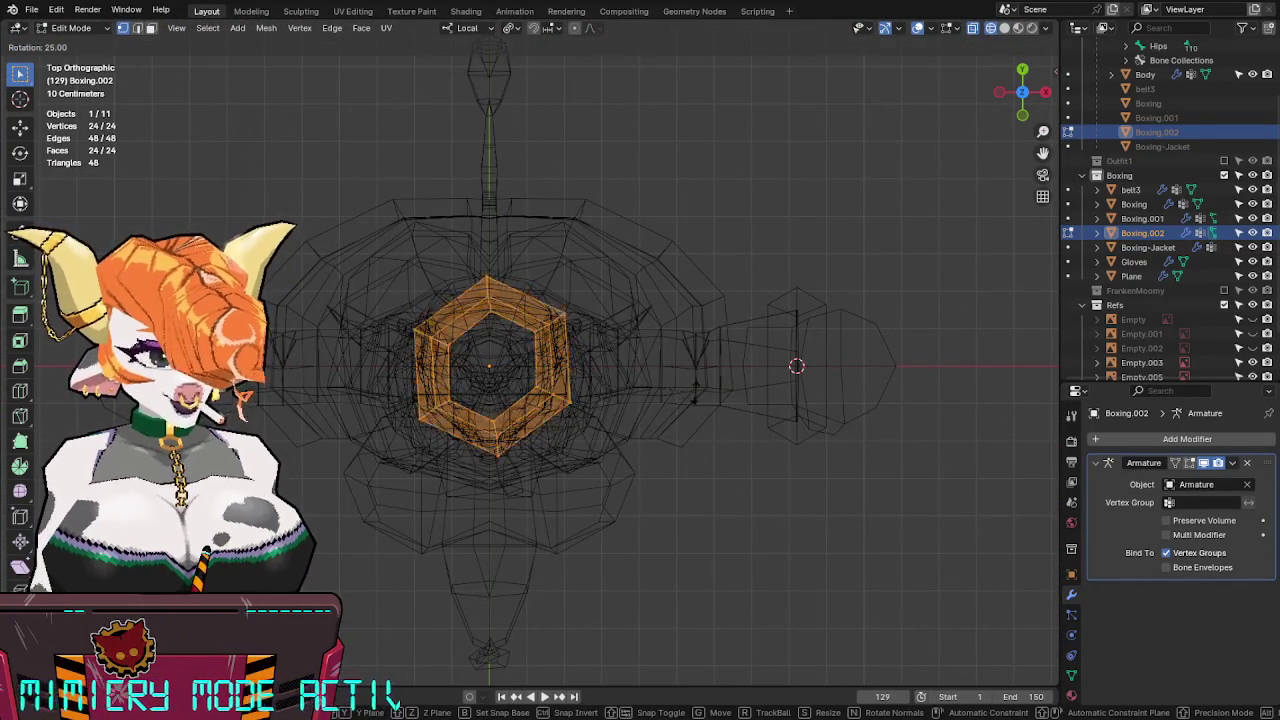
{"action": "key", "text": "Escape"}
{"action": "key", "text": "x"}
{"action": "left_click", "coordinate": [662, 365]}
{"action": "scroll", "coordinate": [711, 420], "scroll_direction": "up", "scroll_amount": 2}
{"action": "key", "text": "Tab"}
{"action": "mouse_move", "coordinate": [711, 428]}
{"action": "middle_mouse_down"}
{"action": "mouse_move", "coordinate": [691, 251]}
{"action": "mouse_move", "coordinate": [673, 311]}
{"action": "mouse_move", "coordinate": [682, 338]}
{"action": "middle_mouse_up"}
{"action": "key", "text": "shift+z"}
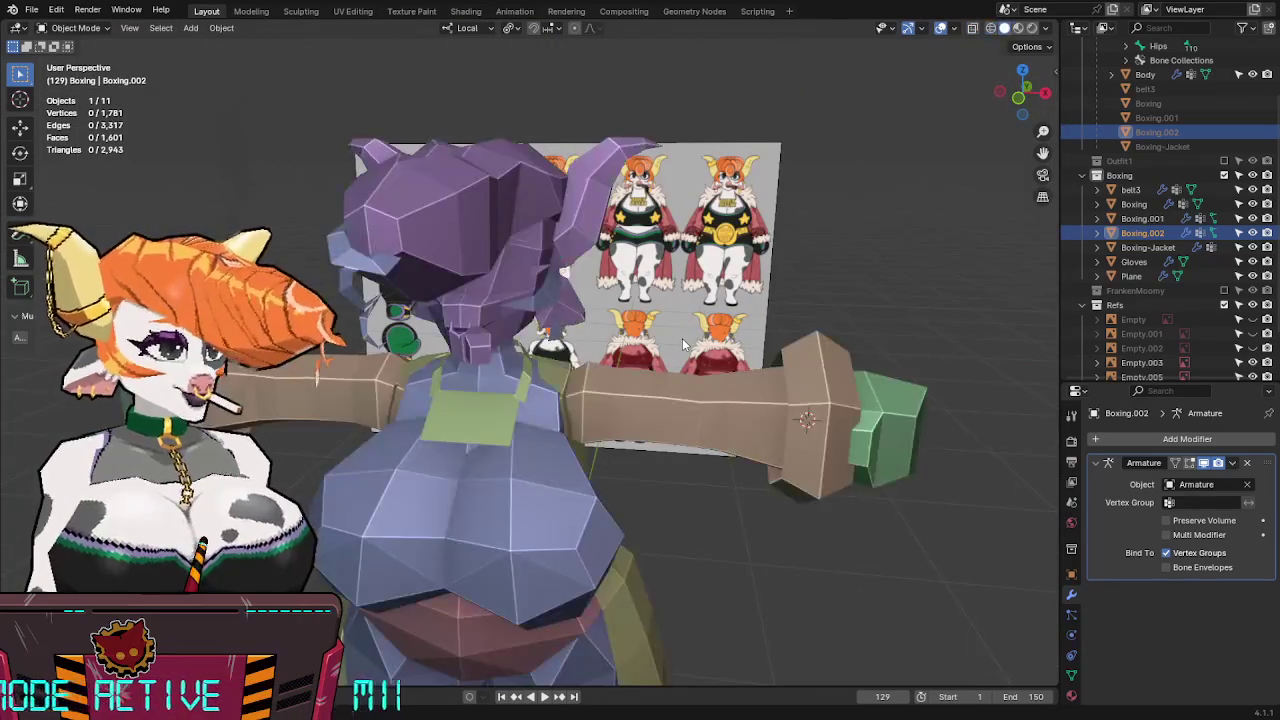
Delete the leftover Boxing.002 object and snap the 3D cursor to the belt.
{"action": "key", "text": "x"}
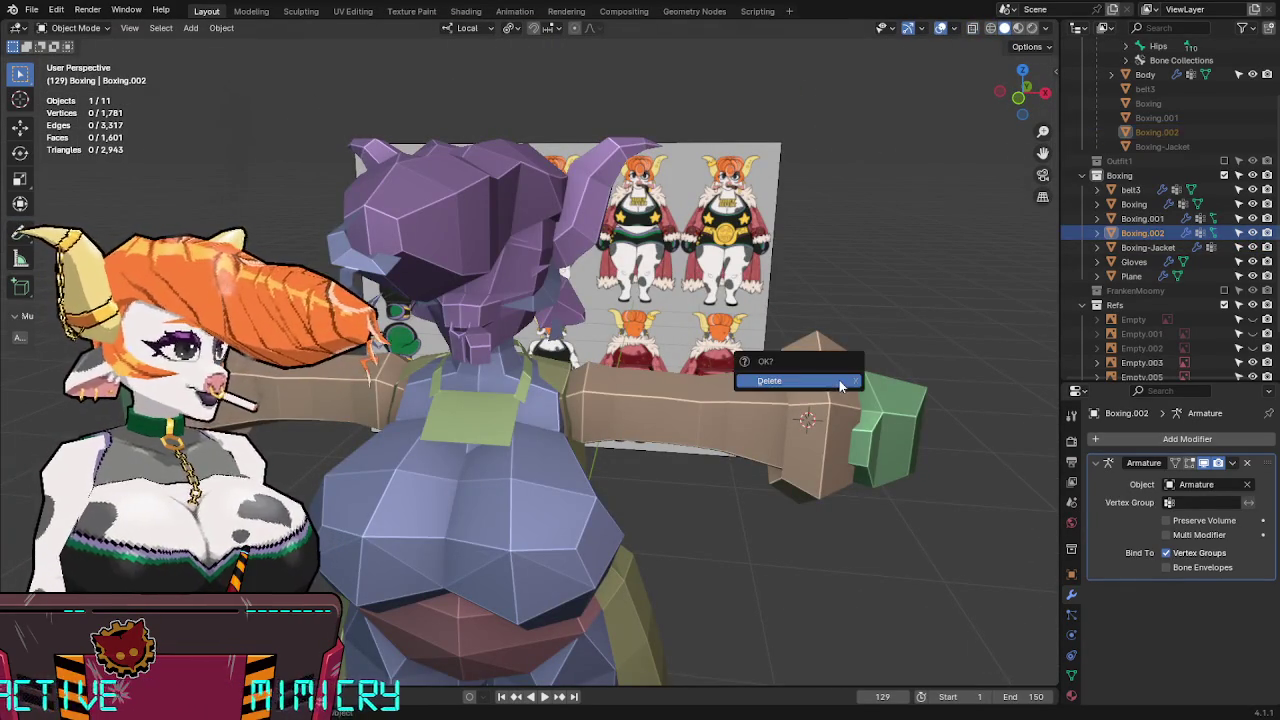
{"action": "left_click", "coordinate": [839, 380]}
{"action": "middle_click_drag", "start_coordinate": [630, 399], "coordinate": [520, 378]}
{"action": "left_click", "coordinate": [510, 377]}
{"action": "key", "text": "shift+s"}
{"action": "left_click", "coordinate": [557, 447]}
Add a six-sided Torus mesh lying flat around the neck.
{"action": "key", "text": "KP_1"}
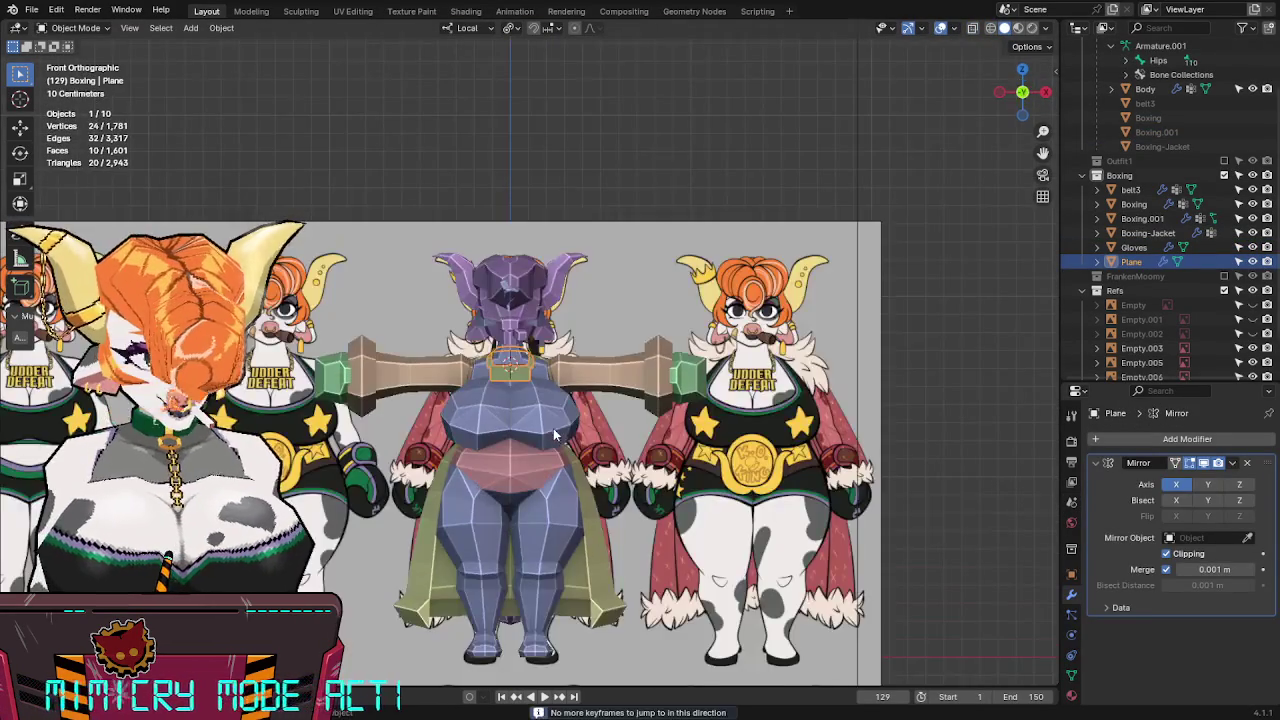
{"action": "scroll", "coordinate": [553, 428], "scroll_direction": "up", "scroll_amount": 5}
{"action": "key", "text": "shift+a"}
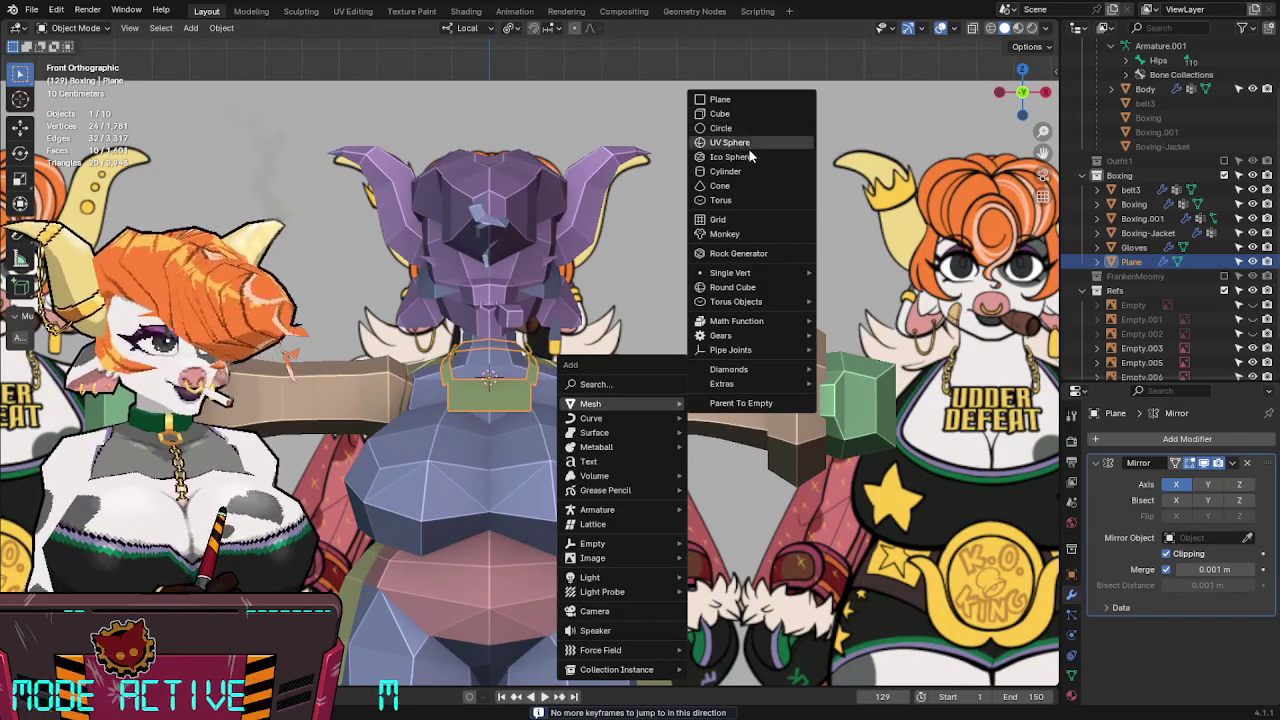
{"action": "left_click", "coordinate": [742, 199]}
{"action": "mouse_move", "coordinate": [743, 316]}
{"action": "middle_mouse_down"}
{"action": "mouse_move", "coordinate": [732, 333]}
{"action": "mouse_move", "coordinate": [625, 329]}
{"action": "mouse_move", "coordinate": [650, 341]}
{"action": "mouse_move", "coordinate": [591, 377]}
{"action": "mouse_move", "coordinate": [660, 372]}
{"action": "mouse_move", "coordinate": [579, 416]}
{"action": "mouse_move", "coordinate": [440, 415]}
{"action": "middle_mouse_up"}
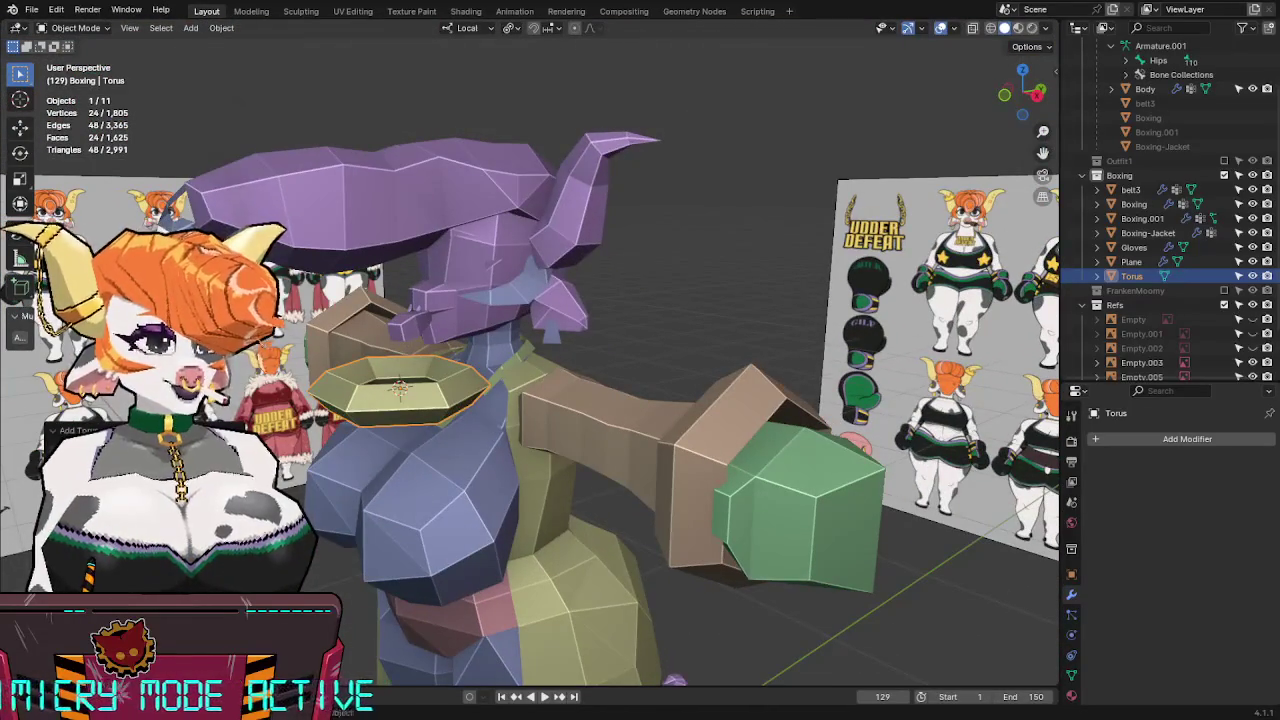
Raise the torus segment count, then move and scale it up around the neck.
{"action": "mouse_move", "coordinate": [640, 300]}
{"action": "middle_mouse_down"}
{"action": "mouse_move", "coordinate": [615, 320]}
{"action": "mouse_move", "coordinate": [691, 256]}
{"action": "mouse_move", "coordinate": [597, 289]}
{"action": "mouse_move", "coordinate": [629, 283]}
{"action": "mouse_move", "coordinate": [584, 320]}
{"action": "middle_mouse_up"}
{"action": "left_click", "coordinate": [1028, 103]}
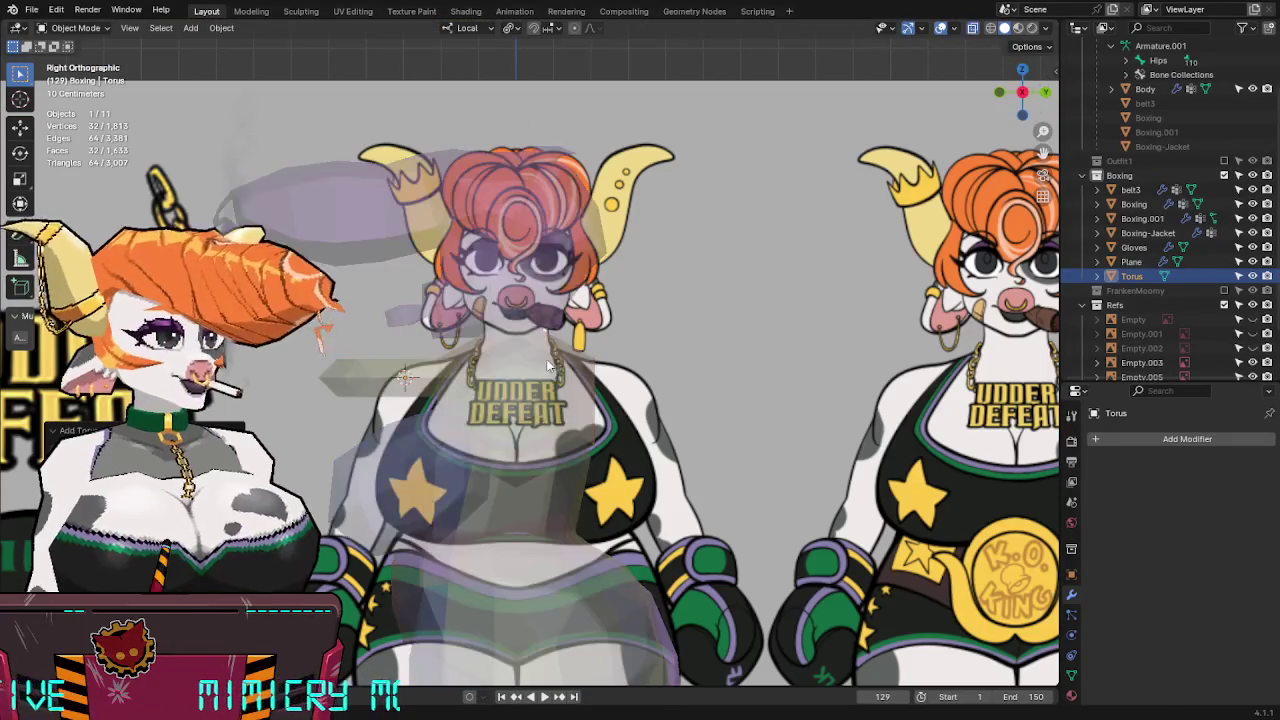
{"action": "key", "text": "g"}
{"action": "left_click", "coordinate": [660, 345]}
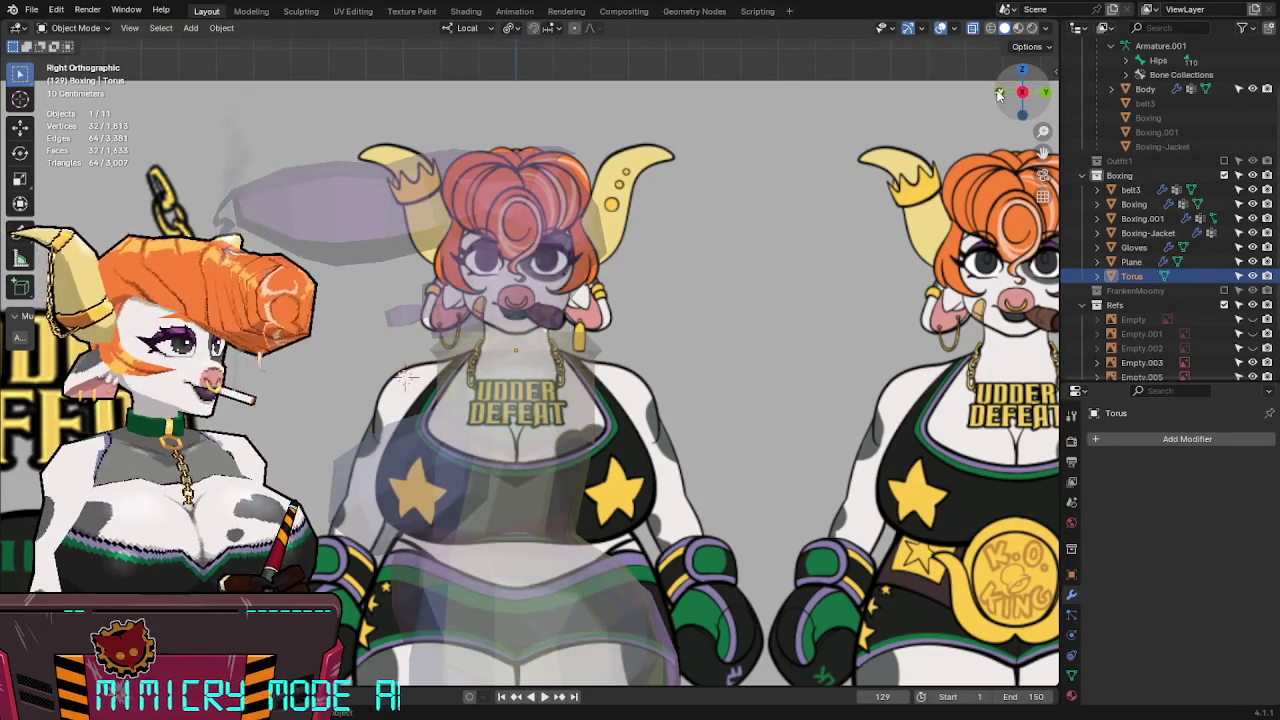
{"action": "left_click", "coordinate": [998, 94]}
{"action": "key", "text": "s"}
{"action": "left_click", "coordinate": [703, 364]}
In X-ray Edit Mode, select and delete one half of the torus ring.
{"action": "key", "text": "alt+z"}
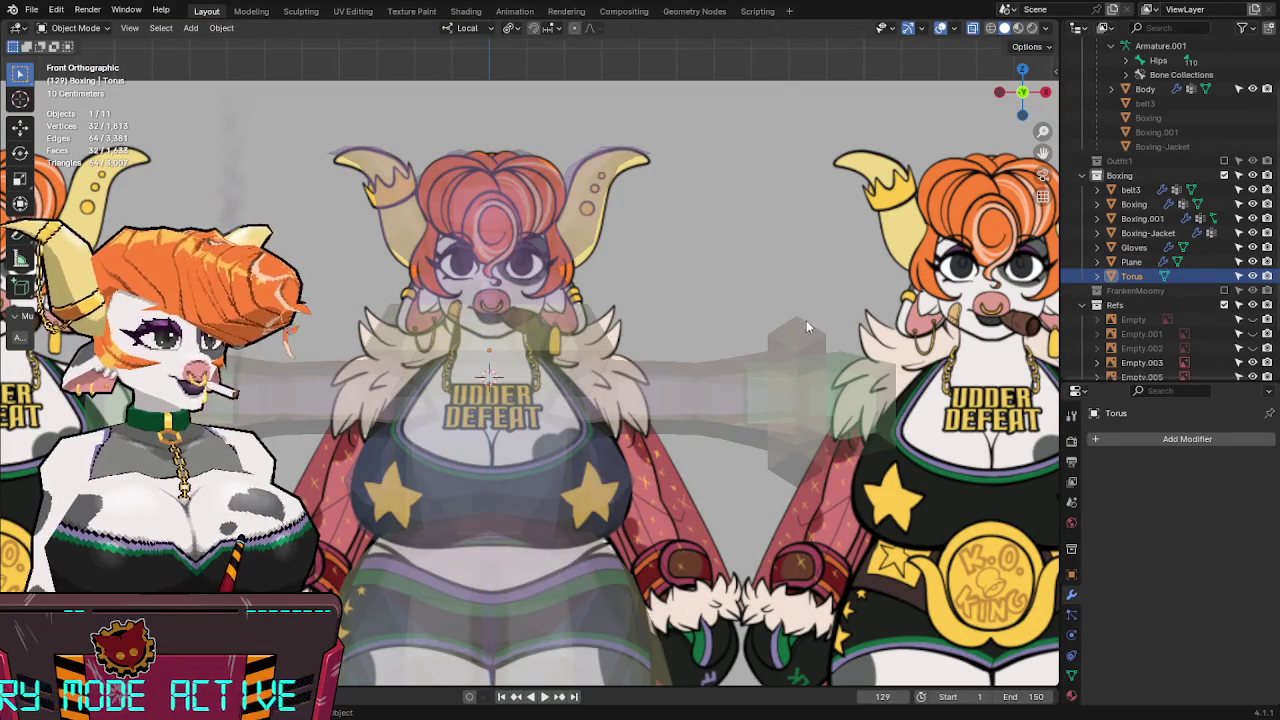
{"action": "key", "text": "alt+z"}
{"action": "key", "text": "Tab"}
{"action": "key", "text": "alt+z"}
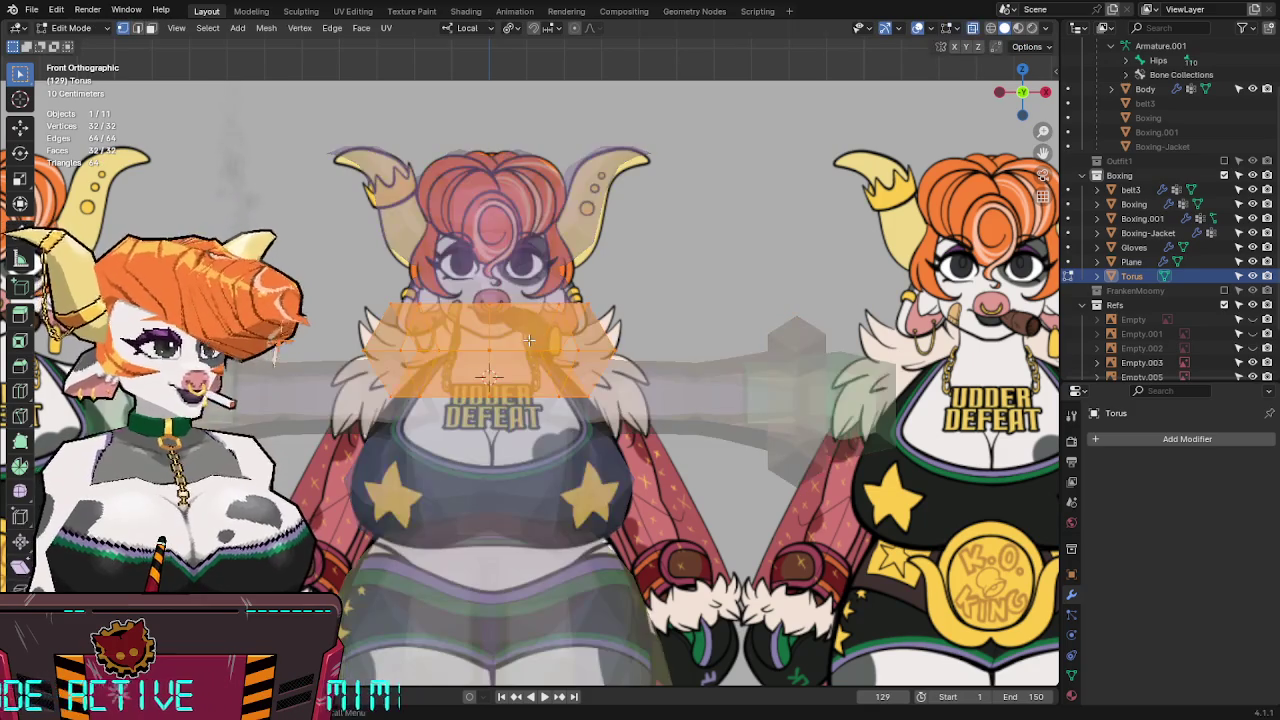
{"action": "left_click_drag", "start_coordinate": [248, 252], "coordinate": [455, 460]}
{"action": "key", "text": "x"}
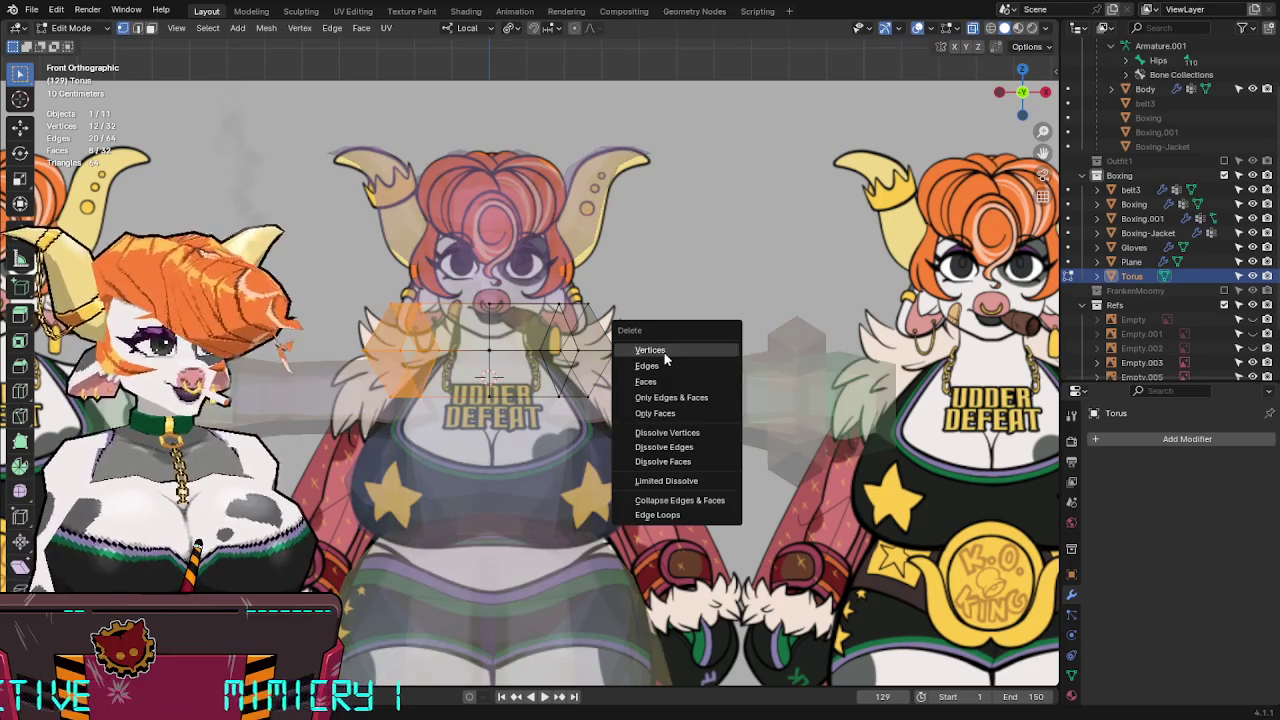
{"action": "left_click", "coordinate": [664, 352]}
Add a Mirror modifier to the remaining half and offset it along X into paired pads.
{"action": "key", "text": "q"}
{"action": "left_click", "coordinate": [594, 353]}
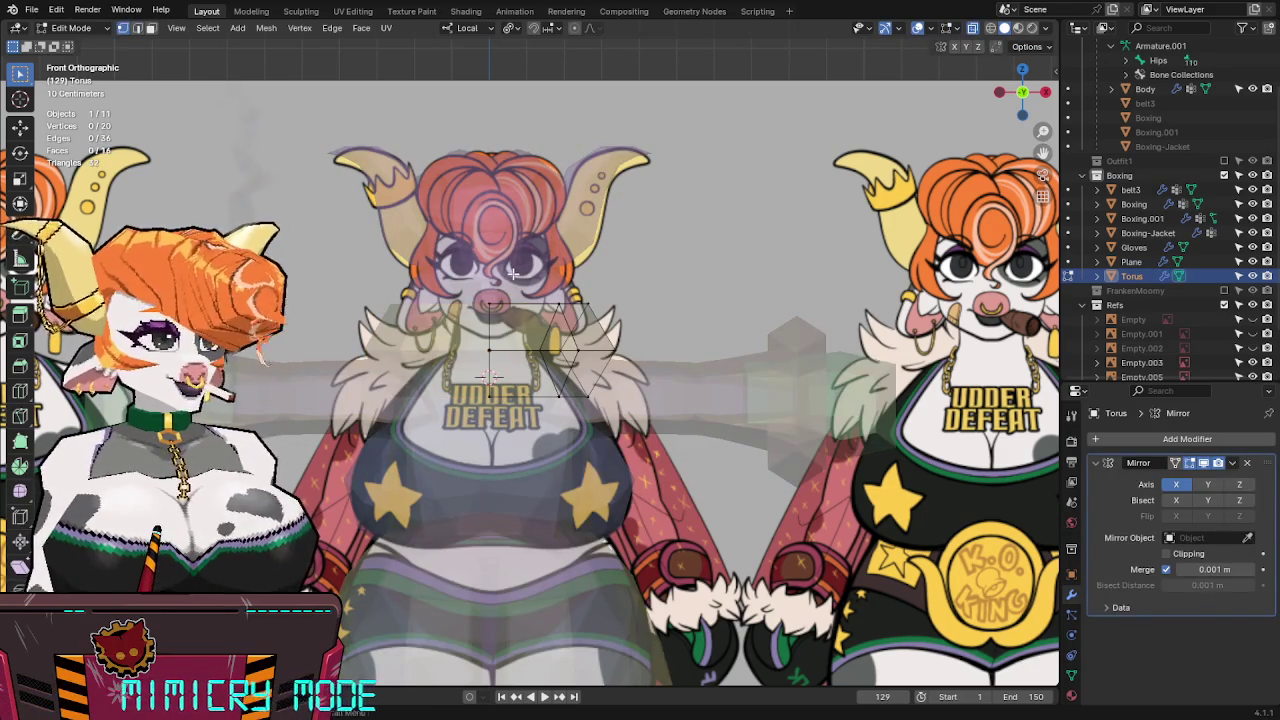
{"action": "key", "text": "g"}
{"action": "key", "text": "x"}
{"action": "left_click", "coordinate": [562, 403]}
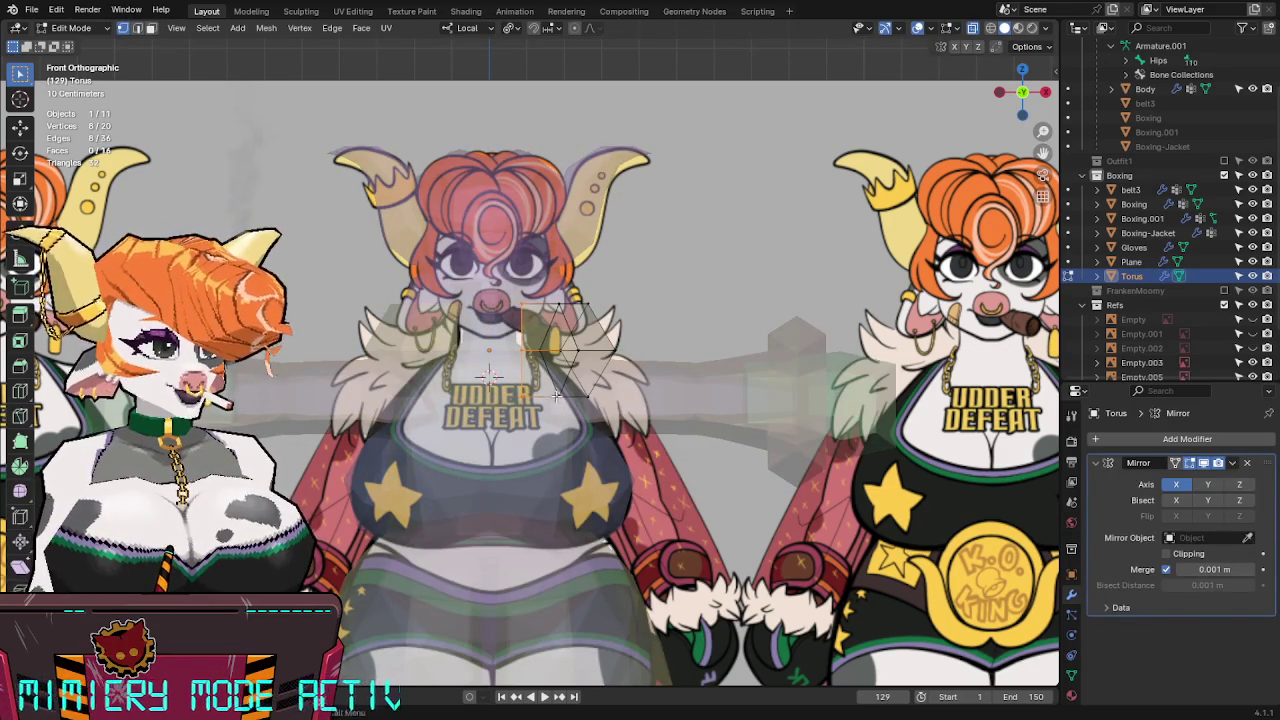
Turn X-ray off, check the mirrored pads, and select the green glove in Object Mode.
{"action": "key", "text": "alt+z"}
{"action": "mouse_move", "coordinate": [562, 403]}
{"action": "middle_mouse_down"}
{"action": "mouse_move", "coordinate": [531, 386]}
{"action": "mouse_move", "coordinate": [700, 415]}
{"action": "middle_mouse_up"}
{"action": "key", "text": "Tab"}
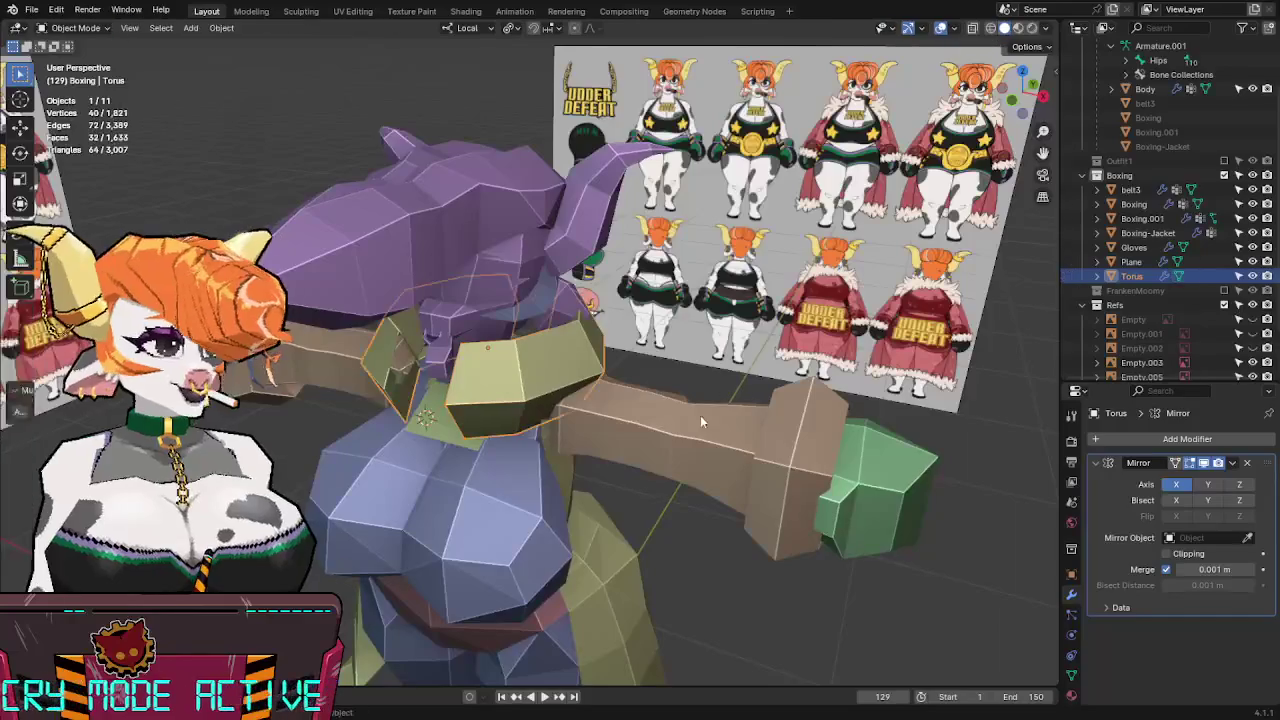
{"action": "left_click", "coordinate": [696, 423]}
{"action": "left_click", "coordinate": [828, 480]}
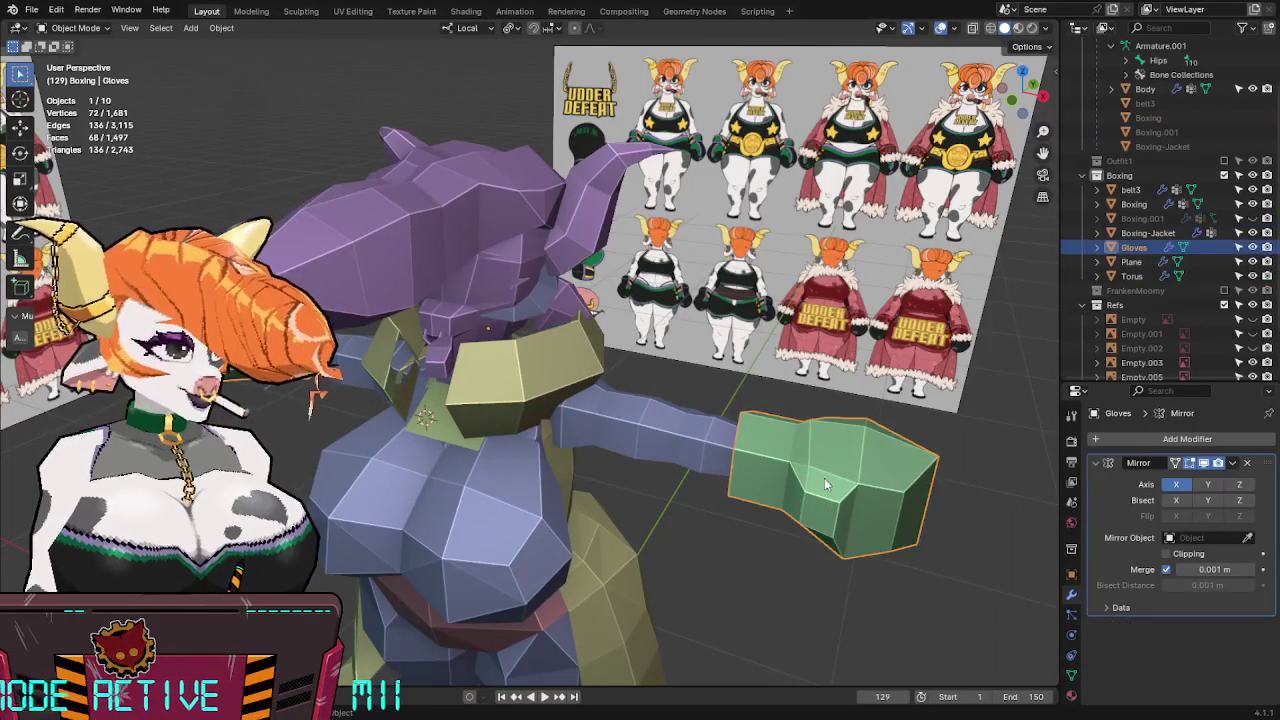
Hide the glove and select both connected arm meshes of the Boxing object.
{"action": "key", "text": "h"}
{"action": "left_click", "coordinate": [695, 456]}
{"action": "key", "text": "Tab"}
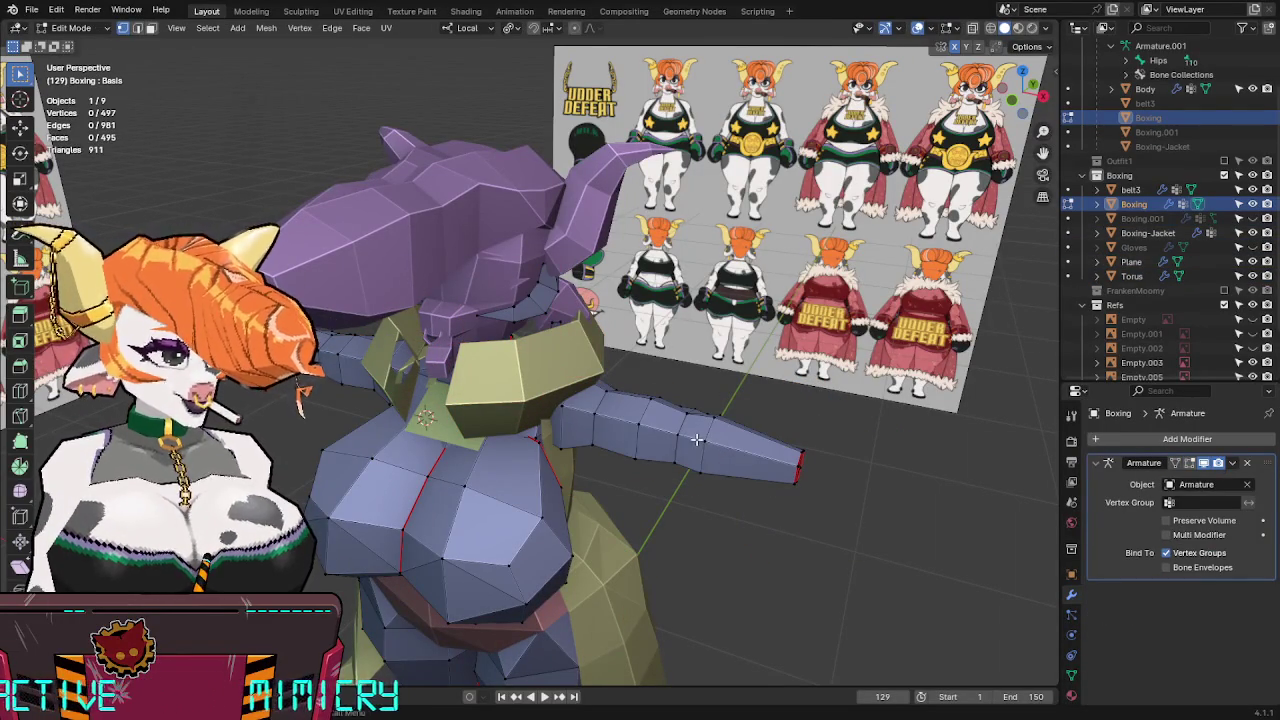
{"action": "key", "text": "l"}
{"action": "middle_click_drag", "start_coordinate": [706, 439], "coordinate": [812, 410]}
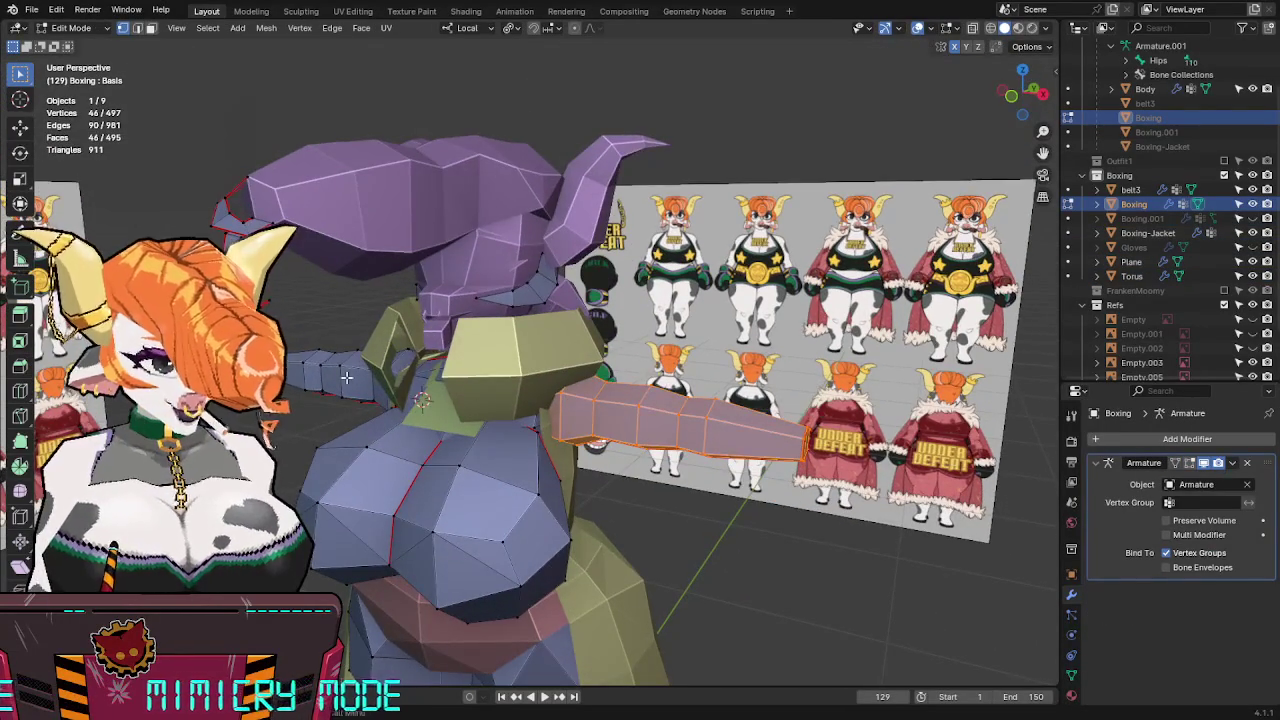
{"action": "key", "text": "l"}
Separate the selected arms into a new Boxing.002 object.
{"action": "middle_click_drag", "start_coordinate": [346, 376], "coordinate": [387, 370]}
{"action": "key", "text": "alt+z"}
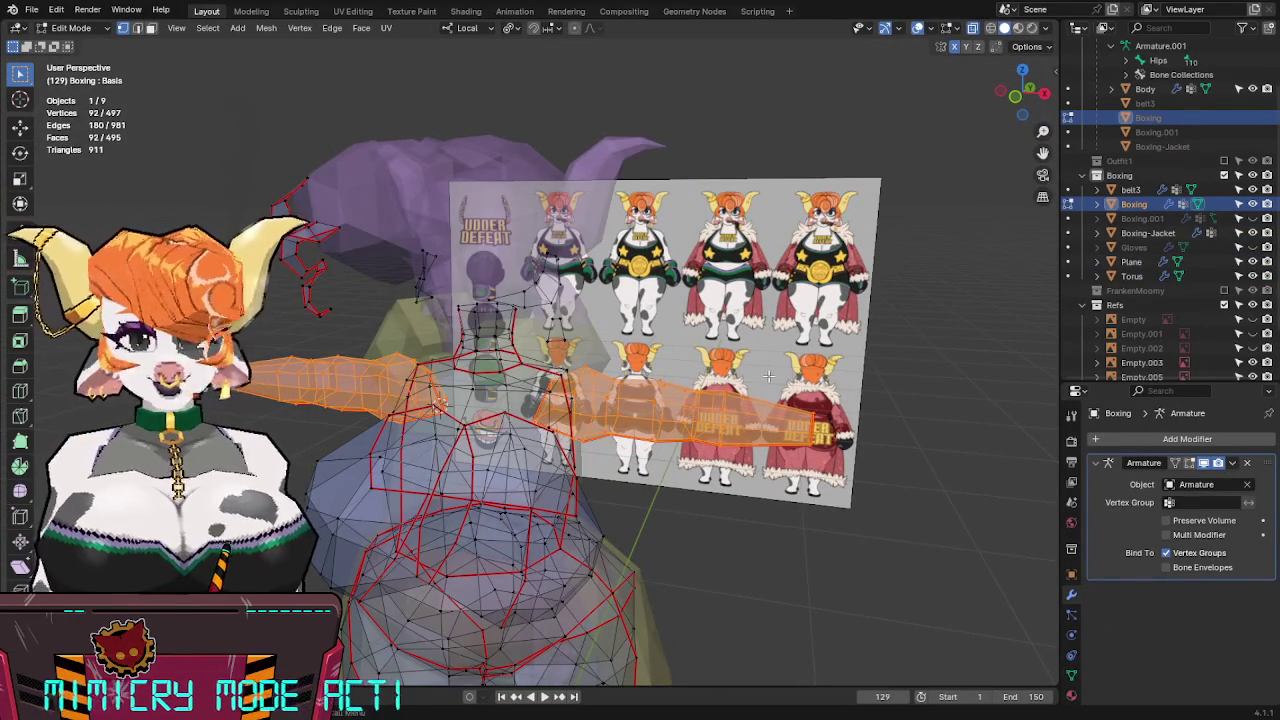
{"action": "middle_click_drag", "start_coordinate": [771, 375], "coordinate": [771, 372]}
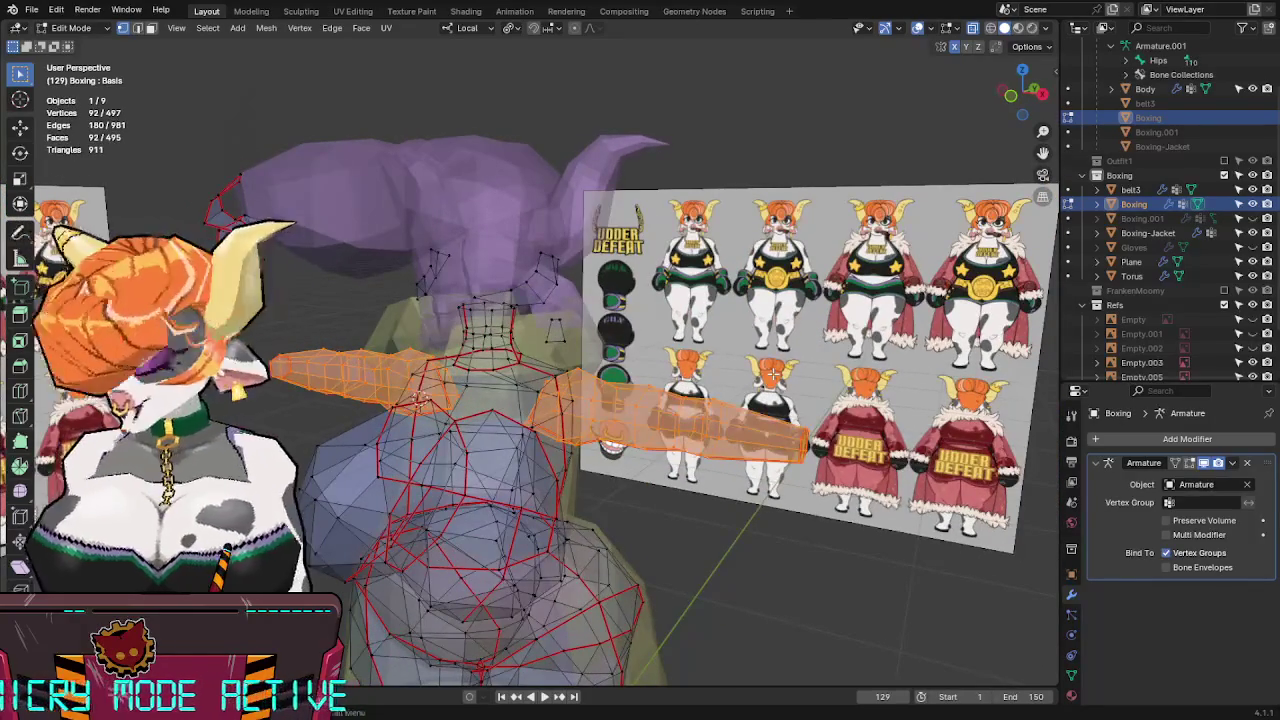
{"action": "key", "text": "p"}
{"action": "left_click", "coordinate": [773, 374]}
{"action": "key", "text": "alt+z"}
{"action": "key", "text": "Tab"}
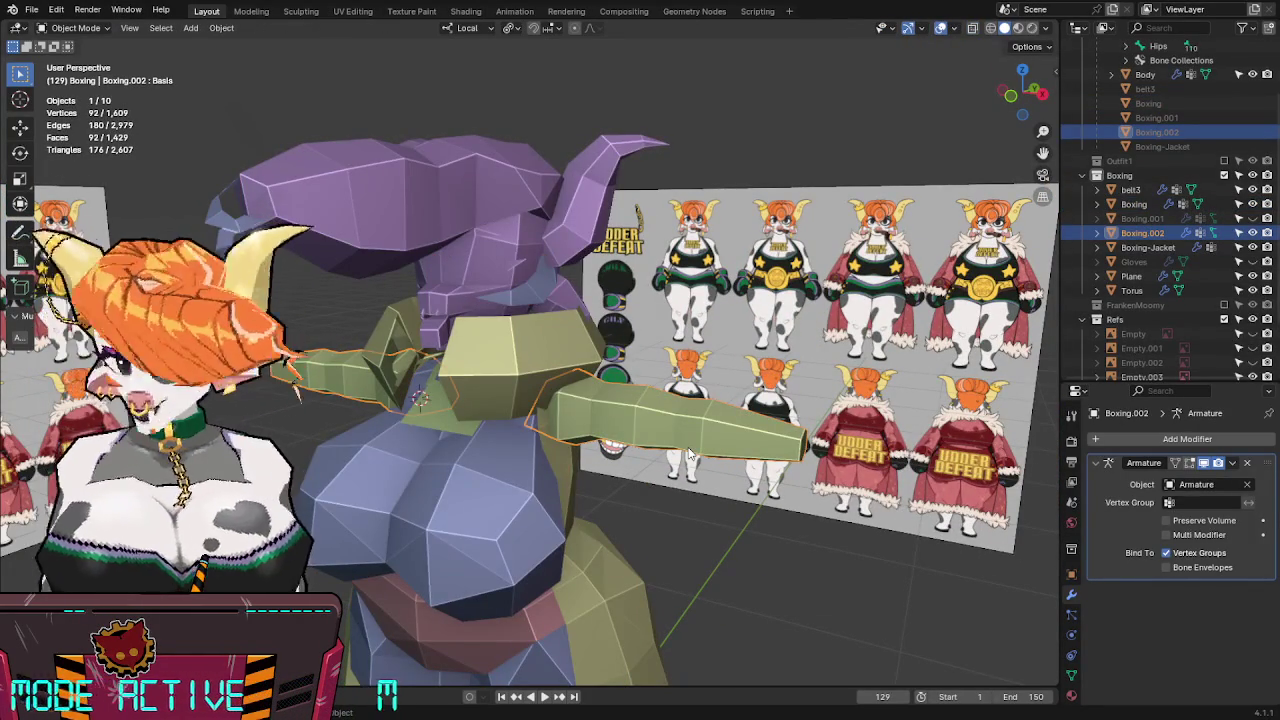
Hide Boxing.002 and select the Torus shoulder pads facing the neck.
{"action": "key", "text": "h"}
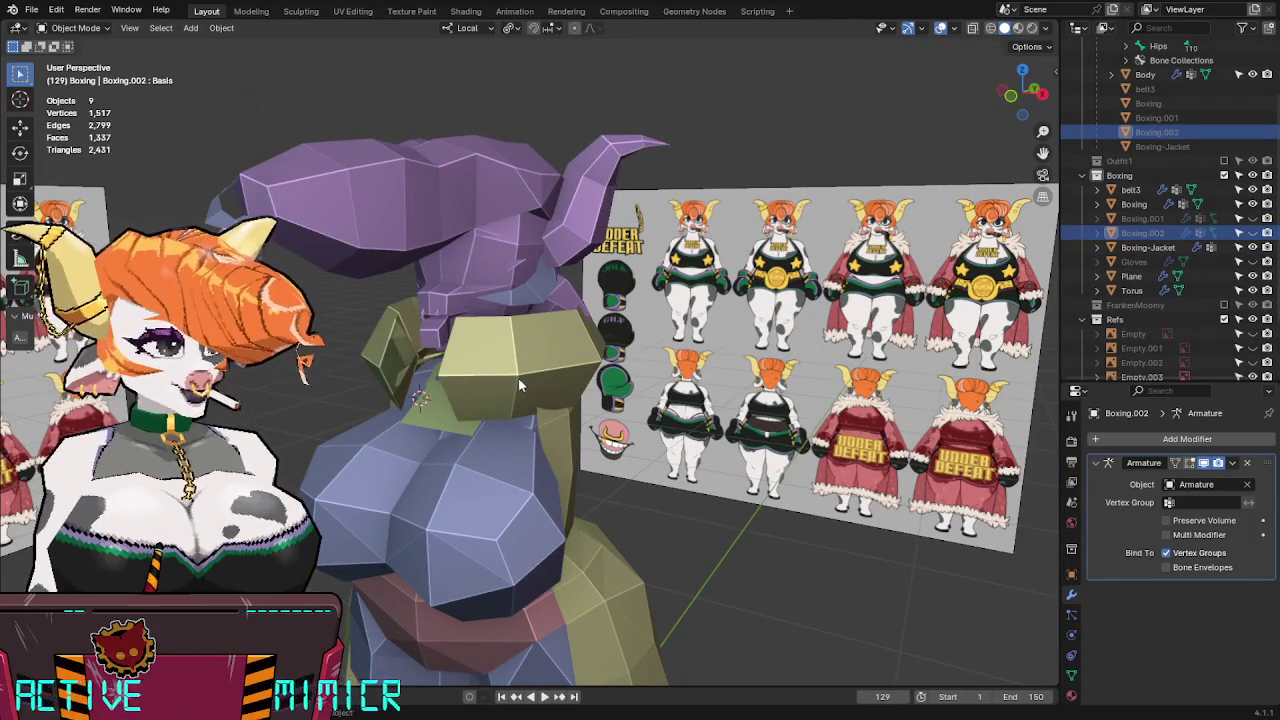
{"action": "left_click", "coordinate": [518, 378]}
{"action": "middle_click_drag", "start_coordinate": [518, 378], "coordinate": [712, 326]}
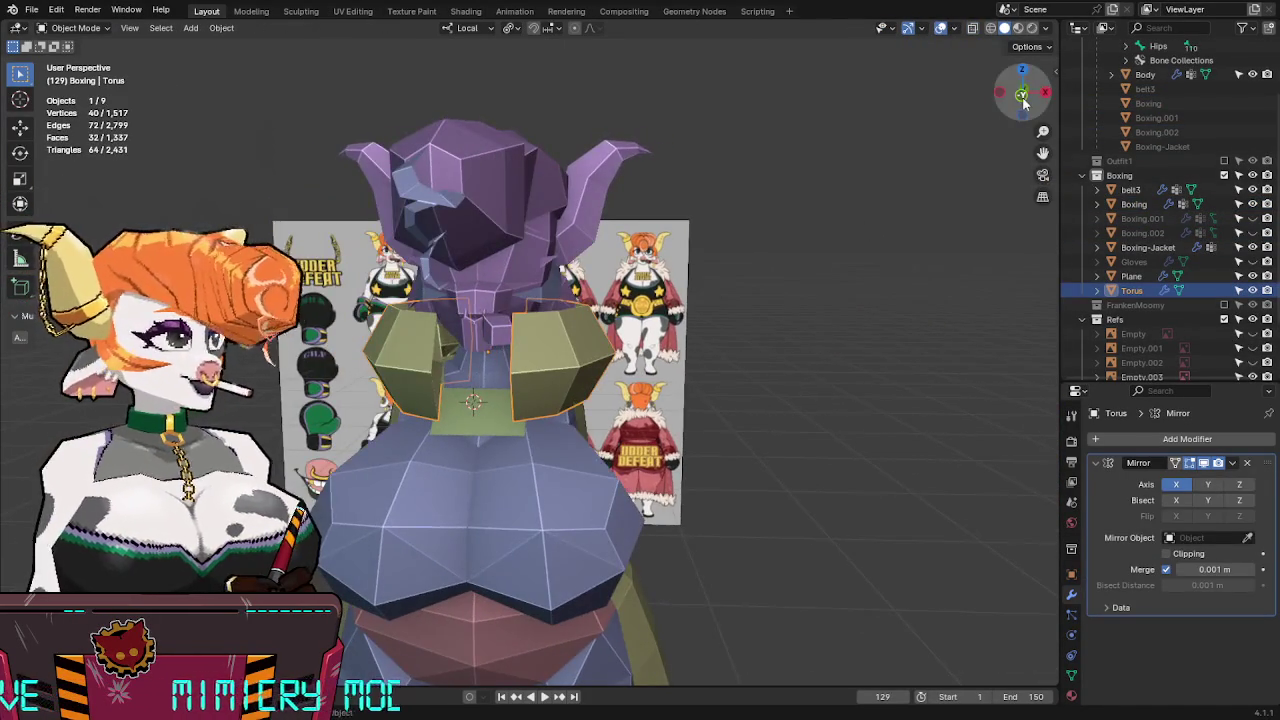
Enter Edit Mode on the shoulder pads in an X-ray front view.
{"action": "left_click", "coordinate": [1022, 100]}
{"action": "key", "text": "alt+z"}
{"action": "middle_click_drag", "start_coordinate": [600, 420], "coordinate": [634, 442]}
{"action": "key", "text": "Tab"}
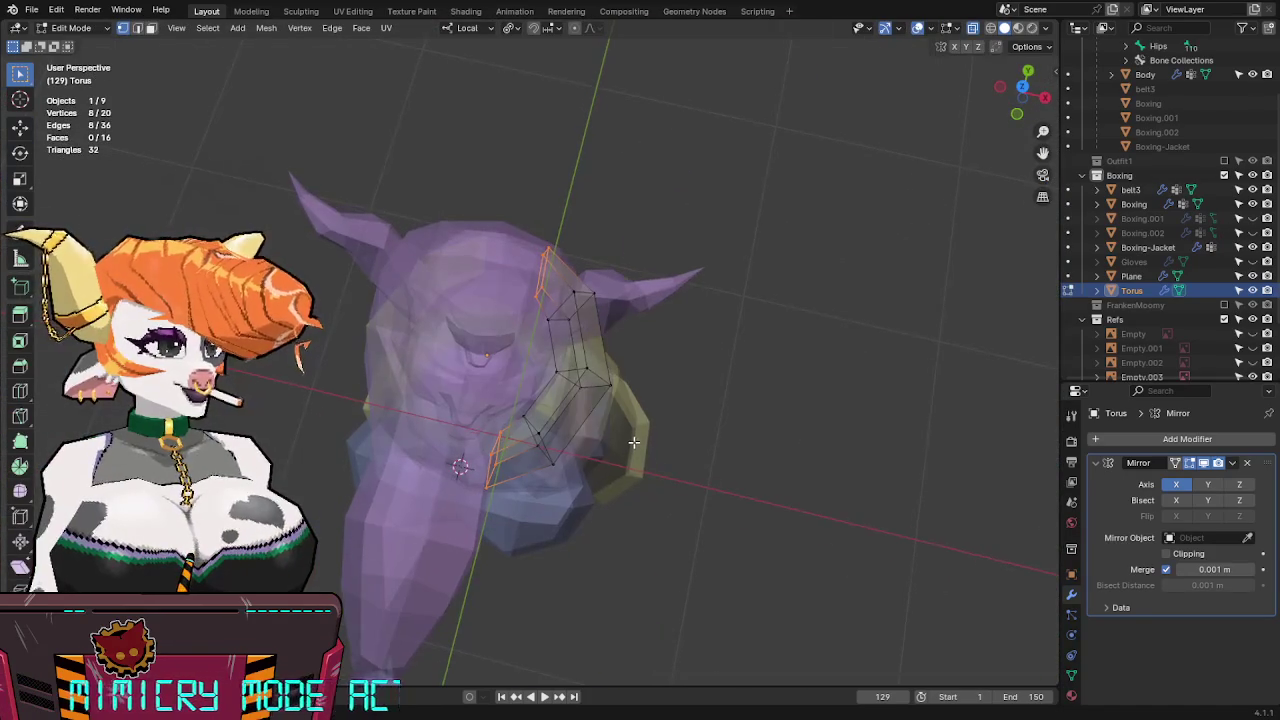
{"action": "middle_click_drag", "start_coordinate": [595, 486], "coordinate": [634, 311]}
{"action": "key", "text": "s"}
{"action": "key", "text": "z"}
{"action": "key", "text": "z"}
{"action": "key", "text": "Escape"}
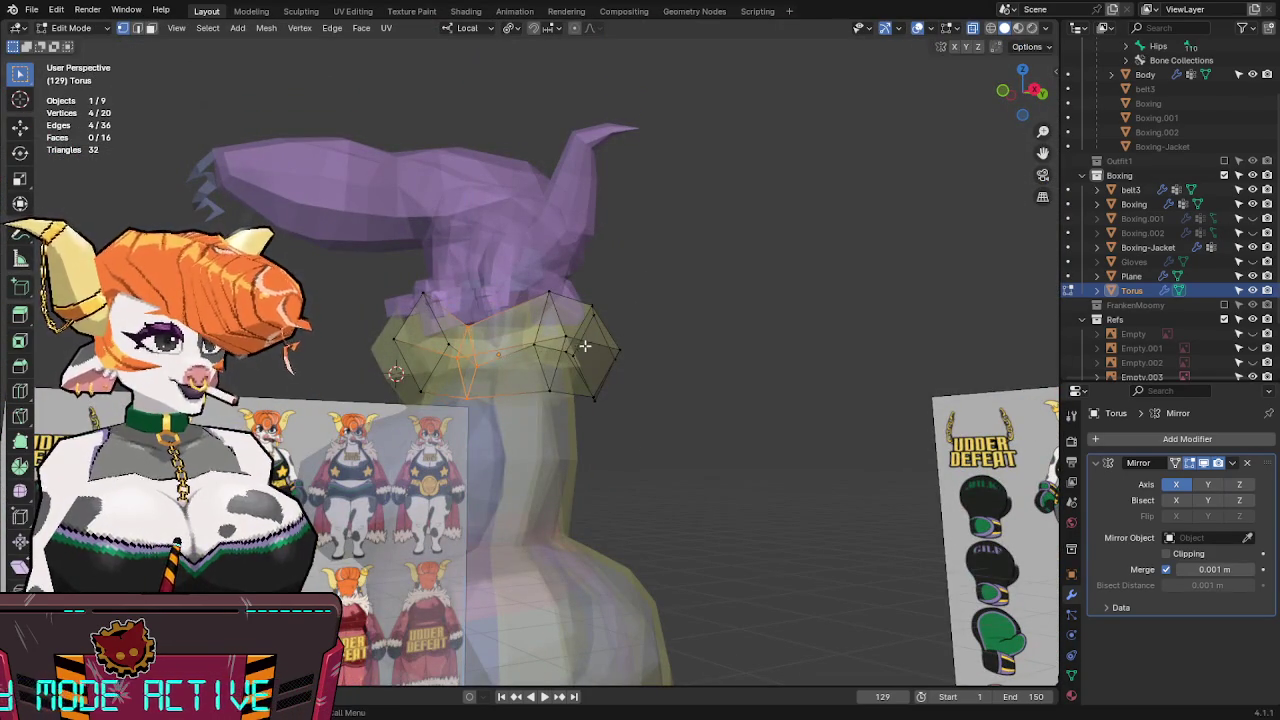
{"action": "middle_click_drag", "start_coordinate": [541, 336], "coordinate": [470, 325]}
In edge select, lower a pad edge along Z.
{"action": "key", "text": "2"}
{"action": "left_click", "coordinate": [444, 319]}
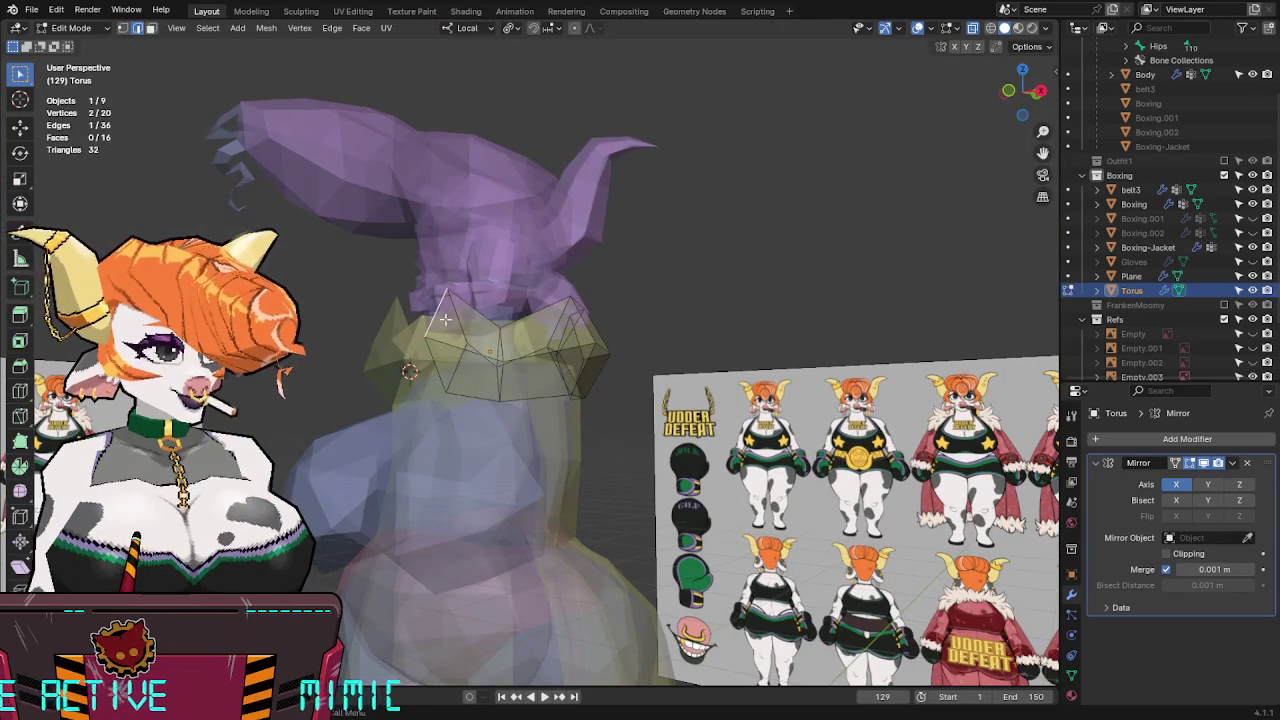
{"action": "key", "text": "g"}
{"action": "key", "text": "z"}
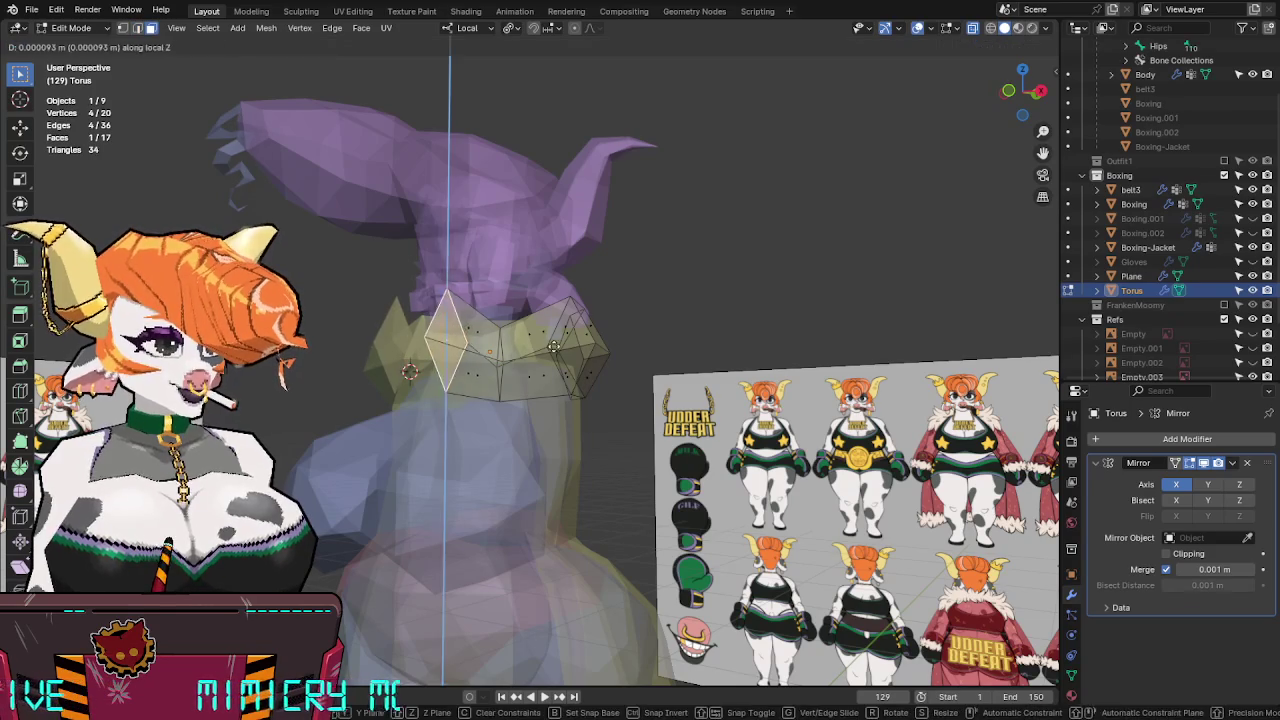
{"action": "left_click", "coordinate": [499, 395]}
{"action": "key", "text": "alt+z"}
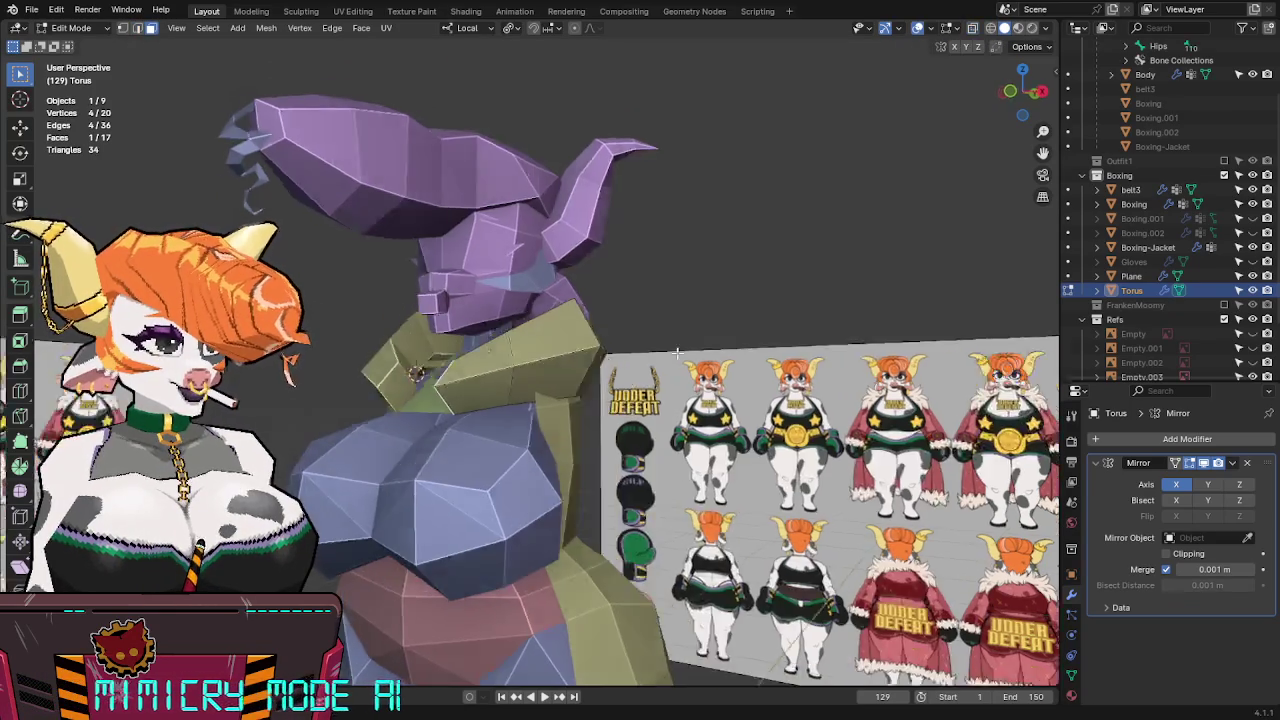
{"action": "middle_click_drag", "start_coordinate": [499, 395], "coordinate": [660, 430]}
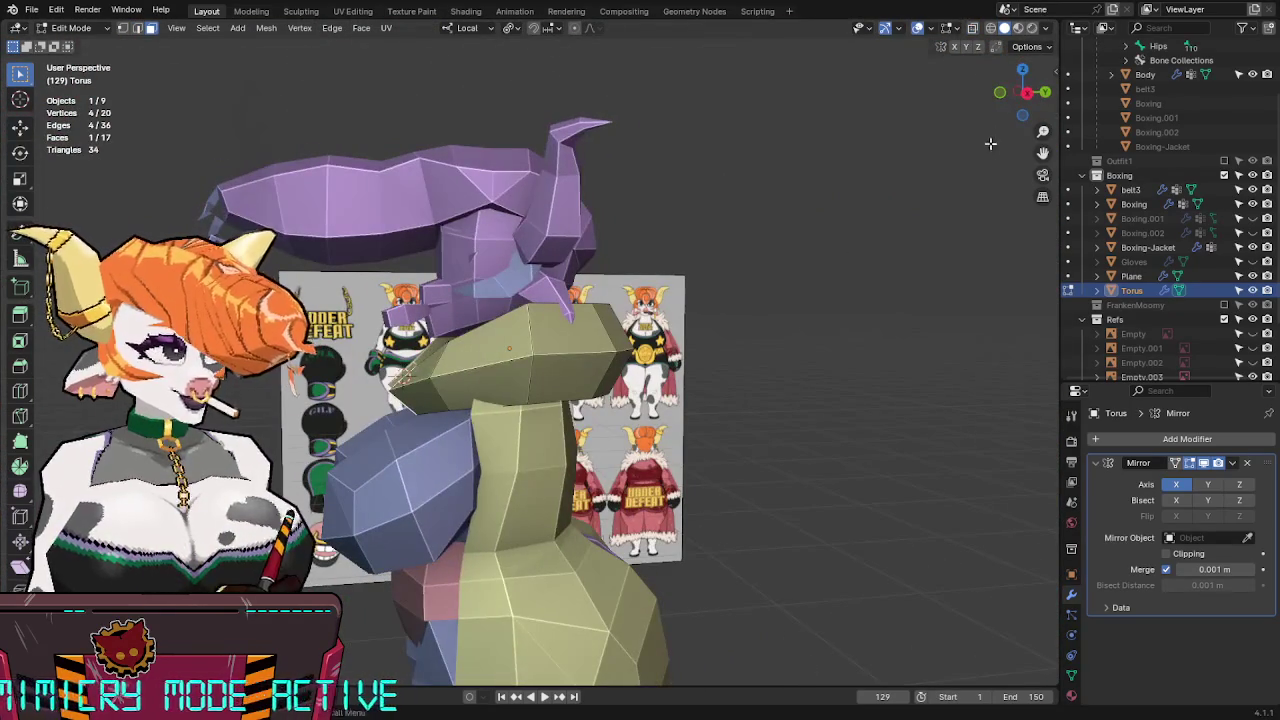
In side view against the reference, shift the pad's outer end along local Y.
{"action": "left_click", "coordinate": [1000, 93]}
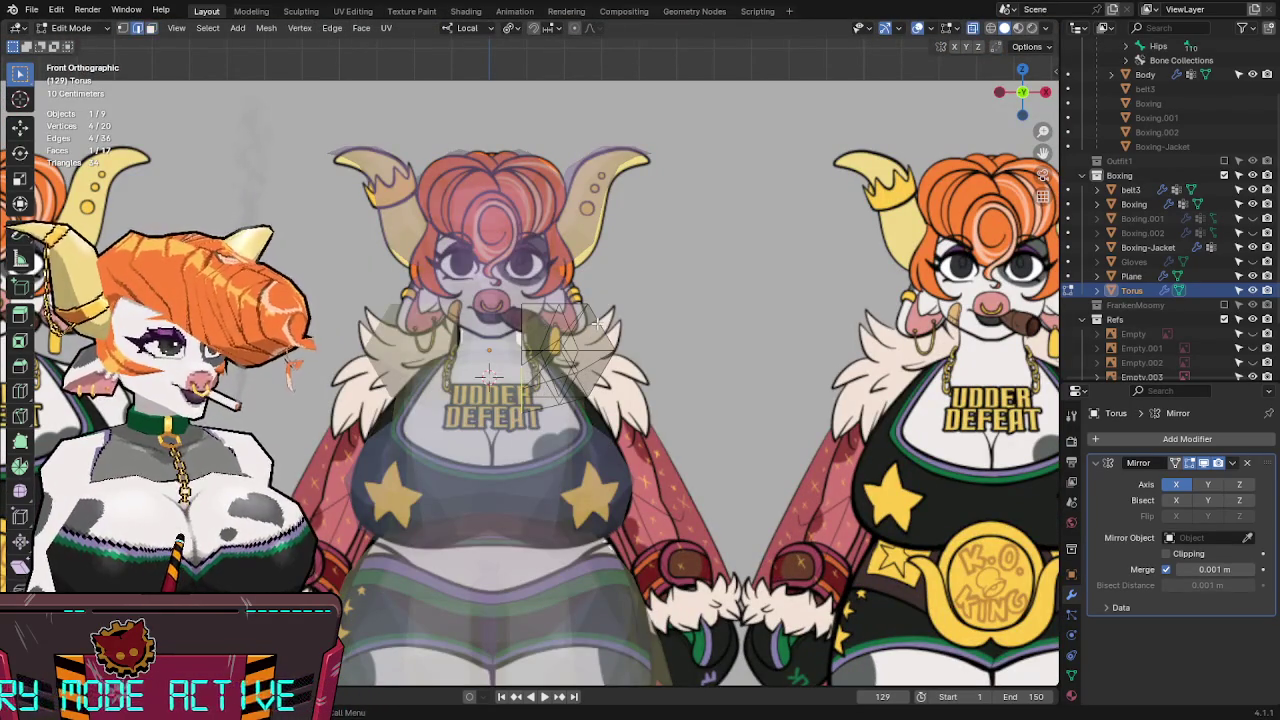
{"action": "key", "text": "s"}
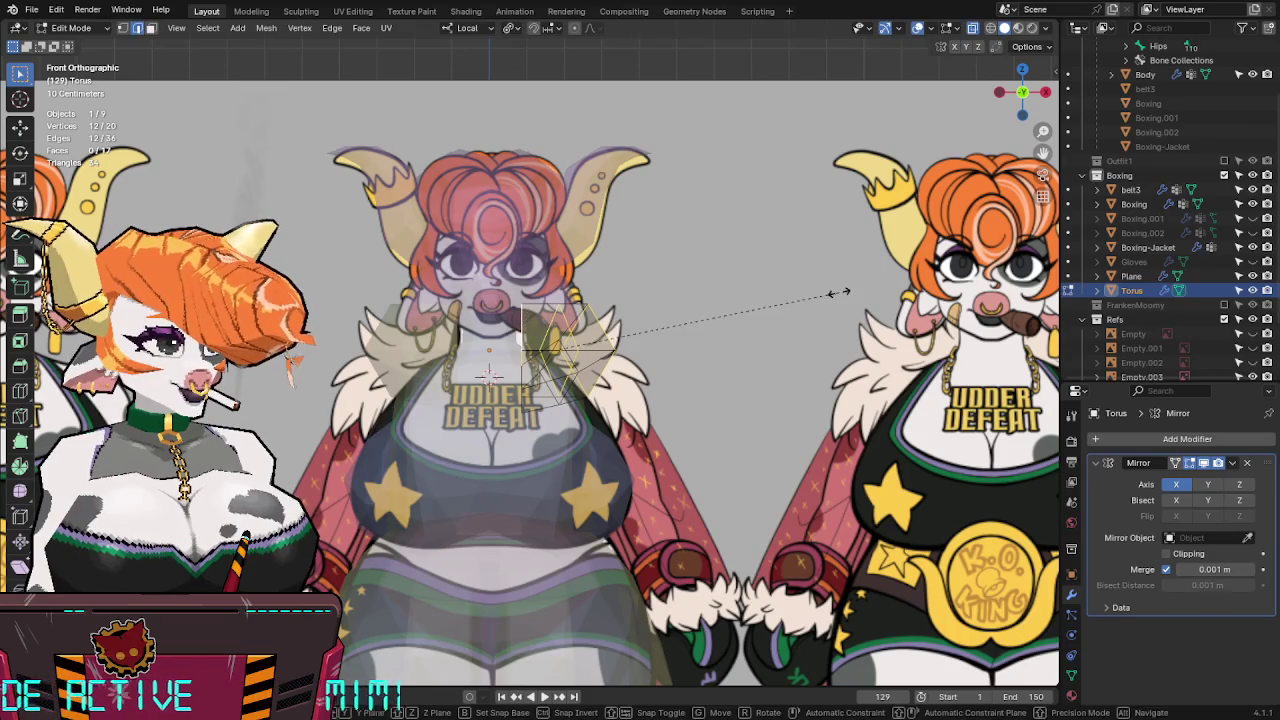
{"action": "right_click", "coordinate": [714, 320]}
{"action": "middle_click_drag", "start_coordinate": [536, 295], "coordinate": [526, 319]}
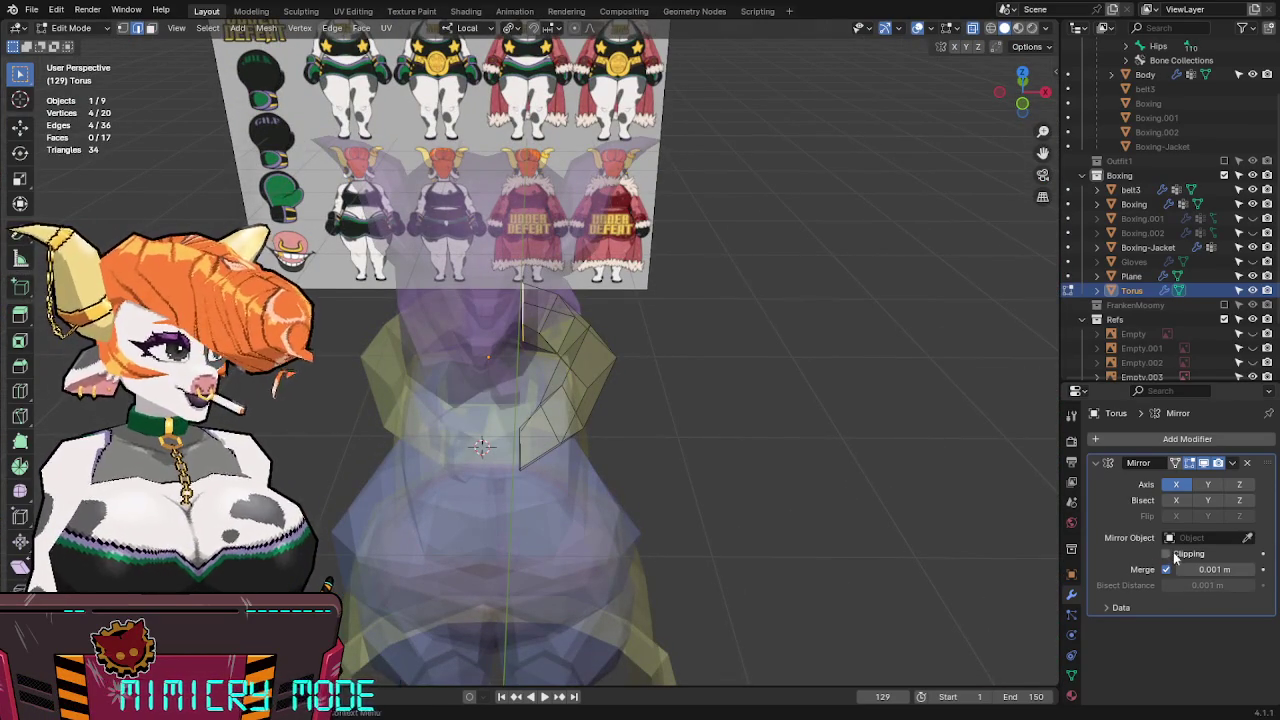
{"action": "mouse_move", "coordinate": [700, 450]}
{"action": "middle_mouse_down"}
{"action": "mouse_move", "coordinate": [608, 408]}
{"action": "mouse_move", "coordinate": [423, 371]}
{"action": "middle_mouse_up"}
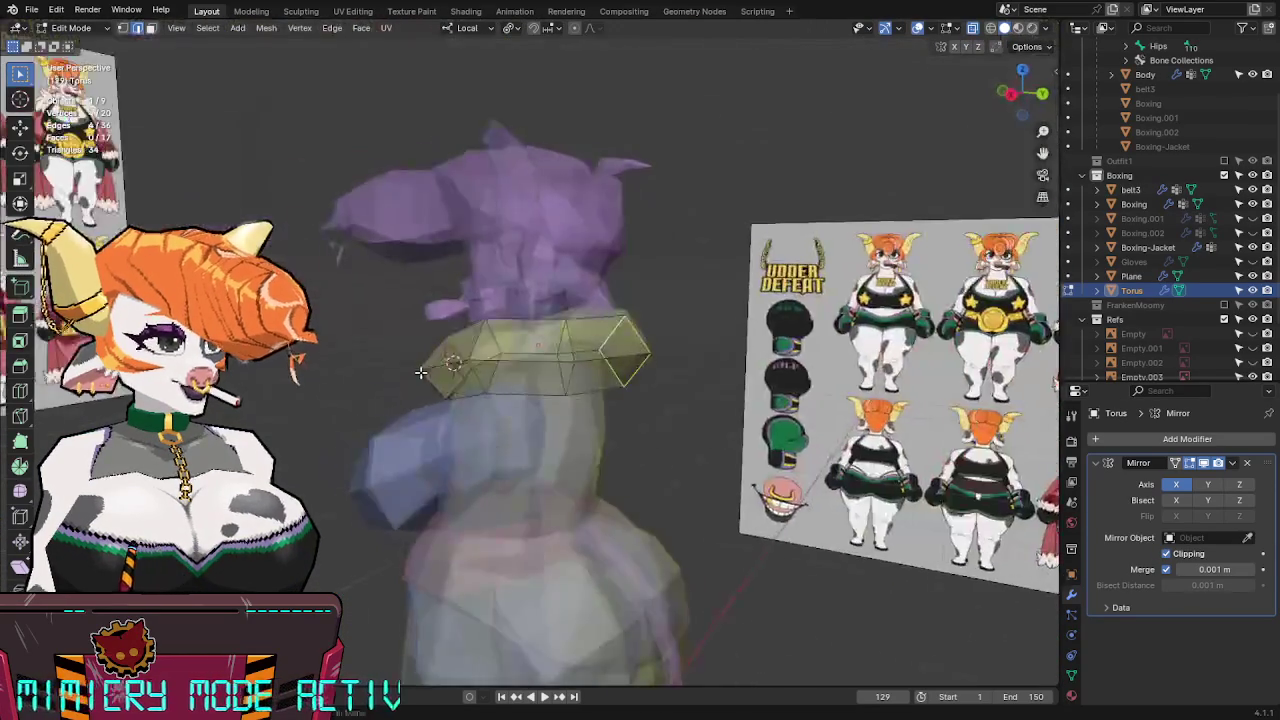
{"action": "scroll", "coordinate": [563, 393], "scroll_direction": "up", "scroll_amount": 3}
{"action": "mouse_move", "coordinate": [563, 393]}
{"action": "middle_mouse_down"}
{"action": "mouse_move", "coordinate": [531, 400]}
{"action": "mouse_move", "coordinate": [660, 297]}
{"action": "mouse_move", "coordinate": [730, 347]}
{"action": "middle_mouse_up"}
{"action": "left_click", "coordinate": [1024, 97]}
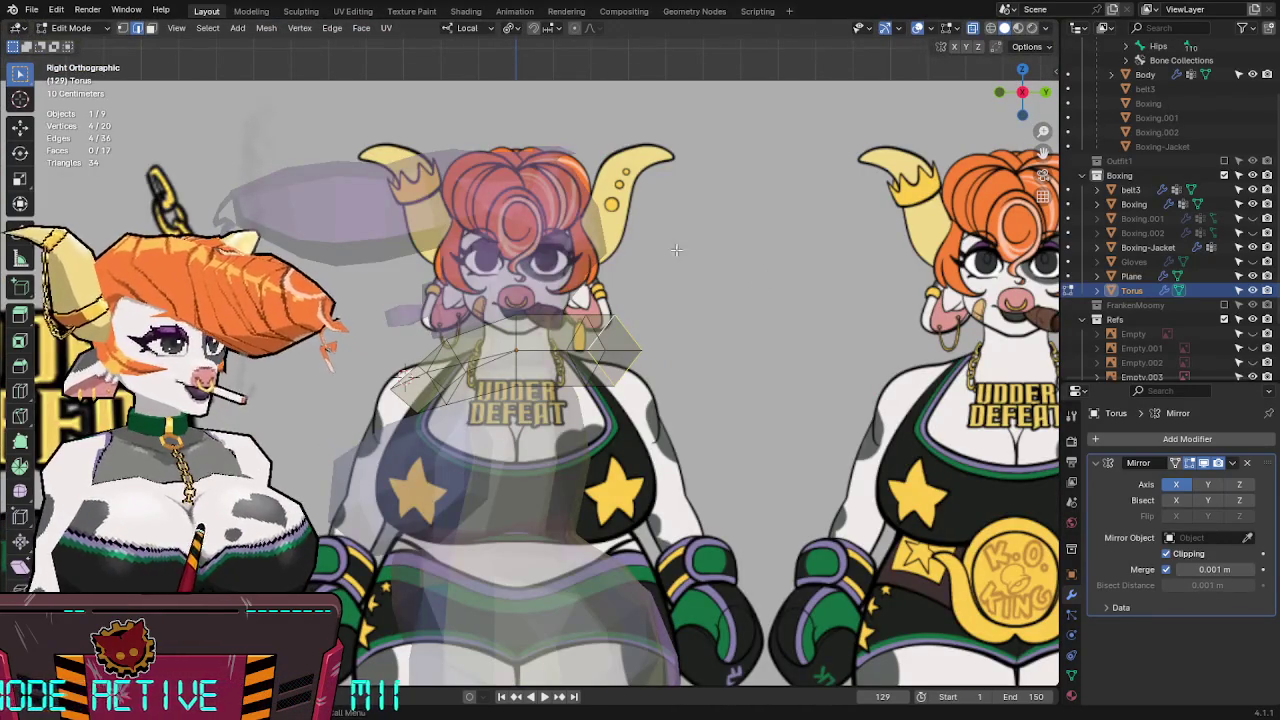
{"action": "left_click_drag", "start_coordinate": [530, 455], "coordinate": [530, 455]}
{"action": "key", "text": "g"}
{"action": "key", "text": "y"}
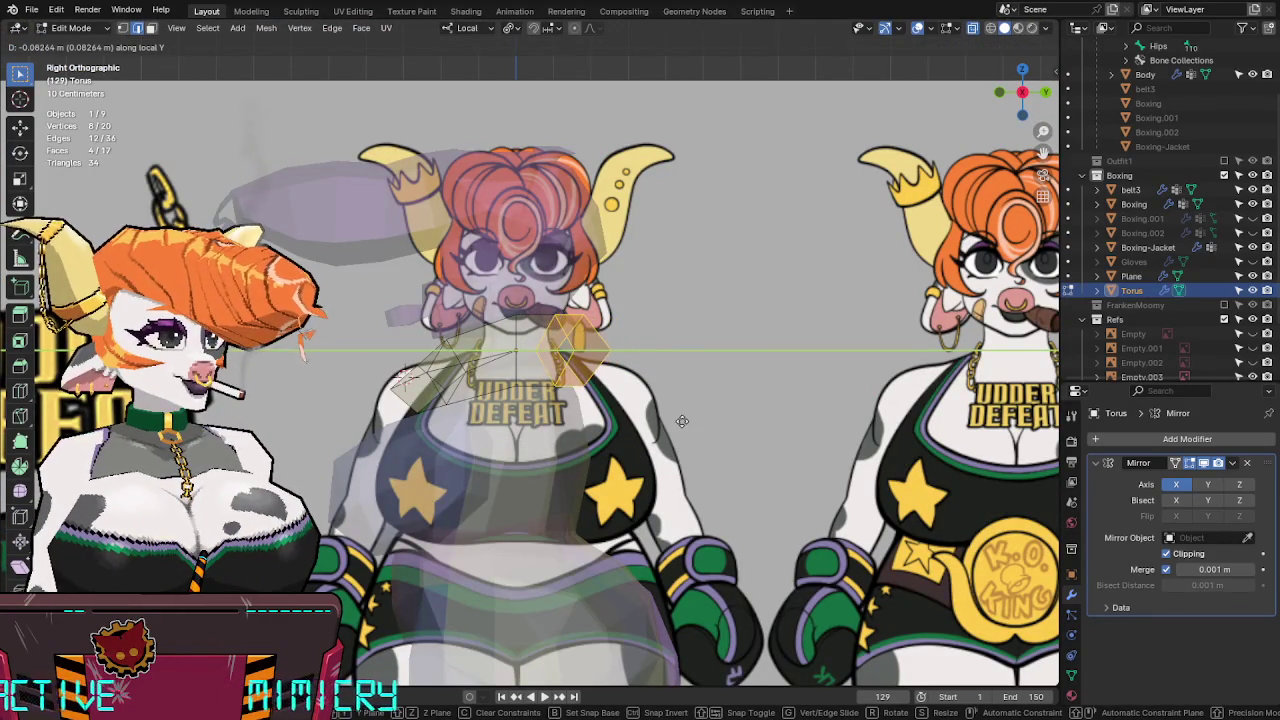
{"action": "left_click", "coordinate": [682, 421]}
Try rotating the pad tip vertices around local Z and repositioning them.
{"action": "mouse_move", "coordinate": [682, 421]}
{"action": "middle_mouse_down"}
{"action": "mouse_move", "coordinate": [580, 259]}
{"action": "mouse_move", "coordinate": [600, 363]}
{"action": "mouse_move", "coordinate": [643, 423]}
{"action": "mouse_move", "coordinate": [875, 374]}
{"action": "middle_mouse_up"}
{"action": "left_click", "coordinate": [1036, 110]}
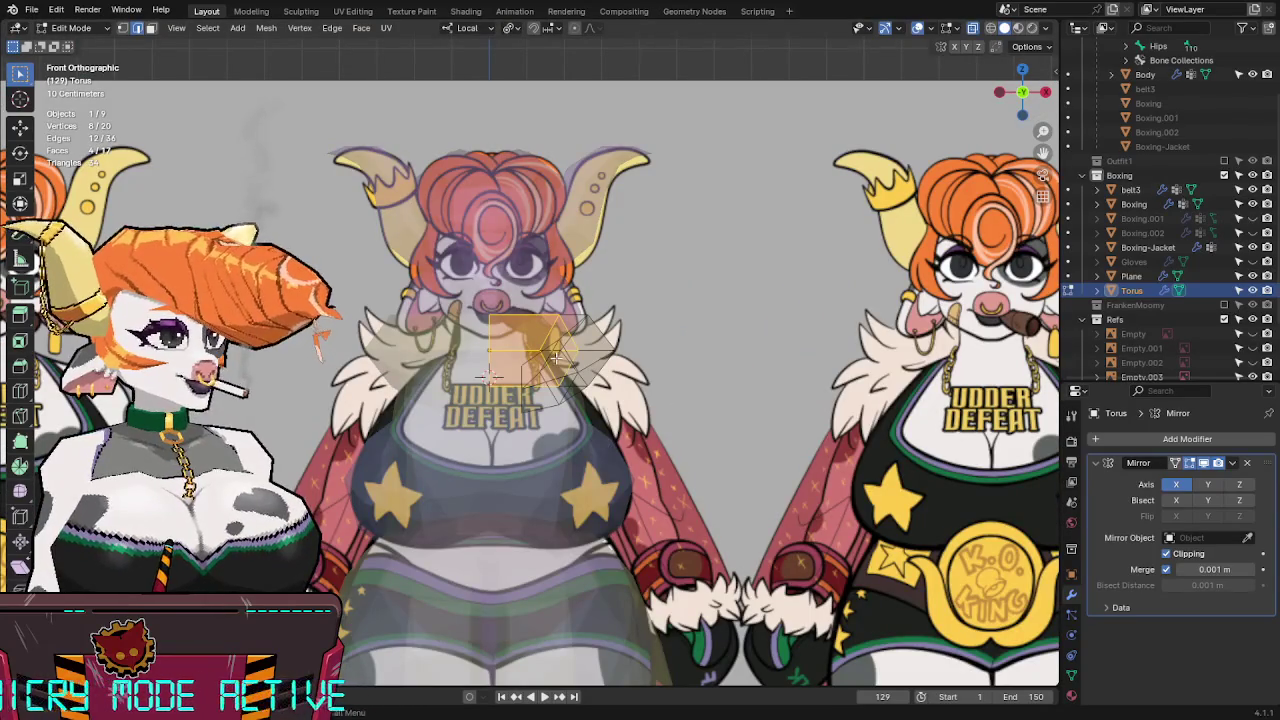
{"action": "key", "text": "alt+z"}
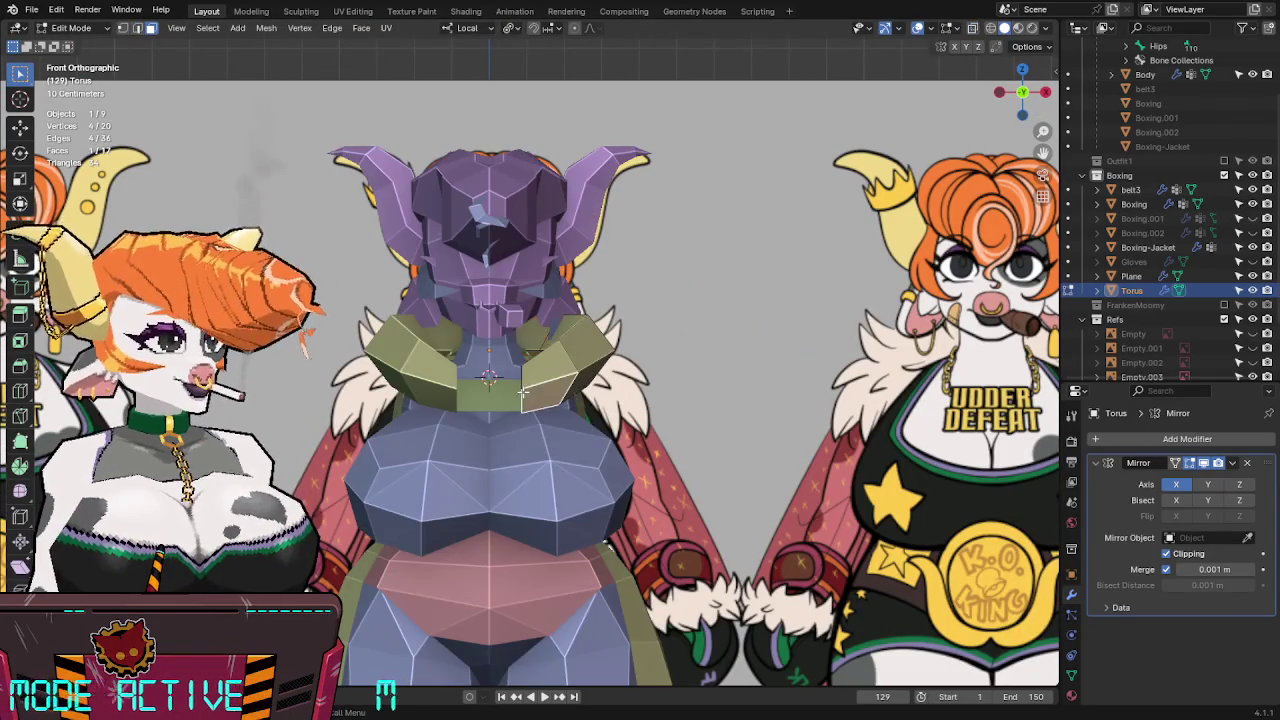
{"action": "middle_click_drag", "start_coordinate": [522, 390], "coordinate": [588, 488]}
{"action": "key", "text": "g"}
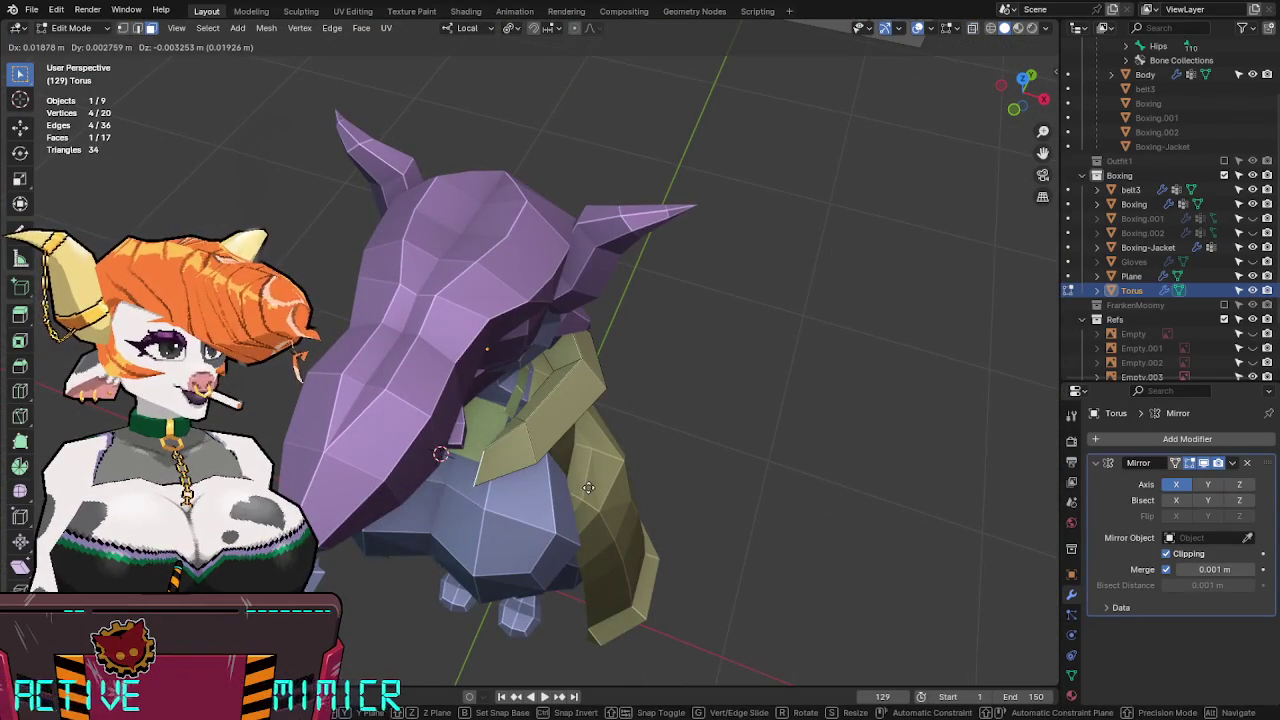
{"action": "key", "text": "r"}
{"action": "key", "text": "z"}
{"action": "key", "text": "z"}
{"action": "key", "text": "Escape"}
{"action": "key", "text": "r"}
{"action": "key", "text": "z"}
{"action": "key", "text": "g"}
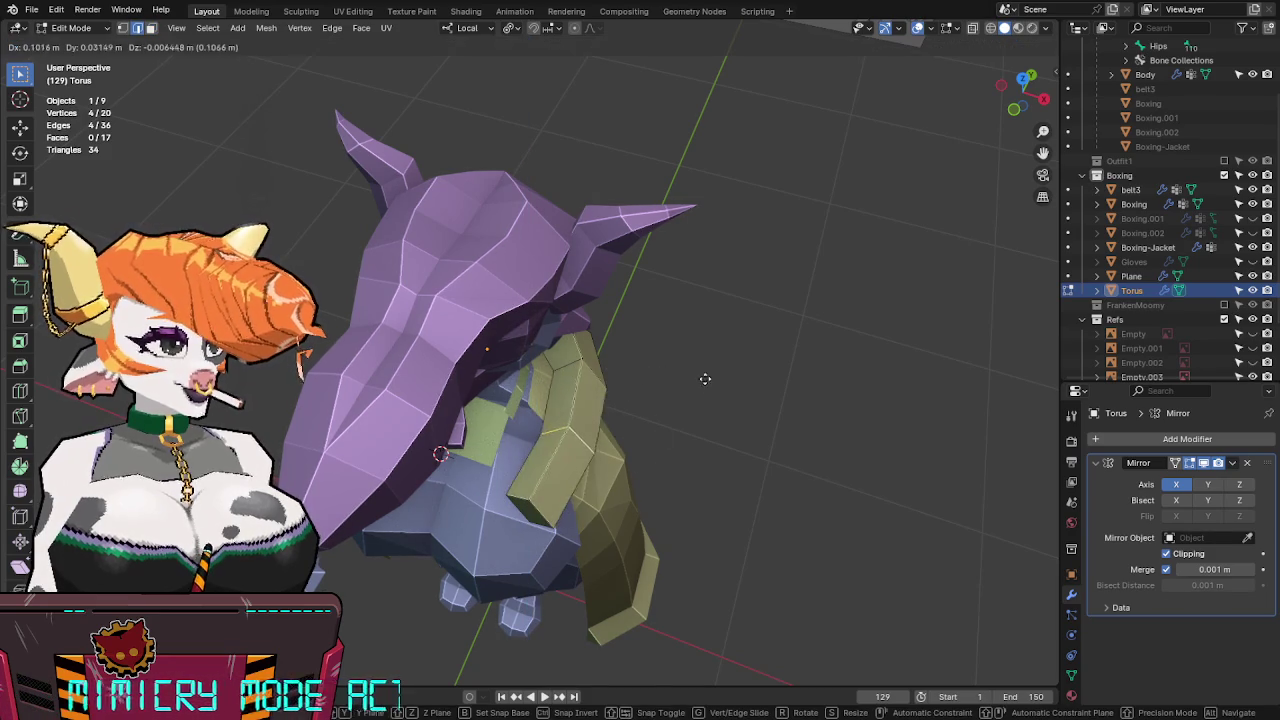
{"action": "key", "text": "Escape"}
Widen and tilt the pad's end loop, scaling it while keeping local Z unchanged.
{"action": "middle_click_drag", "start_coordinate": [711, 369], "coordinate": [737, 277]}
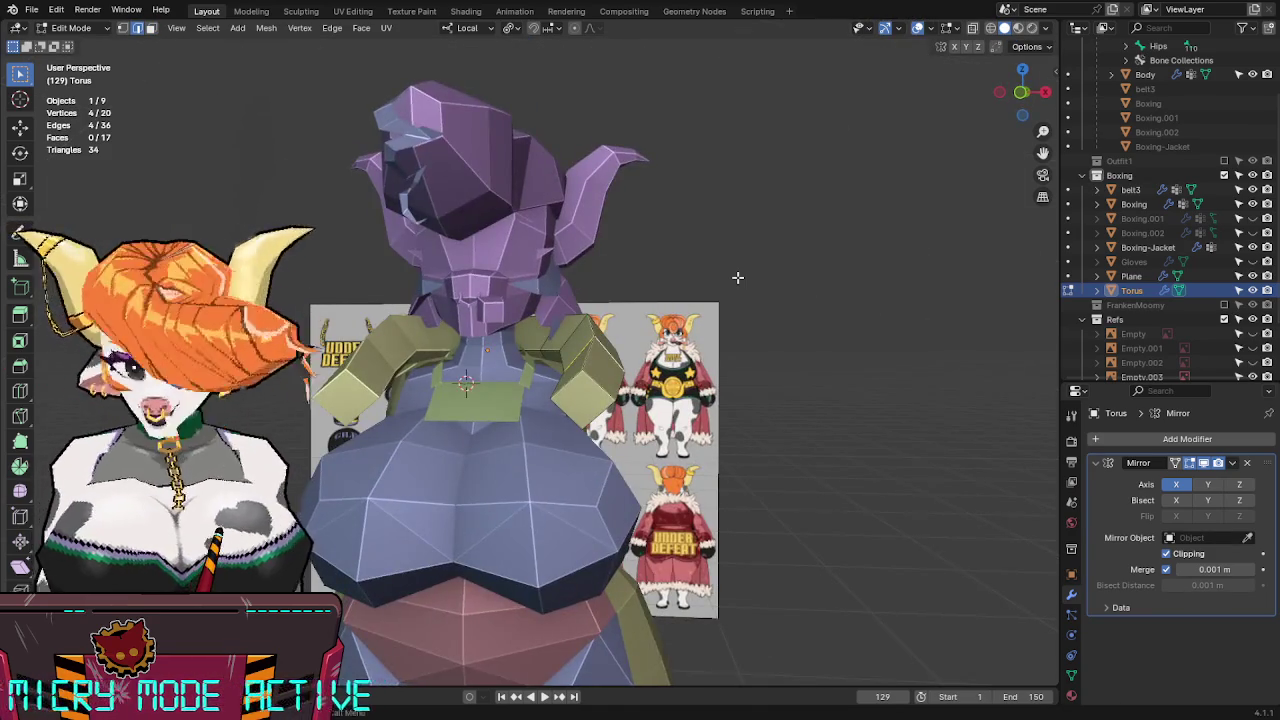
{"action": "key", "text": "KP_1"}
{"action": "key", "text": "alt+z"}
{"action": "key", "text": "s"}
{"action": "key", "text": "x"}
{"action": "key", "text": "x"}
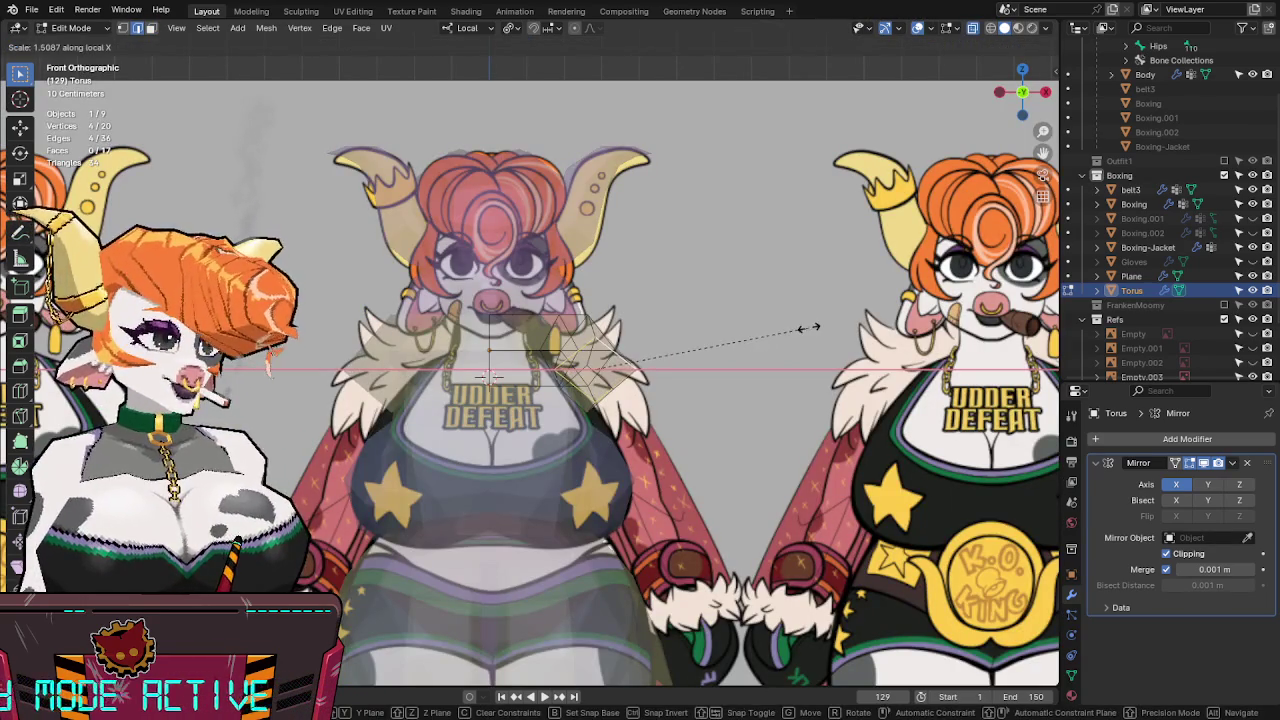
{"action": "key", "text": "Escape"}
{"action": "mouse_move", "coordinate": [591, 349]}
{"action": "middle_mouse_down"}
{"action": "mouse_move", "coordinate": [789, 260]}
{"action": "mouse_move", "coordinate": [734, 408]}
{"action": "mouse_move", "coordinate": [588, 393]}
{"action": "mouse_move", "coordinate": [708, 420]}
{"action": "mouse_move", "coordinate": [697, 449]}
{"action": "middle_mouse_up"}
{"action": "key", "text": "r"}
{"action": "key", "text": "z"}
{"action": "key", "text": "z"}
{"action": "key", "text": "s"}
{"action": "key", "text": "shift+z"}
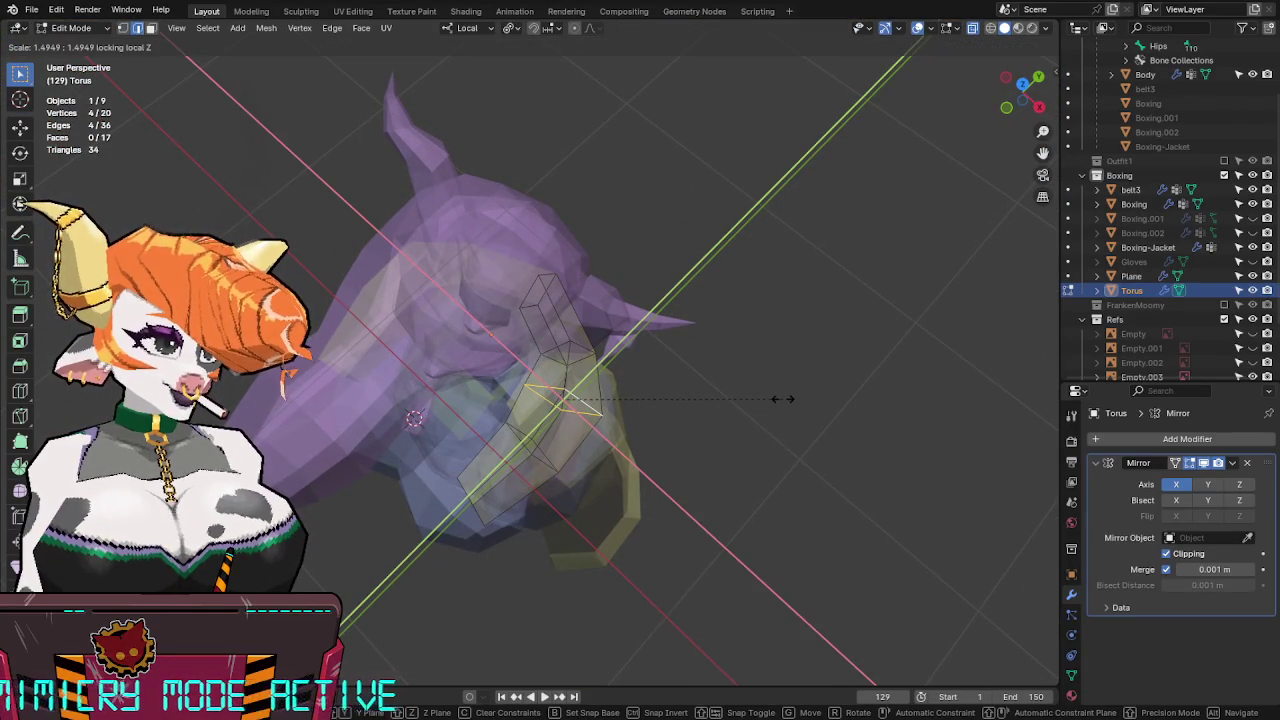
{"action": "left_click", "coordinate": [750, 399]}
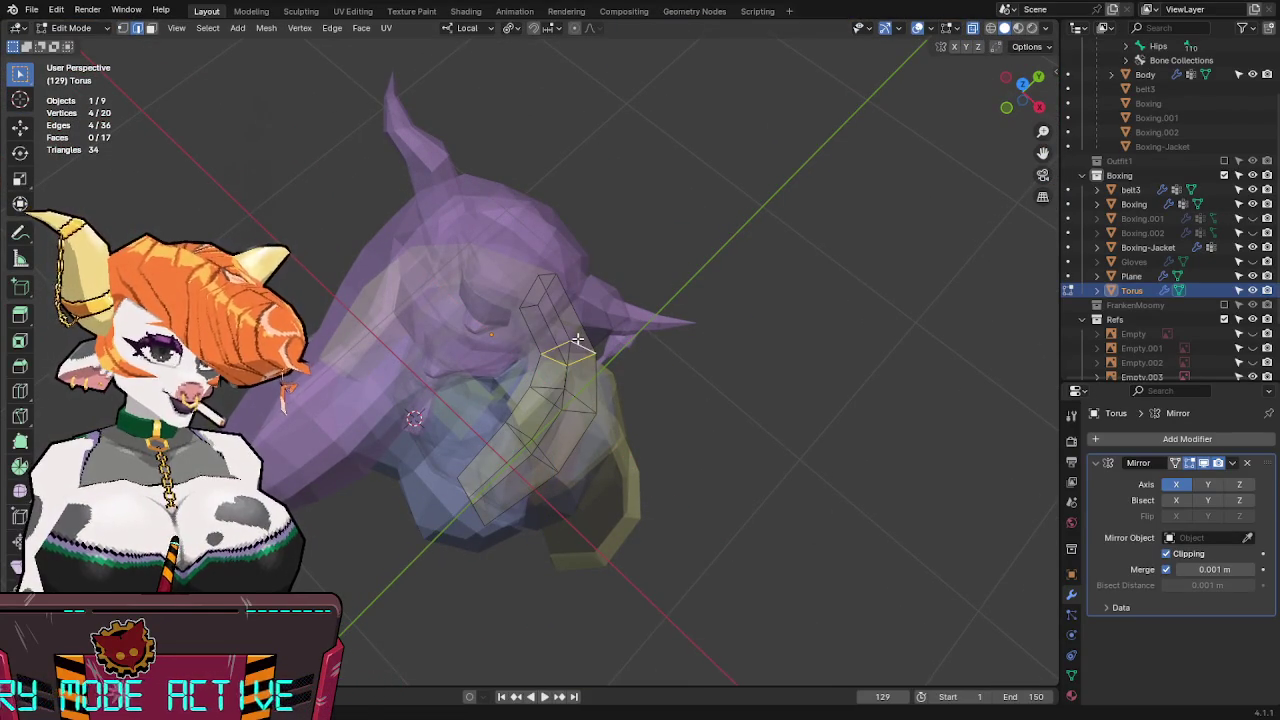
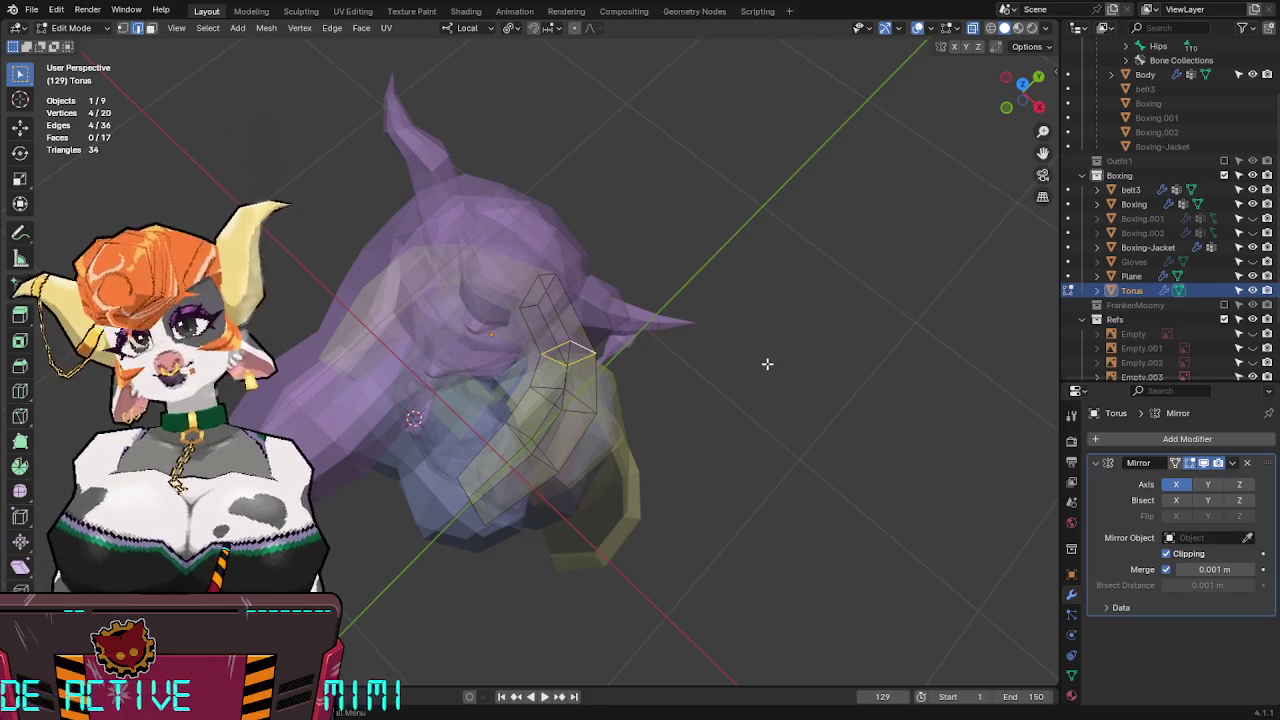
From Top view, scale the torus edges outward twice on X and Y only (Shift+Z) to widen the ring.
{"action": "middle_click_drag", "start_coordinate": [767, 364], "coordinate": [760, 386]}
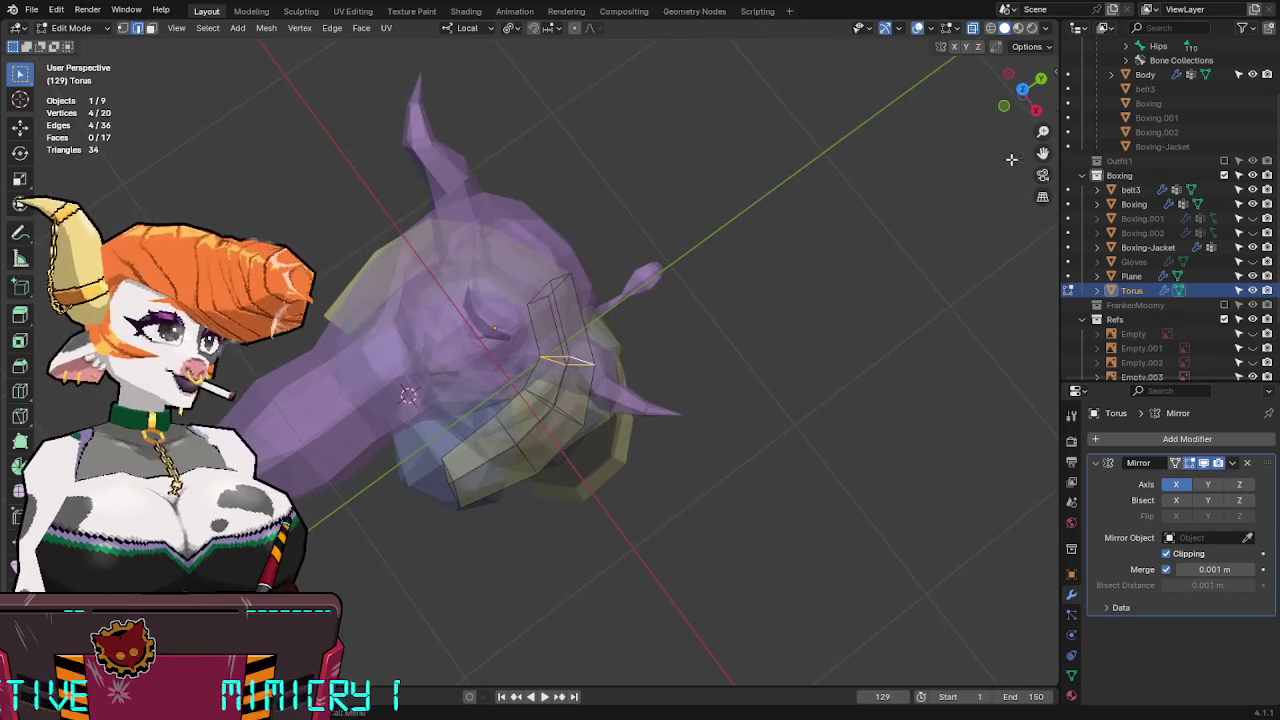
{"action": "left_click", "coordinate": [1021, 90]}
{"action": "key", "text": "g"}
{"action": "left_click", "coordinate": [794, 253]}
{"action": "key", "text": "s"}
{"action": "key", "text": "shift+z"}
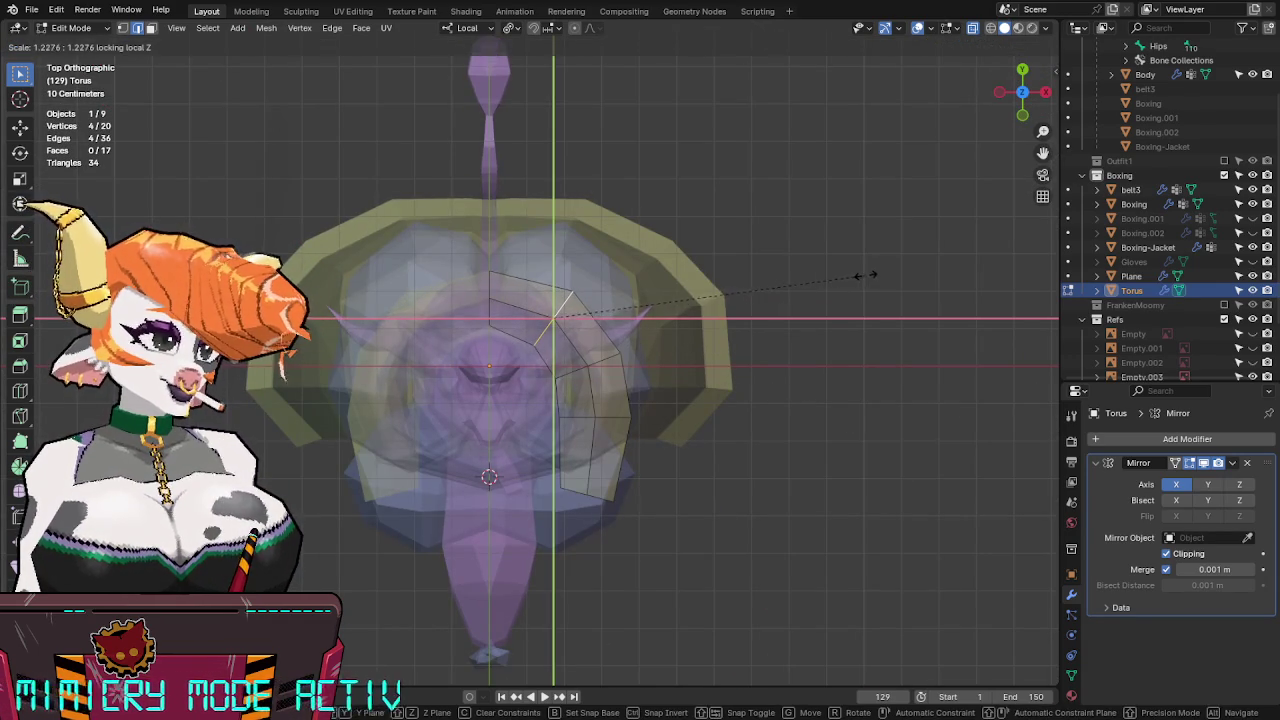
{"action": "left_click", "coordinate": [868, 275]}
{"action": "key", "text": "s"}
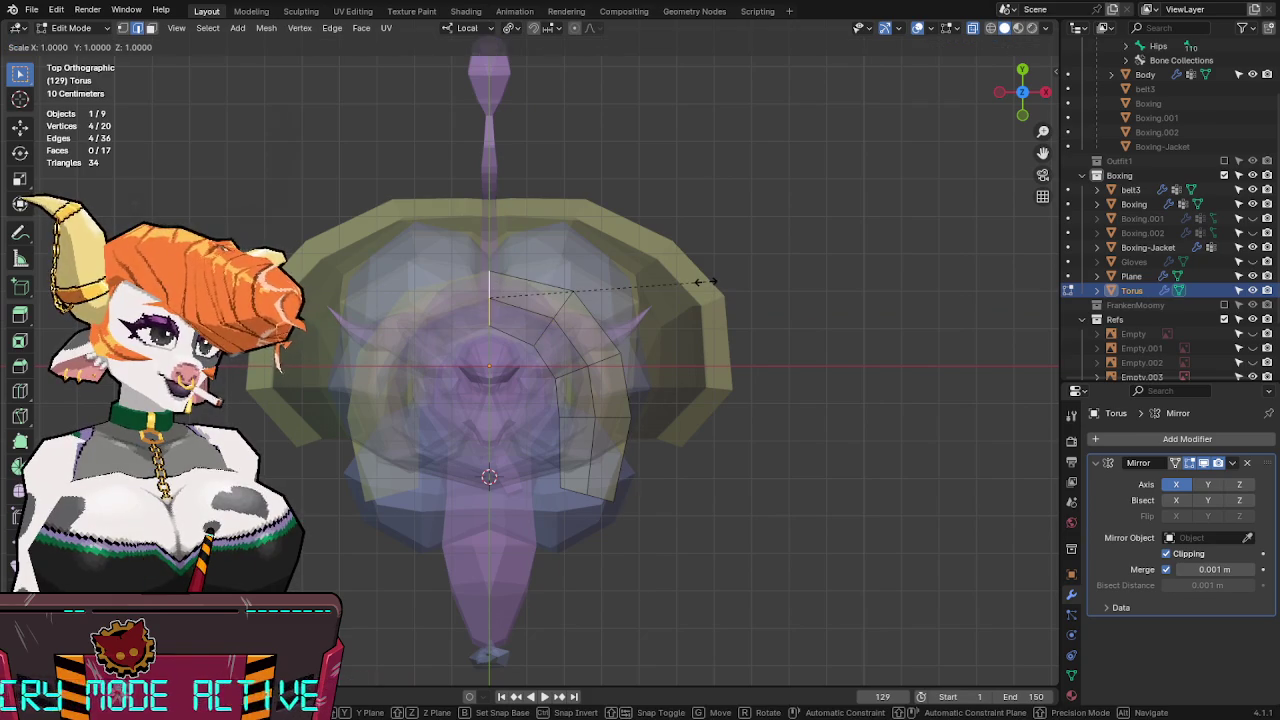
{"action": "key", "text": "shift+z"}
{"action": "left_click", "coordinate": [760, 264]}
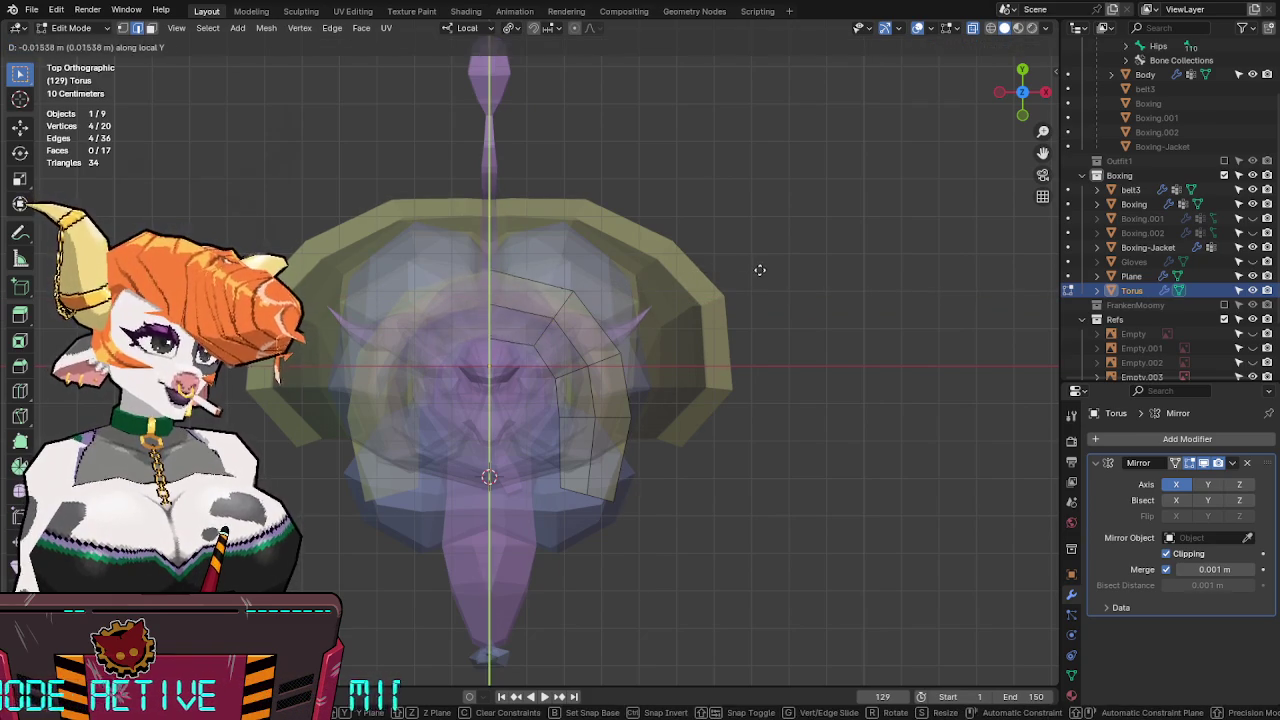
{"action": "mouse_move", "coordinate": [760, 269]}
{"action": "middle_mouse_down"}
{"action": "mouse_move", "coordinate": [774, 331]}
{"action": "mouse_move", "coordinate": [634, 237]}
{"action": "mouse_move", "coordinate": [551, 399]}
{"action": "middle_mouse_up"}
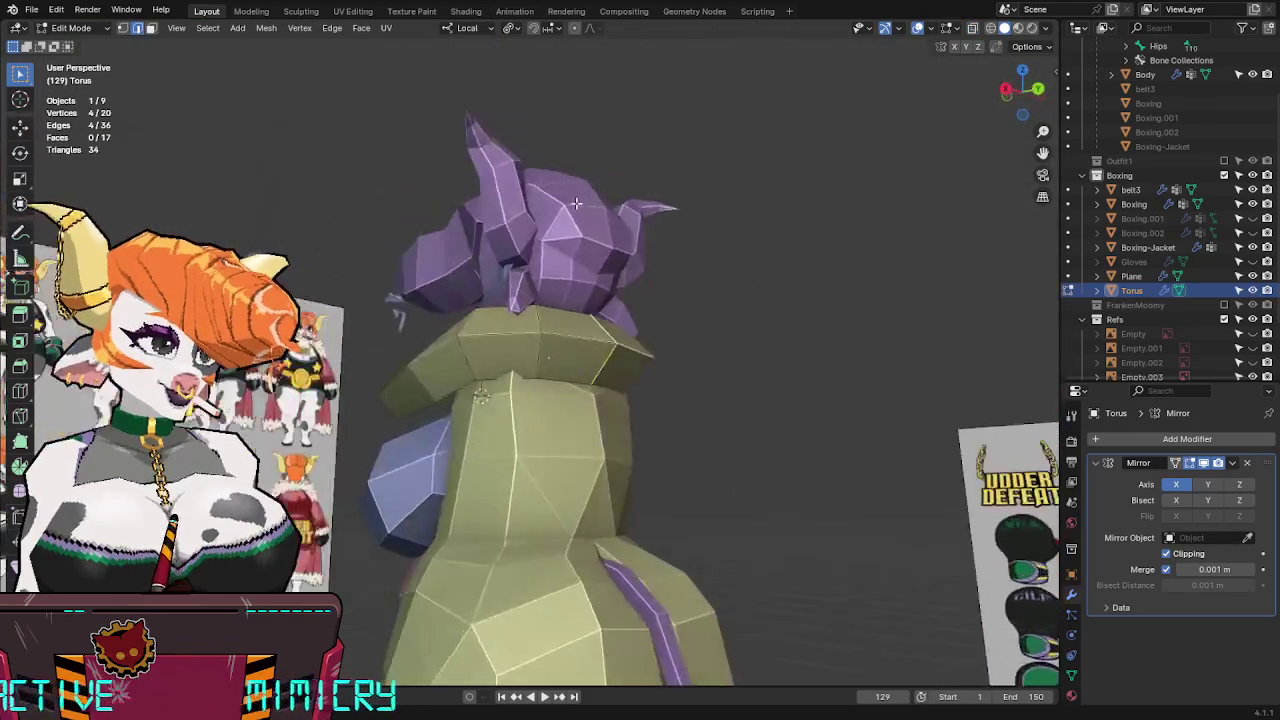
In face mode and a side ortho view, rotate and move the collar face to match the reference.
{"action": "key", "text": "3"}
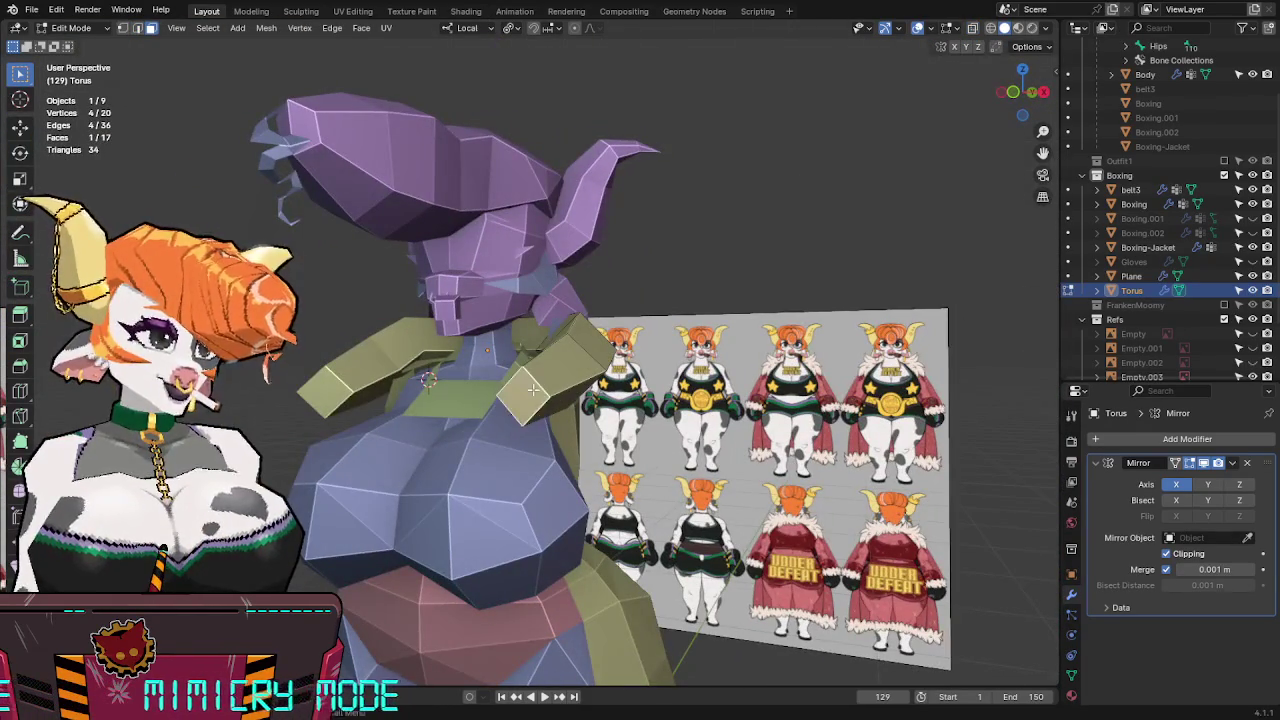
{"action": "key", "text": "KP_1"}
{"action": "key", "text": "alt+z"}
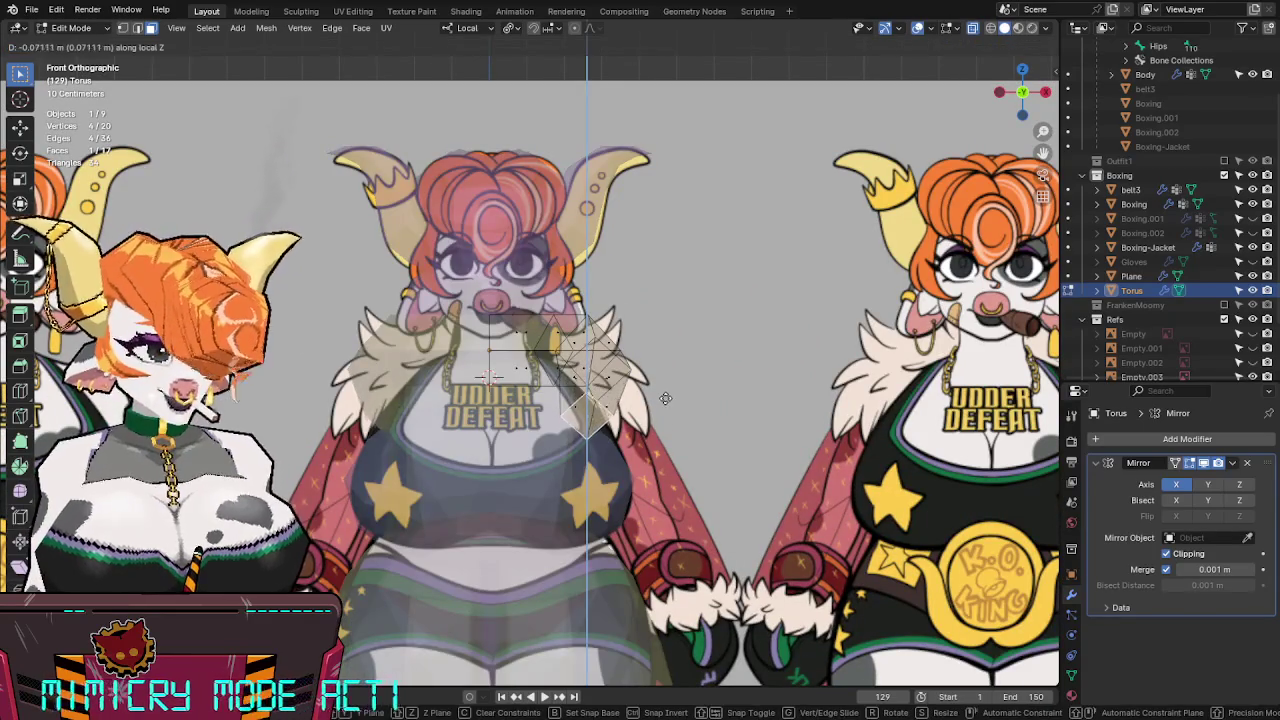
{"action": "key", "text": "alt+z"}
{"action": "mouse_move", "coordinate": [667, 371]}
{"action": "middle_mouse_down"}
{"action": "mouse_move", "coordinate": [588, 384]}
{"action": "mouse_move", "coordinate": [640, 380]}
{"action": "middle_mouse_up"}
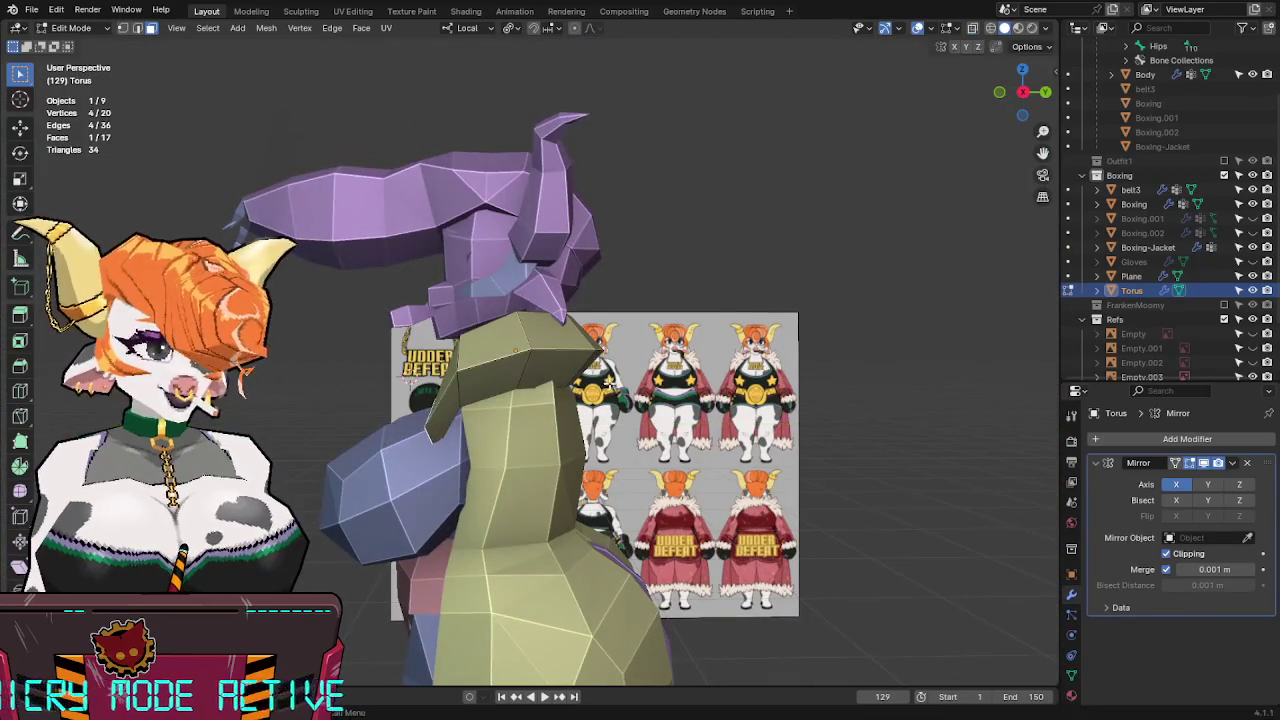
{"action": "left_click", "coordinate": [1022, 92]}
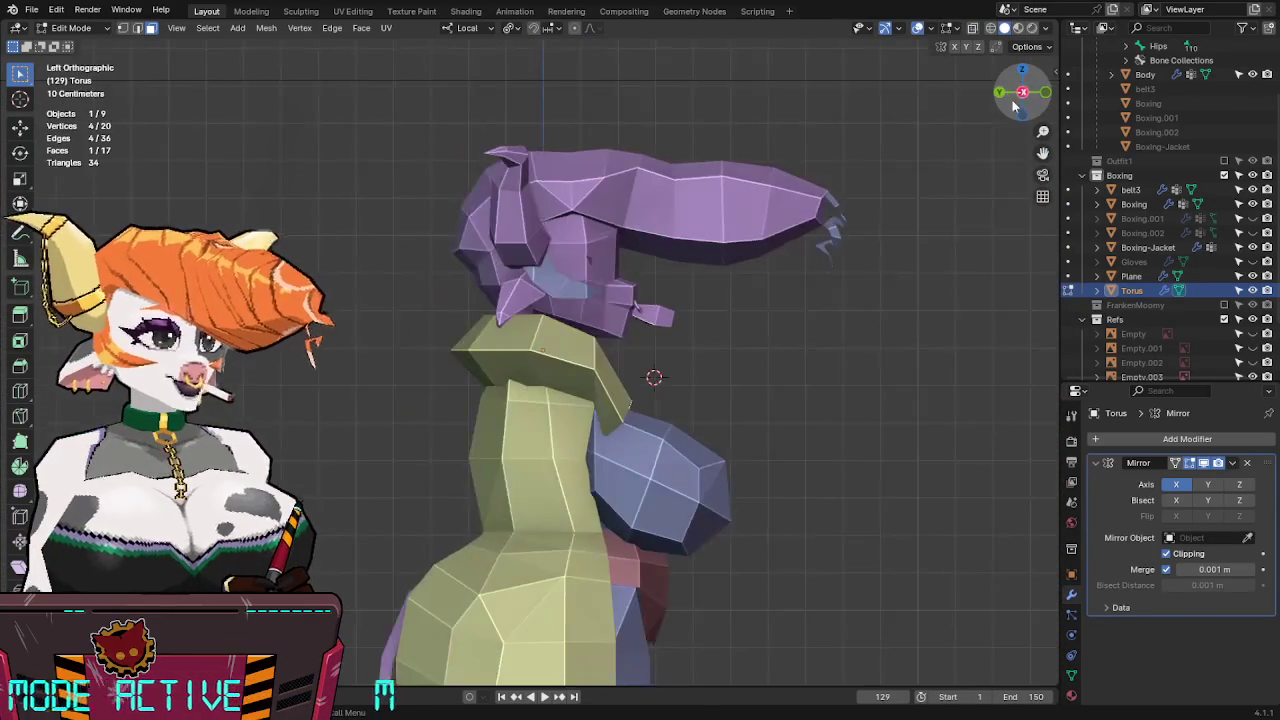
{"action": "left_click", "coordinate": [998, 94]}
{"action": "left_click", "coordinate": [998, 94]}
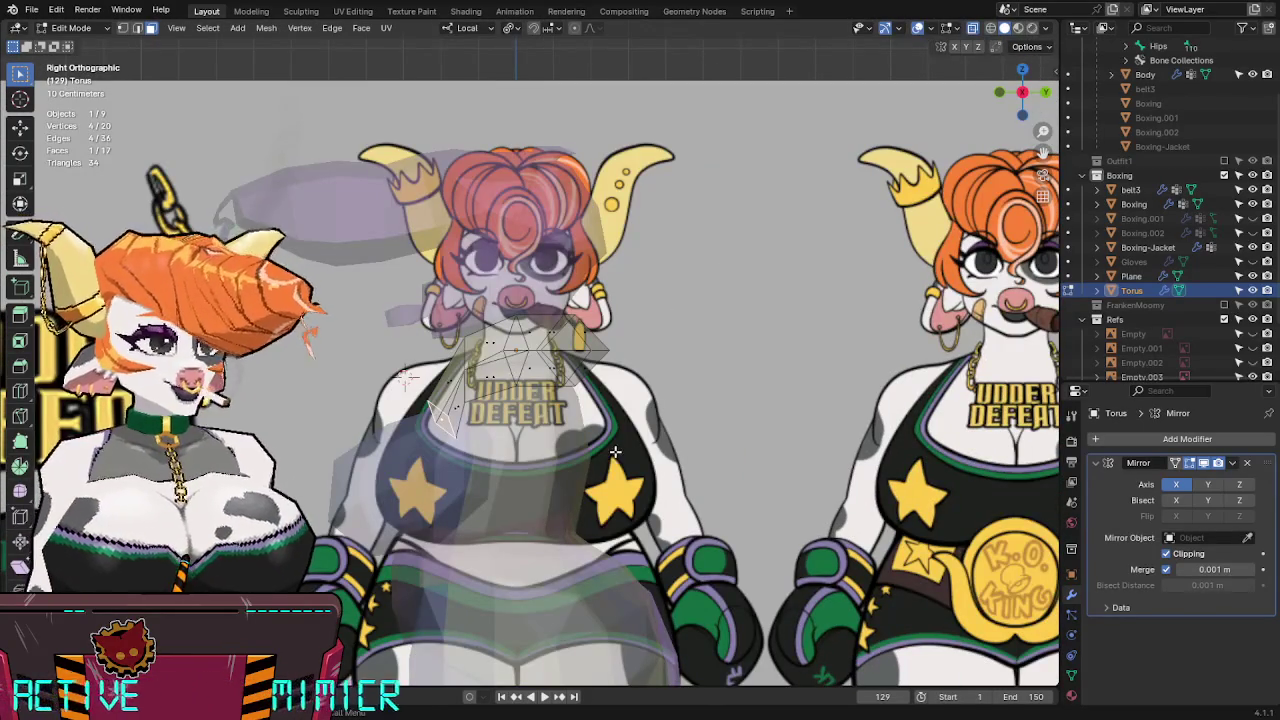
{"action": "key", "text": "r"}
{"action": "key", "text": "r"}
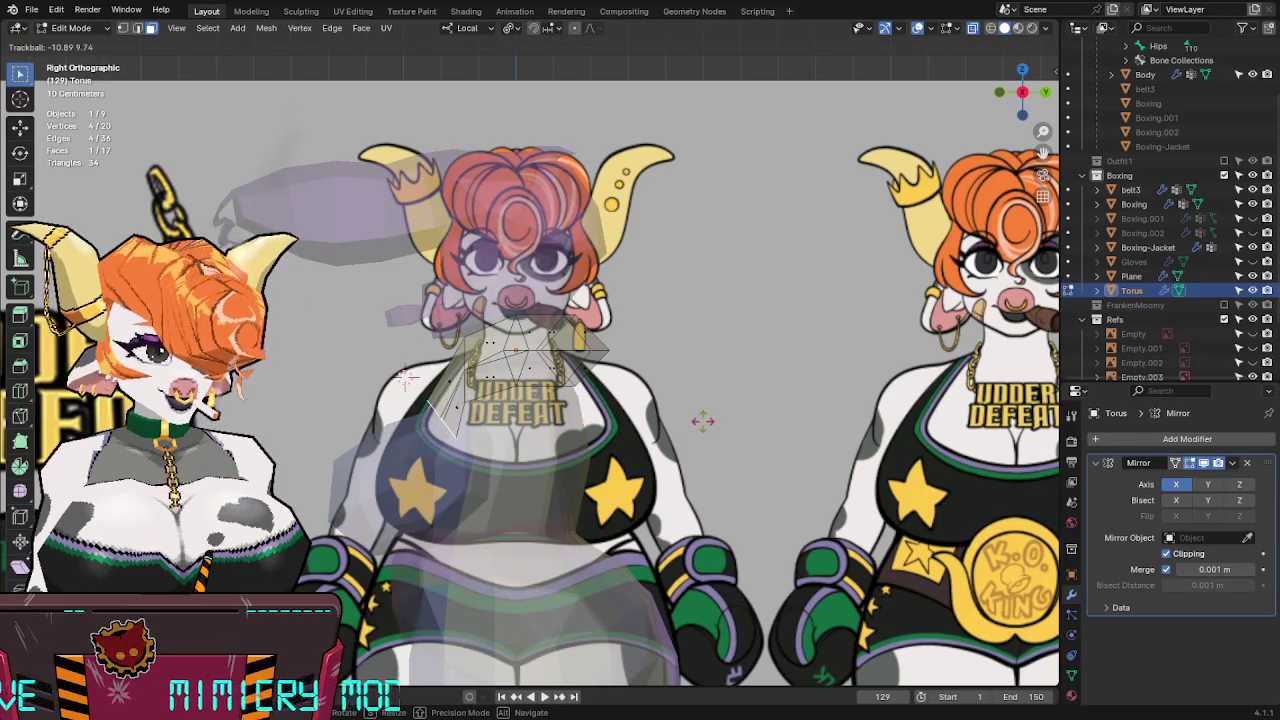
{"action": "left_click", "coordinate": [706, 424]}
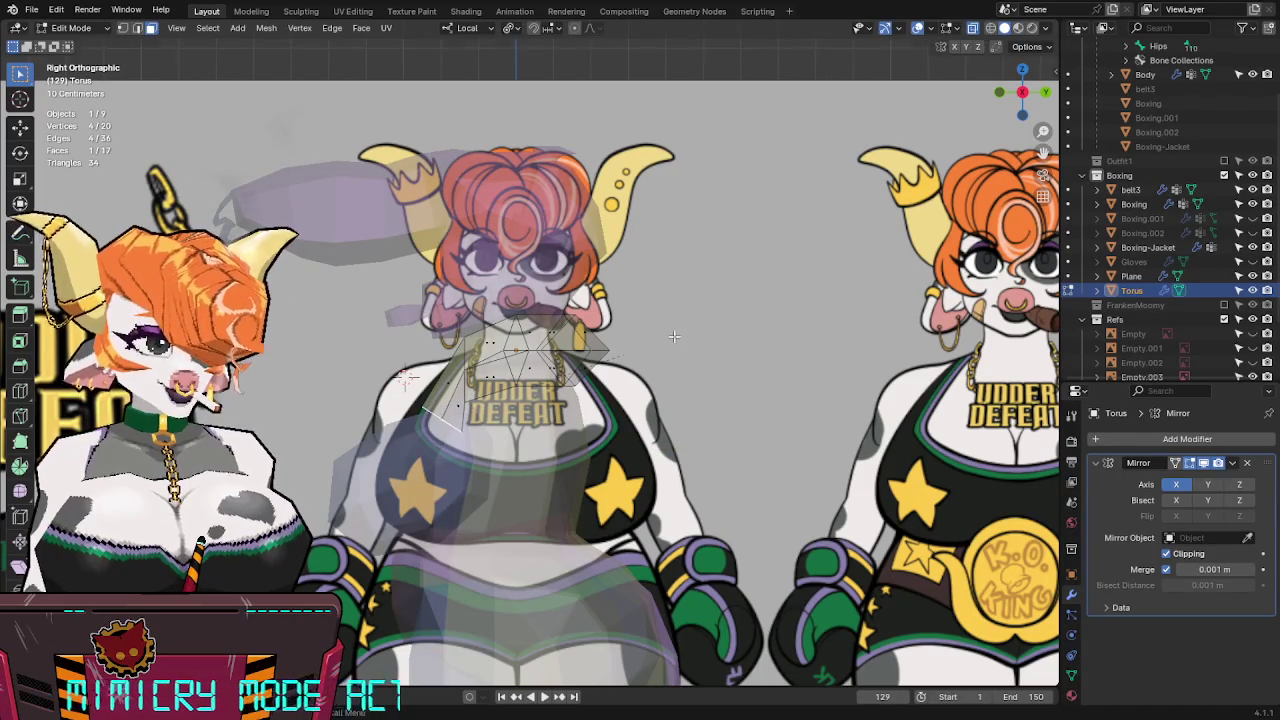
{"action": "key", "text": "g"}
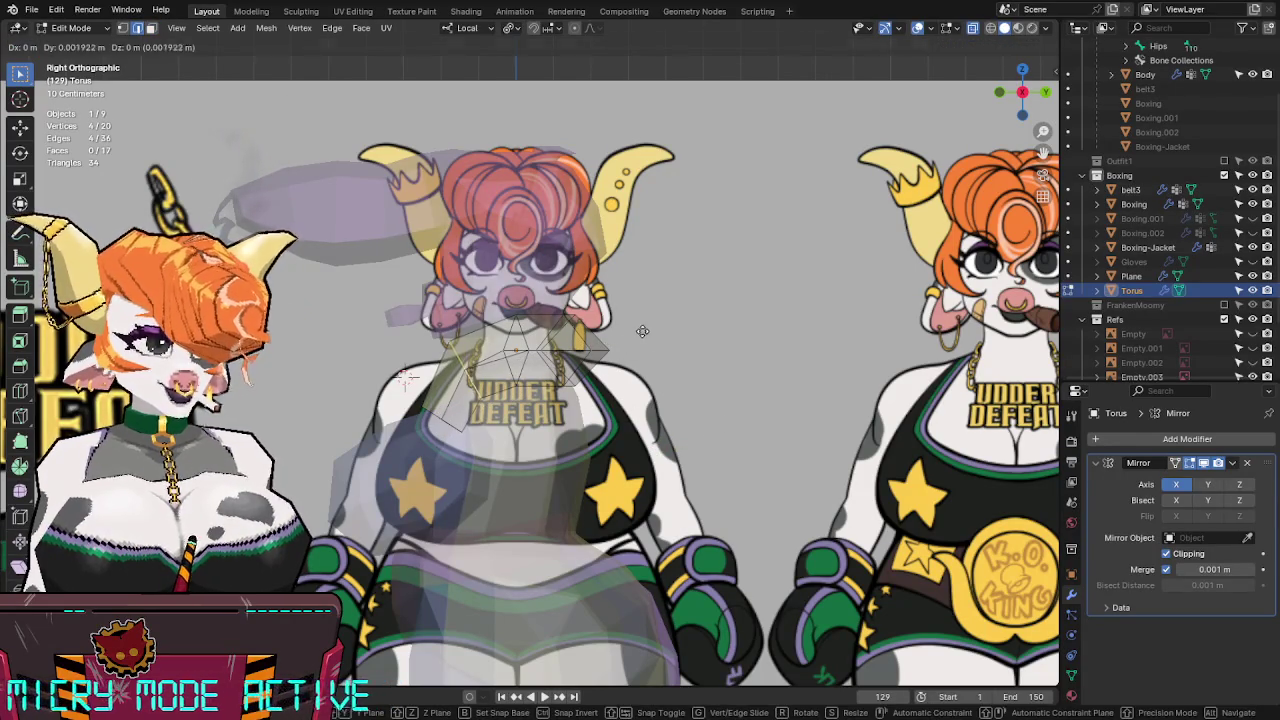
{"action": "left_click", "coordinate": [653, 331]}
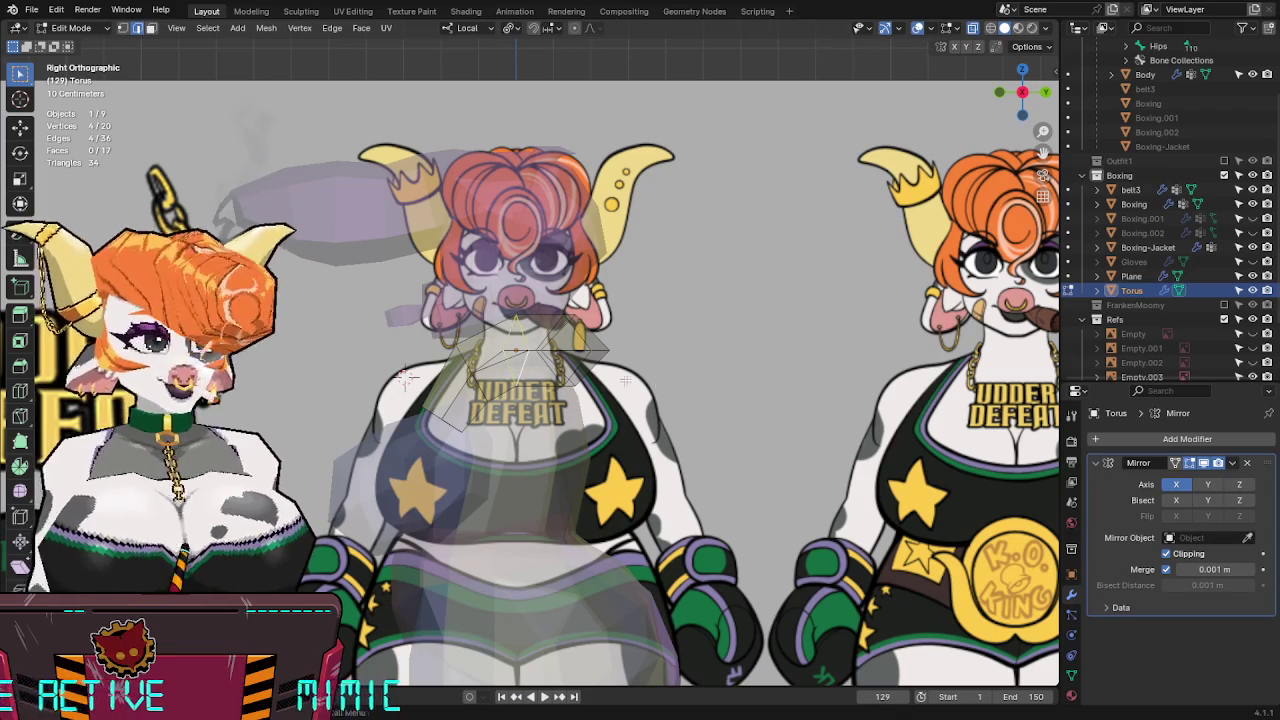
From the right side view with X-ray on, reposition the collar face twice.
{"action": "key", "text": "alt+z"}
{"action": "key", "text": "alt+z"}
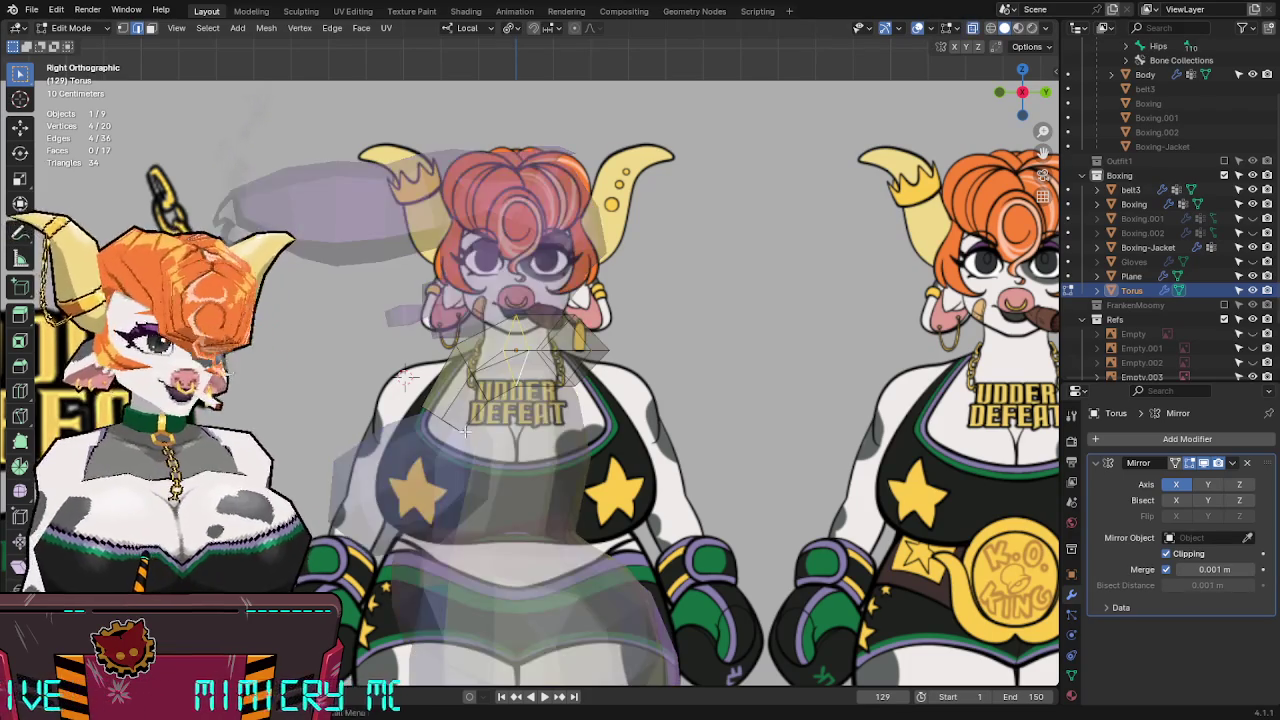
{"action": "key", "text": "alt+z"}
{"action": "mouse_move", "coordinate": [453, 425]}
{"action": "middle_mouse_down"}
{"action": "mouse_move", "coordinate": [611, 349]}
{"action": "mouse_move", "coordinate": [544, 350]}
{"action": "middle_mouse_up"}
{"action": "key", "text": "g"}
{"action": "key", "text": "Escape"}
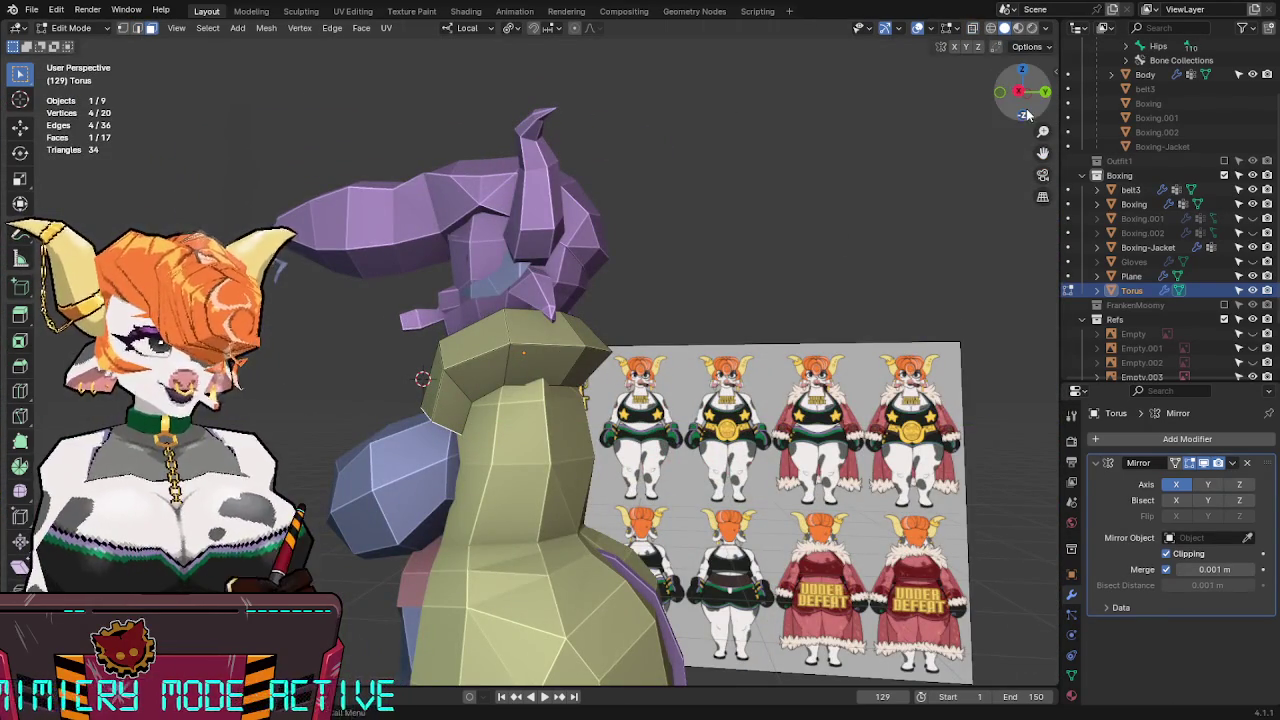
{"action": "key", "text": "KP_3"}
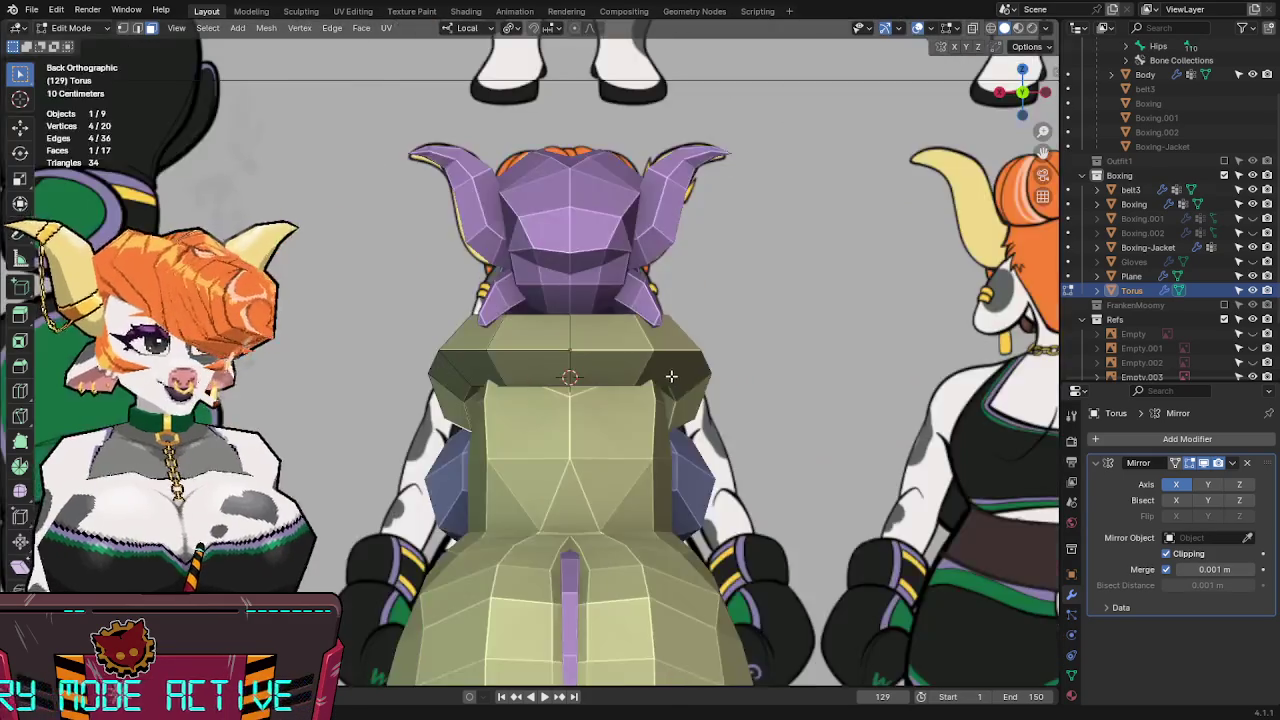
{"action": "key", "text": "alt+z"}
{"action": "key", "text": "g"}
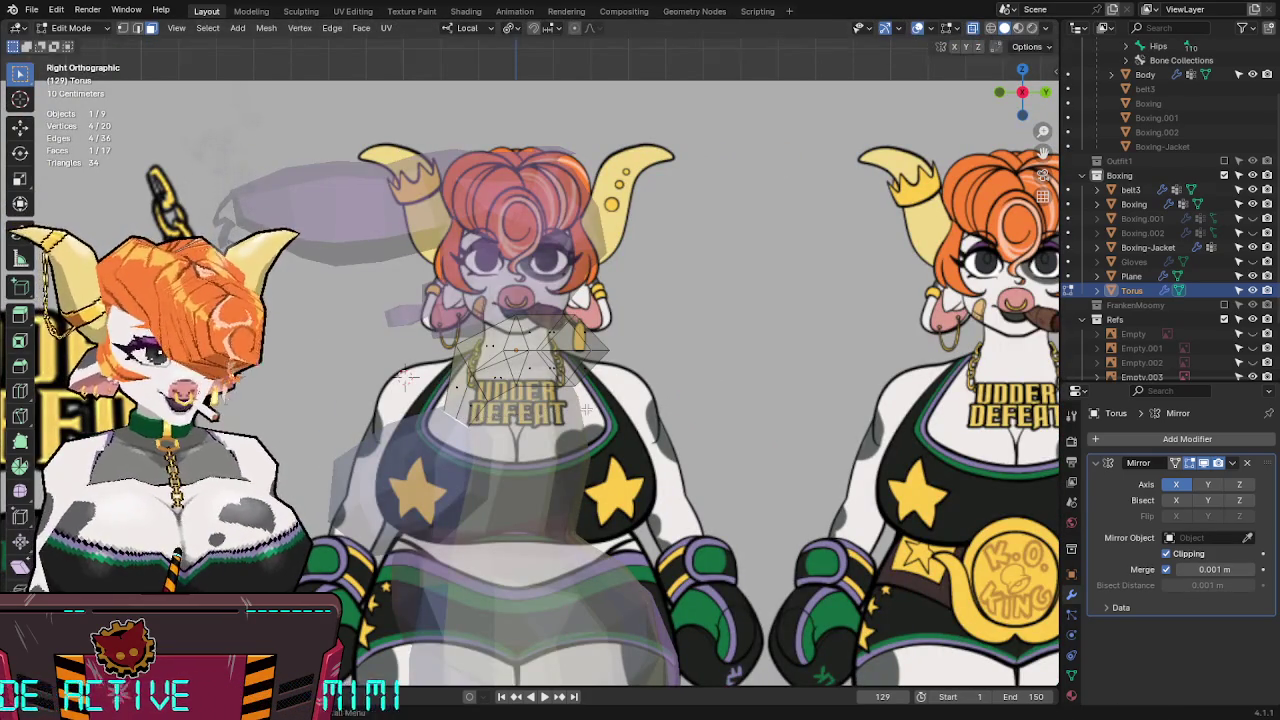
{"action": "left_click", "coordinate": [472, 378]}
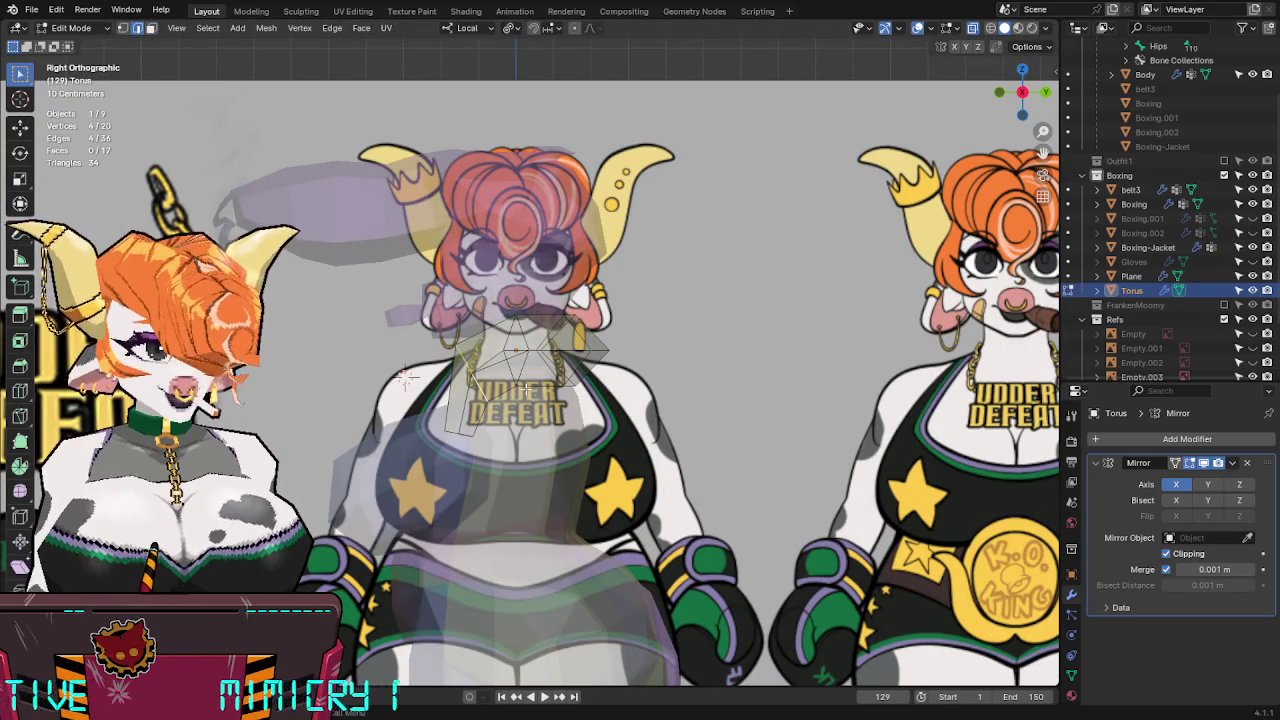
{"action": "key", "text": "g"}
{"action": "left_click", "coordinate": [593, 400]}
Rotate the collar face about local Z and move it with Z excluded to align with the reference board.
{"action": "key", "text": "alt+z"}
{"action": "key", "text": "alt+z"}
{"action": "mouse_move", "coordinate": [522, 366]}
{"action": "middle_mouse_down"}
{"action": "mouse_move", "coordinate": [646, 354]}
{"action": "mouse_move", "coordinate": [674, 429]}
{"action": "middle_mouse_up"}
{"action": "key", "text": "r"}
{"action": "key", "text": "z"}
{"action": "key", "text": "z"}
{"action": "left_click", "coordinate": [664, 472]}
{"action": "key", "text": "g"}
{"action": "key", "text": "shift+z"}
{"action": "key", "text": "shift+z"}
{"action": "left_click", "coordinate": [555, 388]}
{"action": "mouse_move", "coordinate": [555, 388]}
{"action": "middle_mouse_down"}
{"action": "mouse_move", "coordinate": [720, 234]}
{"action": "mouse_move", "coordinate": [536, 393]}
{"action": "mouse_move", "coordinate": [512, 357]}
{"action": "mouse_move", "coordinate": [470, 345]}
{"action": "mouse_move", "coordinate": [589, 381]}
{"action": "mouse_move", "coordinate": [518, 375]}
{"action": "mouse_move", "coordinate": [572, 342]}
{"action": "mouse_move", "coordinate": [647, 414]}
{"action": "mouse_move", "coordinate": [703, 334]}
{"action": "mouse_move", "coordinate": [807, 320]}
{"action": "mouse_move", "coordinate": [543, 343]}
{"action": "mouse_move", "coordinate": [650, 284]}
{"action": "mouse_move", "coordinate": [657, 366]}
{"action": "mouse_move", "coordinate": [556, 382]}
{"action": "mouse_move", "coordinate": [700, 303]}
{"action": "mouse_move", "coordinate": [821, 298]}
{"action": "mouse_move", "coordinate": [612, 281]}
{"action": "mouse_move", "coordinate": [671, 334]}
{"action": "mouse_move", "coordinate": [643, 337]}
{"action": "middle_mouse_up"}
Switch to editing the Boxing-Jacket mesh and vertex-slide some of its vertices.
{"action": "key", "text": "alt+z"}
{"action": "key", "text": "Tab"}
{"action": "left_click", "coordinate": [536, 393]}
{"action": "key", "text": "Tab"}
{"action": "key", "text": "alt+z"}
{"action": "key", "text": "alt+z"}
{"action": "key", "text": "alt+z"}
{"action": "key", "text": "shift+v"}
{"action": "left_click", "coordinate": [573, 368]}
{"action": "left_click", "coordinate": [543, 348]}
{"action": "key", "text": "shift+v"}
{"action": "left_click", "coordinate": [598, 338]}
{"action": "left_click", "coordinate": [543, 343]}
{"action": "left_click", "coordinate": [517, 371]}
Merge by Distance on the whole Boxing-Jacket mesh, removing 4 duplicate vertices.
{"action": "key", "text": "a"}
{"action": "key", "text": "F3"}
{"action": "key", "text": "Return"}
{"action": "key", "text": "Tab"}
{"action": "left_click", "coordinate": [508, 361]}
Save the file and enter Edit Mode on the collar in front X-ray view.
{"action": "key", "text": "ctrl+s"}
{"action": "mouse_move", "coordinate": [508, 361]}
{"action": "middle_mouse_down"}
{"action": "mouse_move", "coordinate": [640, 337]}
{"action": "mouse_move", "coordinate": [643, 378]}
{"action": "middle_mouse_up"}
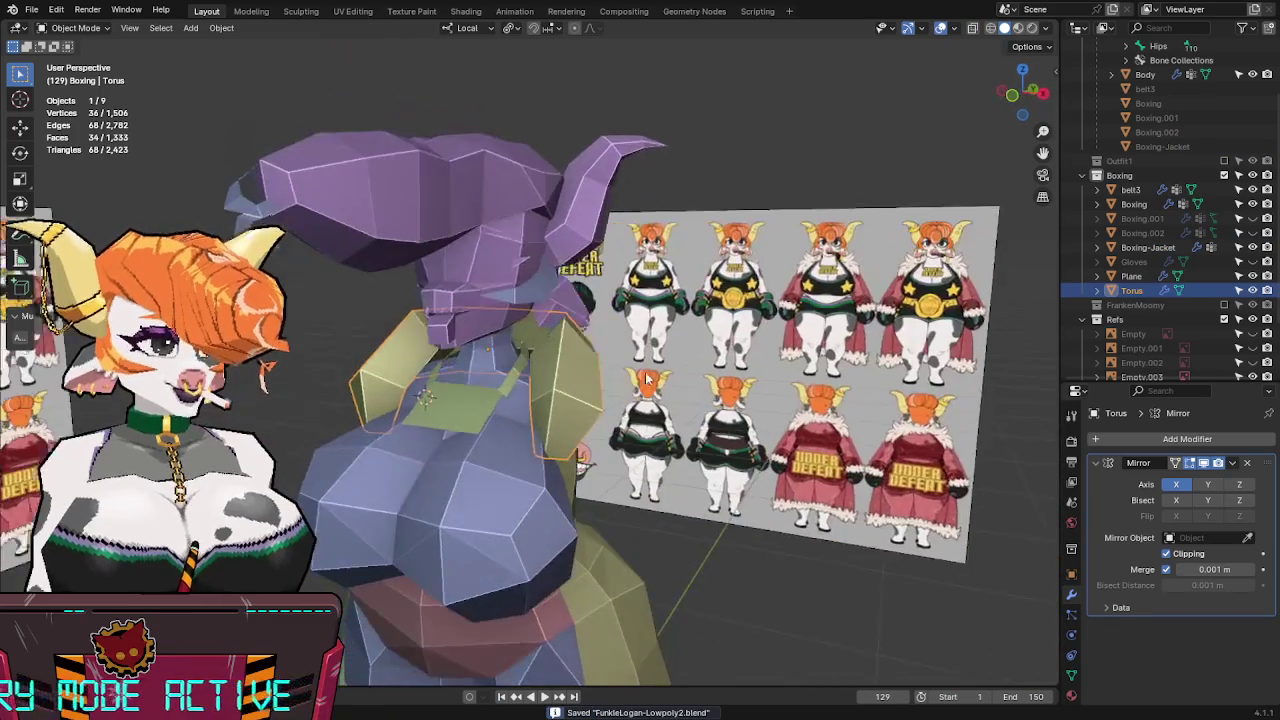
{"action": "key", "text": "KP_1"}
{"action": "key", "text": "alt+z"}
{"action": "key", "text": "alt+z"}
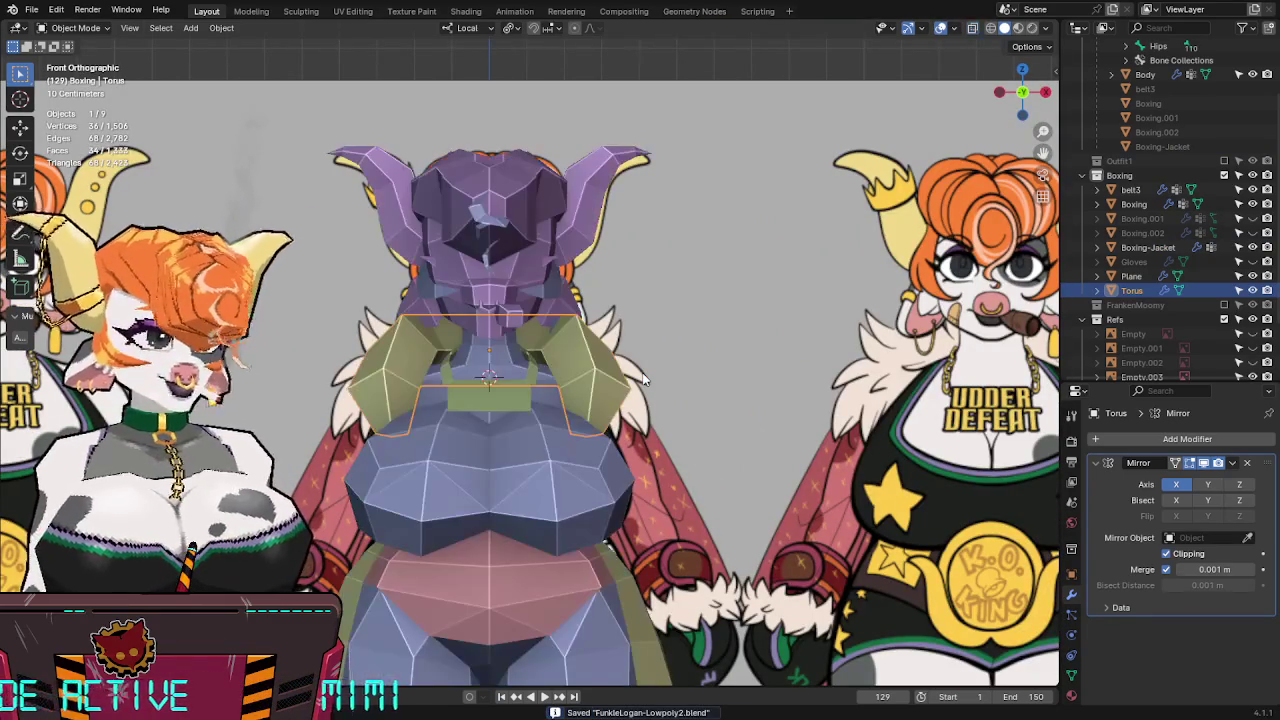
{"action": "key", "text": "Tab"}
{"action": "key", "text": "alt+z"}
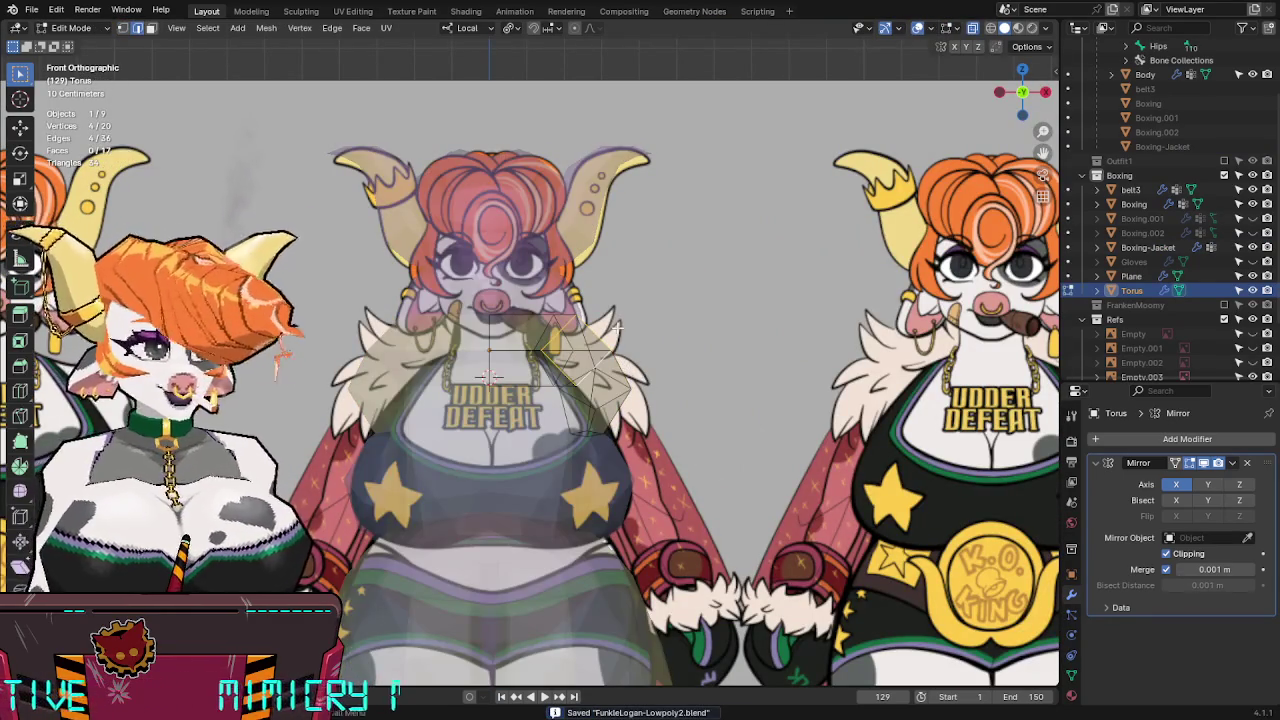
{"action": "middle_click_drag", "start_coordinate": [617, 325], "coordinate": [579, 355]}
{"action": "key", "text": "alt+z"}
{"action": "mouse_move", "coordinate": [698, 389]}
{"action": "middle_mouse_down"}
{"action": "mouse_move", "coordinate": [551, 366]}
{"action": "mouse_move", "coordinate": [666, 463]}
{"action": "mouse_move", "coordinate": [709, 380]}
{"action": "middle_mouse_up"}
{"action": "key", "text": "KP_1"}
Resize the collar vertices overall and along X, then move them vertically along Z.
{"action": "key", "text": "g"}
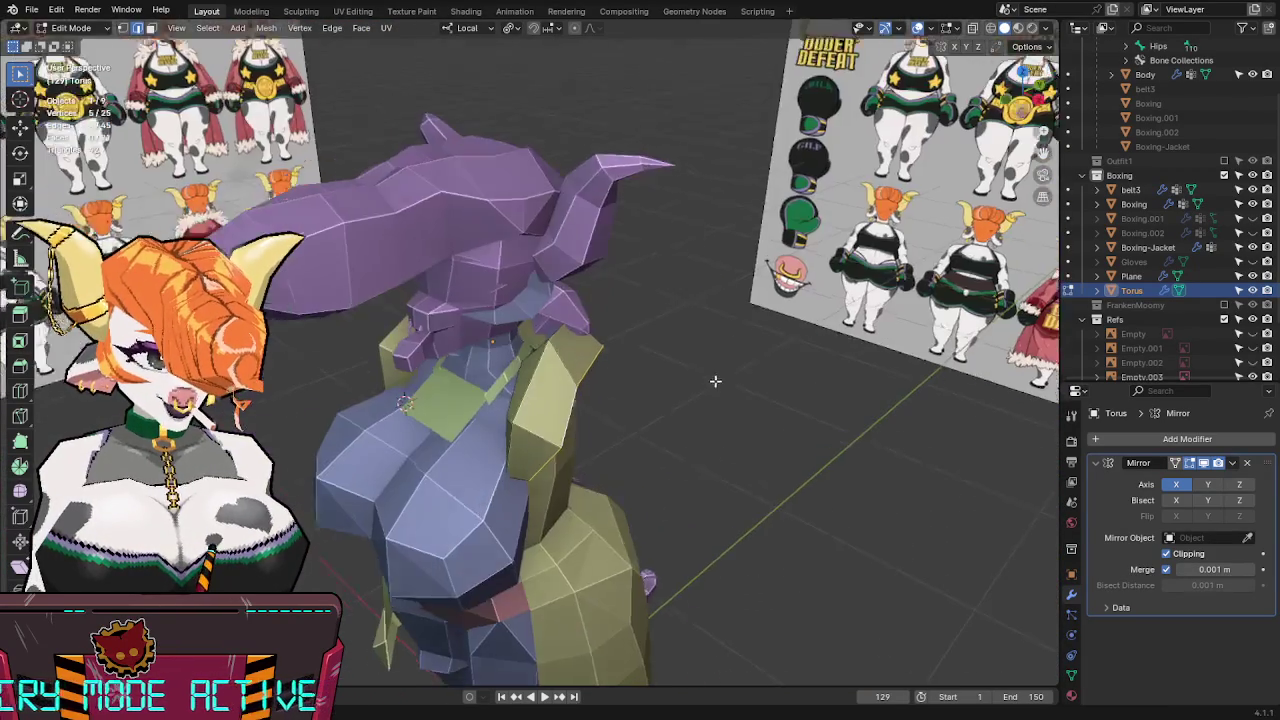
{"action": "key", "text": "s"}
{"action": "left_click", "coordinate": [805, 378]}
{"action": "key", "text": "s"}
{"action": "key", "text": "x"}
{"action": "left_click", "coordinate": [789, 383]}
{"action": "mouse_move", "coordinate": [789, 383]}
{"action": "middle_mouse_down"}
{"action": "mouse_move", "coordinate": [673, 399]}
{"action": "mouse_move", "coordinate": [726, 334]}
{"action": "middle_mouse_up"}
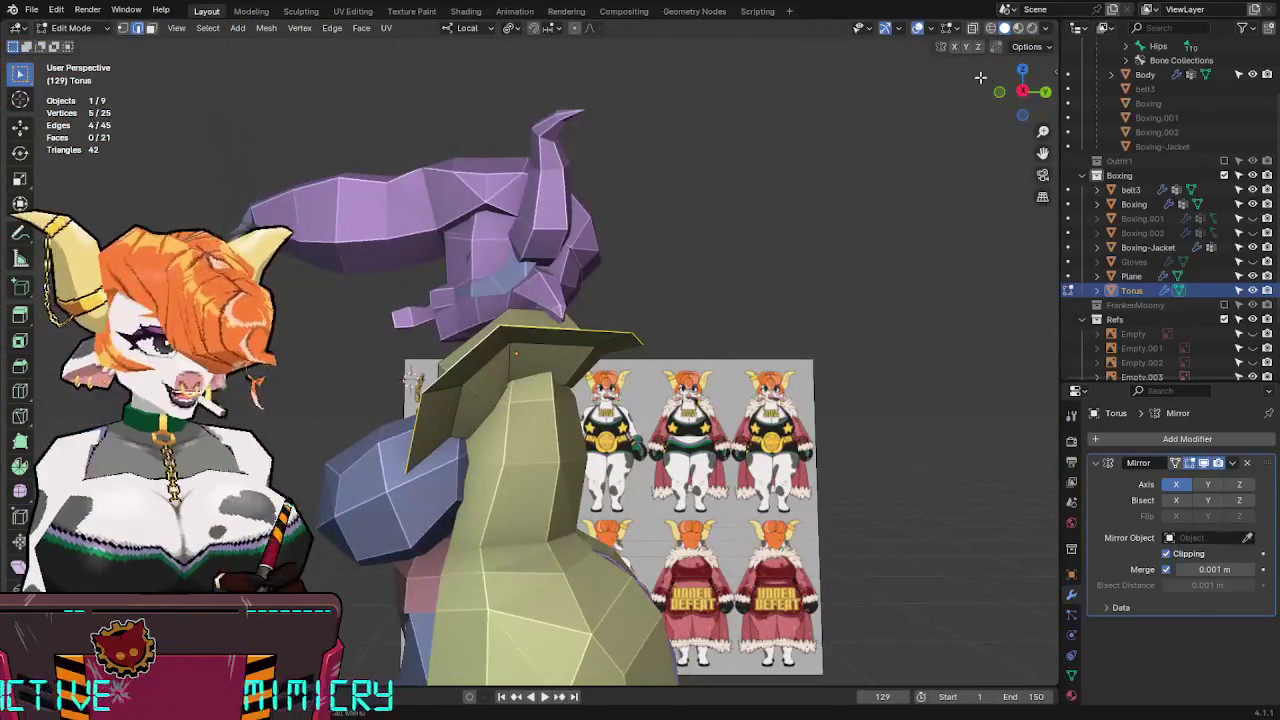
{"action": "left_click", "coordinate": [1022, 91]}
{"action": "key", "text": "g"}
{"action": "key", "text": "z"}
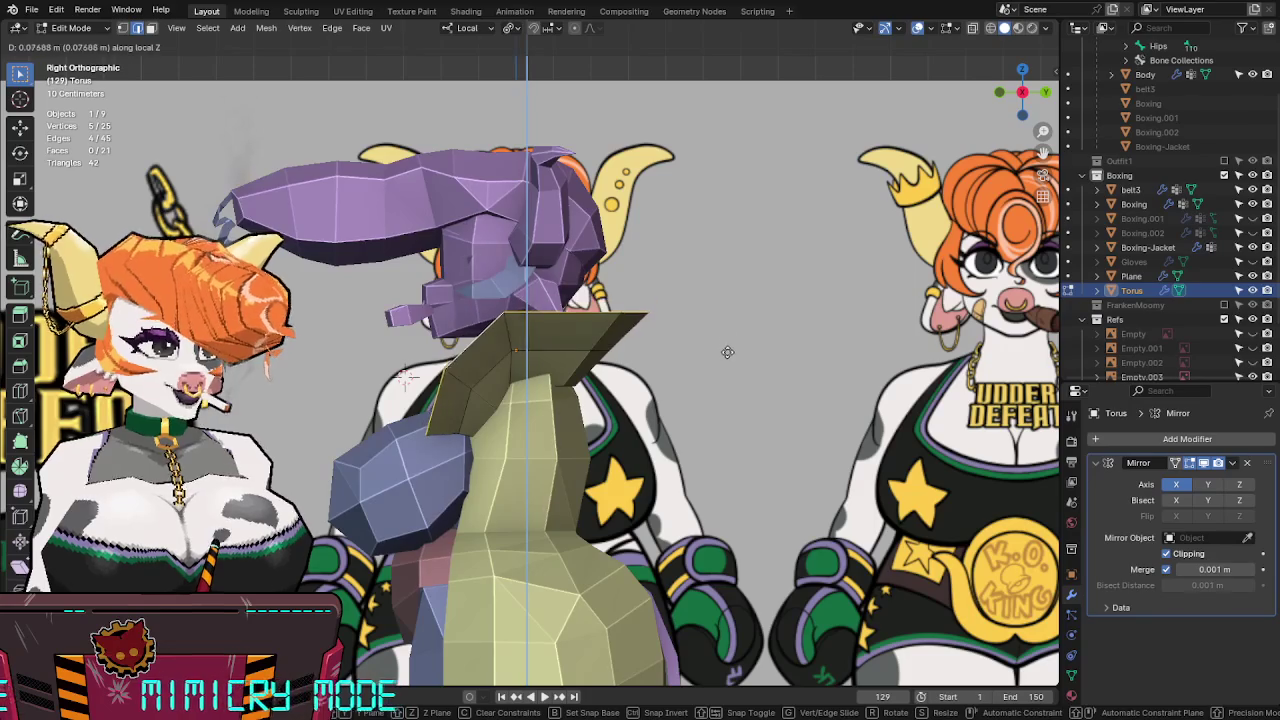
{"action": "left_click", "coordinate": [728, 352]}
In front X-ray view, drag a collar vertex down to fit the neck.
{"action": "key", "text": "KP_1"}
{"action": "key", "text": "alt+z"}
{"action": "mouse_move", "coordinate": [605, 312]}
{"action": "left_mouse_down"}
{"action": "mouse_move", "coordinate": [620, 276]}
{"action": "mouse_move", "coordinate": [603, 297]}
{"action": "mouse_move", "coordinate": [621, 294]}
{"action": "mouse_move", "coordinate": [639, 328]}
{"action": "mouse_move", "coordinate": [657, 437]}
{"action": "left_mouse_up"}
{"action": "key", "text": "alt+z"}
{"action": "mouse_move", "coordinate": [657, 437]}
{"action": "middle_mouse_down"}
{"action": "mouse_move", "coordinate": [720, 403]}
{"action": "mouse_move", "coordinate": [600, 430]}
{"action": "middle_mouse_up"}
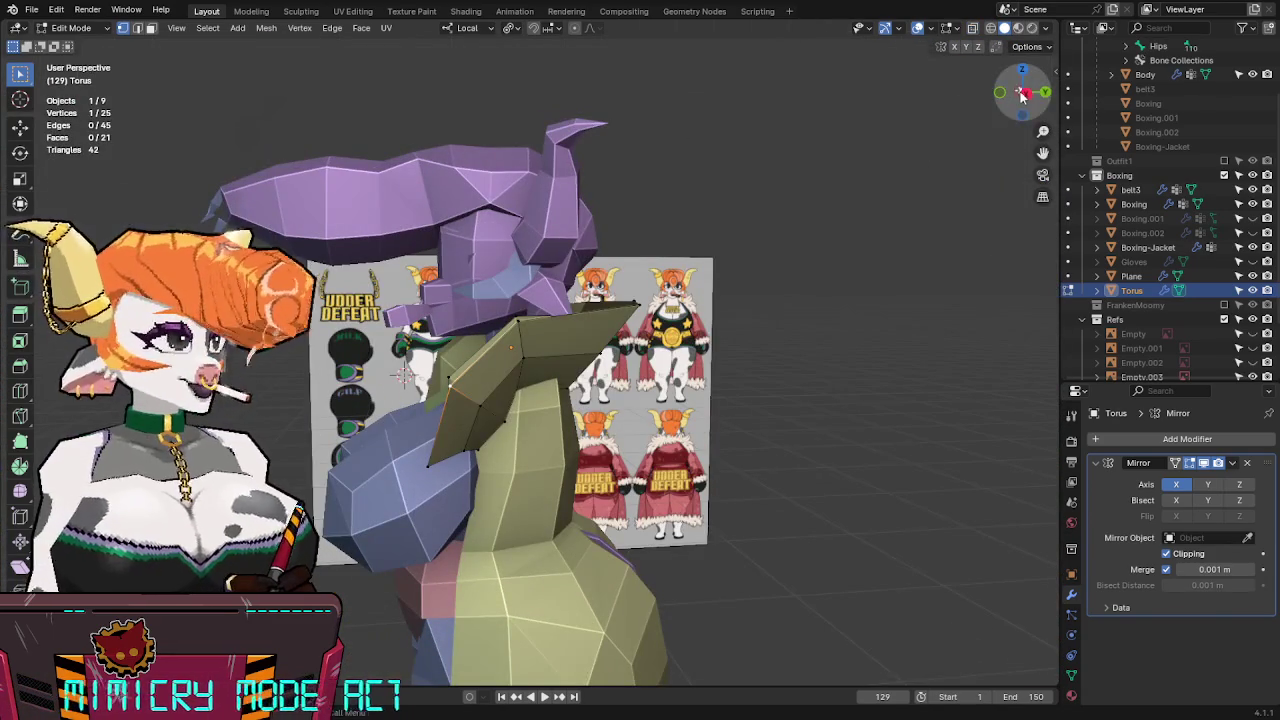
{"action": "left_click", "coordinate": [1028, 96]}
{"action": "key", "text": "alt+z"}
{"action": "key", "text": "alt+z"}
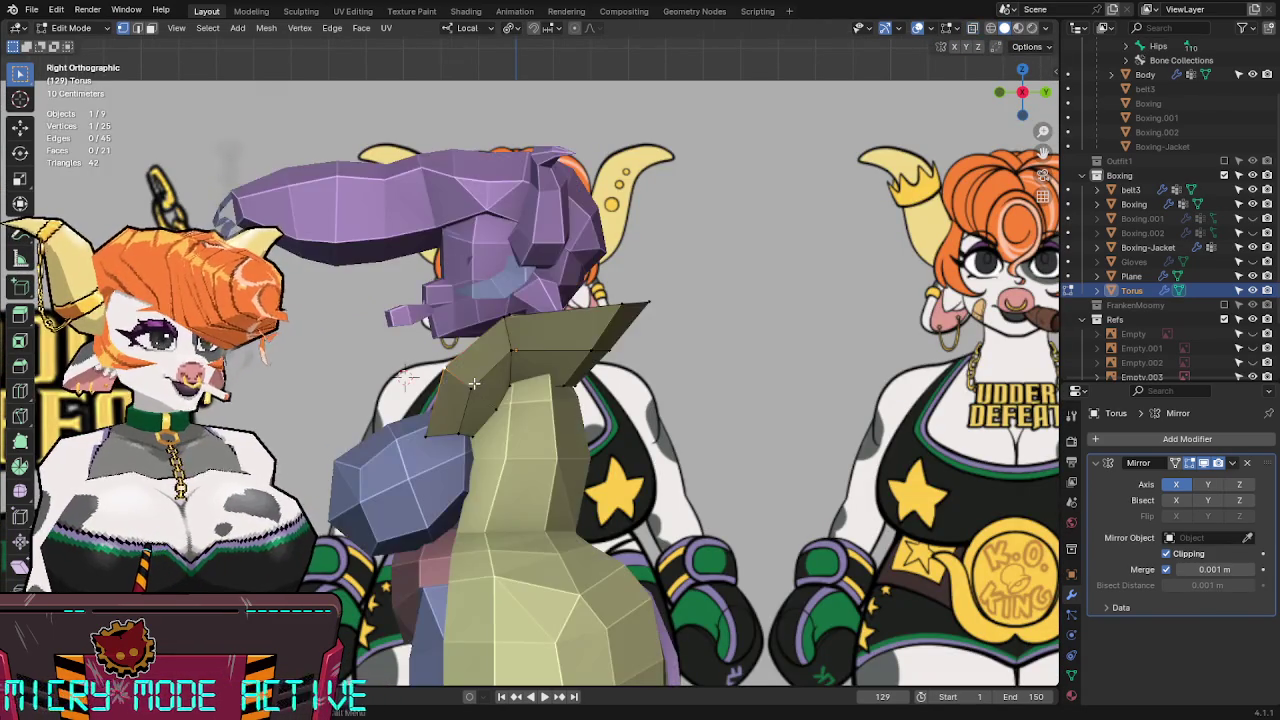
Select the linked collar piece, then reposition a single collar vertex from the right side.
{"action": "key", "text": "l"}
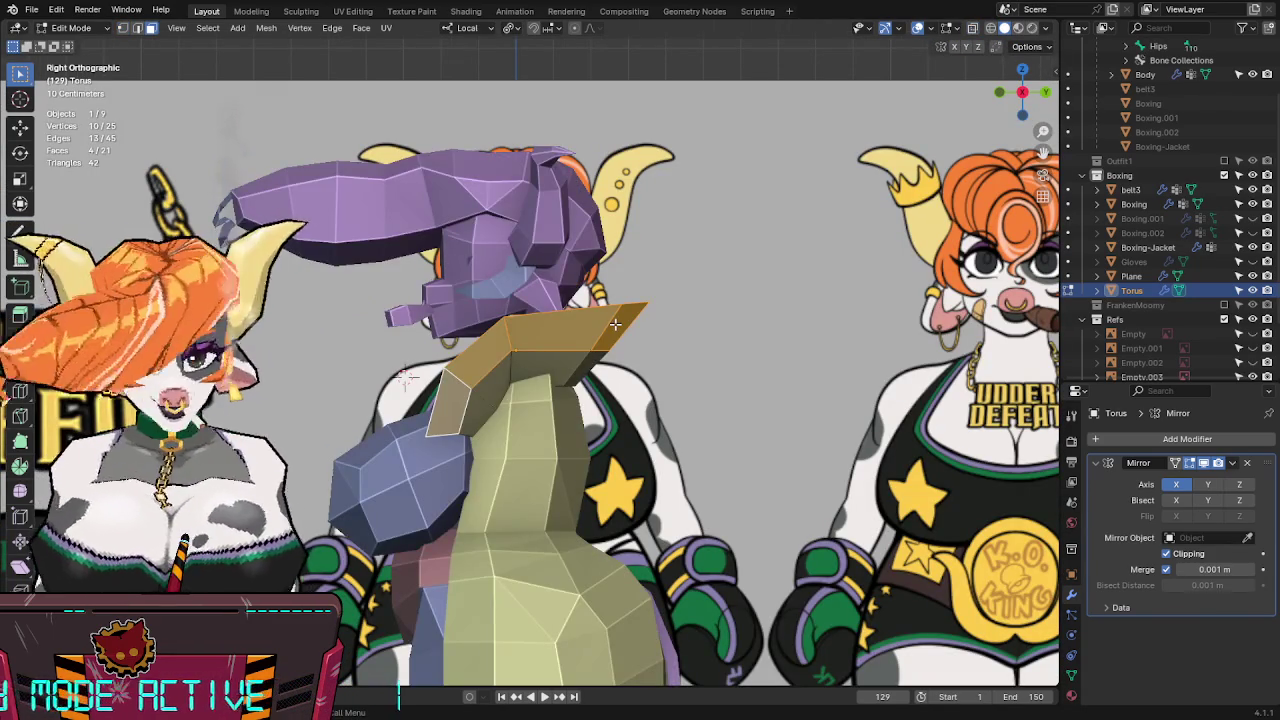
{"action": "key", "text": "alt+z"}
{"action": "key", "text": "alt+z"}
{"action": "left_click", "coordinate": [520, 328]}
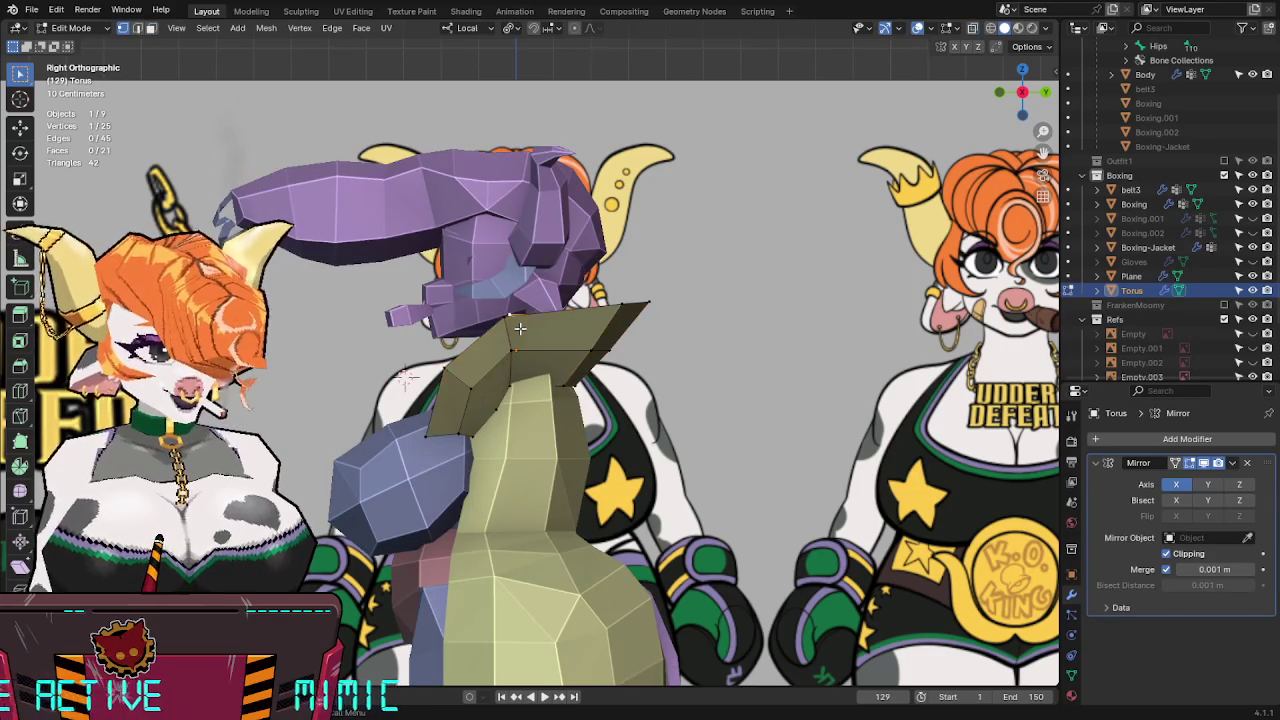
{"action": "key", "text": "alt+z"}
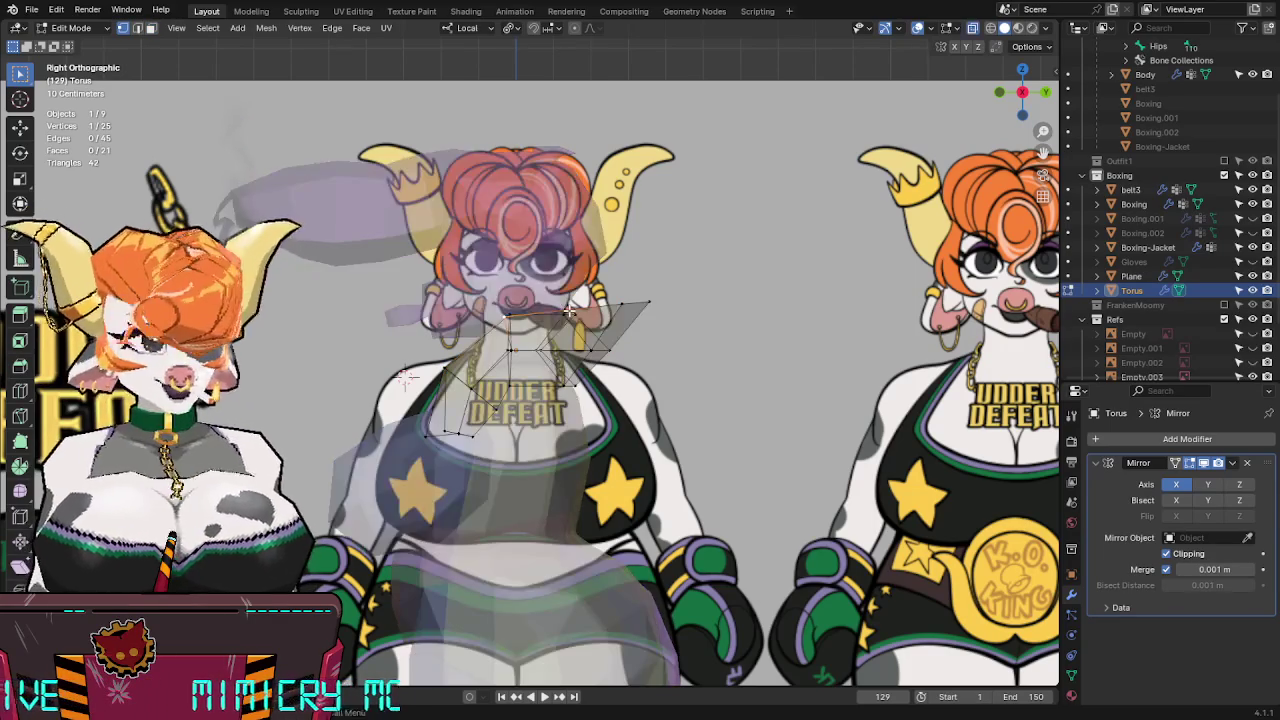
{"action": "key", "text": "g"}
{"action": "left_click", "coordinate": [634, 294]}
{"action": "key", "text": "alt+z"}
Nudge three more collar vertices closer around the neck and shoulders.
{"action": "mouse_move", "coordinate": [634, 294]}
{"action": "middle_mouse_down"}
{"action": "mouse_move", "coordinate": [793, 288]}
{"action": "mouse_move", "coordinate": [735, 321]}
{"action": "middle_mouse_up"}
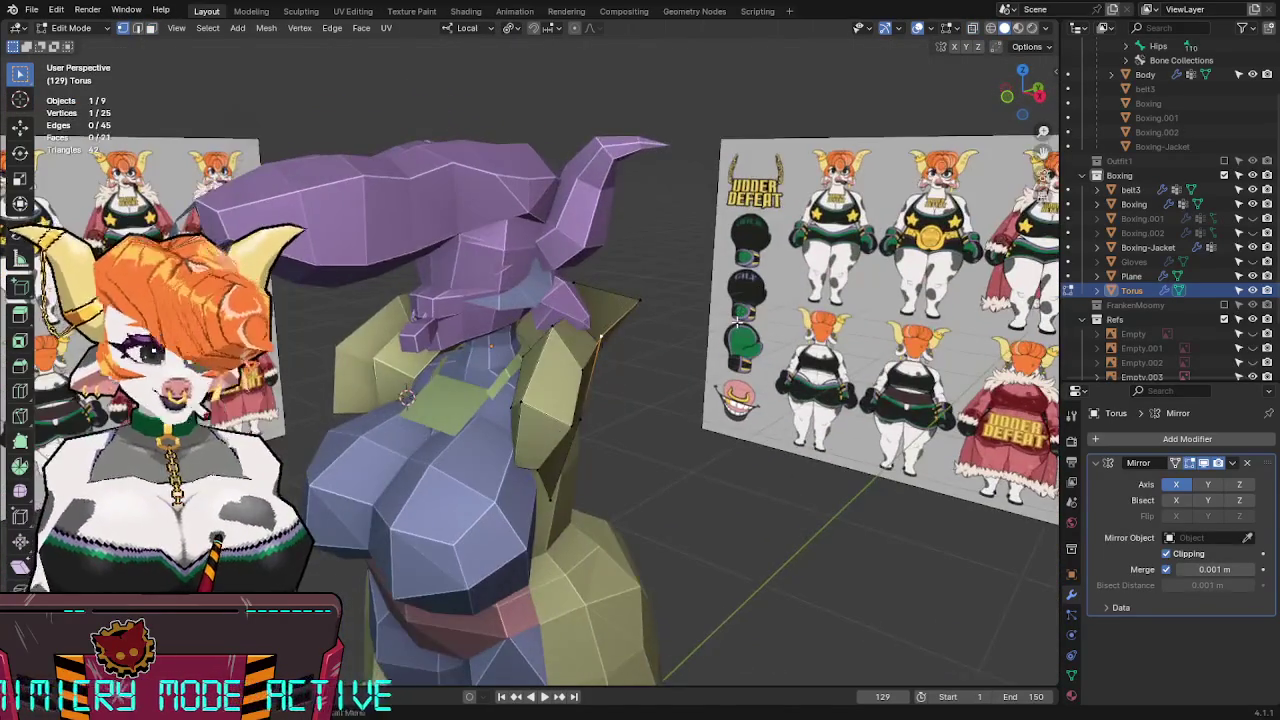
{"action": "key", "text": "KP_1"}
{"action": "key", "text": "alt+z"}
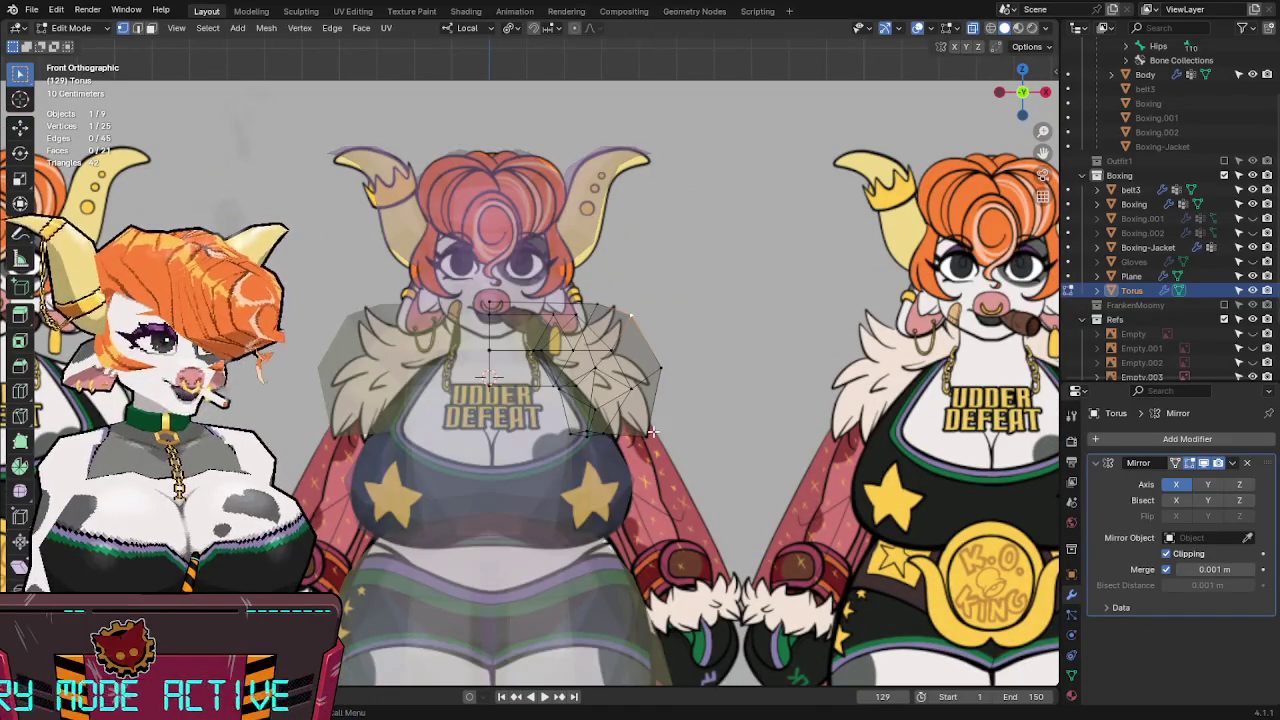
{"action": "key", "text": "alt+z"}
{"action": "mouse_move", "coordinate": [726, 340]}
{"action": "middle_mouse_down"}
{"action": "mouse_move", "coordinate": [676, 354]}
{"action": "mouse_move", "coordinate": [630, 340]}
{"action": "middle_mouse_up"}
{"action": "key", "text": "g"}
{"action": "left_click", "coordinate": [569, 308]}
{"action": "mouse_move", "coordinate": [569, 308]}
{"action": "middle_mouse_down"}
{"action": "mouse_move", "coordinate": [594, 371]}
{"action": "mouse_move", "coordinate": [531, 340]}
{"action": "mouse_move", "coordinate": [585, 400]}
{"action": "middle_mouse_up"}
{"action": "key", "text": "g"}
{"action": "left_click", "coordinate": [607, 396]}
{"action": "key", "text": "g"}
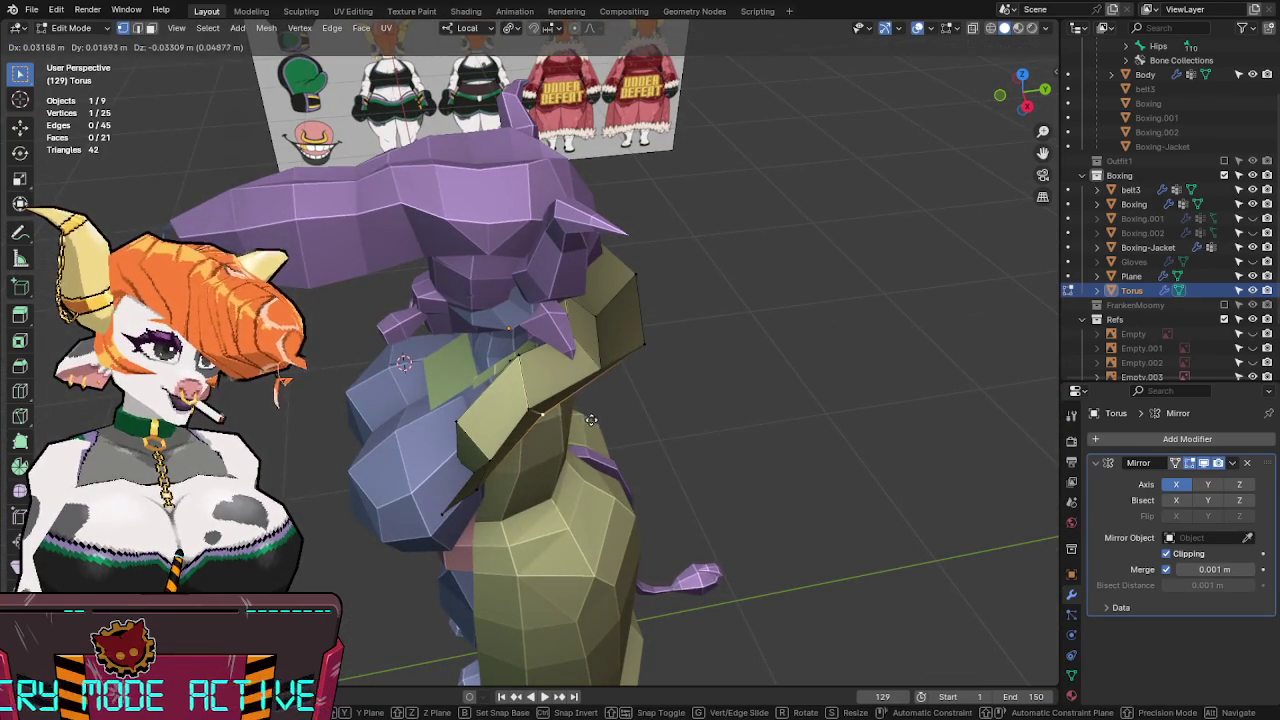
{"action": "left_click", "coordinate": [591, 420]}
Return to Object Mode and save FunkleLogan-Lowpoly2.blend.
{"action": "mouse_move", "coordinate": [682, 395]}
{"action": "middle_mouse_down"}
{"action": "mouse_move", "coordinate": [623, 366]}
{"action": "mouse_move", "coordinate": [761, 323]}
{"action": "middle_mouse_up"}
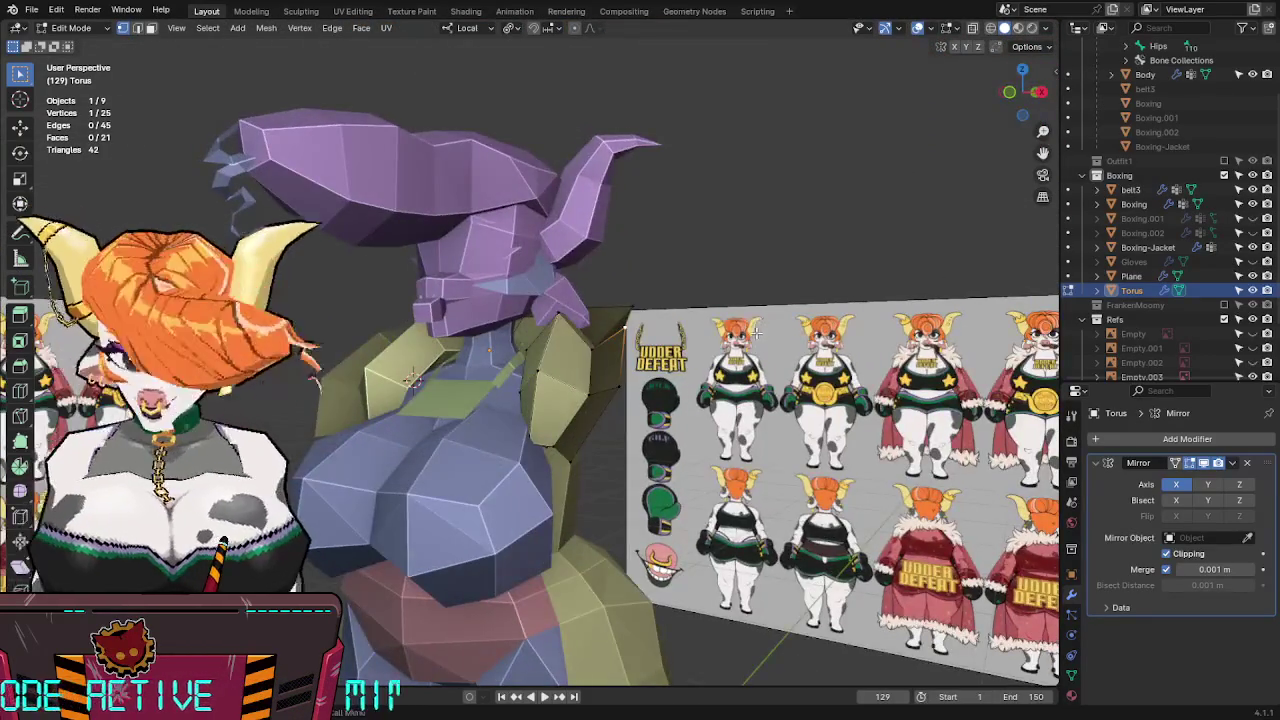
{"action": "key", "text": "KP_1"}
{"action": "key", "text": "Tab"}
{"action": "scroll", "coordinate": [666, 387], "scroll_direction": "down", "scroll_amount": 5}
{"action": "key", "text": "ctrl+s"}
{"action": "middle_click_drag", "start_coordinate": [710, 360], "coordinate": [666, 387]}
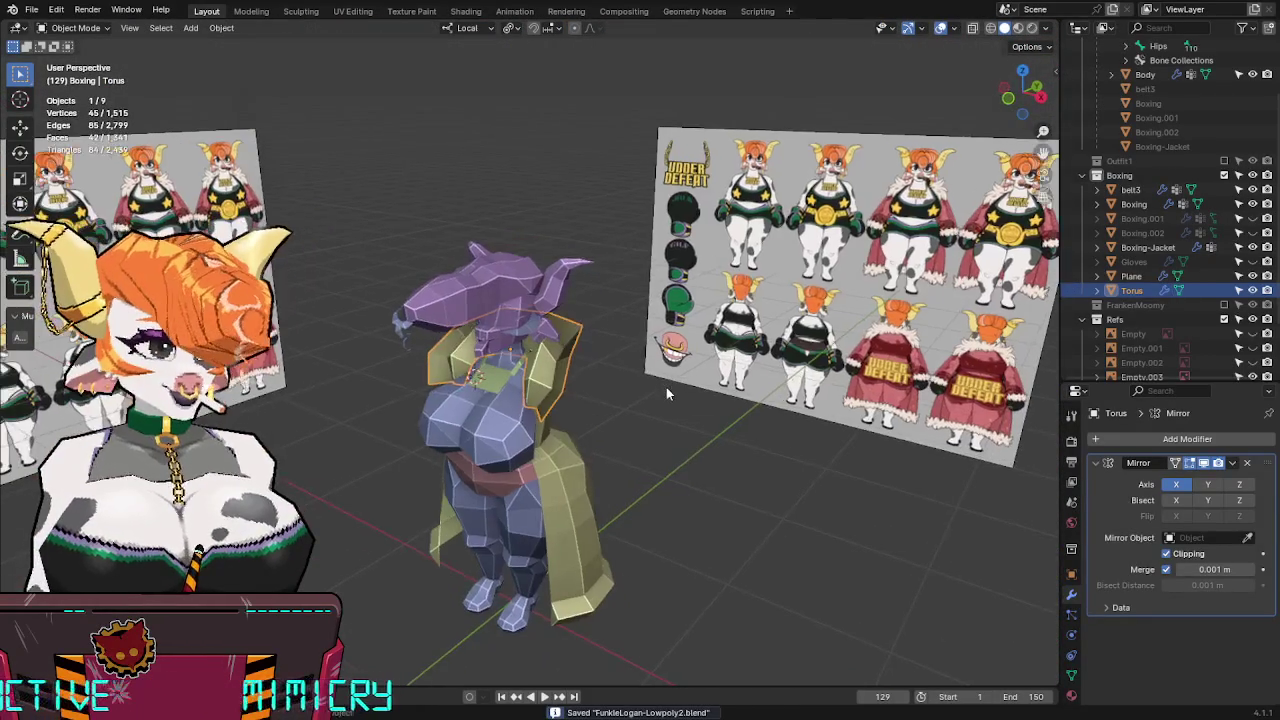
Rename the ring-shaped Torus object to 'Collar' with F2 and save the file.
{"action": "left_click", "coordinate": [666, 391]}
{"action": "scroll", "coordinate": [668, 438], "scroll_direction": "up", "scroll_amount": 3}
{"action": "mouse_move", "coordinate": [668, 438]}
{"action": "middle_mouse_down"}
{"action": "mouse_move", "coordinate": [558, 422]}
{"action": "mouse_move", "coordinate": [580, 411]}
{"action": "mouse_move", "coordinate": [537, 360]}
{"action": "mouse_move", "coordinate": [453, 336]}
{"action": "mouse_move", "coordinate": [623, 337]}
{"action": "mouse_move", "coordinate": [663, 366]}
{"action": "middle_mouse_up"}
{"action": "left_click", "coordinate": [537, 360]}
{"action": "key", "text": "F2"}
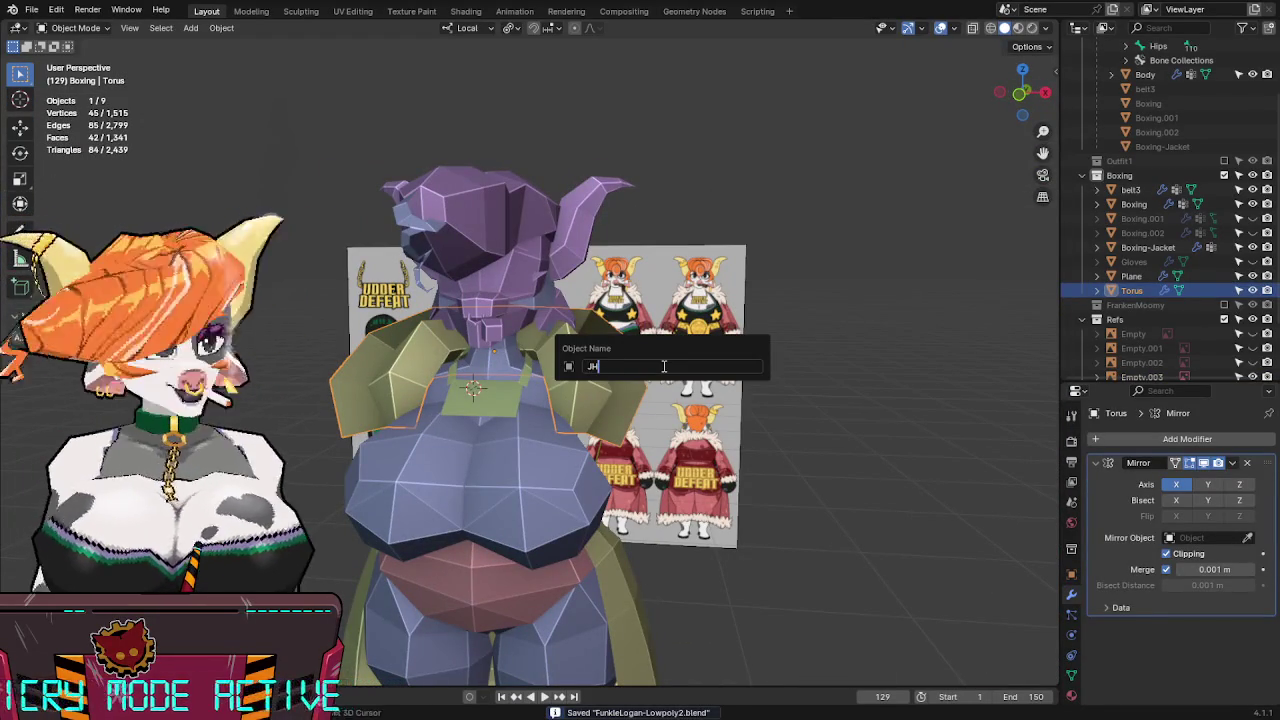
{"action": "type", "text": "lar"}
{"action": "key", "text": "Return"}
{"action": "key", "text": "ctrl+s"}
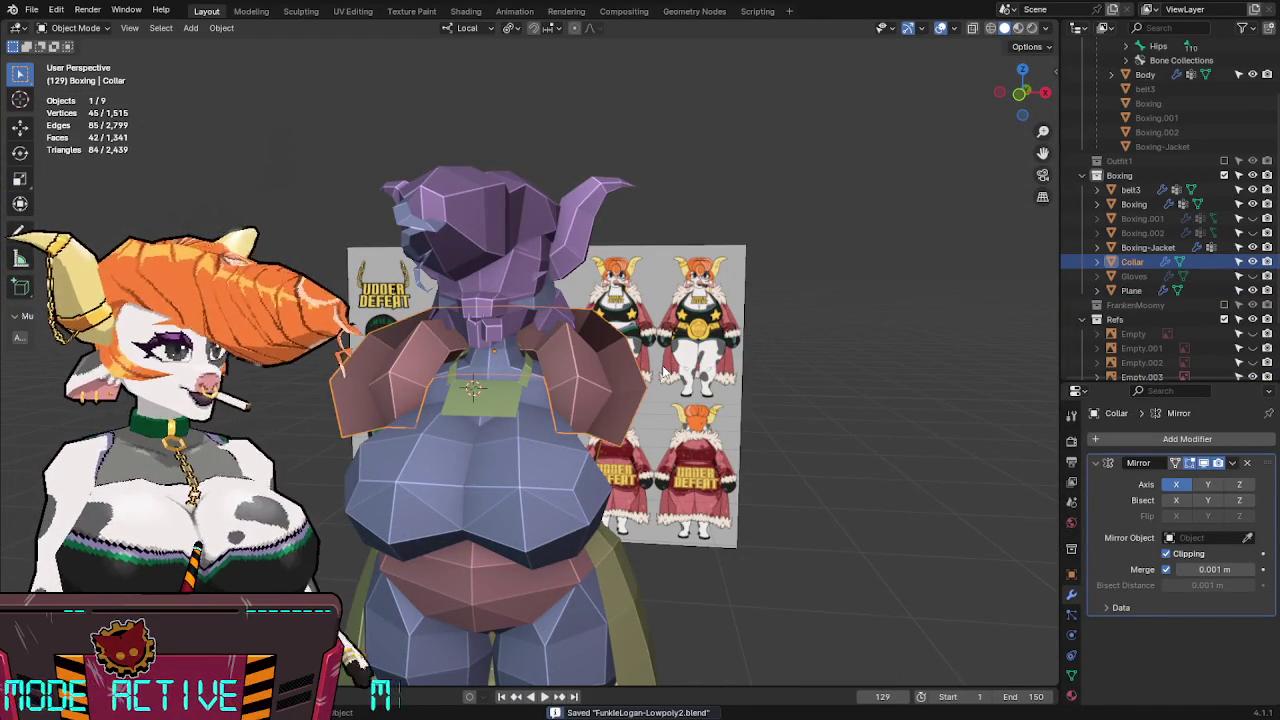
{"action": "mouse_move", "coordinate": [732, 277]}
{"action": "middle_mouse_down"}
{"action": "mouse_move", "coordinate": [646, 295]}
{"action": "mouse_move", "coordinate": [810, 234]}
{"action": "mouse_move", "coordinate": [863, 235]}
{"action": "mouse_move", "coordinate": [638, 255]}
{"action": "middle_mouse_up"}
{"action": "left_click", "coordinate": [647, 296]}
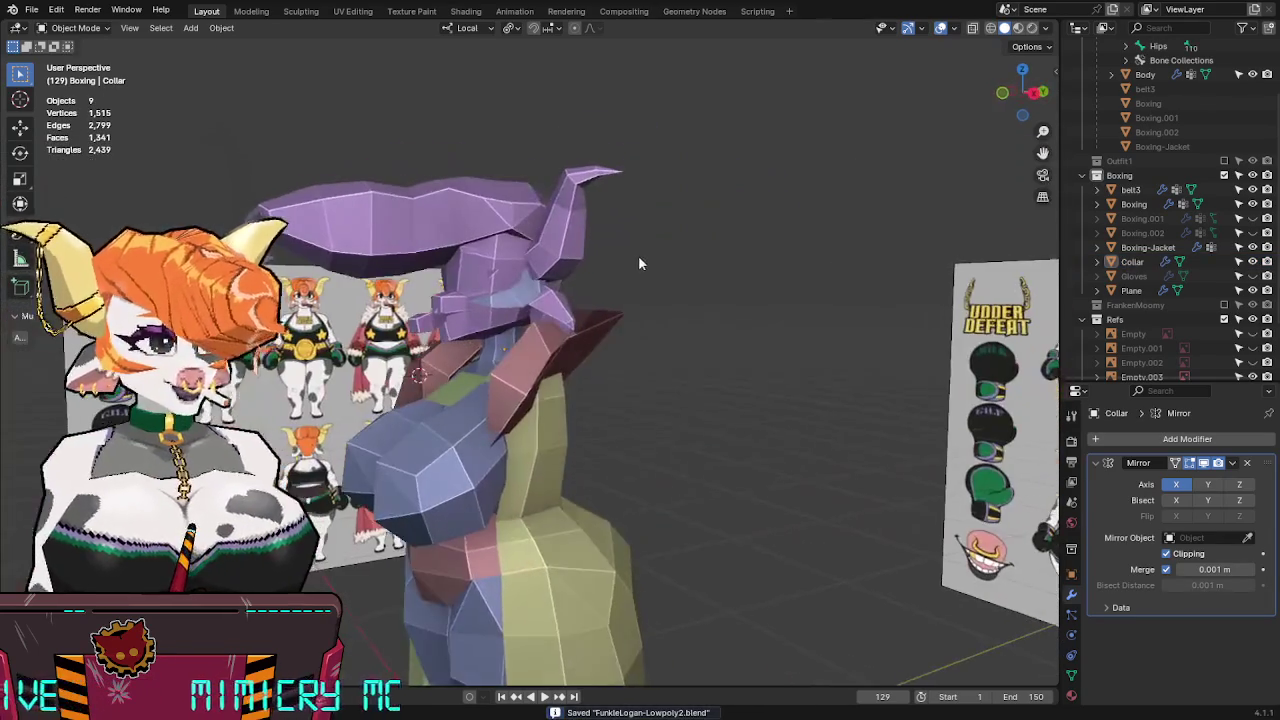
Inspect the Boxing body from the side and save the file.
{"action": "left_click", "coordinate": [517, 301]}
{"action": "middle_click_drag", "start_coordinate": [517, 301], "coordinate": [597, 318]}
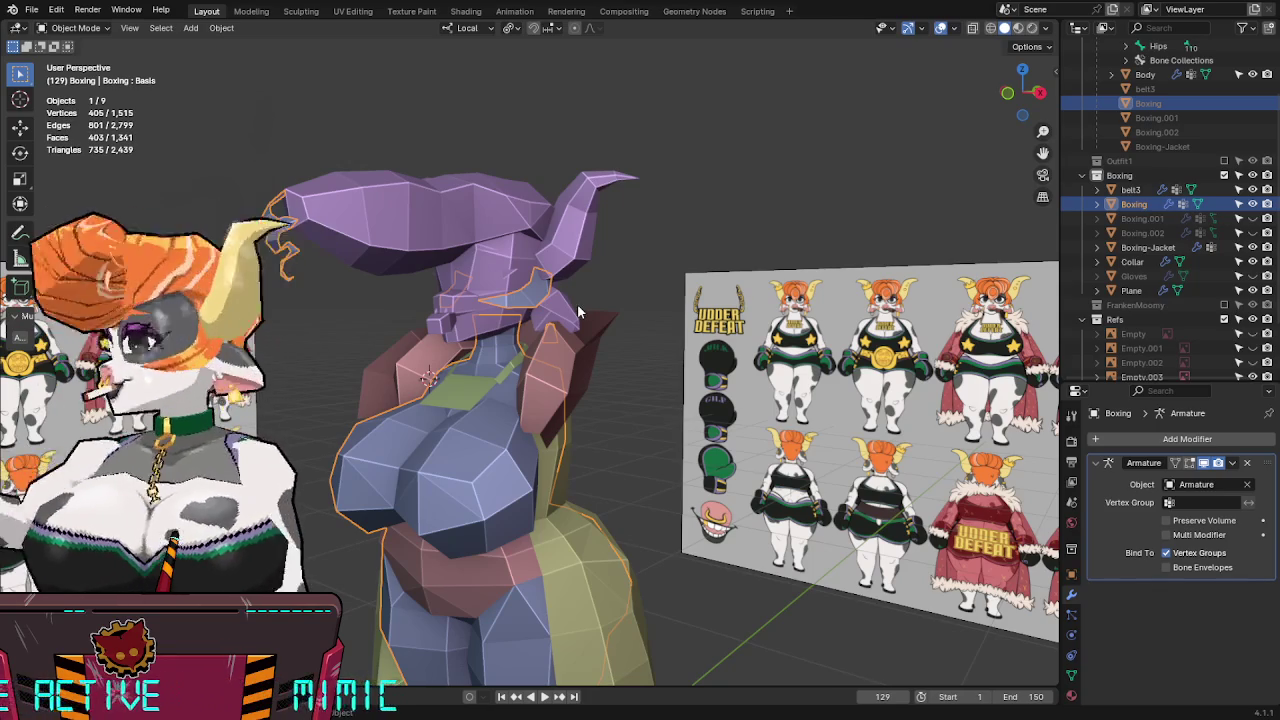
{"action": "middle_click_drag", "start_coordinate": [577, 310], "coordinate": [662, 368]}
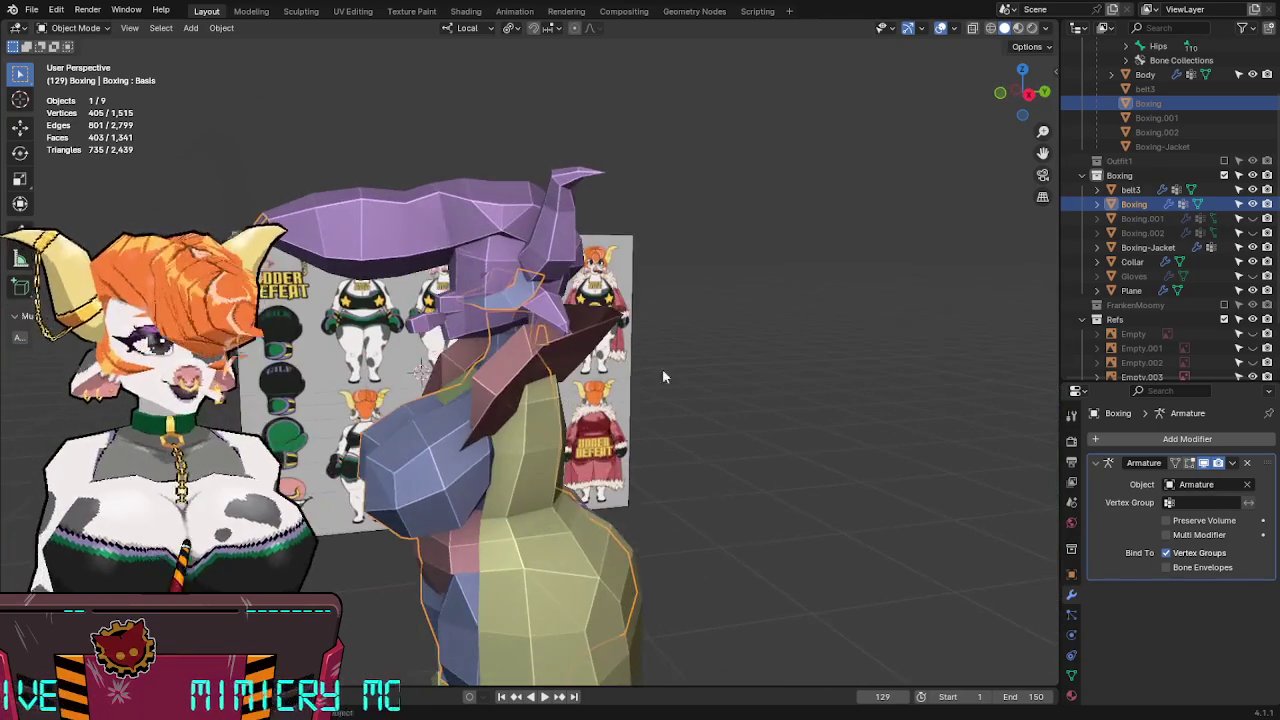
{"action": "left_click", "coordinate": [736, 401]}
{"action": "key", "text": "ctrl+s"}
{"action": "mouse_move", "coordinate": [830, 400]}
{"action": "middle_mouse_down"}
{"action": "mouse_move", "coordinate": [665, 232]}
{"action": "mouse_move", "coordinate": [582, 265]}
{"action": "mouse_move", "coordinate": [788, 271]}
{"action": "mouse_move", "coordinate": [806, 285]}
{"action": "mouse_move", "coordinate": [681, 181]}
{"action": "mouse_move", "coordinate": [526, 143]}
{"action": "mouse_move", "coordinate": [413, 229]}
{"action": "mouse_move", "coordinate": [700, 250]}
{"action": "middle_mouse_up"}
Unhide Boxing.001, Boxing.002 and Gloves in the Outliner.
{"action": "left_click", "coordinate": [1253, 232]}
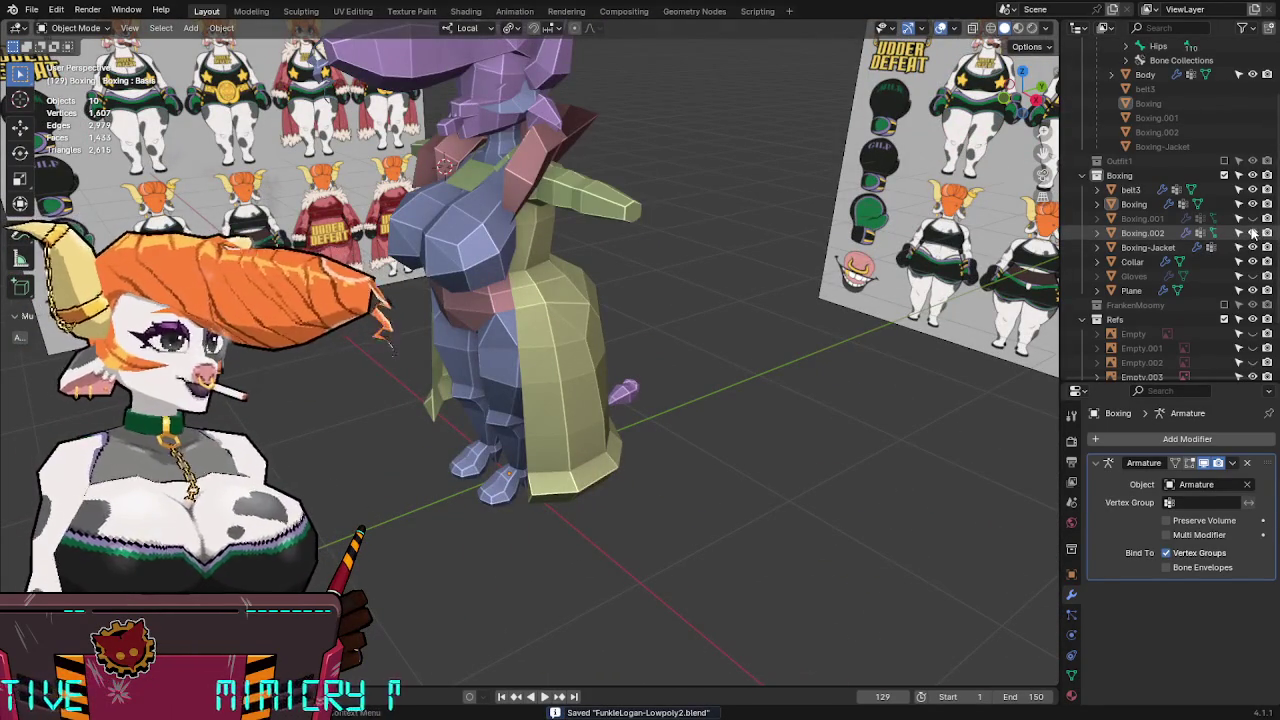
{"action": "left_click", "coordinate": [1253, 218]}
{"action": "middle_click_drag", "start_coordinate": [759, 211], "coordinate": [684, 325]}
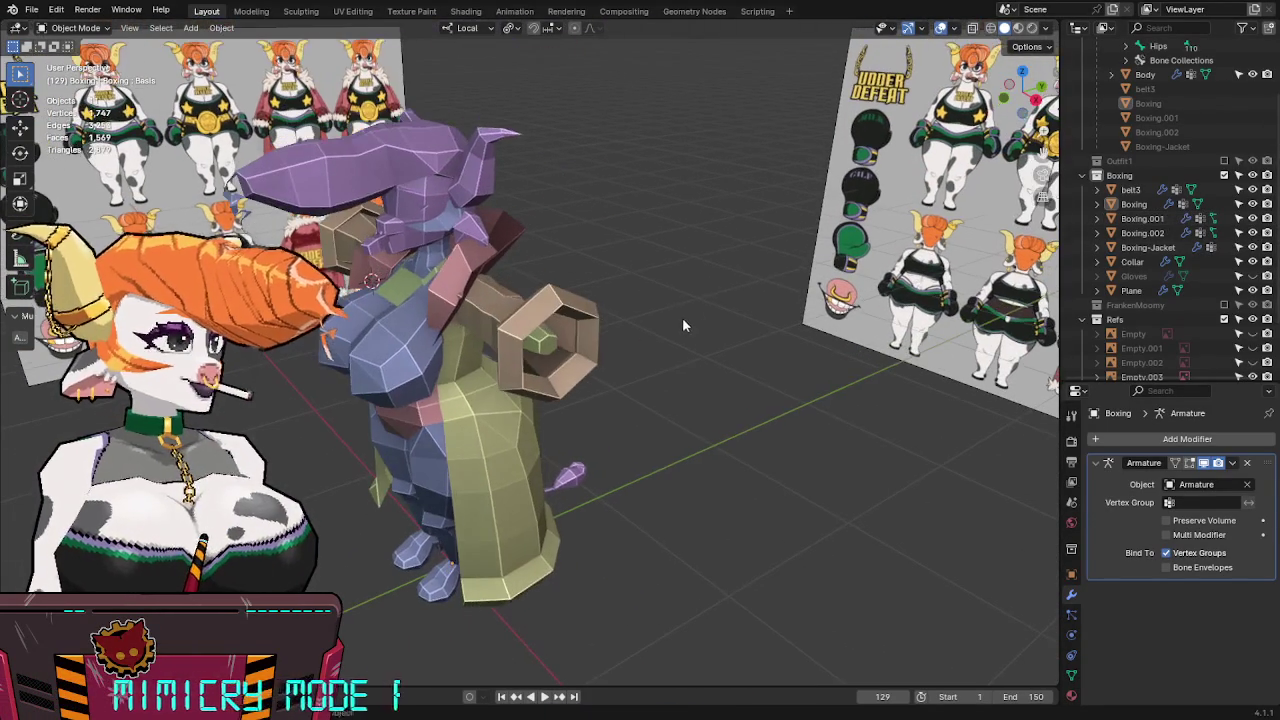
{"action": "left_click", "coordinate": [1253, 275]}
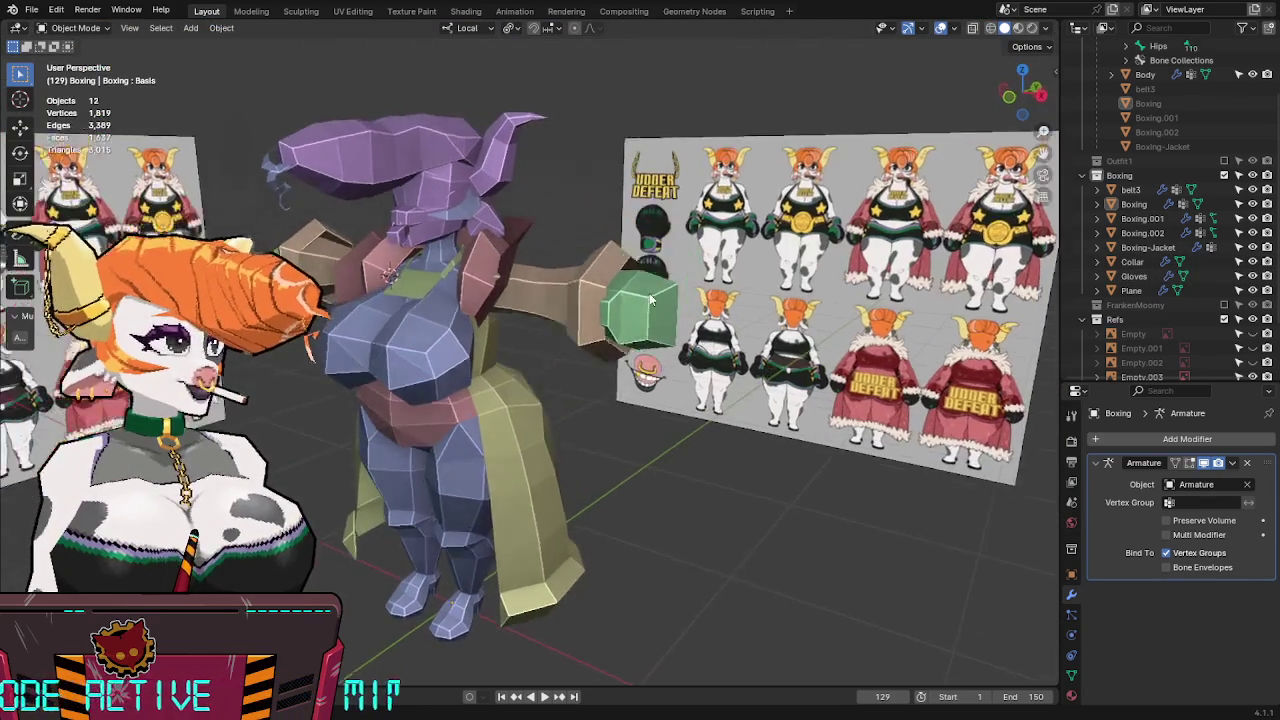
{"action": "mouse_move", "coordinate": [612, 318]}
{"action": "middle_mouse_down"}
{"action": "mouse_move", "coordinate": [621, 309]}
{"action": "mouse_move", "coordinate": [478, 308]}
{"action": "mouse_move", "coordinate": [413, 418]}
{"action": "middle_mouse_up"}
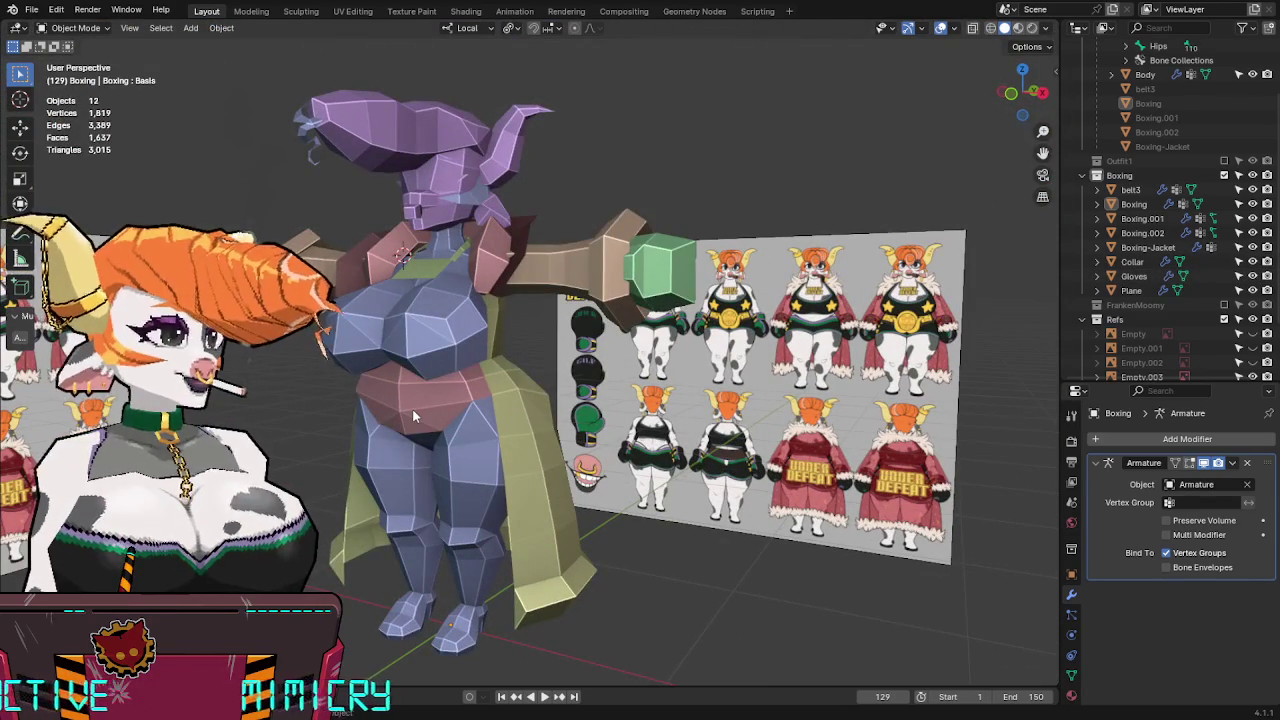
Select the Collar and show its Material Properties, which have no material slots yet.
{"action": "left_click", "coordinate": [412, 408]}
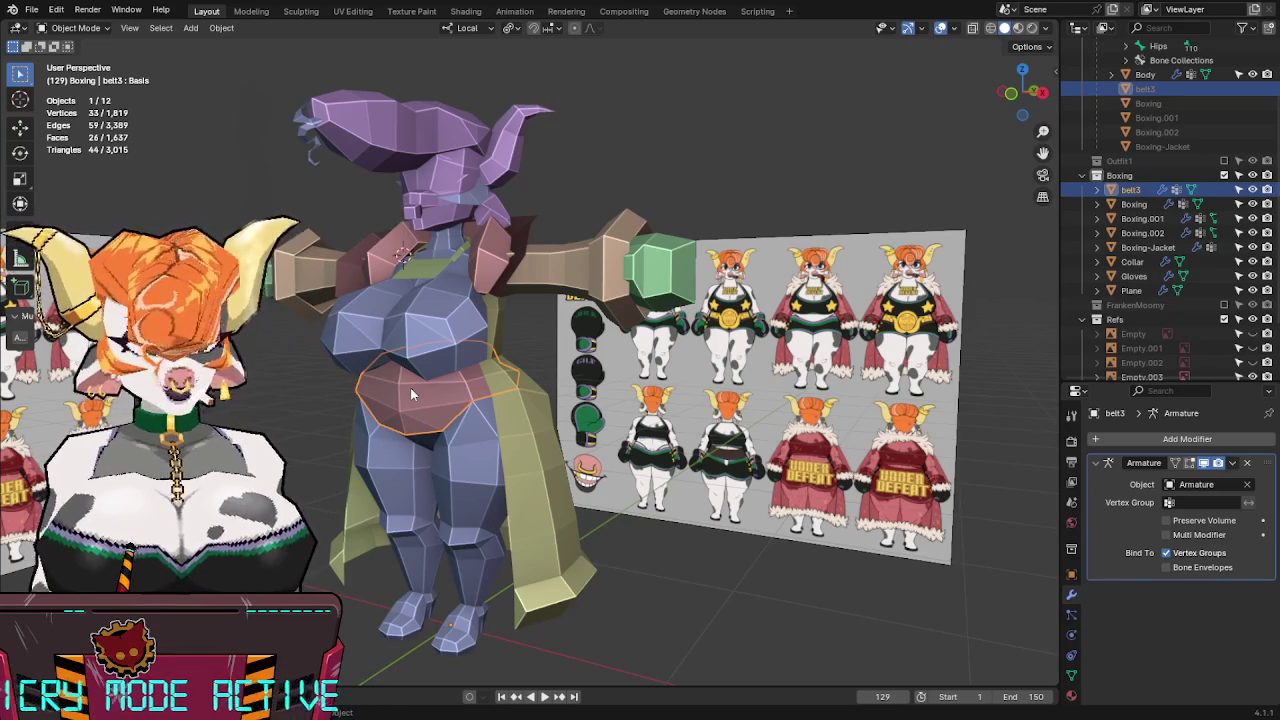
{"action": "left_click", "coordinate": [435, 266]}
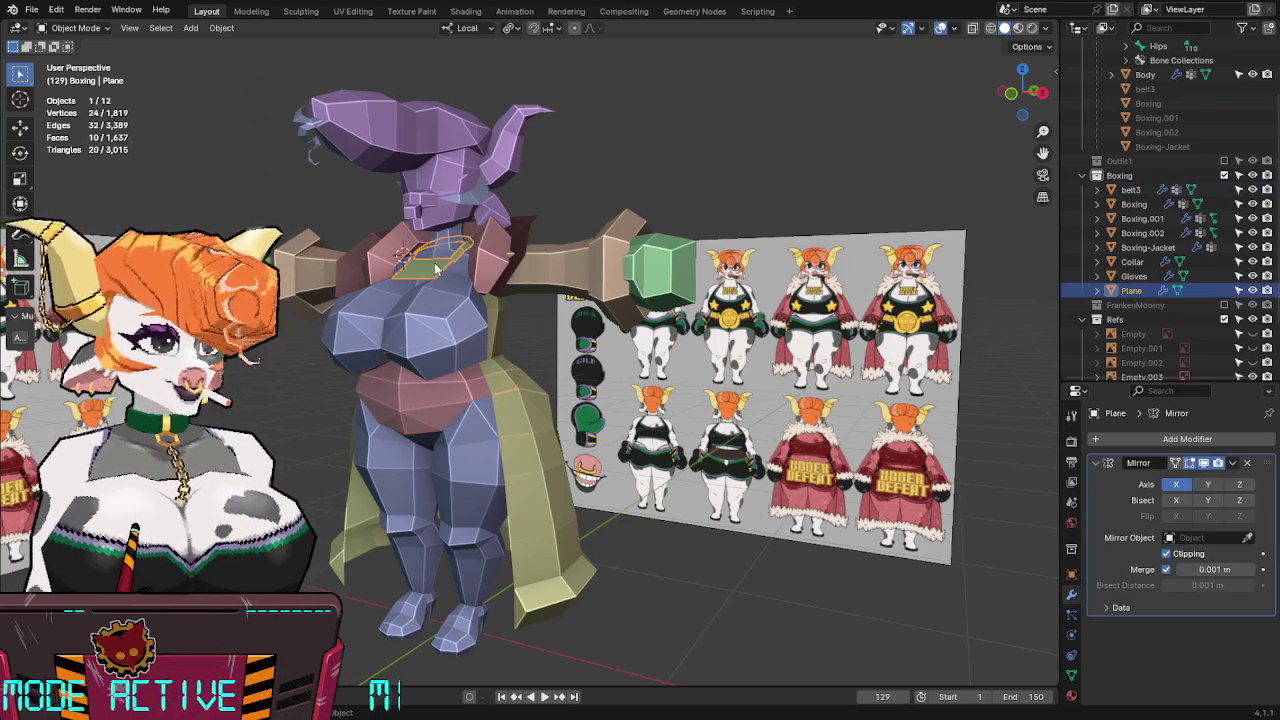
{"action": "left_click", "coordinate": [474, 261]}
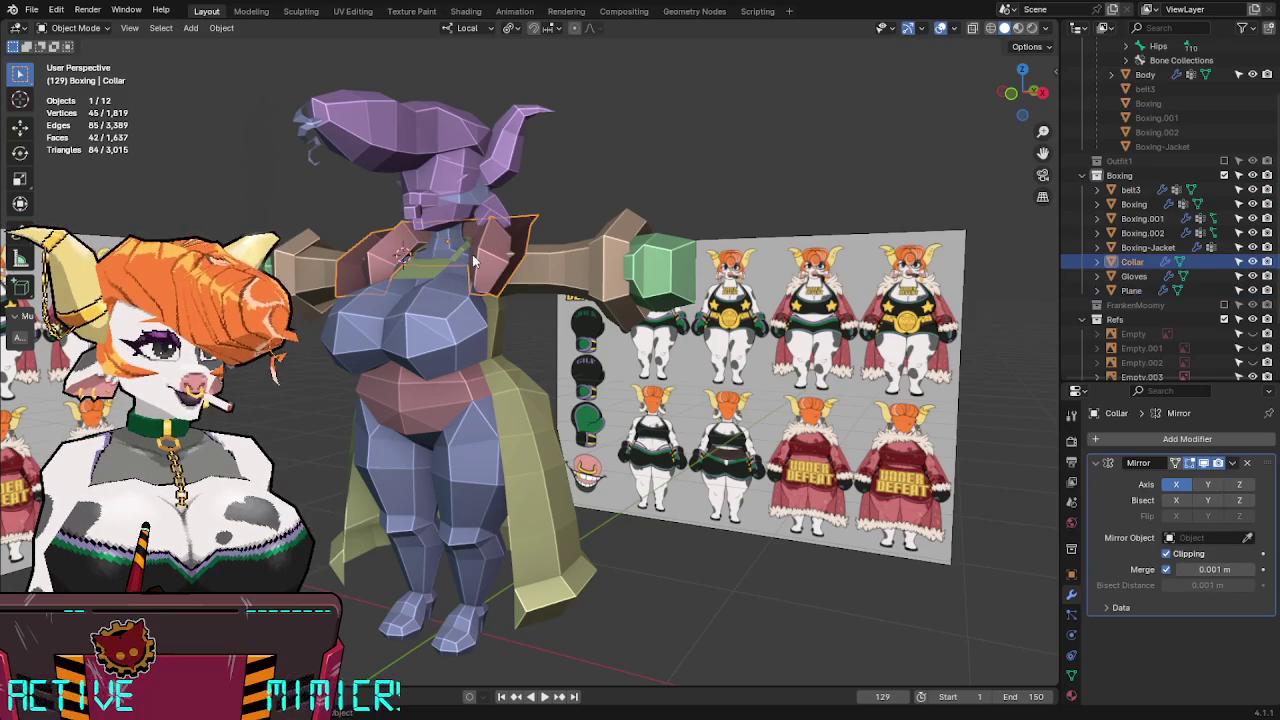
{"action": "middle_click_drag", "start_coordinate": [544, 243], "coordinate": [551, 247]}
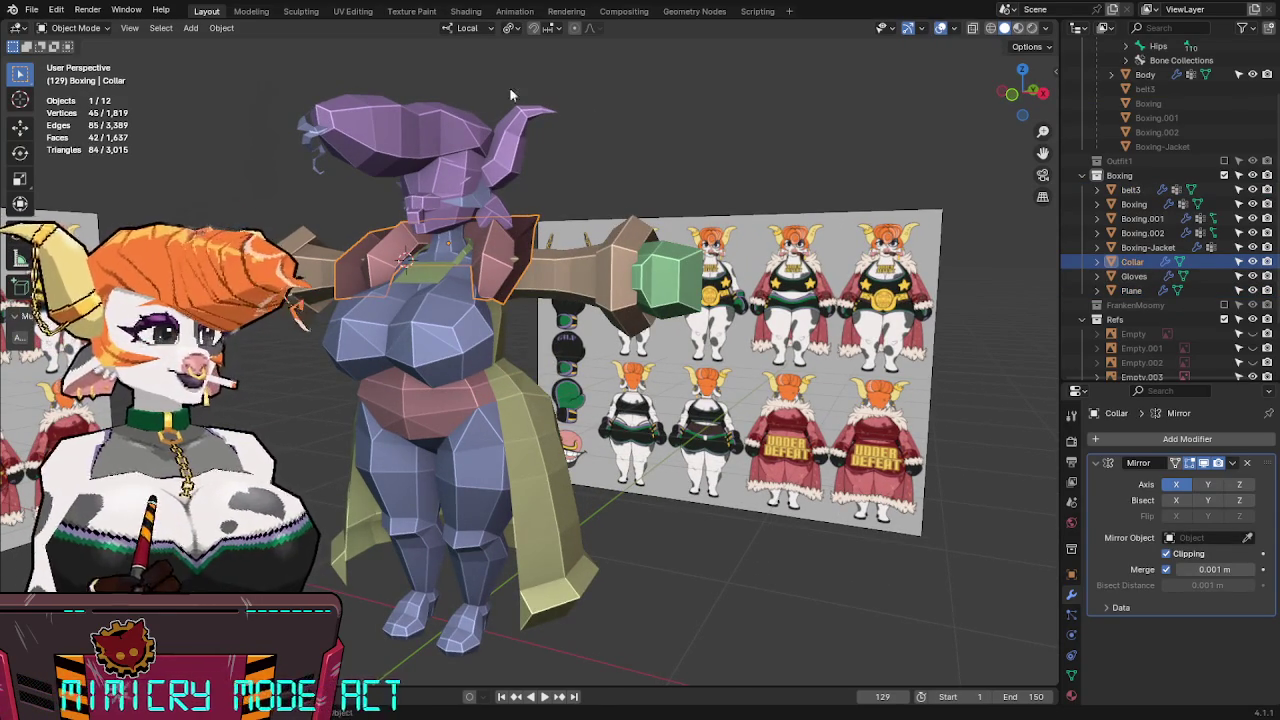
{"action": "left_click", "coordinate": [1071, 575]}
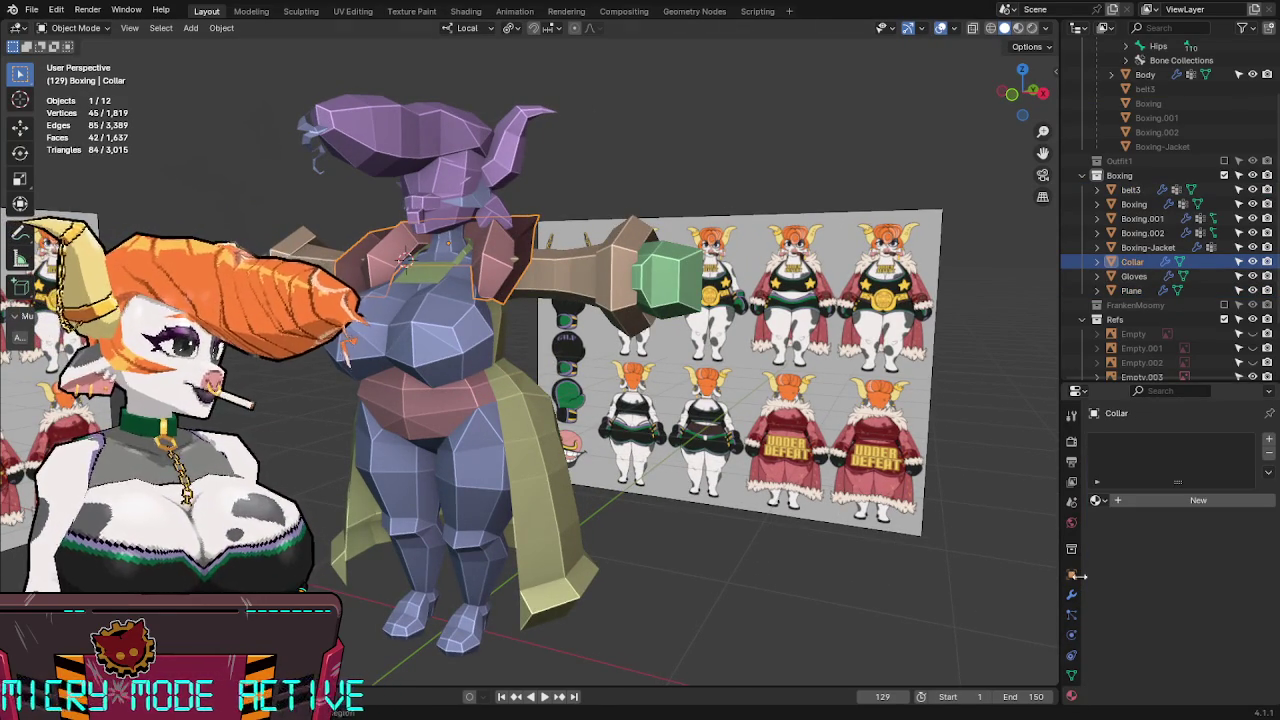
Check the existing materials, then view the texture atlas in UV Editing and orbit the Collar to a frontal view.
{"action": "left_click", "coordinate": [1096, 500]}
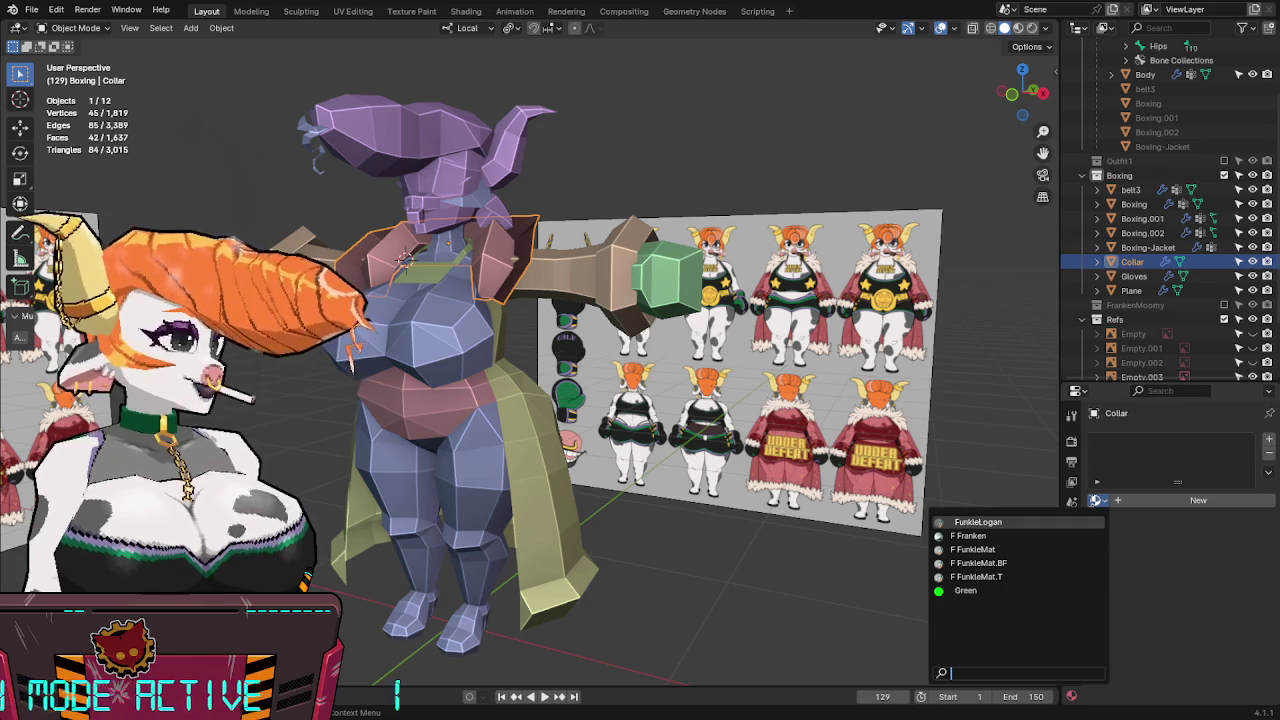
{"action": "left_click", "coordinate": [352, 11]}
{"action": "middle_click_drag", "start_coordinate": [313, 375], "coordinate": [437, 338]}
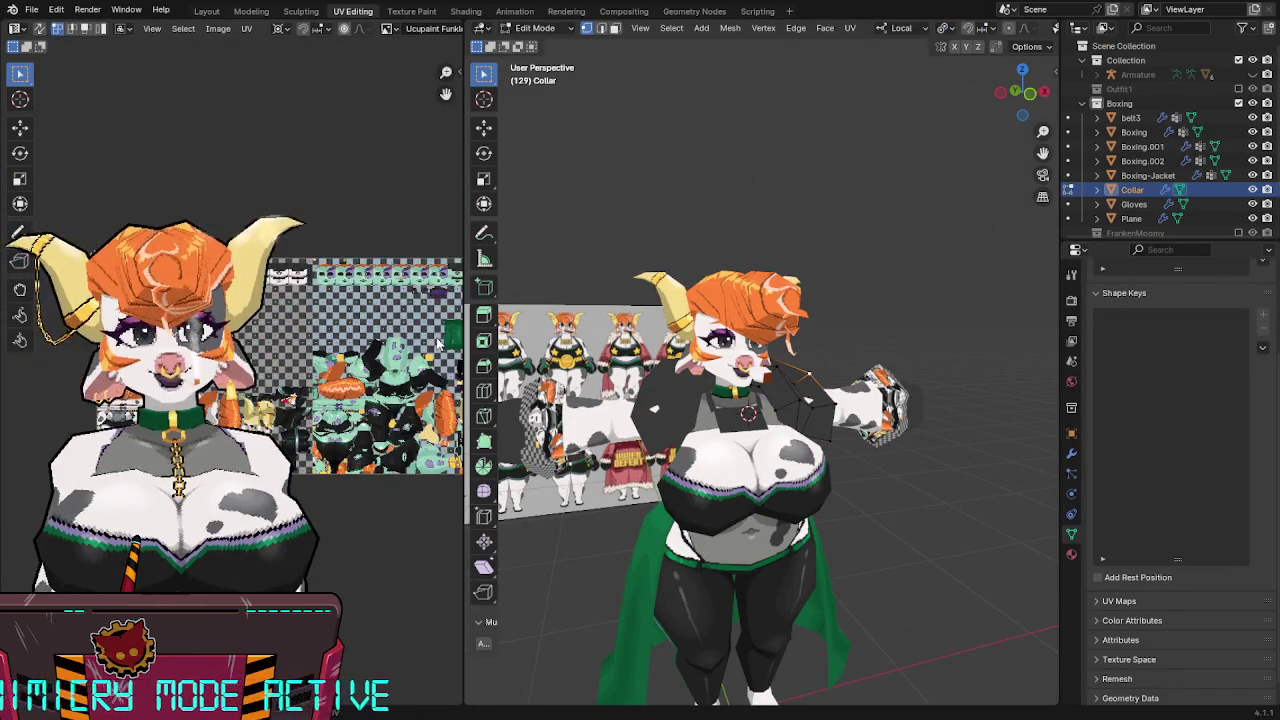
{"action": "middle_click_drag", "start_coordinate": [437, 339], "coordinate": [367, 306]}
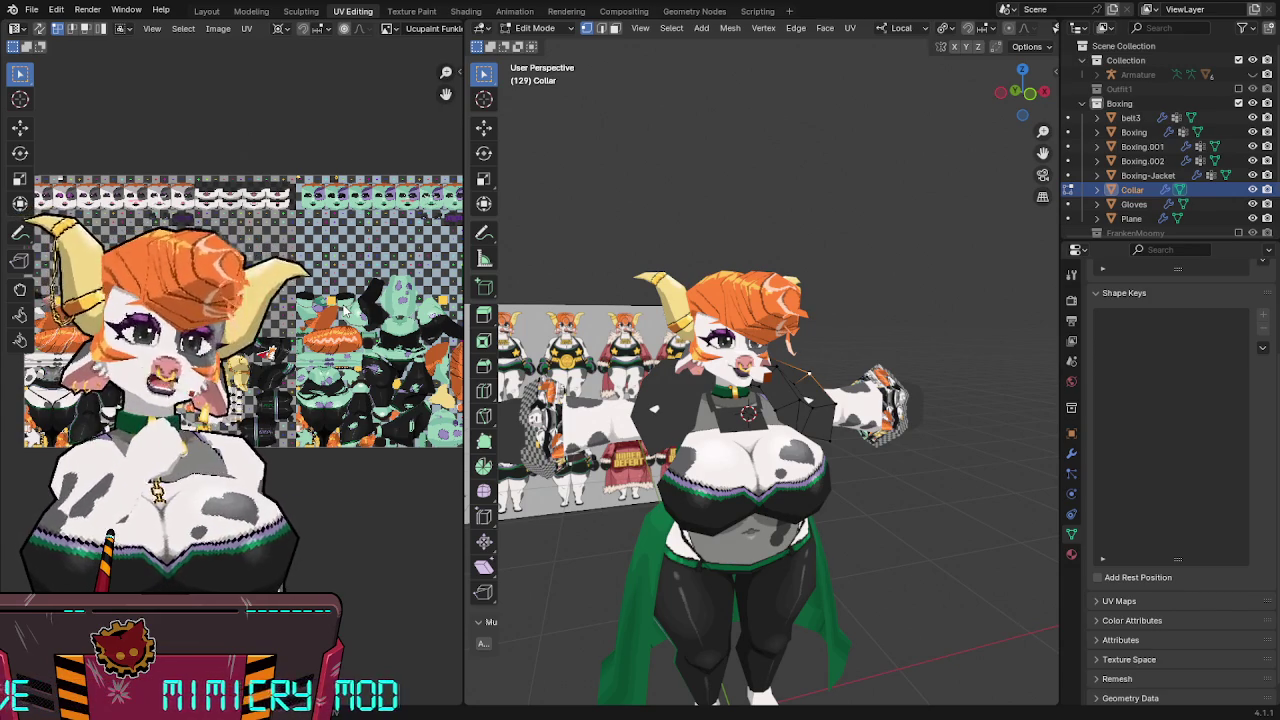
{"action": "middle_click_drag", "start_coordinate": [986, 327], "coordinate": [908, 371]}
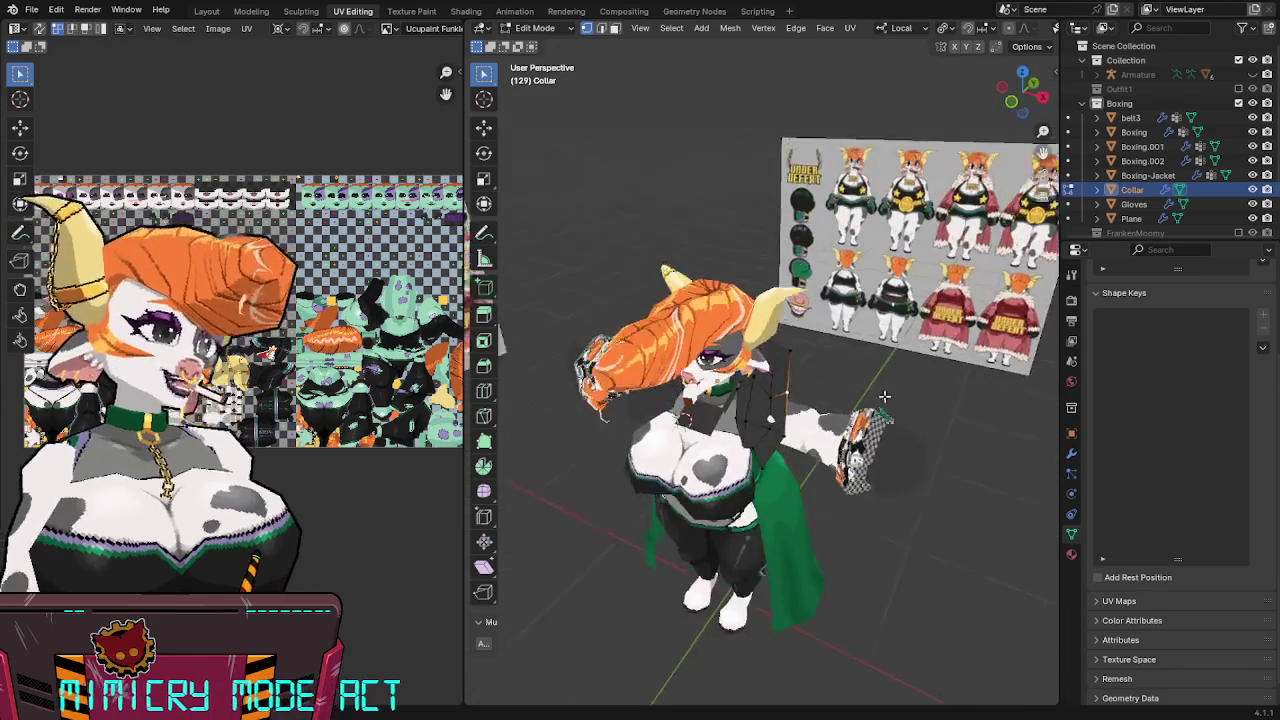
Return the Collar to Object Mode, save the .blend file and switch to Aseprite.
{"action": "key", "text": "Tab"}
{"action": "key", "text": "ctrl+s"}
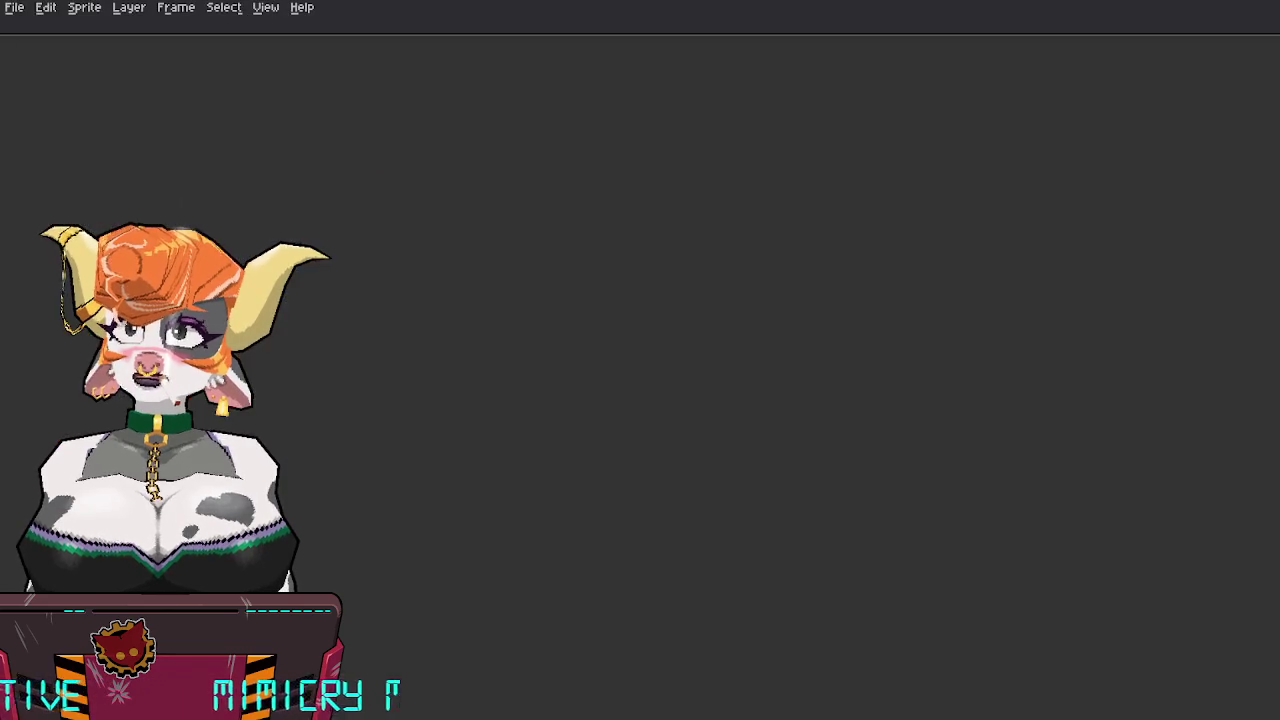
{"action": "left_click", "coordinate": [14, 7]}
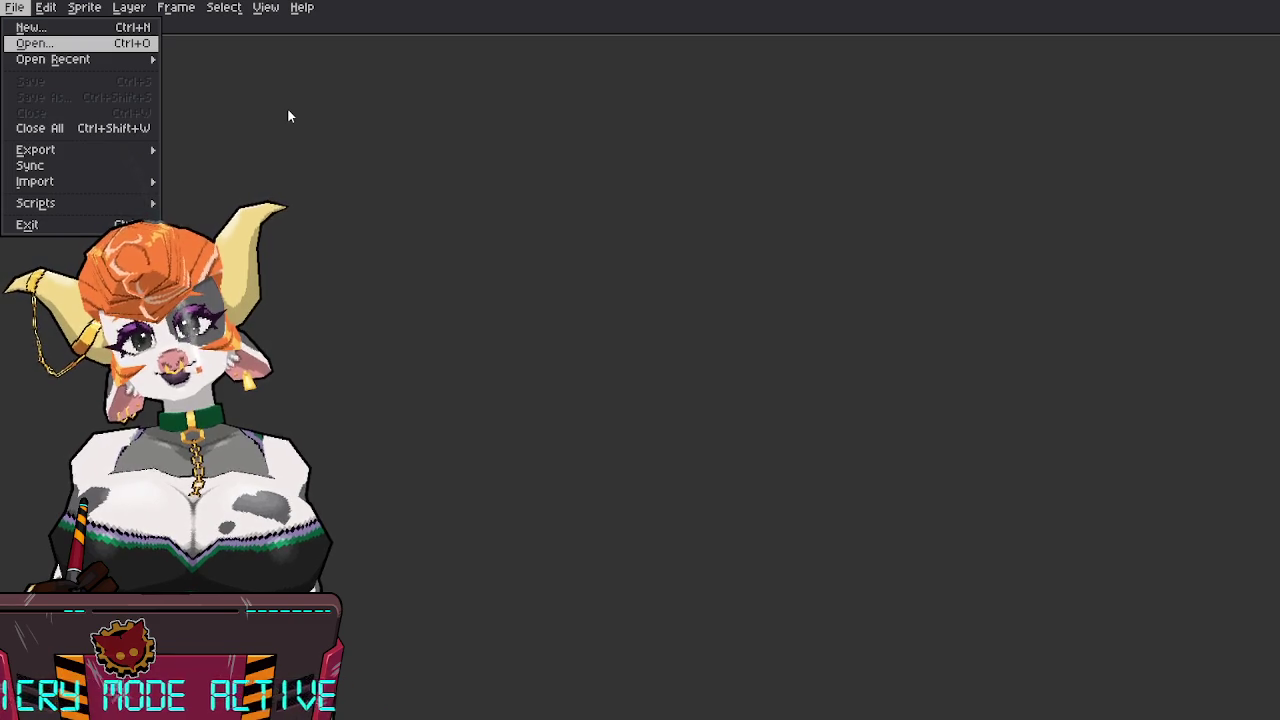
Open the FunkleLogan texture atlas and zoom out to show the whole sheet.
{"action": "key", "text": "Return"}
{"action": "middle_click_drag", "start_coordinate": [381, 148], "coordinate": [706, 277]}
{"action": "scroll", "coordinate": [674, 220], "scroll_direction": "down", "scroll_amount": 3}
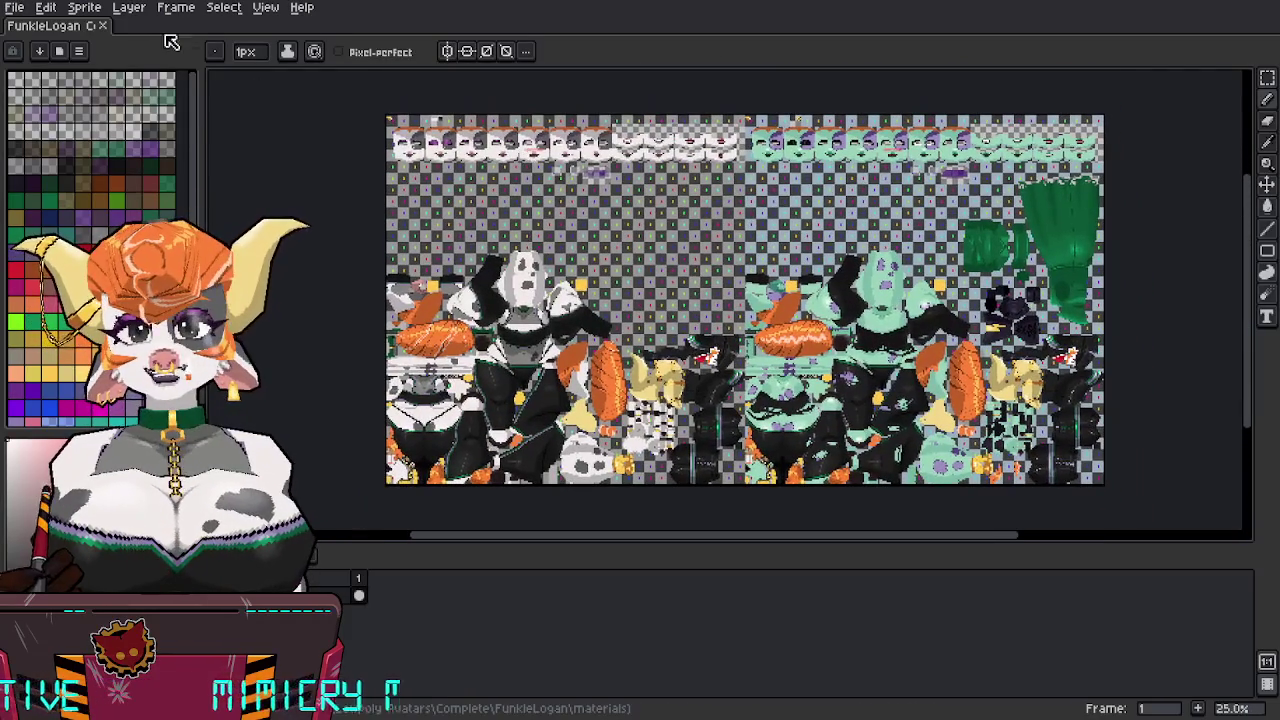
Enlarge the canvas height from 1024 to 2048 px, then select the existing atlas artwork.
{"action": "left_click", "coordinate": [84, 7]}
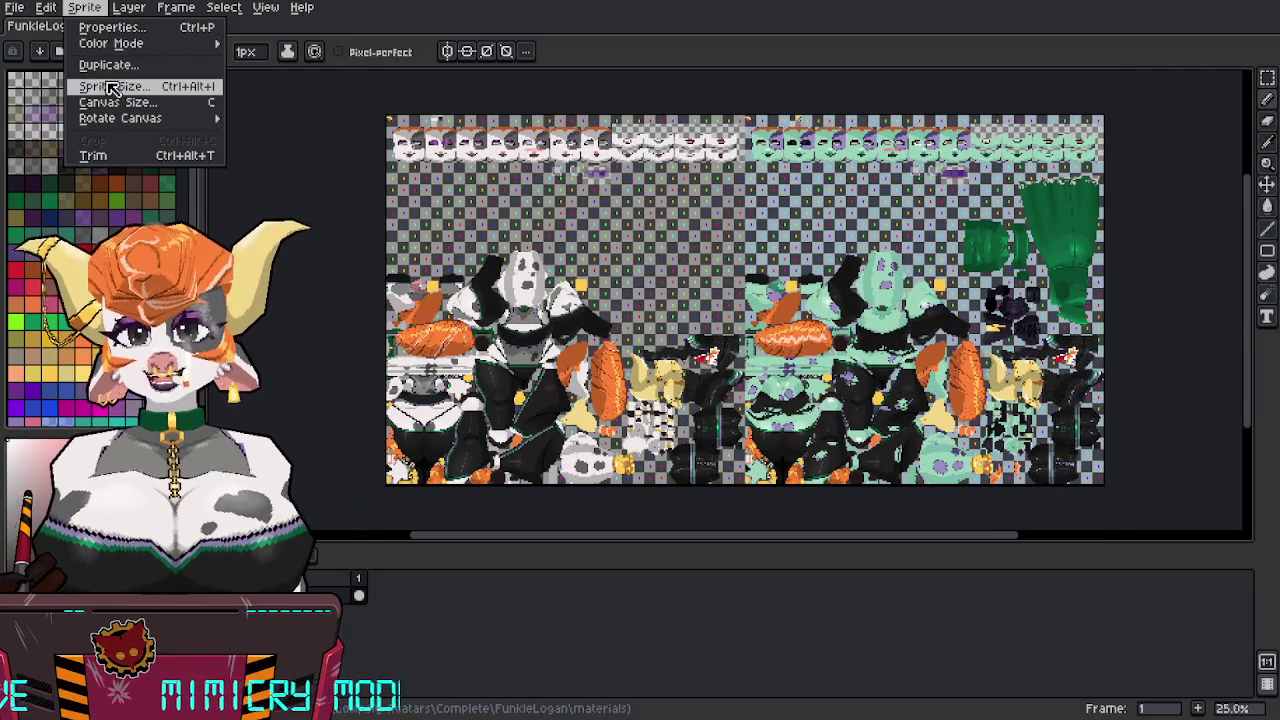
{"action": "left_click", "coordinate": [110, 102]}
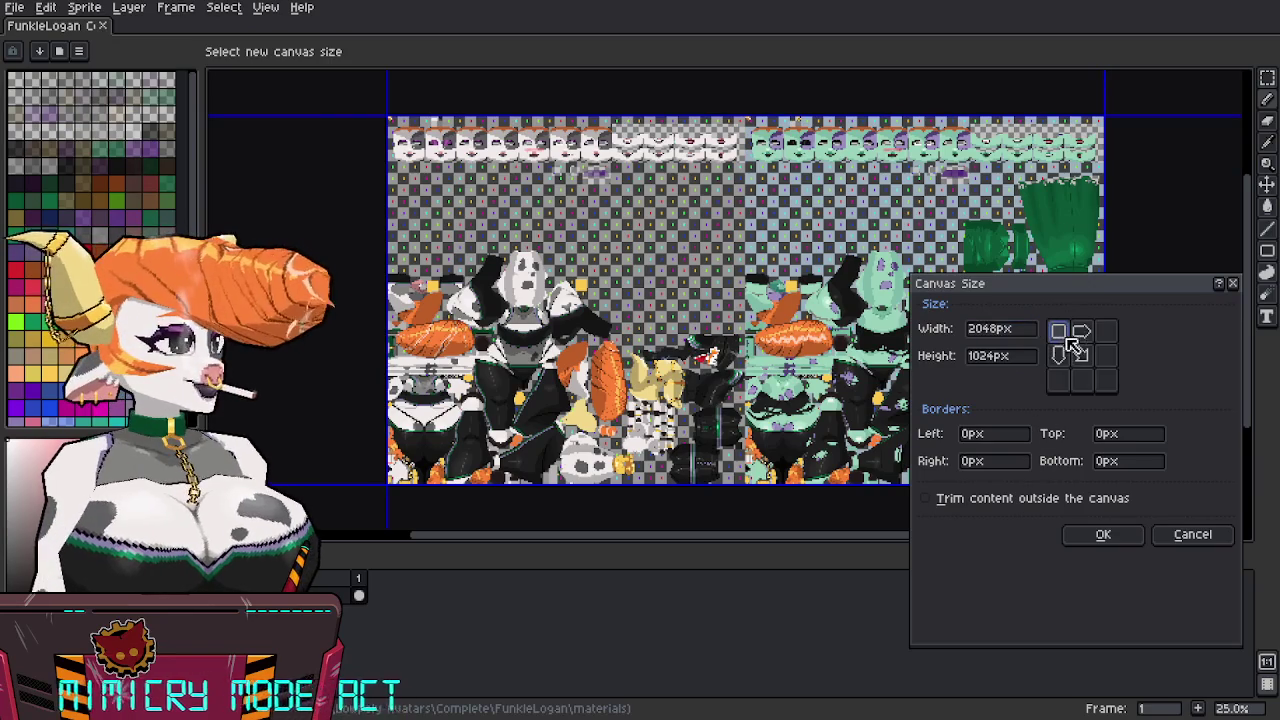
{"action": "double_click", "coordinate": [995, 357]}
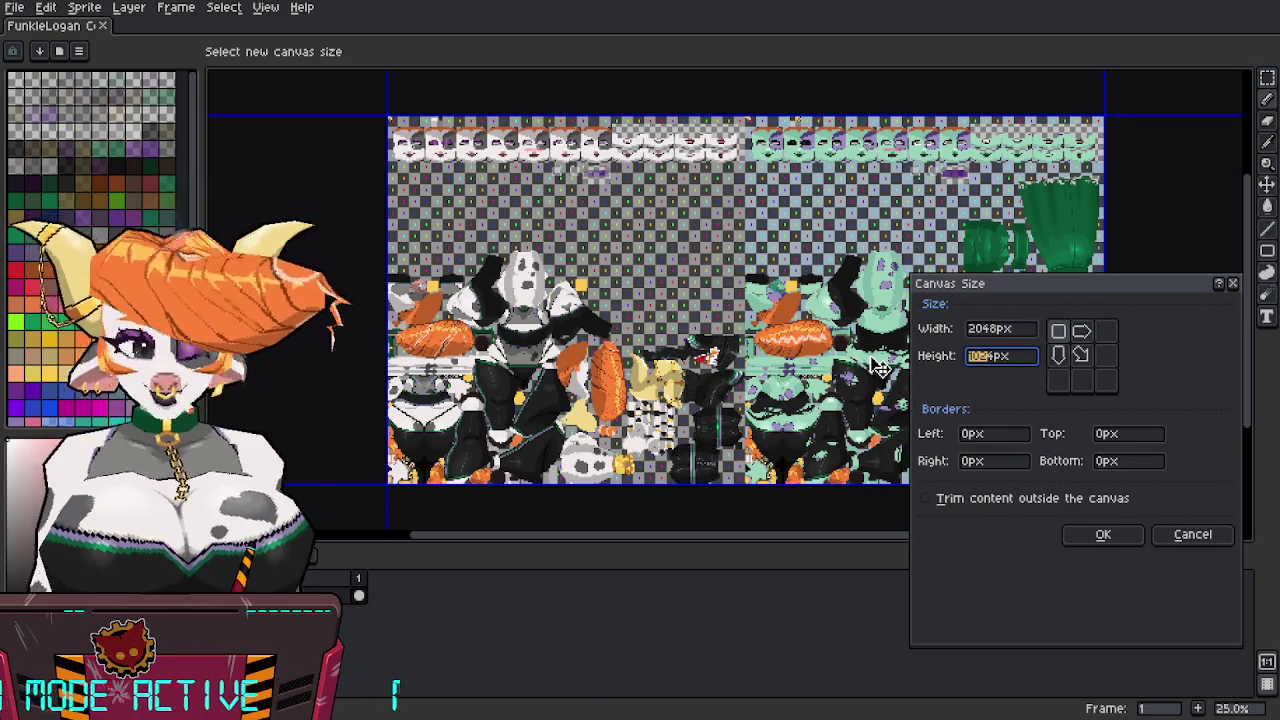
{"action": "type", "text": "2048"}
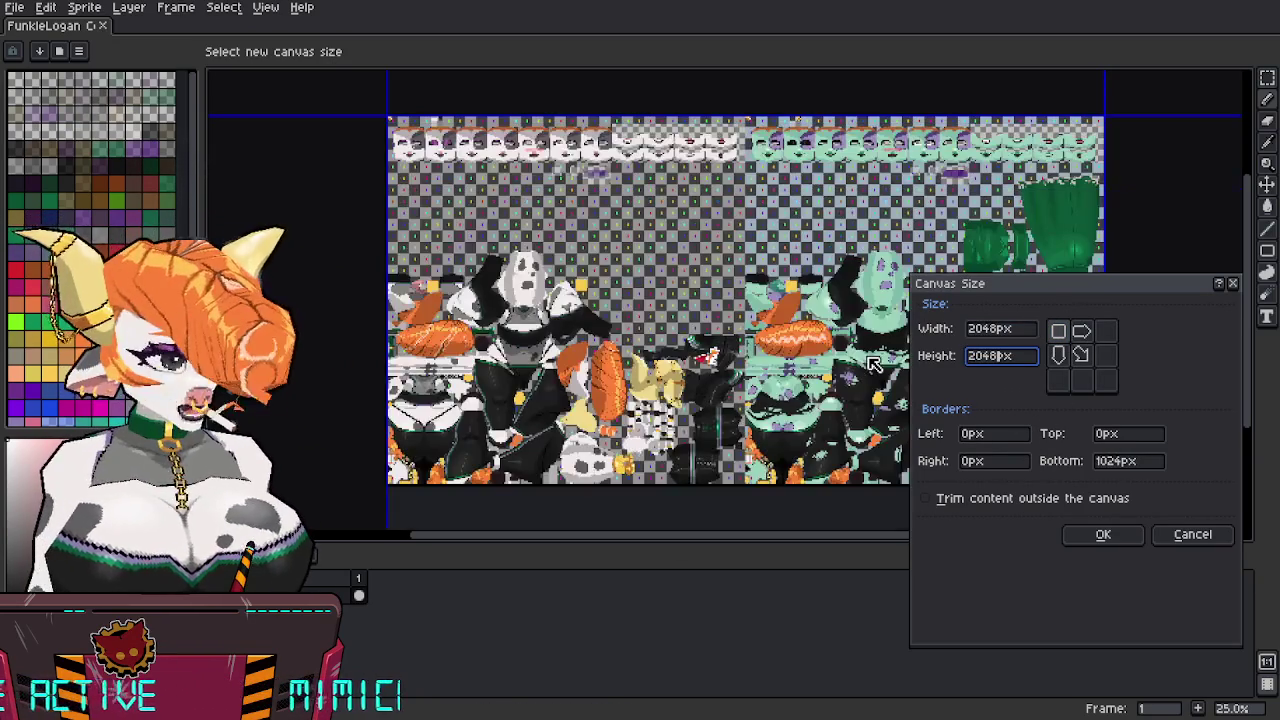
{"action": "left_click", "coordinate": [1103, 534]}
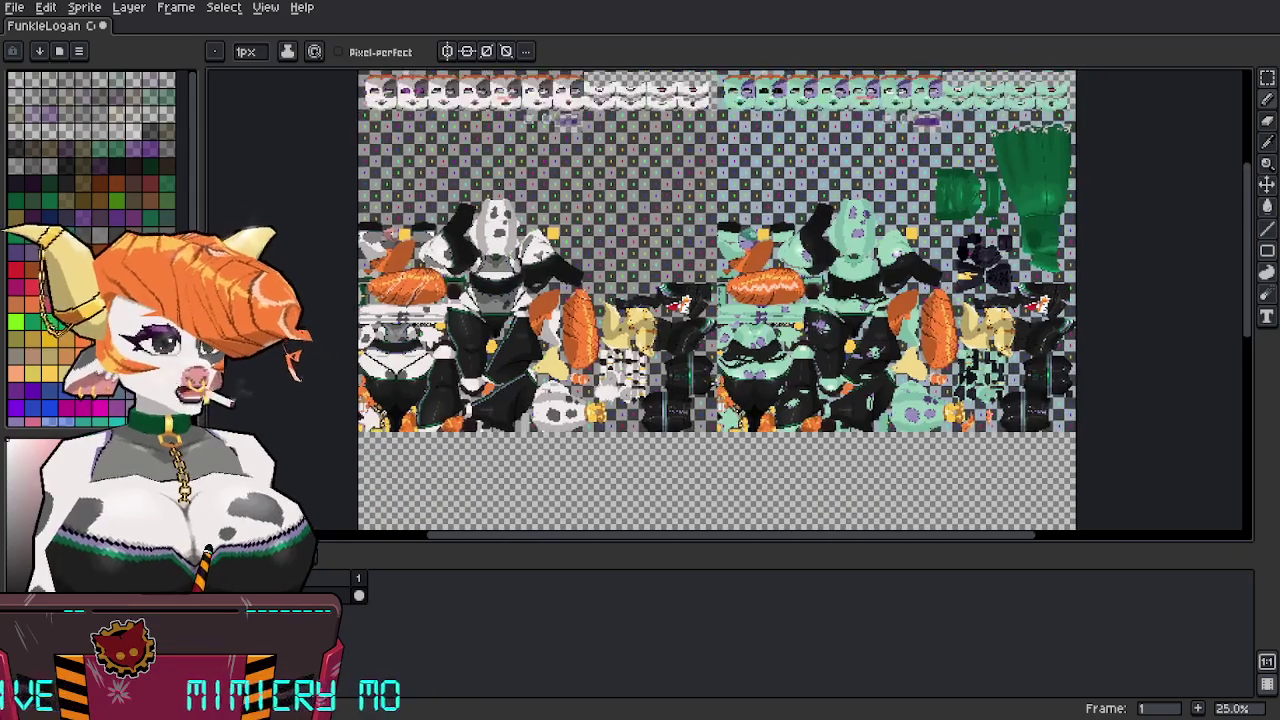
{"action": "middle_click_drag", "start_coordinate": [527, 279], "coordinate": [585, 215]}
Select all the atlas artwork and try moving a copy downward, undoing the attempt and the new layer.
{"action": "key", "text": "ctrl+a"}
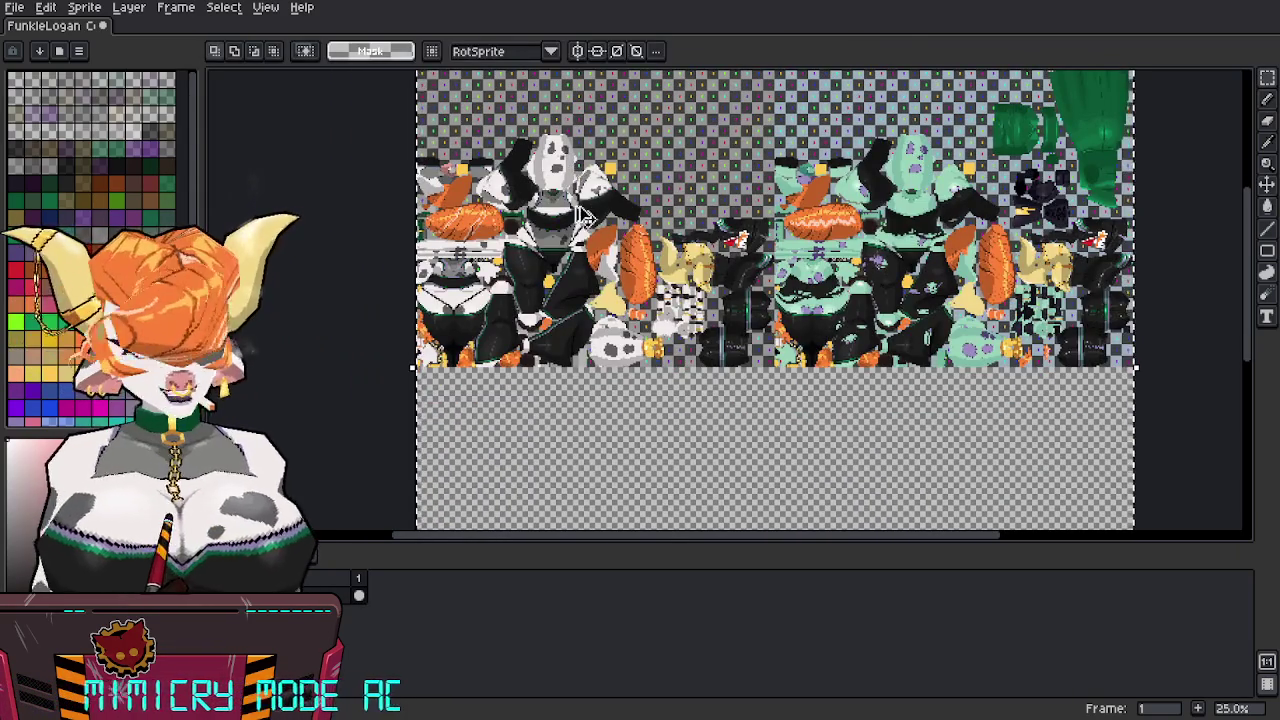
{"action": "left_click_drag", "start_coordinate": [585, 215], "coordinate": [590, 540], "text": "ctrl"}
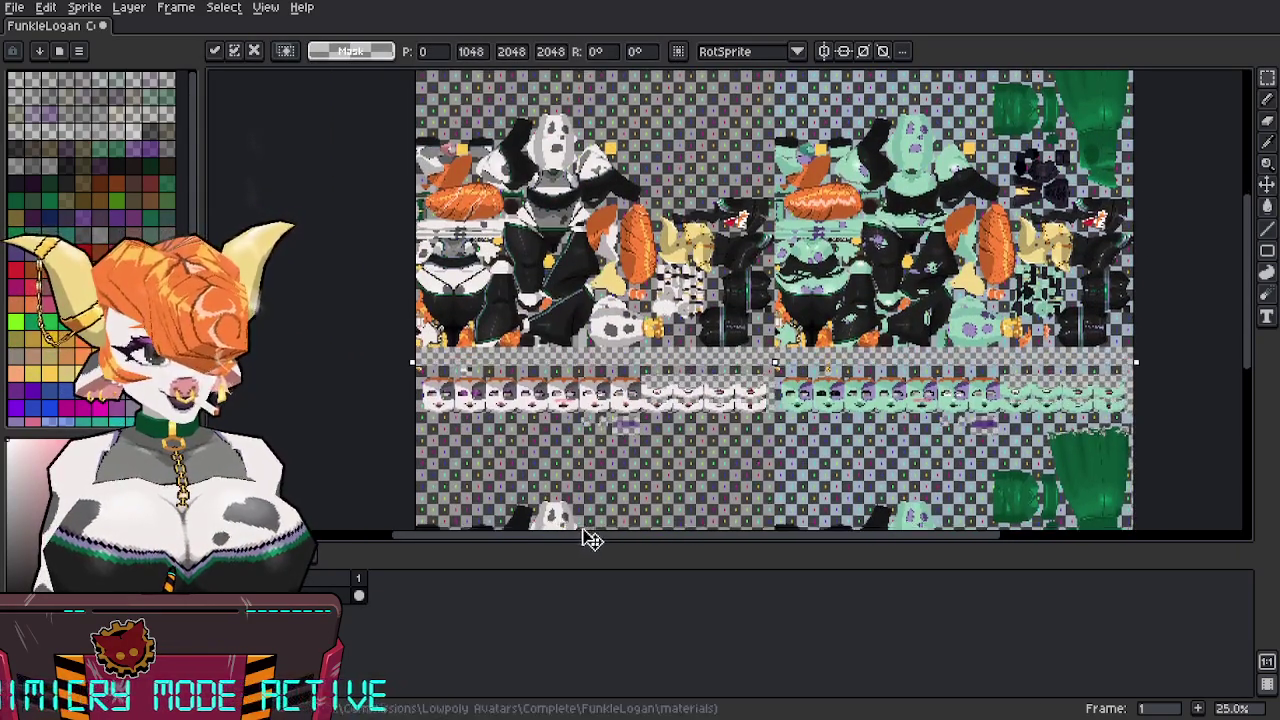
{"action": "key", "text": "Escape"}
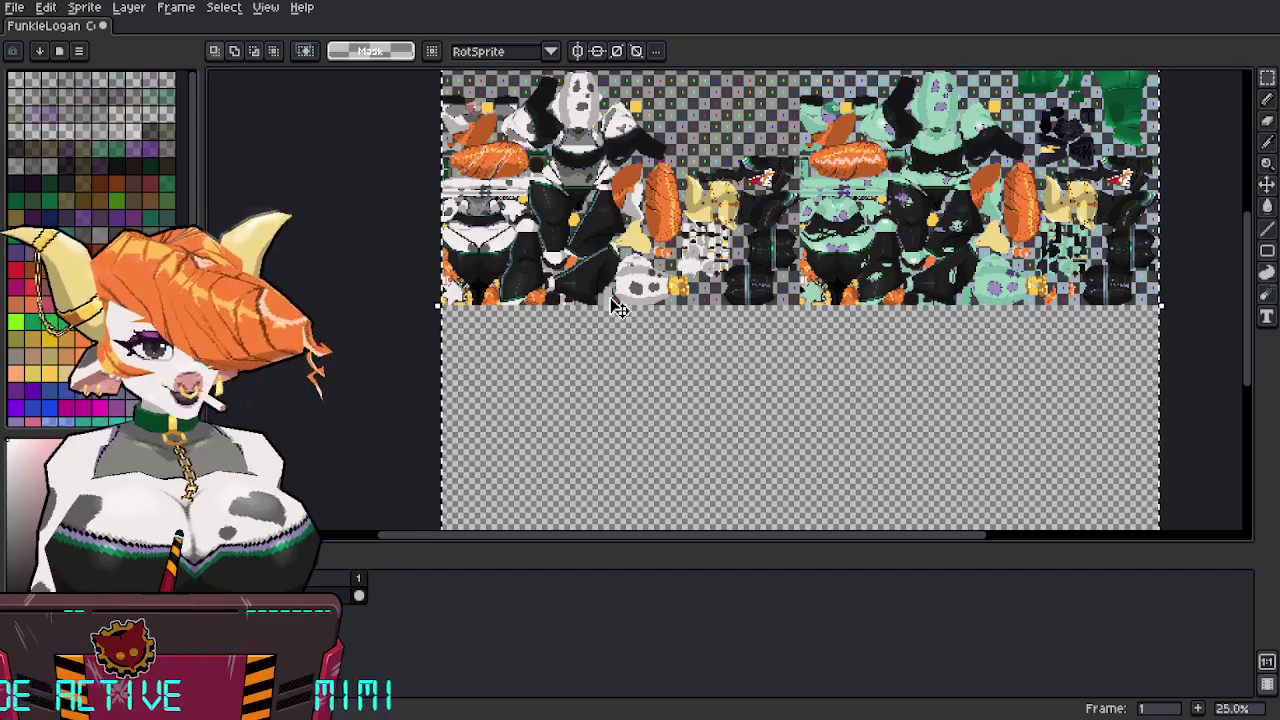
{"action": "key", "text": "shift+n"}
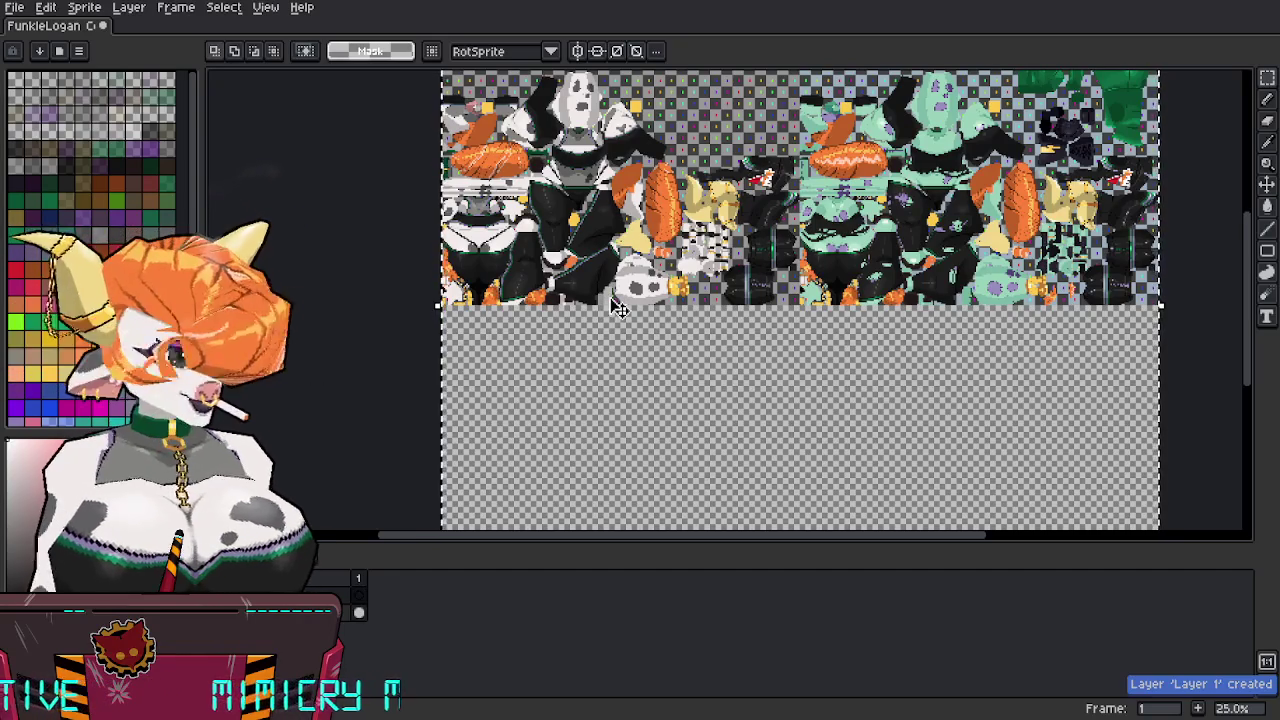
{"action": "key", "text": "ctrl+z"}
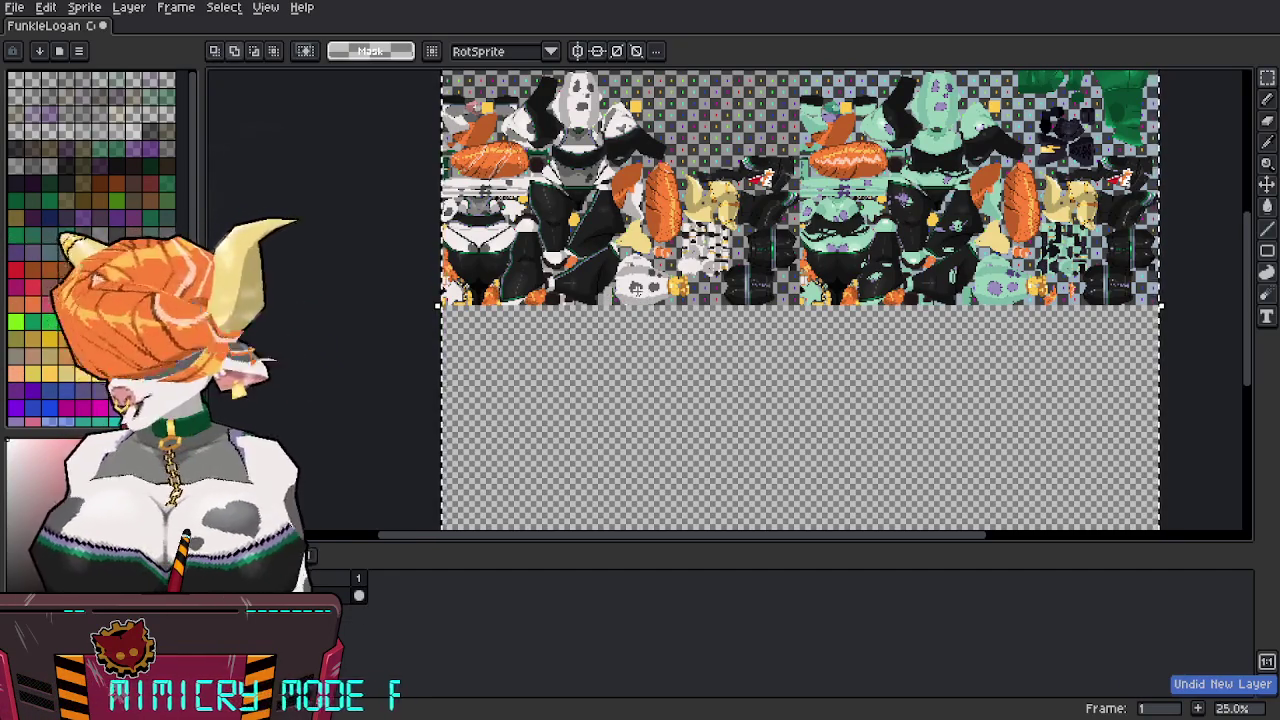
Paste the artwork with grid snapping and commit it exactly 1024 px down in the empty bottom half.
{"action": "key", "text": "shift+s"}
{"action": "key", "text": "ctrl+v"}
{"action": "mouse_move", "coordinate": [680, 238]}
{"action": "left_mouse_down"}
{"action": "mouse_move", "coordinate": [680, 418]}
{"action": "mouse_move", "coordinate": [700, 494]}
{"action": "left_mouse_up"}
{"action": "mouse_move", "coordinate": [700, 494]}
{"action": "middle_mouse_down"}
{"action": "mouse_move", "coordinate": [697, 259]}
{"action": "mouse_move", "coordinate": [700, 420]}
{"action": "mouse_move", "coordinate": [657, 362]}
{"action": "mouse_move", "coordinate": [656, 164]}
{"action": "middle_mouse_up"}
{"action": "key", "text": "Return"}
Zoom in on the pasted copy and delete its green face row.
{"action": "scroll", "coordinate": [700, 420], "scroll_direction": "up", "scroll_amount": 1}
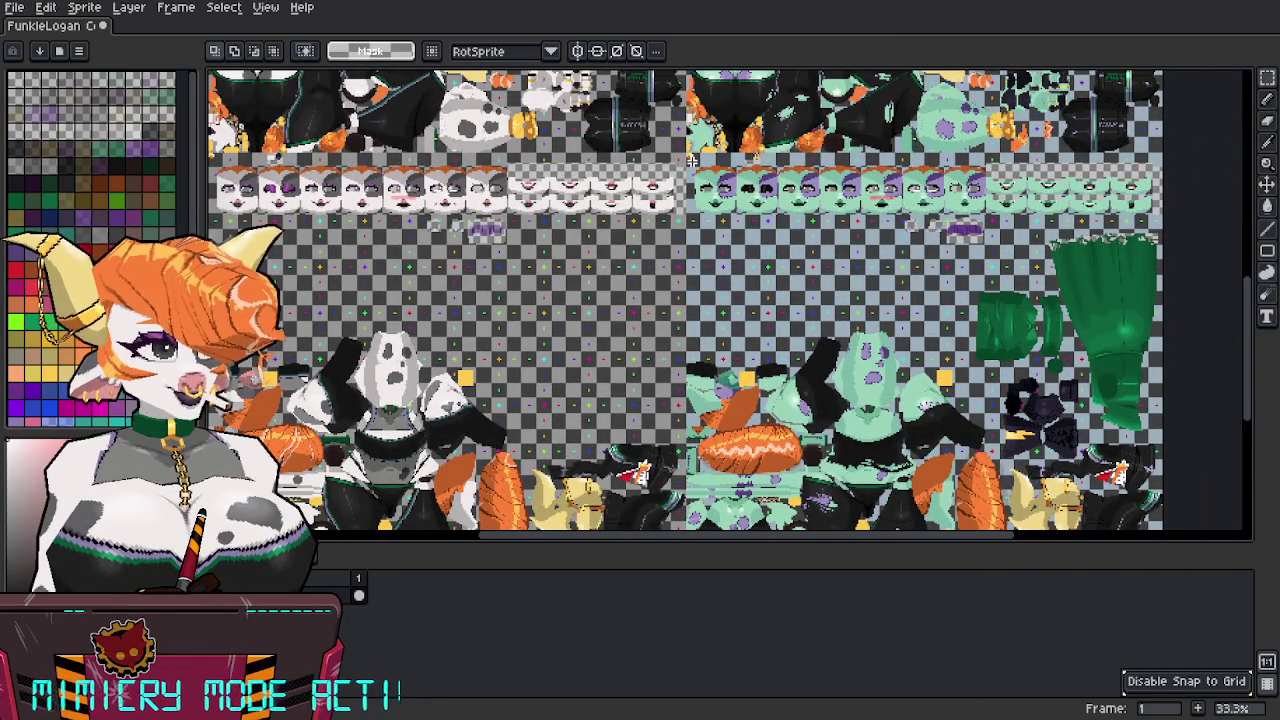
{"action": "middle_click_drag", "start_coordinate": [691, 160], "coordinate": [637, 235]}
{"action": "scroll", "coordinate": [637, 235], "scroll_direction": "up", "scroll_amount": 1}
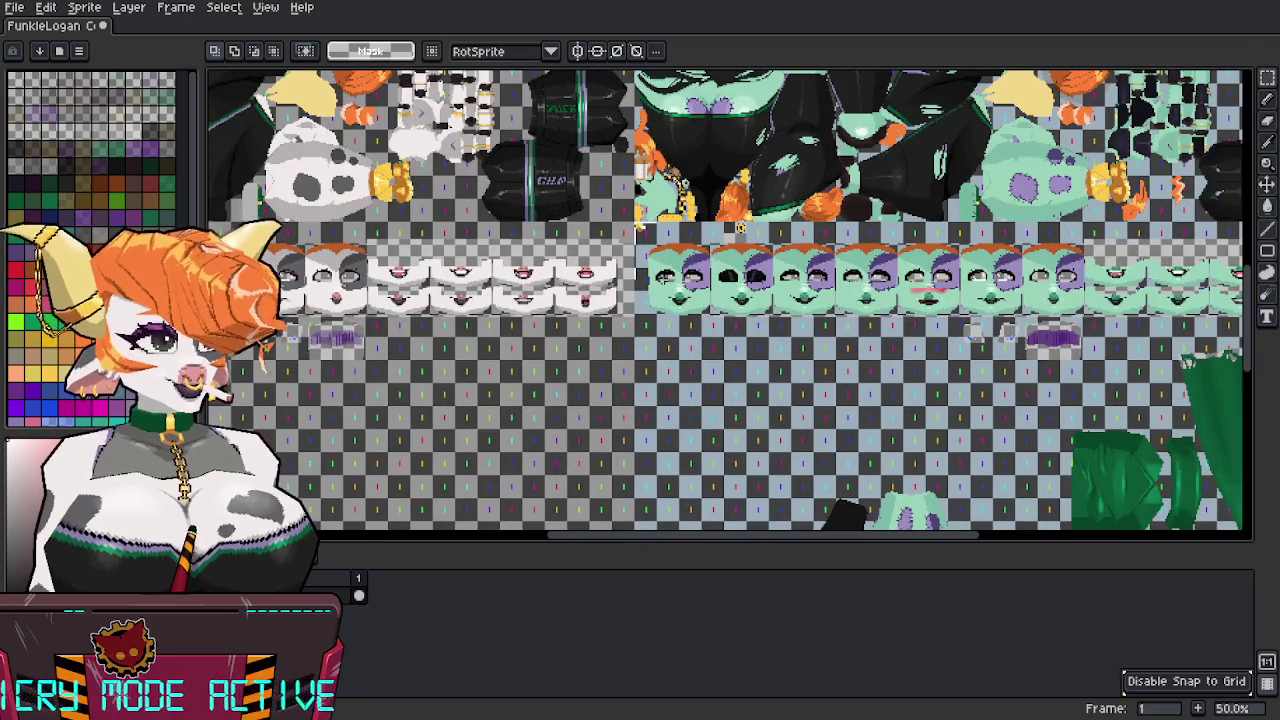
{"action": "middle_click_drag", "start_coordinate": [854, 443], "coordinate": [495, 210]}
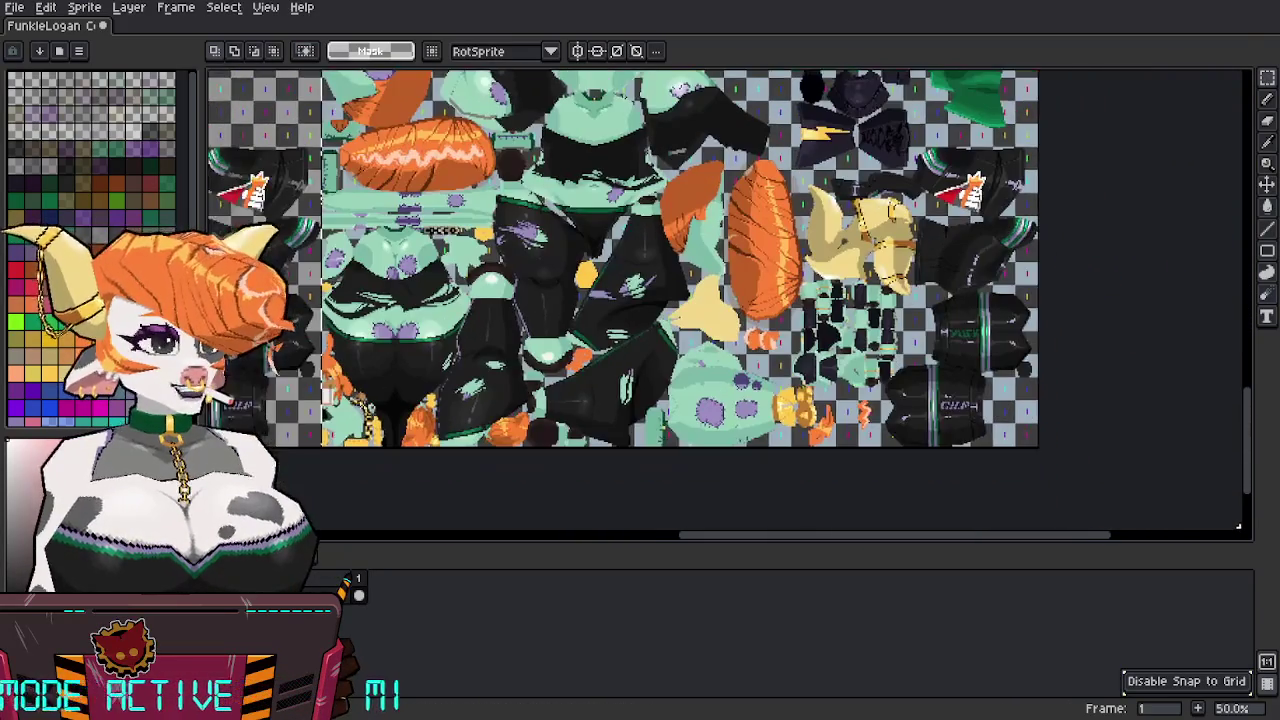
{"action": "scroll", "coordinate": [777, 371], "scroll_direction": "up", "scroll_amount": 3}
{"action": "scroll", "coordinate": [777, 371], "scroll_direction": "up", "scroll_amount": 3}
{"action": "scroll", "coordinate": [770, 345], "scroll_direction": "up", "scroll_amount": 3}
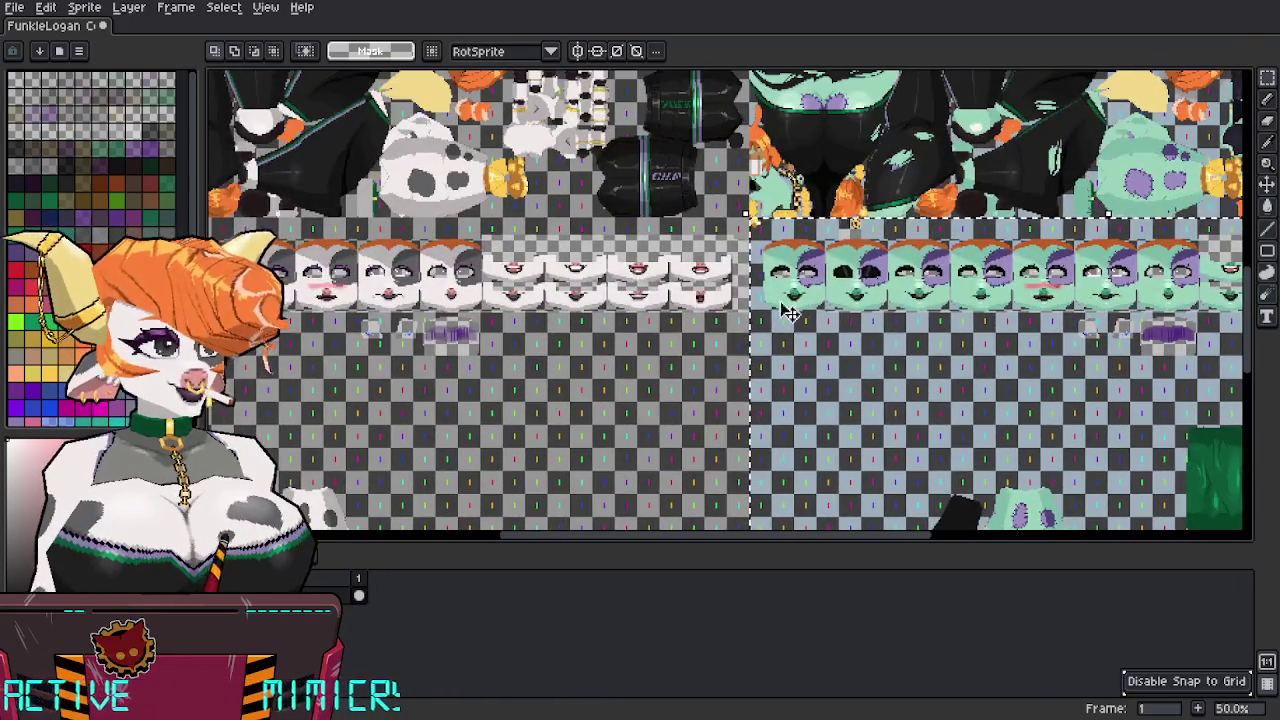
{"action": "scroll", "coordinate": [768, 338], "scroll_direction": "up", "scroll_amount": 3}
{"action": "key", "text": "Delete"}
{"action": "scroll", "coordinate": [760, 330], "scroll_direction": "up", "scroll_amount": 1}
{"action": "mouse_move", "coordinate": [757, 323]}
{"action": "middle_mouse_down"}
{"action": "mouse_move", "coordinate": [922, 320]}
{"action": "mouse_move", "coordinate": [742, 333]}
{"action": "middle_mouse_up"}
{"action": "scroll", "coordinate": [742, 333], "scroll_direction": "up", "scroll_amount": 1}
{"action": "scroll", "coordinate": [573, 258], "scroll_direction": "up", "scroll_amount": 1}
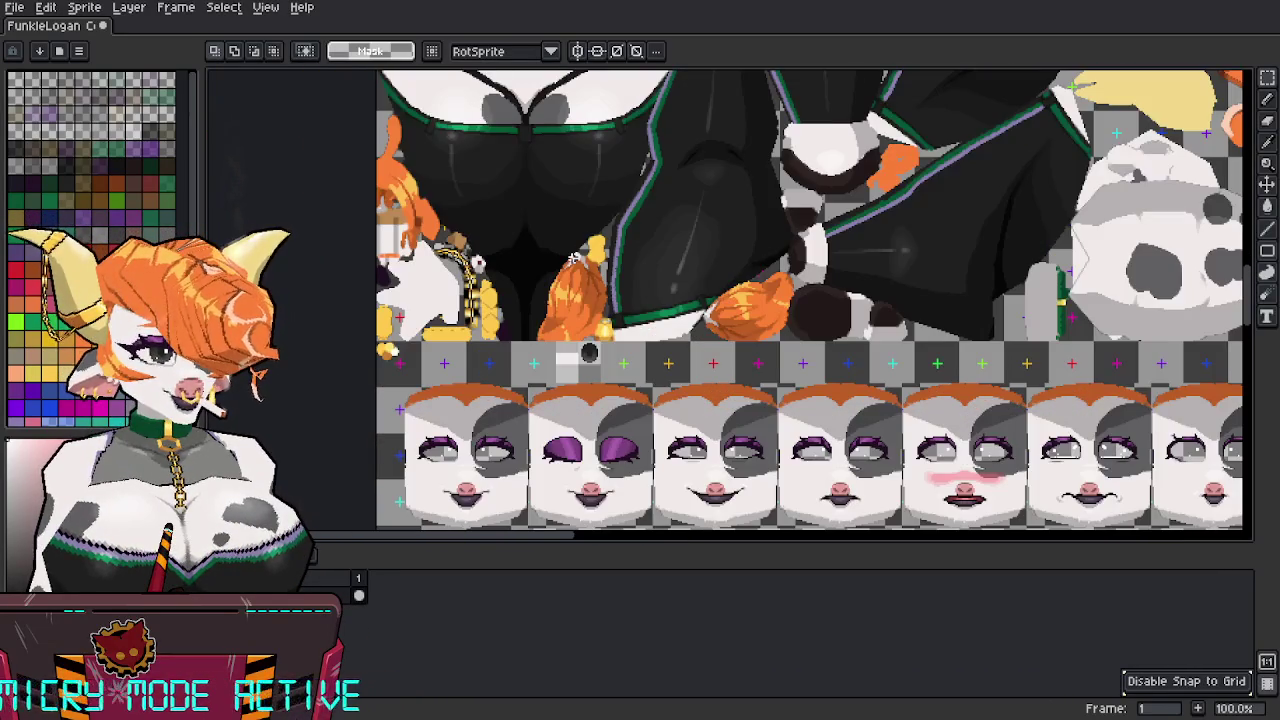
{"action": "middle_click_drag", "start_coordinate": [855, 247], "coordinate": [484, 267]}
{"action": "scroll", "coordinate": [484, 267], "scroll_direction": "down", "scroll_amount": 3}
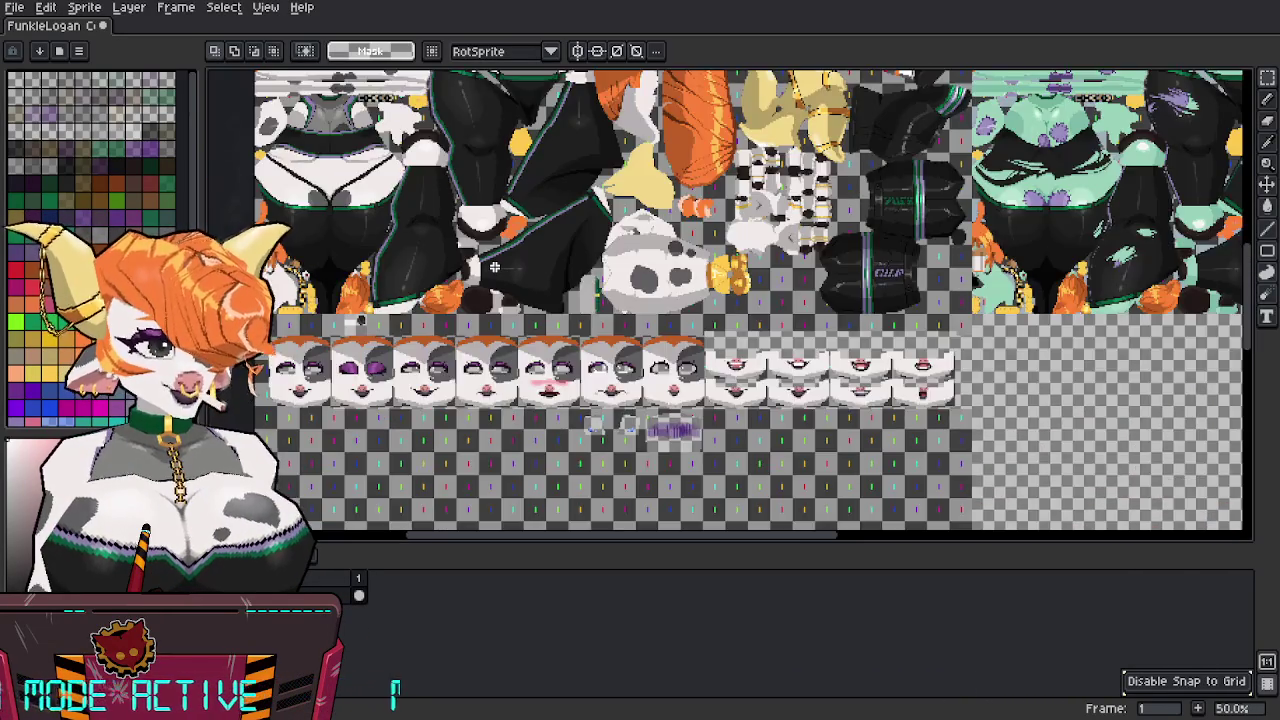
{"action": "scroll", "coordinate": [484, 267], "scroll_direction": "up", "scroll_amount": 3}
Undo the last selection and transformation, then redo the transformation and zoom back out.
{"action": "key", "text": "ctrl+z"}
{"action": "key", "text": "ctrl+z"}
{"action": "key", "text": "ctrl+y"}
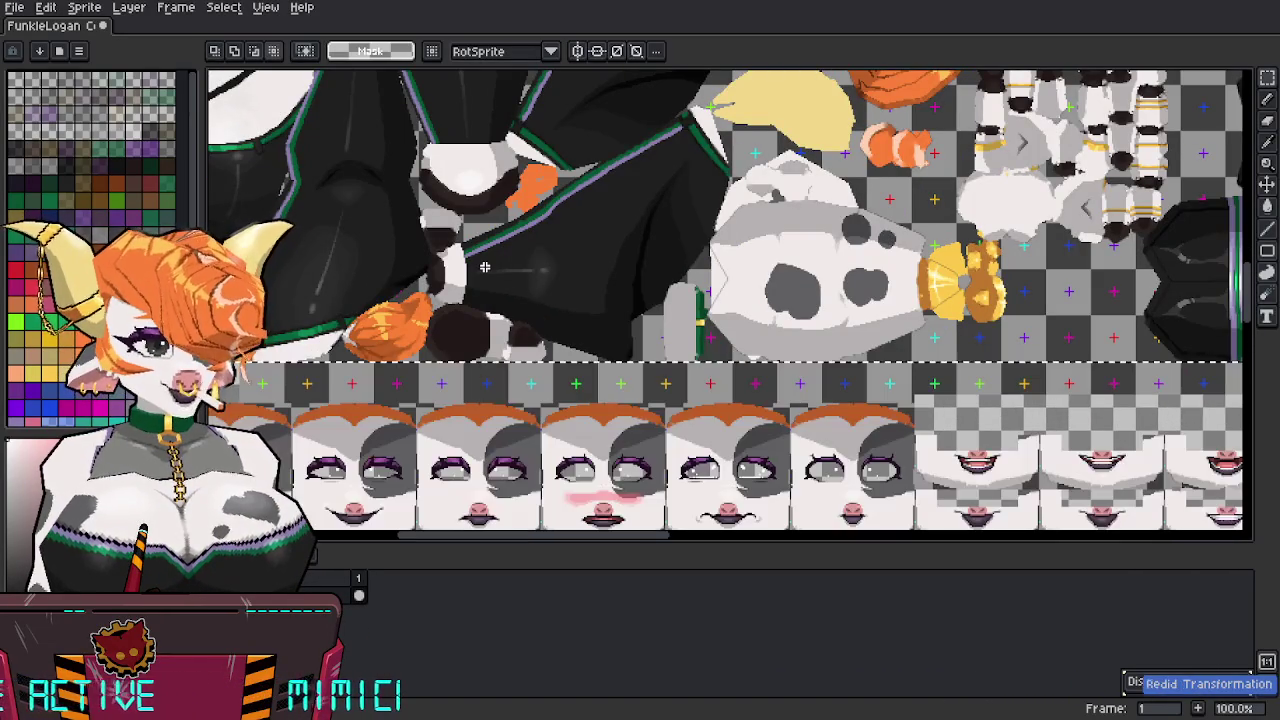
{"action": "key", "text": "shift+s"}
{"action": "scroll", "coordinate": [484, 267], "scroll_direction": "down", "scroll_amount": 2}
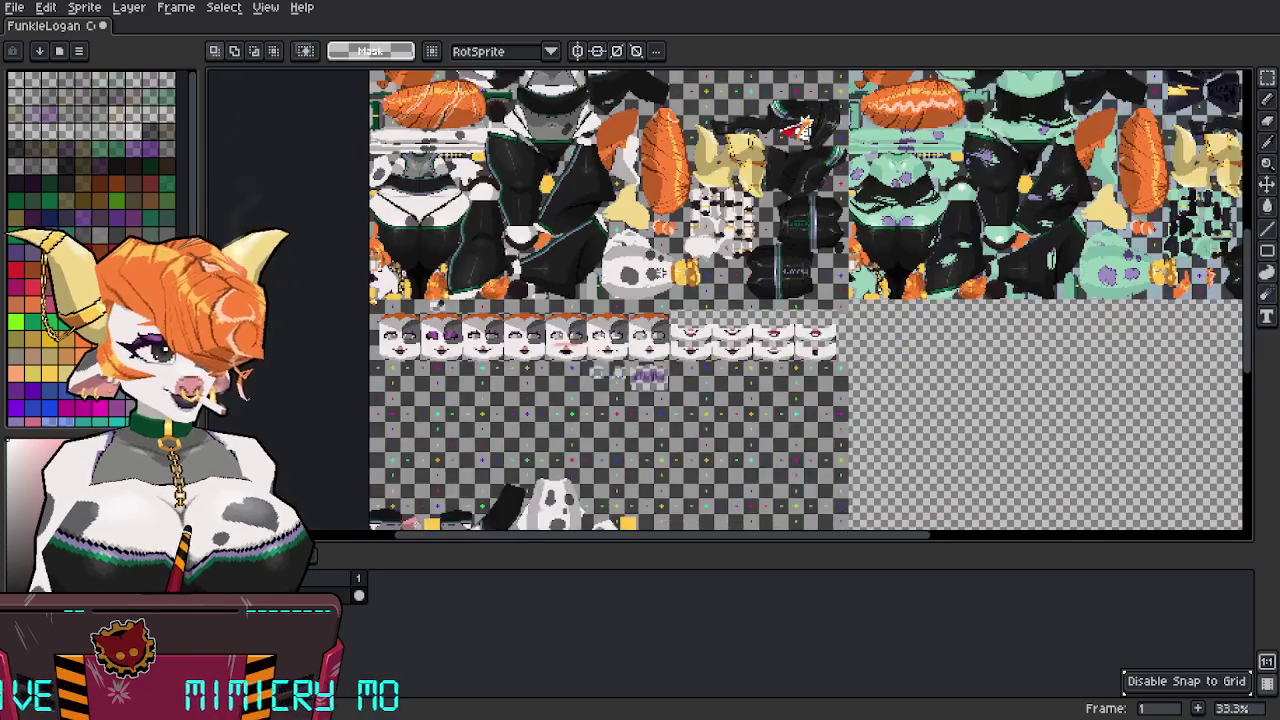
{"action": "scroll", "coordinate": [484, 267], "scroll_direction": "down", "scroll_amount": 1}
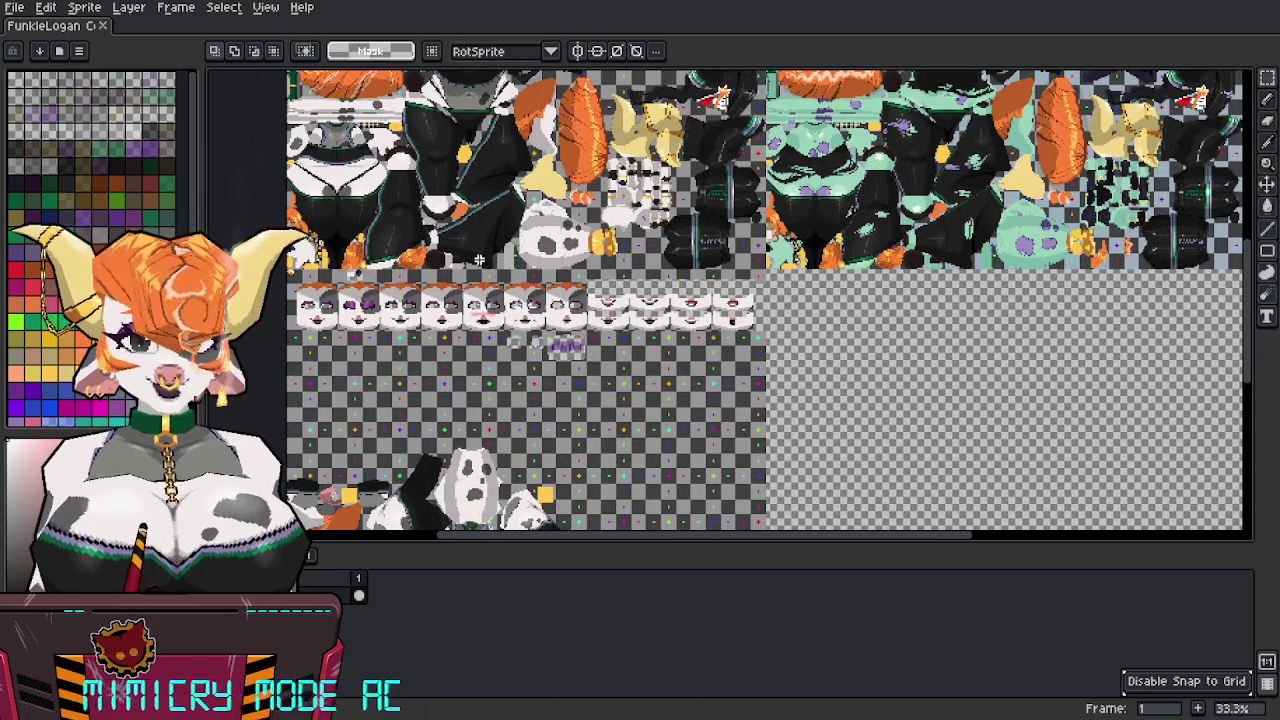